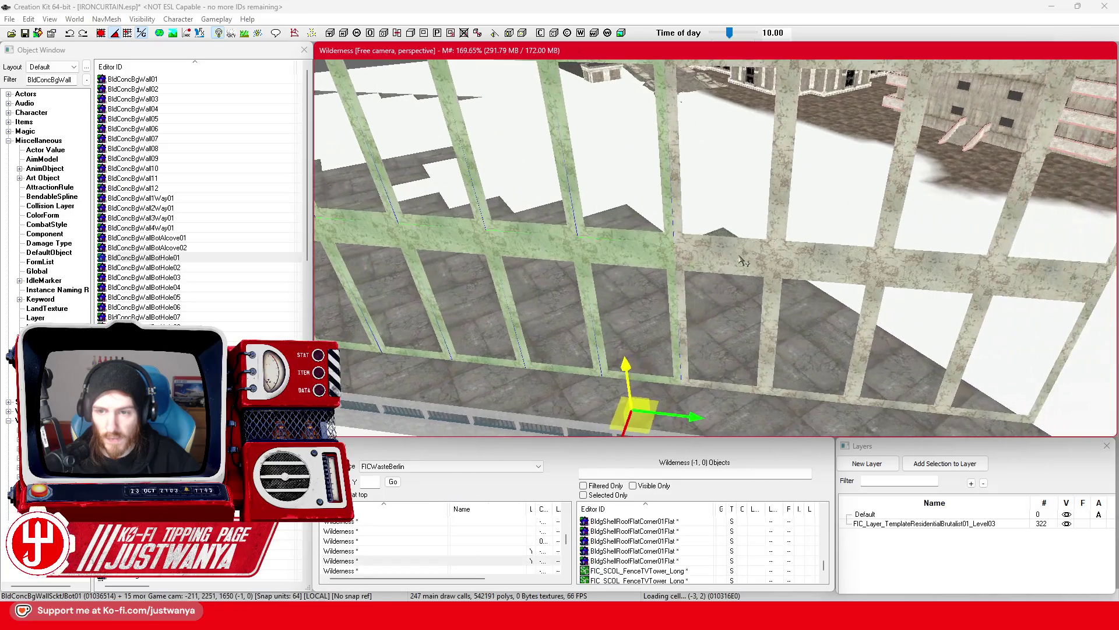
Select the concrete wall frame pieces and the grey rail edge piece along the platform
{"action": "left_click", "coordinate": [733, 253], "text": "ctrl"}
{"action": "left_click", "coordinate": [743, 257], "text": "ctrl"}
{"action": "left_click", "coordinate": [815, 253], "text": "ctrl"}
{"action": "left_click", "coordinate": [820, 263], "text": "ctrl"}
{"action": "left_click", "coordinate": [915, 262], "text": "ctrl"}
{"action": "left_click_drag", "start_coordinate": [915, 263], "coordinate": [858, 247]}
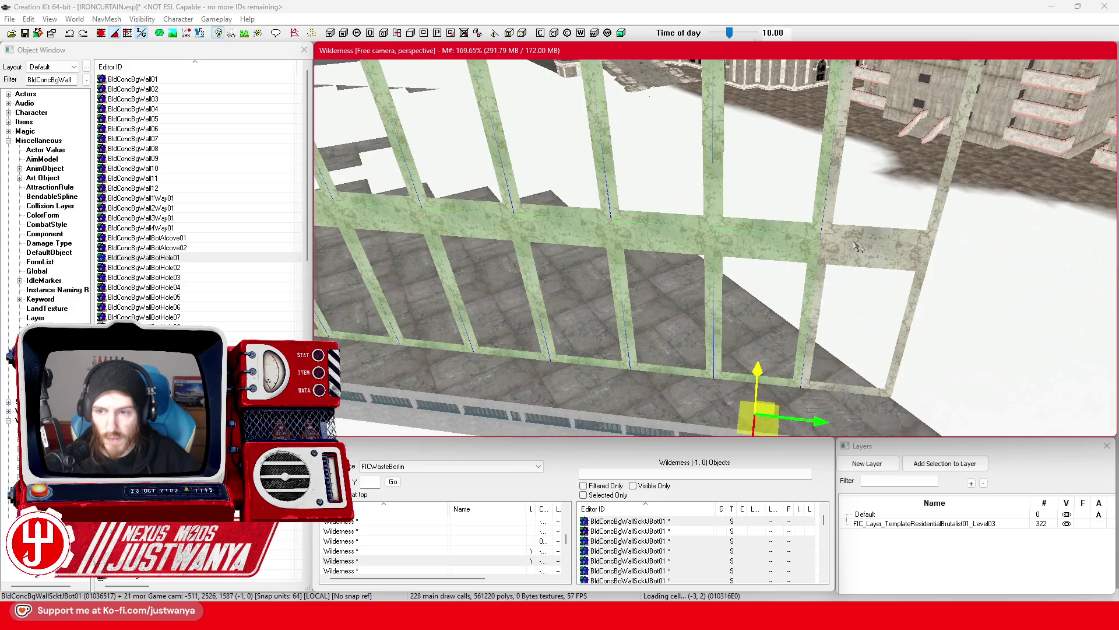
{"action": "left_click", "coordinate": [848, 259], "text": "ctrl"}
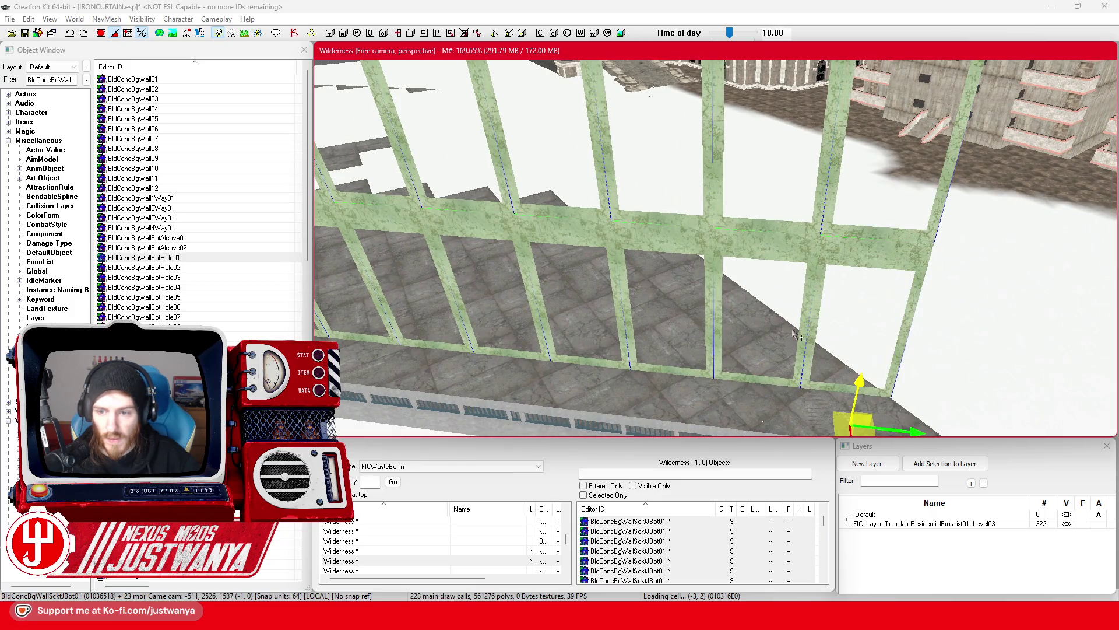
{"action": "scroll", "coordinate": [796, 336], "scroll_direction": "down", "scroll_amount": 5}
{"action": "mouse_move", "coordinate": [761, 383]}
{"action": "left_mouse_down"}
{"action": "mouse_move", "coordinate": [700, 364]}
{"action": "mouse_move", "coordinate": [723, 315]}
{"action": "mouse_move", "coordinate": [758, 326]}
{"action": "mouse_move", "coordinate": [746, 322]}
{"action": "left_mouse_up"}
Switch to rotate mode and inspect the wall frame corner from several angles
{"action": "key", "text": "e"}
{"action": "scroll", "coordinate": [957, 211], "scroll_direction": "up", "scroll_amount": 2}
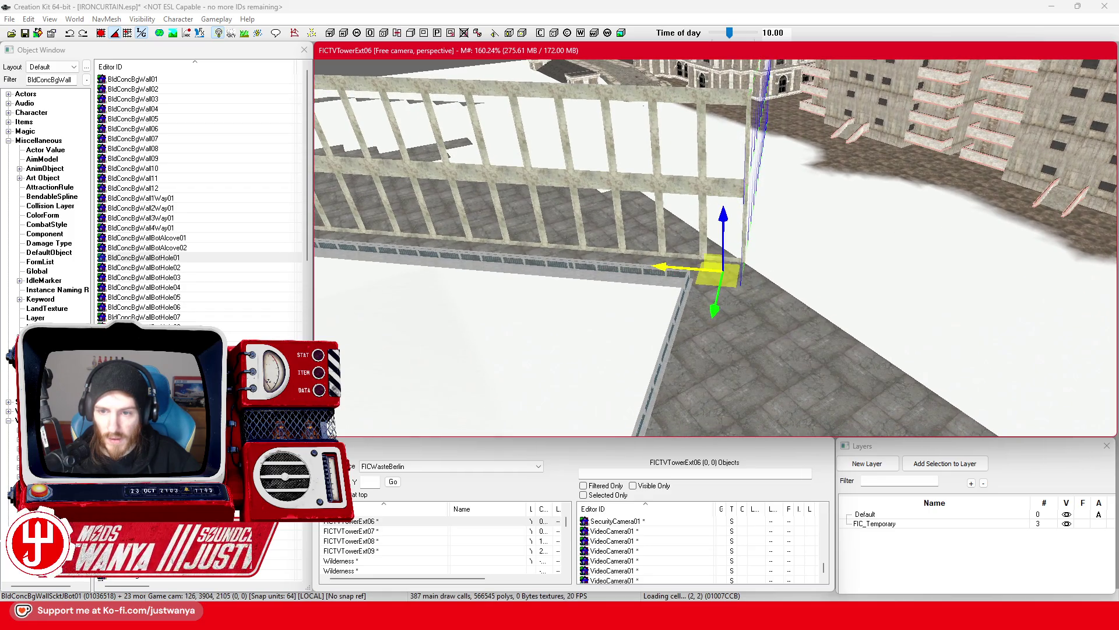
{"action": "mouse_move", "coordinate": [723, 274]}
{"action": "left_mouse_down"}
{"action": "mouse_move", "coordinate": [748, 284]}
{"action": "mouse_move", "coordinate": [827, 262]}
{"action": "mouse_move", "coordinate": [1023, 254]}
{"action": "left_mouse_up"}
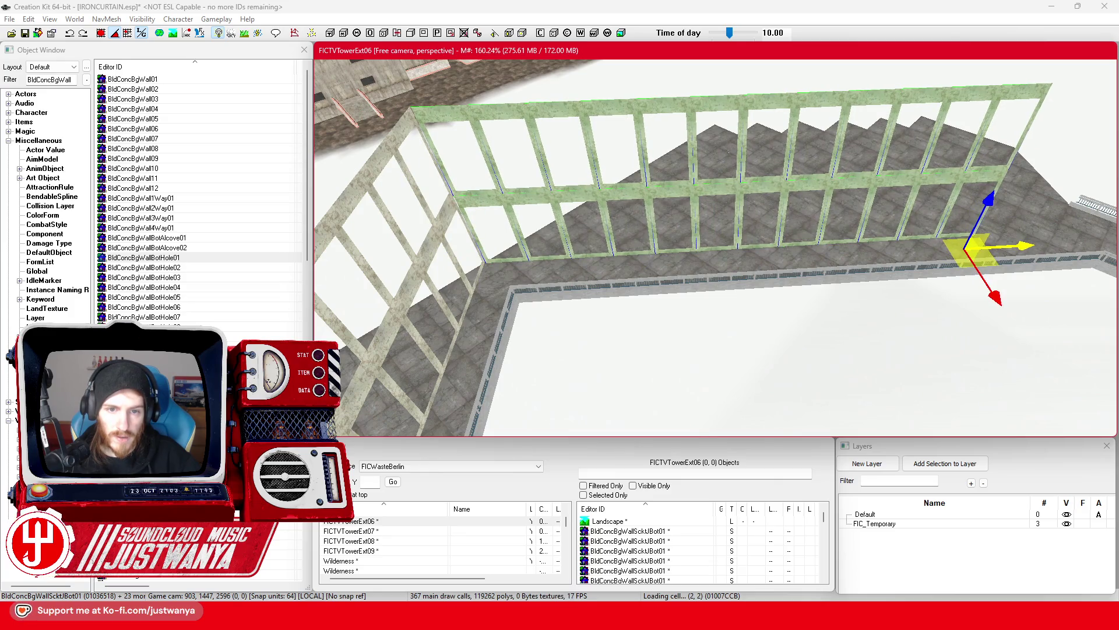
{"action": "mouse_move", "coordinate": [936, 262]}
{"action": "left_mouse_down"}
{"action": "mouse_move", "coordinate": [675, 293]}
{"action": "mouse_move", "coordinate": [699, 303]}
{"action": "mouse_move", "coordinate": [808, 295]}
{"action": "mouse_move", "coordinate": [801, 333]}
{"action": "mouse_move", "coordinate": [780, 320]}
{"action": "mouse_move", "coordinate": [756, 253]}
{"action": "mouse_move", "coordinate": [752, 276]}
{"action": "mouse_move", "coordinate": [790, 318]}
{"action": "mouse_move", "coordinate": [982, 282]}
{"action": "left_mouse_up"}
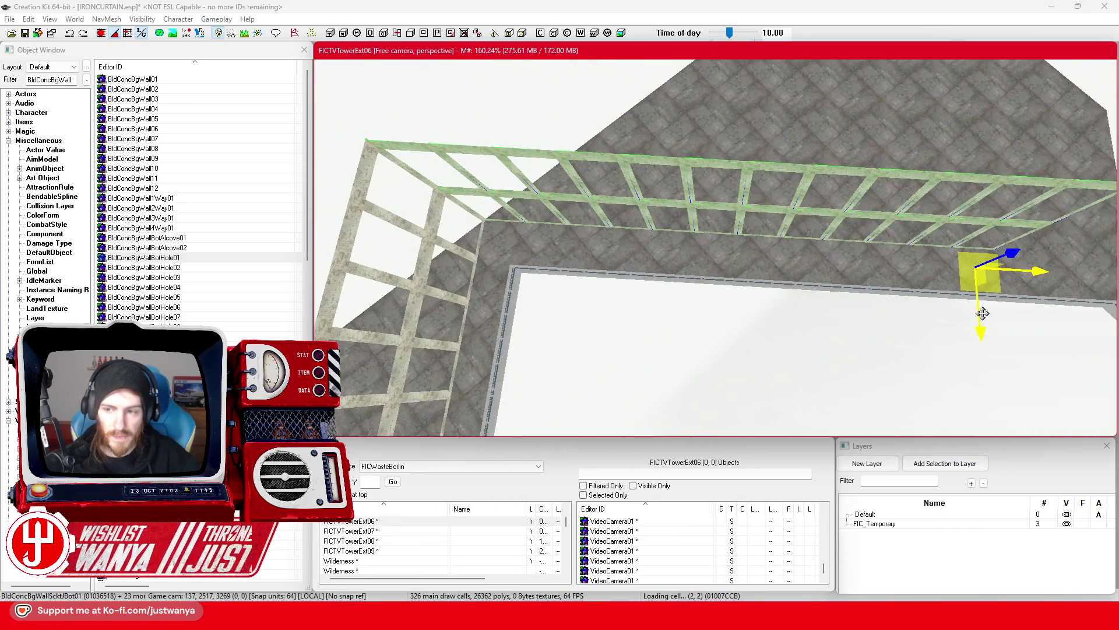
{"action": "mouse_move", "coordinate": [907, 330]}
{"action": "left_mouse_down"}
{"action": "mouse_move", "coordinate": [841, 210]}
{"action": "mouse_move", "coordinate": [863, 219]}
{"action": "mouse_move", "coordinate": [907, 299]}
{"action": "mouse_move", "coordinate": [822, 260]}
{"action": "mouse_move", "coordinate": [867, 282]}
{"action": "mouse_move", "coordinate": [857, 325]}
{"action": "mouse_move", "coordinate": [814, 376]}
{"action": "mouse_move", "coordinate": [727, 345]}
{"action": "left_mouse_up"}
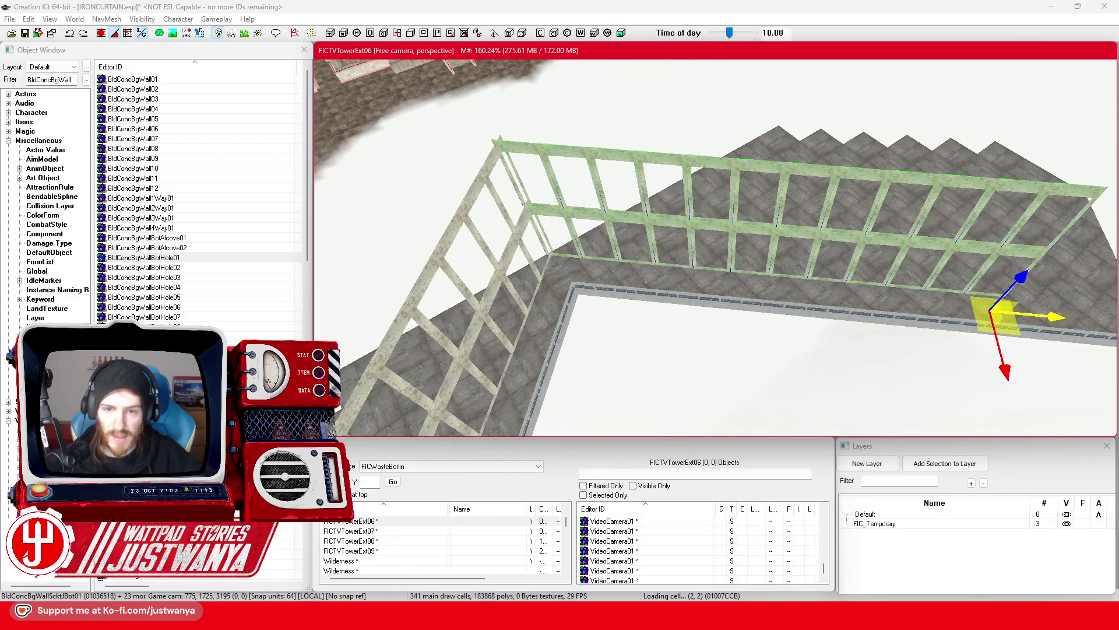
{"action": "mouse_move", "coordinate": [1060, 315]}
{"action": "left_mouse_down"}
{"action": "mouse_move", "coordinate": [1049, 304]}
{"action": "mouse_move", "coordinate": [1073, 295]}
{"action": "mouse_move", "coordinate": [878, 278]}
{"action": "left_mouse_up"}
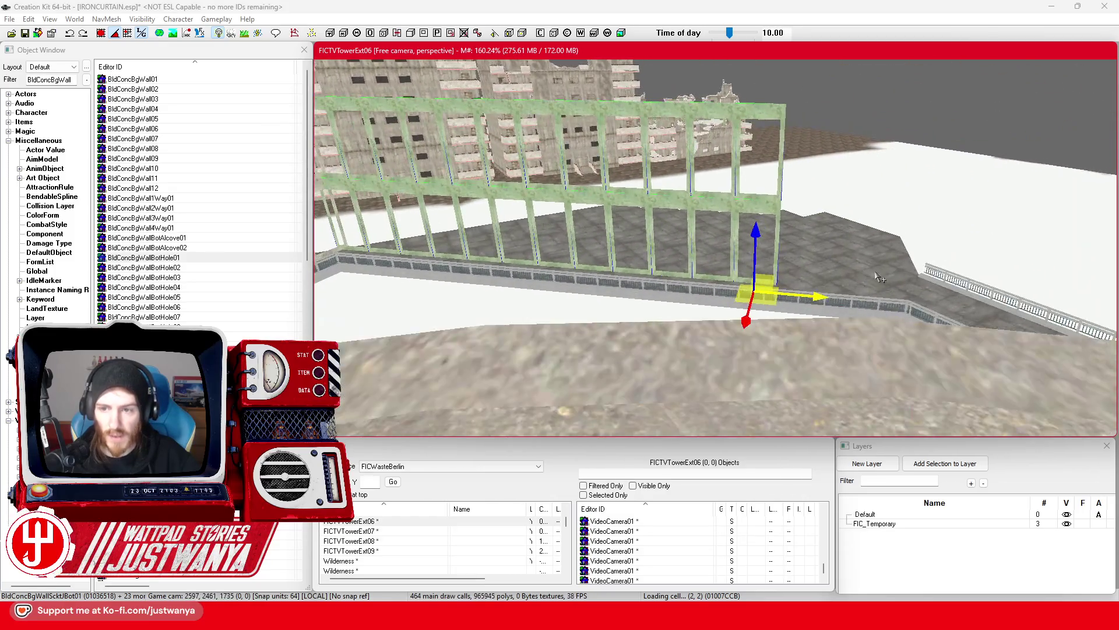
{"action": "left_click_drag", "start_coordinate": [761, 210], "coordinate": [590, 238]}
{"action": "left_click_drag", "start_coordinate": [580, 276], "coordinate": [595, 277]}
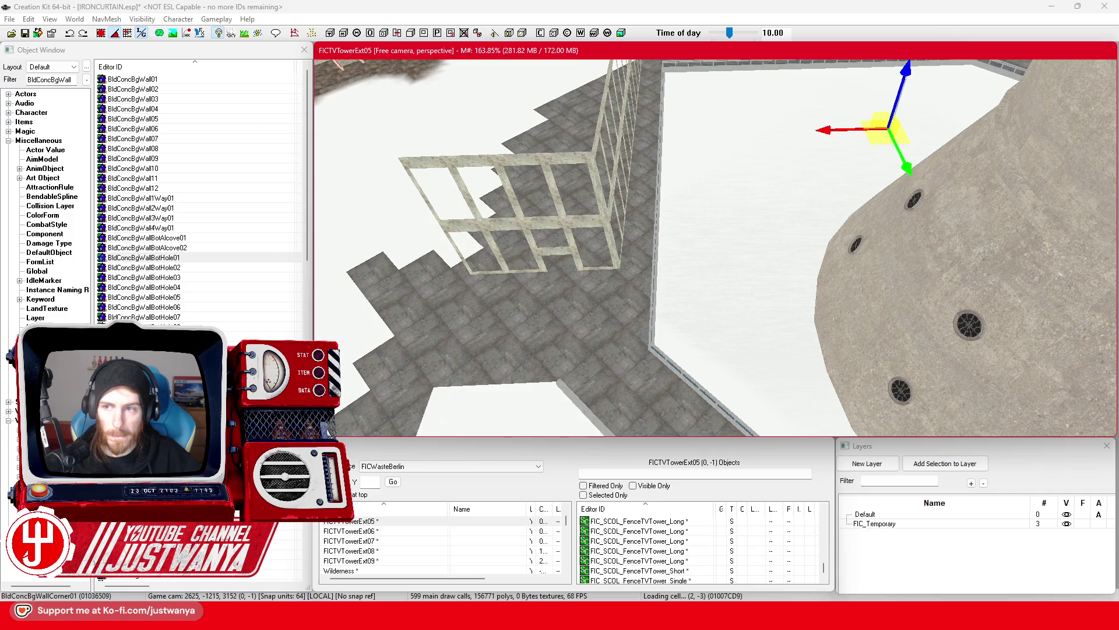
{"action": "mouse_move", "coordinate": [796, 268]}
{"action": "left_mouse_down"}
{"action": "mouse_move", "coordinate": [690, 290]}
{"action": "mouse_move", "coordinate": [513, 257]}
{"action": "mouse_move", "coordinate": [664, 322]}
{"action": "left_mouse_up"}
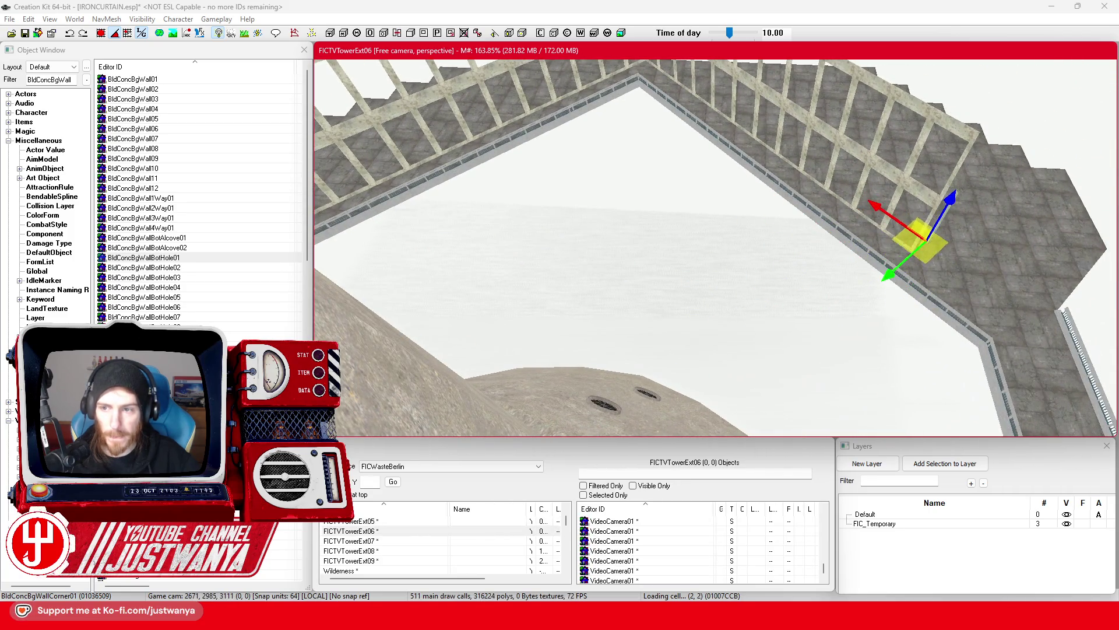
{"action": "left_click_drag", "start_coordinate": [903, 286], "coordinate": [748, 327]}
{"action": "scroll", "coordinate": [752, 328], "scroll_direction": "up", "scroll_amount": 5}
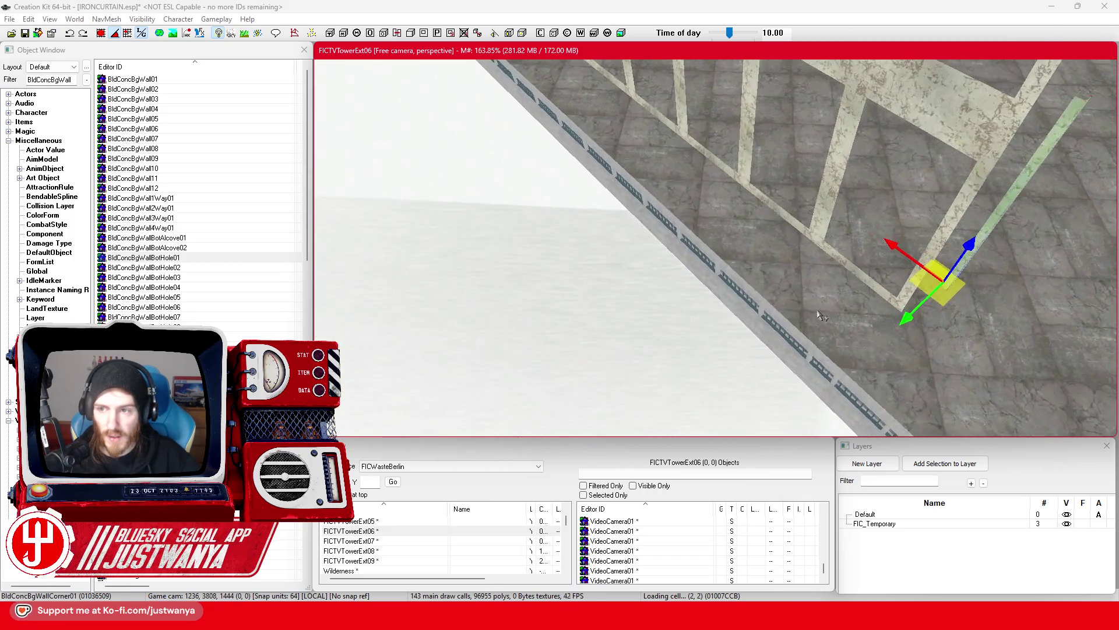
{"action": "scroll", "coordinate": [786, 304], "scroll_direction": "up", "scroll_amount": 5}
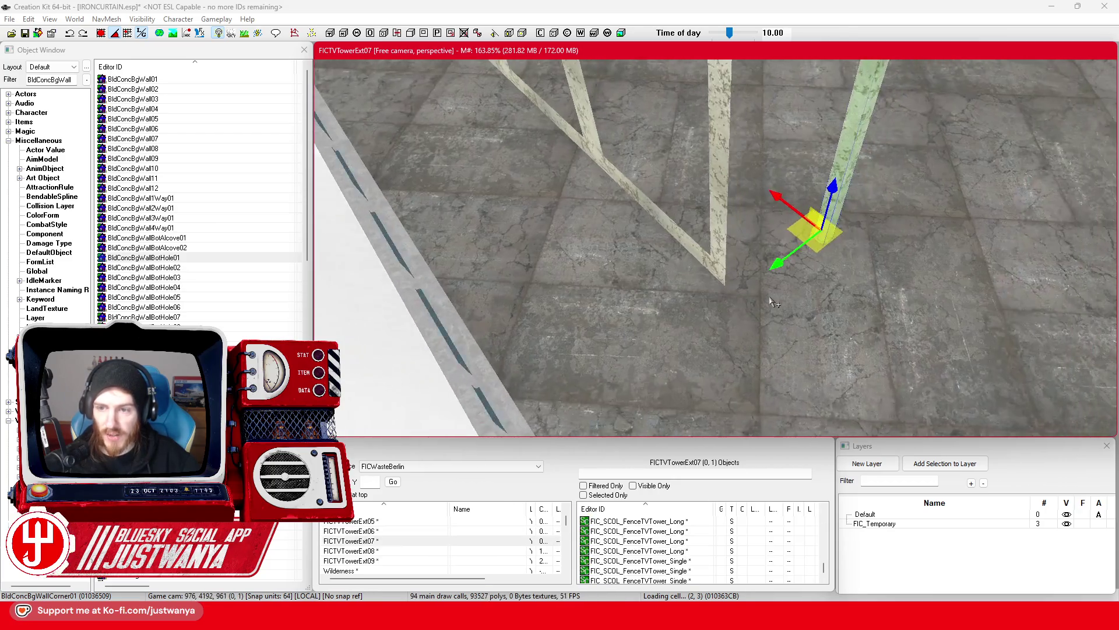
Lower the BldConcBgWallCorner01 column to the wall base and check it against the wall run
{"action": "left_click_drag", "start_coordinate": [850, 218], "coordinate": [729, 336]}
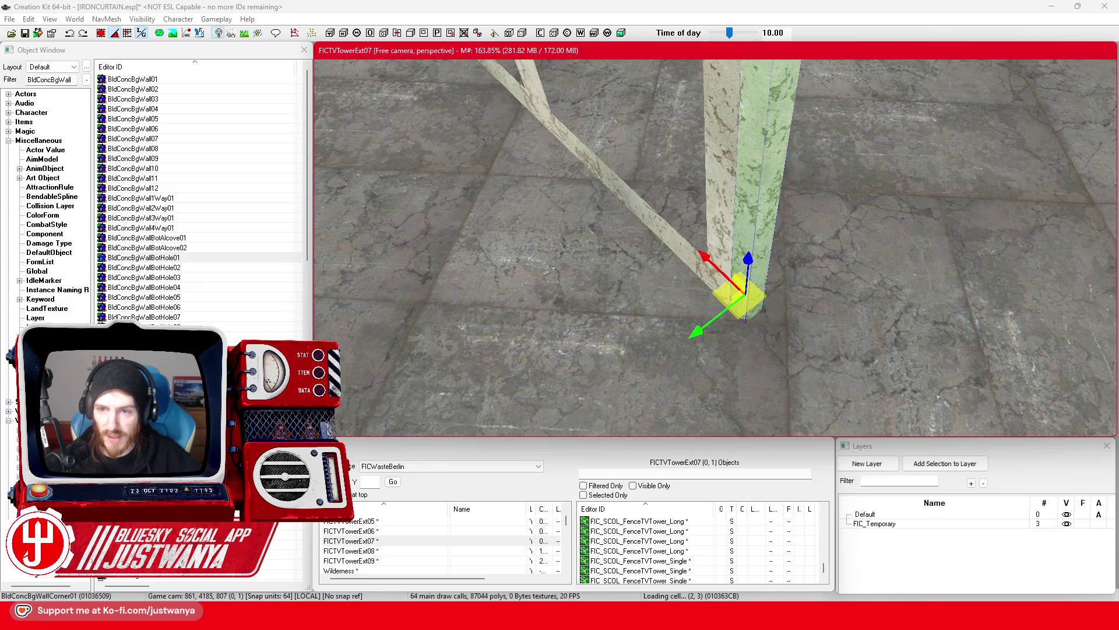
{"action": "key", "text": "shift"}
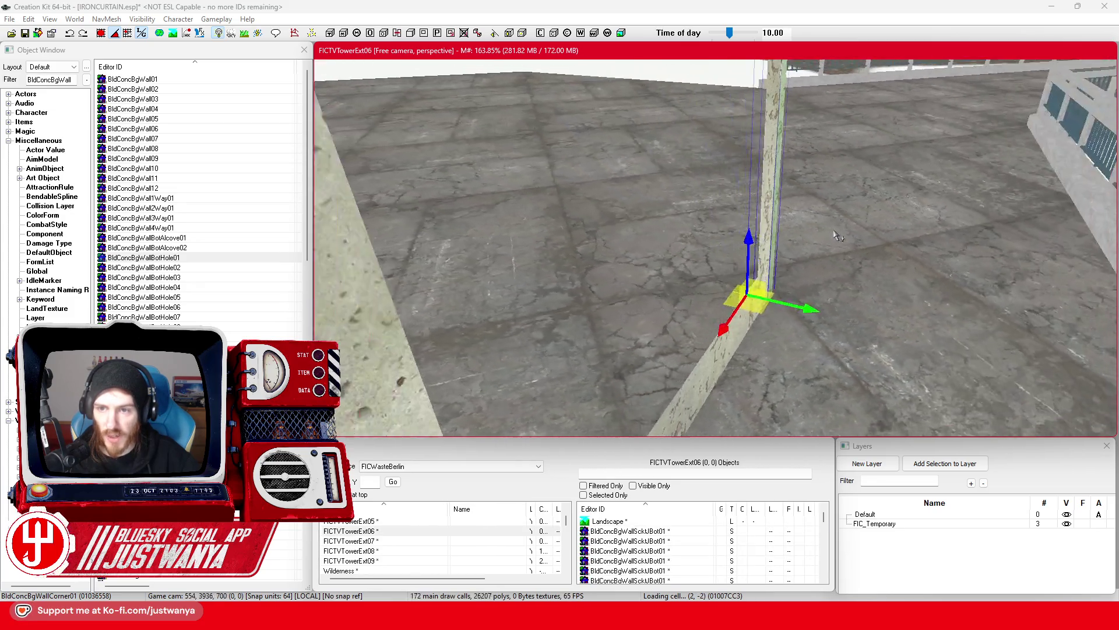
{"action": "key", "text": "shift"}
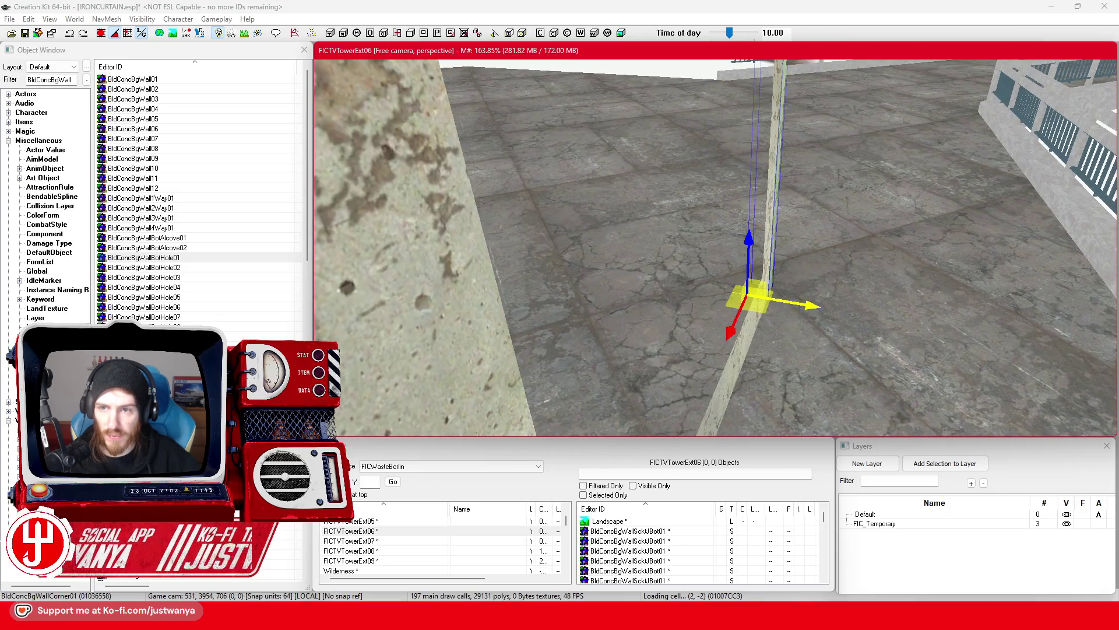
{"action": "key", "text": "shift"}
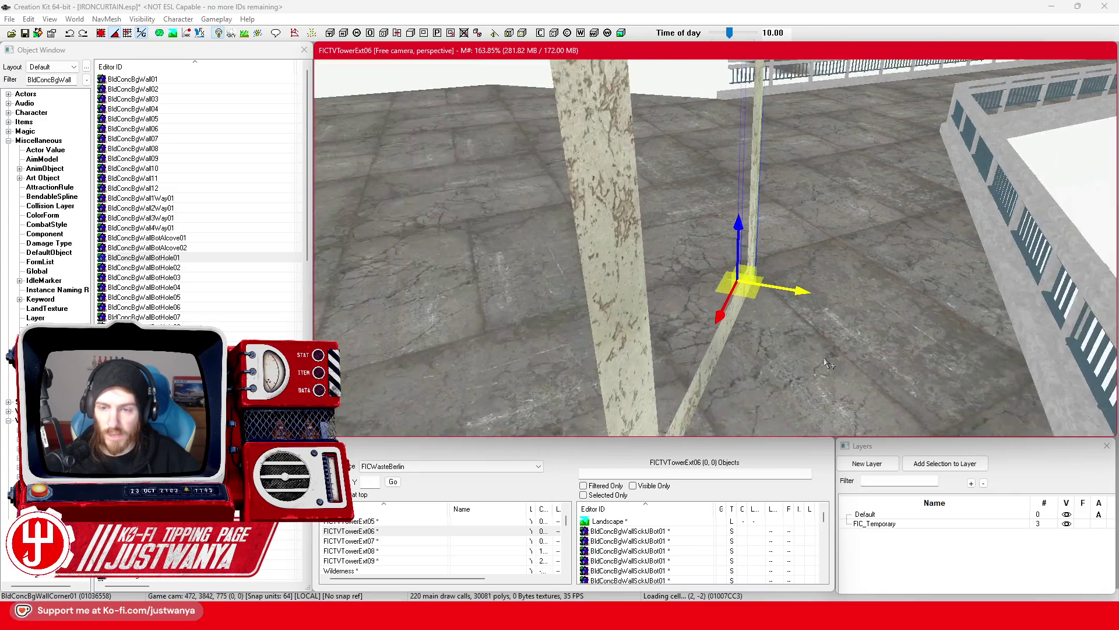
{"action": "key", "text": "shift"}
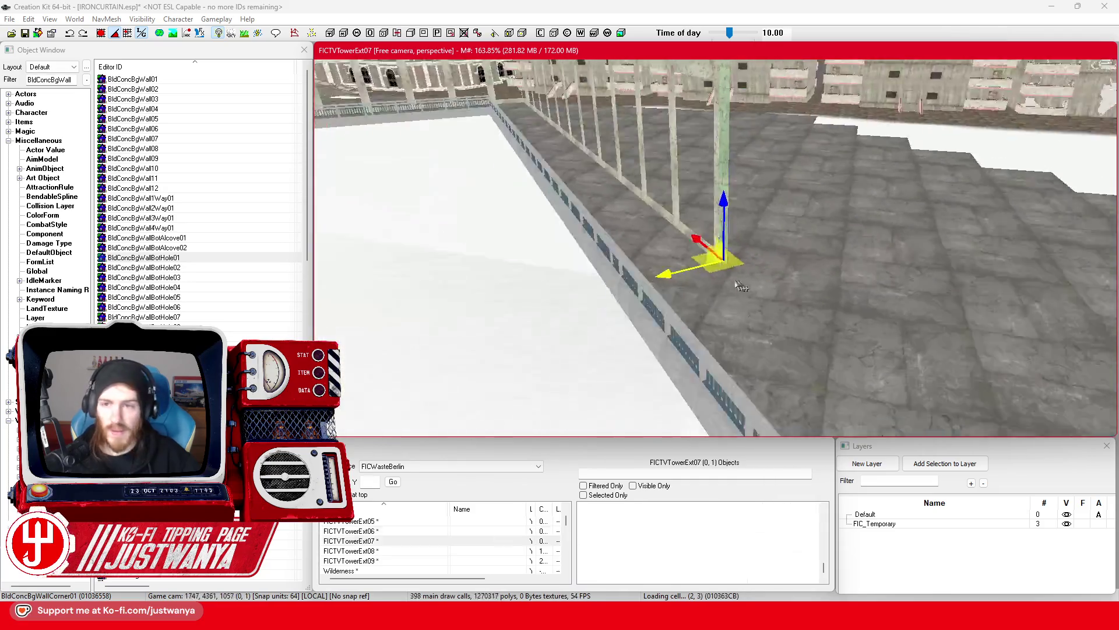
{"action": "key", "text": "shift"}
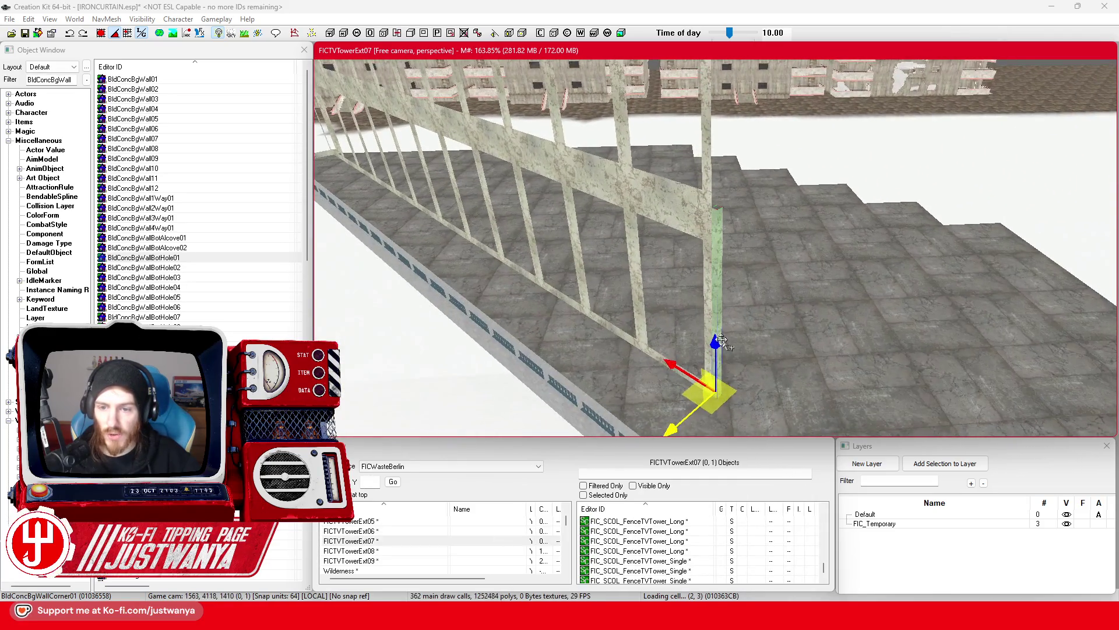
{"action": "scroll", "coordinate": [705, 204], "scroll_direction": "up", "scroll_amount": 5}
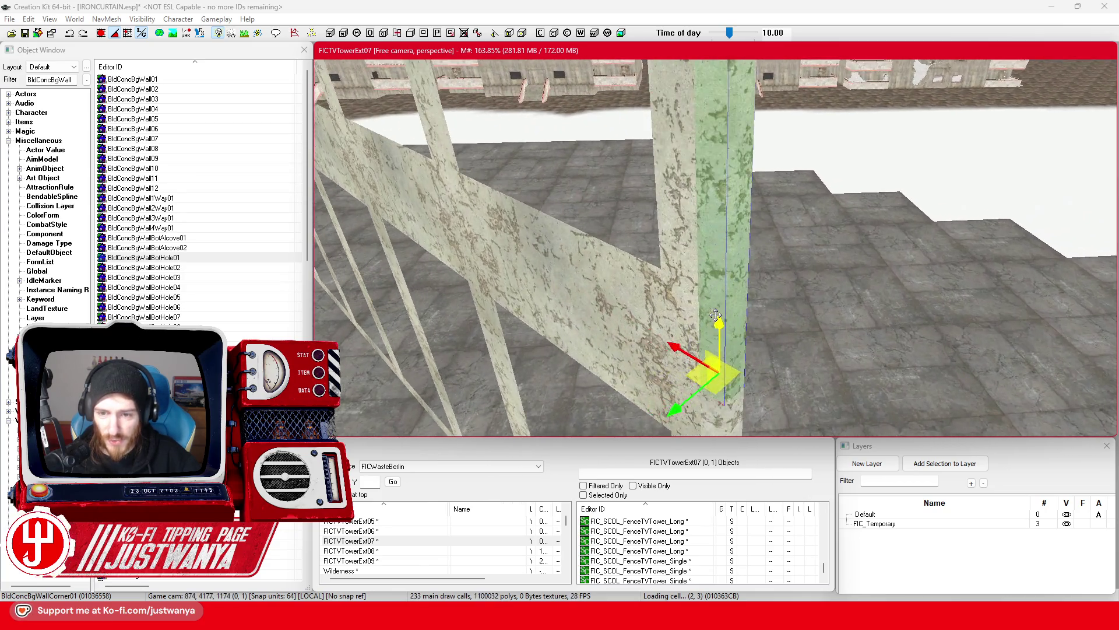
{"action": "scroll", "coordinate": [716, 316], "scroll_direction": "up", "scroll_amount": 3}
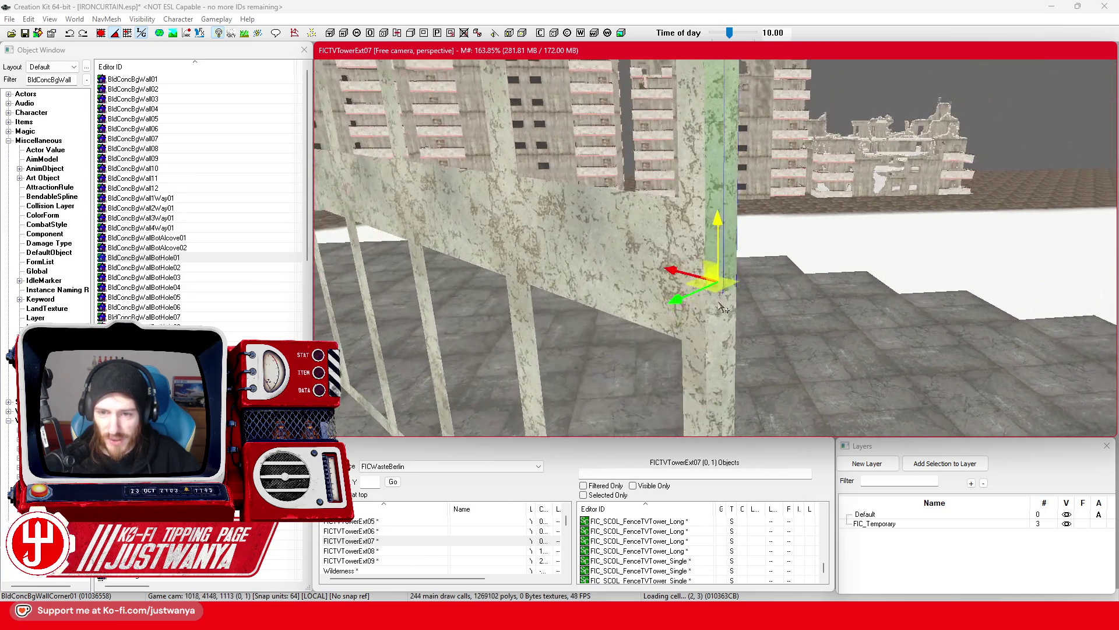
Raise the corner column into the wall joint, verify alignment, and add another wall piece
{"action": "left_click_drag", "start_coordinate": [721, 352], "coordinate": [720, 324]}
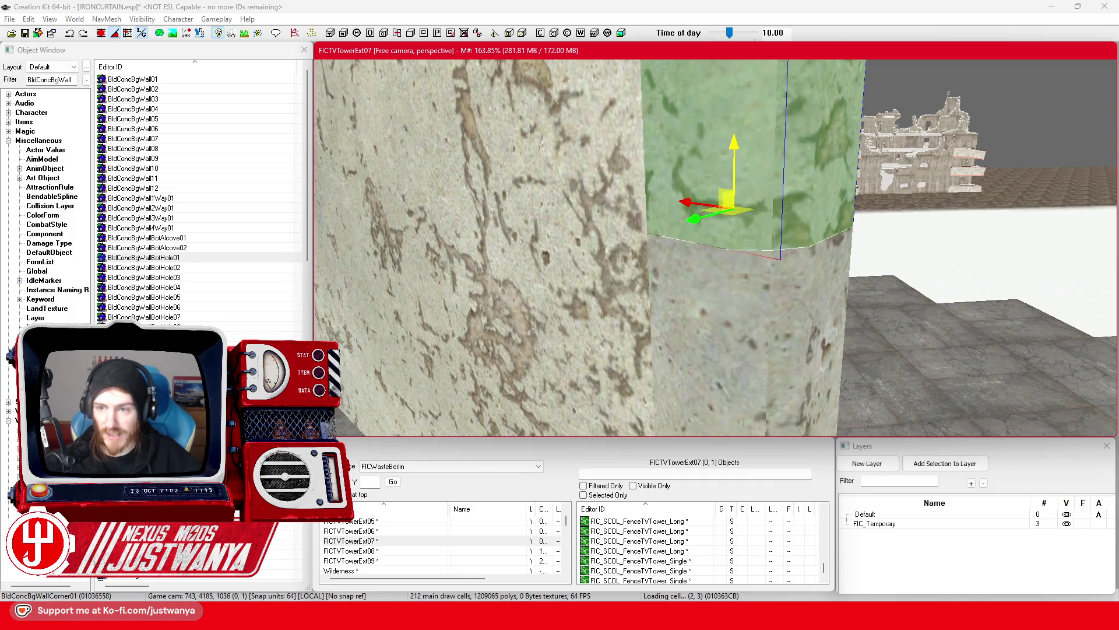
{"action": "scroll", "coordinate": [775, 254], "scroll_direction": "down", "scroll_amount": 10}
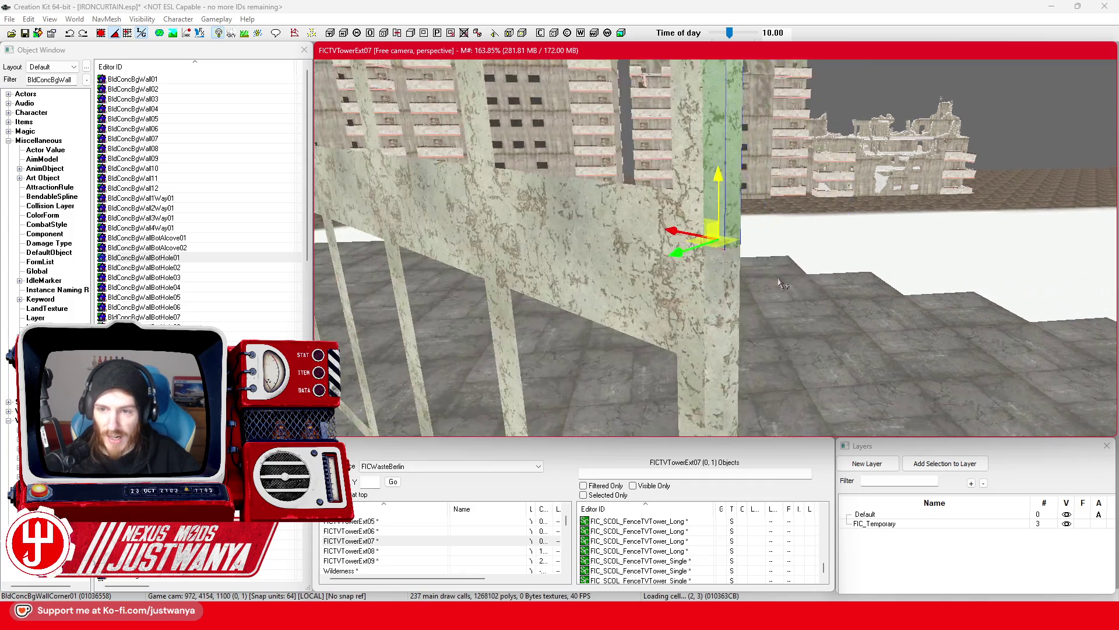
{"action": "key", "text": "shift"}
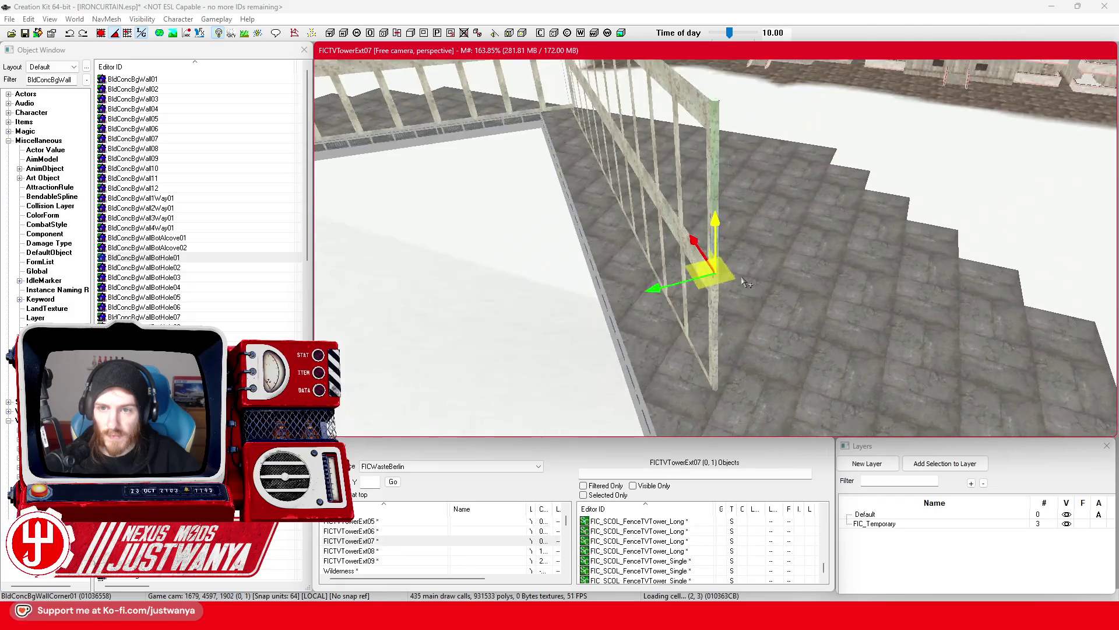
{"action": "scroll", "coordinate": [746, 283], "scroll_direction": "up", "scroll_amount": 10}
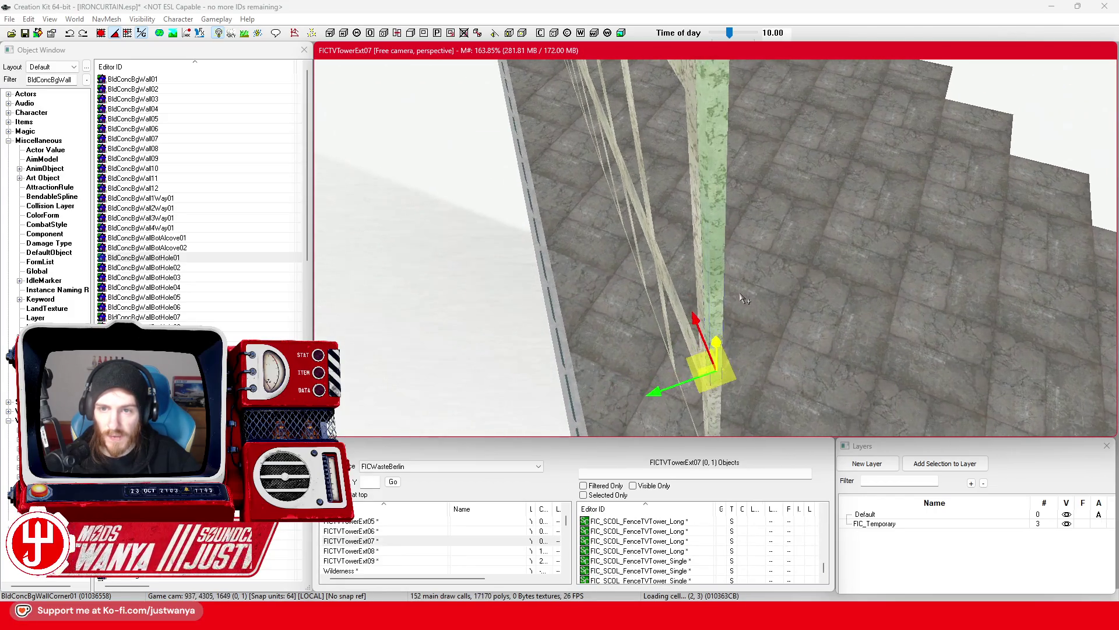
{"action": "scroll", "coordinate": [745, 300], "scroll_direction": "up", "scroll_amount": 3}
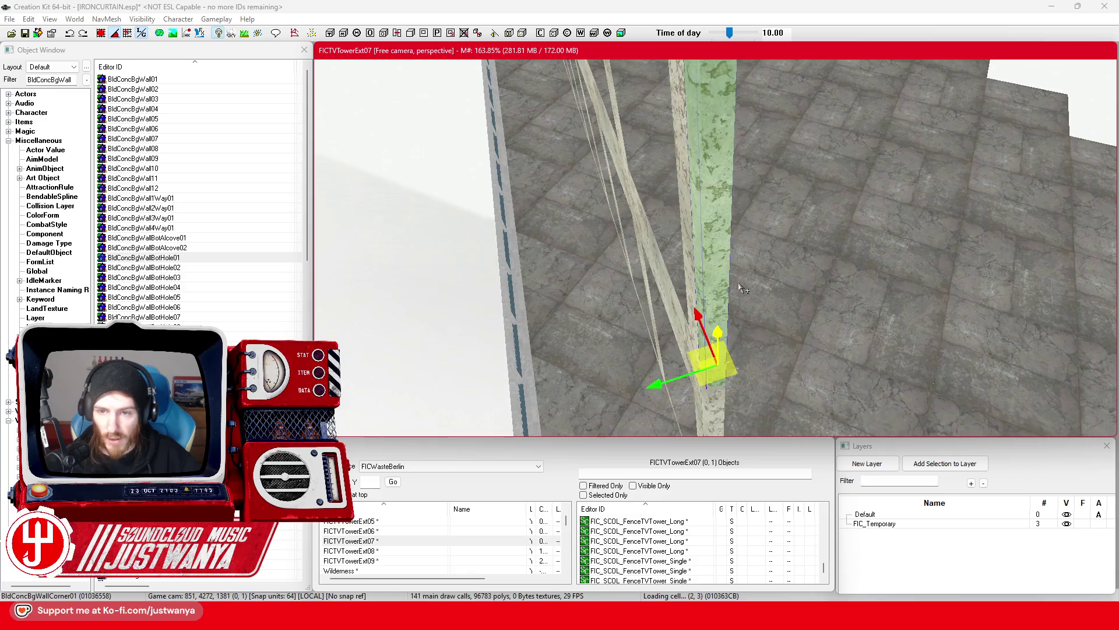
{"action": "key", "text": "shift"}
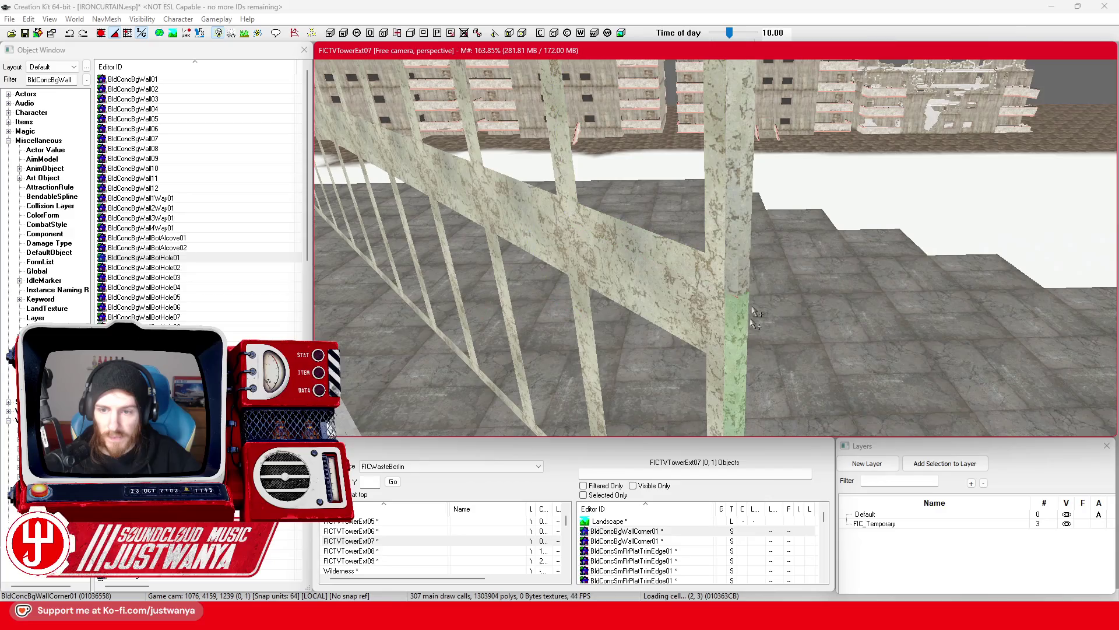
{"action": "left_click", "coordinate": [692, 315], "text": "ctrl"}
{"action": "scroll", "coordinate": [697, 318], "scroll_direction": "down", "scroll_amount": 10}
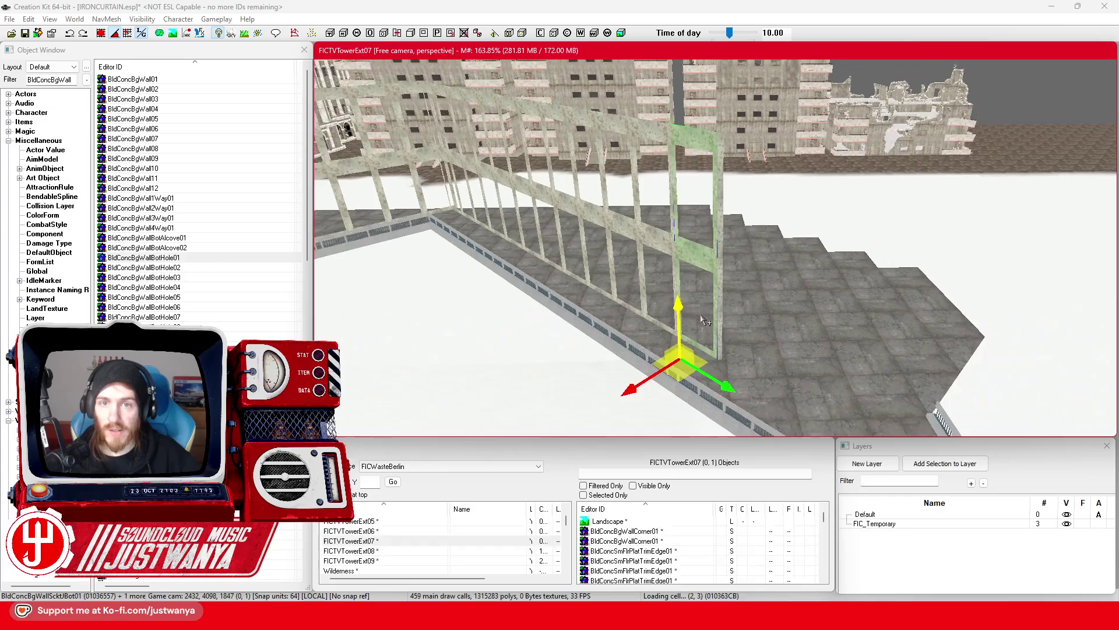
{"action": "scroll", "coordinate": [700, 329], "scroll_direction": "up", "scroll_amount": 5}
{"action": "key", "text": "shift"}
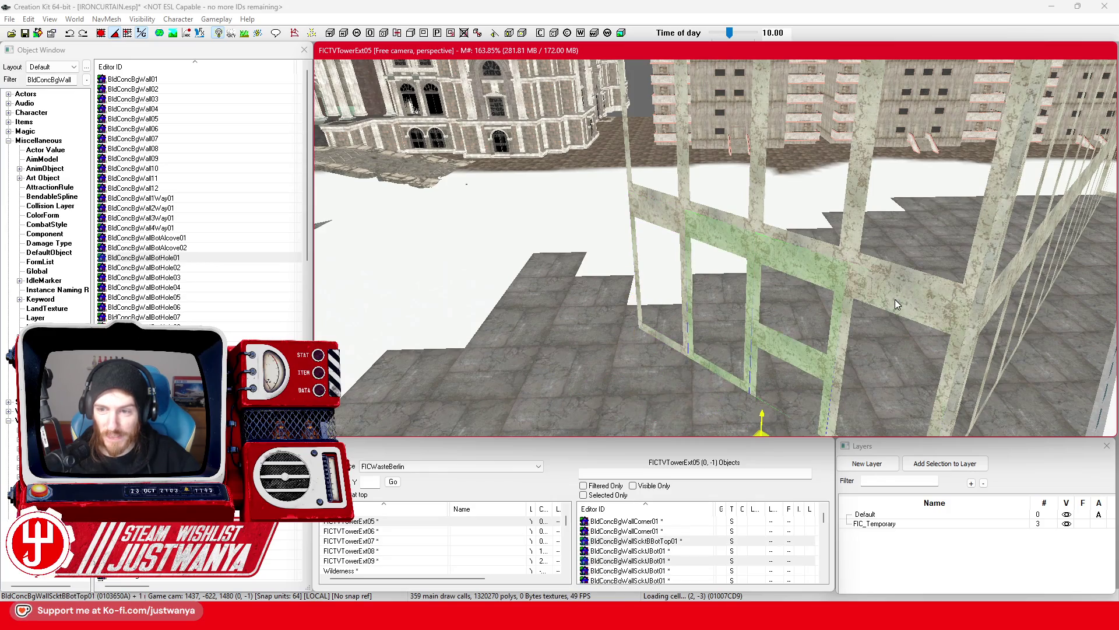
Rotate the six BldConcBgWall frame pieces into line and slide them along the roof edge
{"action": "left_click", "coordinate": [745, 229], "text": "ctrl"}
{"action": "left_click", "coordinate": [916, 281], "text": "ctrl"}
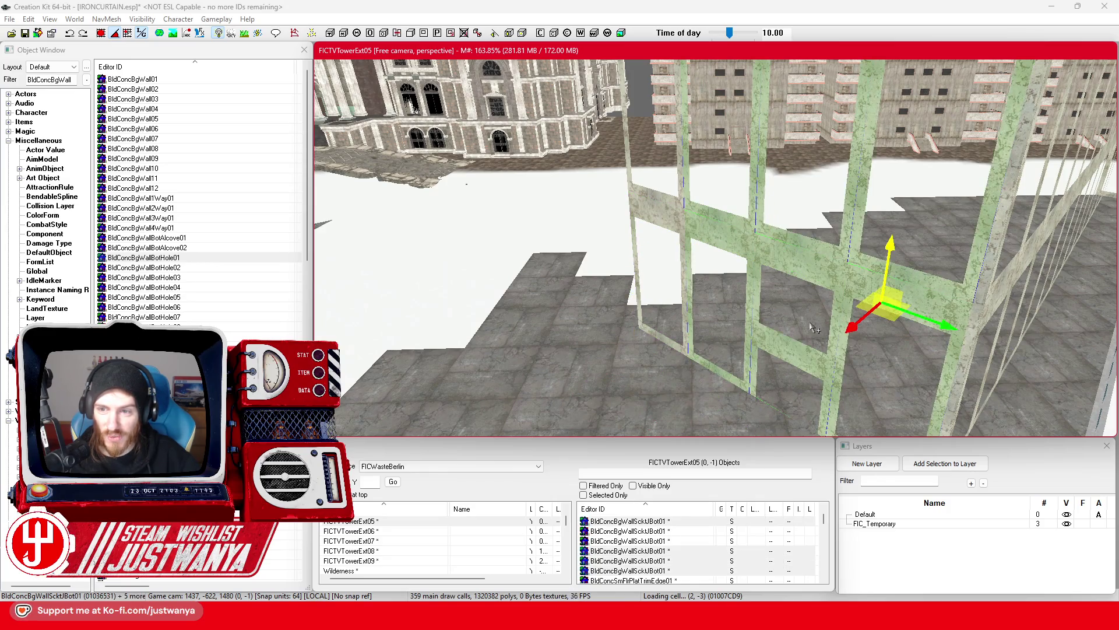
{"action": "scroll", "coordinate": [786, 345], "scroll_direction": "up", "scroll_amount": 2}
{"action": "key", "text": "e"}
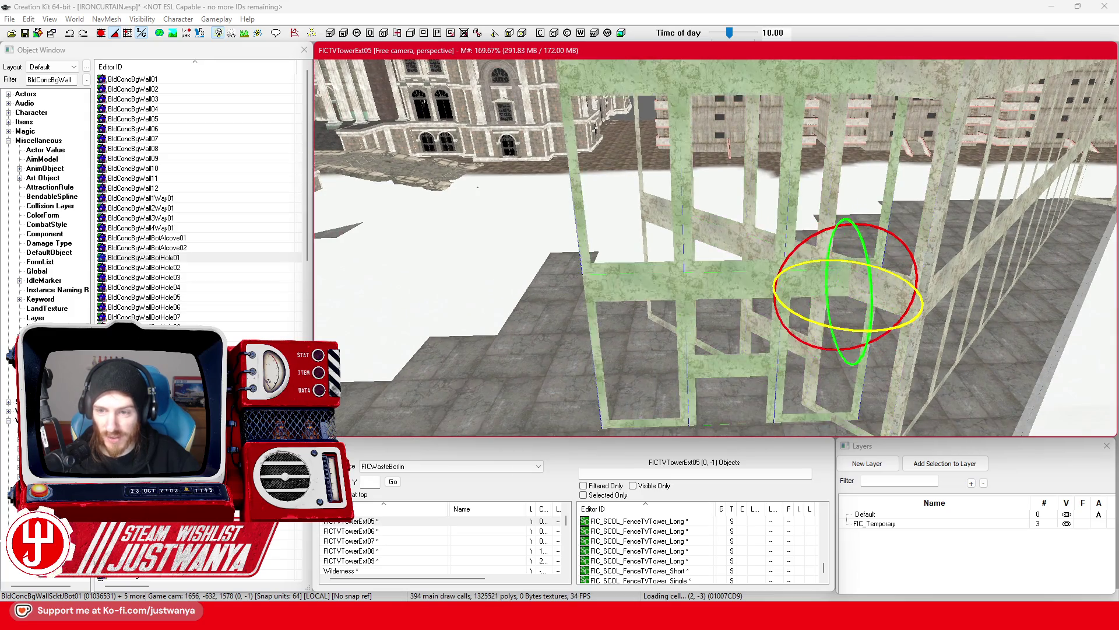
{"action": "left_click_drag", "start_coordinate": [836, 327], "coordinate": [863, 330]}
{"action": "key", "text": "w"}
{"action": "scroll", "coordinate": [720, 248], "scroll_direction": "down", "scroll_amount": 4}
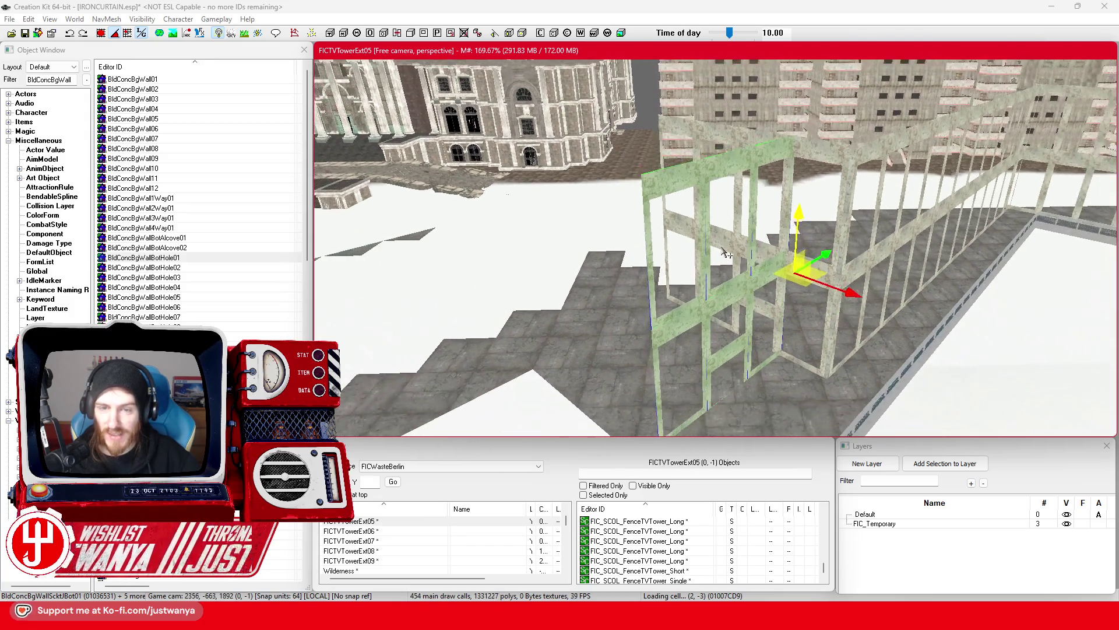
{"action": "scroll", "coordinate": [760, 267], "scroll_direction": "down", "scroll_amount": 5}
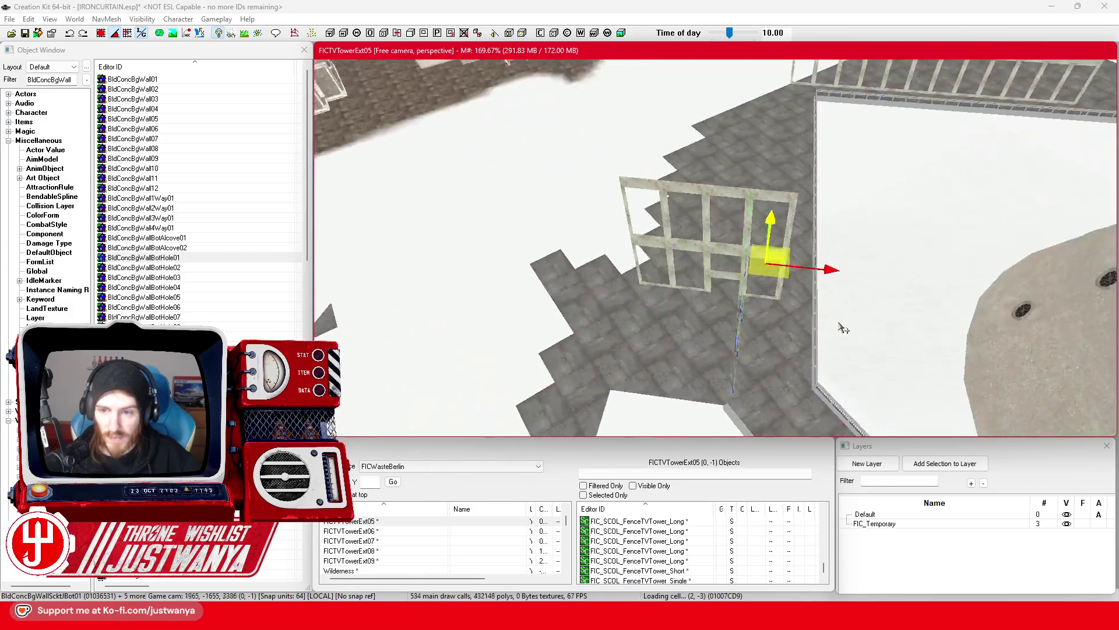
{"action": "left_click_drag", "start_coordinate": [471, 215], "coordinate": [708, 206]}
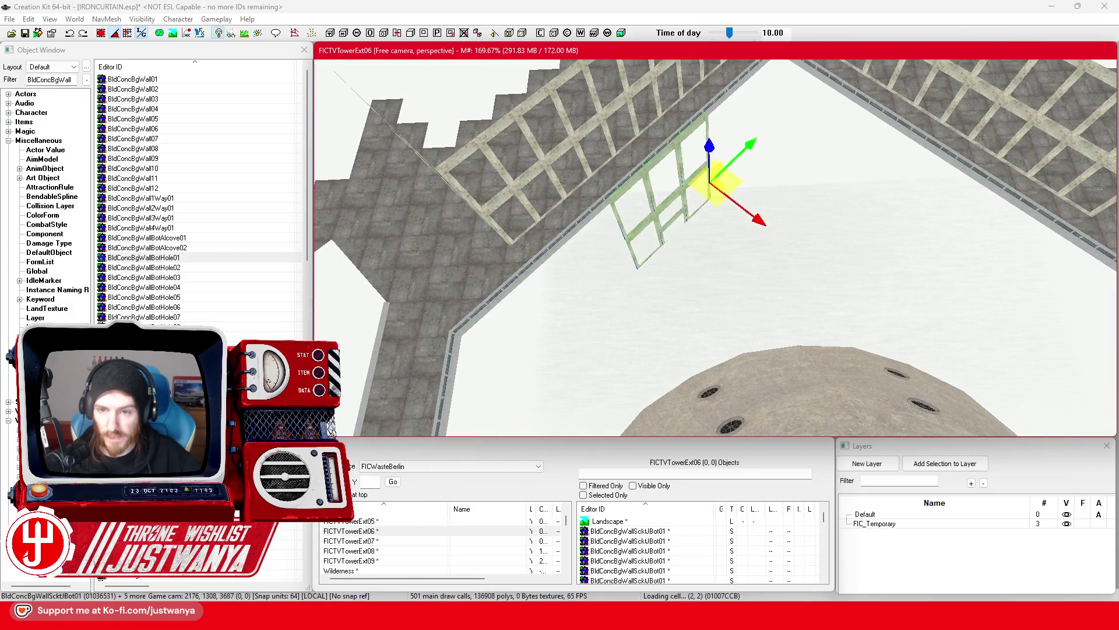
Review the moved frames along the roof and select the BldConcBgWallScktBBotTop01 wall piece
{"action": "mouse_move", "coordinate": [675, 300]}
{"action": "left_mouse_down"}
{"action": "mouse_move", "coordinate": [588, 279]}
{"action": "mouse_move", "coordinate": [593, 183]}
{"action": "mouse_move", "coordinate": [1006, 149]}
{"action": "left_mouse_up"}
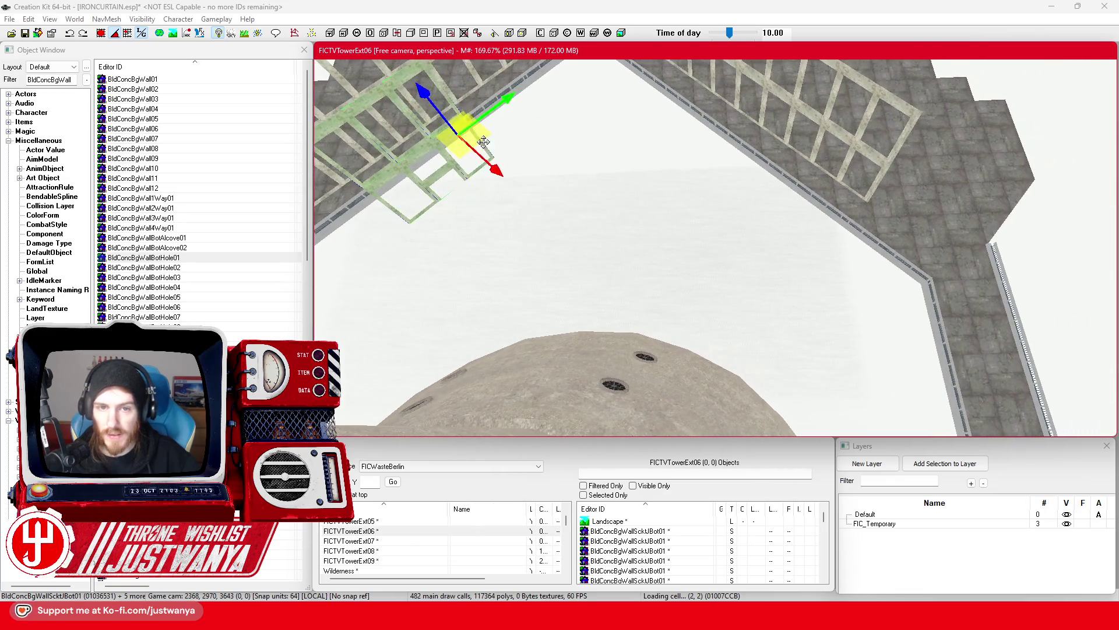
{"action": "mouse_move", "coordinate": [1102, 111]}
{"action": "left_mouse_down"}
{"action": "mouse_move", "coordinate": [621, 216]}
{"action": "mouse_move", "coordinate": [431, 236]}
{"action": "mouse_move", "coordinate": [515, 244]}
{"action": "mouse_move", "coordinate": [648, 292]}
{"action": "mouse_move", "coordinate": [653, 242]}
{"action": "mouse_move", "coordinate": [595, 245]}
{"action": "mouse_move", "coordinate": [595, 209]}
{"action": "left_mouse_up"}
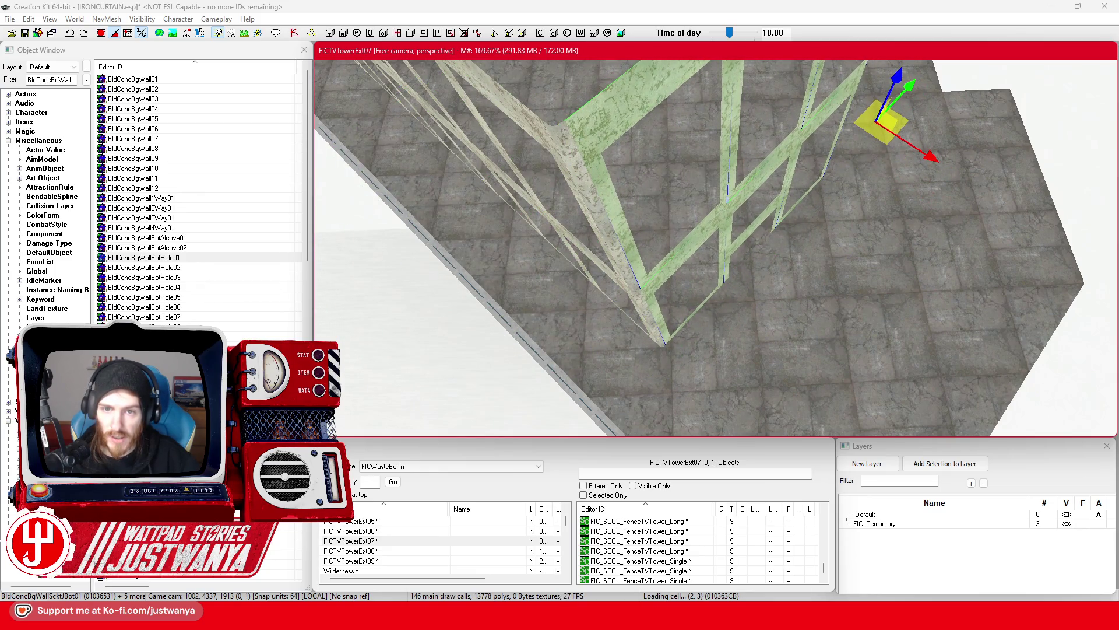
{"action": "left_click_drag", "start_coordinate": [595, 210], "coordinate": [816, 309]}
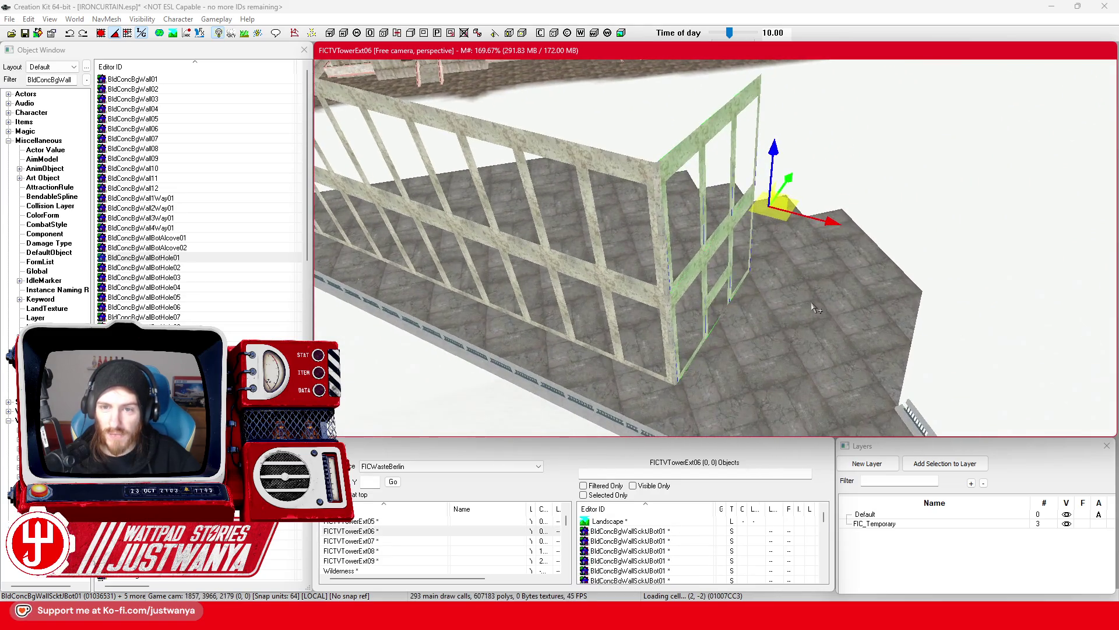
{"action": "scroll", "coordinate": [816, 309], "scroll_direction": "up", "scroll_amount": 6}
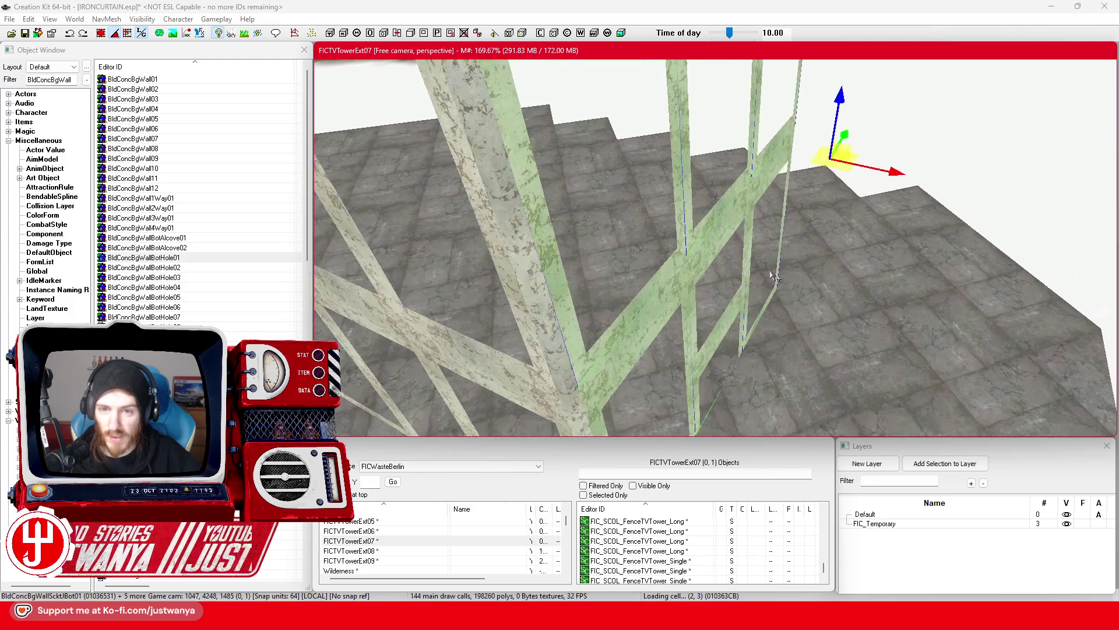
{"action": "scroll", "coordinate": [774, 276], "scroll_direction": "up", "scroll_amount": 3}
{"action": "left_click", "coordinate": [655, 245]}
{"action": "scroll", "coordinate": [632, 255], "scroll_direction": "down", "scroll_amount": 5}
{"action": "scroll", "coordinate": [647, 211], "scroll_direction": "up", "scroll_amount": 5}
{"action": "scroll", "coordinate": [647, 211], "scroll_direction": "up", "scroll_amount": 3}
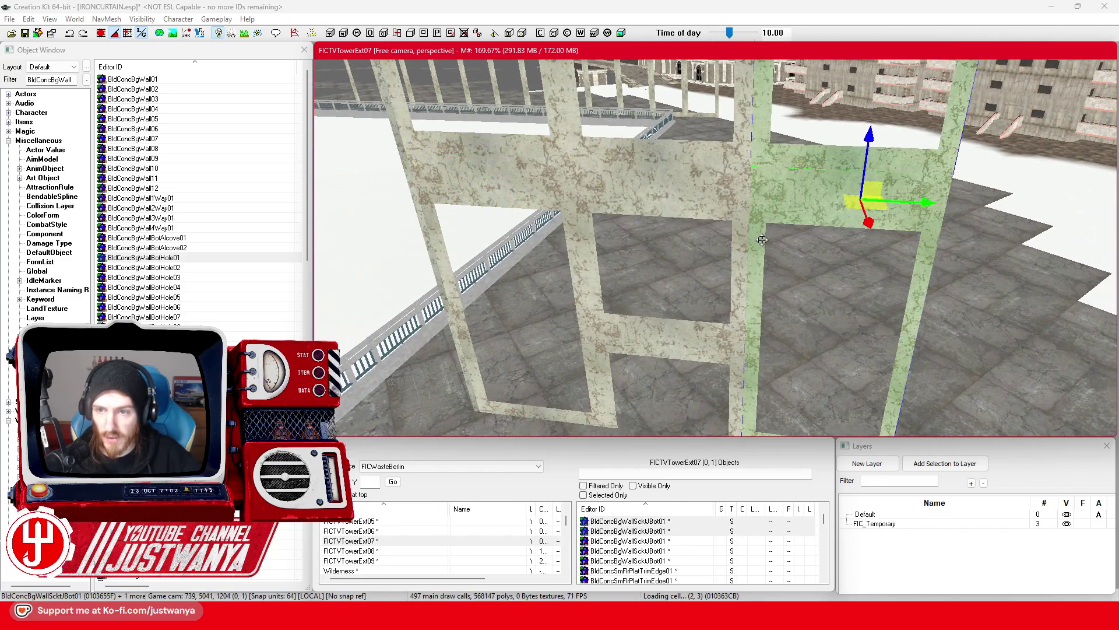
{"action": "scroll", "coordinate": [762, 239], "scroll_direction": "down", "scroll_amount": 3}
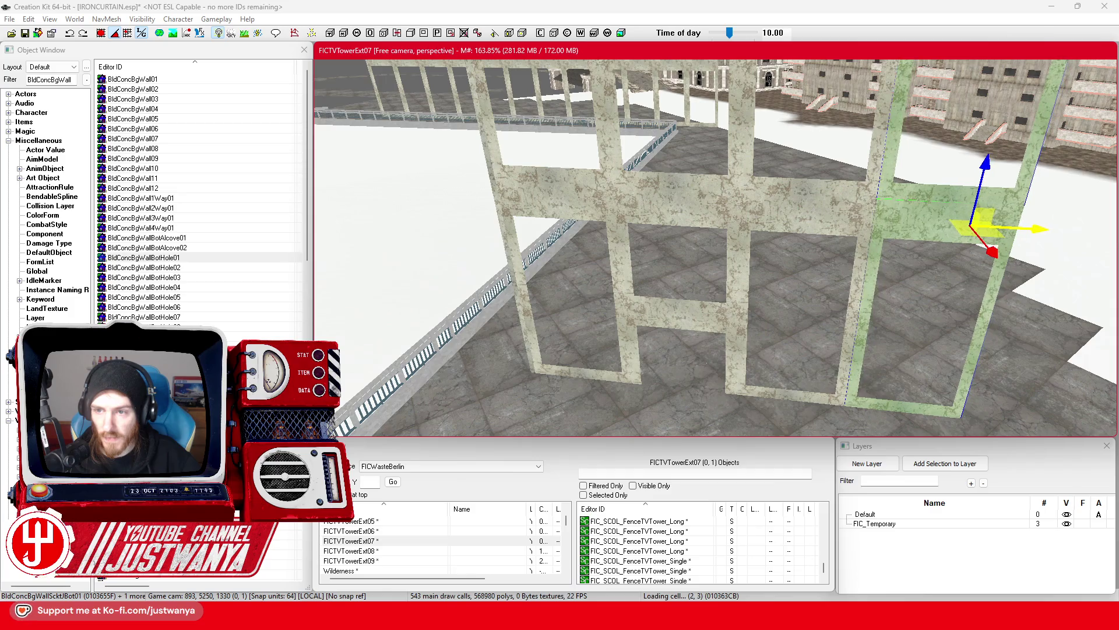
{"action": "left_click", "coordinate": [711, 316]}
{"action": "scroll", "coordinate": [594, 328], "scroll_direction": "down", "scroll_amount": 3}
{"action": "mouse_move", "coordinate": [594, 328]}
{"action": "left_mouse_down"}
{"action": "mouse_move", "coordinate": [762, 362]}
{"action": "mouse_move", "coordinate": [720, 309]}
{"action": "left_mouse_up"}
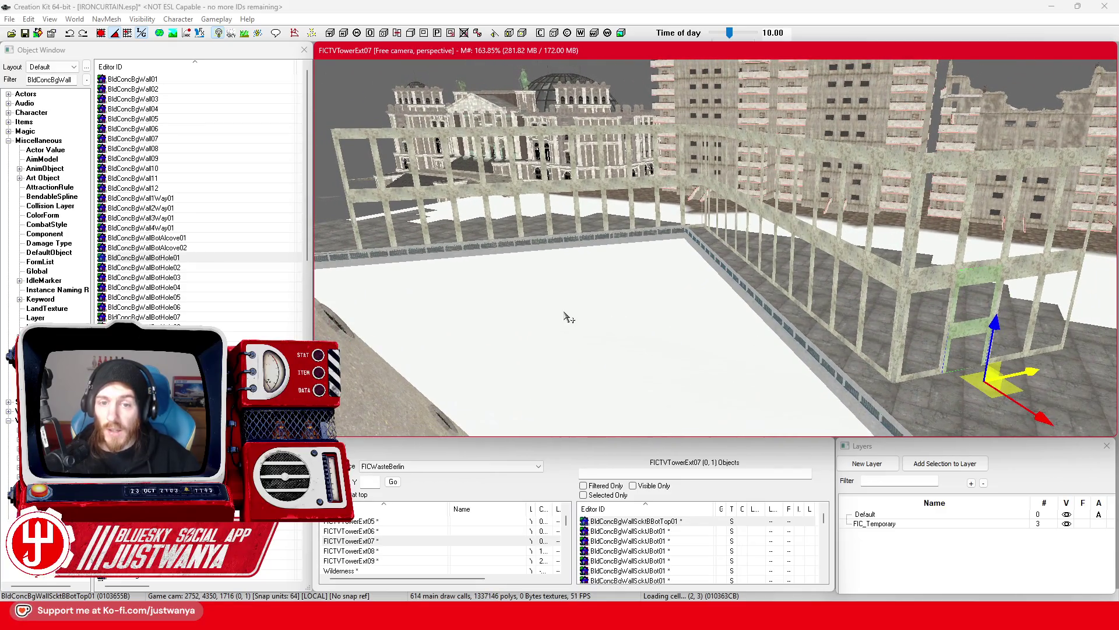
Save the plugin, pick another wall frame piece, and switch to Google Maps in Firefox
{"action": "left_click", "coordinate": [26, 34]}
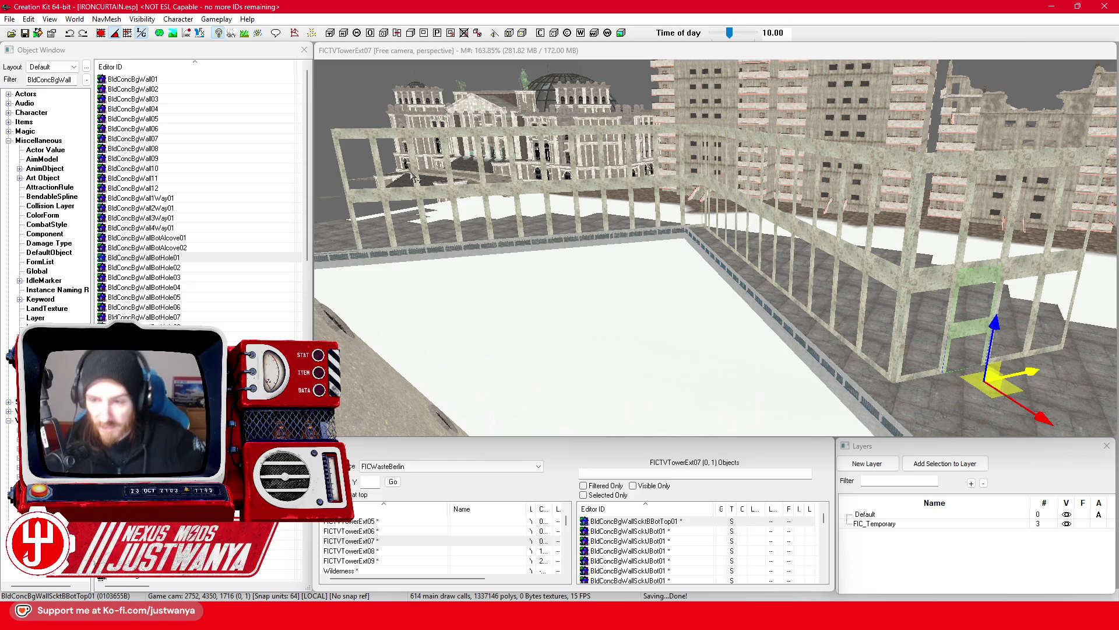
{"action": "left_click", "coordinate": [855, 319]}
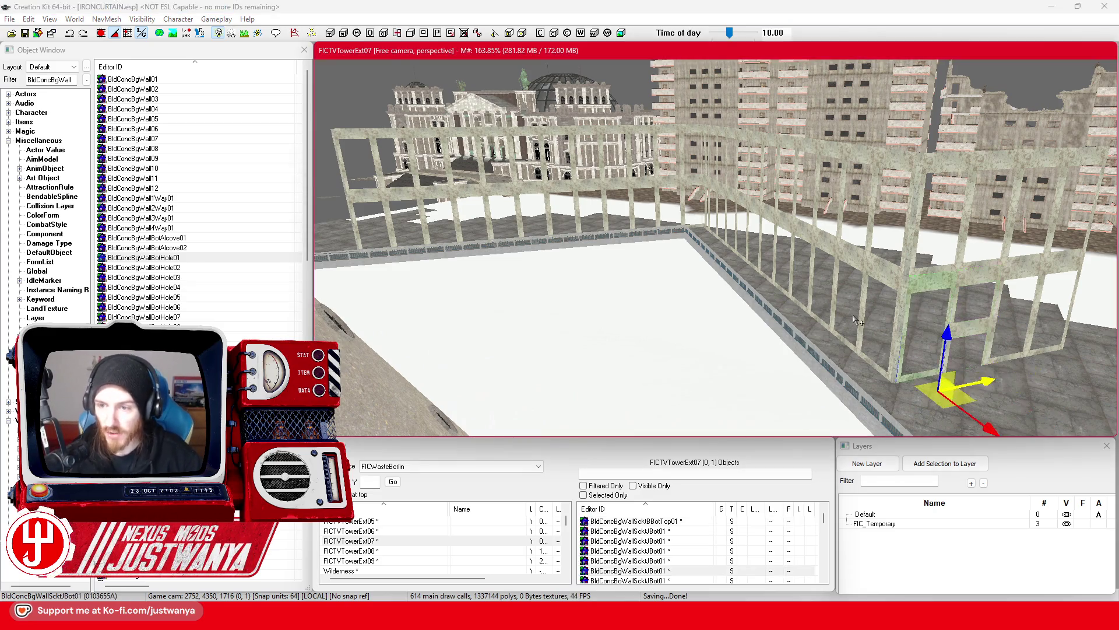
{"action": "key", "text": "shift"}
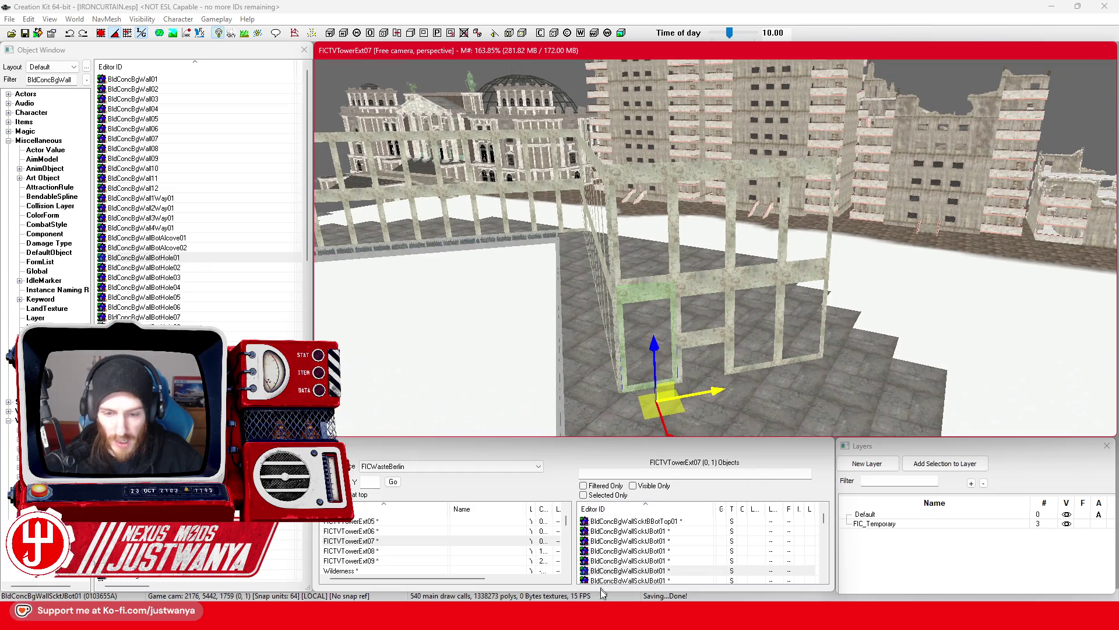
{"action": "left_click", "coordinate": [637, 573]}
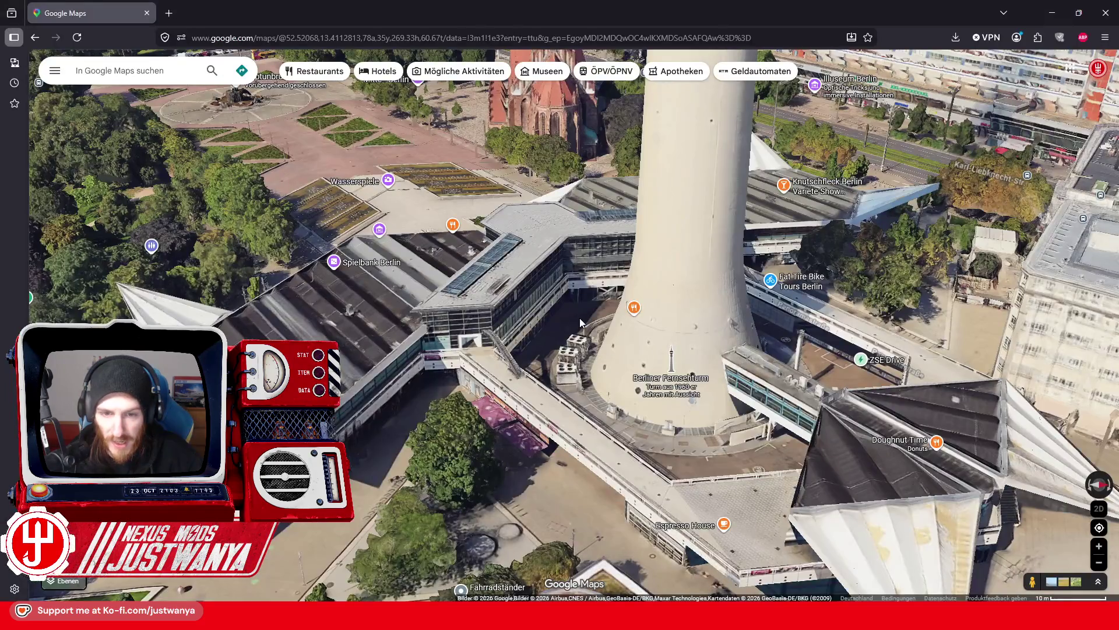
Orbit and zoom the 3D map around the Fernsehturm base to study its wing roofs
{"action": "left_click_drag", "start_coordinate": [437, 356], "coordinate": [586, 358]}
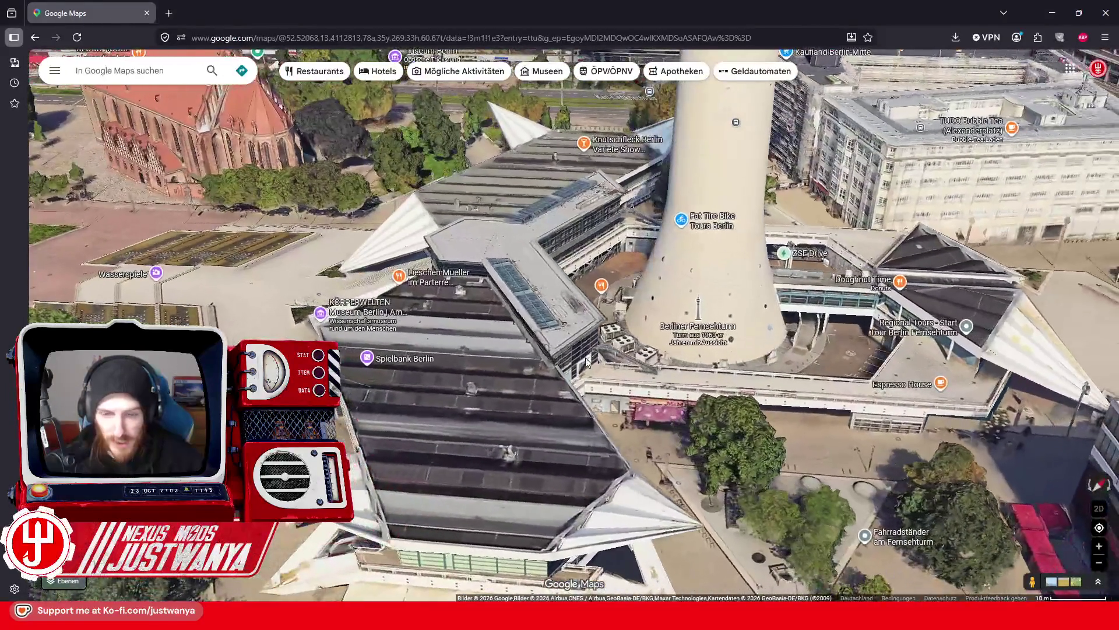
{"action": "left_click_drag", "start_coordinate": [513, 373], "coordinate": [749, 334]}
{"action": "scroll", "coordinate": [750, 335], "scroll_direction": "down", "scroll_amount": 2}
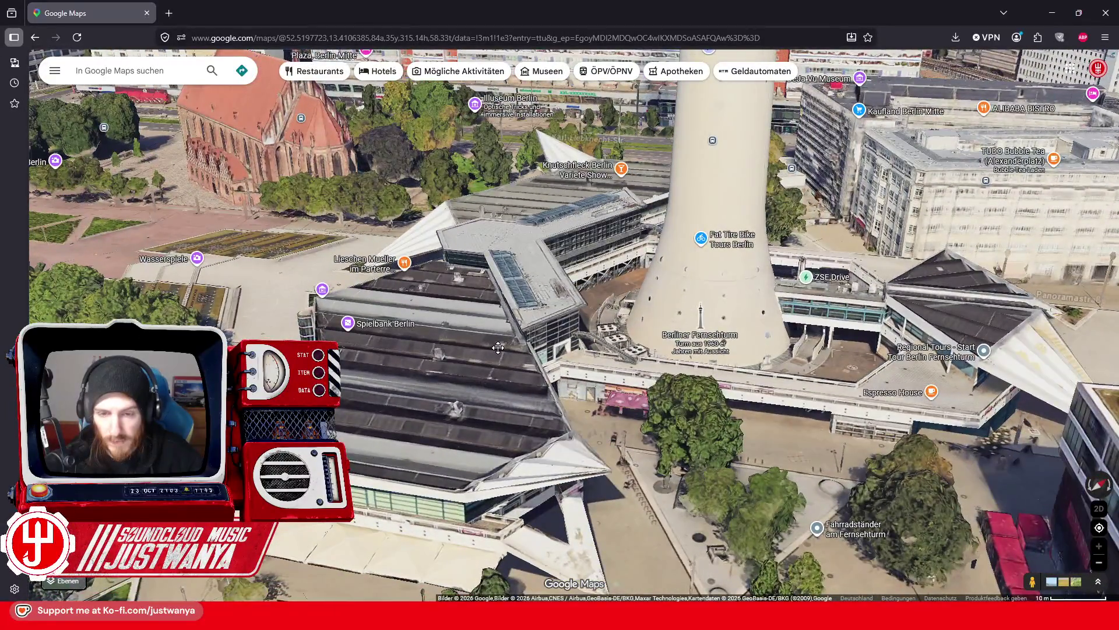
{"action": "scroll", "coordinate": [727, 348], "scroll_direction": "up", "scroll_amount": 2}
{"action": "scroll", "coordinate": [727, 347], "scroll_direction": "down", "scroll_amount": 2}
{"action": "scroll", "coordinate": [815, 415], "scroll_direction": "up", "scroll_amount": 2}
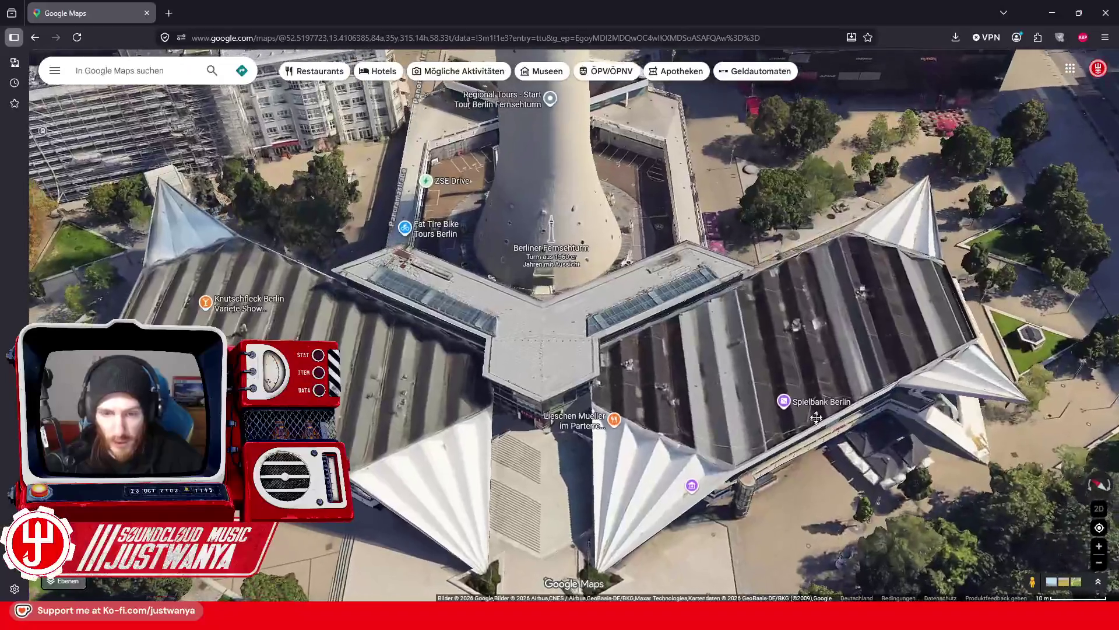
{"action": "scroll", "coordinate": [815, 415], "scroll_direction": "down", "scroll_amount": 2}
{"action": "scroll", "coordinate": [819, 360], "scroll_direction": "up", "scroll_amount": 2}
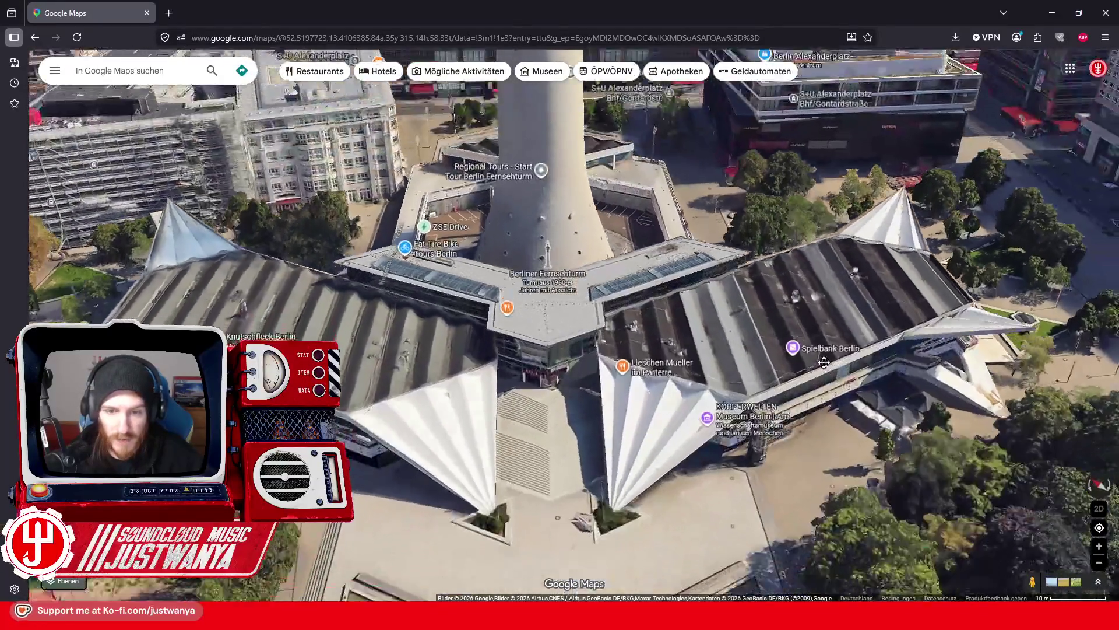
{"action": "scroll", "coordinate": [819, 361], "scroll_direction": "down", "scroll_amount": 2}
{"action": "scroll", "coordinate": [819, 404], "scroll_direction": "up", "scroll_amount": 2}
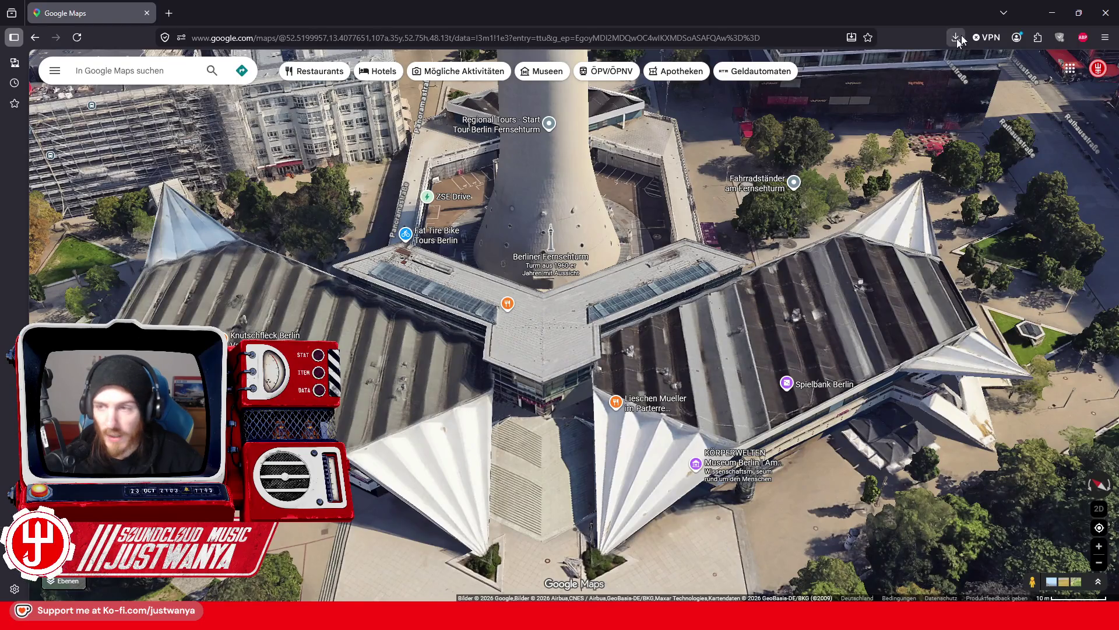
Compare the rooftop wall with the tower's other side, then return to FICTVTowerExt05
{"action": "left_click", "coordinate": [1050, 13]}
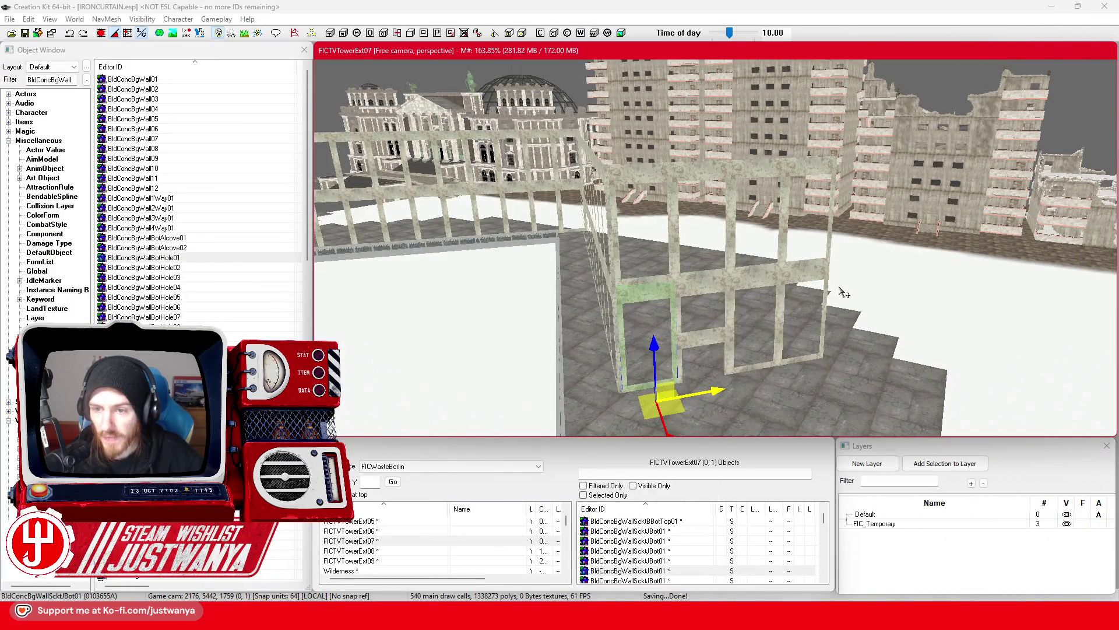
{"action": "mouse_move", "coordinate": [844, 293]}
{"action": "left_mouse_down"}
{"action": "mouse_move", "coordinate": [845, 332]}
{"action": "mouse_move", "coordinate": [896, 320]}
{"action": "mouse_move", "coordinate": [1102, 317]}
{"action": "left_mouse_up"}
{"action": "left_click", "coordinate": [659, 555]}
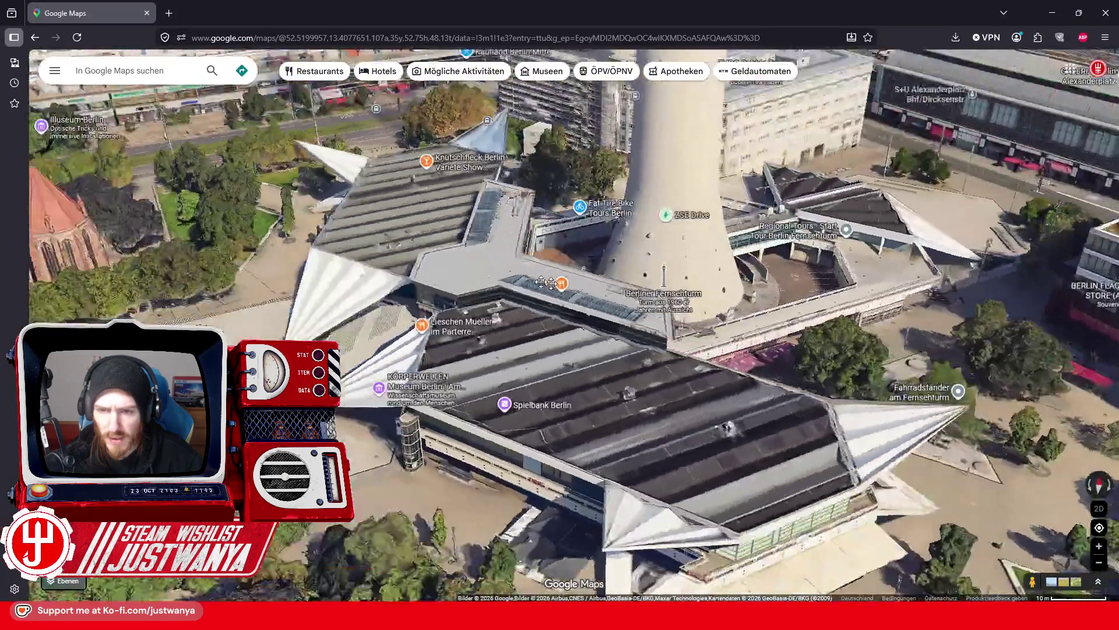
{"action": "mouse_move", "coordinate": [547, 283]}
{"action": "left_mouse_down"}
{"action": "mouse_move", "coordinate": [476, 350]}
{"action": "mouse_move", "coordinate": [613, 367]}
{"action": "left_mouse_up"}
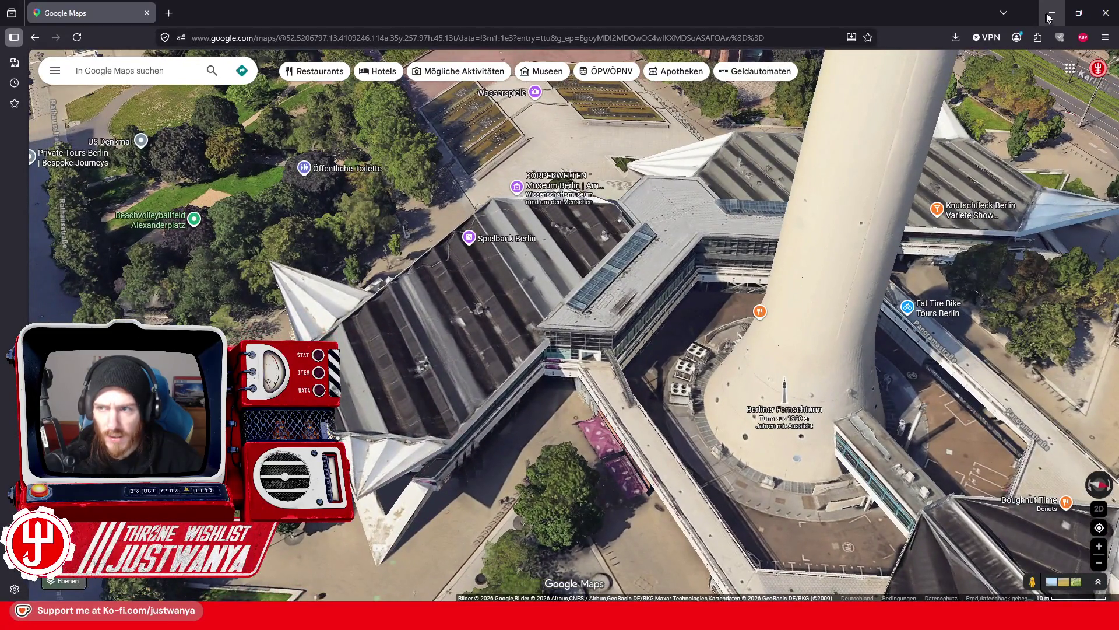
{"action": "key", "text": "alt+Tab"}
{"action": "mouse_move", "coordinate": [553, 303]}
{"action": "left_mouse_down"}
{"action": "mouse_move", "coordinate": [482, 313]}
{"action": "mouse_move", "coordinate": [989, 201]}
{"action": "left_mouse_up"}
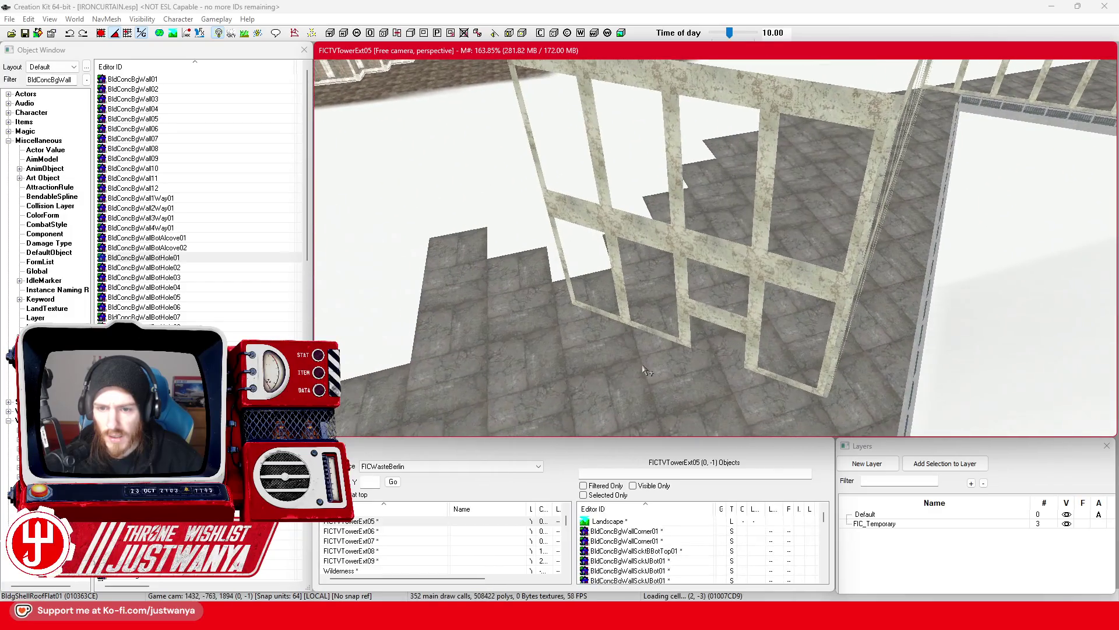
Select and orbit around the BldgShellRoofFlat01 roof piece, then bring Google Maps forward
{"action": "left_click", "coordinate": [646, 369]}
{"action": "left_click_drag", "start_coordinate": [642, 364], "coordinate": [630, 325]}
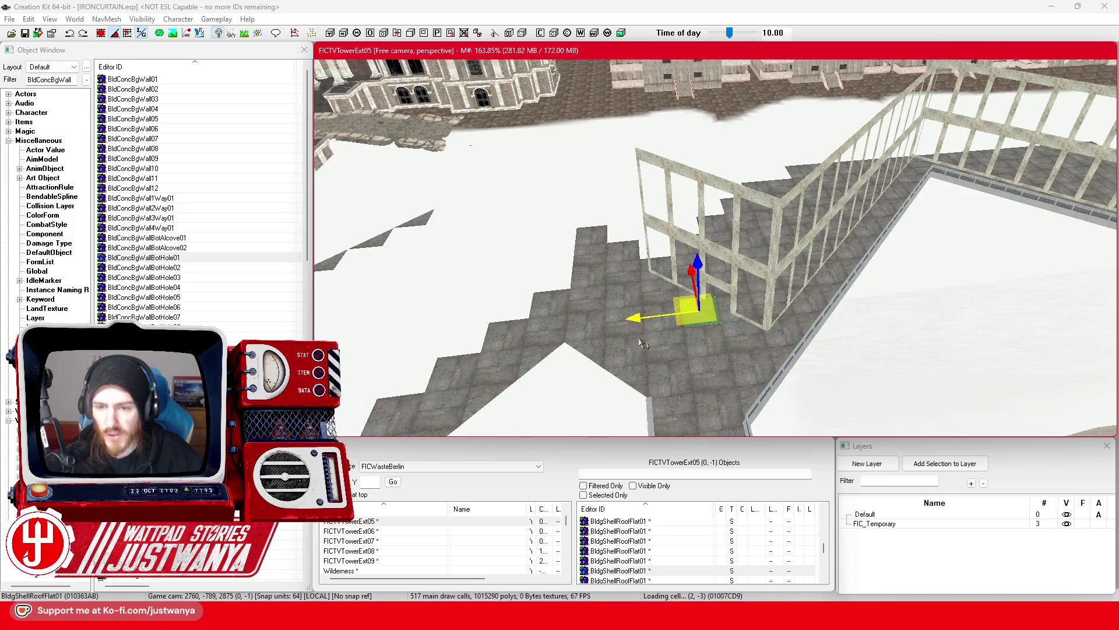
{"action": "mouse_move", "coordinate": [639, 587]}
{"action": "left_click", "coordinate": [688, 548]}
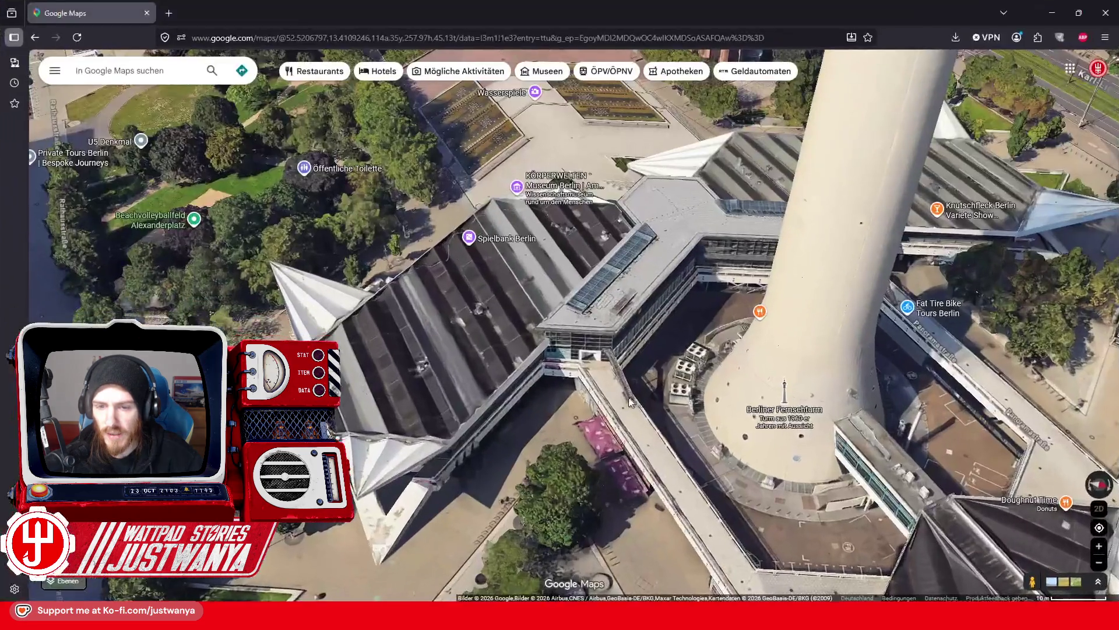
Tilt the Fernsehturm map to top-down and pan over the base's angled wing roofs
{"action": "mouse_move", "coordinate": [620, 391]}
{"action": "left_mouse_down"}
{"action": "mouse_move", "coordinate": [623, 540]}
{"action": "mouse_move", "coordinate": [535, 518]}
{"action": "left_mouse_up"}
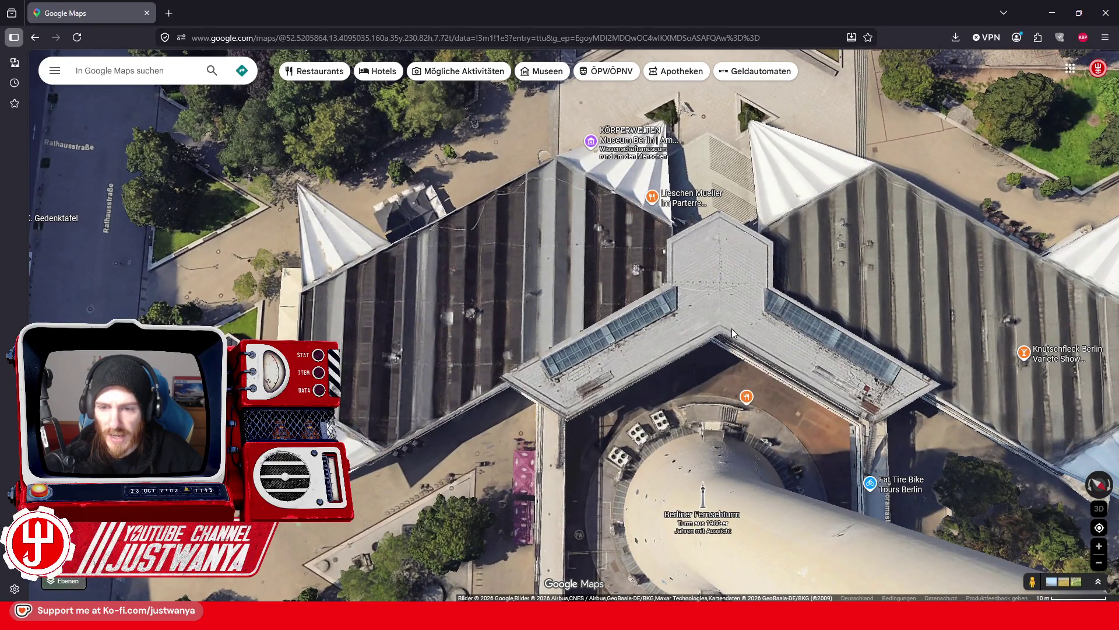
{"action": "left_click_drag", "start_coordinate": [529, 422], "coordinate": [588, 389]}
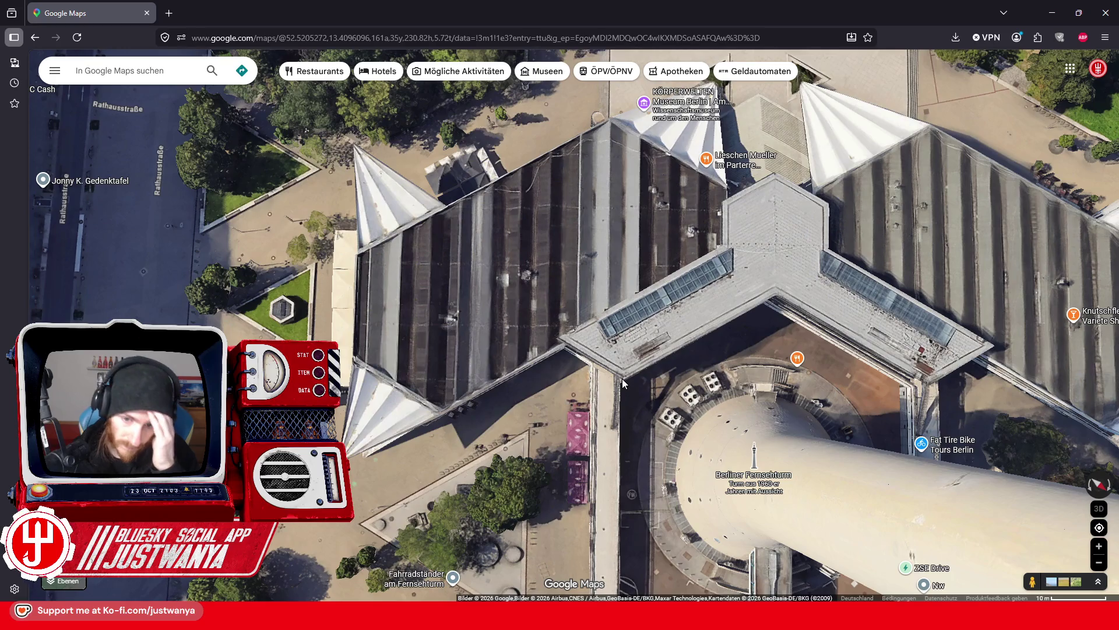
{"action": "left_click_drag", "start_coordinate": [758, 280], "coordinate": [595, 350]}
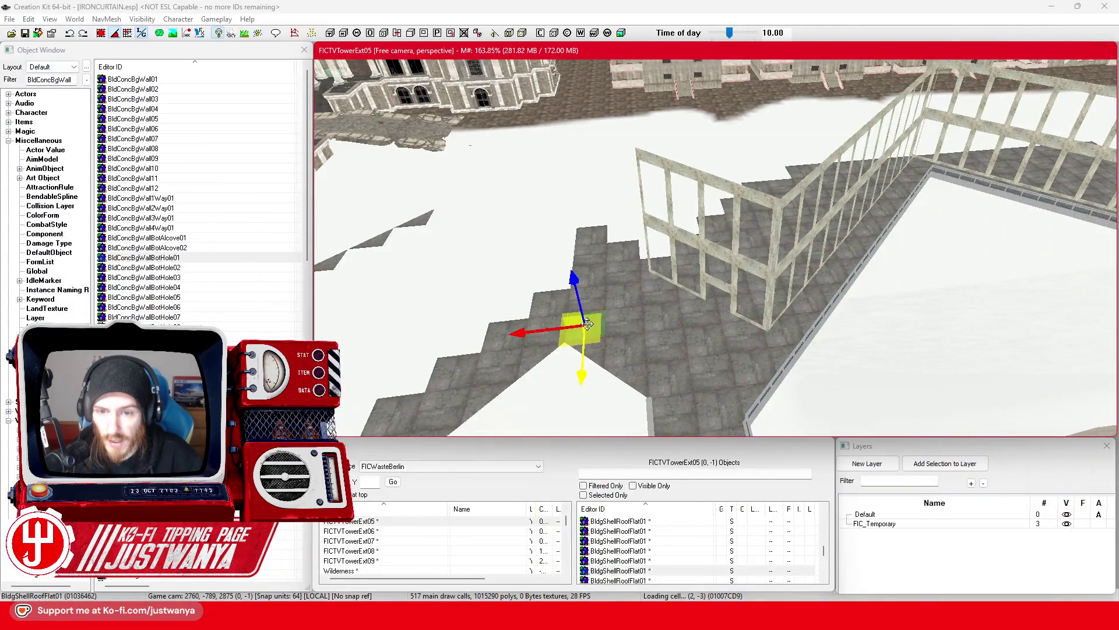
Inspect the flat roof piece and surrounding window frames from several camera angles
{"action": "key", "text": "shift"}
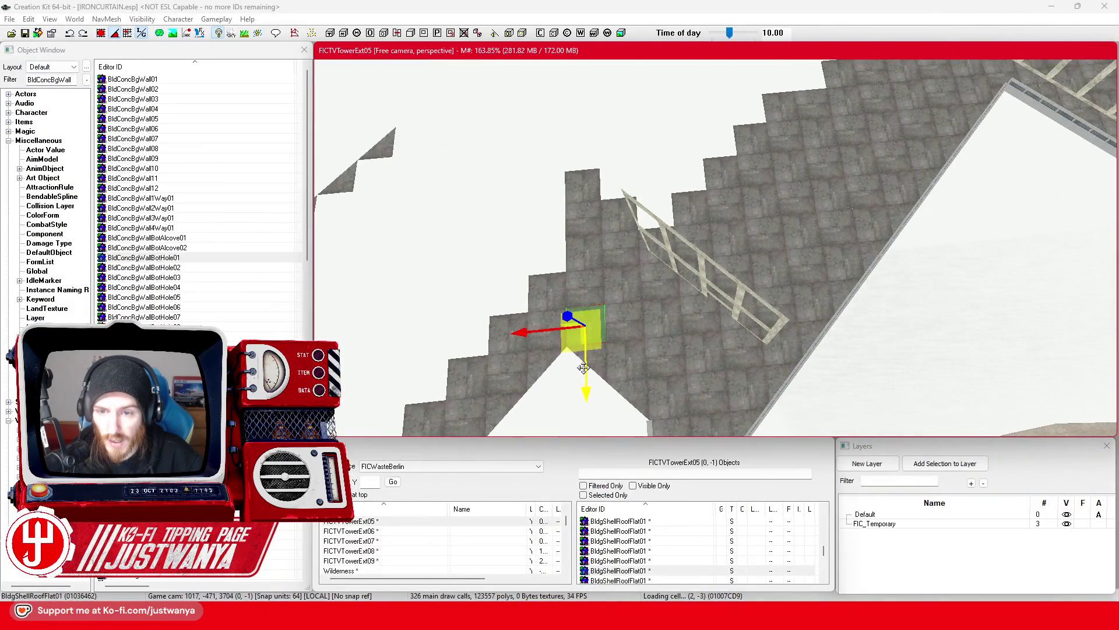
{"action": "key", "text": "shift"}
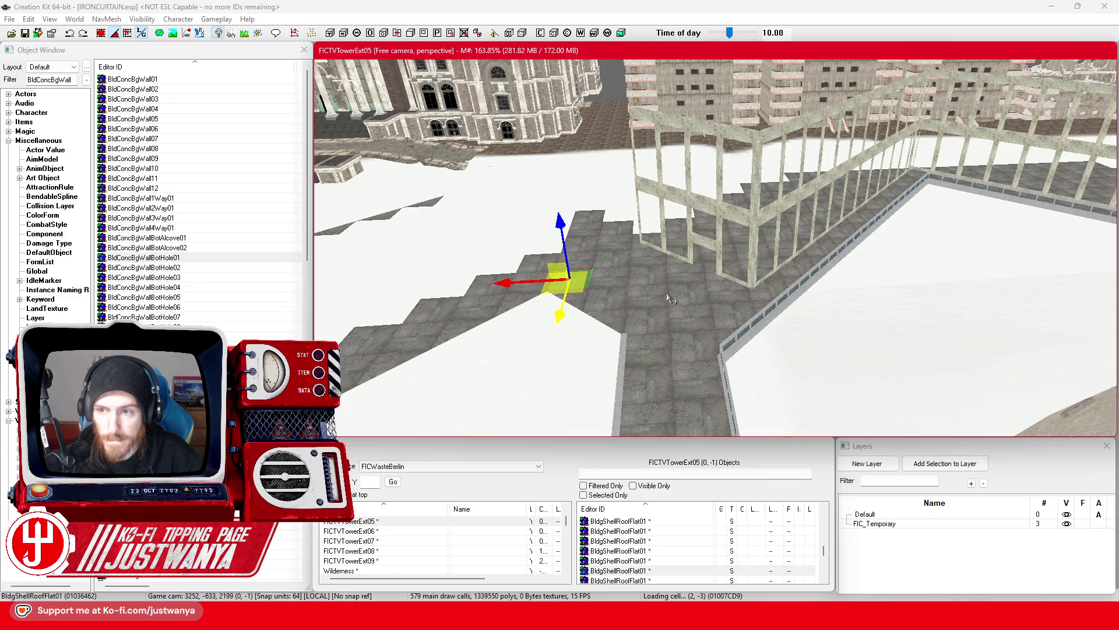
{"action": "key", "text": "shift"}
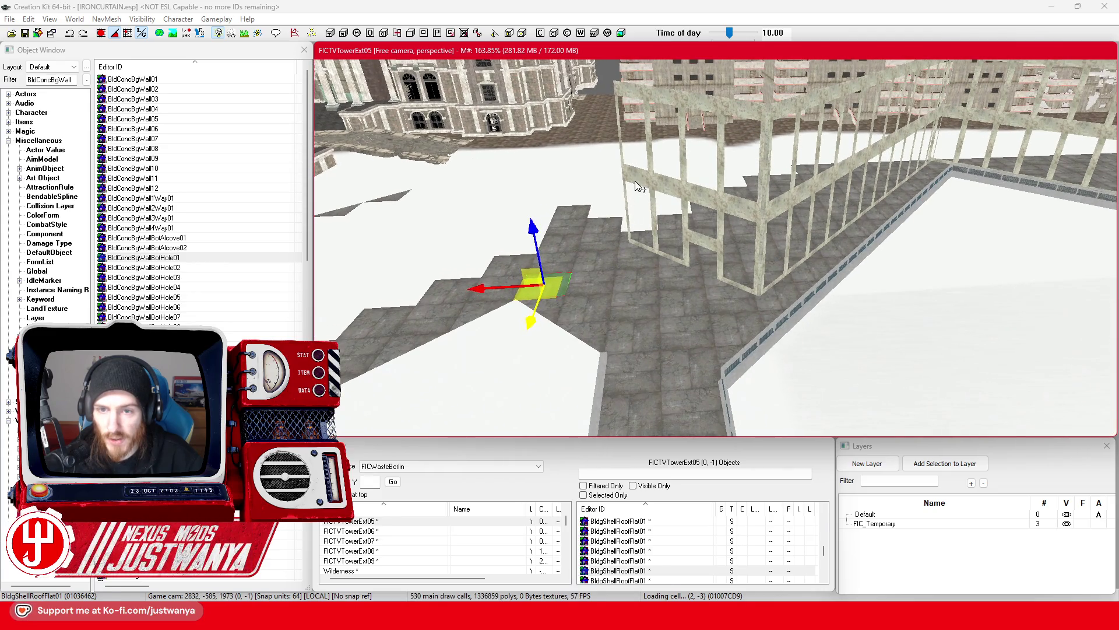
{"action": "left_click", "coordinate": [638, 185]}
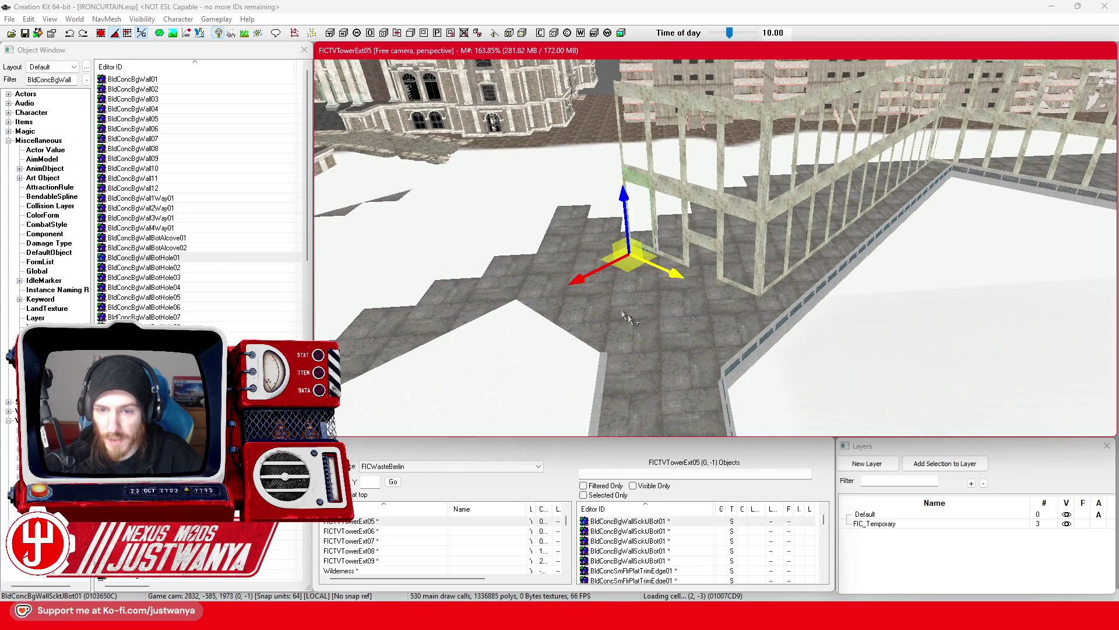
{"action": "left_click", "coordinate": [667, 343]}
{"action": "left_click", "coordinate": [638, 351]}
{"action": "key", "text": "shift"}
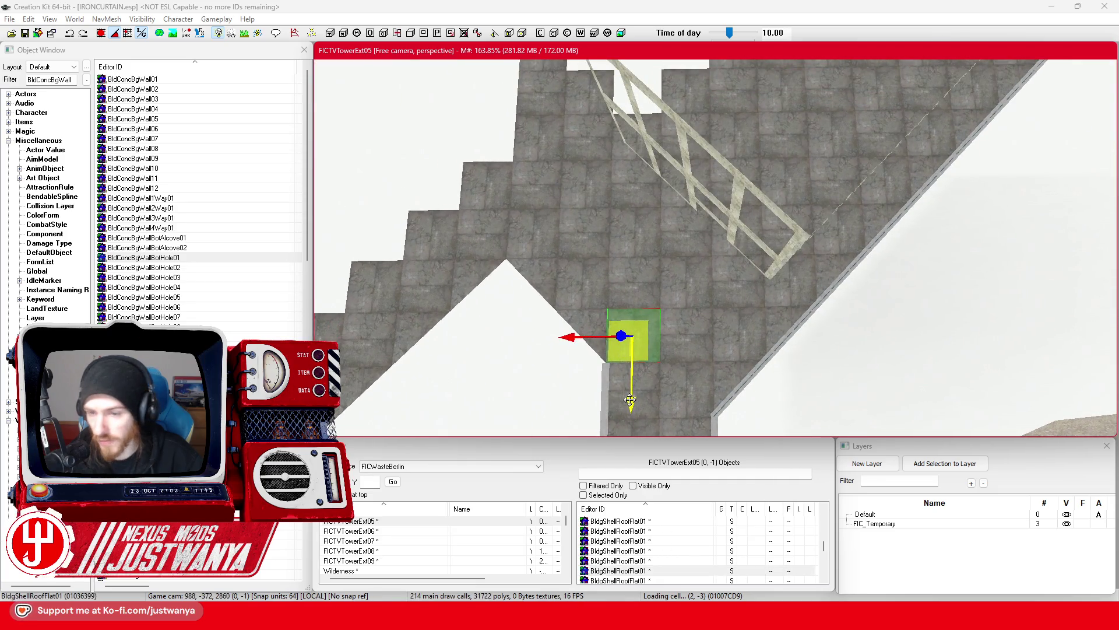
{"action": "key", "text": "shift"}
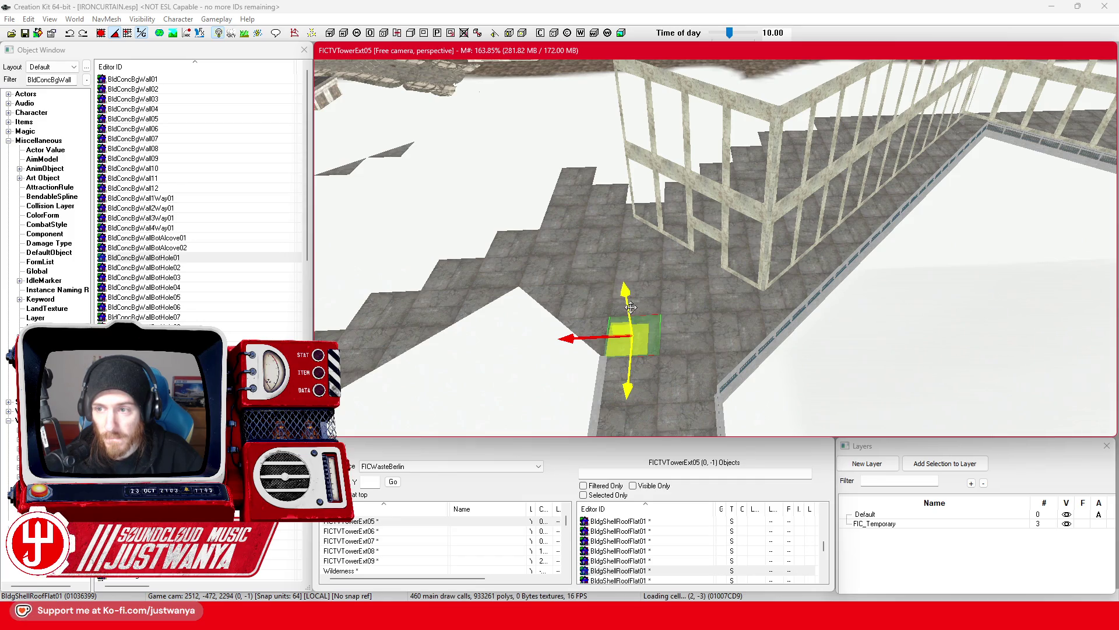
{"action": "key", "text": "shift"}
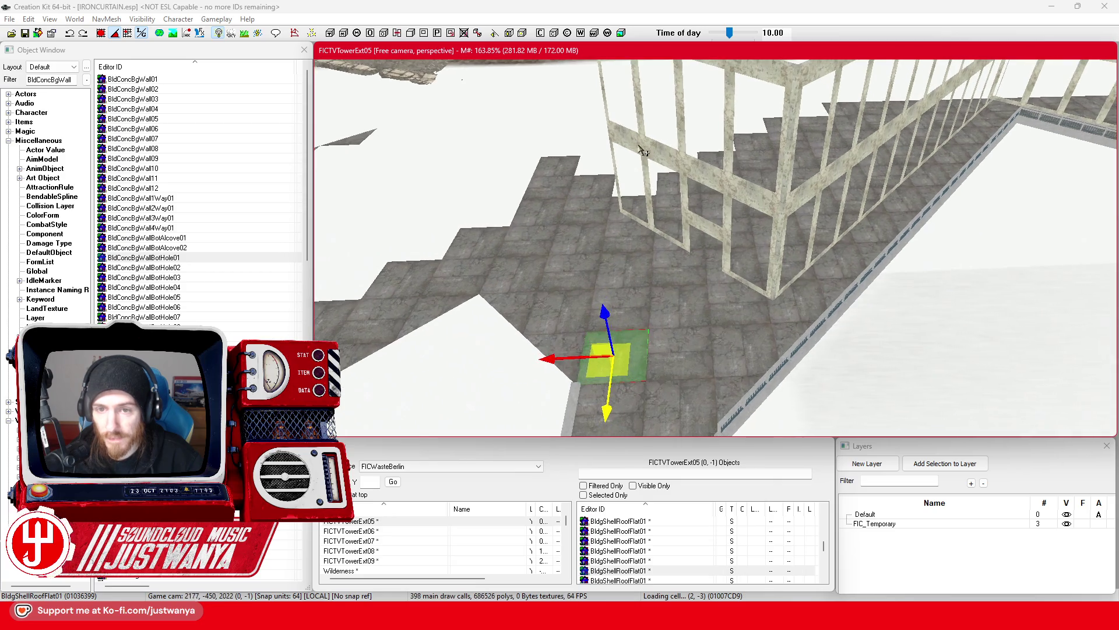
Select the run of wall panels from the frame base through the corner pieces
{"action": "left_click", "coordinate": [636, 153]}
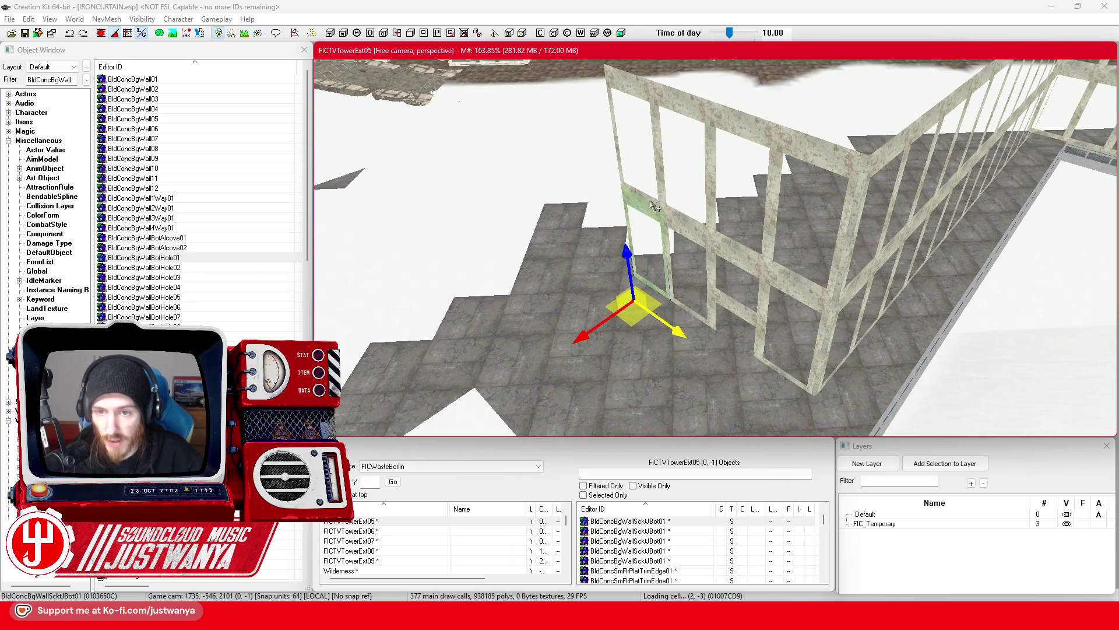
{"action": "left_click", "coordinate": [670, 211], "text": "ctrl"}
{"action": "left_click", "coordinate": [686, 219], "text": "ctrl"}
{"action": "left_click", "coordinate": [703, 241], "text": "ctrl"}
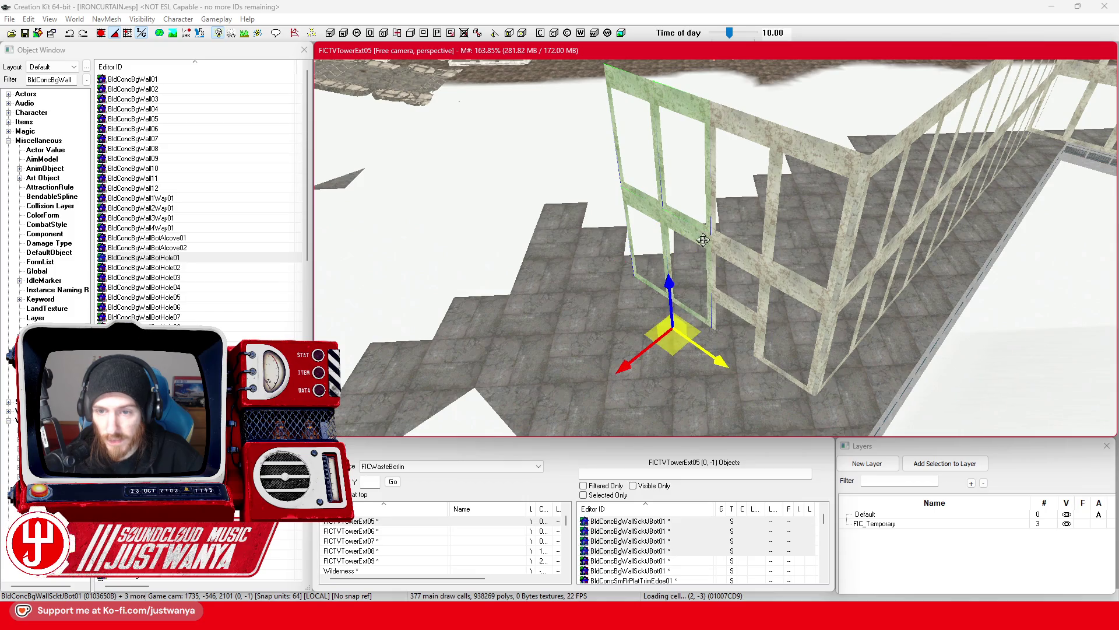
{"action": "left_click", "coordinate": [727, 245], "text": "ctrl"}
{"action": "left_click", "coordinate": [751, 265], "text": "ctrl"}
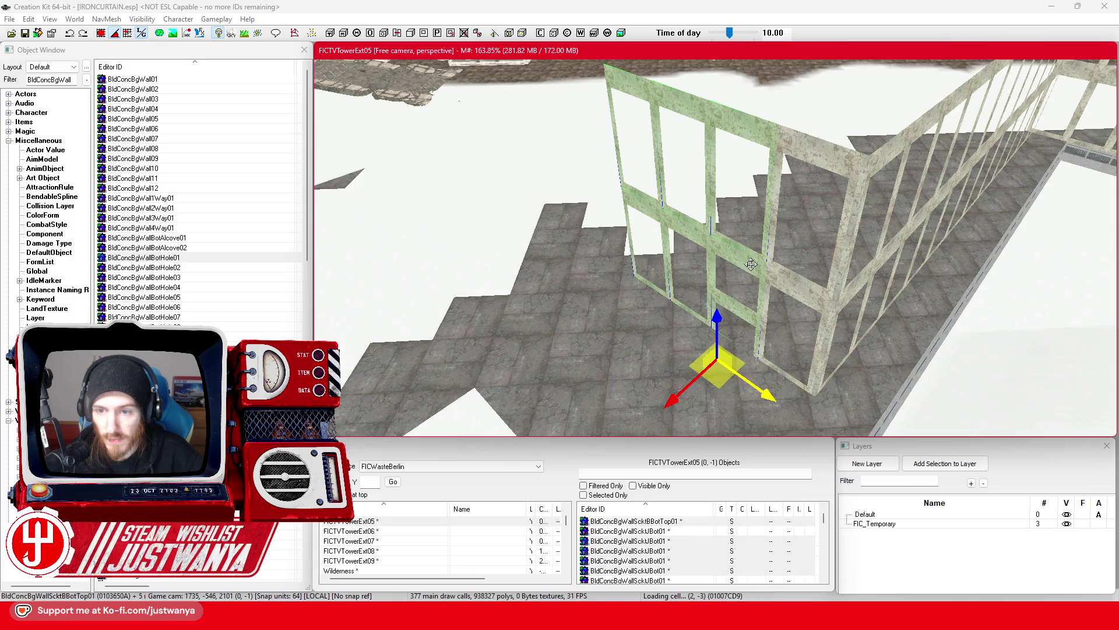
{"action": "left_click", "coordinate": [788, 273], "text": "ctrl"}
{"action": "left_click", "coordinate": [819, 305], "text": "ctrl"}
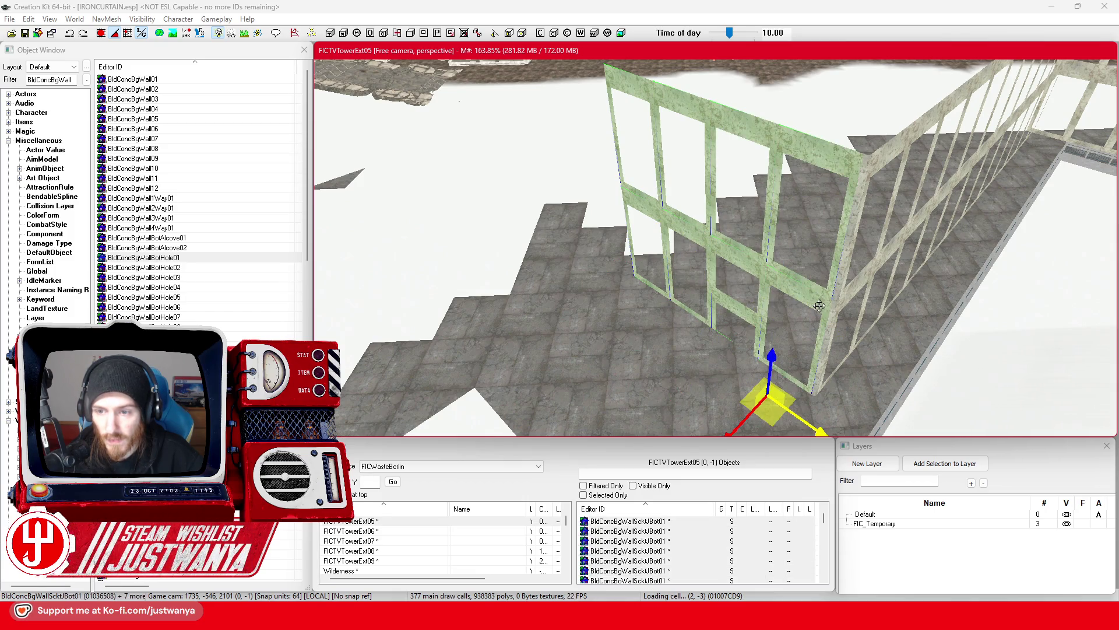
{"action": "left_click", "coordinate": [832, 336], "text": "ctrl"}
{"action": "left_click", "coordinate": [839, 291], "text": "ctrl"}
{"action": "scroll", "coordinate": [758, 298], "scroll_direction": "up", "scroll_amount": 3}
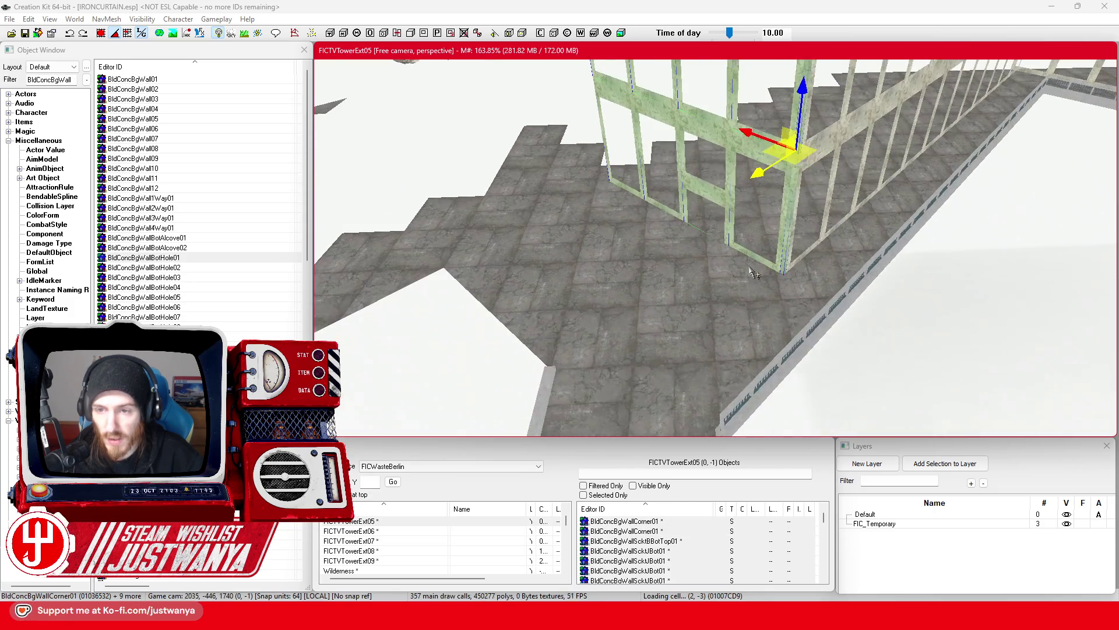
Try moving the selected walls across the floor, then undo the move
{"action": "mouse_move", "coordinate": [759, 174]}
{"action": "left_mouse_down"}
{"action": "mouse_move", "coordinate": [670, 261]}
{"action": "mouse_move", "coordinate": [628, 211]}
{"action": "mouse_move", "coordinate": [630, 255]}
{"action": "left_mouse_up"}
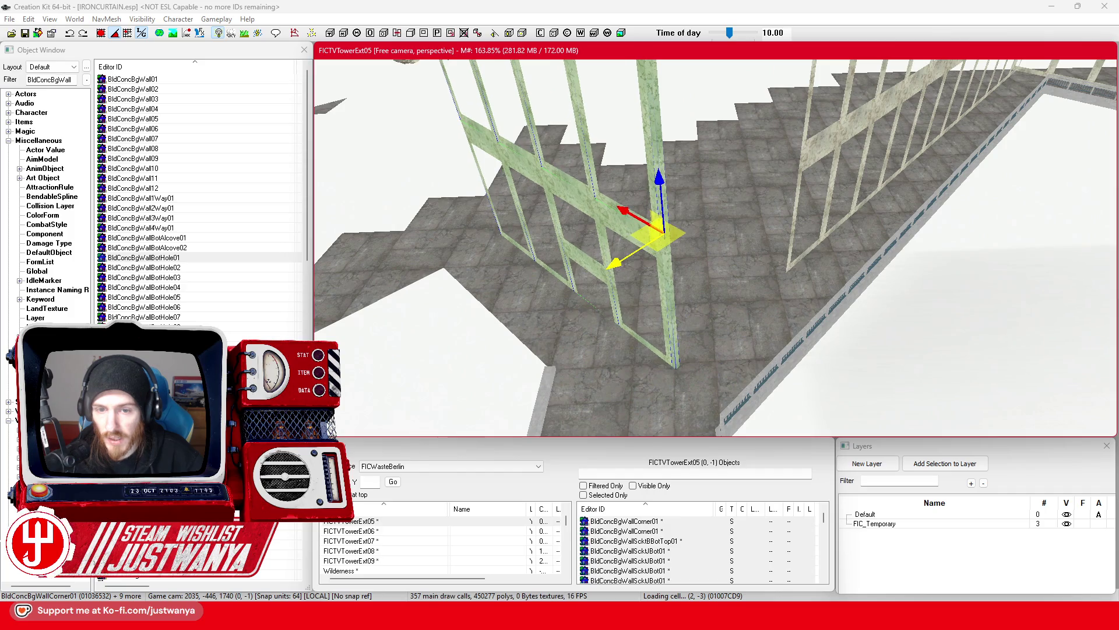
{"action": "key", "text": "shift"}
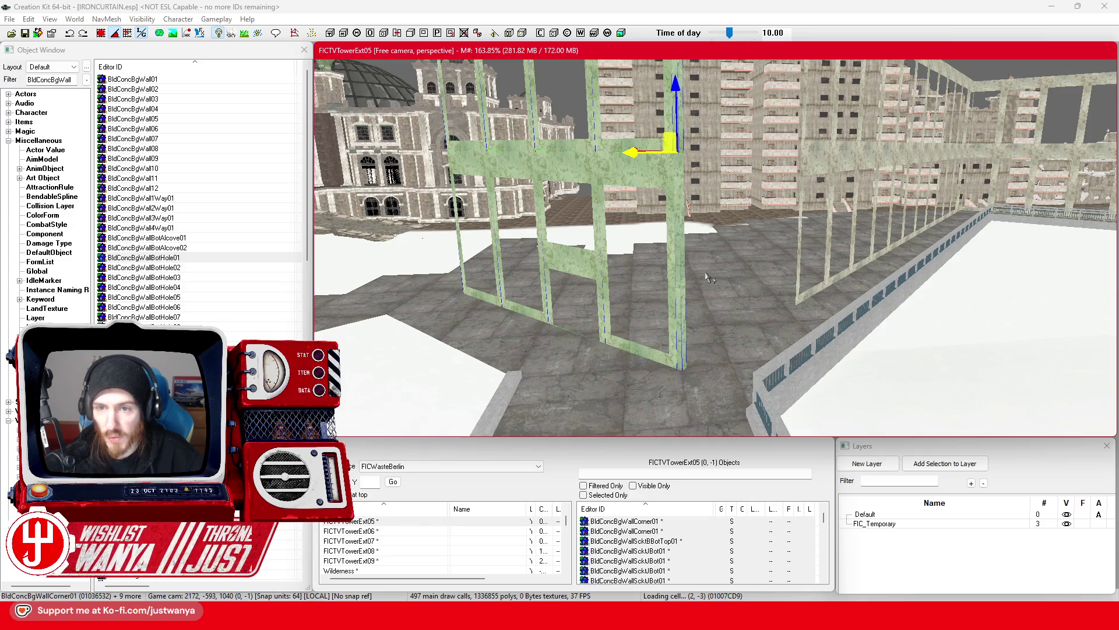
{"action": "key", "text": "shift"}
{"action": "key", "text": "shift"}
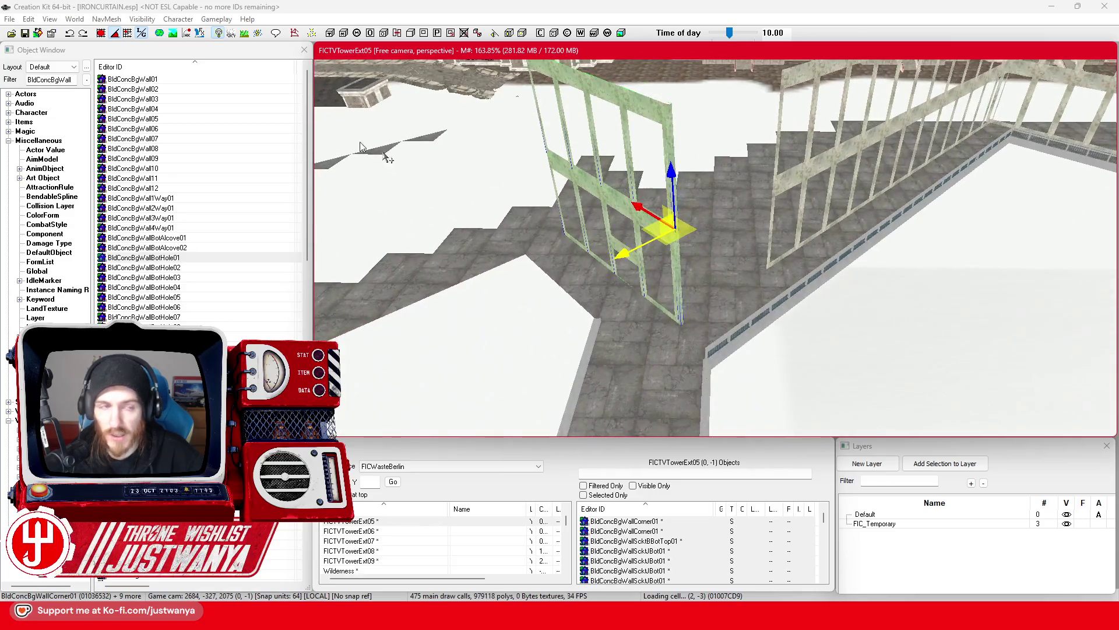
{"action": "left_click", "coordinate": [71, 36]}
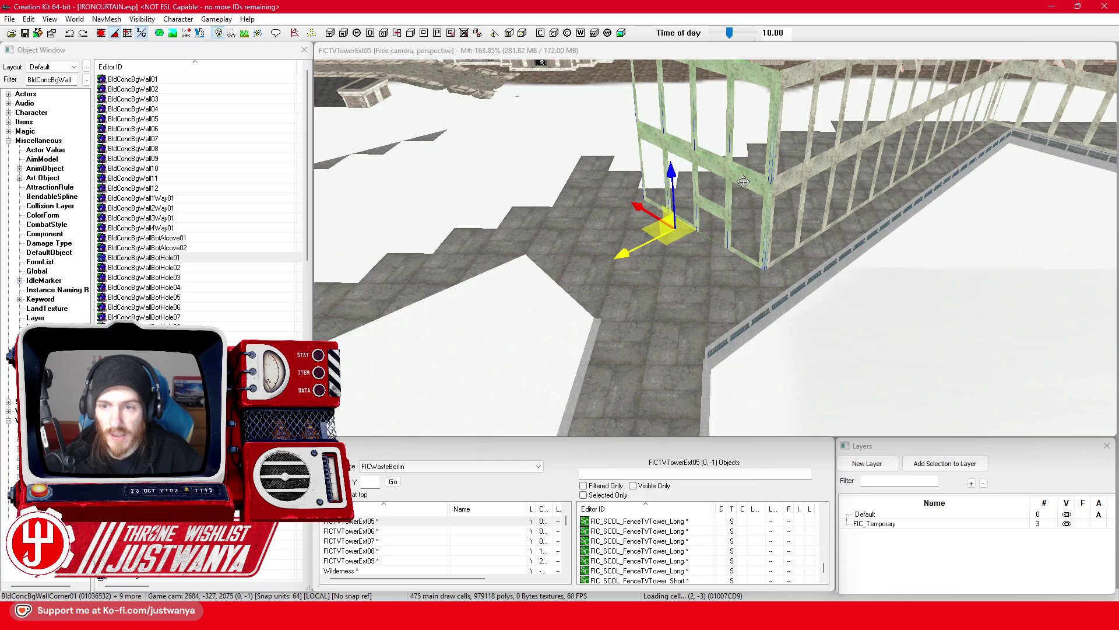
Check a single wall panel, save the plugin, and switch back to Google Maps
{"action": "left_click", "coordinate": [702, 285]}
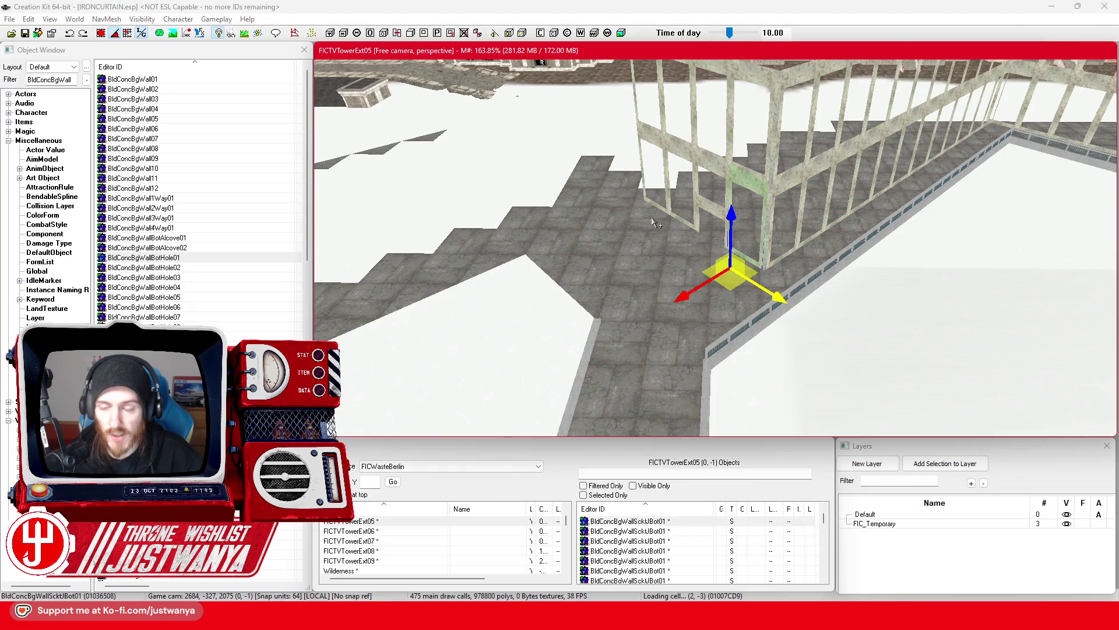
{"action": "key", "text": "shift"}
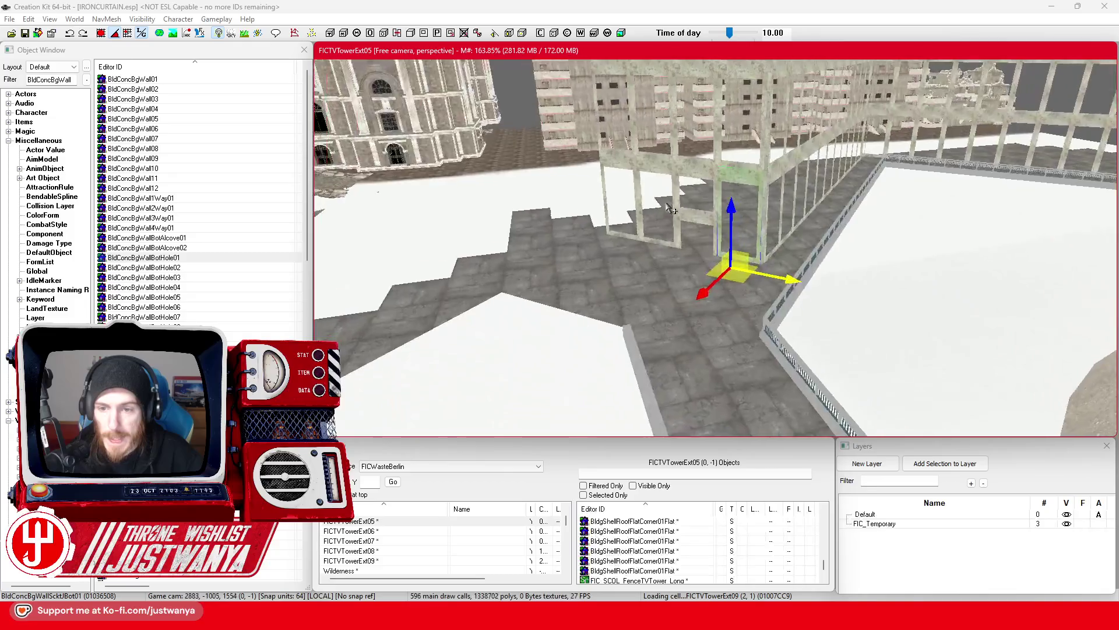
{"action": "key", "text": "shift"}
{"action": "left_click", "coordinate": [26, 35]}
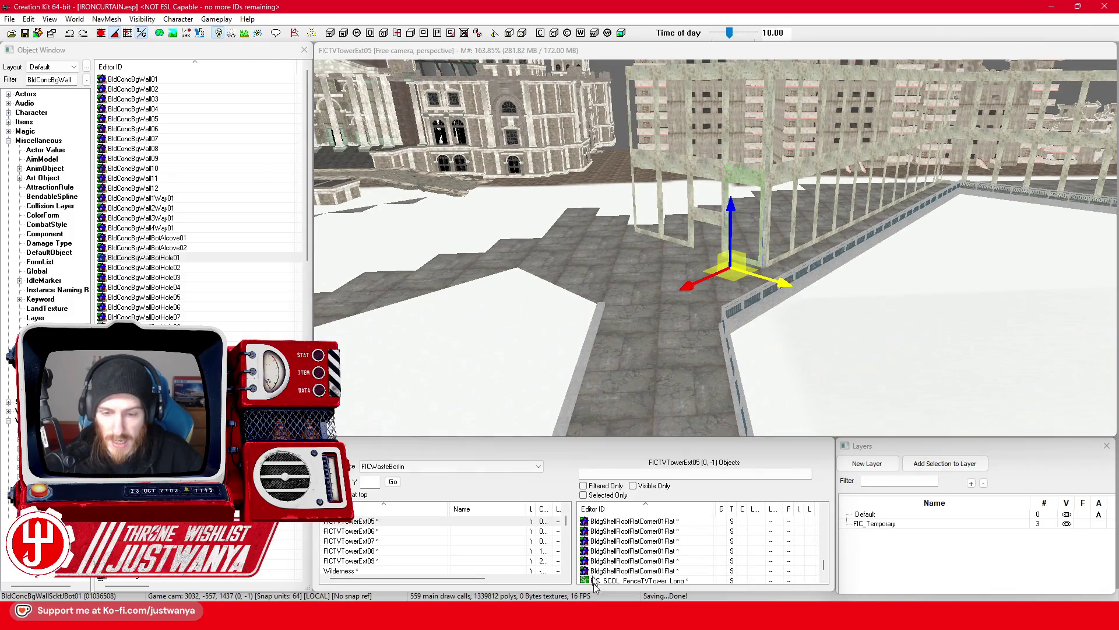
{"action": "mouse_move", "coordinate": [598, 617]}
{"action": "left_click", "coordinate": [662, 554]}
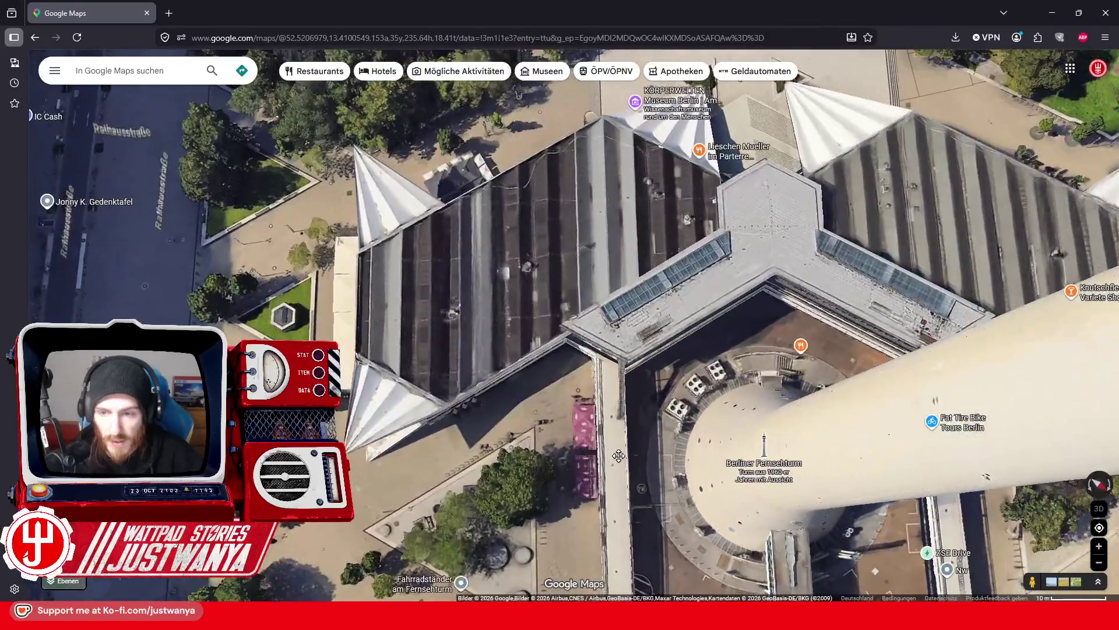
Zoom and orbit around the Fernsehturm base, then enter Street View on the adjacent plaza
{"action": "scroll", "coordinate": [623, 398], "scroll_direction": "up", "scroll_amount": 3}
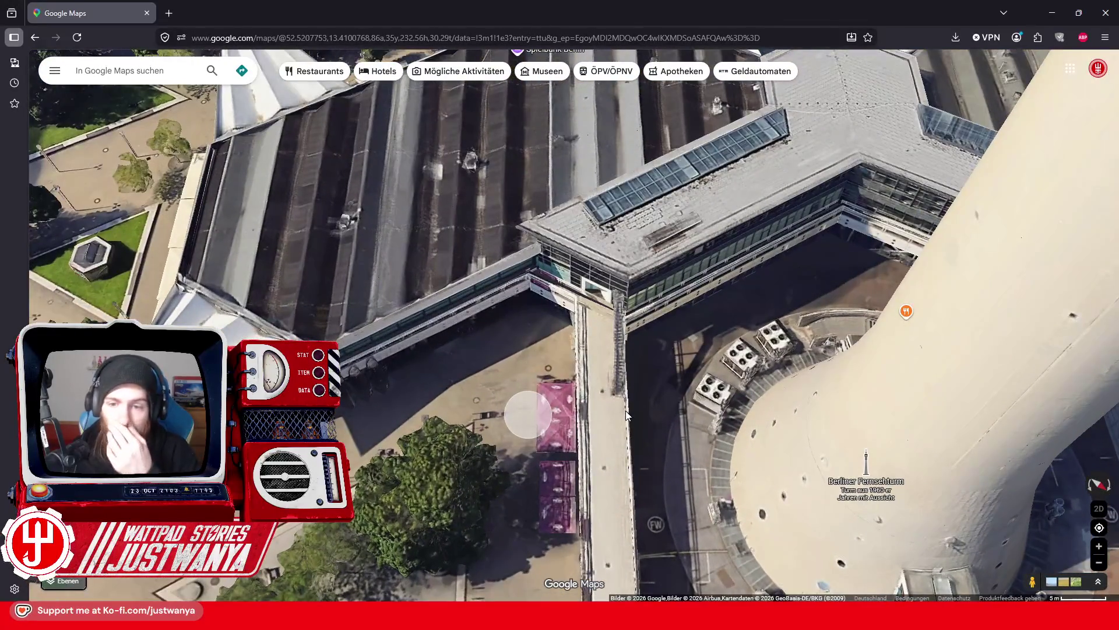
{"action": "mouse_move", "coordinate": [625, 410]}
{"action": "left_mouse_down"}
{"action": "mouse_move", "coordinate": [622, 469]}
{"action": "mouse_move", "coordinate": [807, 296]}
{"action": "mouse_move", "coordinate": [655, 305]}
{"action": "mouse_move", "coordinate": [971, 316]}
{"action": "mouse_move", "coordinate": [628, 286]}
{"action": "mouse_move", "coordinate": [654, 482]}
{"action": "mouse_move", "coordinate": [632, 445]}
{"action": "mouse_move", "coordinate": [718, 359]}
{"action": "mouse_move", "coordinate": [828, 337]}
{"action": "mouse_move", "coordinate": [753, 334]}
{"action": "mouse_move", "coordinate": [657, 358]}
{"action": "left_mouse_up"}
{"action": "mouse_move", "coordinate": [618, 401]}
{"action": "left_mouse_down"}
{"action": "mouse_move", "coordinate": [619, 350]}
{"action": "mouse_move", "coordinate": [635, 313]}
{"action": "left_mouse_up"}
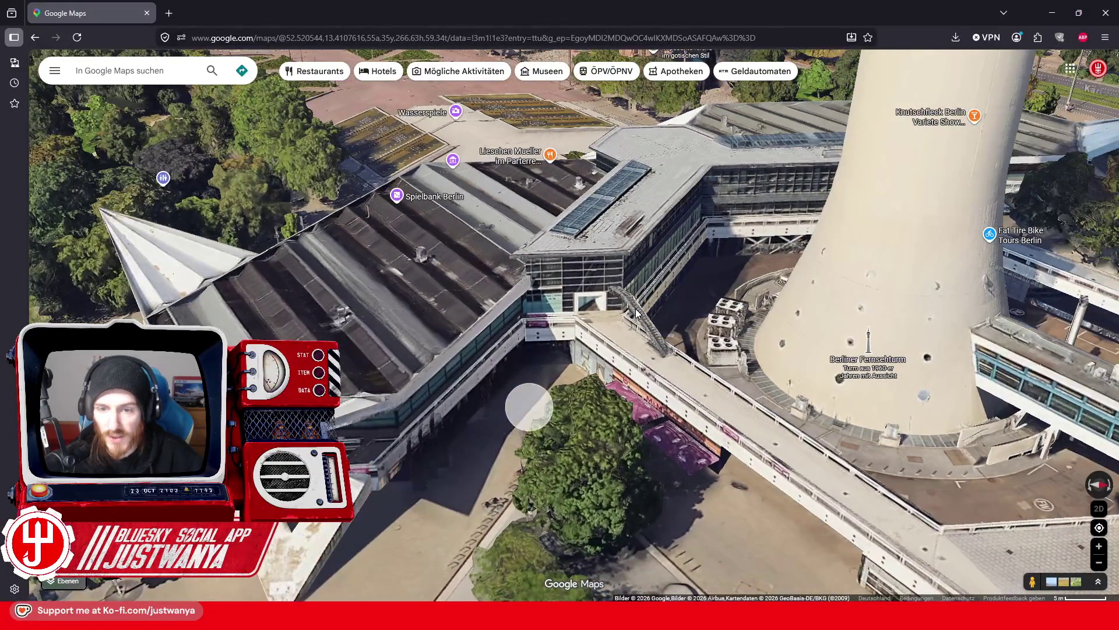
{"action": "left_click", "coordinate": [535, 409]}
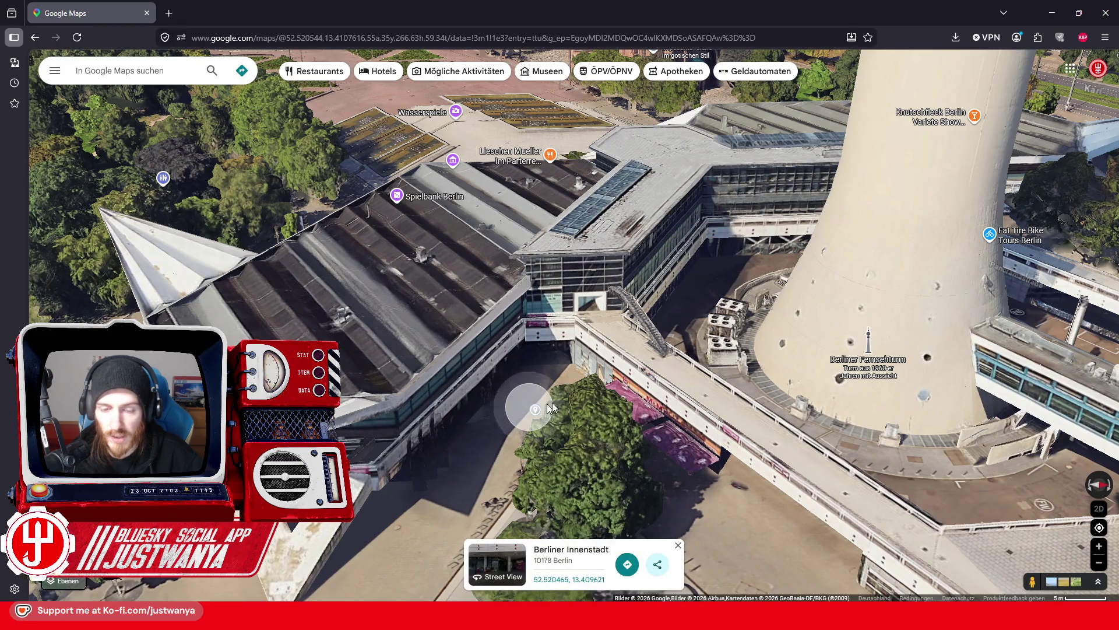
{"action": "left_click", "coordinate": [517, 407]}
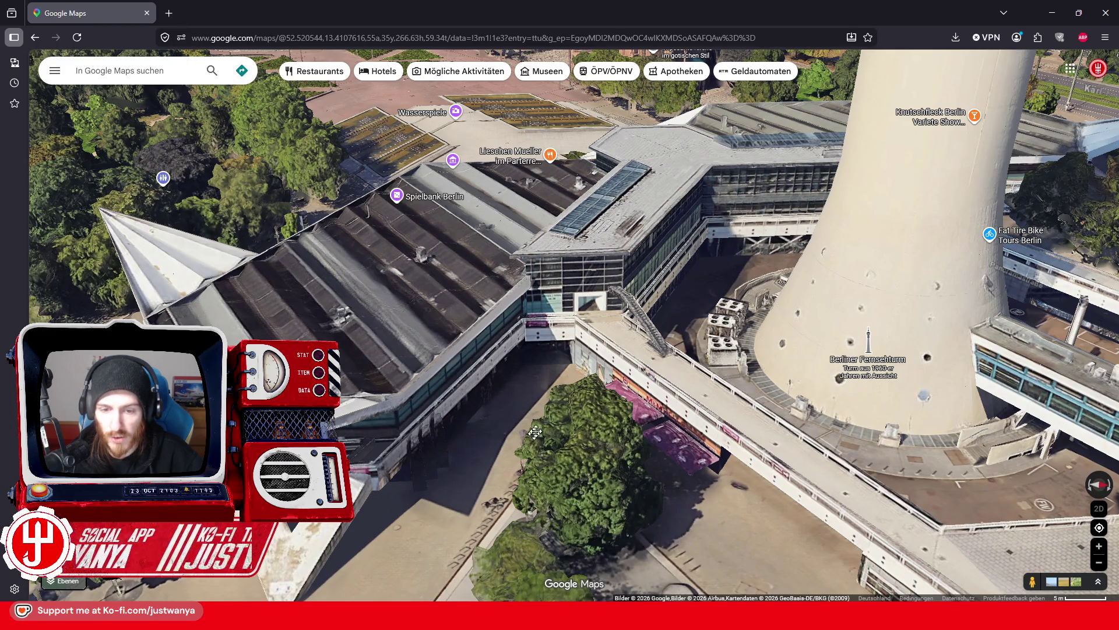
{"action": "left_click_drag", "start_coordinate": [523, 411], "coordinate": [592, 330]}
{"action": "left_click", "coordinate": [589, 328]}
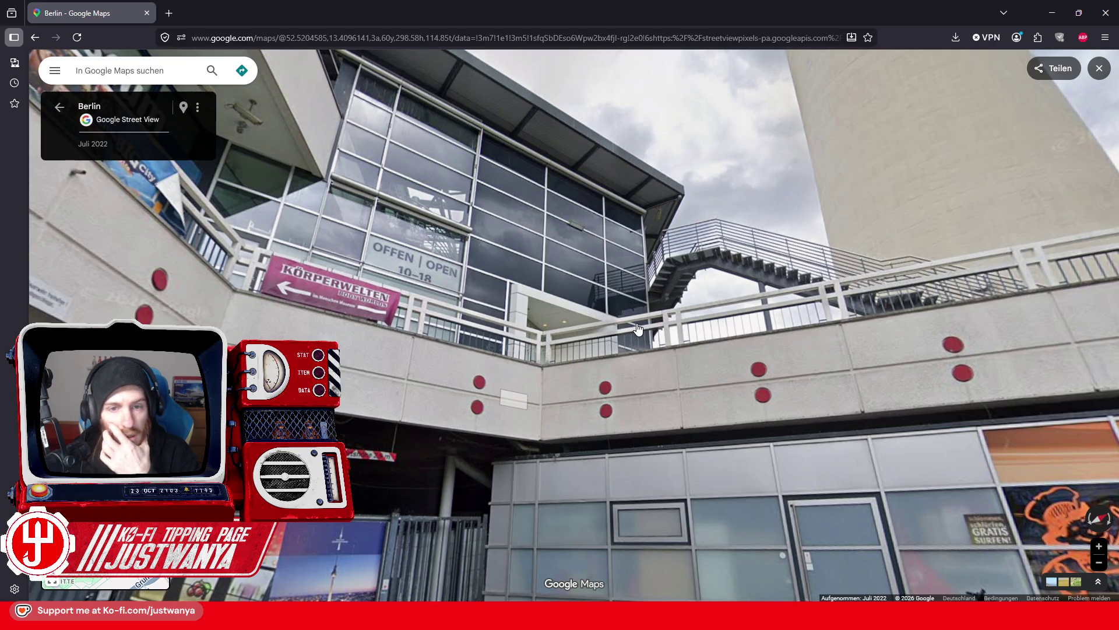
Walk through the Street View plaza toward the red-umbrella building and look up at its pointed roof
{"action": "mouse_move", "coordinate": [575, 309]}
{"action": "left_mouse_down"}
{"action": "mouse_move", "coordinate": [739, 322]}
{"action": "mouse_move", "coordinate": [372, 424]}
{"action": "mouse_move", "coordinate": [647, 385]}
{"action": "mouse_move", "coordinate": [618, 363]}
{"action": "left_mouse_up"}
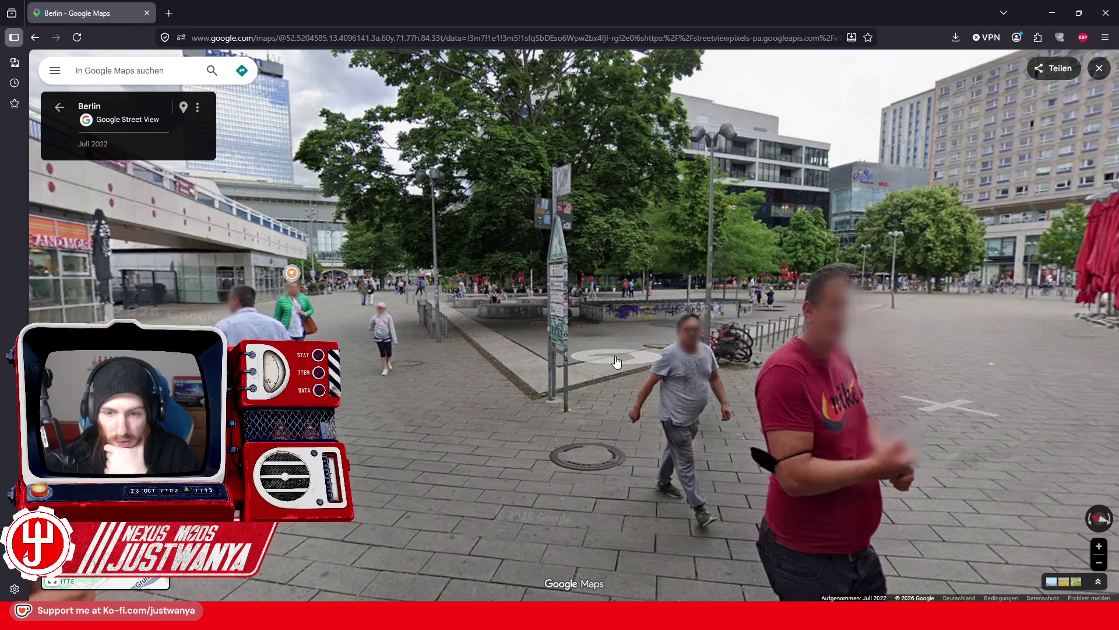
{"action": "left_click", "coordinate": [625, 361]}
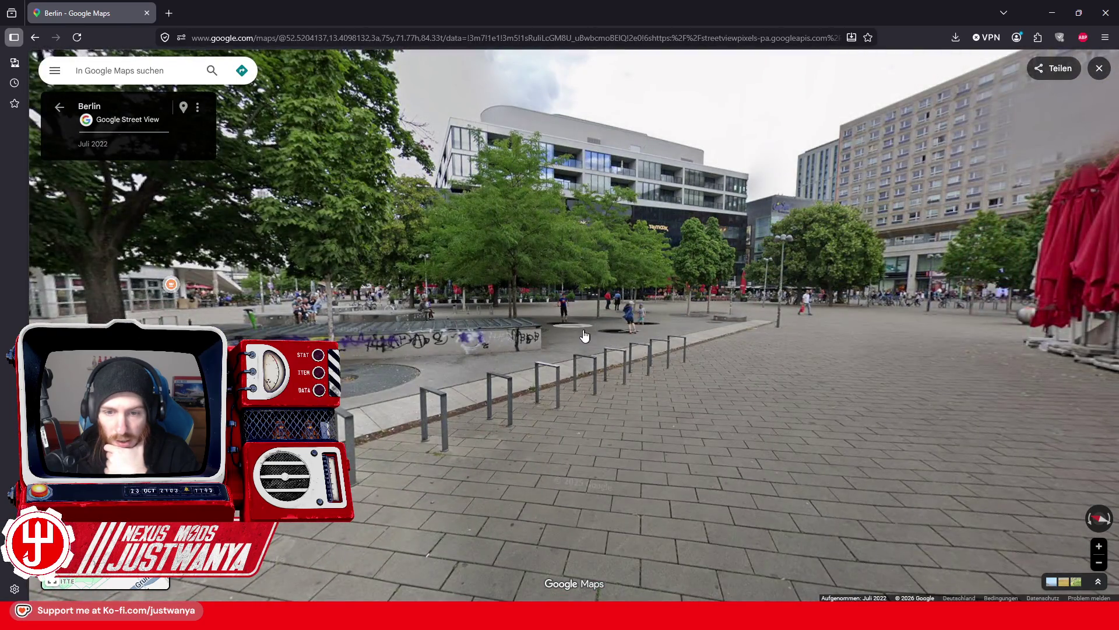
{"action": "left_click", "coordinate": [576, 331]}
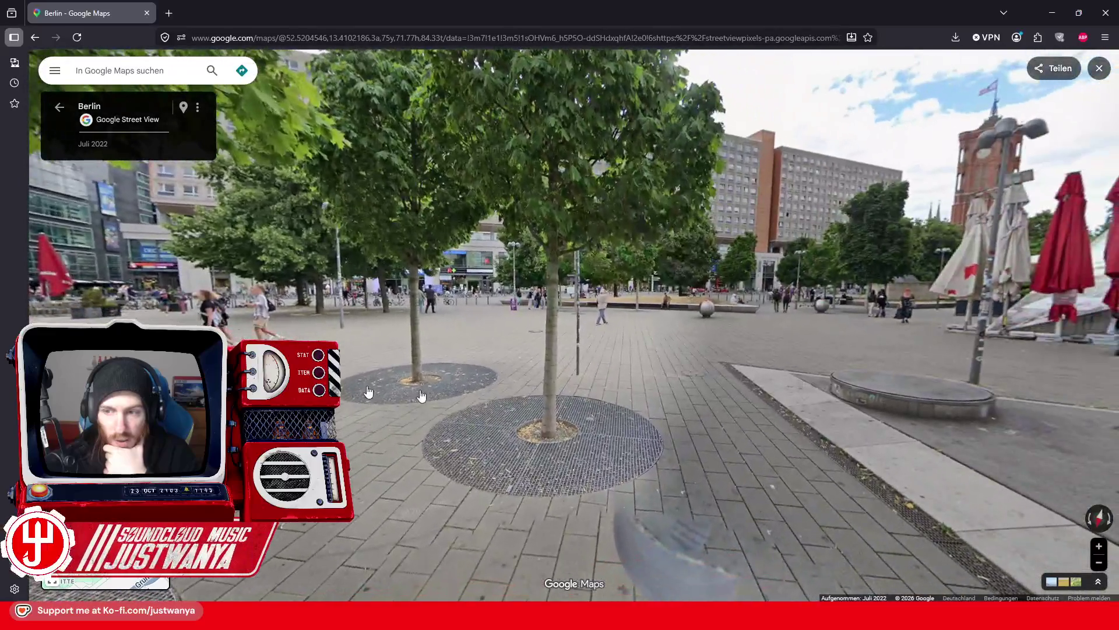
{"action": "left_click_drag", "start_coordinate": [421, 396], "coordinate": [489, 357]}
{"action": "left_click", "coordinate": [361, 357]}
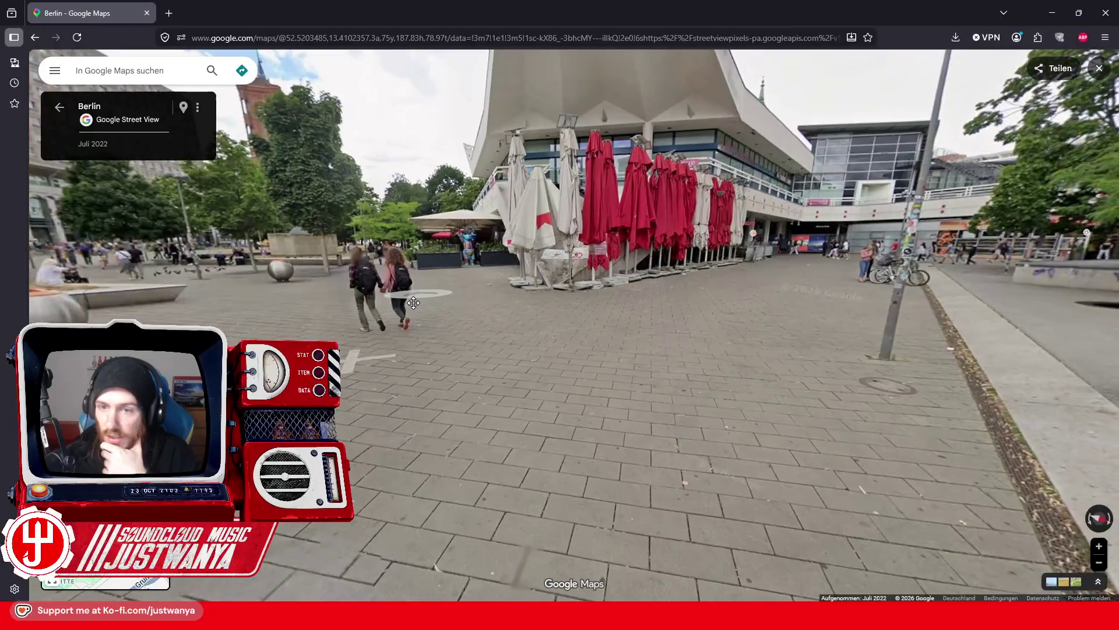
{"action": "left_click_drag", "start_coordinate": [413, 302], "coordinate": [580, 434]}
{"action": "left_click_drag", "start_coordinate": [450, 503], "coordinate": [464, 391]}
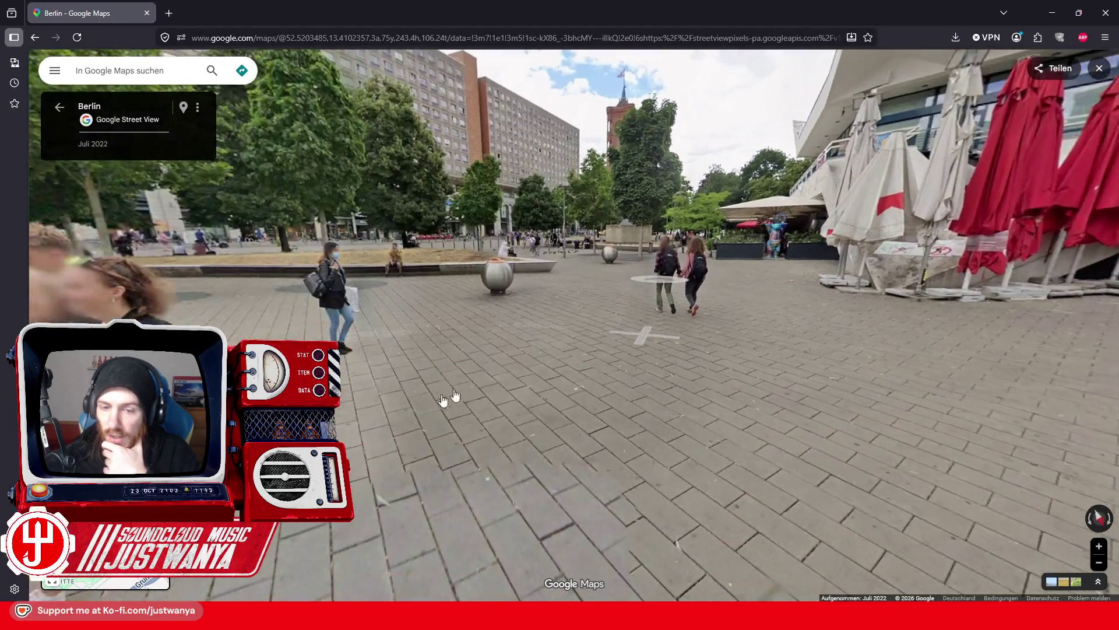
Look around at the staircase, overhanging roof, TV tower and terrace, then zoom out to the 3D view
{"action": "left_click", "coordinate": [643, 281]}
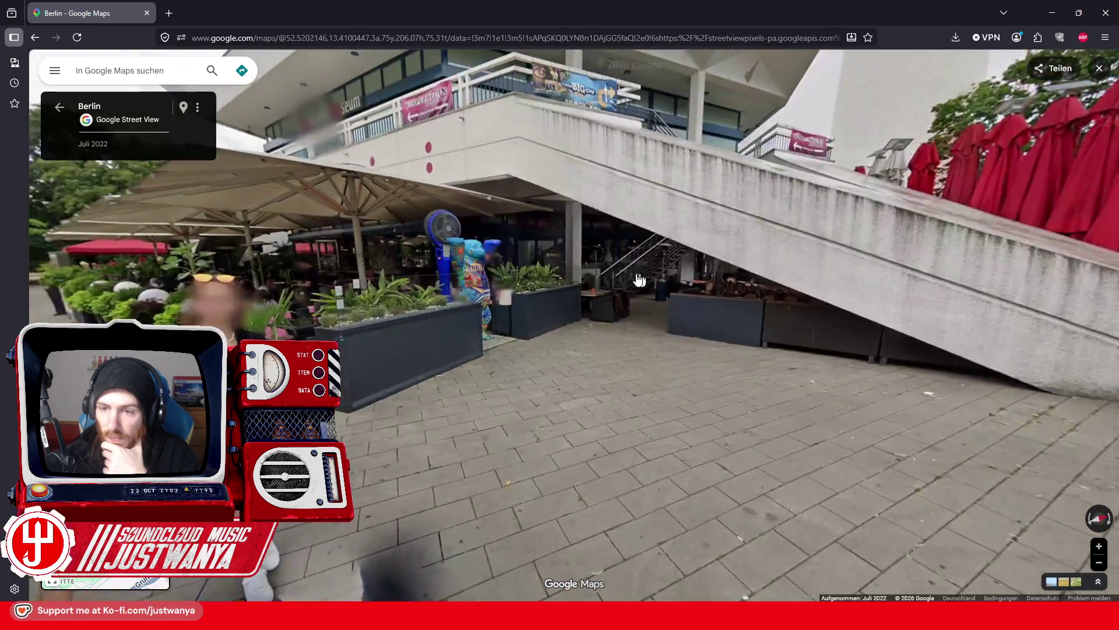
{"action": "left_click_drag", "start_coordinate": [639, 281], "coordinate": [329, 188]}
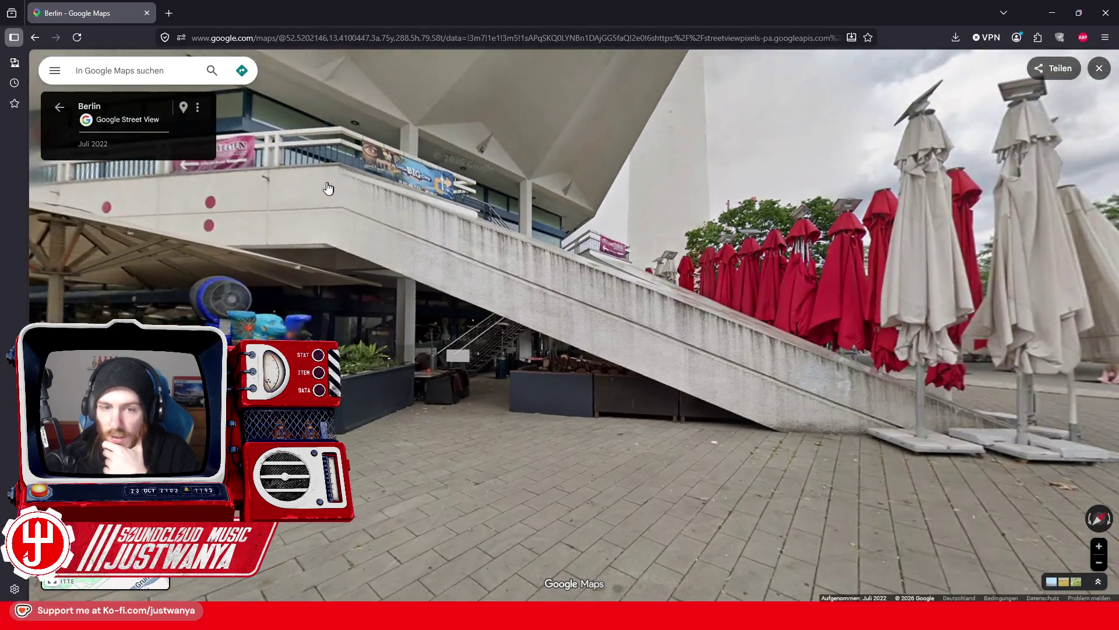
{"action": "mouse_move", "coordinate": [495, 233]}
{"action": "left_mouse_down"}
{"action": "mouse_move", "coordinate": [612, 357]}
{"action": "mouse_move", "coordinate": [612, 459]}
{"action": "left_mouse_up"}
{"action": "left_click_drag", "start_coordinate": [746, 192], "coordinate": [669, 423]}
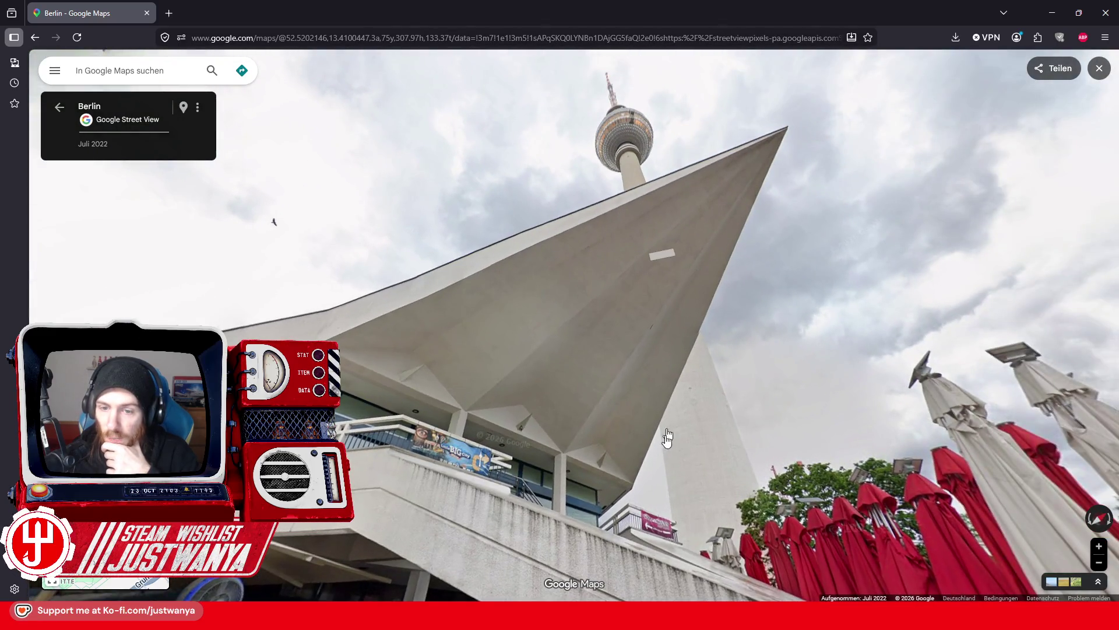
{"action": "left_click_drag", "start_coordinate": [608, 272], "coordinate": [590, 307]}
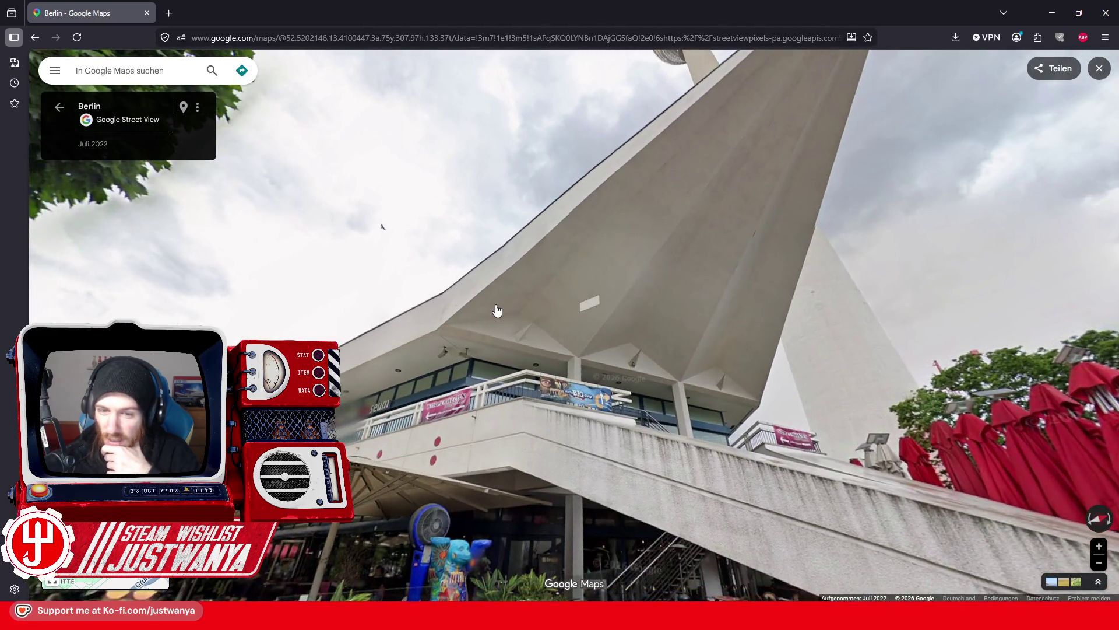
{"action": "mouse_move", "coordinate": [327, 397]}
{"action": "left_mouse_down"}
{"action": "mouse_move", "coordinate": [458, 309]}
{"action": "mouse_move", "coordinate": [484, 311]}
{"action": "left_mouse_up"}
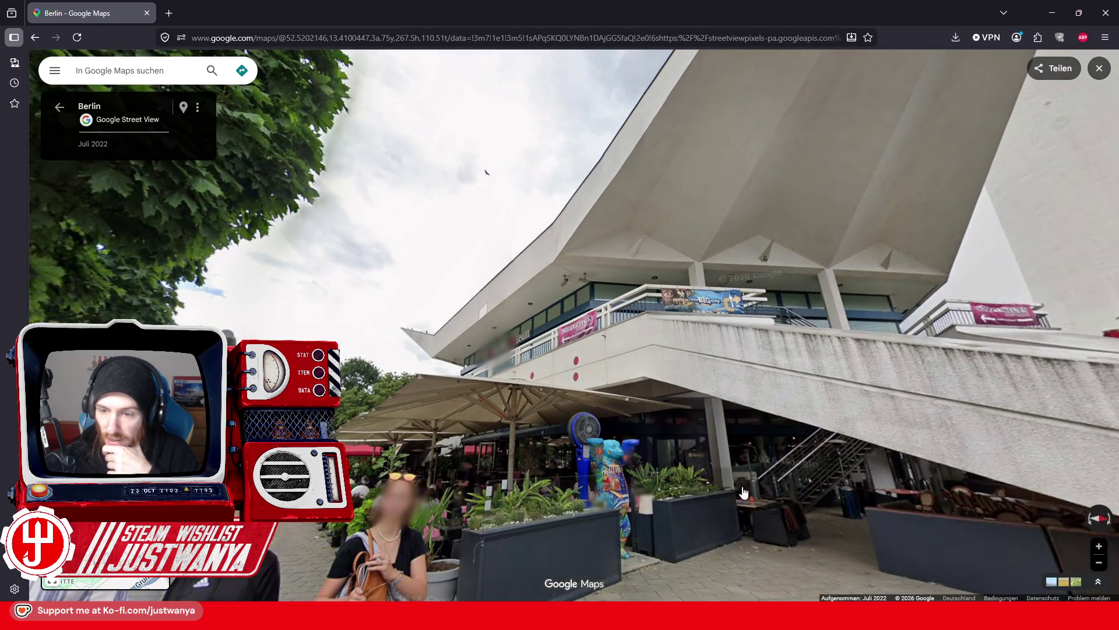
{"action": "left_click_drag", "start_coordinate": [743, 491], "coordinate": [715, 316]}
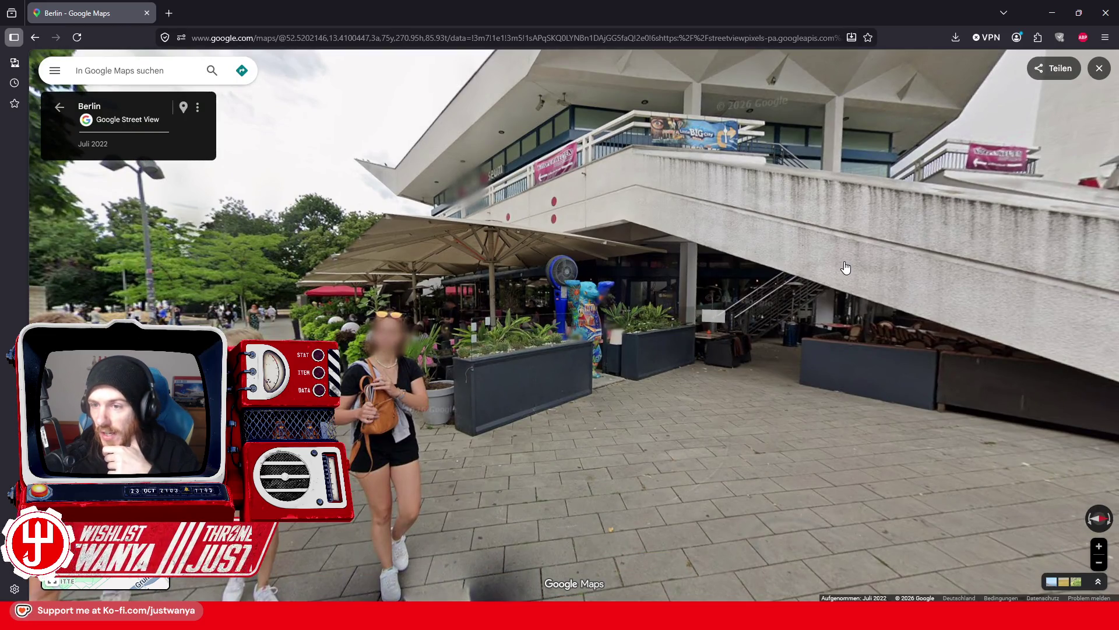
{"action": "left_click", "coordinate": [816, 312]}
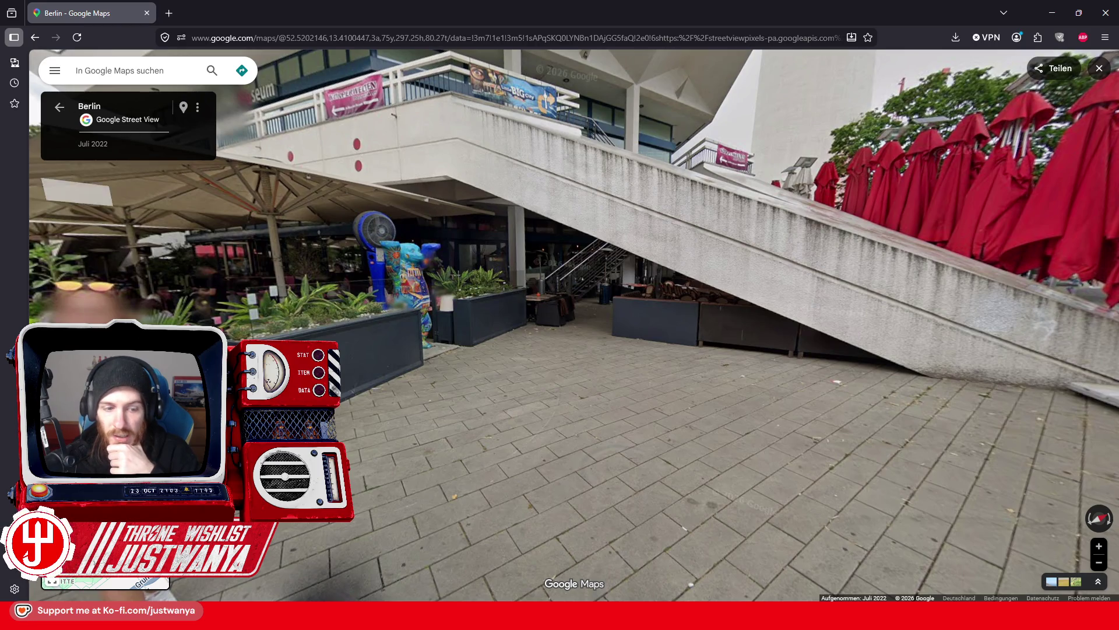
{"action": "scroll", "coordinate": [497, 422], "scroll_direction": "down", "scroll_amount": 5}
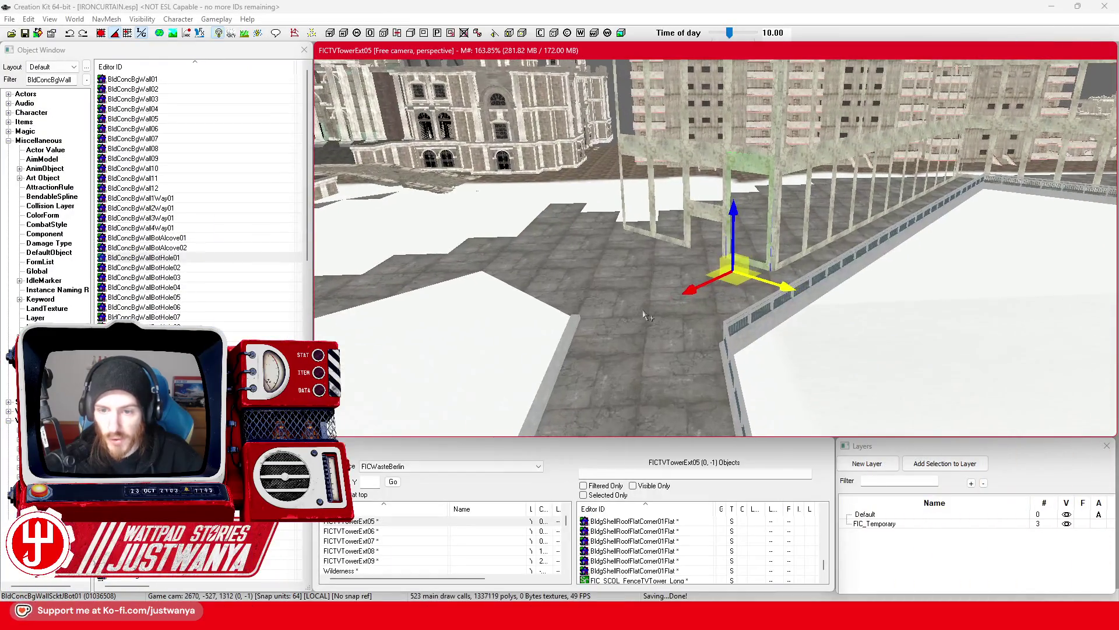
Select the BldgShellRoofFlat01 tile beside the railing and the Object Window filter text, then return to Google Maps
{"action": "left_click", "coordinate": [665, 296]}
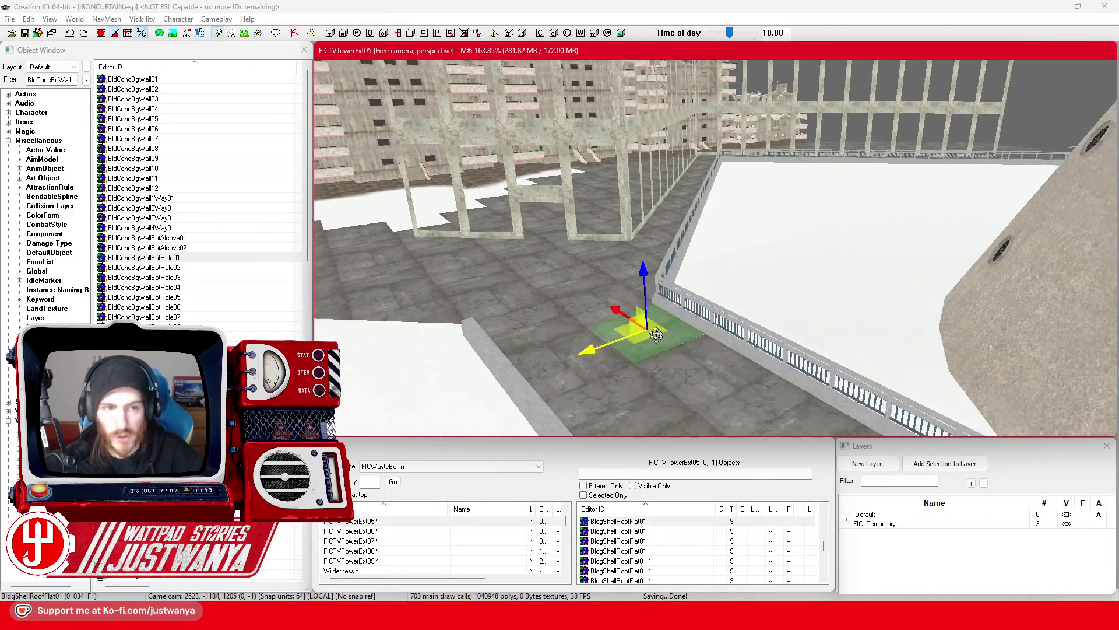
{"action": "left_click_drag", "start_coordinate": [73, 79], "coordinate": [53, 84]}
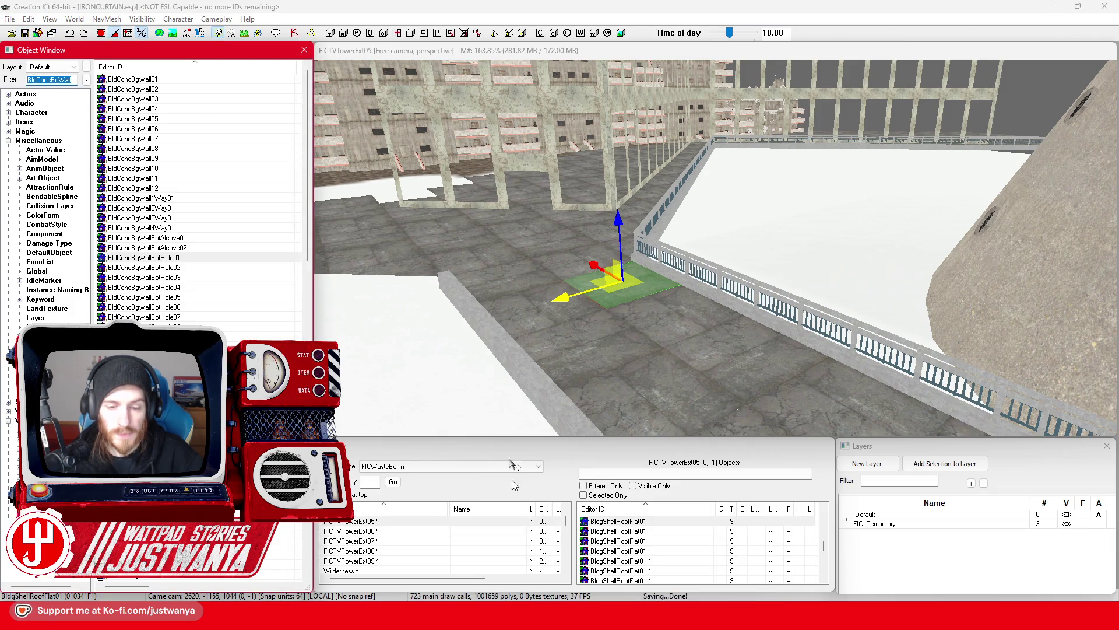
{"action": "mouse_move", "coordinate": [600, 618]}
{"action": "left_click", "coordinate": [650, 534]}
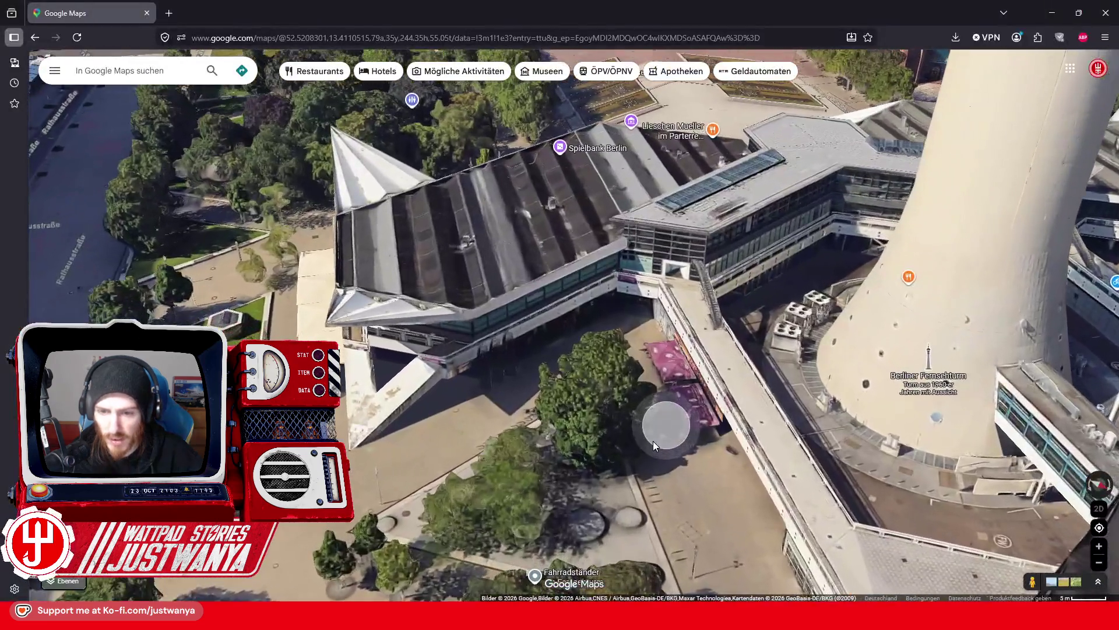
Walk in Street View toward the Menschen Museum entrance and zoom in on the metal staircase
{"action": "left_click", "coordinate": [653, 446]}
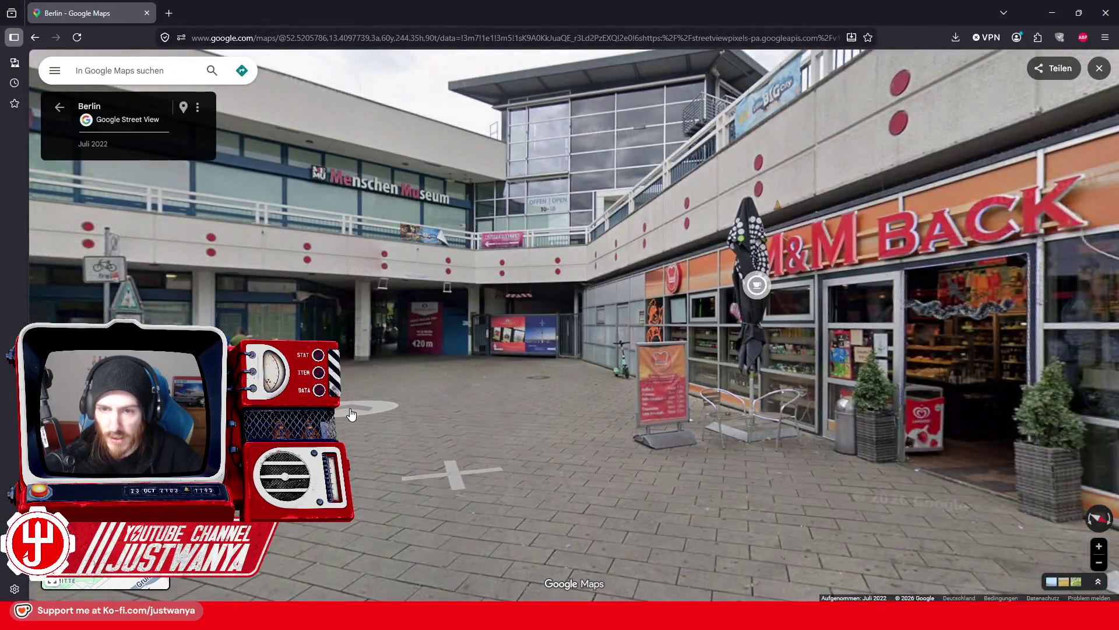
{"action": "left_click", "coordinate": [351, 414]}
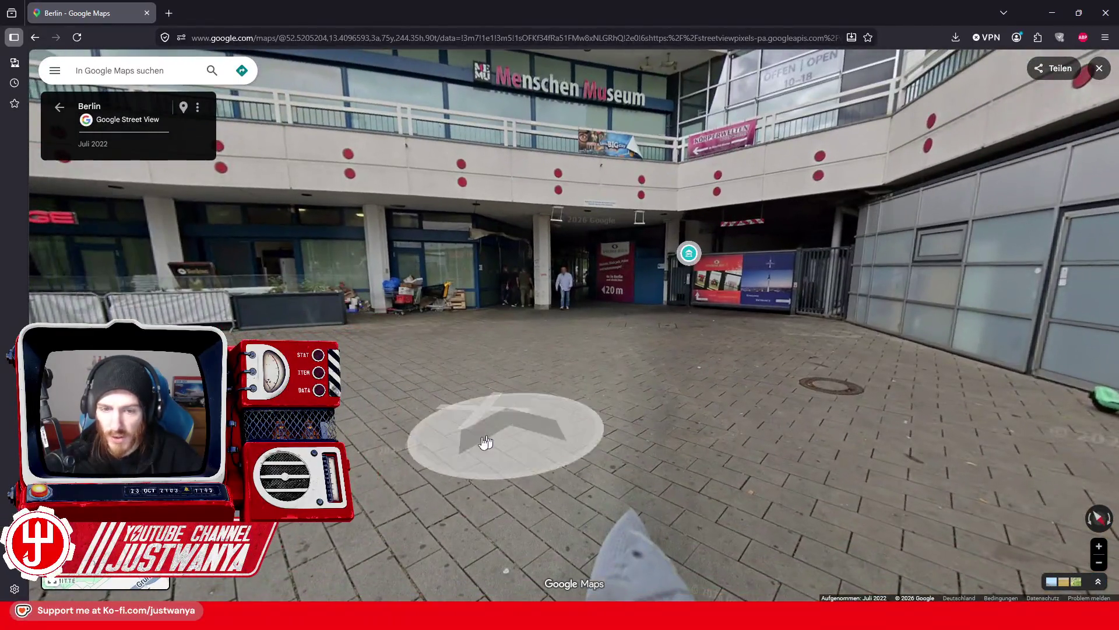
{"action": "left_click", "coordinate": [486, 442]}
{"action": "left_click_drag", "start_coordinate": [620, 405], "coordinate": [565, 297]}
{"action": "left_click", "coordinate": [566, 298]}
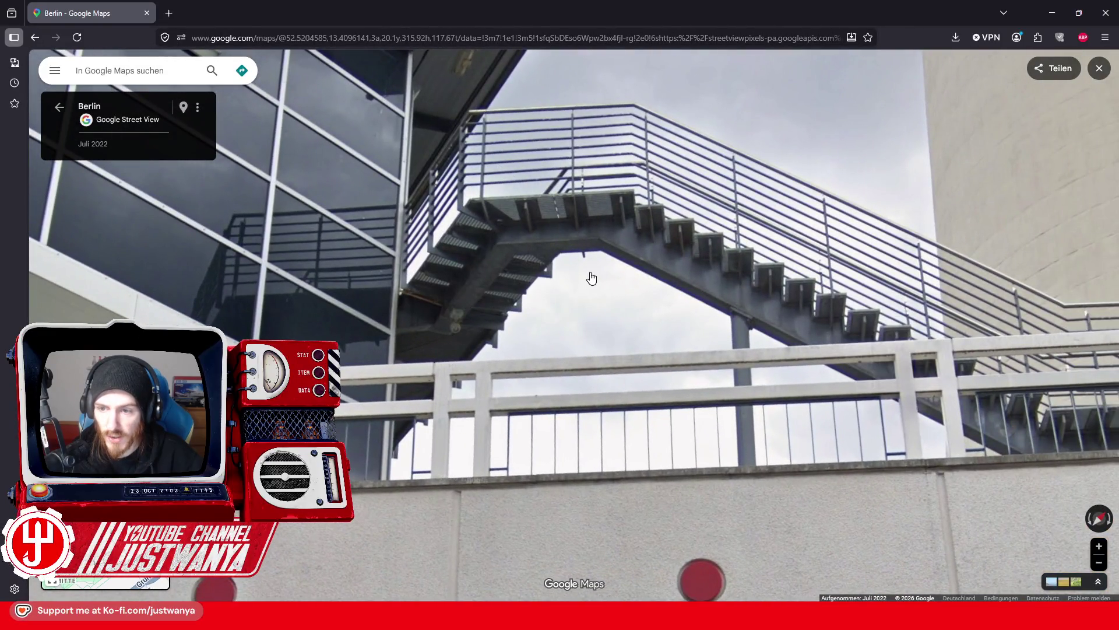
Exit to the 3D aerial view, rotate and pan over the tower base, then minimise Firefox
{"action": "left_click", "coordinate": [35, 38]}
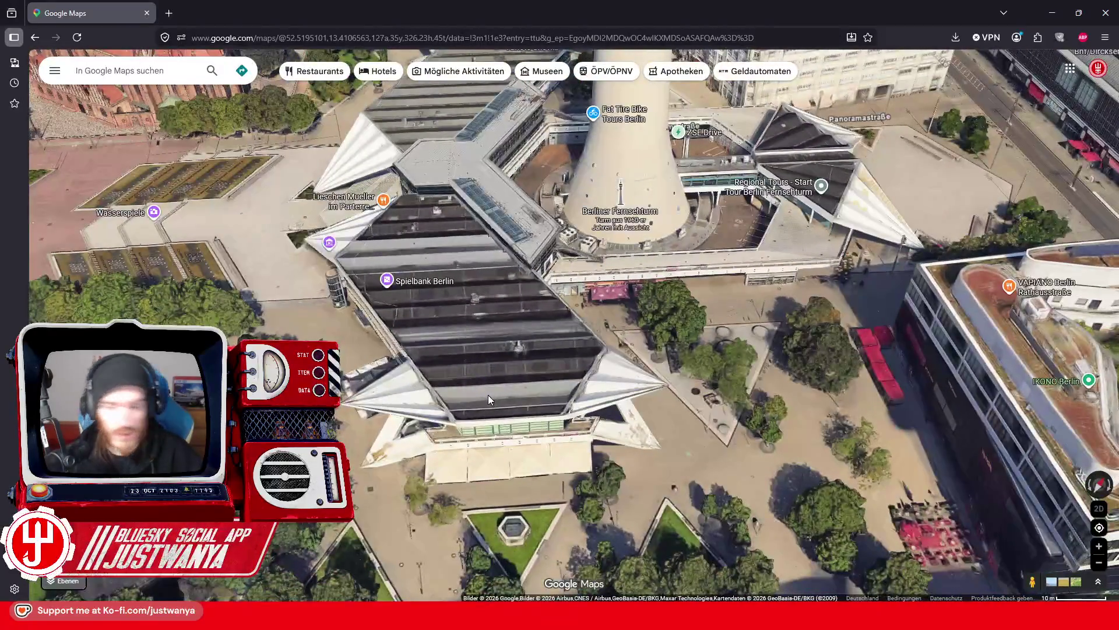
{"action": "left_click_drag", "start_coordinate": [720, 339], "coordinate": [572, 352]}
{"action": "scroll", "coordinate": [572, 352], "scroll_direction": "up", "scroll_amount": 3}
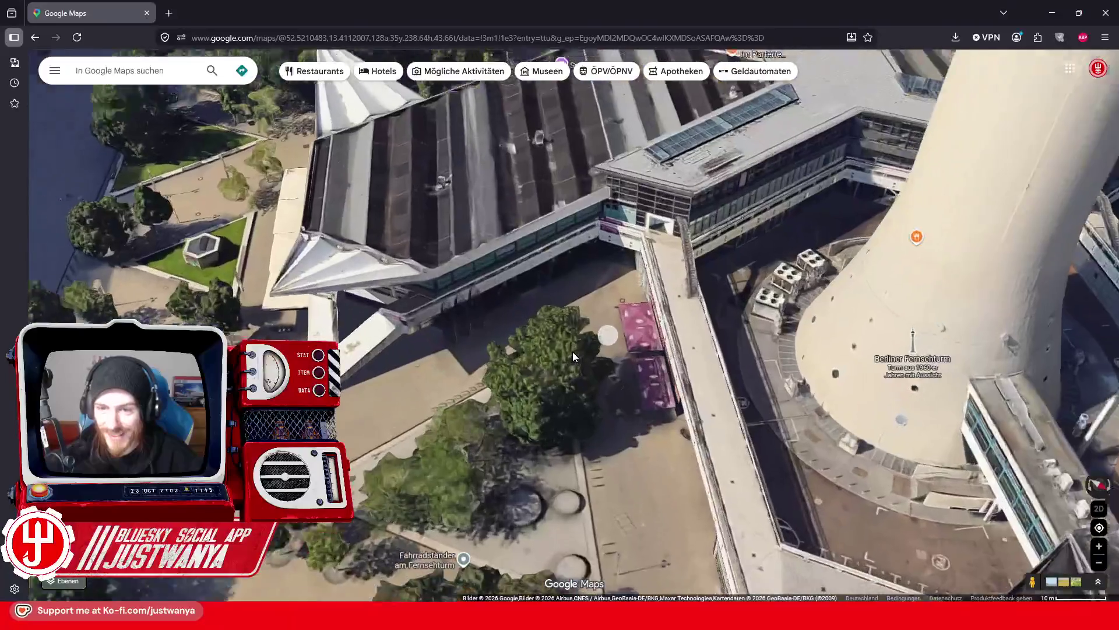
{"action": "left_click_drag", "start_coordinate": [505, 323], "coordinate": [570, 308]}
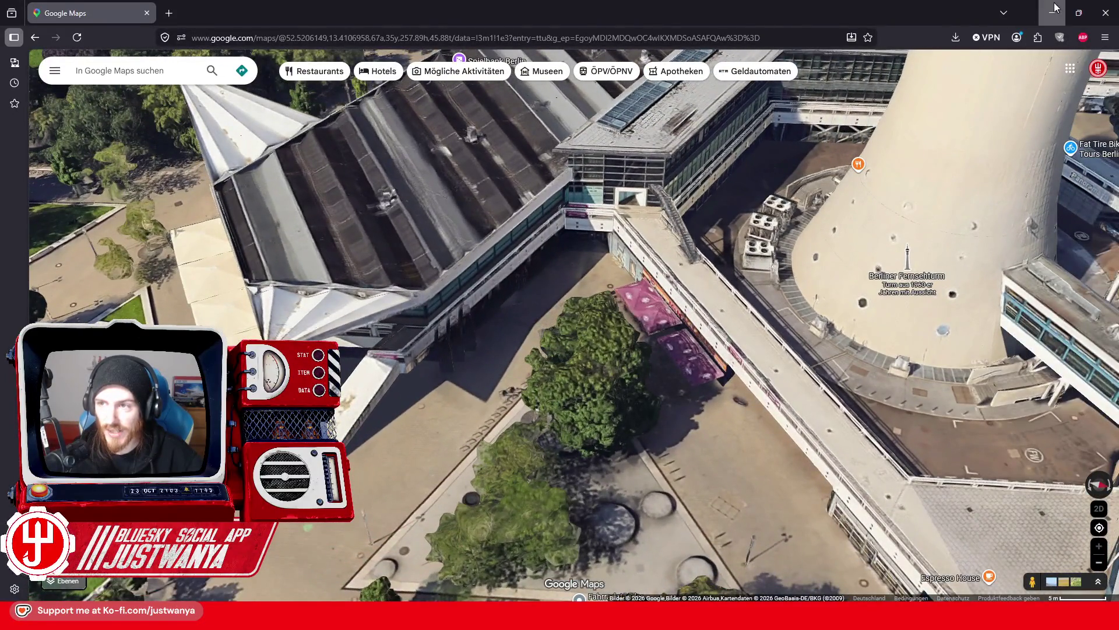
{"action": "left_click", "coordinate": [1056, 8]}
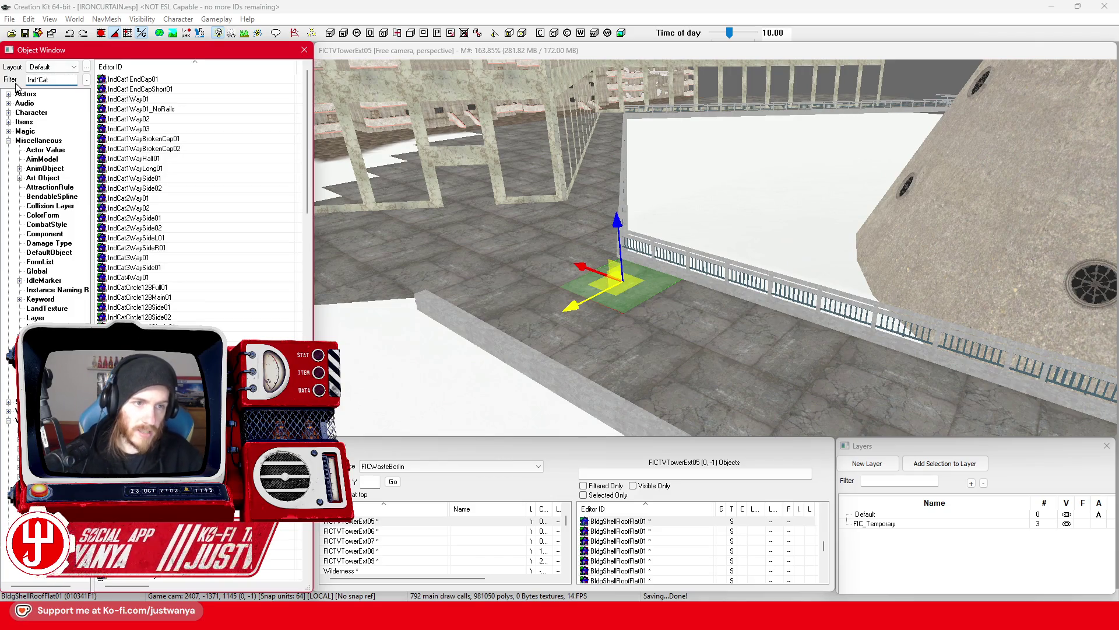
Place an IndCatConcStairsFull01 staircase on the platform, rotate it along the railing, and return to Google Maps
{"action": "scroll", "coordinate": [216, 173], "scroll_direction": "down", "scroll_amount": 15}
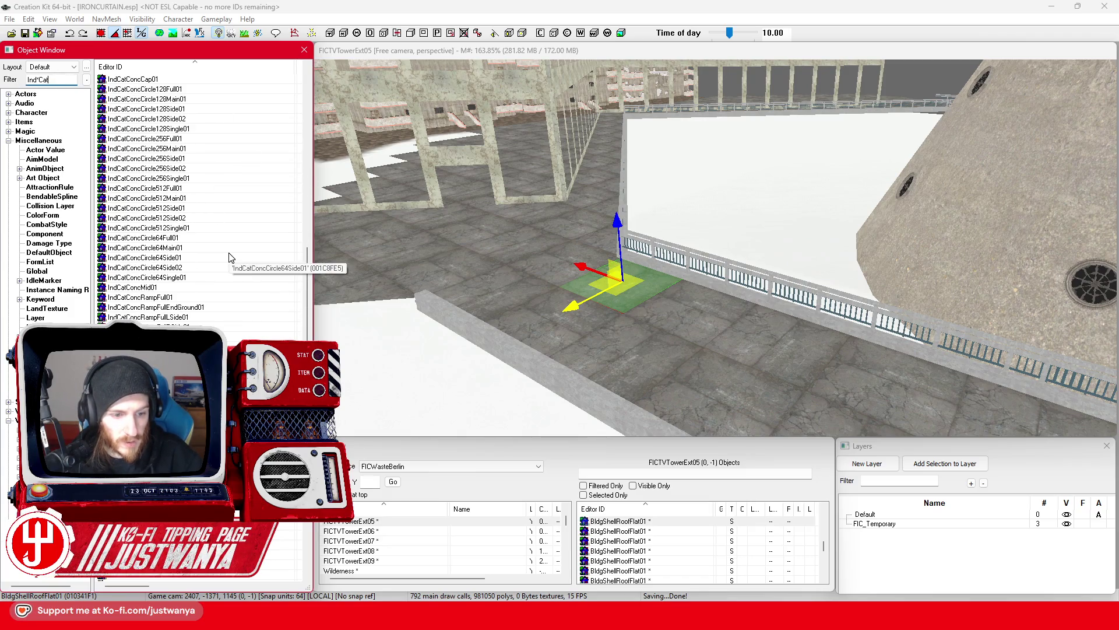
{"action": "left_click_drag", "start_coordinate": [685, 348], "coordinate": [659, 376]}
{"action": "key", "text": "2"}
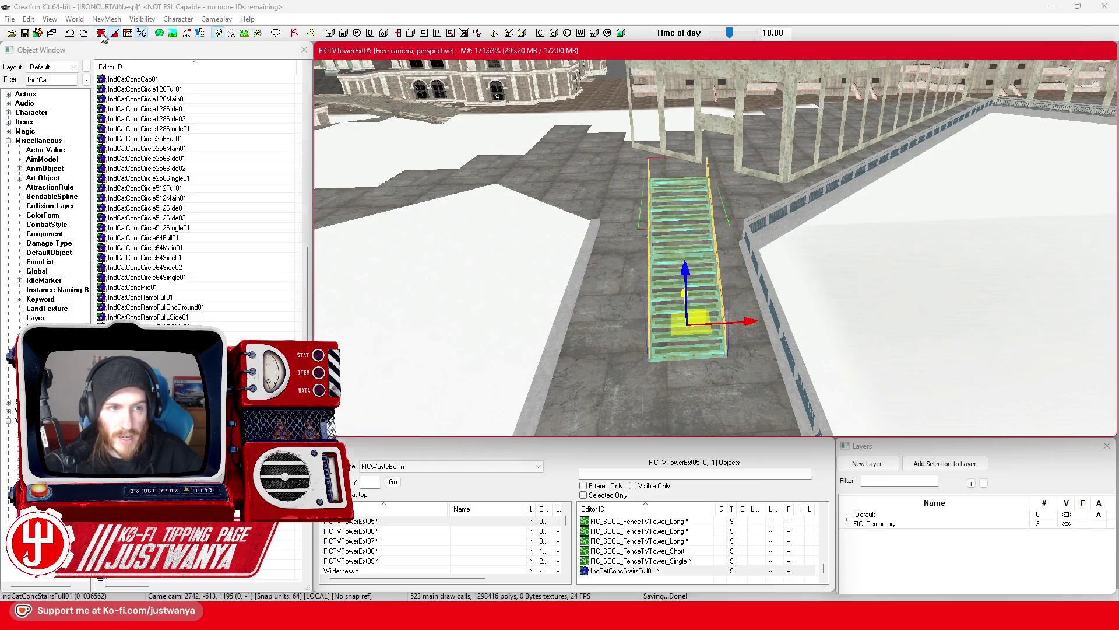
{"action": "key", "text": "shift"}
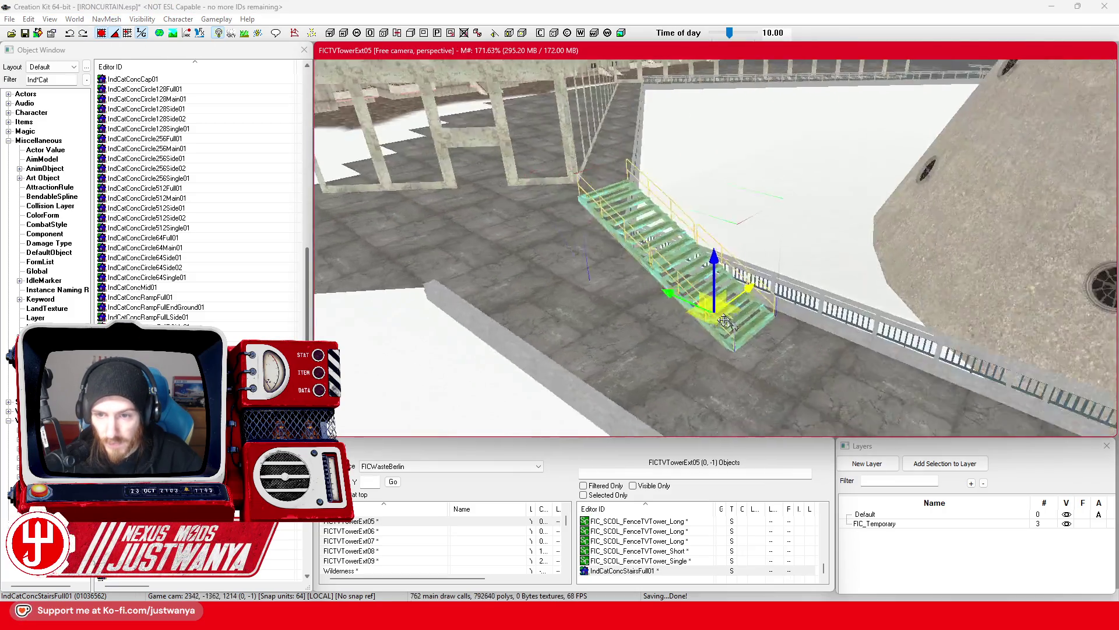
{"action": "key", "text": "shift"}
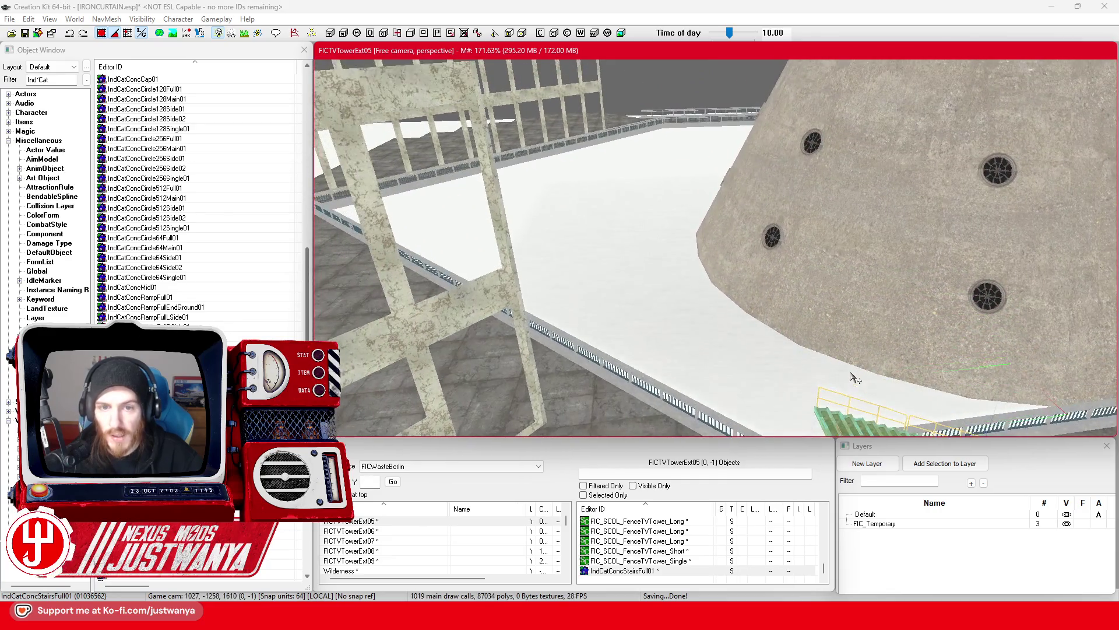
{"action": "key", "text": "shift"}
{"action": "mouse_move", "coordinate": [636, 618]}
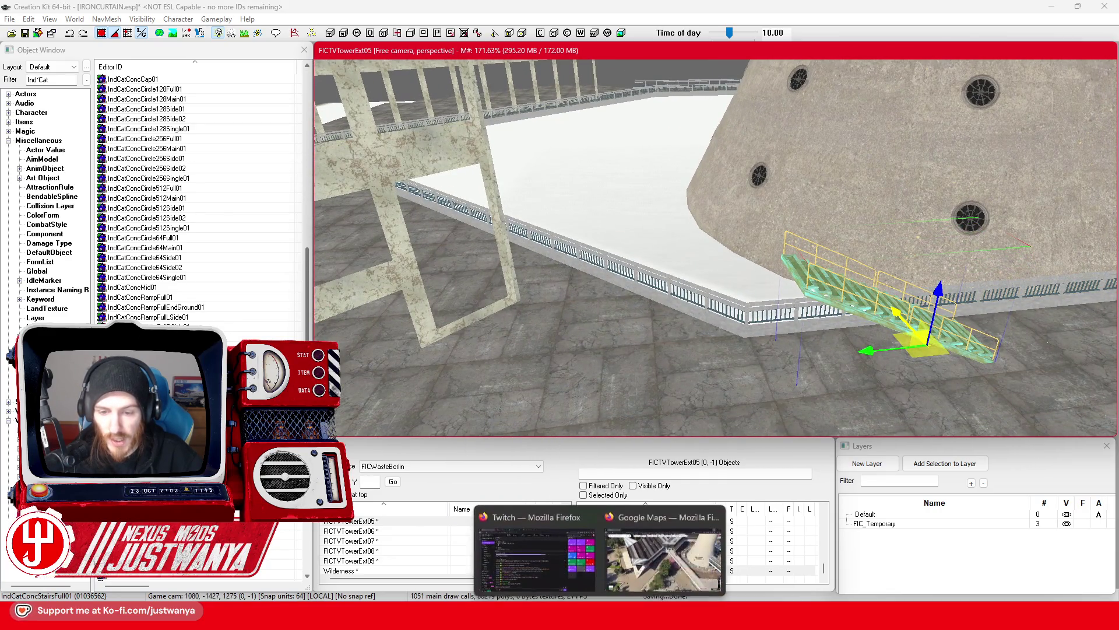
{"action": "left_click", "coordinate": [630, 515]}
Enter Street View in the courtyard, advance three panoramas to the museum entrance, and face the tower
{"action": "left_click", "coordinate": [635, 393]}
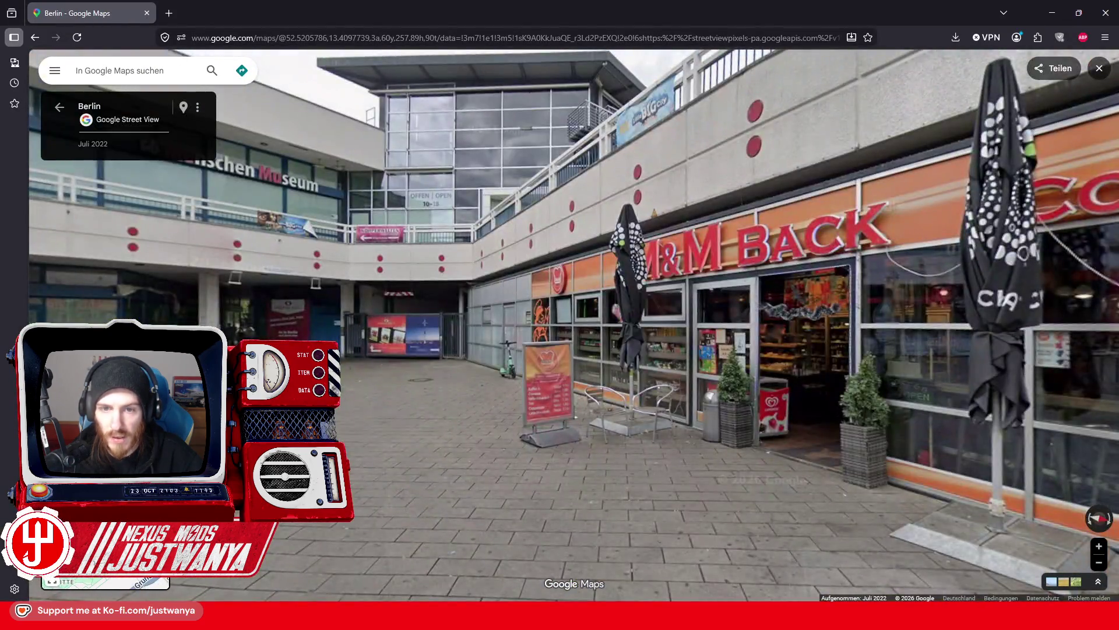
{"action": "left_click", "coordinate": [372, 437]}
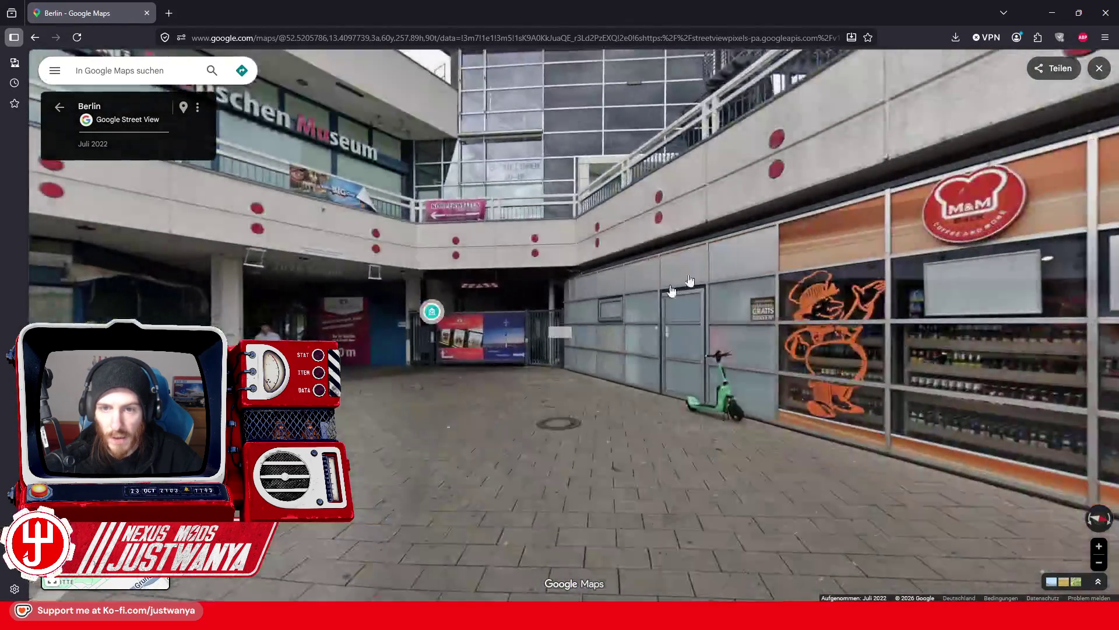
{"action": "left_click", "coordinate": [372, 438]}
{"action": "left_click", "coordinate": [372, 437]}
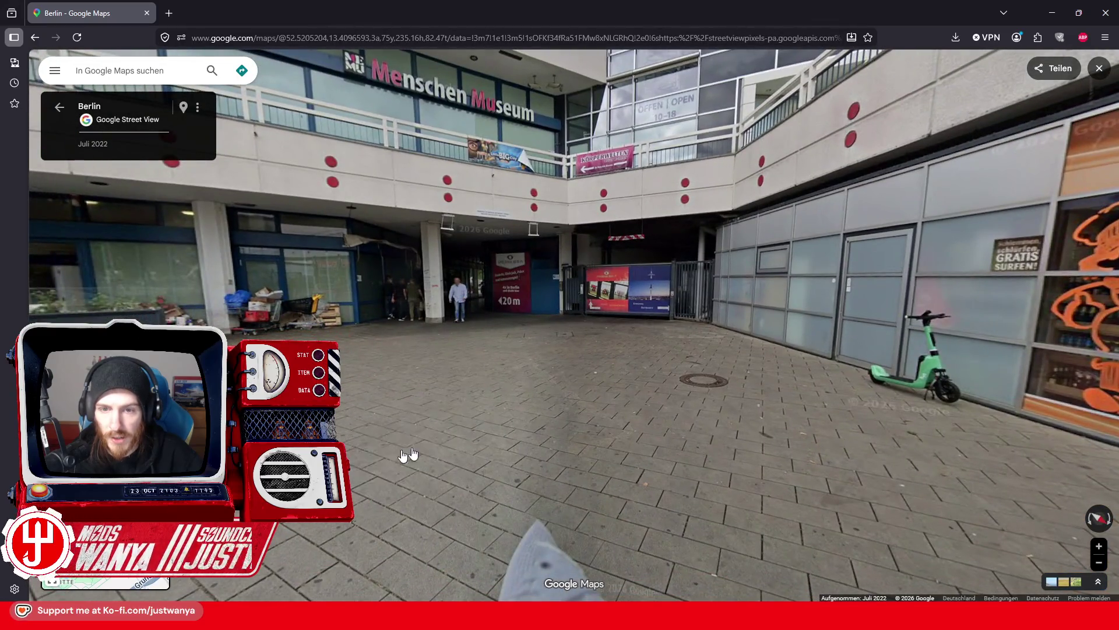
{"action": "mouse_move", "coordinate": [379, 440]}
{"action": "left_mouse_down"}
{"action": "mouse_move", "coordinate": [391, 443]}
{"action": "mouse_move", "coordinate": [433, 365]}
{"action": "left_mouse_up"}
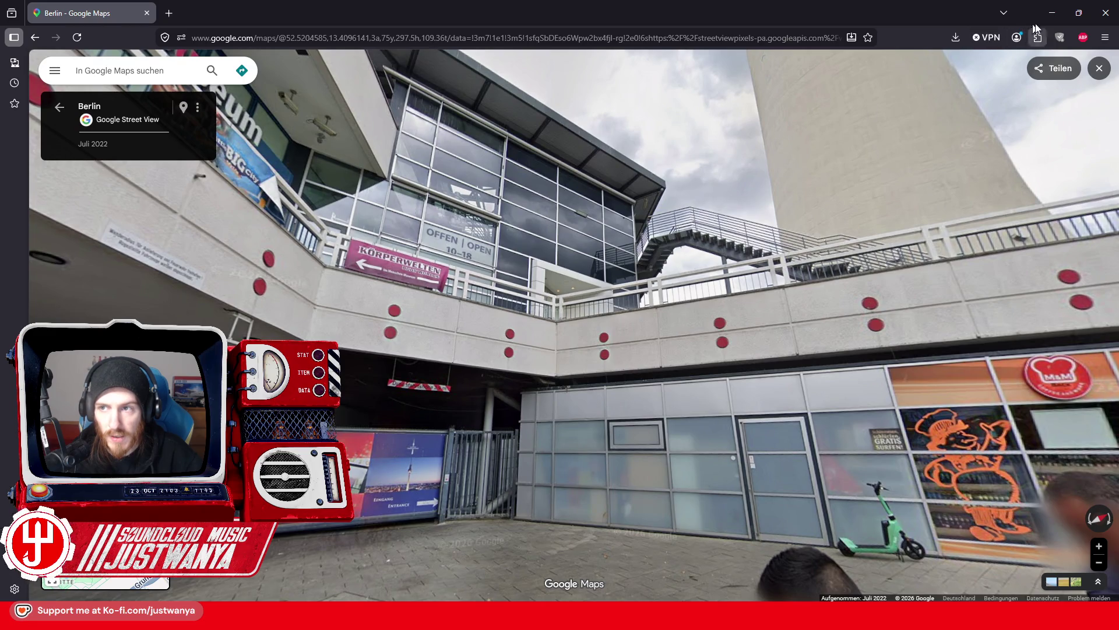
Switch between the browser and Creation Kit, ending back in Creation Kit
{"action": "left_click", "coordinate": [1051, 13]}
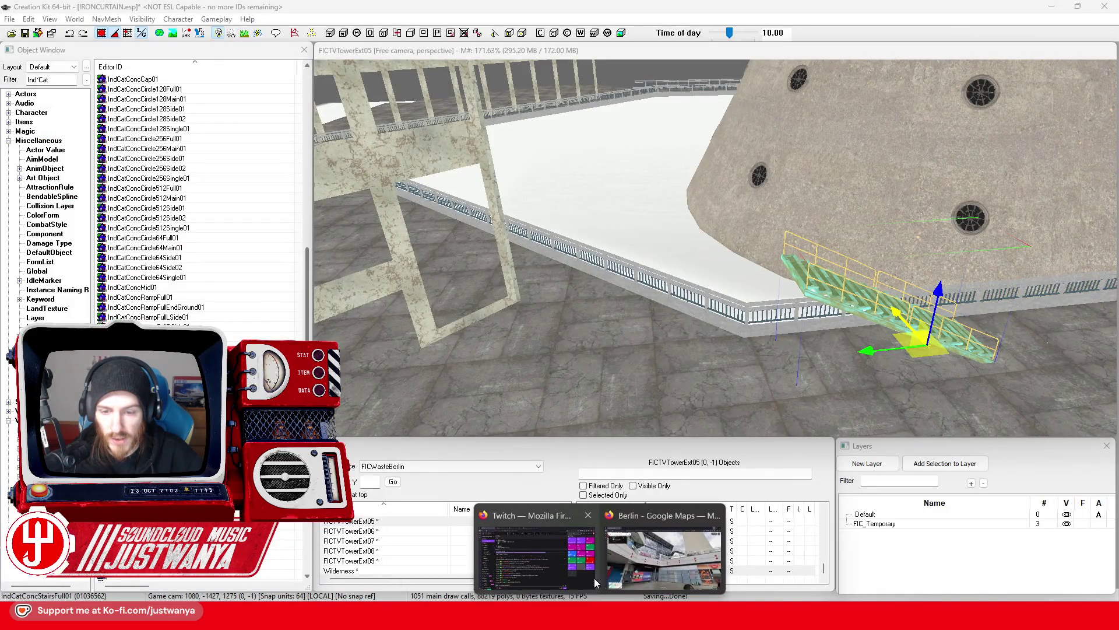
{"action": "left_click", "coordinate": [664, 548]}
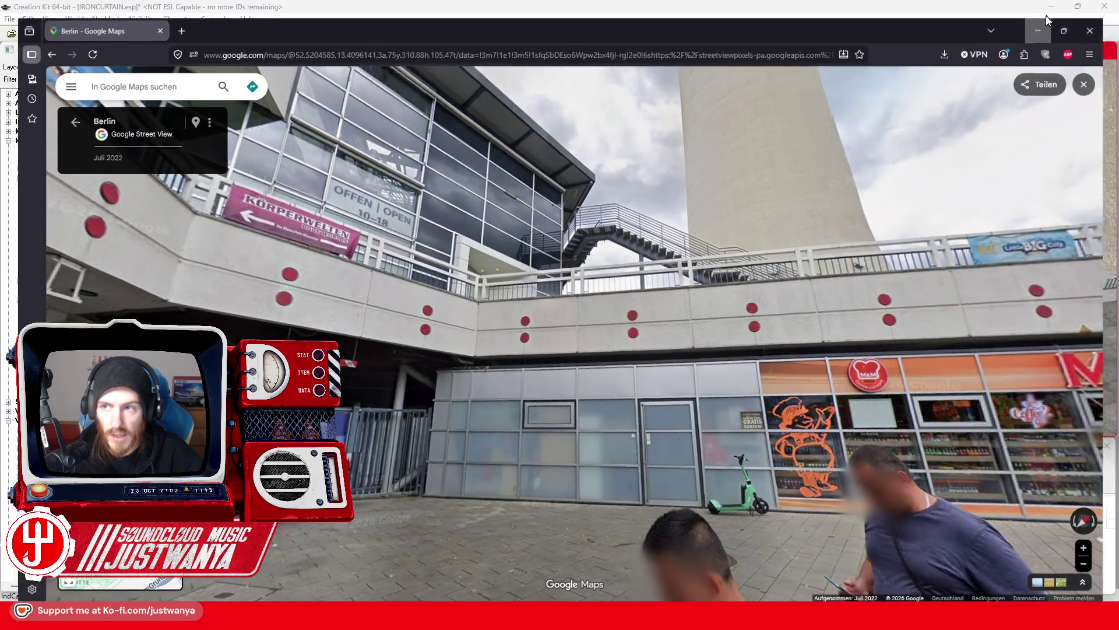
{"action": "left_click", "coordinate": [1051, 13]}
{"action": "scroll", "coordinate": [842, 333], "scroll_direction": "up", "scroll_amount": 3}
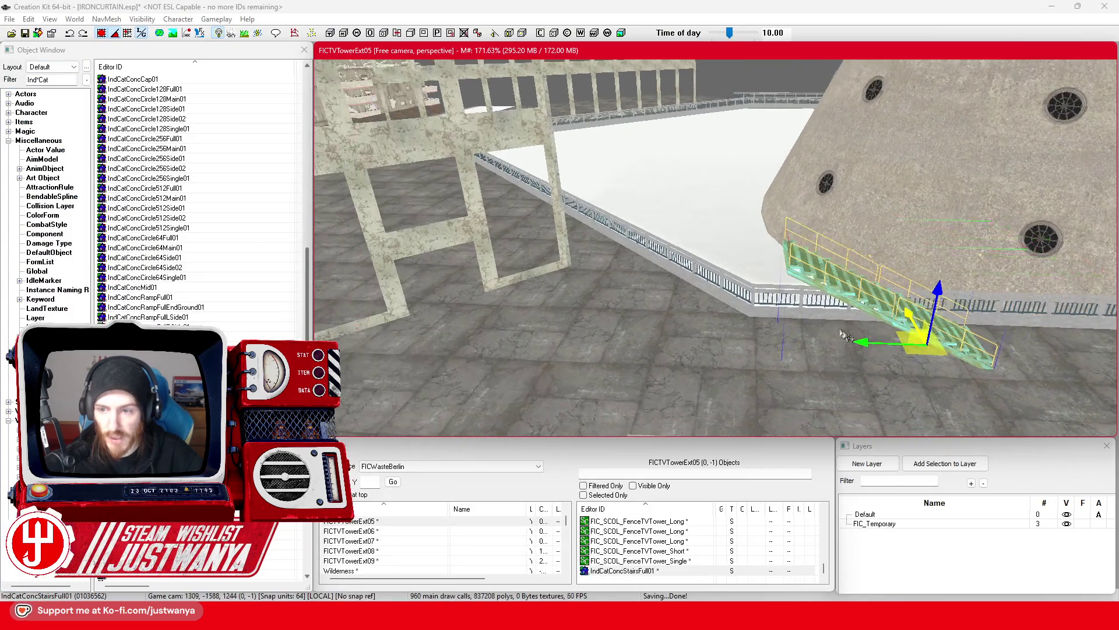
Slide the staircase left along the railing and paste a duplicate above the right flight
{"action": "mouse_move", "coordinate": [927, 344]}
{"action": "left_mouse_down"}
{"action": "mouse_move", "coordinate": [712, 330]}
{"action": "mouse_move", "coordinate": [732, 247]}
{"action": "left_mouse_up"}
{"action": "key", "text": "shift"}
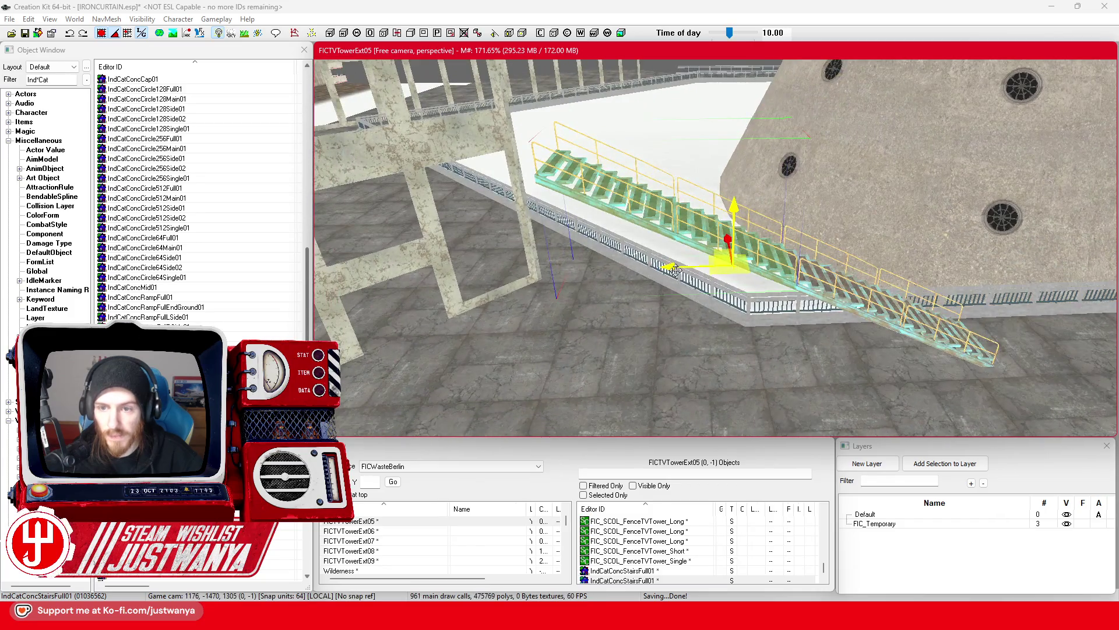
{"action": "left_click_drag", "start_coordinate": [675, 269], "coordinate": [590, 274]}
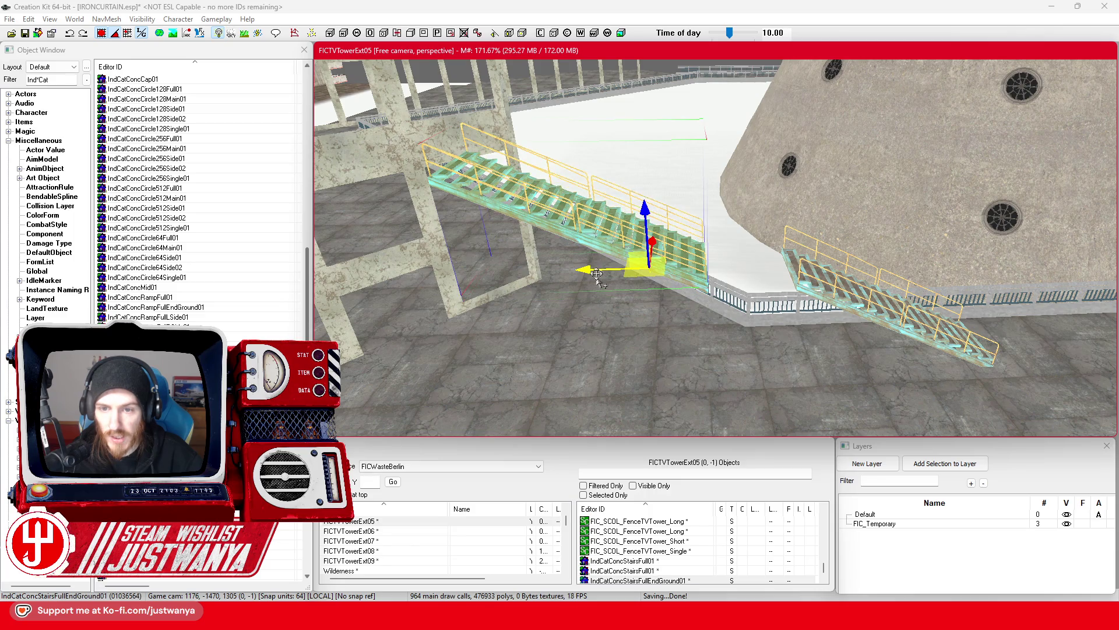
{"action": "key", "text": "ctrl+v"}
{"action": "key", "text": "shift"}
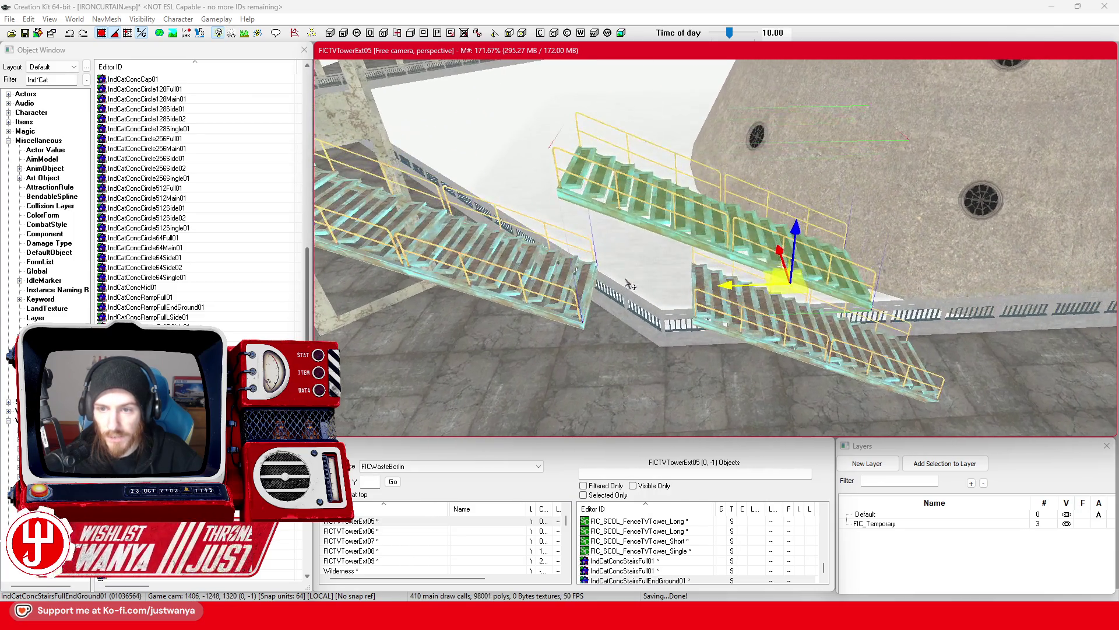
Turn the copy into an IndCatConc1WayHalf01 landing beside the lower flight and open the left staircase's properties
{"action": "key", "text": "bracketright"}
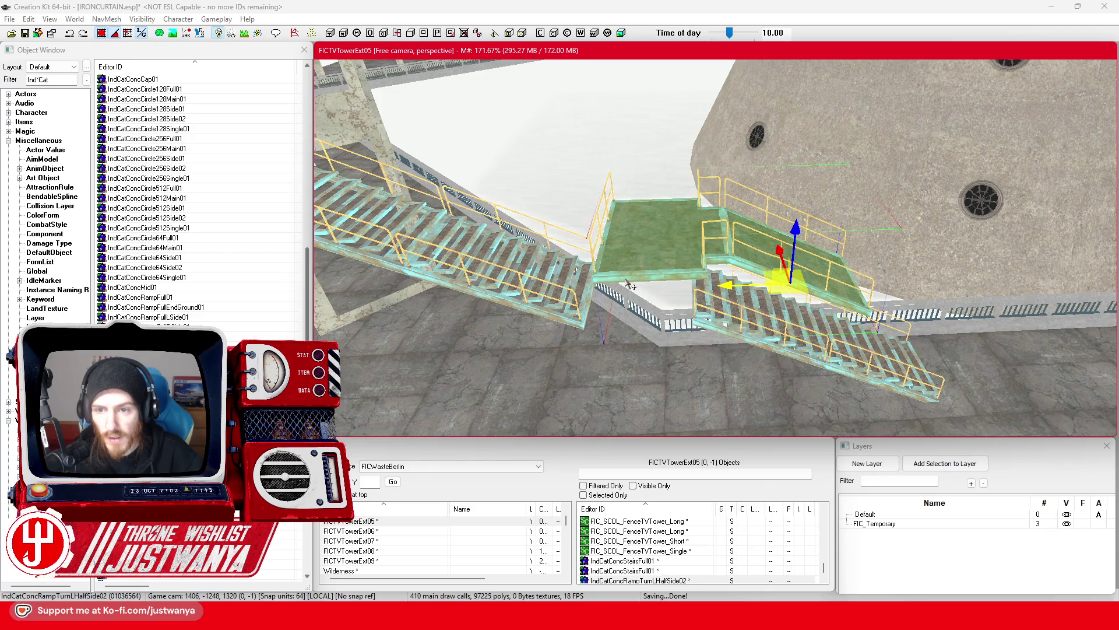
{"action": "key", "text": "bracketright"}
{"action": "key", "text": "bracketright"}
{"action": "key", "text": "bracketright"}
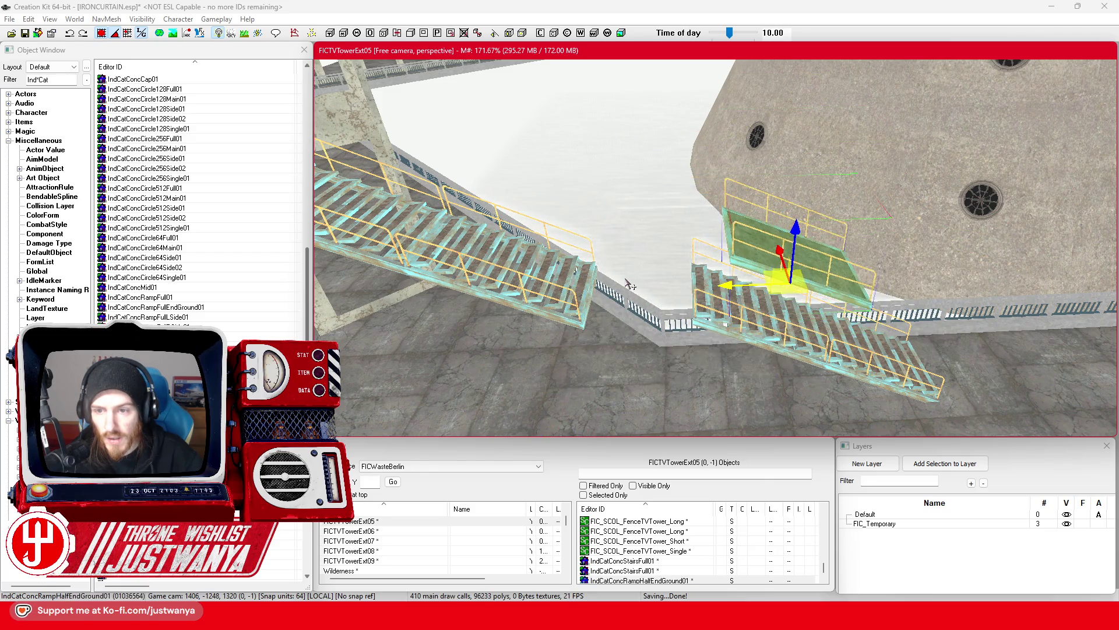
{"action": "key", "text": "bracketright"}
{"action": "key", "text": "bracketright"}
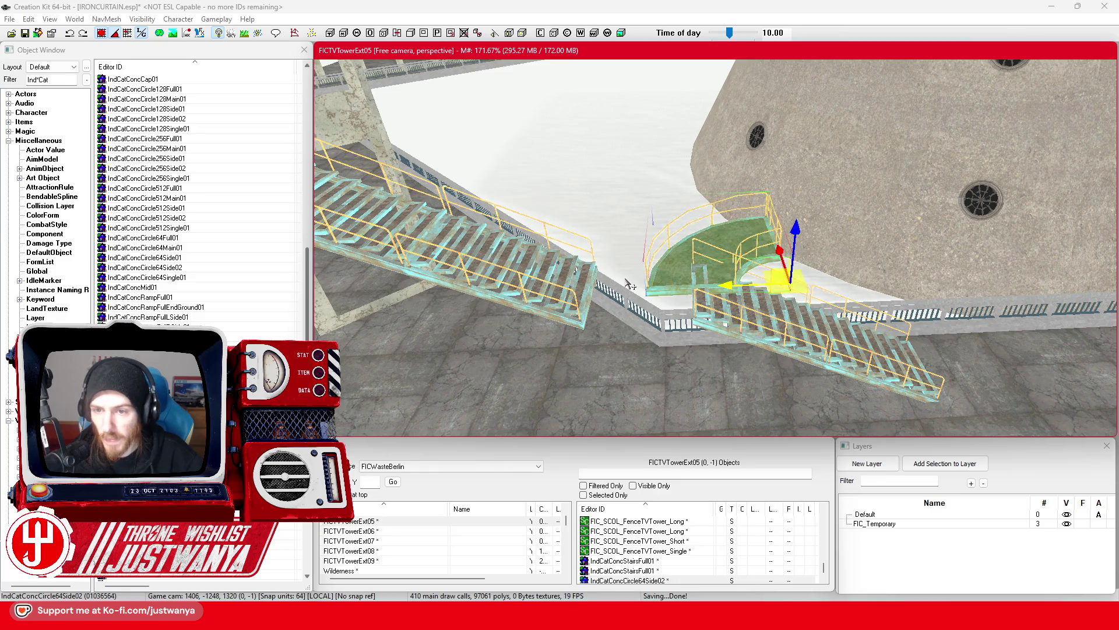
{"action": "key", "text": "bracketright"}
{"action": "key", "text": "bracketright"}
{"action": "key", "text": "bracketright"}
{"action": "key", "text": "bracketright"}
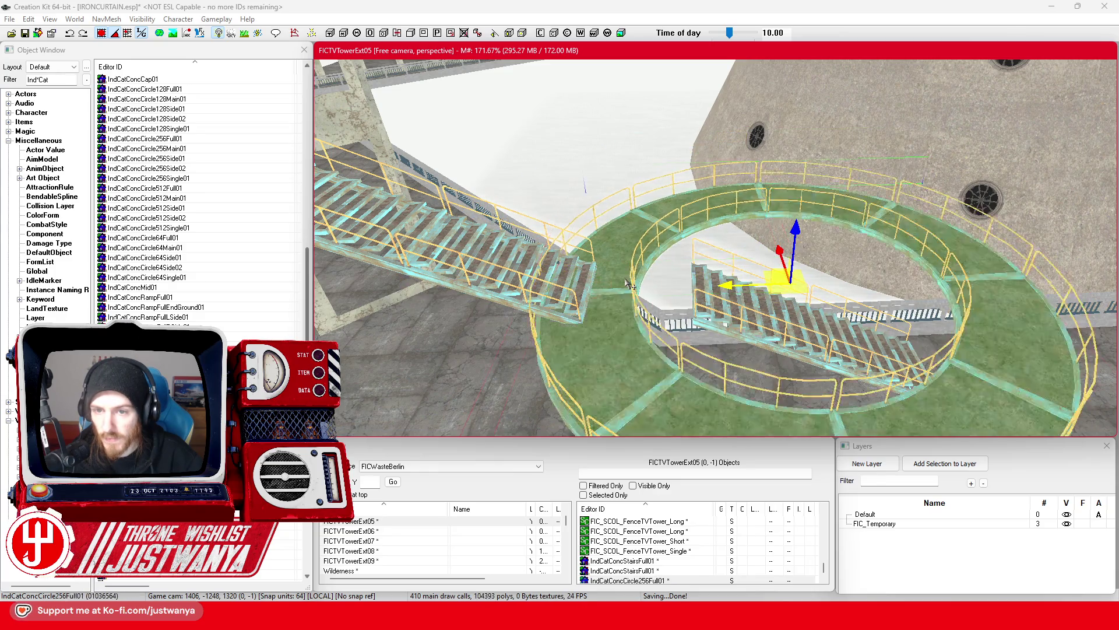
{"action": "key", "text": "bracketright"}
{"action": "key", "text": "bracketright"}
{"action": "key", "text": "bracketright"}
{"action": "key", "text": "bracketright"}
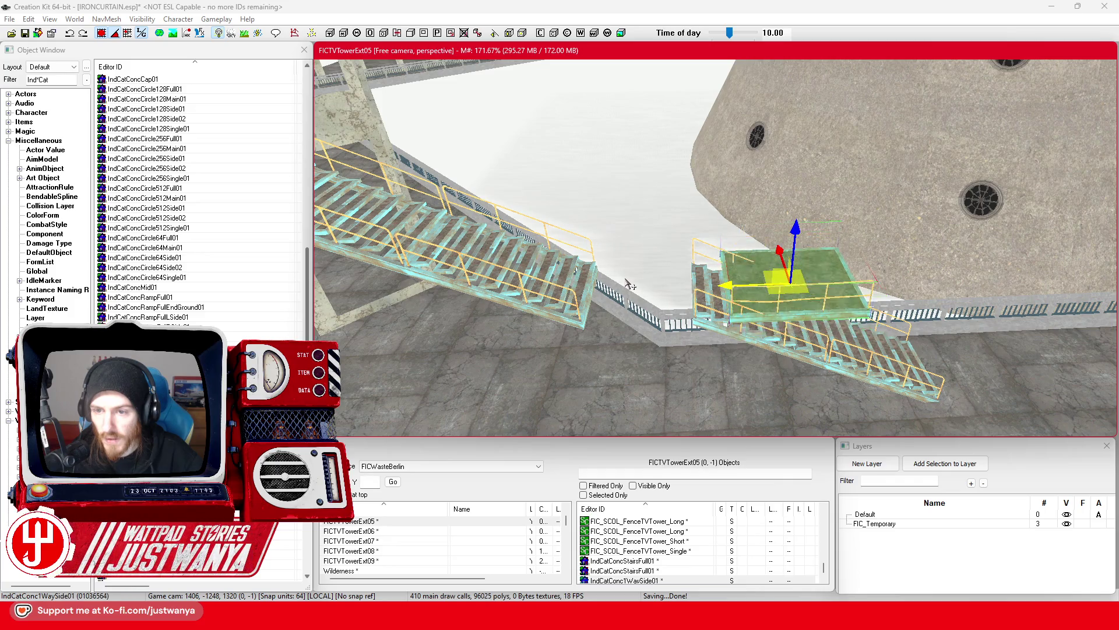
{"action": "key", "text": "bracketright"}
{"action": "key", "text": "bracketright"}
{"action": "key", "text": "bracketright"}
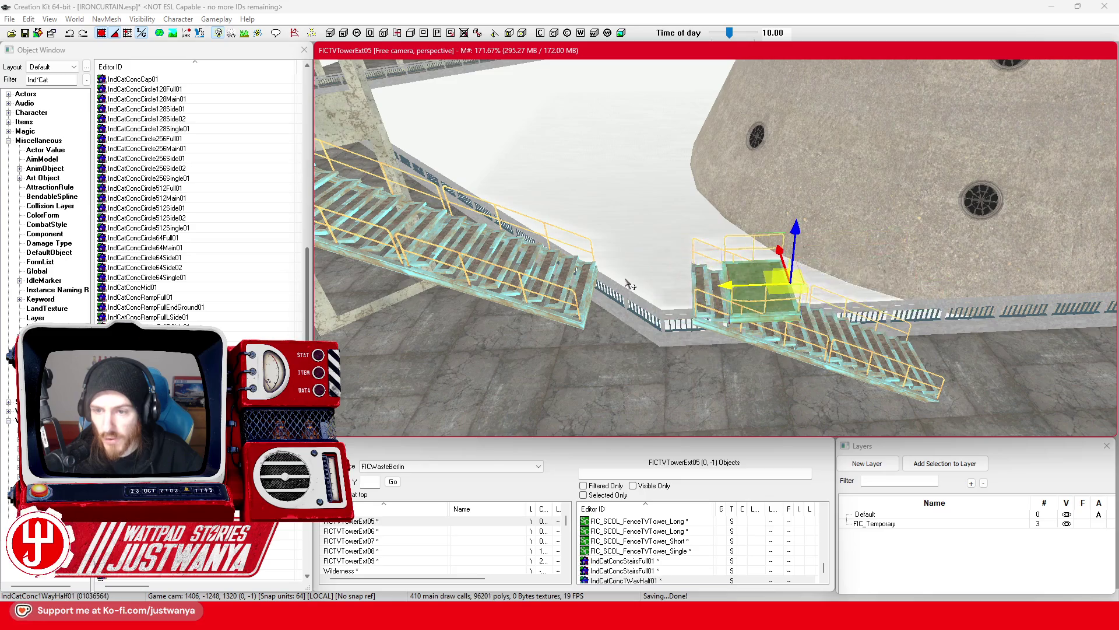
{"action": "left_click_drag", "start_coordinate": [728, 285], "coordinate": [625, 289]}
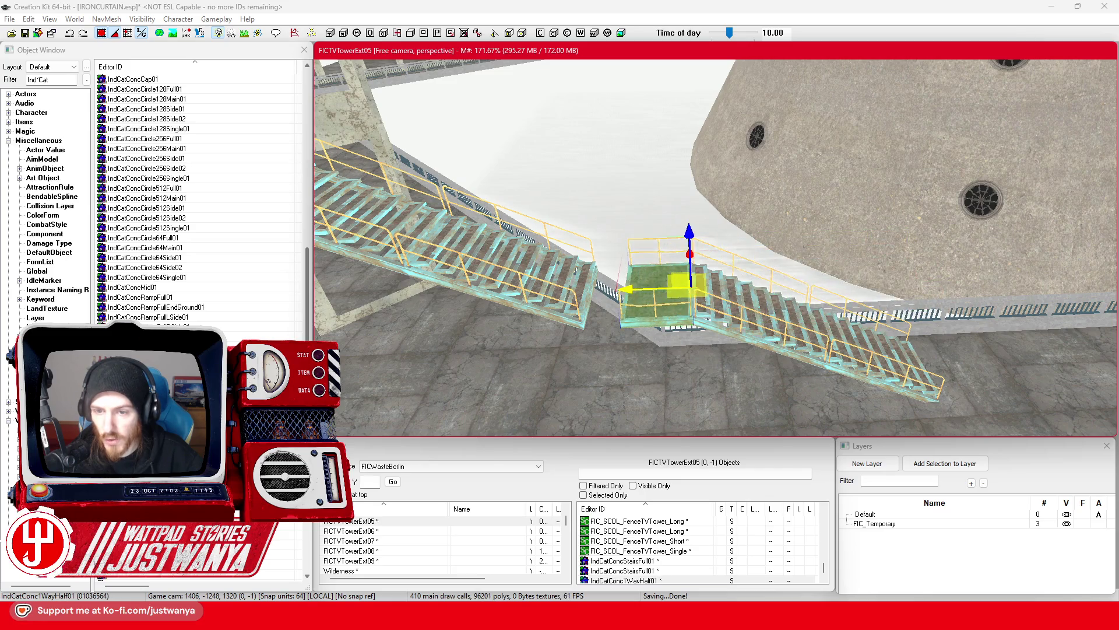
{"action": "left_click", "coordinate": [565, 305]}
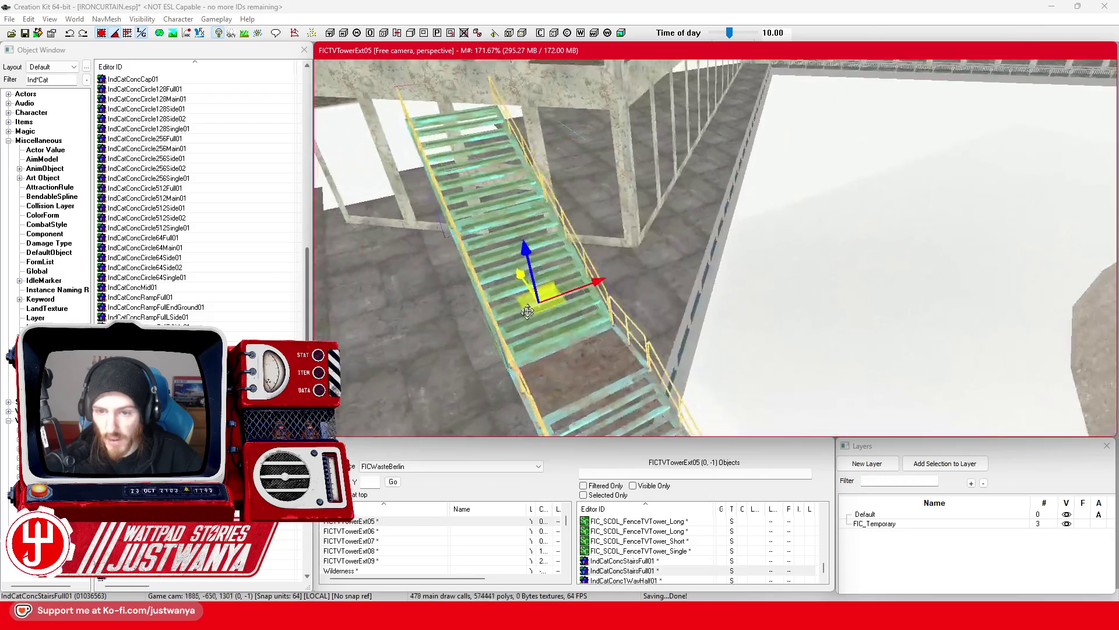
{"action": "double_click", "coordinate": [515, 300]}
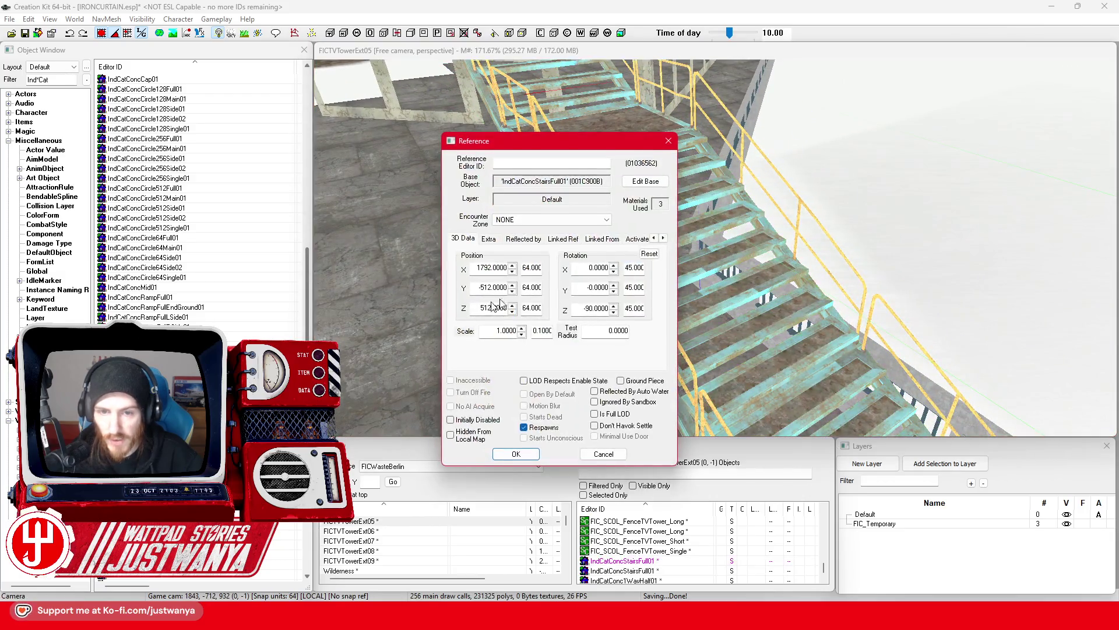
In the Extra tab, try the IndBeamToHitMetal and IndBlastFurnace material swaps on the staircase
{"action": "left_click", "coordinate": [489, 239]}
{"action": "left_click", "coordinate": [558, 327]}
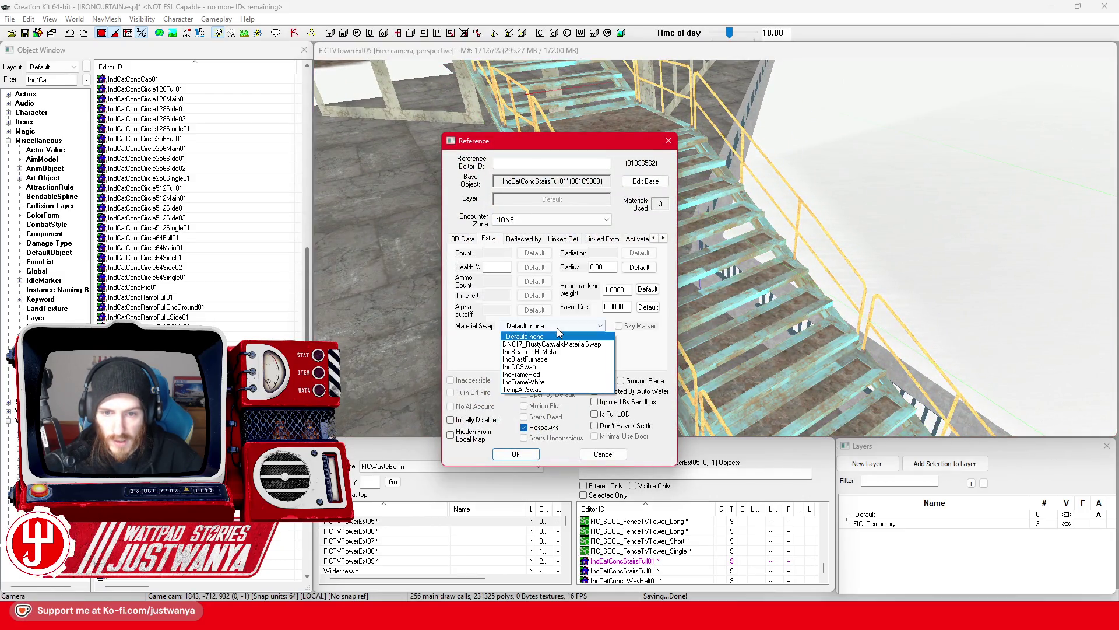
{"action": "left_click", "coordinate": [574, 352]}
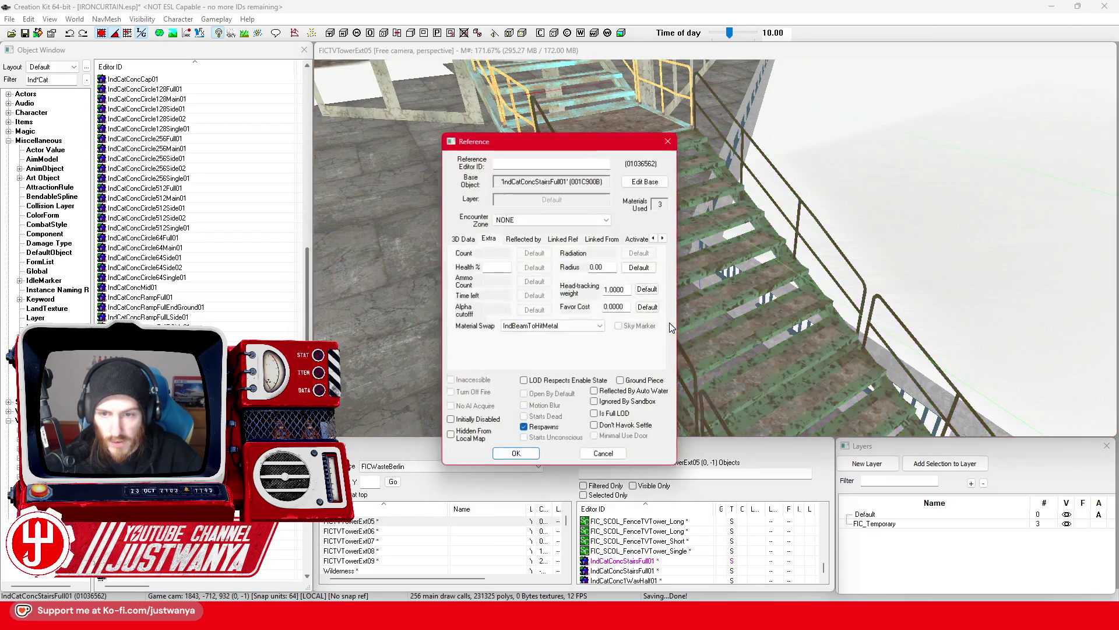
{"action": "left_click", "coordinate": [559, 327]}
{"action": "left_click", "coordinate": [561, 359]}
{"action": "left_click", "coordinate": [516, 453]}
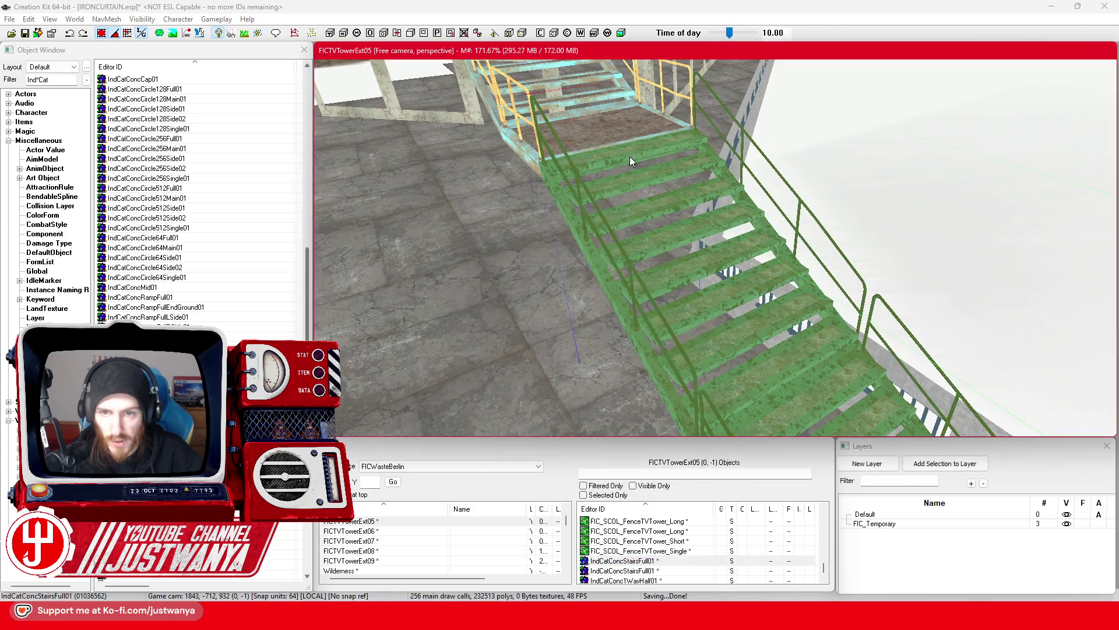
Try the IndFrameRed, IndFrameWhite and IndDCSwap material swaps on the staircase
{"action": "double_click", "coordinate": [632, 169]}
{"action": "left_click", "coordinate": [563, 326]}
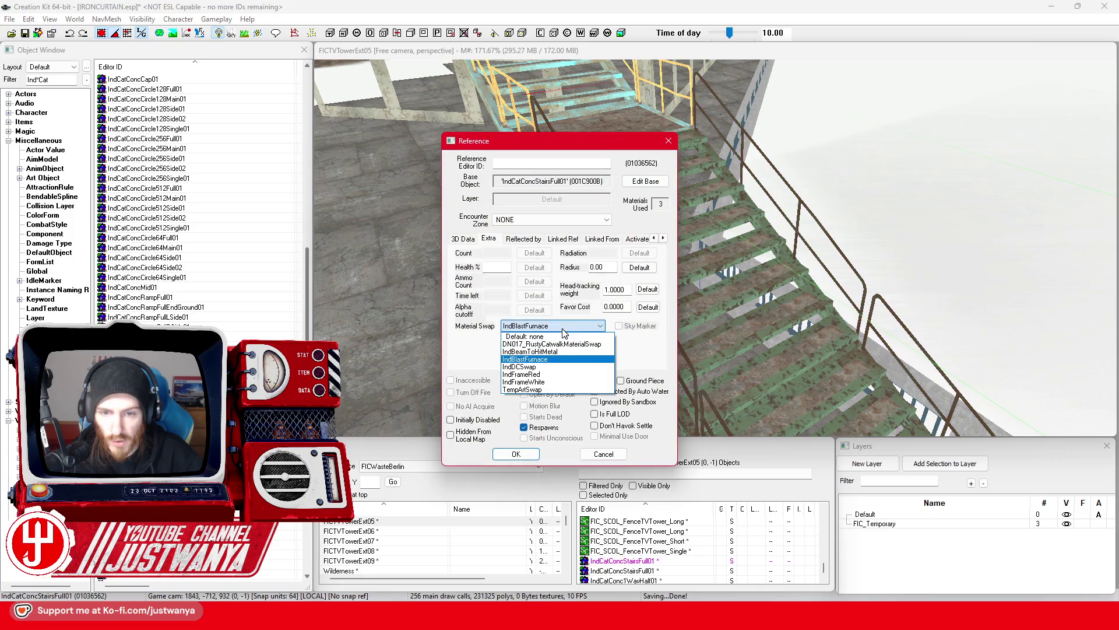
{"action": "left_click", "coordinate": [554, 375]}
{"action": "left_click", "coordinate": [516, 454]}
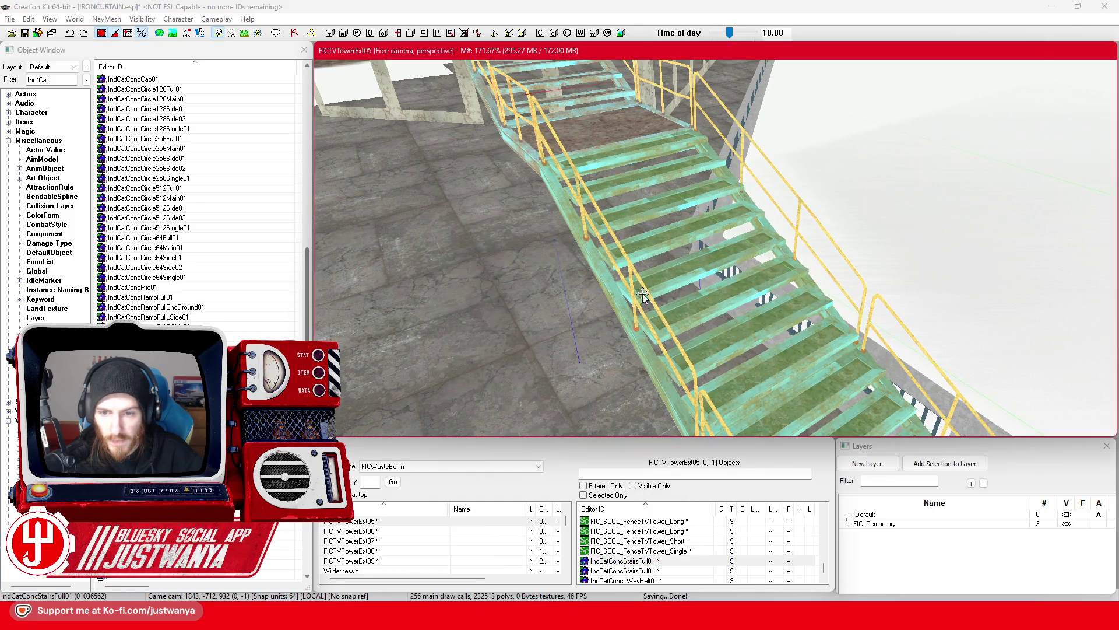
{"action": "double_click", "coordinate": [644, 297]}
{"action": "left_click", "coordinate": [563, 325]}
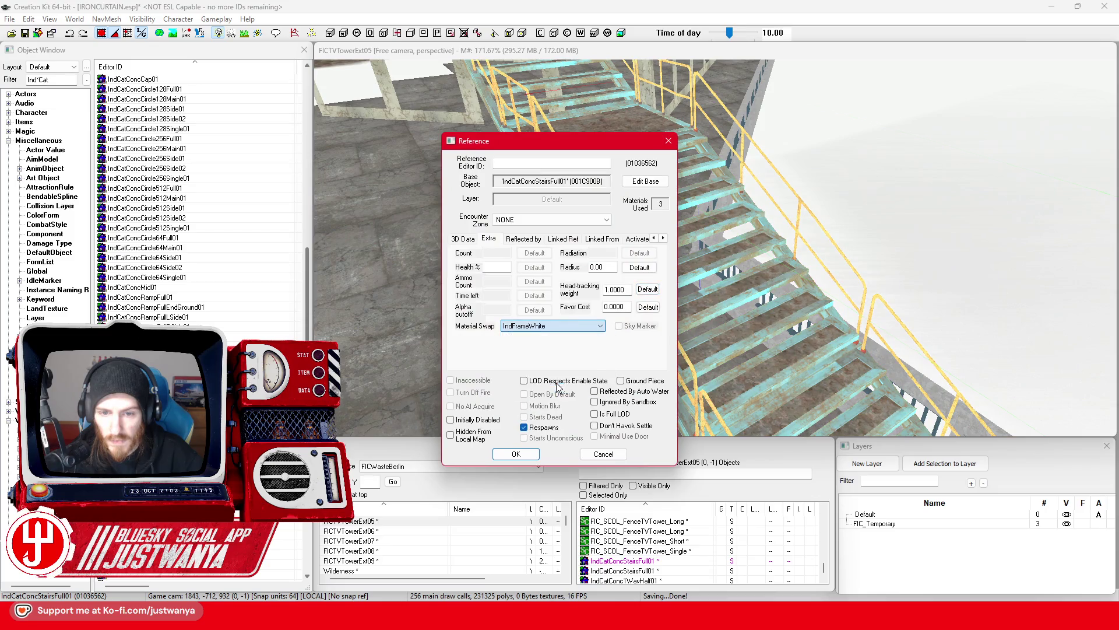
{"action": "left_click", "coordinate": [558, 382]}
{"action": "left_click", "coordinate": [516, 453]}
{"action": "double_click", "coordinate": [573, 331]}
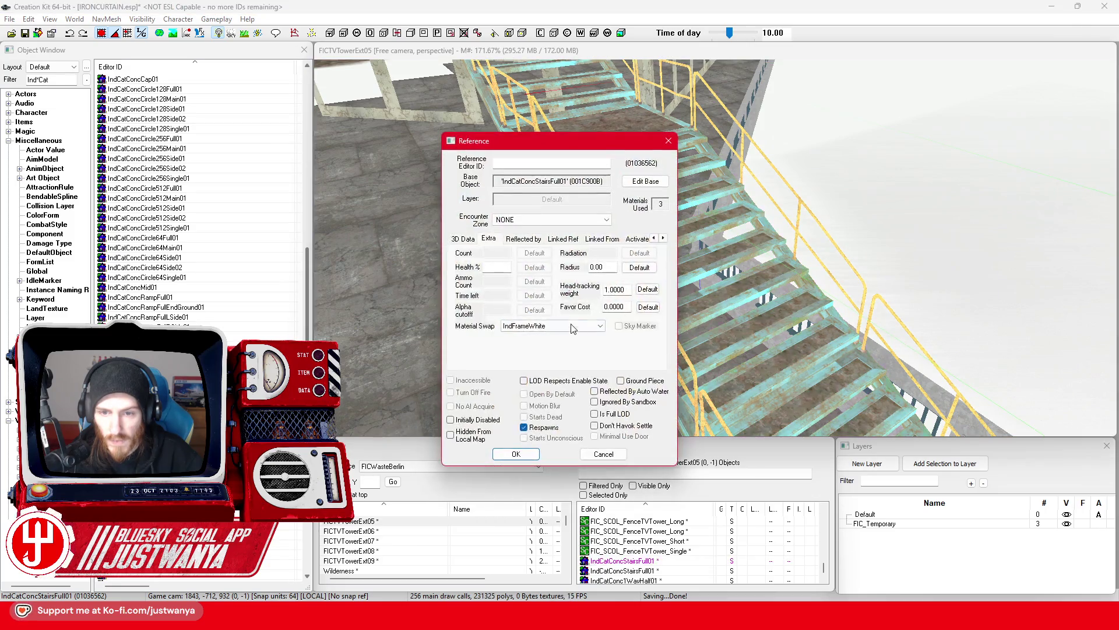
{"action": "left_click", "coordinate": [562, 367]}
{"action": "left_click", "coordinate": [516, 453]}
Reset the material swap to none, then apply DN017_RustyCatwalkMaterialSwap to the staircase
{"action": "double_click", "coordinate": [646, 278]}
{"action": "left_click", "coordinate": [591, 325]}
{"action": "left_click", "coordinate": [571, 344]}
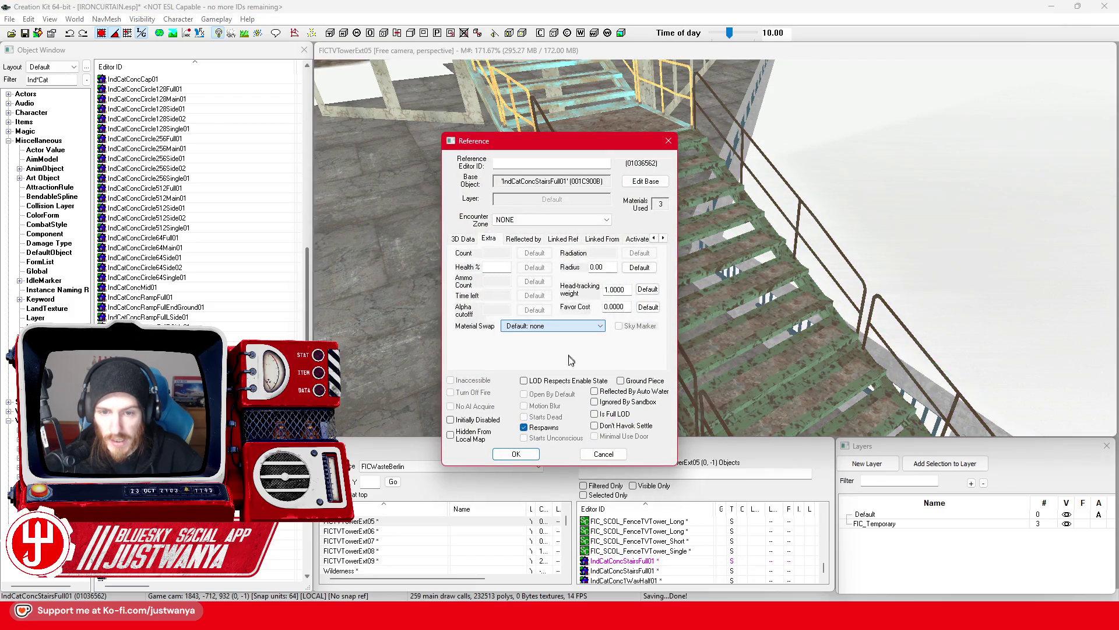
{"action": "left_click", "coordinate": [530, 458]}
{"action": "double_click", "coordinate": [586, 313]}
{"action": "left_click", "coordinate": [583, 325]}
{"action": "left_click", "coordinate": [554, 343]}
{"action": "left_click", "coordinate": [516, 454]}
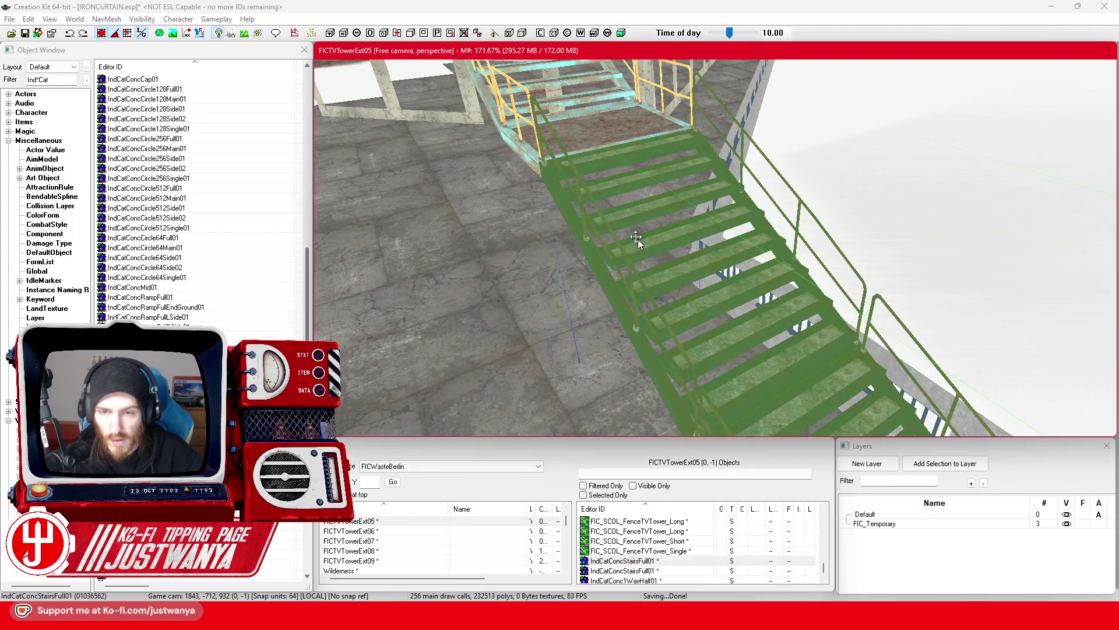
Reselect the staircase and set its material swap back to none, restoring the default material
{"action": "left_click", "coordinate": [601, 140]}
{"action": "left_click", "coordinate": [586, 283]}
{"action": "scroll", "coordinate": [587, 284], "scroll_direction": "up", "scroll_amount": 10}
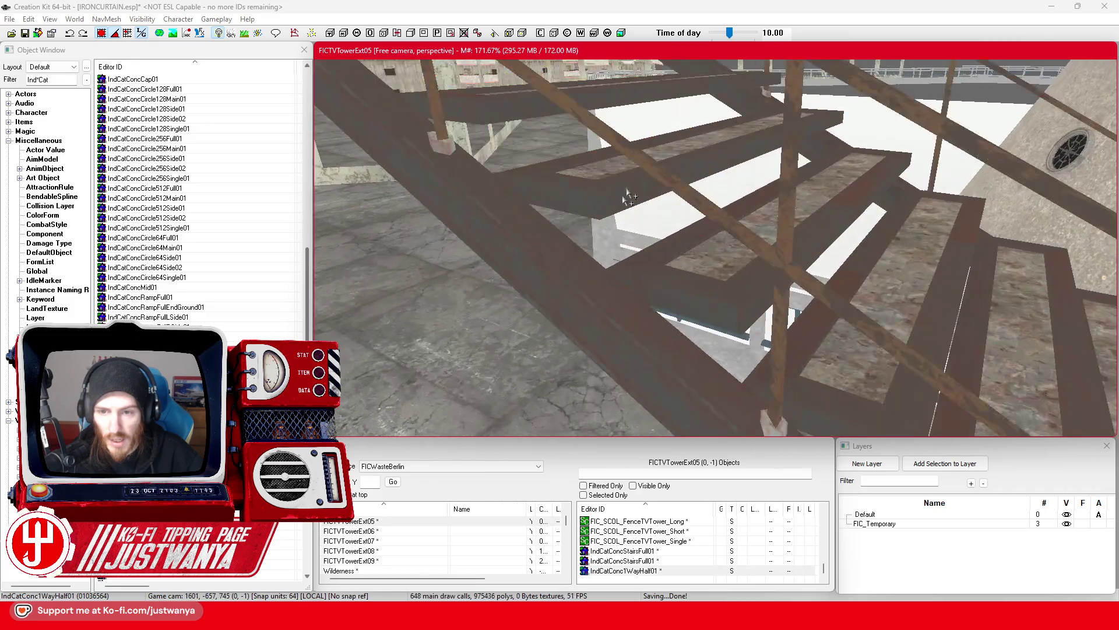
{"action": "double_click", "coordinate": [587, 284]}
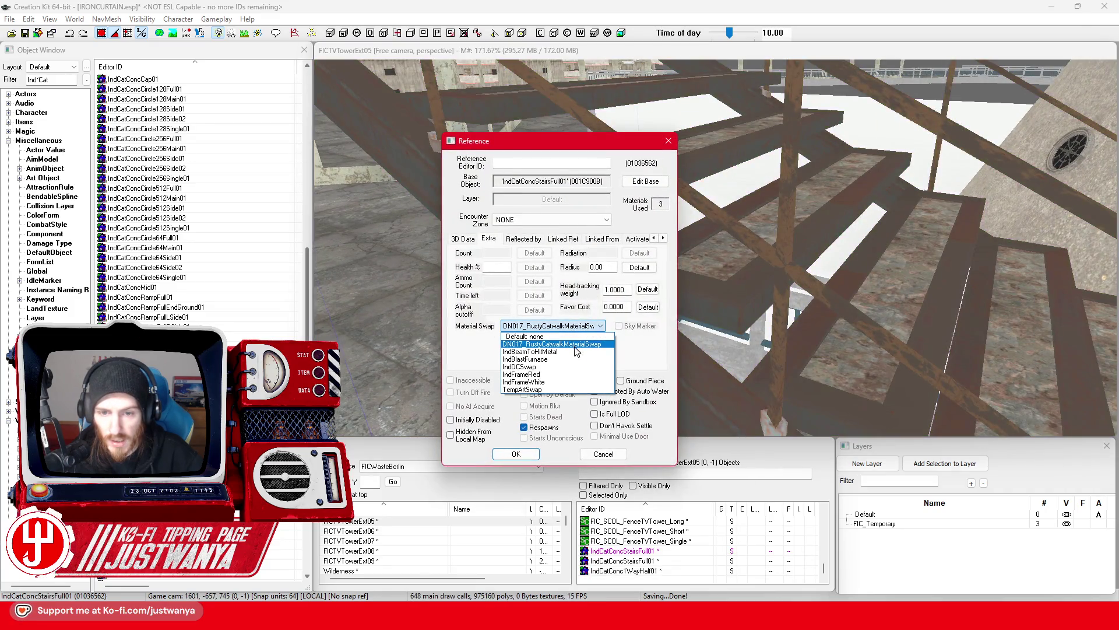
{"action": "left_click", "coordinate": [575, 337]}
{"action": "left_click", "coordinate": [515, 454]}
{"action": "scroll", "coordinate": [603, 280], "scroll_direction": "down", "scroll_amount": 5}
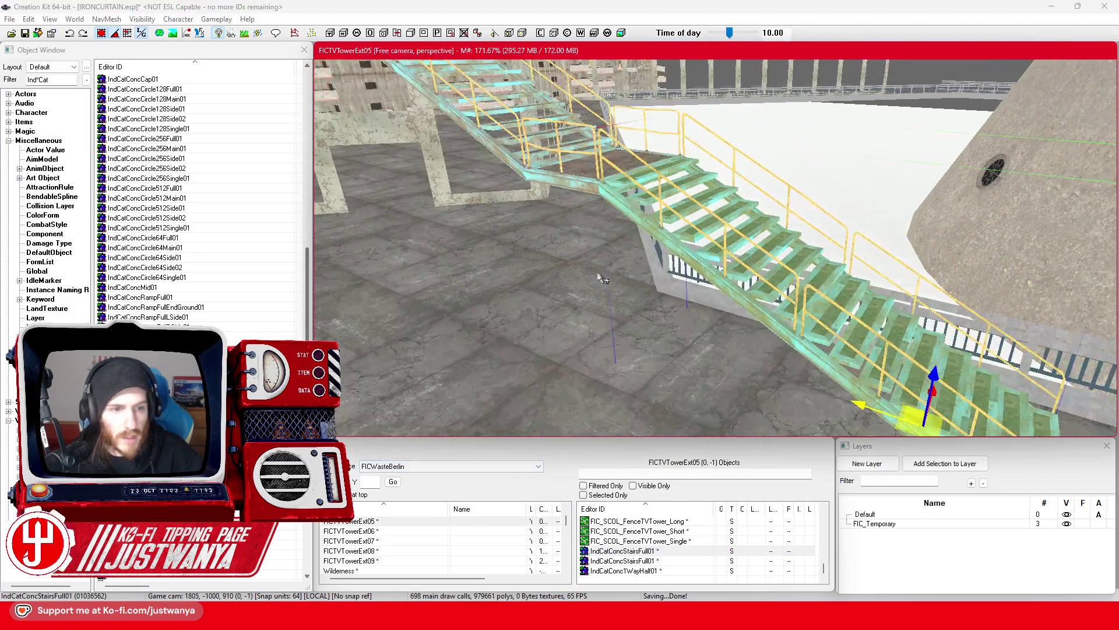
{"action": "scroll", "coordinate": [603, 280], "scroll_direction": "up", "scroll_amount": 3}
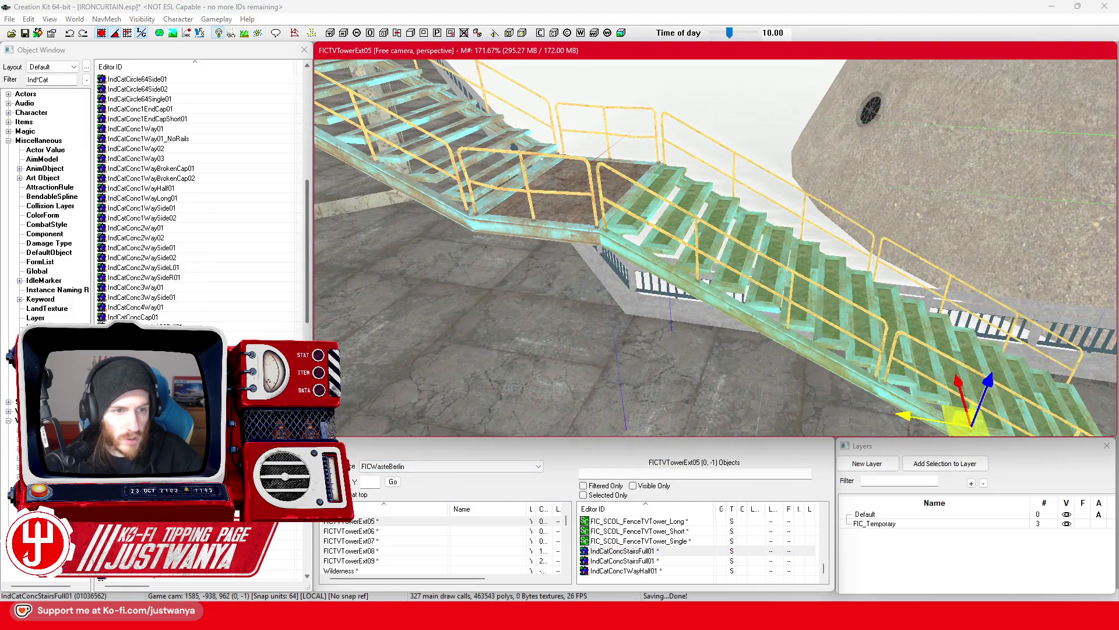
Place a new full staircase and rotate it parallel to the other flight
{"action": "scroll", "coordinate": [199, 199], "scroll_direction": "up", "scroll_amount": 7}
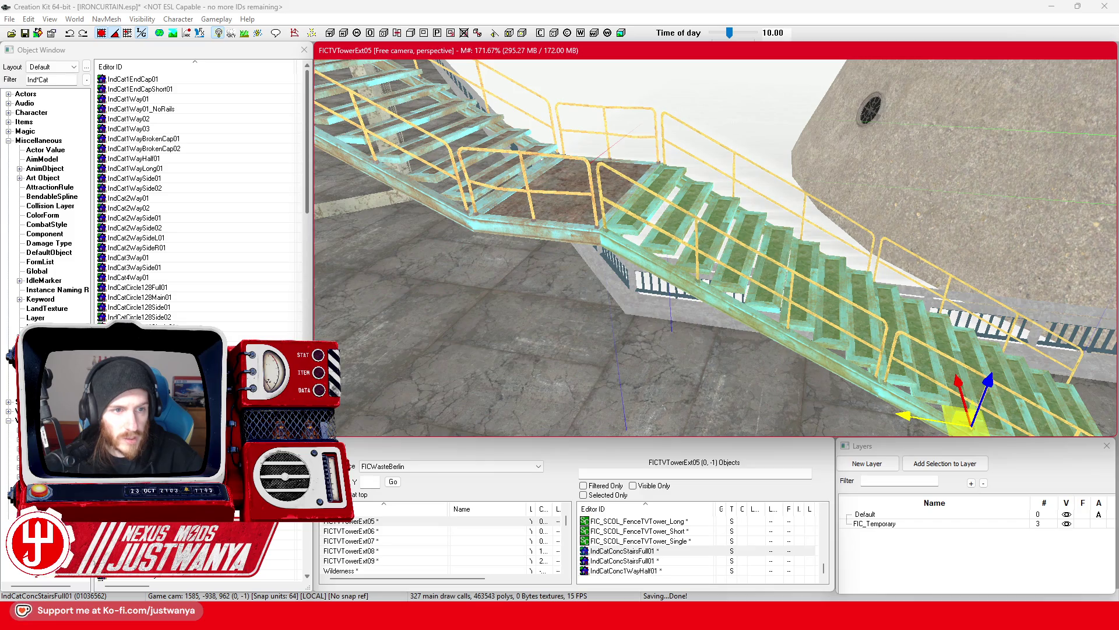
{"action": "scroll", "coordinate": [198, 199], "scroll_direction": "down", "scroll_amount": 10}
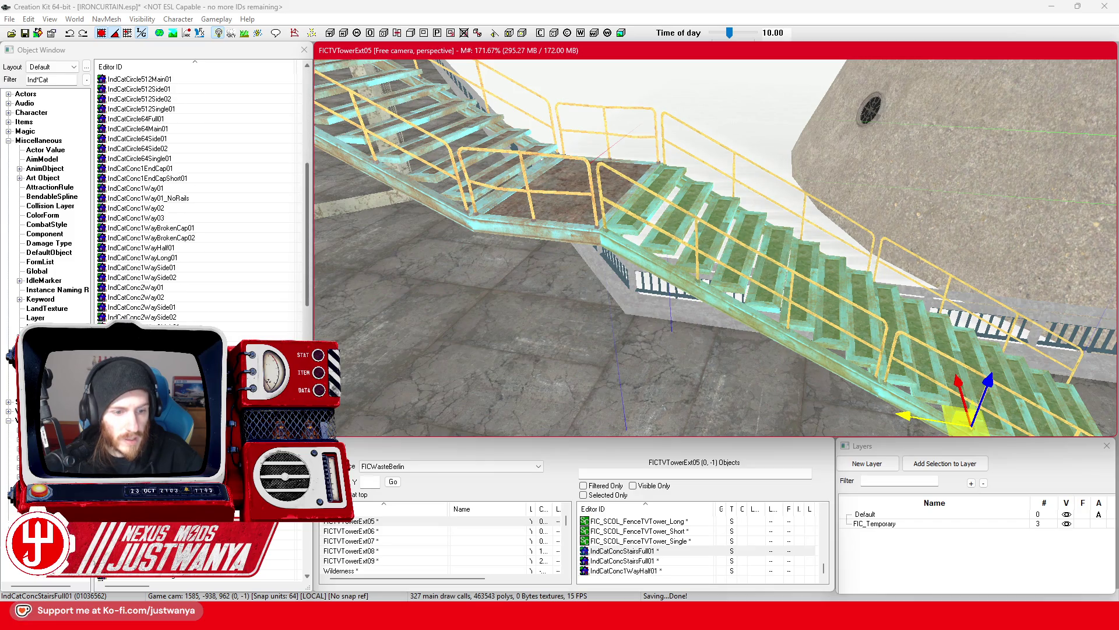
{"action": "scroll", "coordinate": [199, 198], "scroll_direction": "down", "scroll_amount": 10}
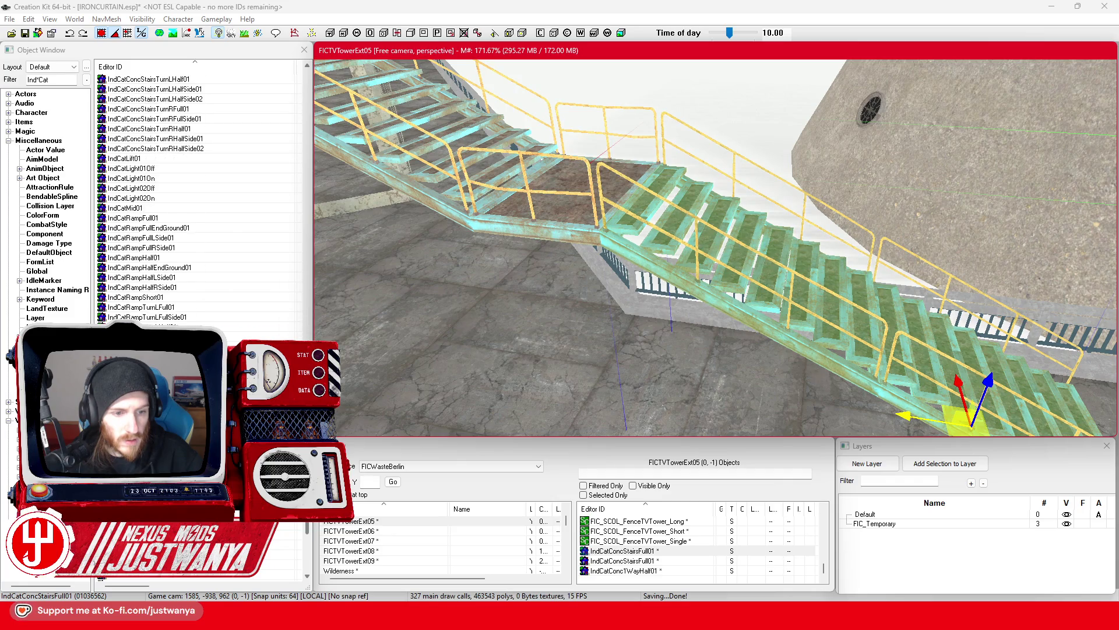
{"action": "mouse_move", "coordinate": [637, 410]}
{"action": "left_mouse_down"}
{"action": "mouse_move", "coordinate": [676, 411]}
{"action": "mouse_move", "coordinate": [700, 397]}
{"action": "left_mouse_up"}
{"action": "key", "text": "e"}
{"action": "key", "text": "w"}
Delete the extra right-hand stair and inspect the remaining left stair from above and the side
{"action": "left_click", "coordinate": [792, 324]}
{"action": "key", "text": "Delete"}
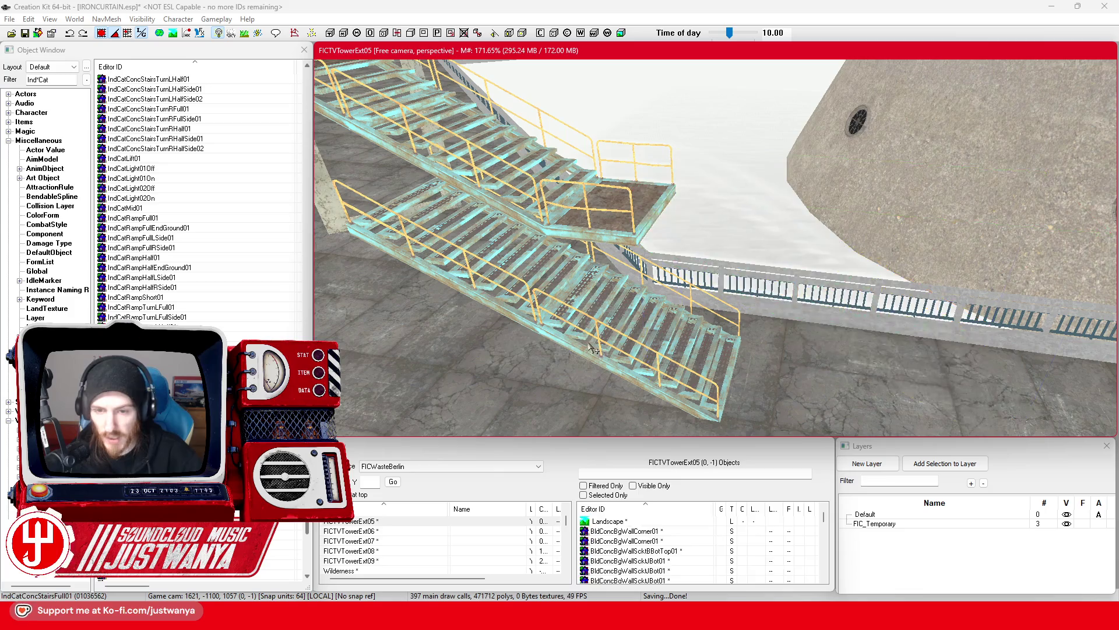
{"action": "left_click", "coordinate": [552, 342]}
{"action": "left_click", "coordinate": [475, 286]}
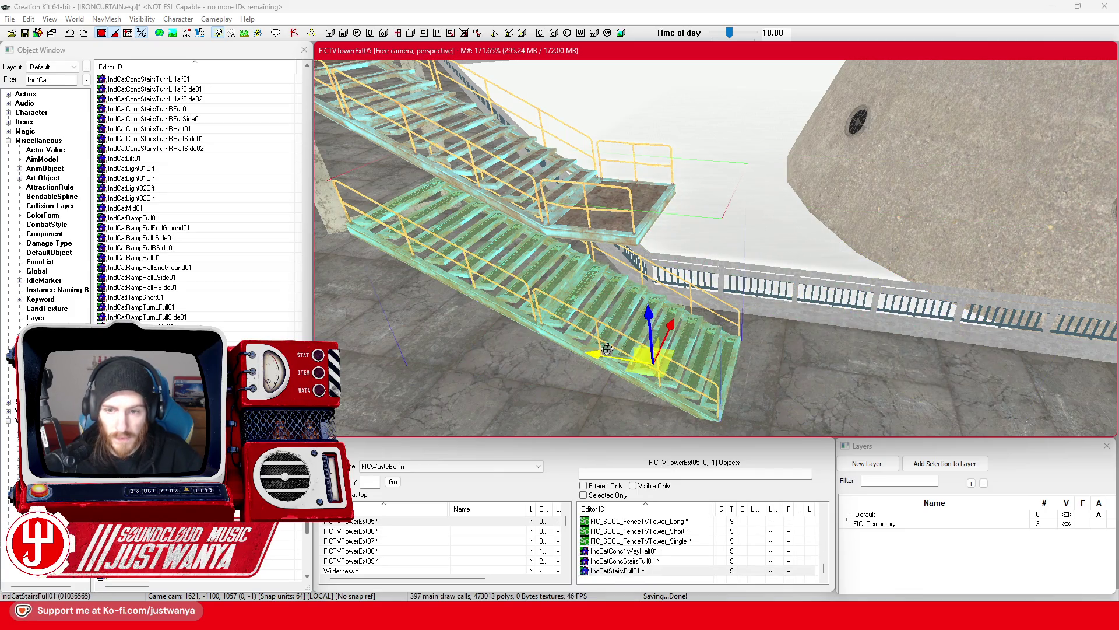
{"action": "key", "text": "shift"}
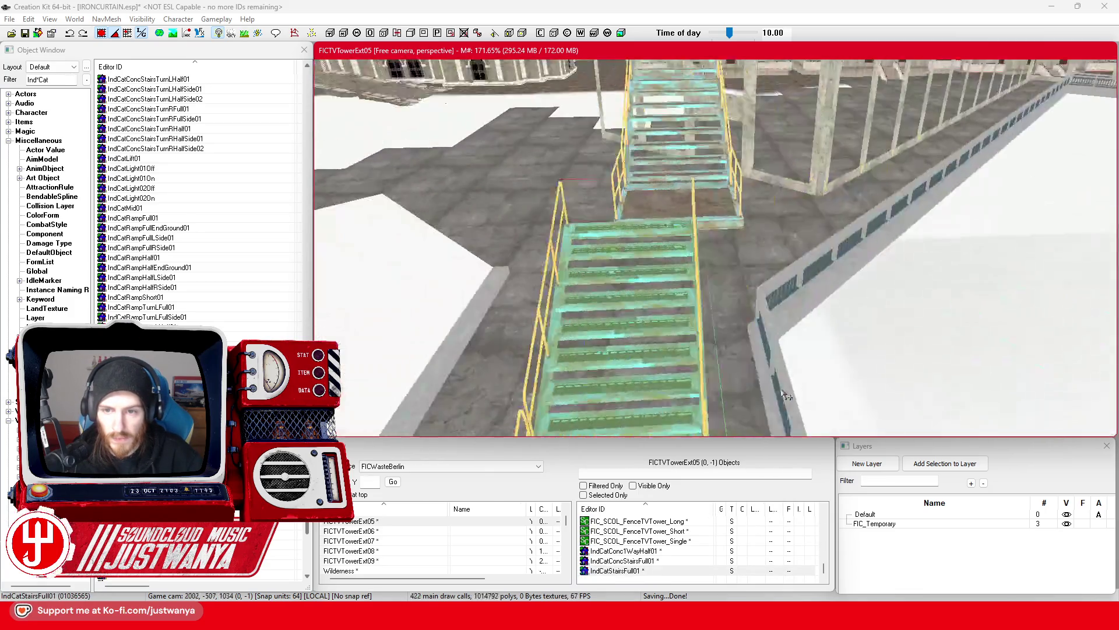
{"action": "scroll", "coordinate": [786, 396], "scroll_direction": "up", "scroll_amount": 3}
{"action": "key", "text": "shift"}
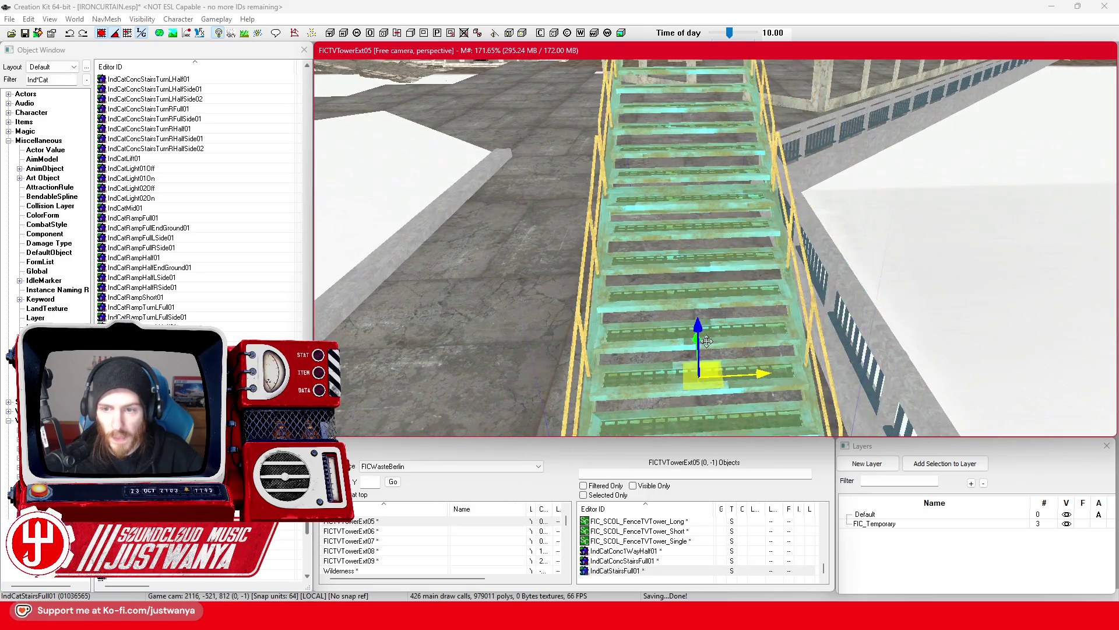
{"action": "scroll", "coordinate": [657, 313], "scroll_direction": "down", "scroll_amount": 5}
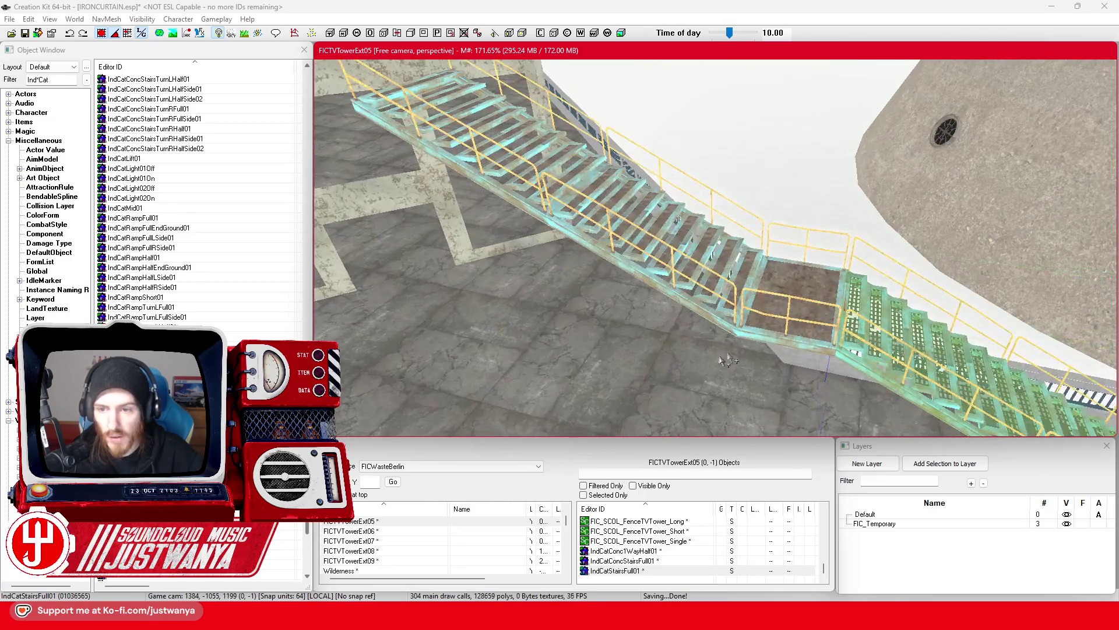
{"action": "left_click", "coordinate": [721, 362]}
Delete the half landing and upper stair, then paste a new piece beside the lower full stair
{"action": "key", "text": "Delete"}
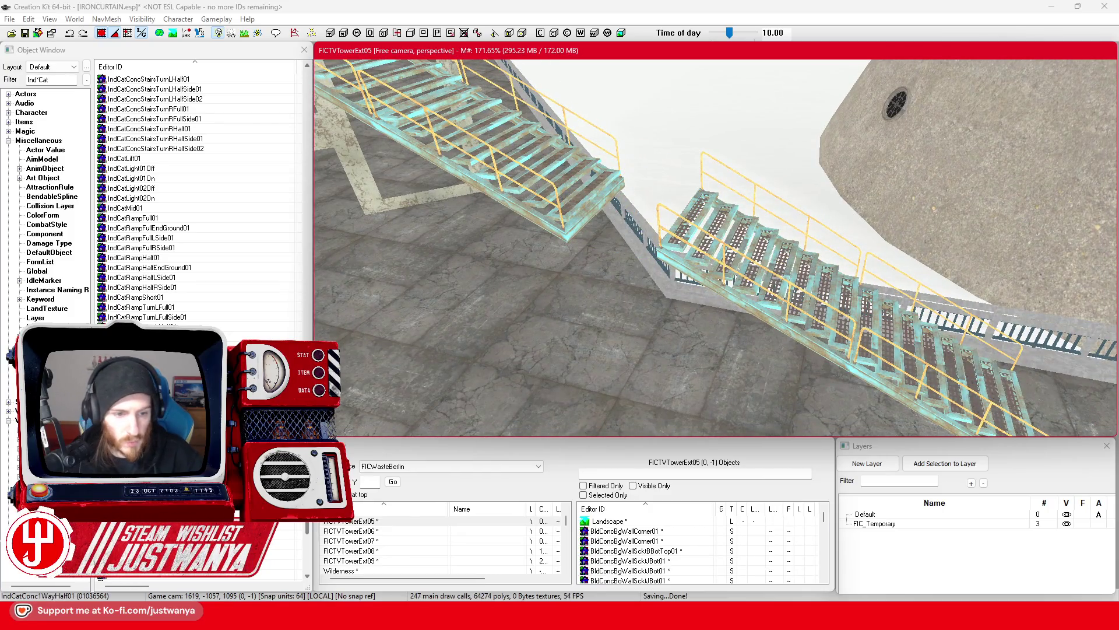
{"action": "left_click", "coordinate": [537, 208]}
{"action": "key", "text": "Delete"}
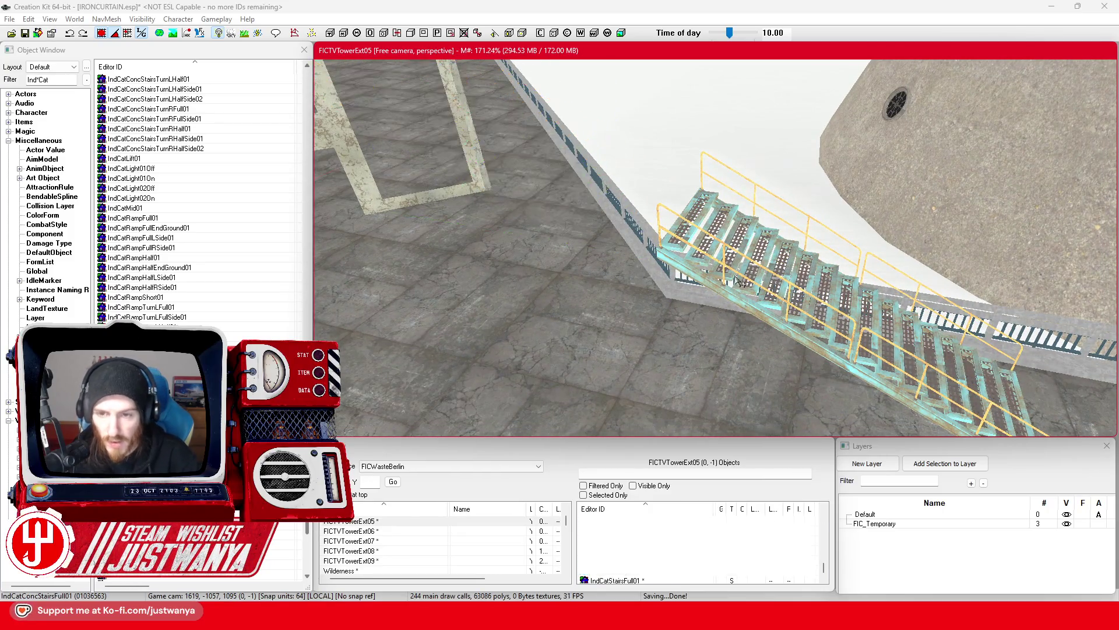
{"action": "left_click", "coordinate": [777, 314]}
{"action": "key", "text": "ctrl+v"}
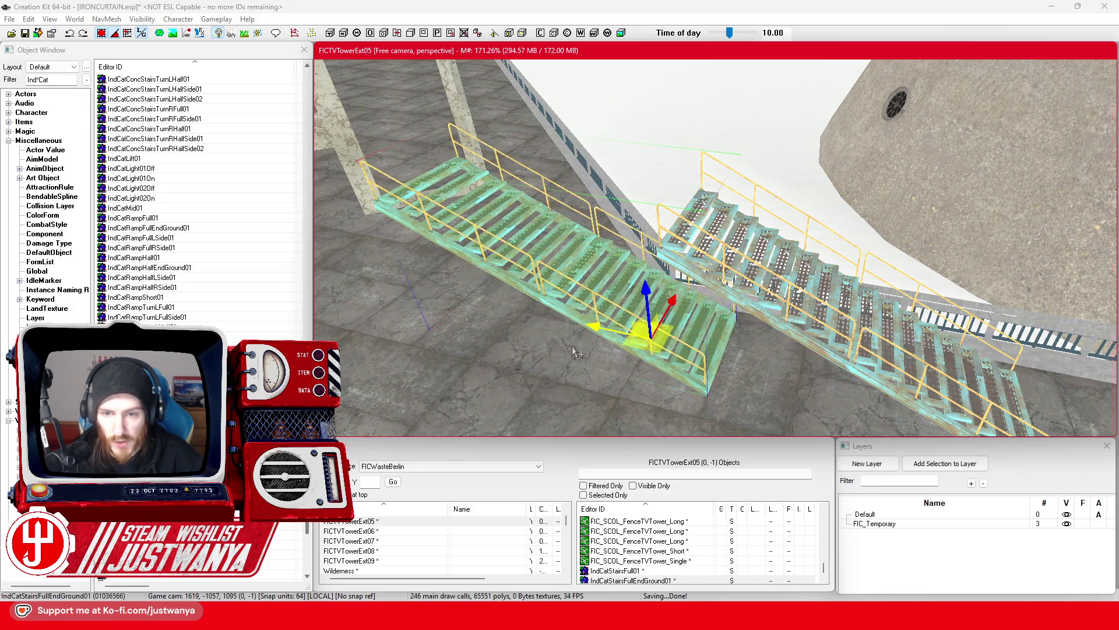
Cycle the new piece through turning stairs, ramps and concrete stair models
{"action": "key", "text": "bracketright"}
{"action": "key", "text": "bracketright"}
{"action": "key", "text": "bracketright"}
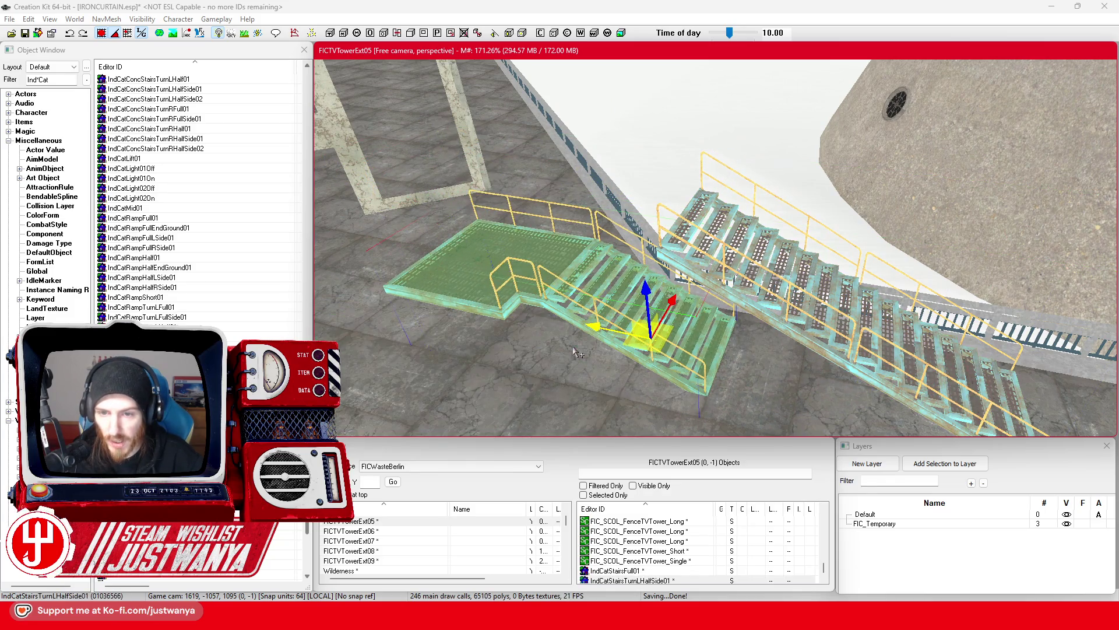
{"action": "key", "text": "bracketright"}
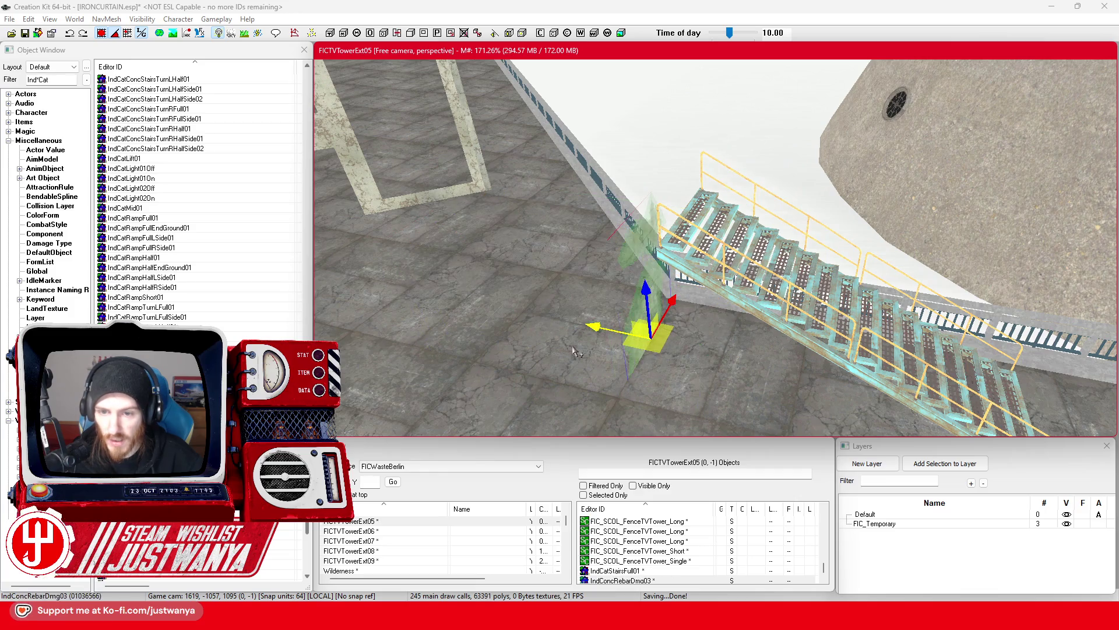
{"action": "key", "text": "bracketright"}
{"action": "key", "text": "bracketright"}
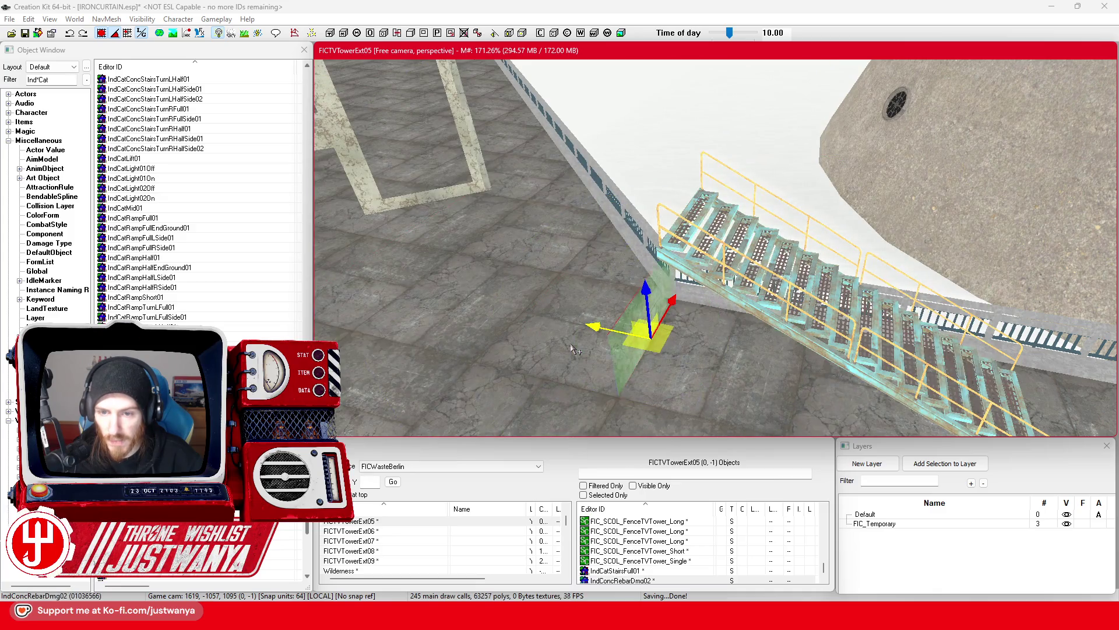
{"action": "key", "text": "bracketleft"}
{"action": "key", "text": "bracketleft"}
{"action": "key", "text": "bracketleft"}
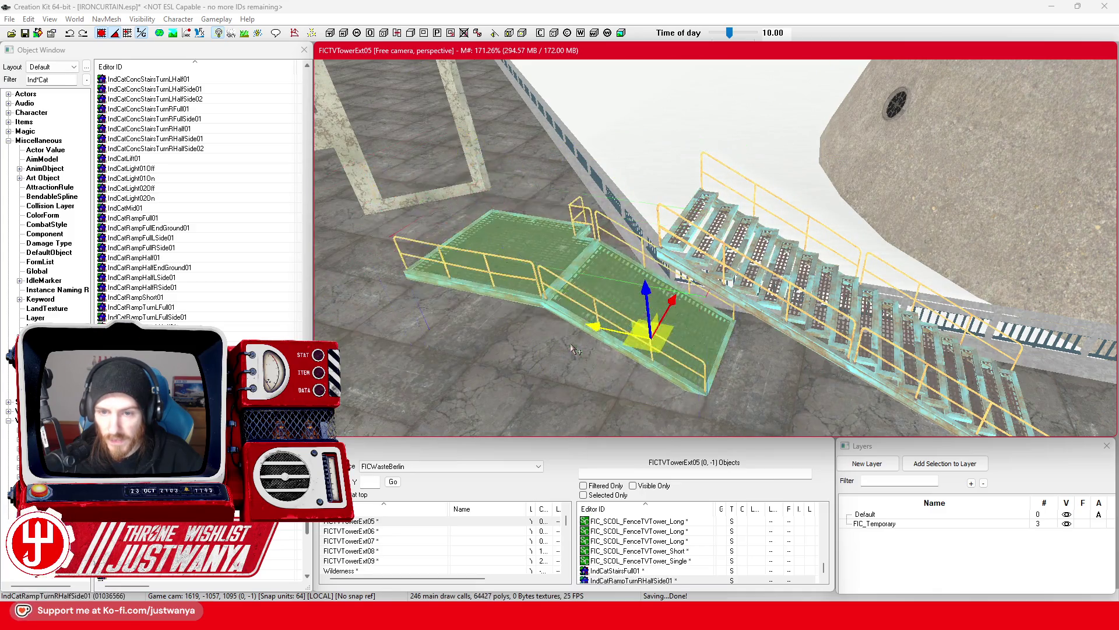
{"action": "key", "text": "bracketleft"}
{"action": "key", "text": "bracketleft"}
{"action": "key", "text": "bracketleft"}
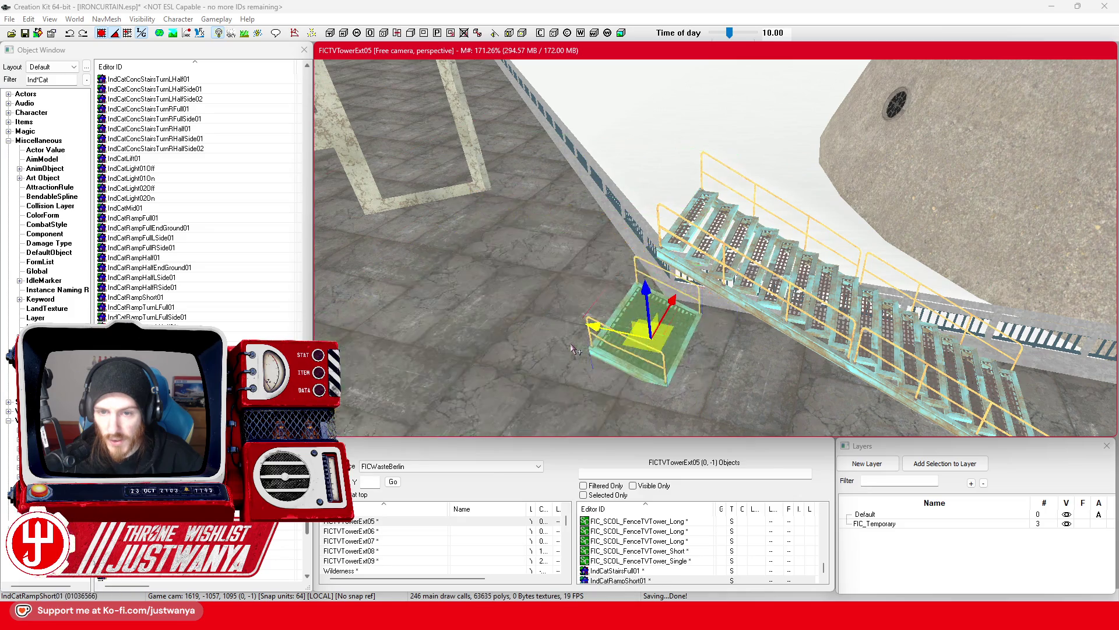
{"action": "key", "text": "bracketleft"}
{"action": "key", "text": "bracketleft"}
{"action": "key", "text": "bracketleft"}
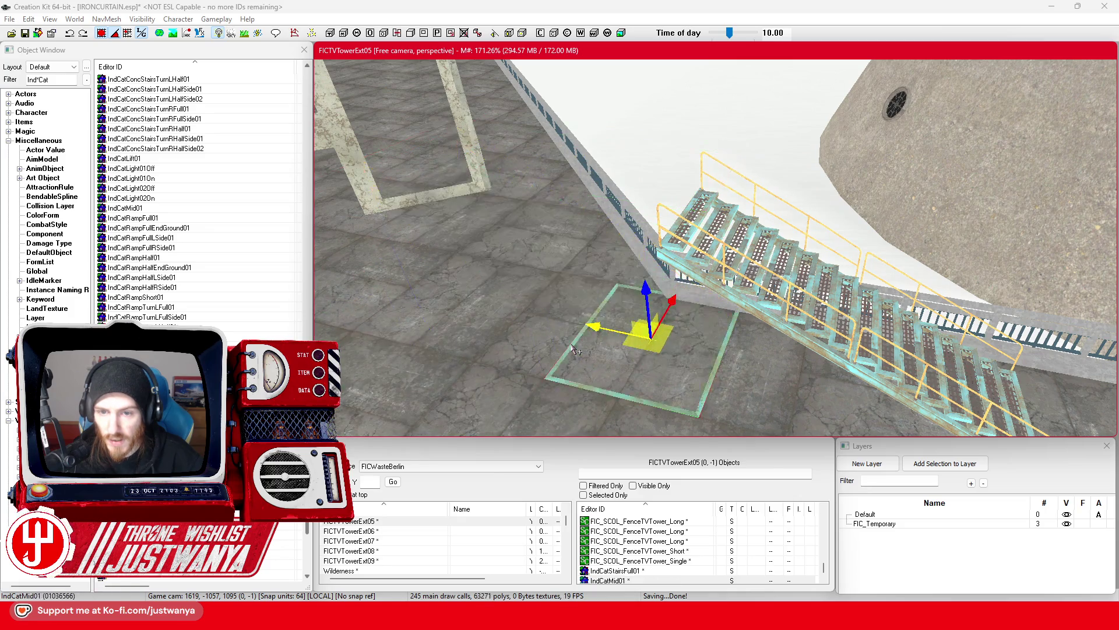
{"action": "key", "text": "bracketleft"}
{"action": "key", "text": "bracketleft"}
{"action": "key", "text": "bracketleft"}
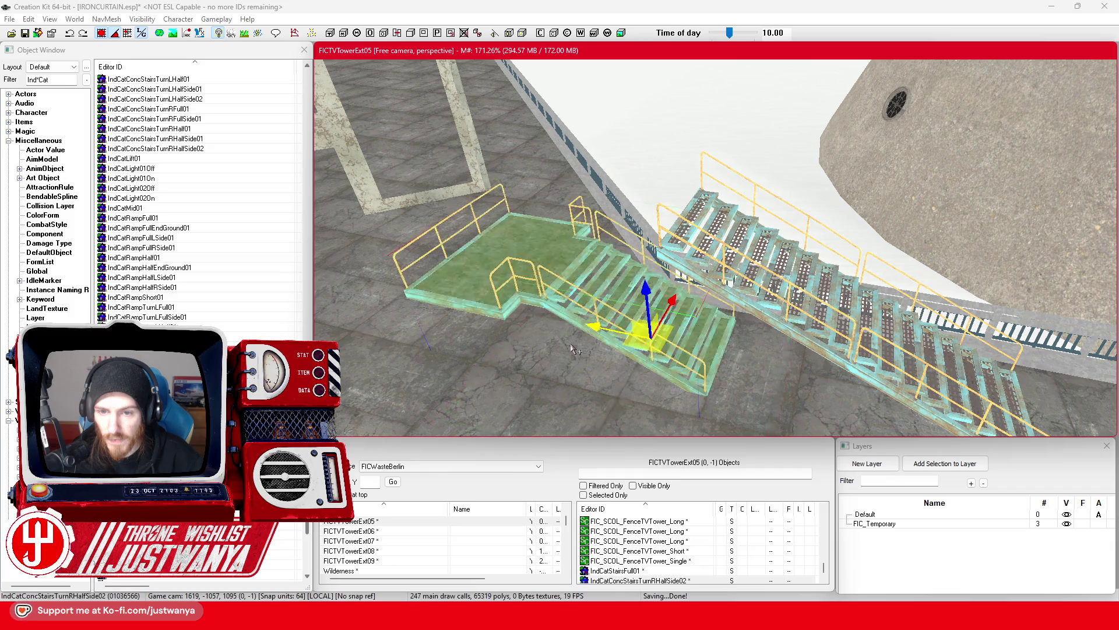
Keep cycling to the railed IndCatConc1WaySide01 platform and raise it toward the stair top
{"action": "key", "text": "bracketleft"}
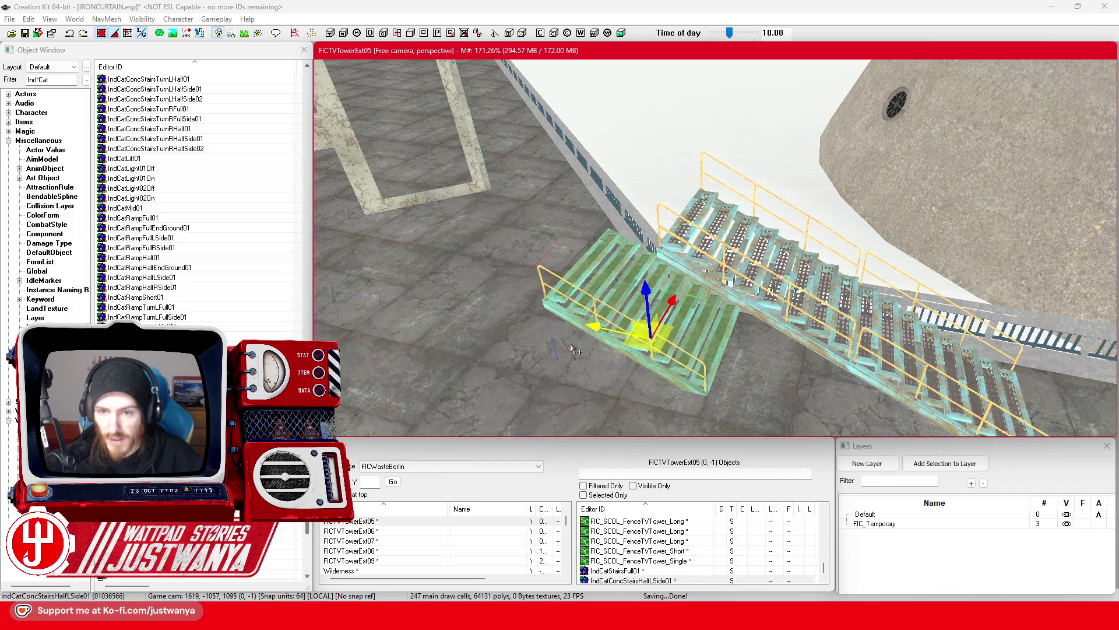
{"action": "key", "text": "bracketleft"}
{"action": "key", "text": "bracketleft"}
{"action": "key", "text": "bracketleft"}
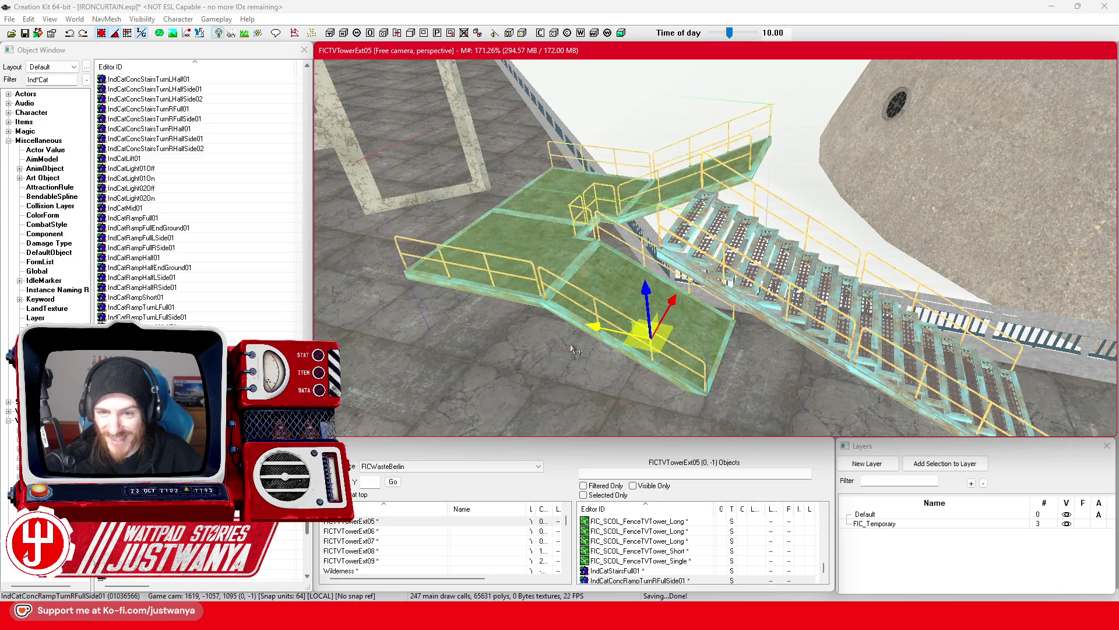
{"action": "key", "text": "bracketleft"}
{"action": "key", "text": "bracketleft"}
{"action": "key", "text": "bracketleft"}
{"action": "key", "text": "bracketleft"}
{"action": "key", "text": "bracketleft"}
{"action": "key", "text": "bracketleft"}
{"action": "key", "text": "bracketleft"}
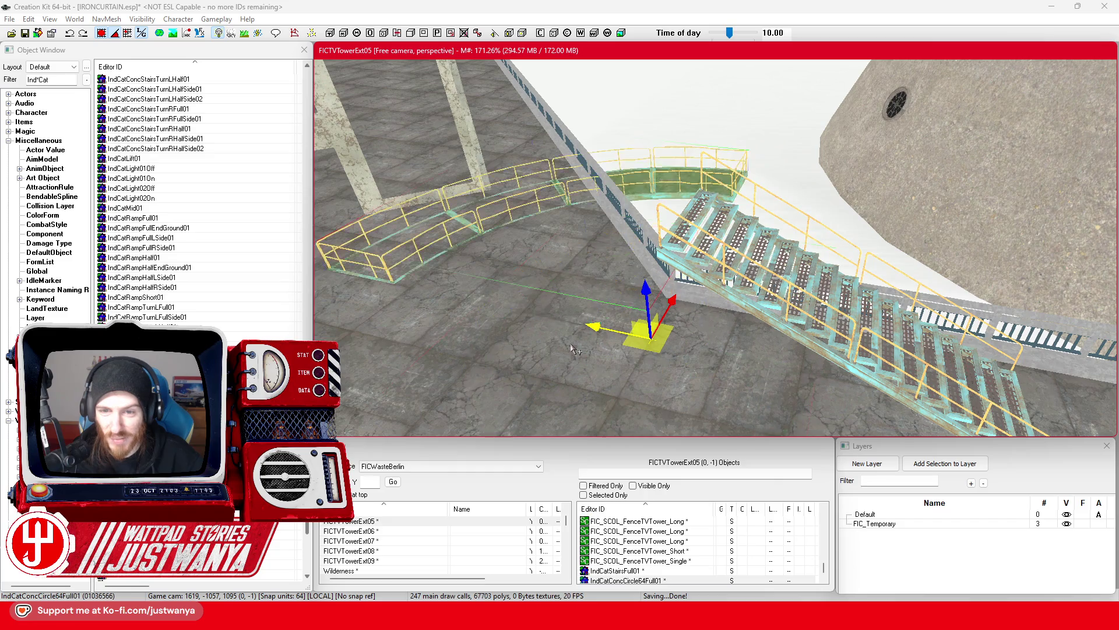
{"action": "key", "text": "bracketleft"}
{"action": "key", "text": "bracketleft"}
{"action": "key", "text": "bracketleft"}
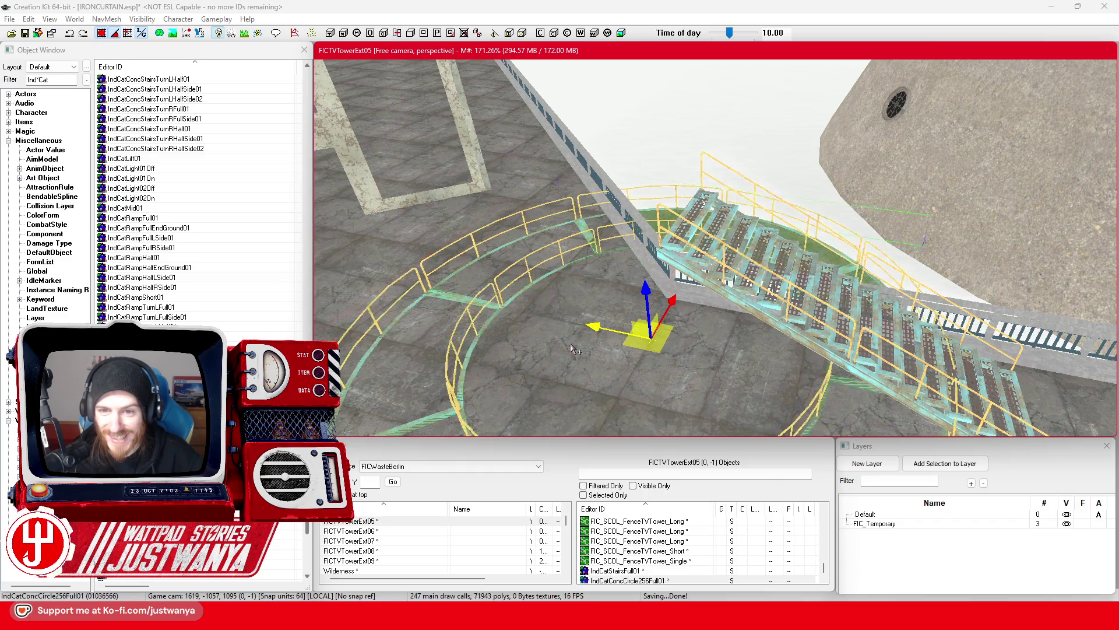
{"action": "key", "text": "bracketleft"}
{"action": "key", "text": "bracketleft"}
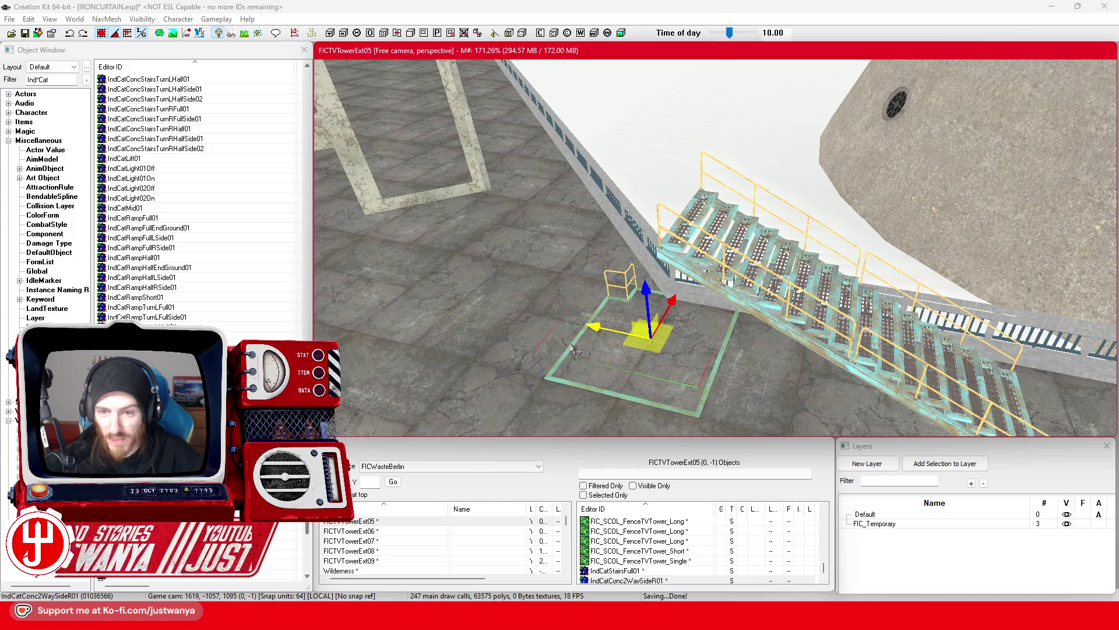
{"action": "key", "text": "bracketleft"}
{"action": "key", "text": "bracketleft"}
{"action": "left_click_drag", "start_coordinate": [653, 302], "coordinate": [627, 265]}
Slide the railed platform against the stair top and close its properties without changes
{"action": "scroll", "coordinate": [515, 345], "scroll_direction": "up", "scroll_amount": 3}
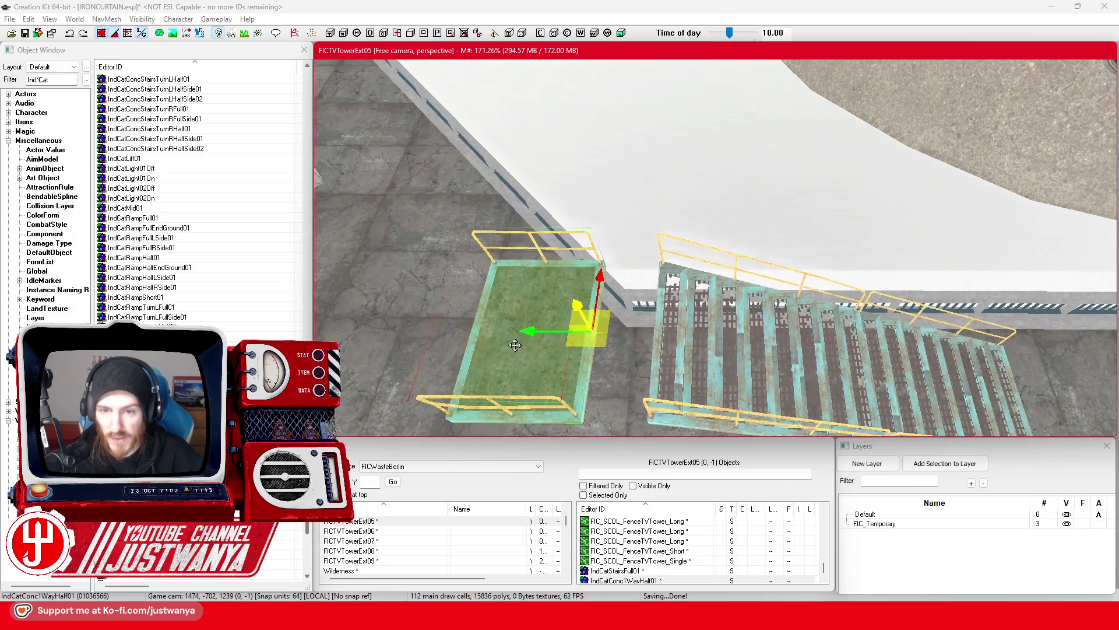
{"action": "left_click_drag", "start_coordinate": [514, 345], "coordinate": [577, 348]}
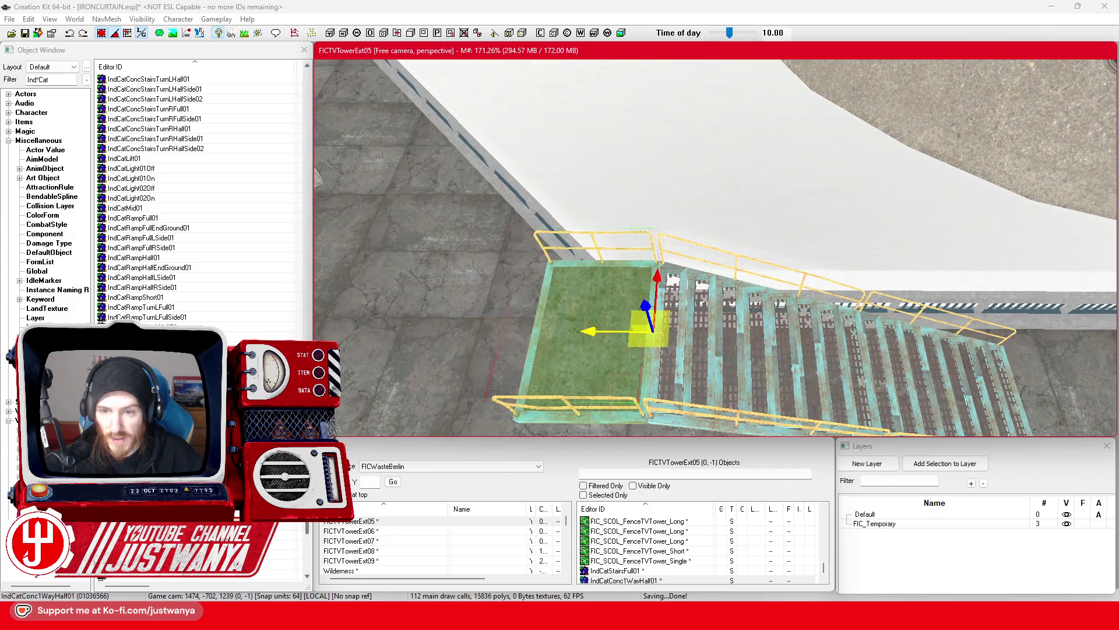
{"action": "double_click", "coordinate": [553, 383]}
{"action": "left_click", "coordinate": [563, 326]}
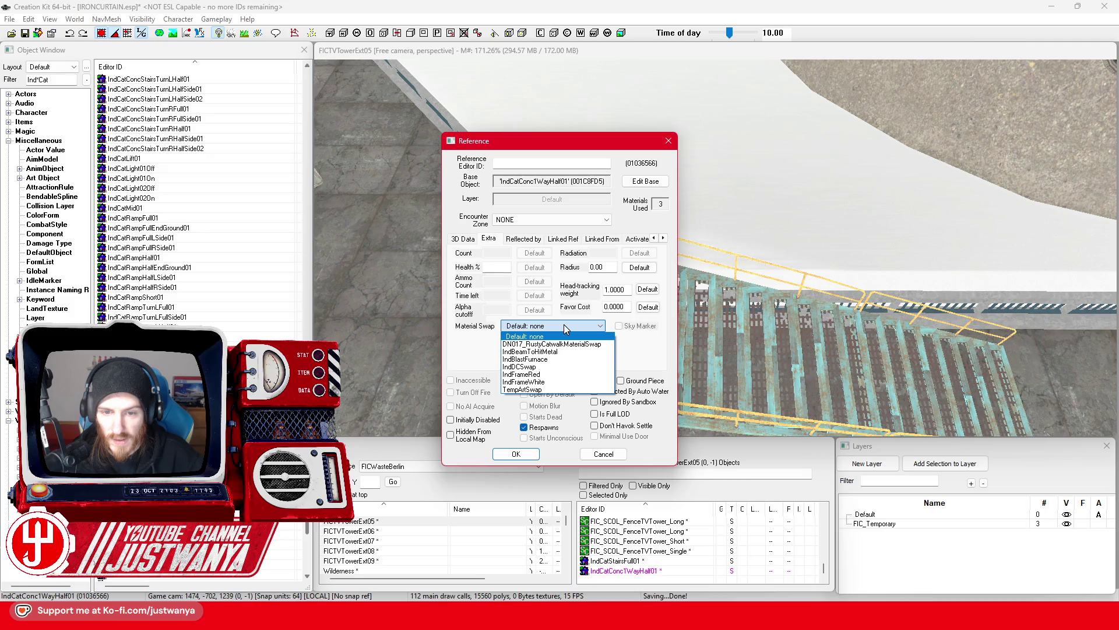
{"action": "left_click", "coordinate": [564, 324]}
{"action": "left_click", "coordinate": [602, 454]}
Duplicate the staircase with Ctrl+D and move the copy further left
{"action": "key", "text": "ctrl+d"}
{"action": "left_click_drag", "start_coordinate": [866, 399], "coordinate": [439, 426]}
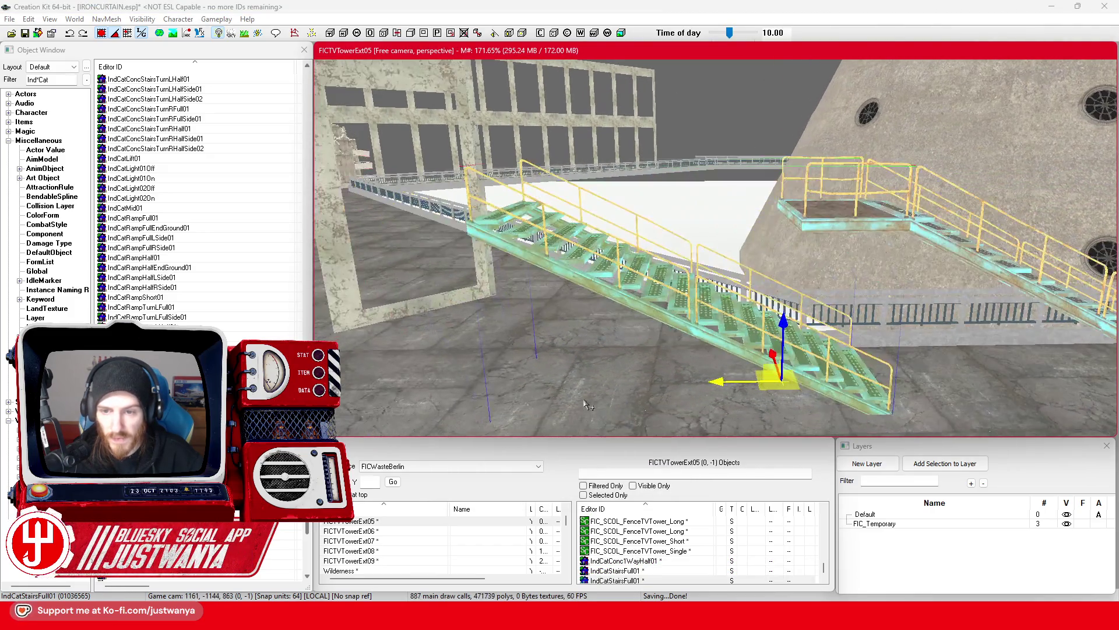
{"action": "left_click_drag", "start_coordinate": [721, 382], "coordinate": [700, 376]}
{"action": "key", "text": "ctrl+z"}
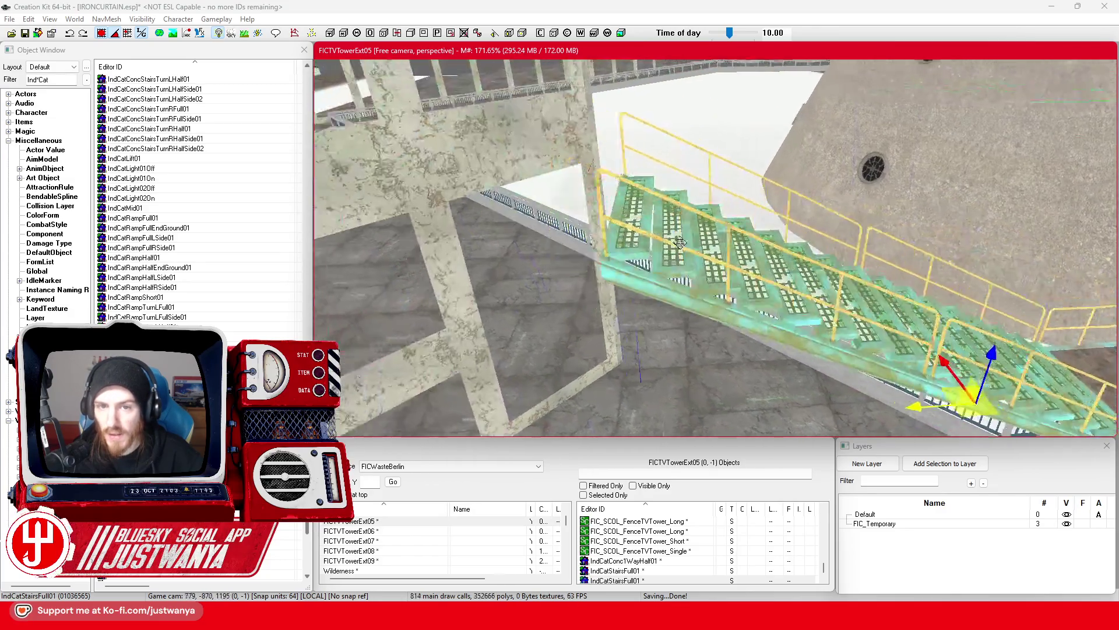
Duplicate the staircase, shift the copy left and drop a turning ramp landing at its end
{"action": "scroll", "coordinate": [688, 259], "scroll_direction": "down", "scroll_amount": 3}
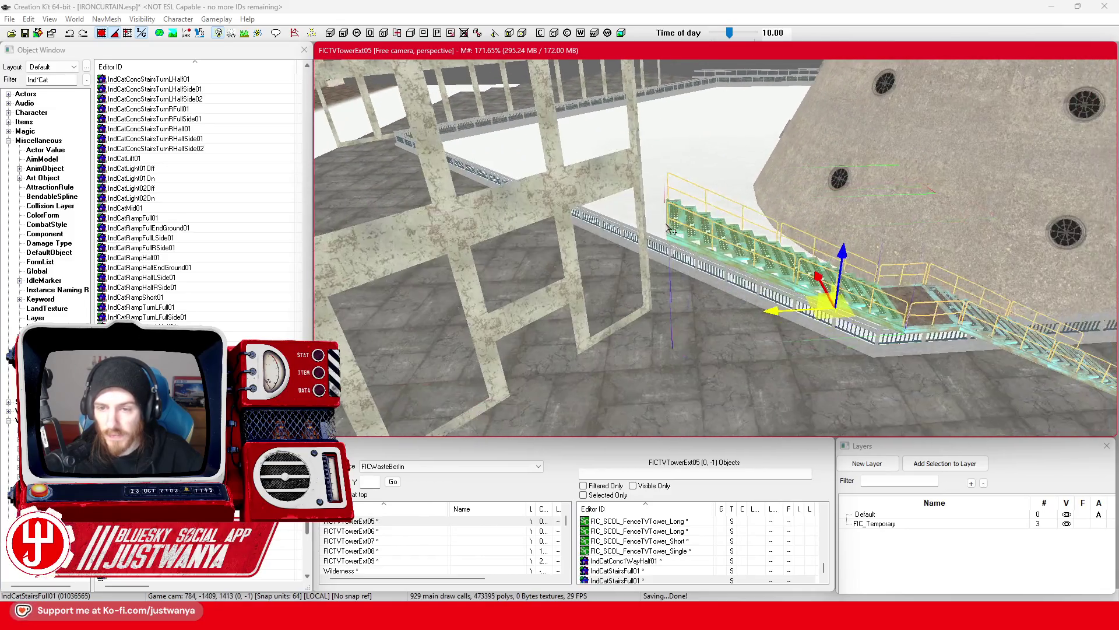
{"action": "key", "text": "ctrl+d"}
{"action": "left_click_drag", "start_coordinate": [772, 313], "coordinate": [719, 315]}
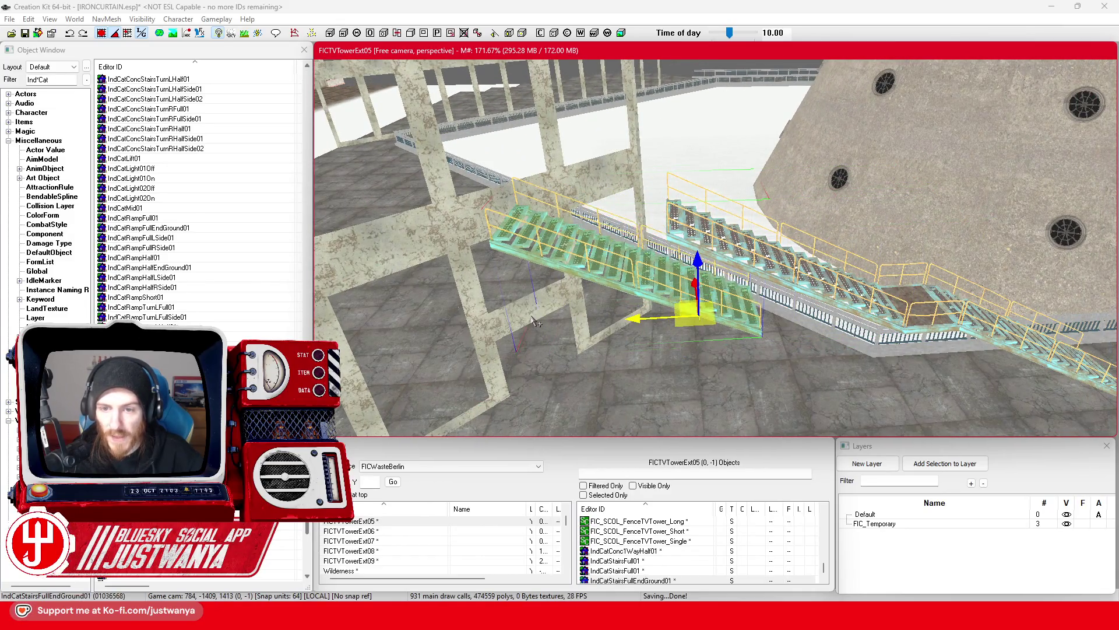
{"action": "left_click_drag", "start_coordinate": [533, 320], "coordinate": [548, 259]}
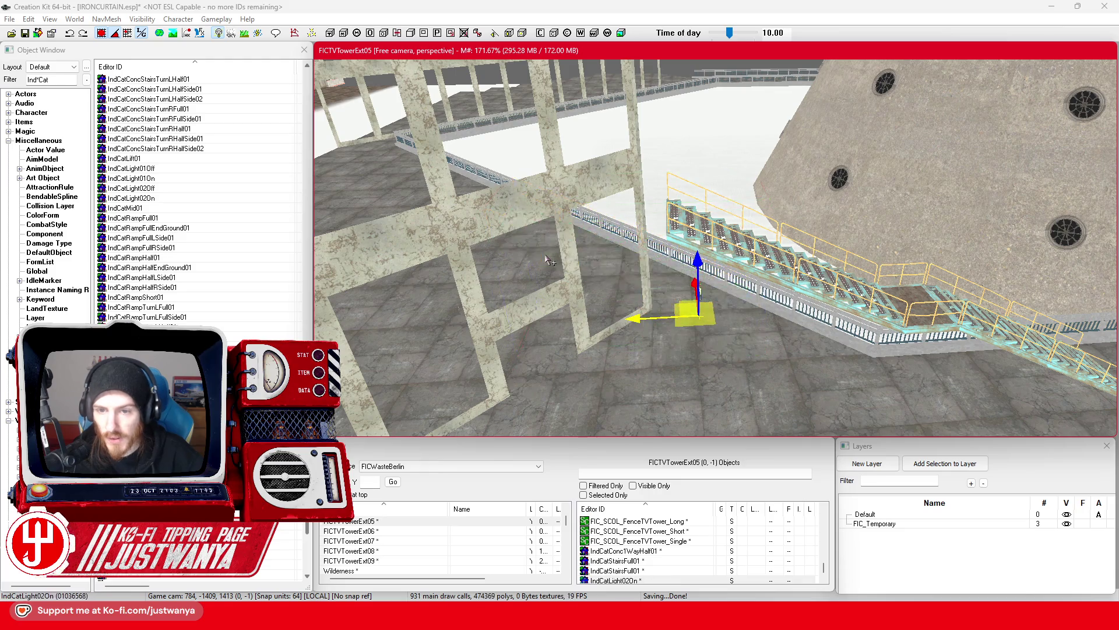
Delete the extra green staircase and cycle a new catwalk piece to the half-length IndCat1WayHalf01
{"action": "scroll", "coordinate": [554, 274], "scroll_direction": "up", "scroll_amount": 3}
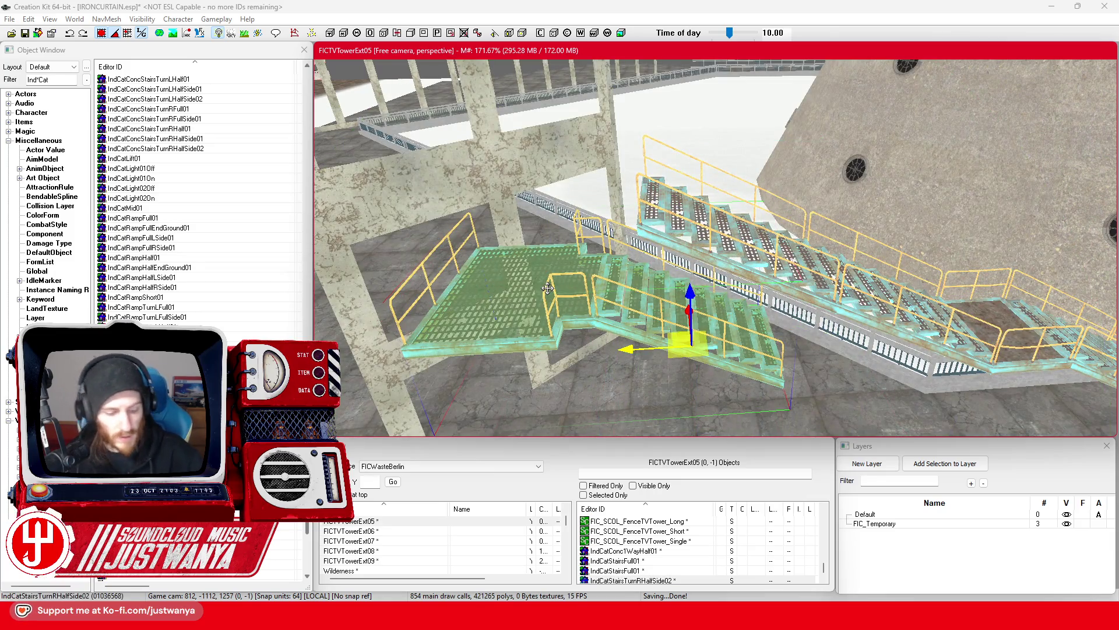
{"action": "scroll", "coordinate": [270, 286], "scroll_direction": "up", "scroll_amount": 10}
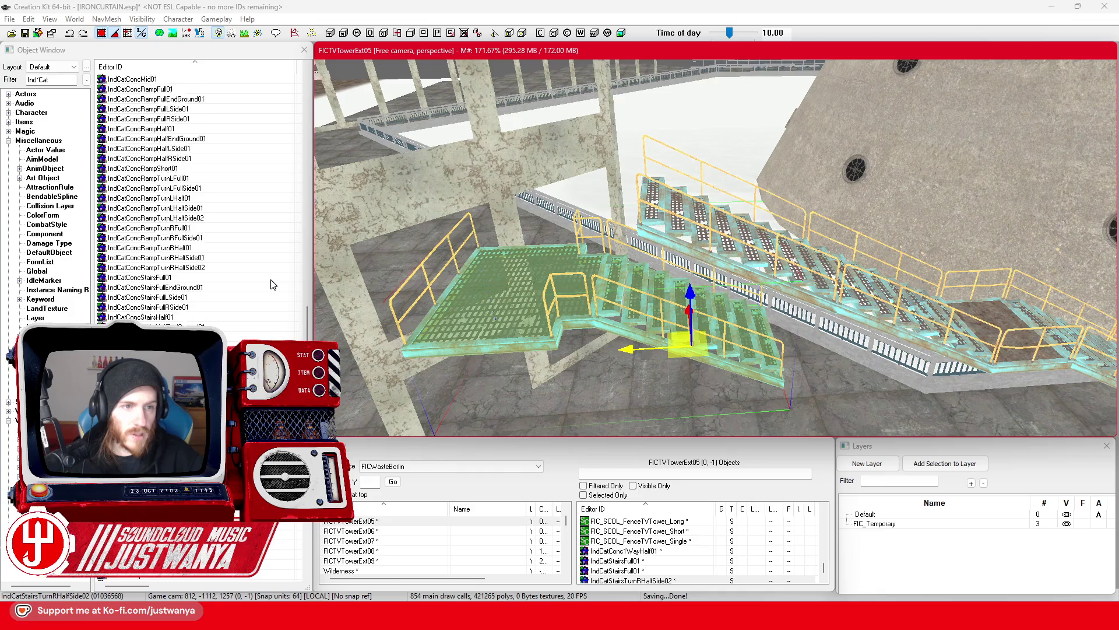
{"action": "left_click", "coordinate": [306, 317]}
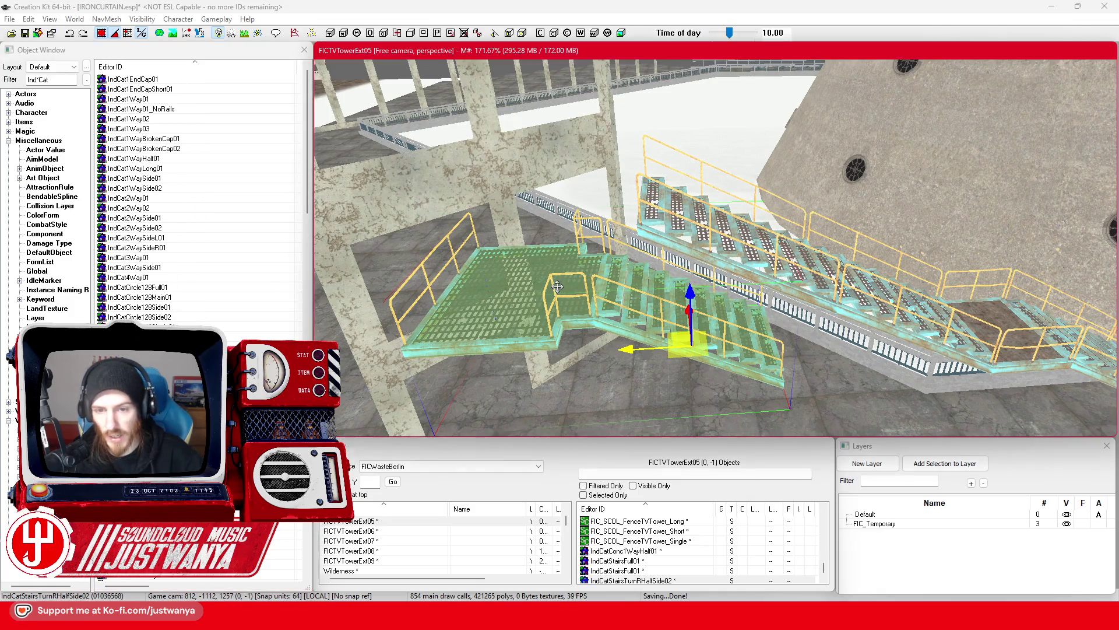
{"action": "key", "text": "Delete"}
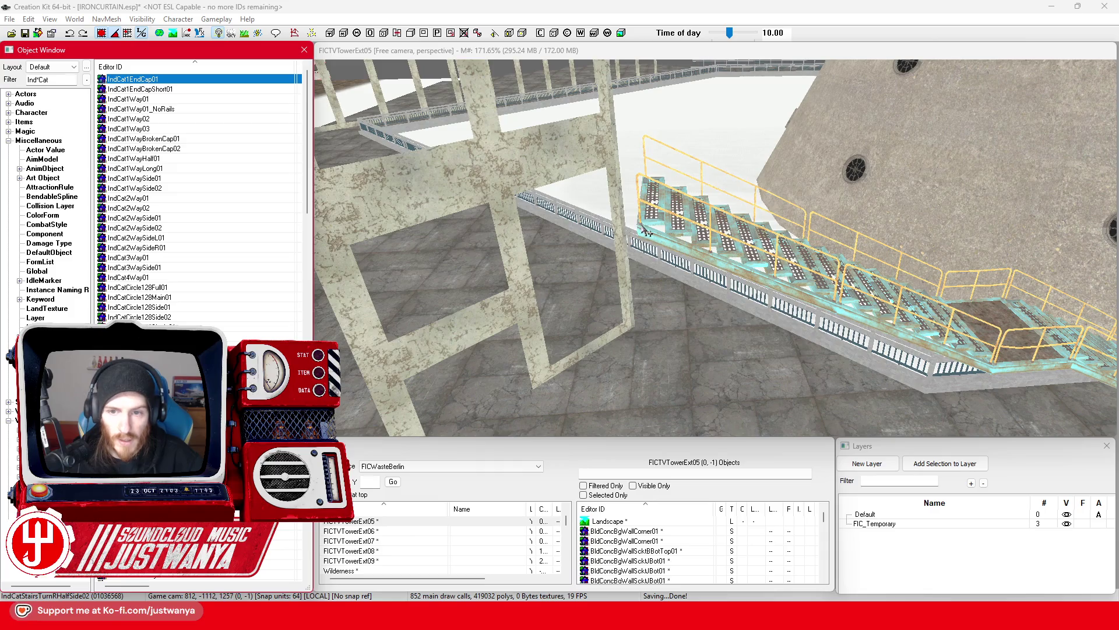
{"action": "left_click_drag", "start_coordinate": [645, 232], "coordinate": [642, 221]}
{"action": "key", "text": "ctrl+z"}
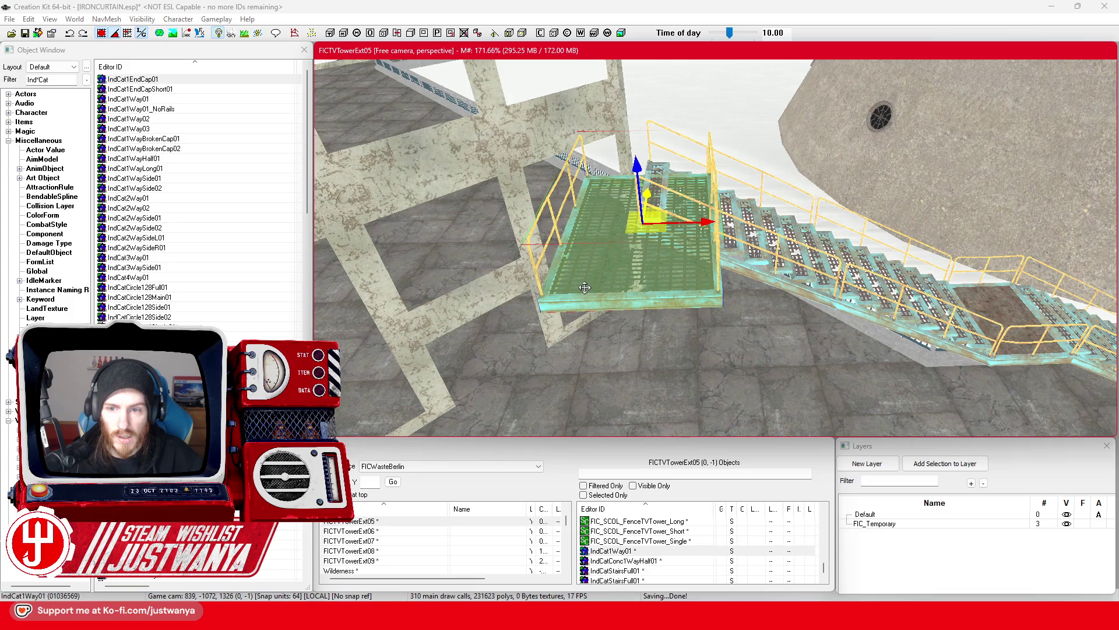
{"action": "key", "text": "q"}
{"action": "key", "text": "q"}
{"action": "key", "text": "q"}
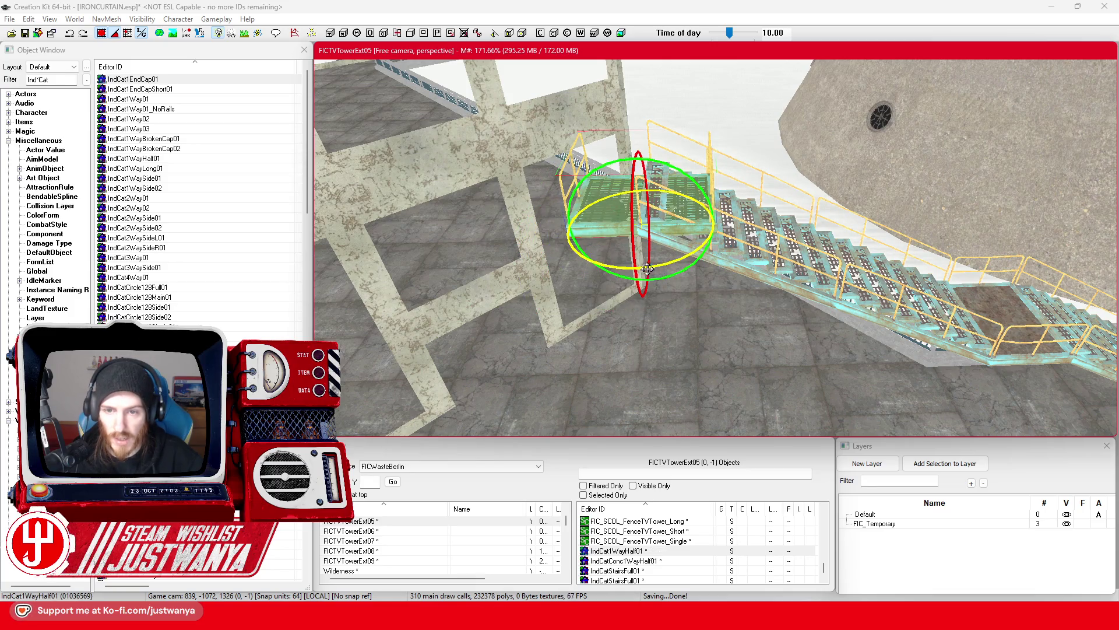
{"action": "key", "text": "q"}
{"action": "key", "text": "q"}
Move the half-length landing up and align it between the two staircase flights
{"action": "left_click", "coordinate": [1015, 348]}
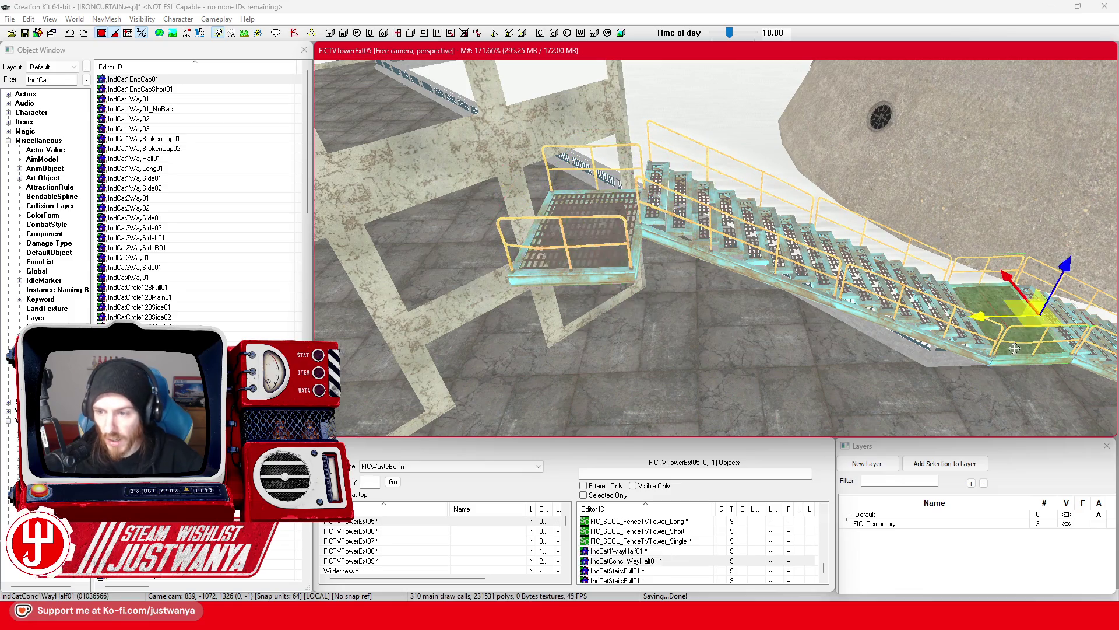
{"action": "left_click", "coordinate": [601, 233]}
{"action": "mouse_move", "coordinate": [600, 234]}
{"action": "left_mouse_down"}
{"action": "mouse_move", "coordinate": [910, 193]}
{"action": "mouse_move", "coordinate": [994, 198]}
{"action": "left_mouse_up"}
{"action": "key", "text": "c"}
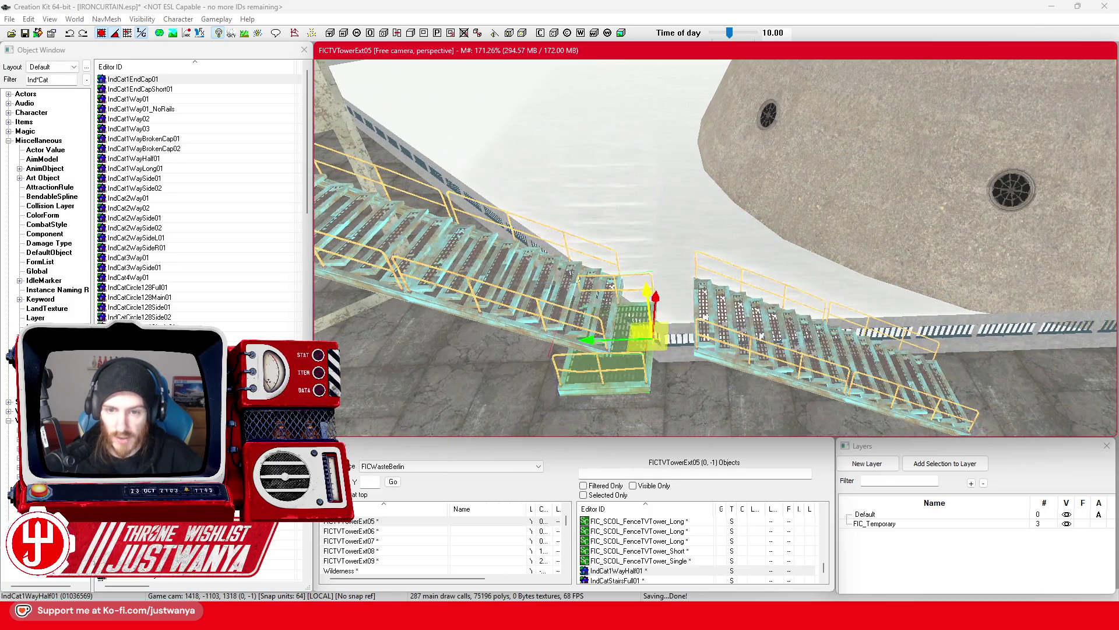
{"action": "left_click_drag", "start_coordinate": [617, 354], "coordinate": [661, 331]}
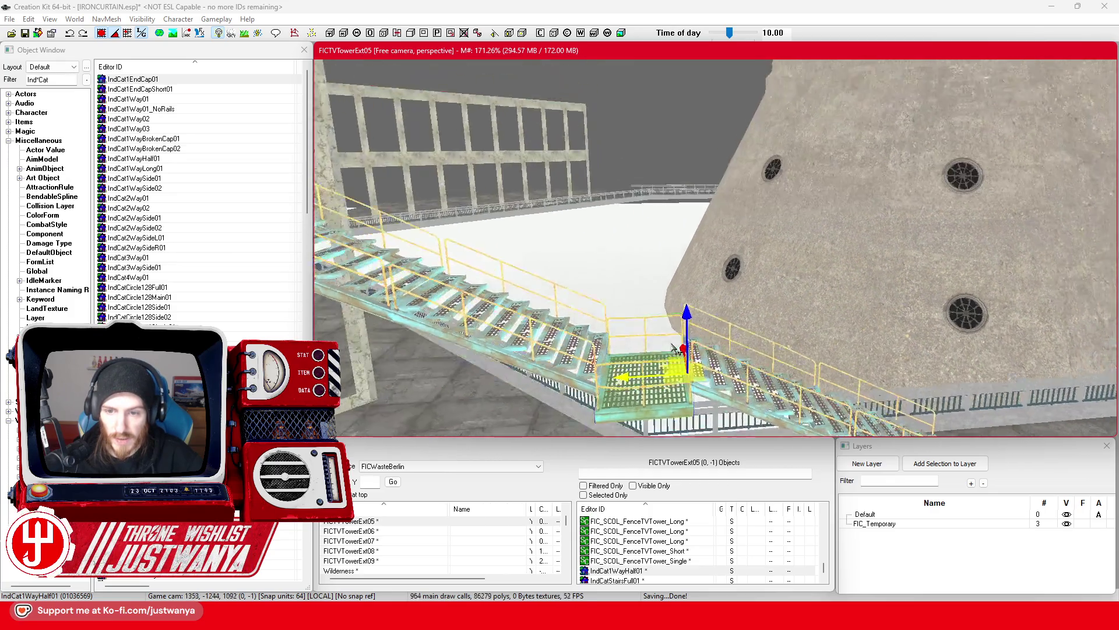
{"action": "key", "text": "shift"}
{"action": "key", "text": "shift"}
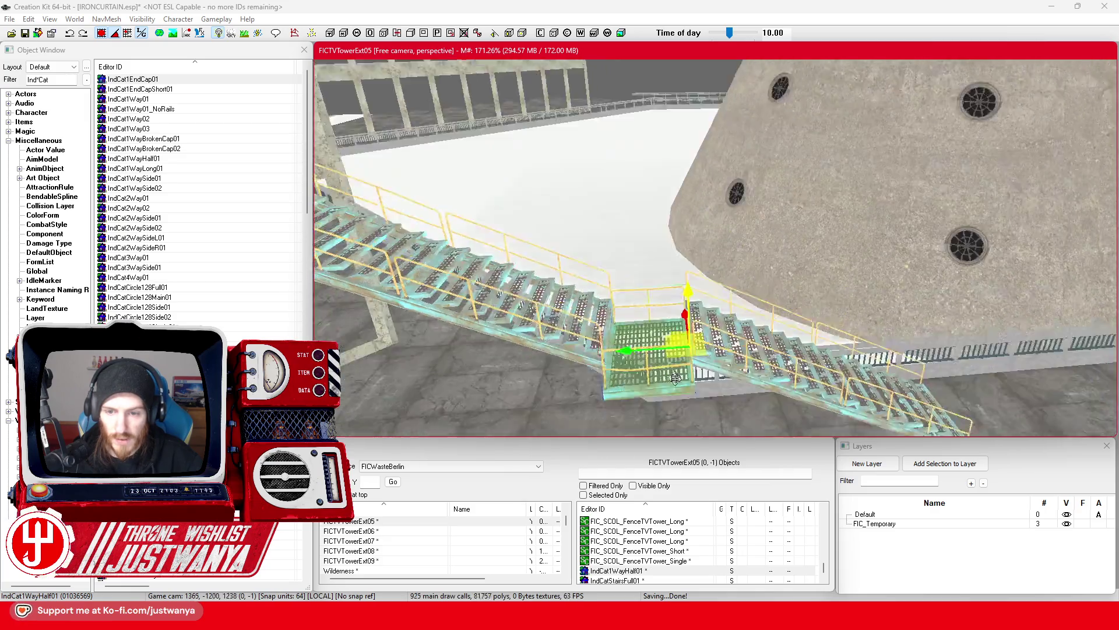
Raise the mid landing into line and slide a second landing against the top of the stairs
{"action": "key", "text": "shift"}
{"action": "left_click_drag", "start_coordinate": [742, 245], "coordinate": [741, 221]}
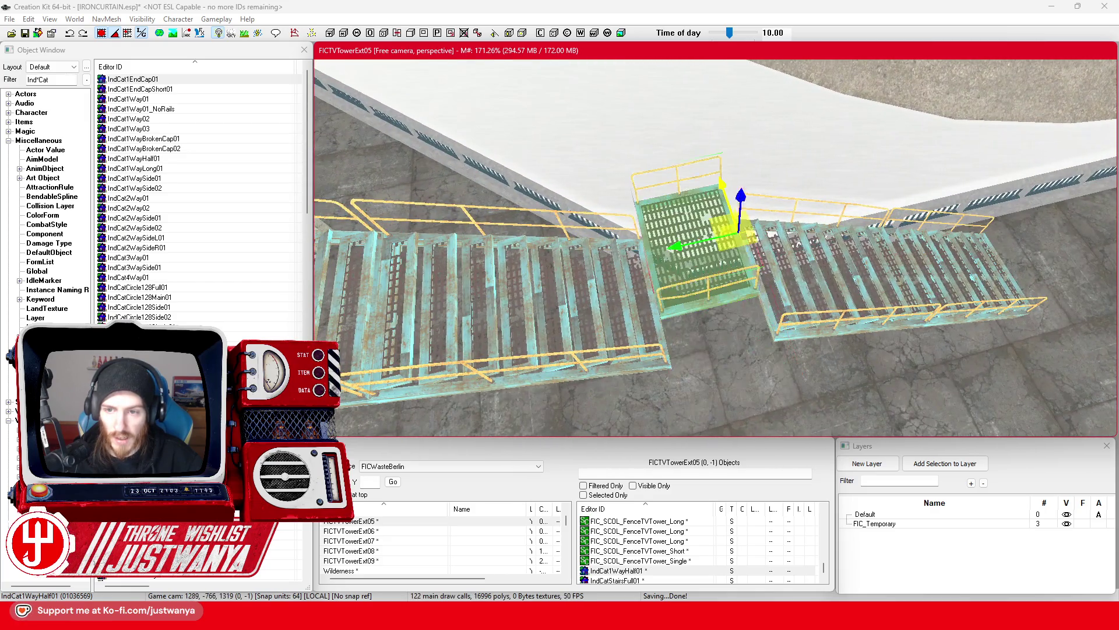
{"action": "key", "text": "shift"}
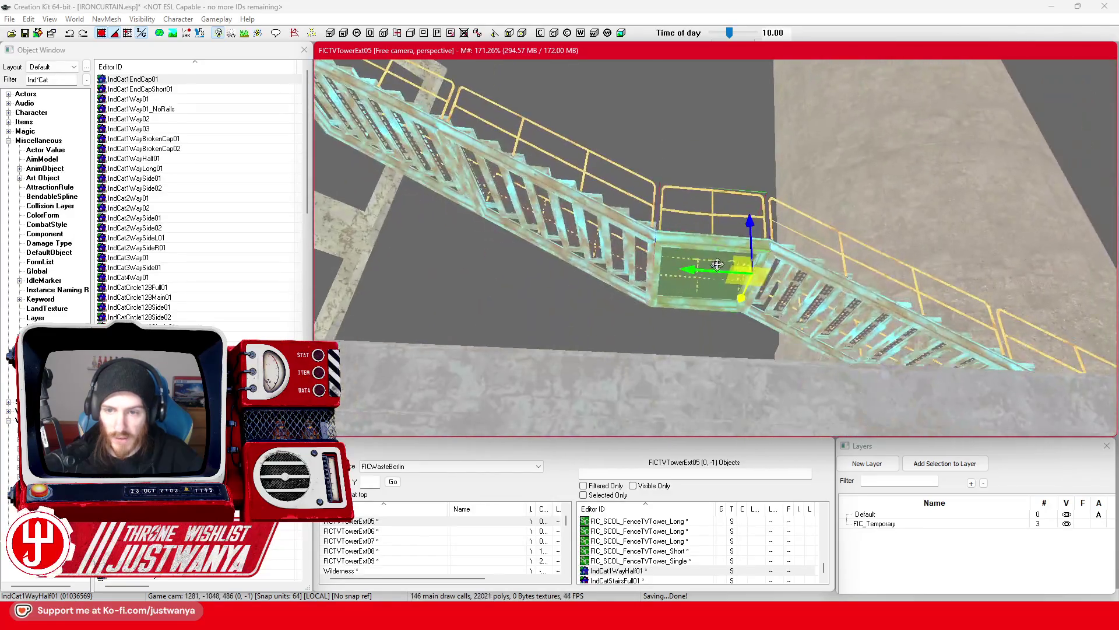
{"action": "key", "text": "shift"}
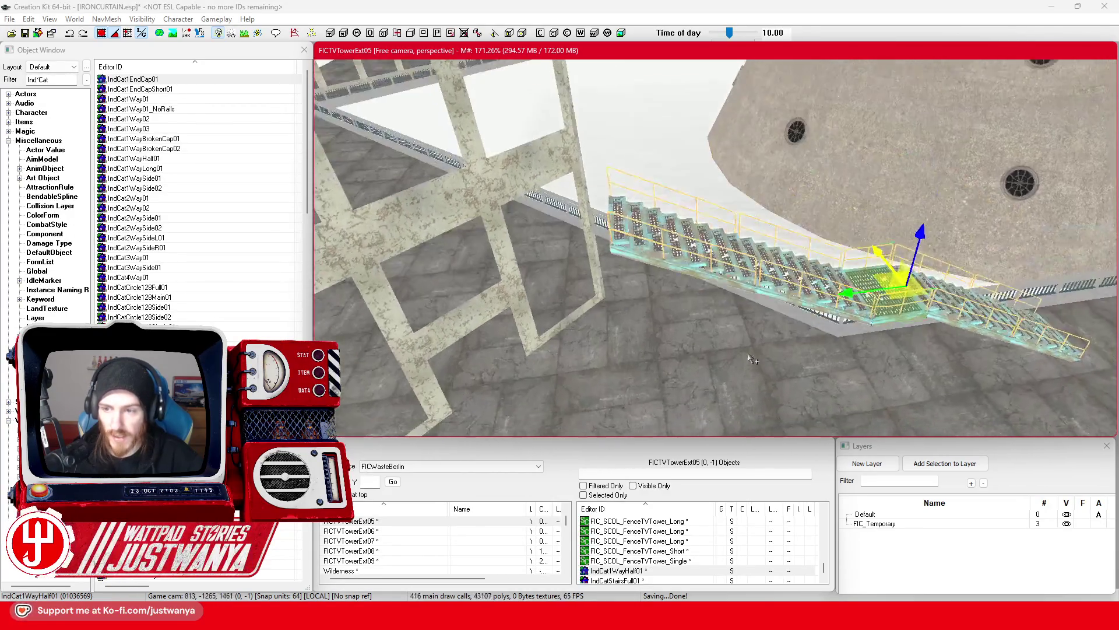
{"action": "mouse_move", "coordinate": [847, 296]}
{"action": "left_mouse_down"}
{"action": "mouse_move", "coordinate": [635, 300]}
{"action": "mouse_move", "coordinate": [647, 298]}
{"action": "mouse_move", "coordinate": [640, 115]}
{"action": "left_mouse_up"}
{"action": "left_click_drag", "start_coordinate": [598, 187], "coordinate": [558, 192]}
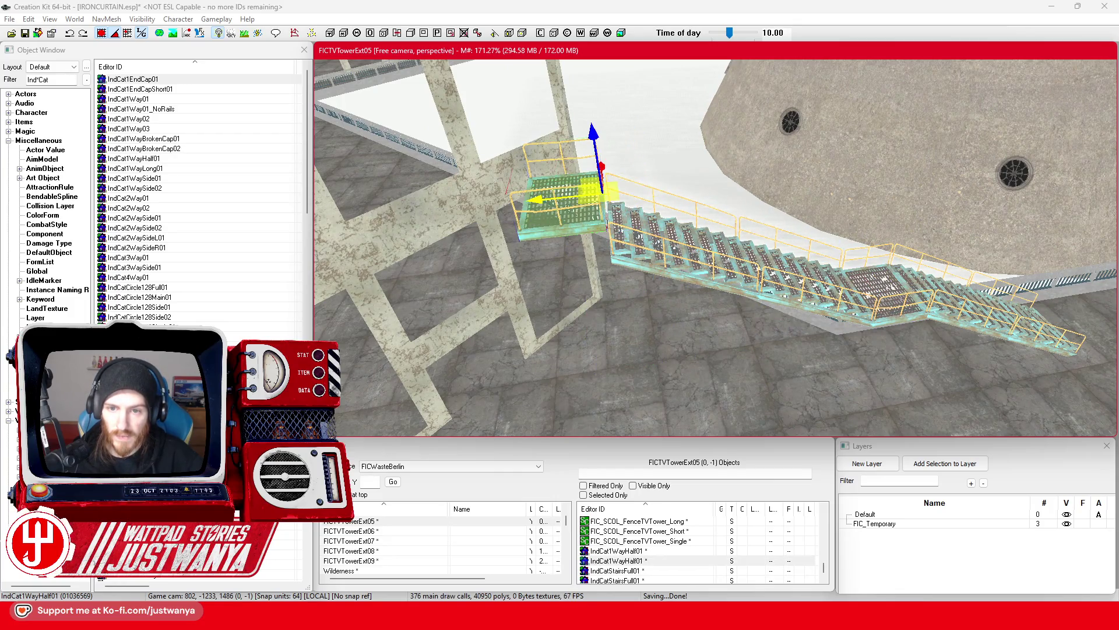
Turn the IndCat2Way02 walkway piece 90° and set it against the top of the stairs
{"action": "scroll", "coordinate": [645, 267], "scroll_direction": "up", "scroll_amount": 5}
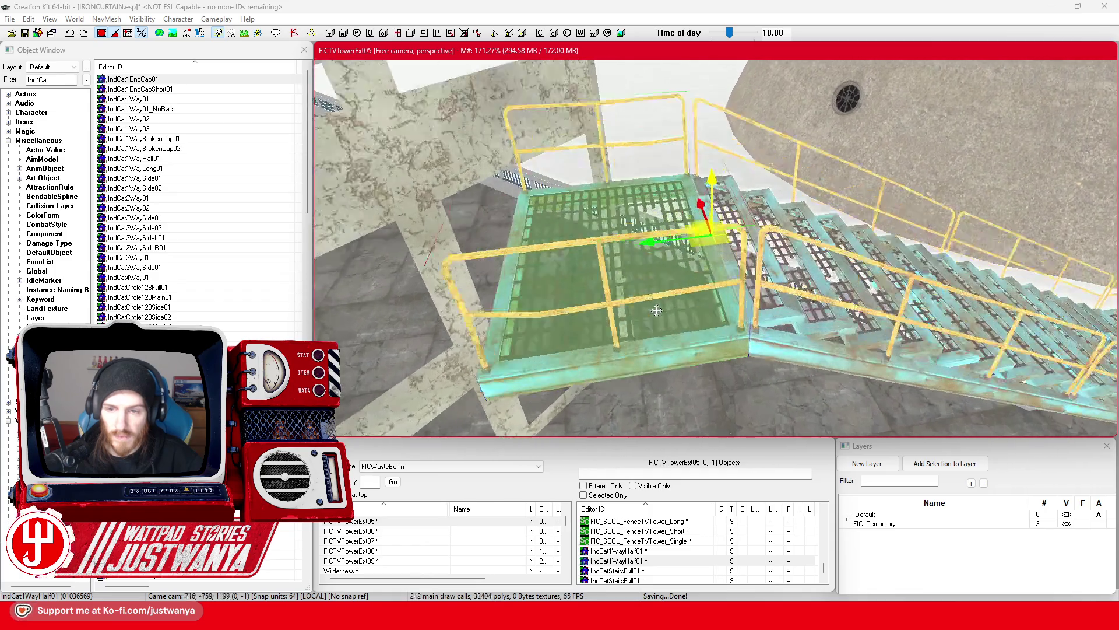
{"action": "scroll", "coordinate": [545, 256], "scroll_direction": "down", "scroll_amount": 3}
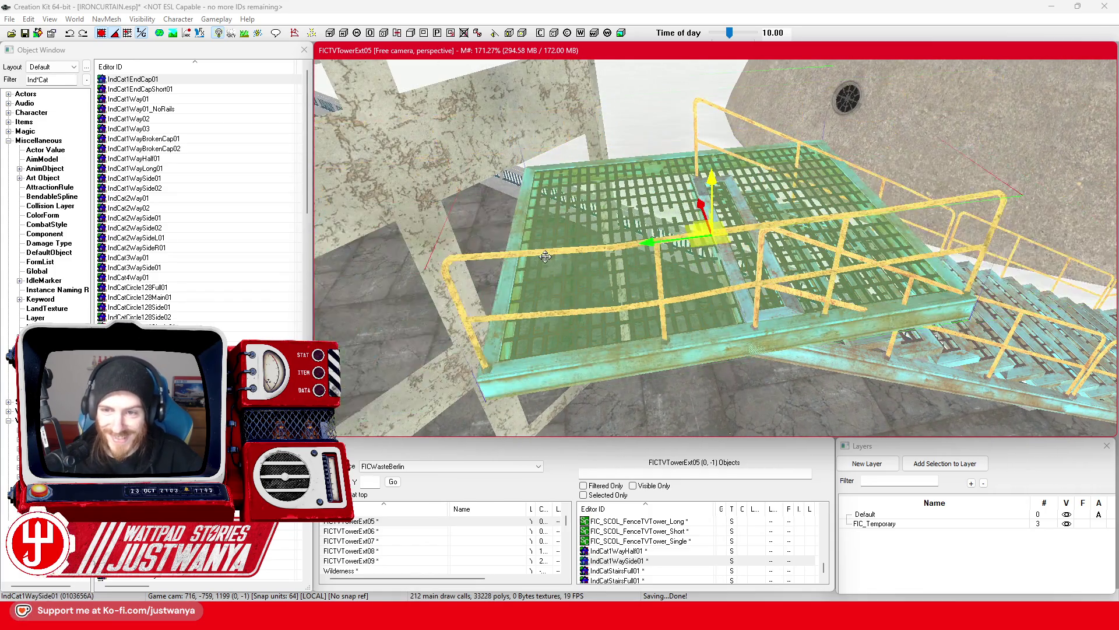
{"action": "scroll", "coordinate": [545, 256], "scroll_direction": "down", "scroll_amount": 2}
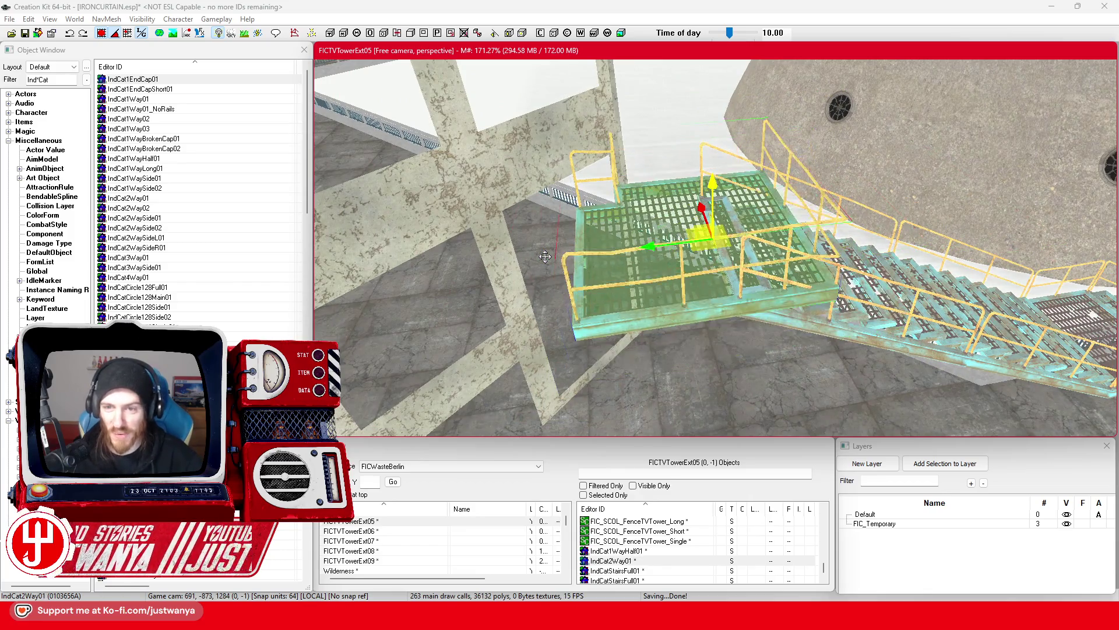
{"action": "left_click_drag", "start_coordinate": [687, 284], "coordinate": [734, 279]}
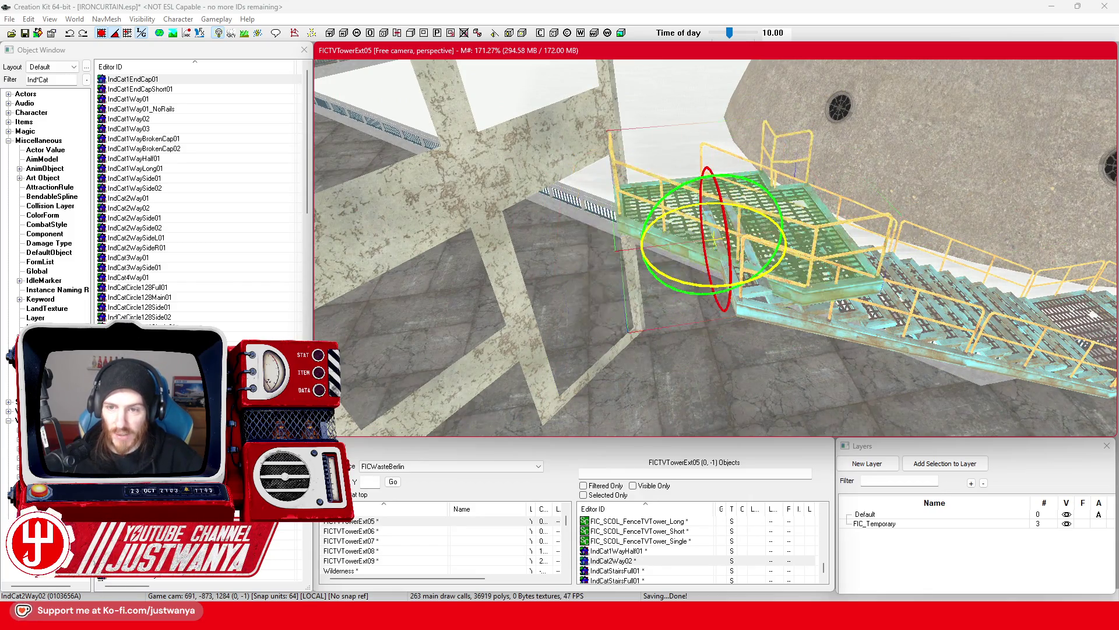
{"action": "left_click_drag", "start_coordinate": [760, 231], "coordinate": [621, 248]}
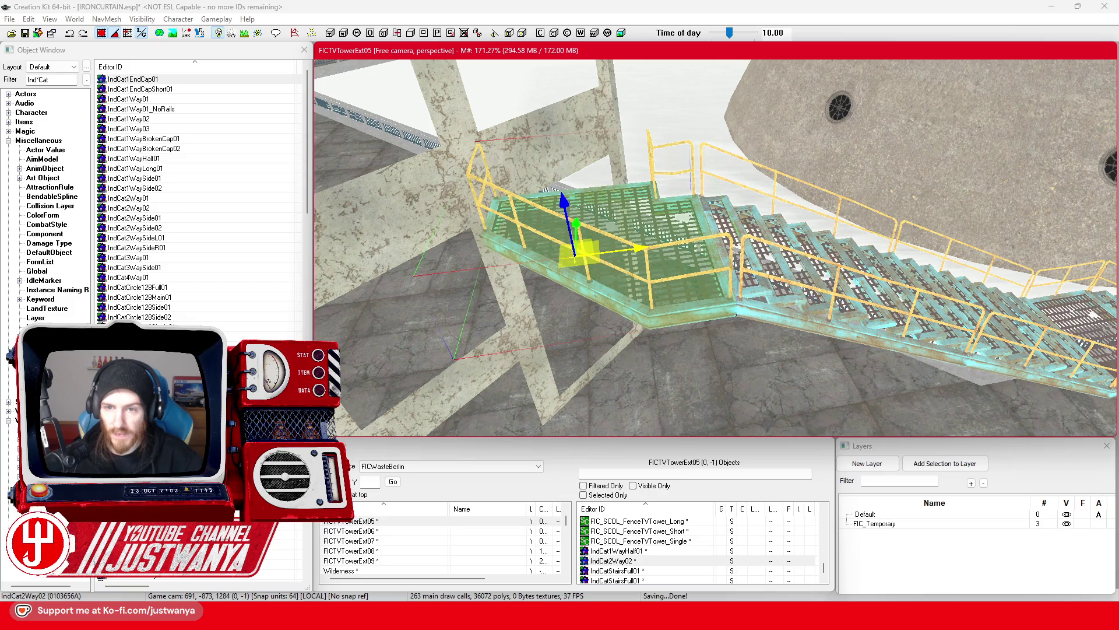
Select the stairs and catwalk pieces together and shift the whole assembly sideways along X
{"action": "scroll", "coordinate": [566, 280], "scroll_direction": "down", "scroll_amount": 3}
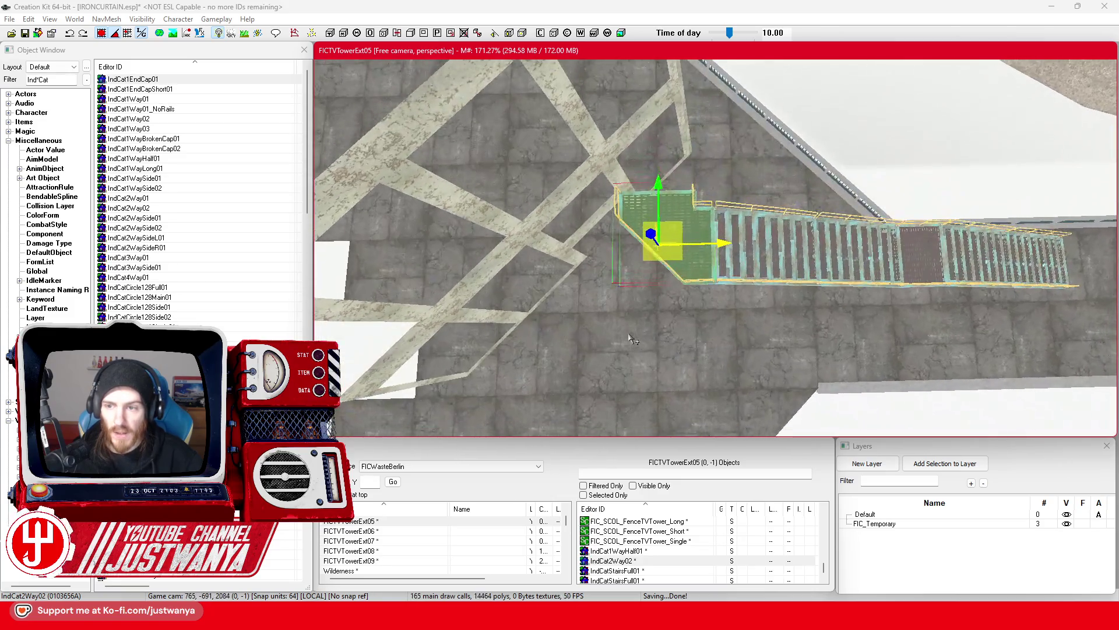
{"action": "left_click", "coordinate": [765, 276], "text": "ctrl"}
{"action": "left_click", "coordinate": [1004, 290], "text": "ctrl"}
{"action": "left_click_drag", "start_coordinate": [1003, 290], "coordinate": [1113, 274]}
{"action": "scroll", "coordinate": [853, 262], "scroll_direction": "down", "scroll_amount": 3}
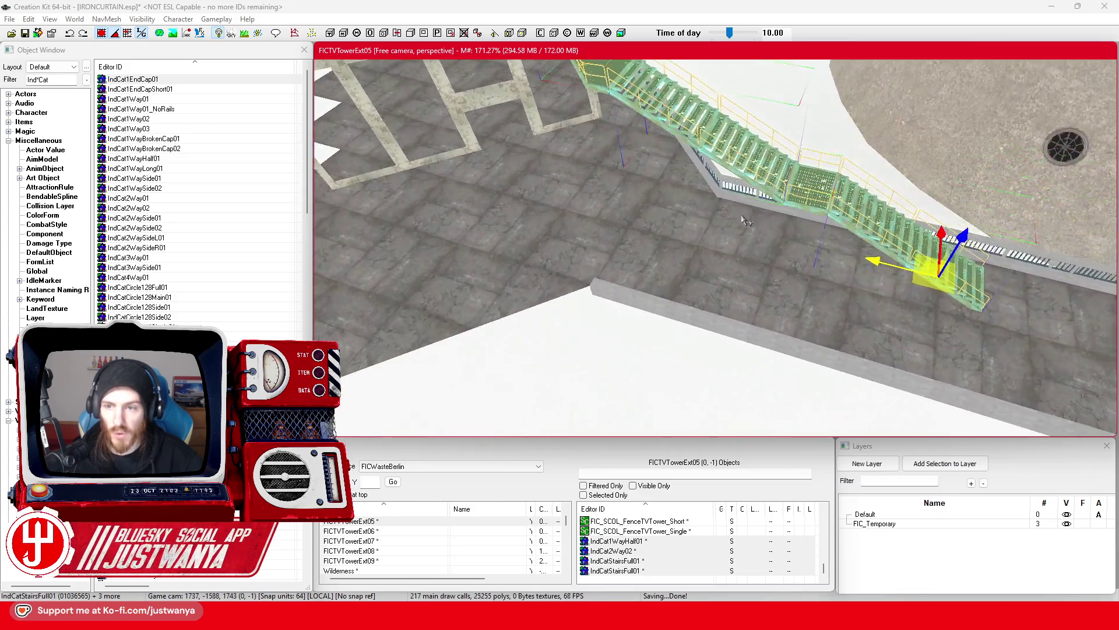
Nudge the selected stairs a little further along X, recentre on them and save IRONCURTAIN.esp
{"action": "scroll", "coordinate": [744, 220], "scroll_direction": "down", "scroll_amount": 5}
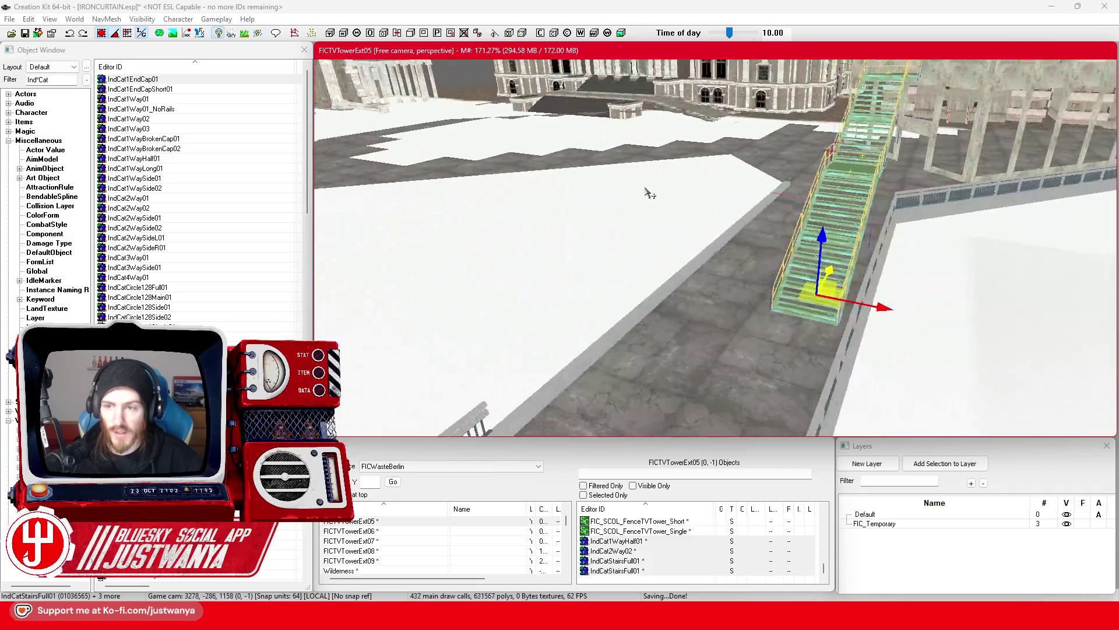
{"action": "scroll", "coordinate": [917, 251], "scroll_direction": "down", "scroll_amount": 5}
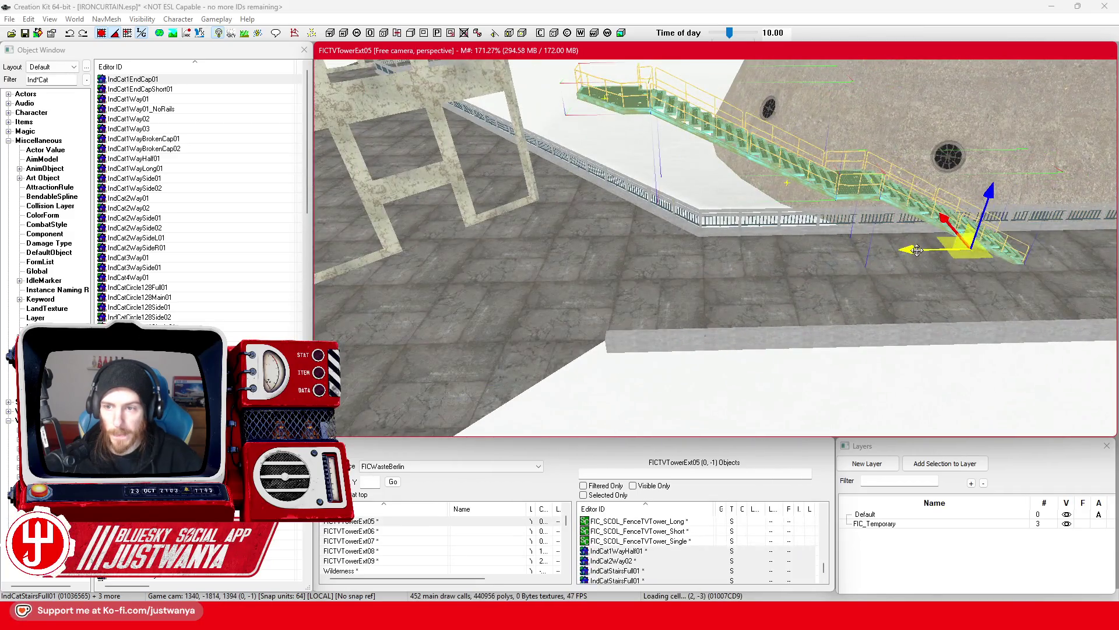
{"action": "left_click_drag", "start_coordinate": [917, 251], "coordinate": [959, 250]}
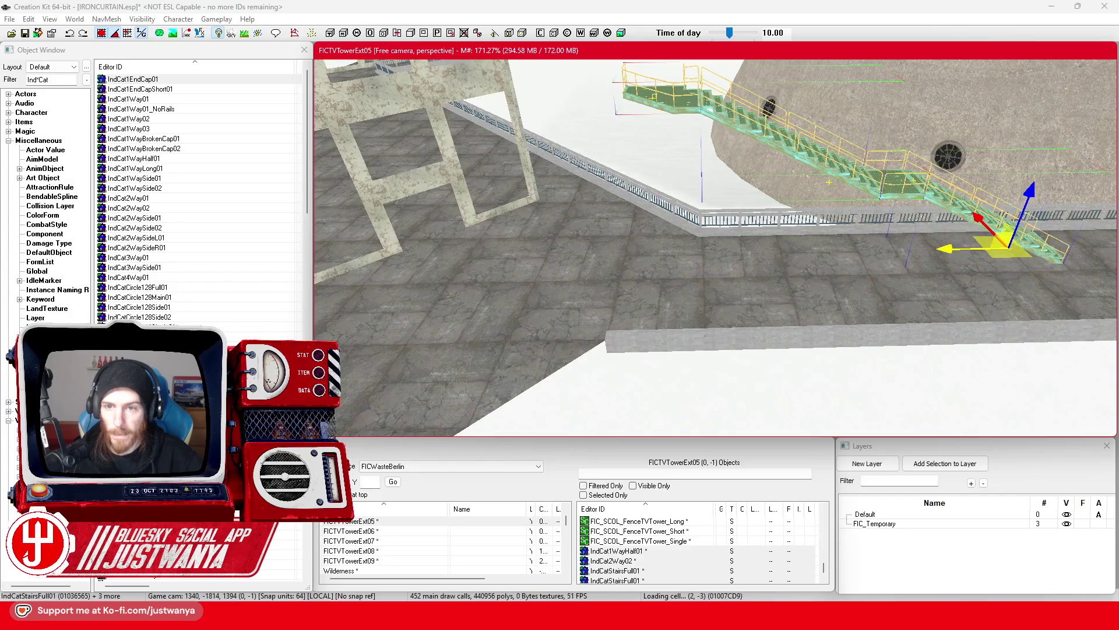
{"action": "scroll", "coordinate": [752, 234], "scroll_direction": "down", "scroll_amount": 5}
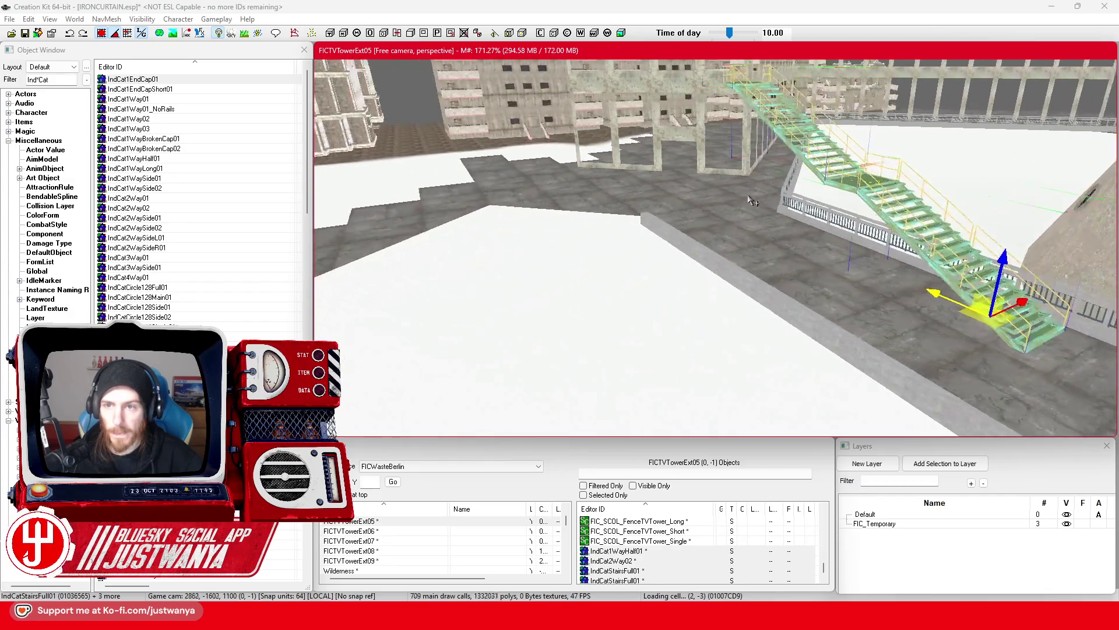
{"action": "scroll", "coordinate": [753, 234], "scroll_direction": "down", "scroll_amount": 5}
{"action": "scroll", "coordinate": [752, 303], "scroll_direction": "down", "scroll_amount": 5}
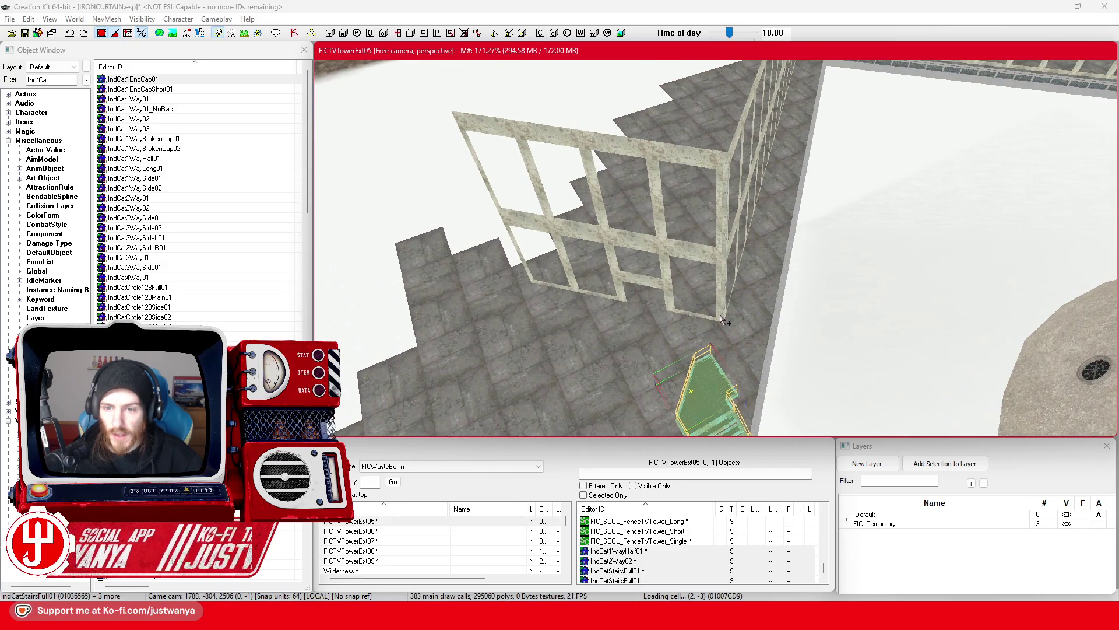
{"action": "key", "text": "c"}
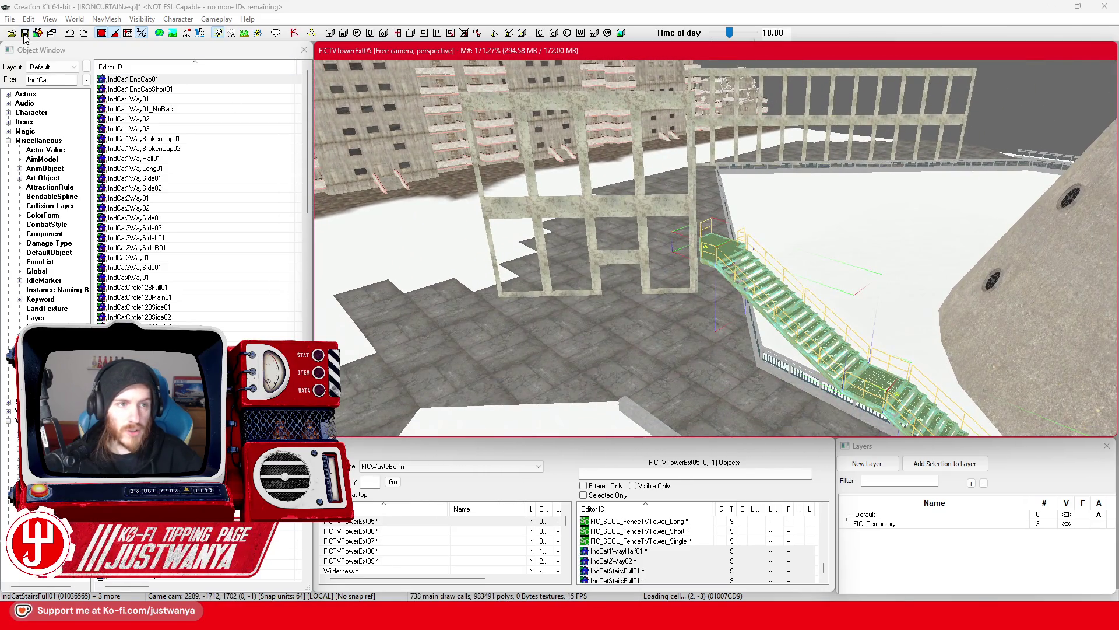
{"action": "left_click", "coordinate": [24, 35]}
{"action": "scroll", "coordinate": [634, 200], "scroll_direction": "up", "scroll_amount": 5}
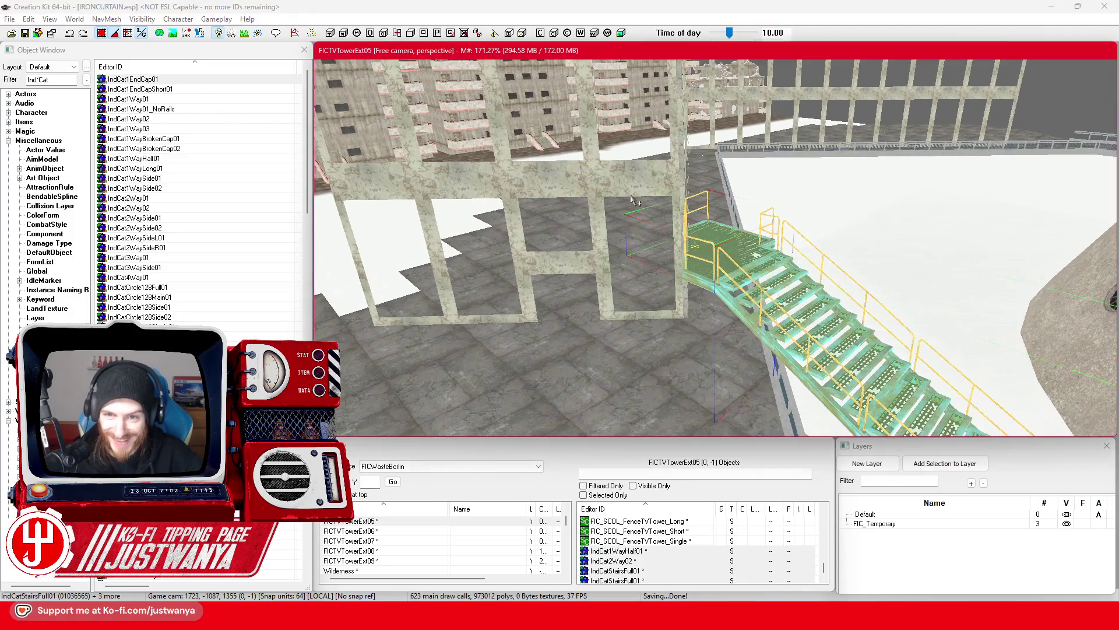
Select the concrete wall pieces by the green beam, centring the view on them
{"action": "left_click", "coordinate": [634, 200]}
{"action": "key", "text": "c"}
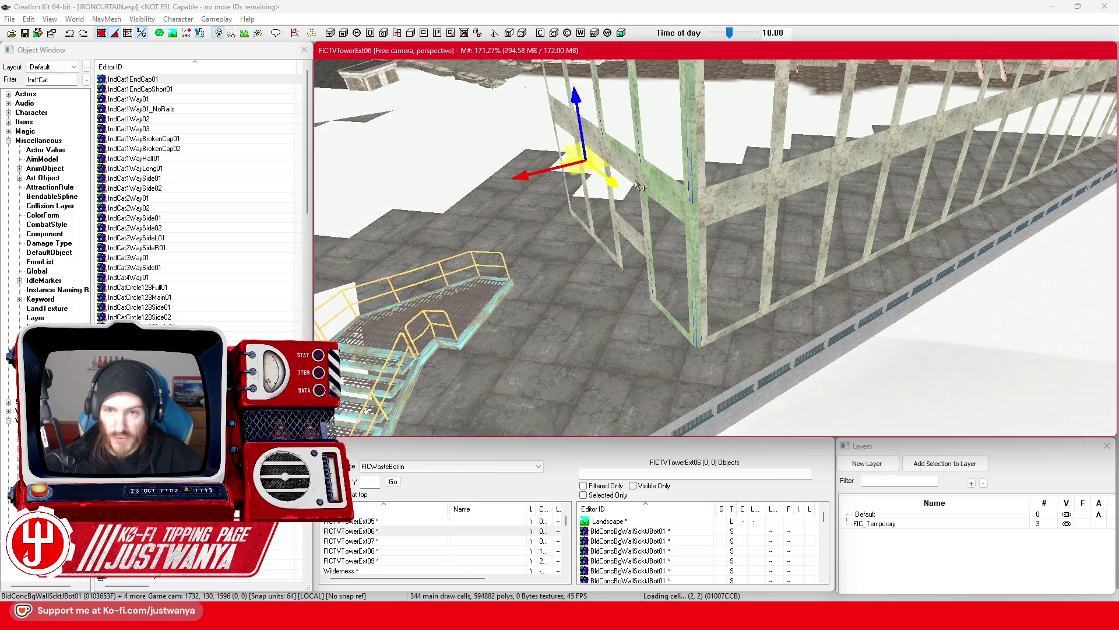
{"action": "left_click", "coordinate": [667, 190]}
{"action": "key", "text": "c"}
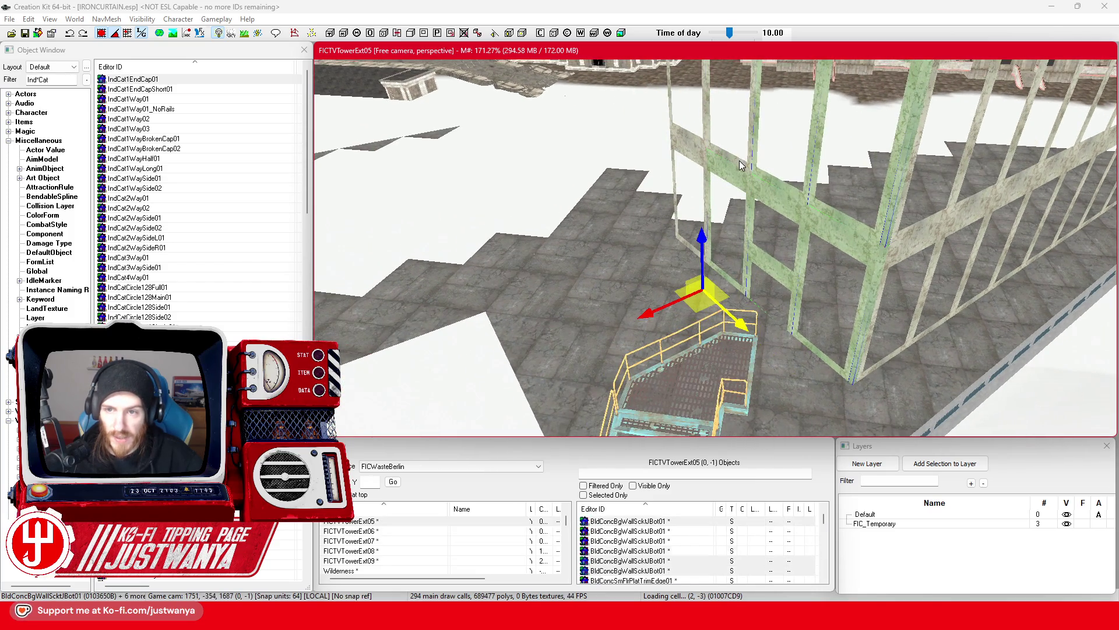
{"action": "left_click", "coordinate": [740, 166]}
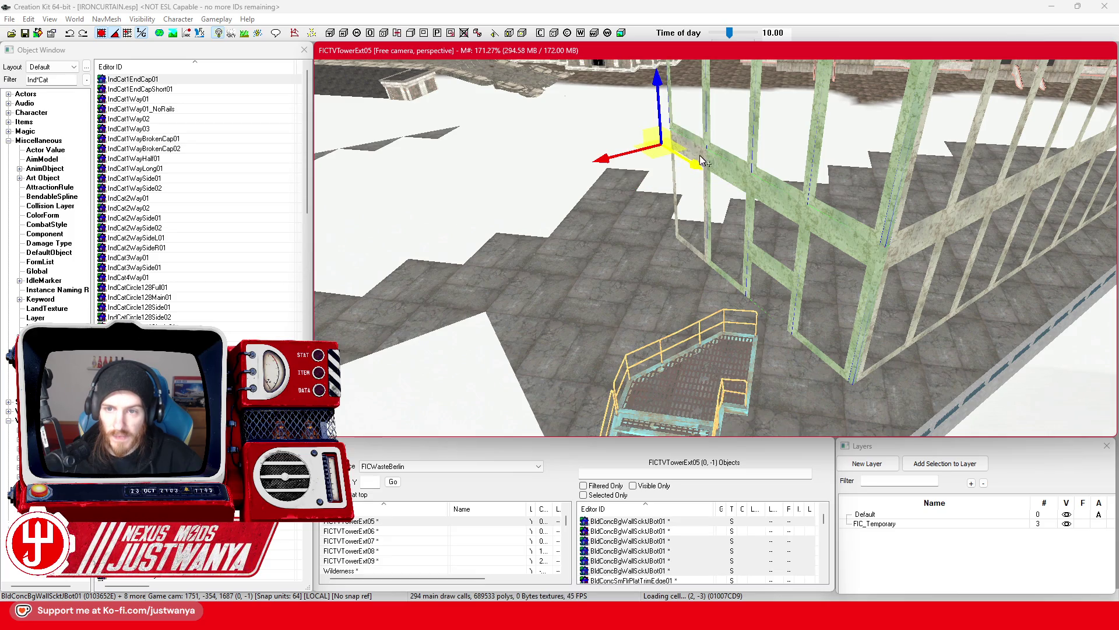
{"action": "left_click", "coordinate": [696, 227]}
{"action": "key", "text": "c"}
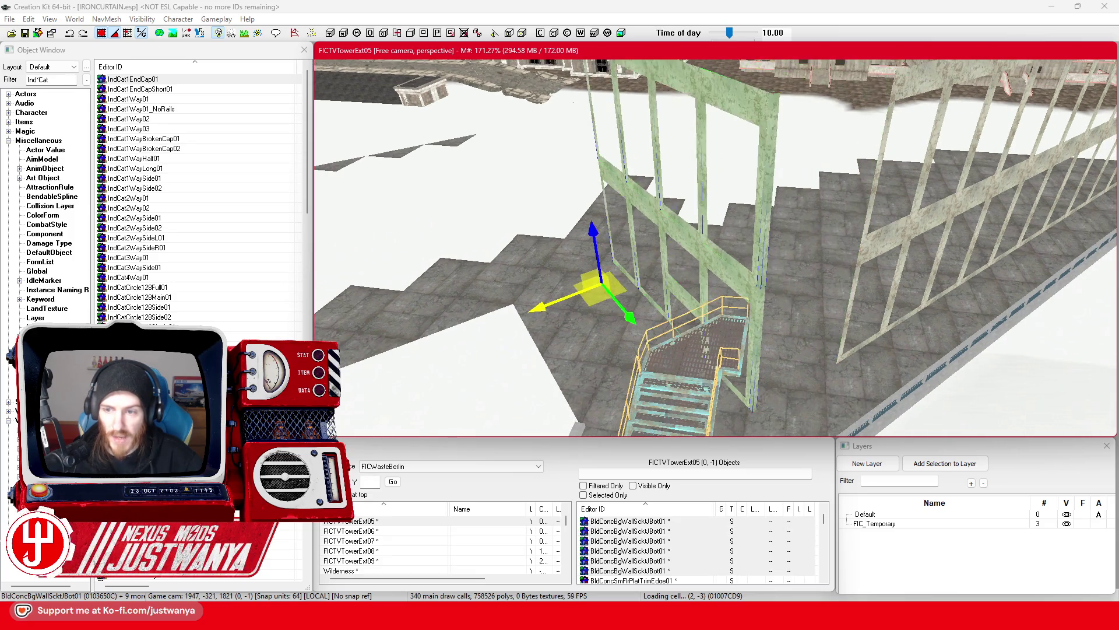
Slide the selected walls left along X, adding the tall wall piece and moving them further
{"action": "left_click", "coordinate": [70, 33]}
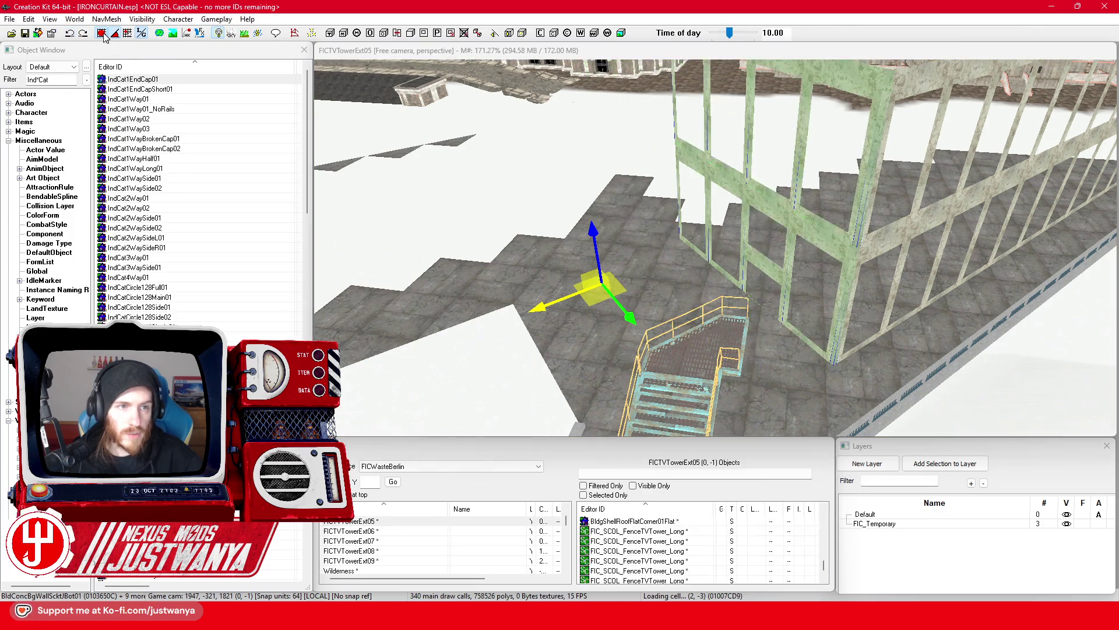
{"action": "left_click_drag", "start_coordinate": [546, 305], "coordinate": [296, 399]}
{"action": "mouse_move", "coordinate": [879, 253]}
{"action": "left_mouse_down"}
{"action": "mouse_move", "coordinate": [804, 235]}
{"action": "mouse_move", "coordinate": [836, 254]}
{"action": "left_mouse_up"}
{"action": "left_click", "coordinate": [889, 234]}
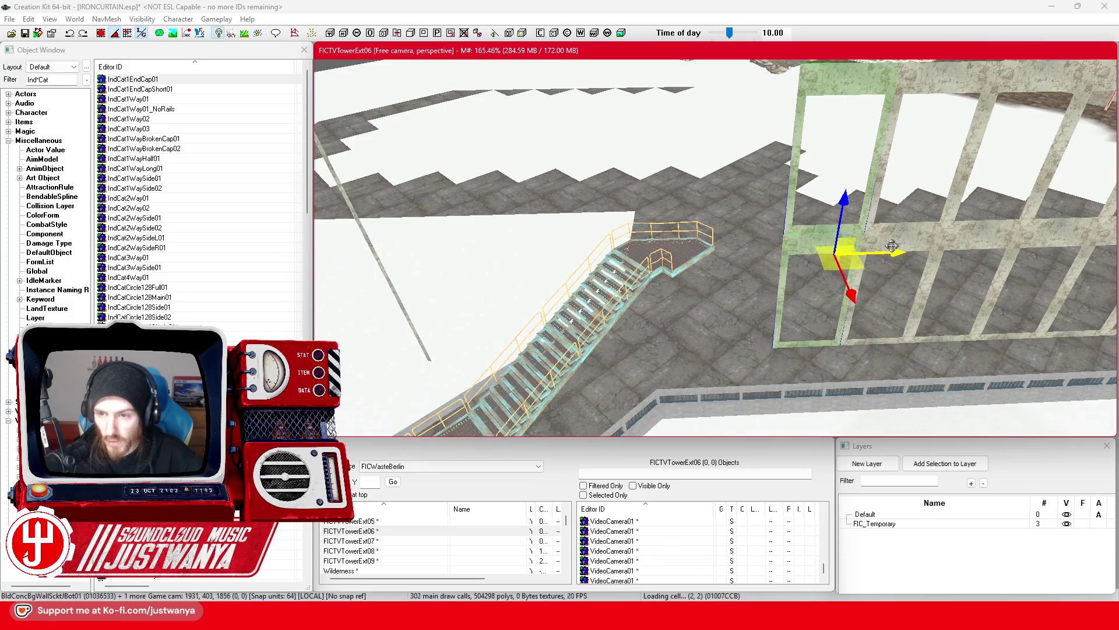
{"action": "mouse_move", "coordinate": [839, 245]}
{"action": "left_mouse_down"}
{"action": "mouse_move", "coordinate": [770, 239]}
{"action": "mouse_move", "coordinate": [751, 223]}
{"action": "left_mouse_up"}
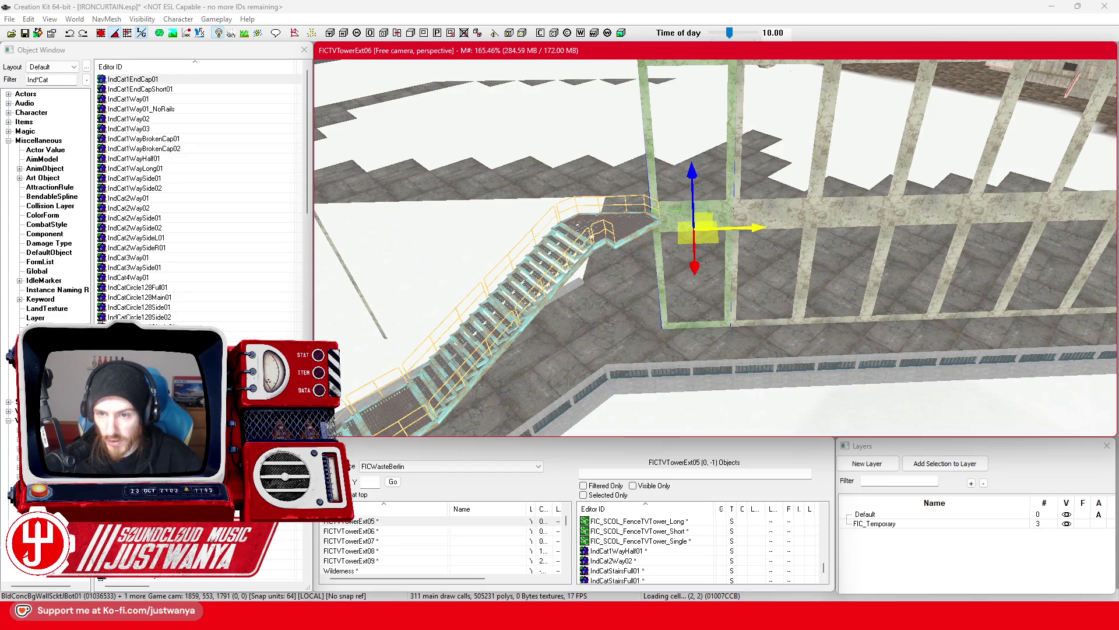
Undo the overshooting wall move and shift the selected wall slightly right
{"action": "mouse_move", "coordinate": [752, 224]}
{"action": "left_mouse_down"}
{"action": "mouse_move", "coordinate": [703, 220]}
{"action": "mouse_move", "coordinate": [708, 183]}
{"action": "left_mouse_up"}
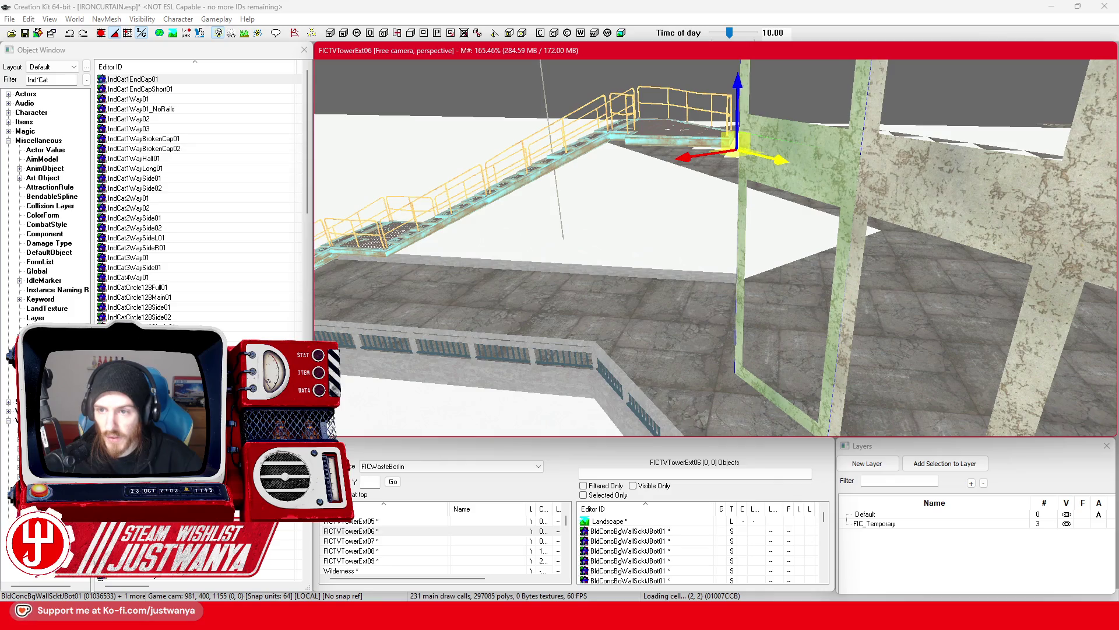
{"action": "left_click_drag", "start_coordinate": [789, 213], "coordinate": [670, 208]}
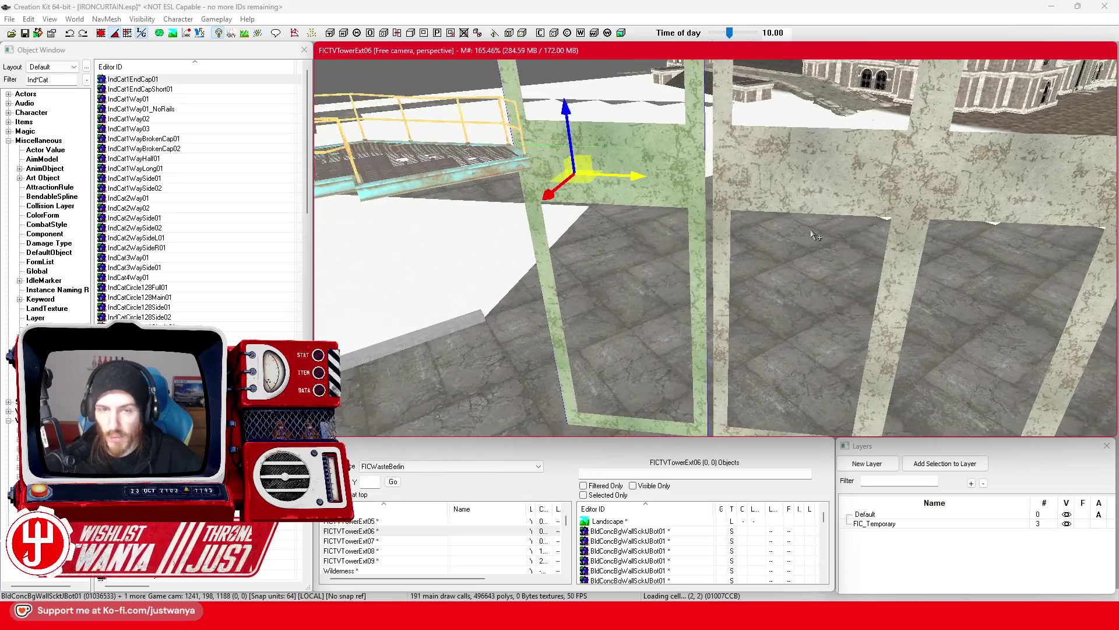
{"action": "left_click", "coordinate": [69, 32]}
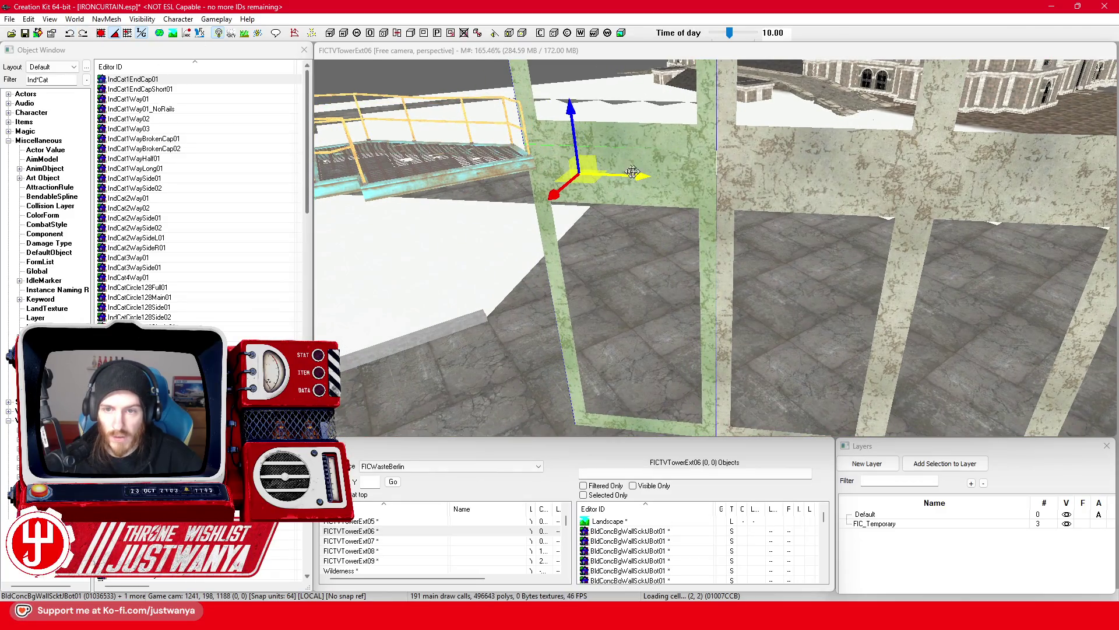
{"action": "left_click_drag", "start_coordinate": [628, 171], "coordinate": [637, 172]}
Select the catwalk stairs and frame them in view
{"action": "left_click", "coordinate": [483, 181]}
{"action": "key", "text": "f"}
{"action": "left_click_drag", "start_coordinate": [539, 266], "coordinate": [682, 260]}
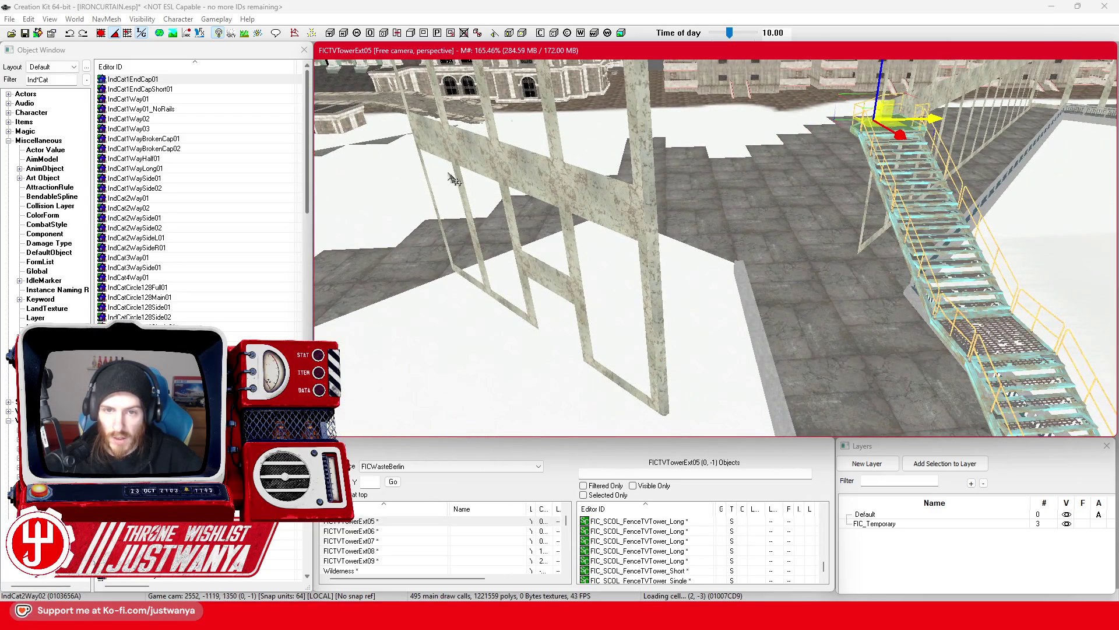
Select the five concrete wall panels beside the stairs, viewing them around the wall corner
{"action": "left_click", "coordinate": [459, 182]}
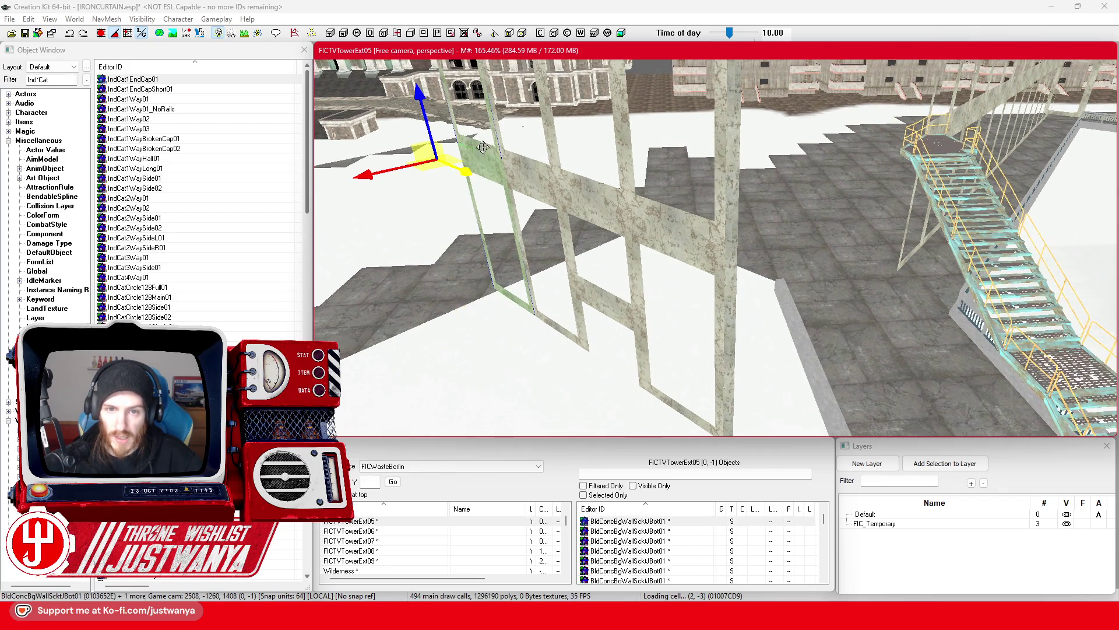
{"action": "left_click", "coordinate": [560, 201], "text": "ctrl"}
{"action": "left_click", "coordinate": [589, 210], "text": "ctrl"}
{"action": "left_click", "coordinate": [660, 224], "text": "ctrl"}
{"action": "left_click", "coordinate": [701, 249], "text": "ctrl"}
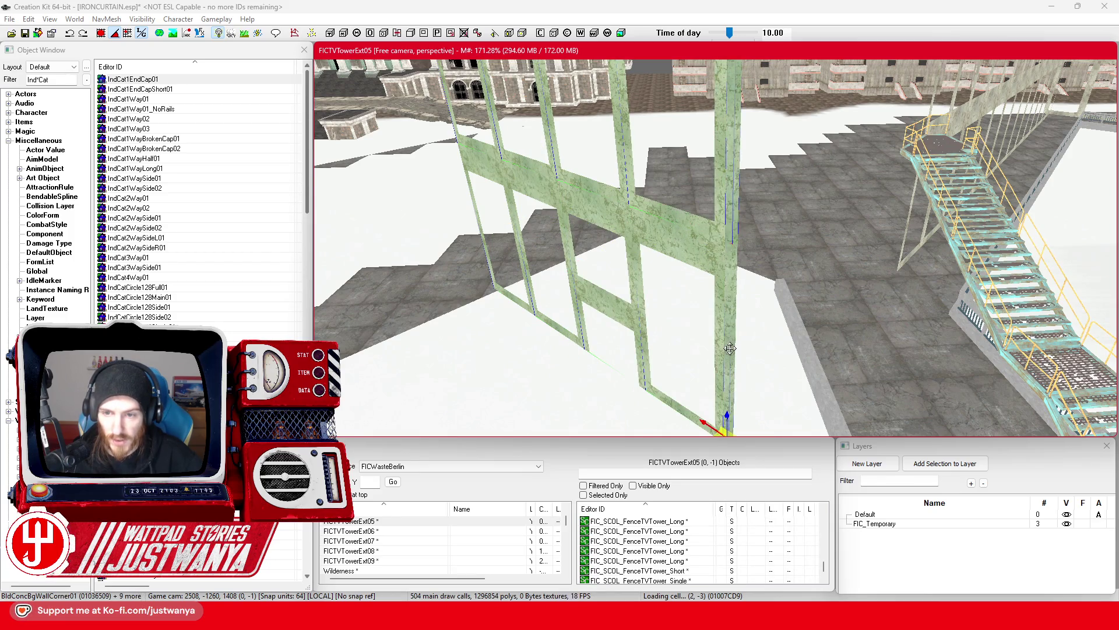
{"action": "scroll", "coordinate": [730, 348], "scroll_direction": "down", "scroll_amount": 3}
{"action": "left_click_drag", "start_coordinate": [689, 433], "coordinate": [786, 309]}
{"action": "scroll", "coordinate": [786, 309], "scroll_direction": "up", "scroll_amount": 10}
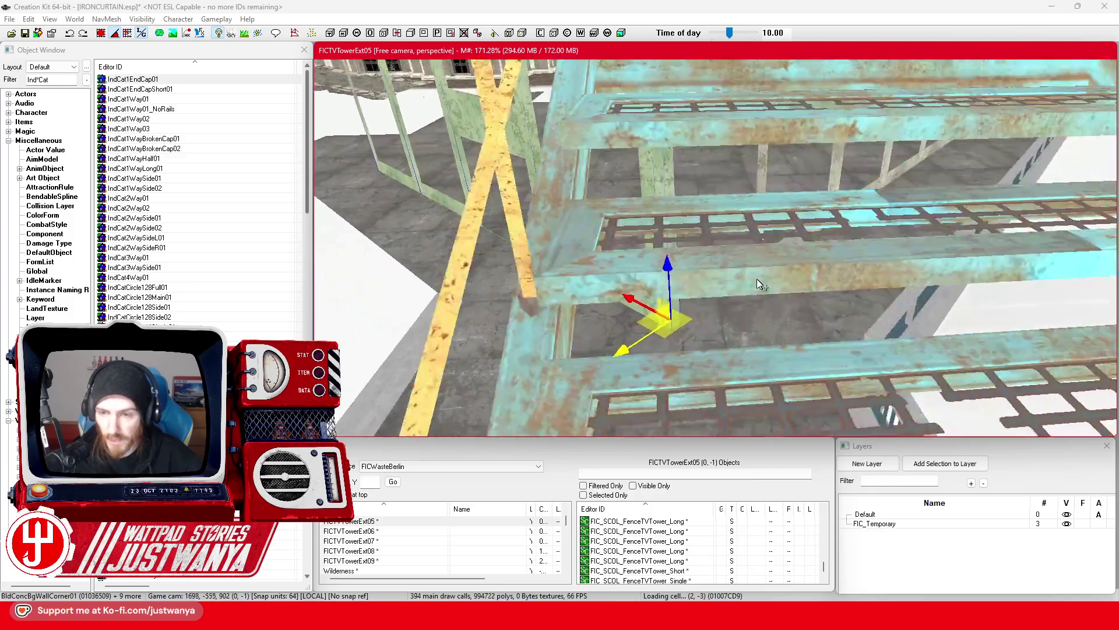
{"action": "scroll", "coordinate": [758, 284], "scroll_direction": "up", "scroll_amount": 5}
{"action": "left_click_drag", "start_coordinate": [758, 283], "coordinate": [798, 265]}
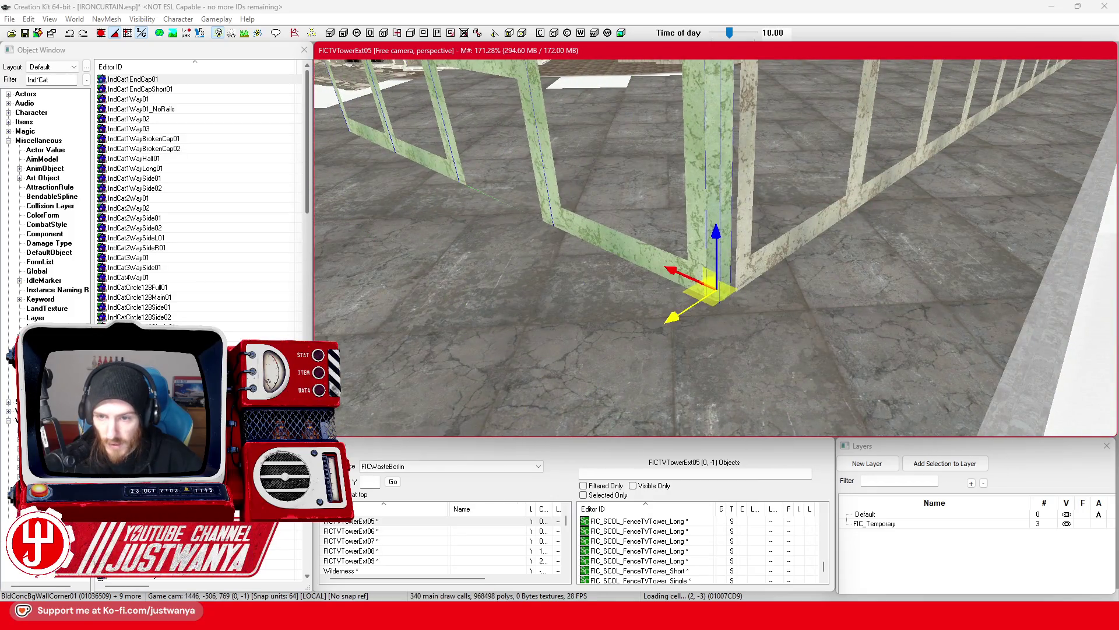
{"action": "scroll", "coordinate": [703, 290], "scroll_direction": "up", "scroll_amount": 3}
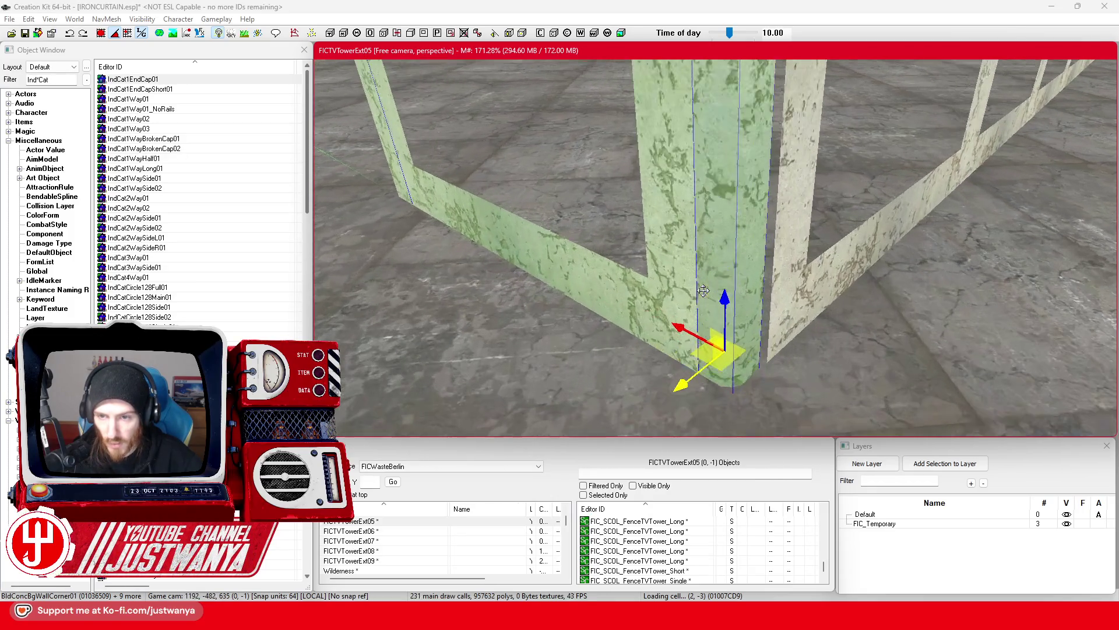
{"action": "left_click_drag", "start_coordinate": [683, 386], "coordinate": [694, 382]}
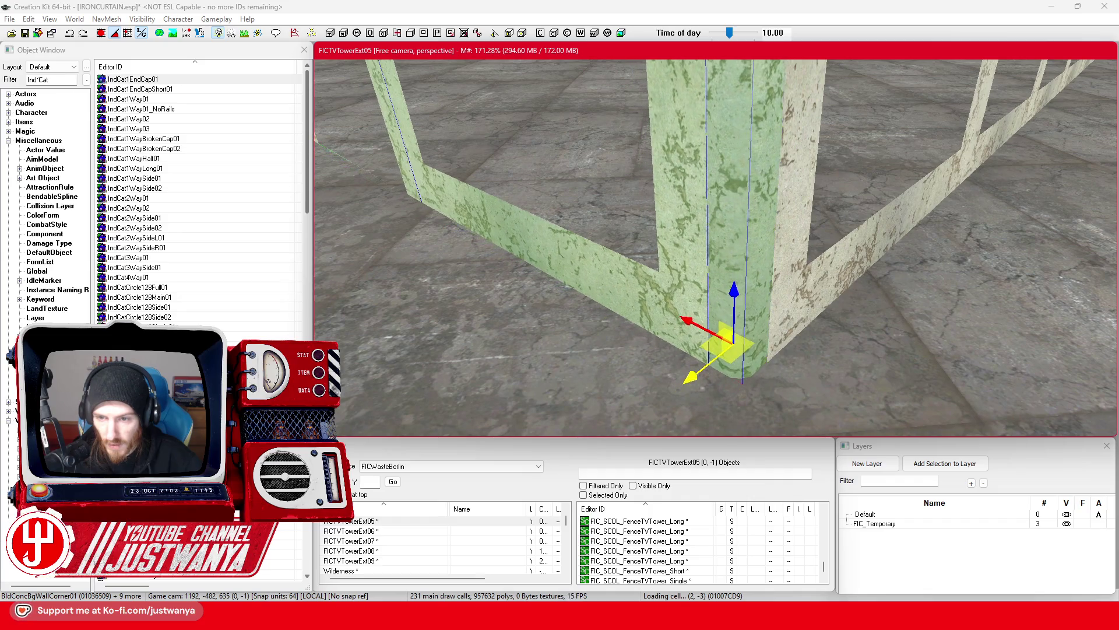
{"action": "scroll", "coordinate": [697, 340], "scroll_direction": "up", "scroll_amount": 5}
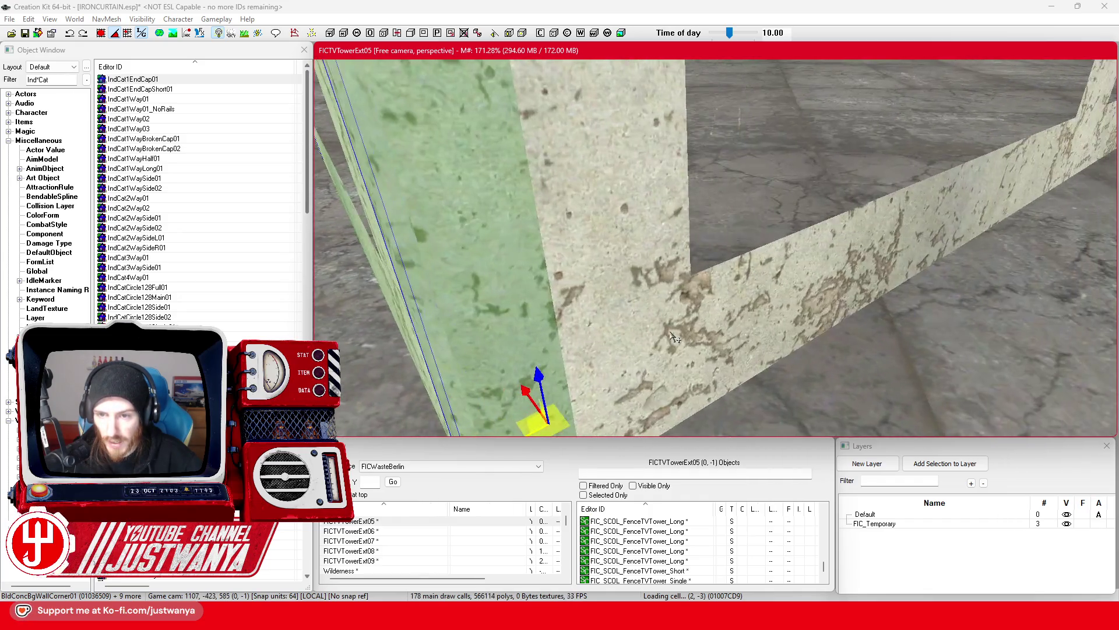
{"action": "scroll", "coordinate": [675, 336], "scroll_direction": "down", "scroll_amount": 10}
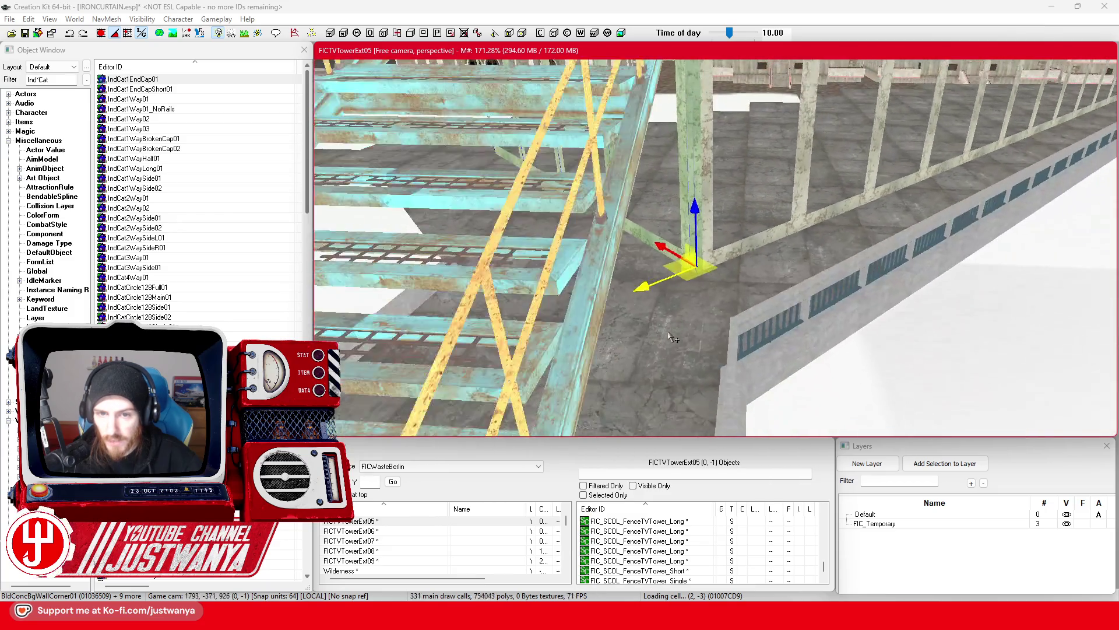
{"action": "scroll", "coordinate": [677, 315], "scroll_direction": "down", "scroll_amount": 10}
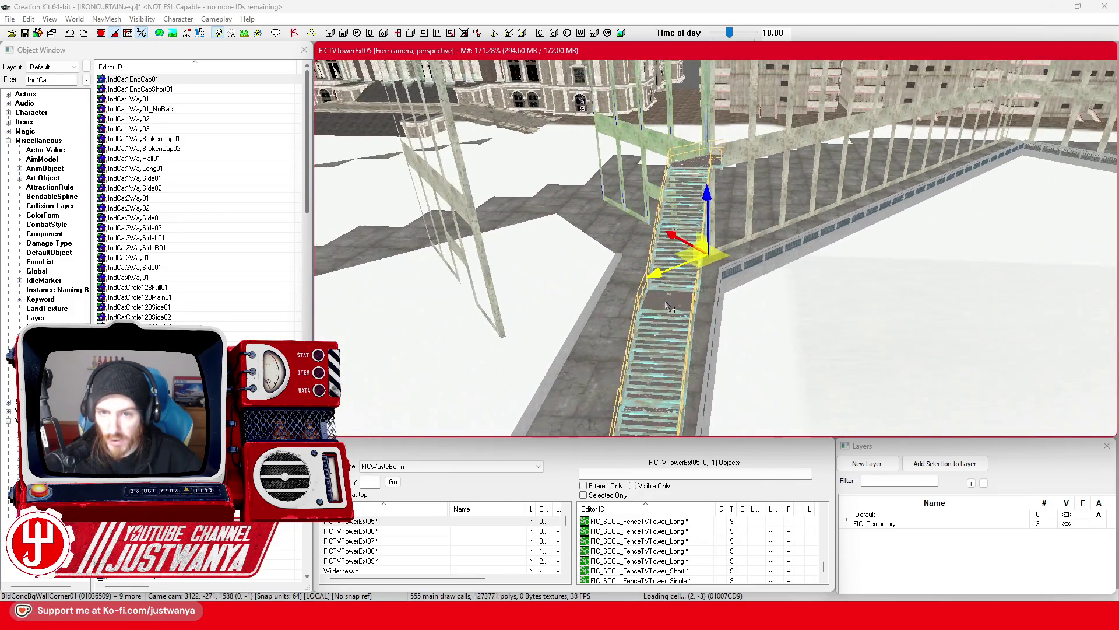
{"action": "scroll", "coordinate": [685, 213], "scroll_direction": "up", "scroll_amount": 5}
Gather the lower, upper and corner wall pieces into one selection and delete them
{"action": "left_click", "coordinate": [689, 207]}
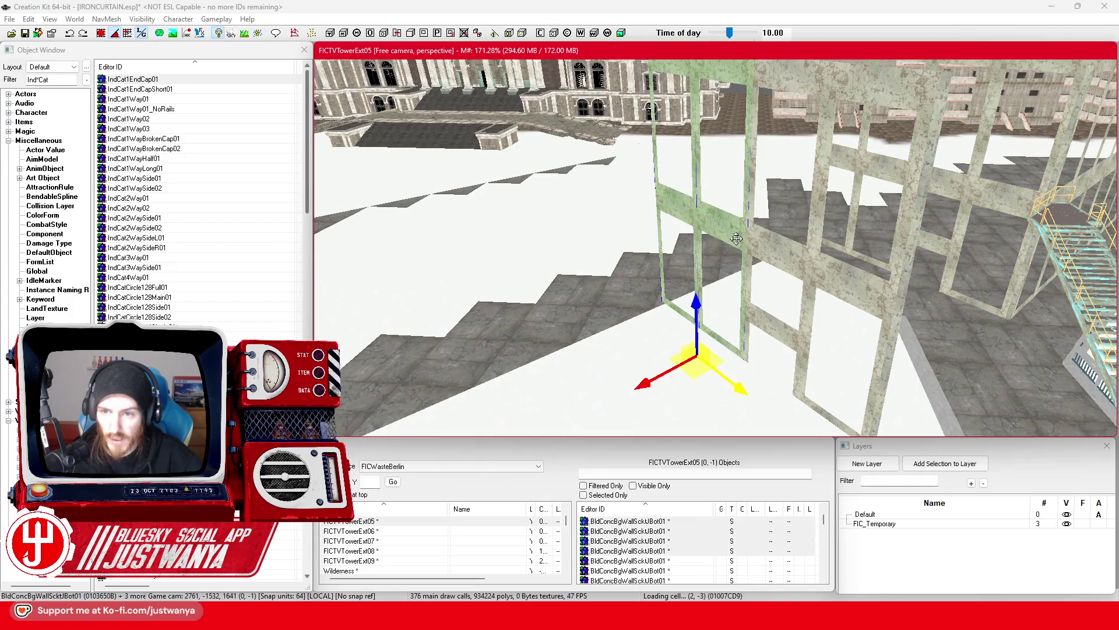
{"action": "left_click", "coordinate": [773, 244], "text": "ctrl"}
{"action": "scroll", "coordinate": [700, 291], "scroll_direction": "down", "scroll_amount": 8}
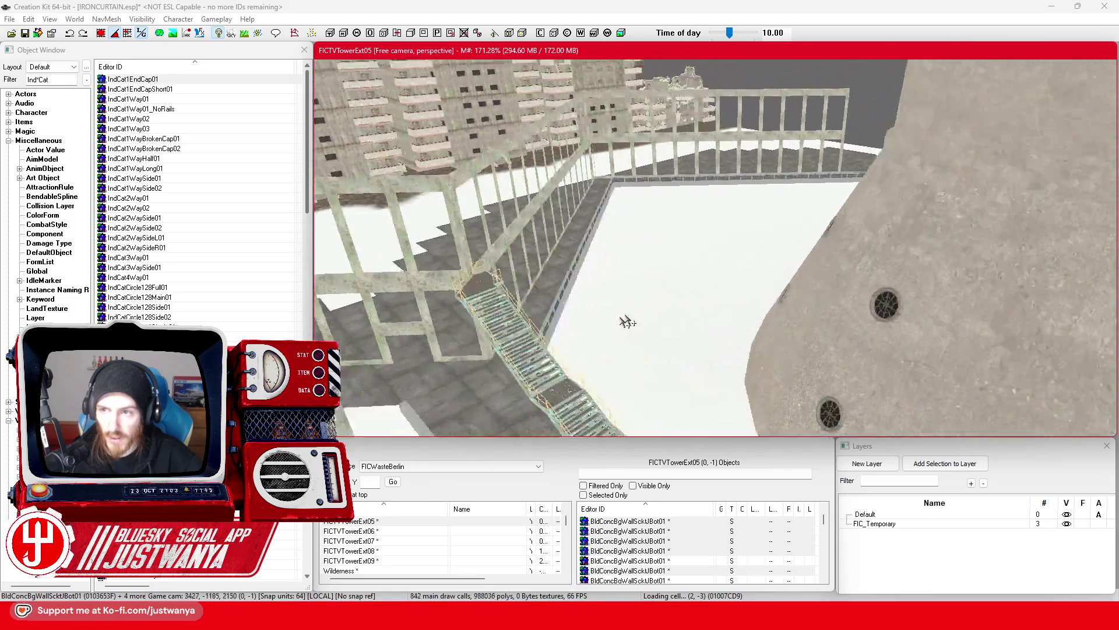
{"action": "key", "text": "f"}
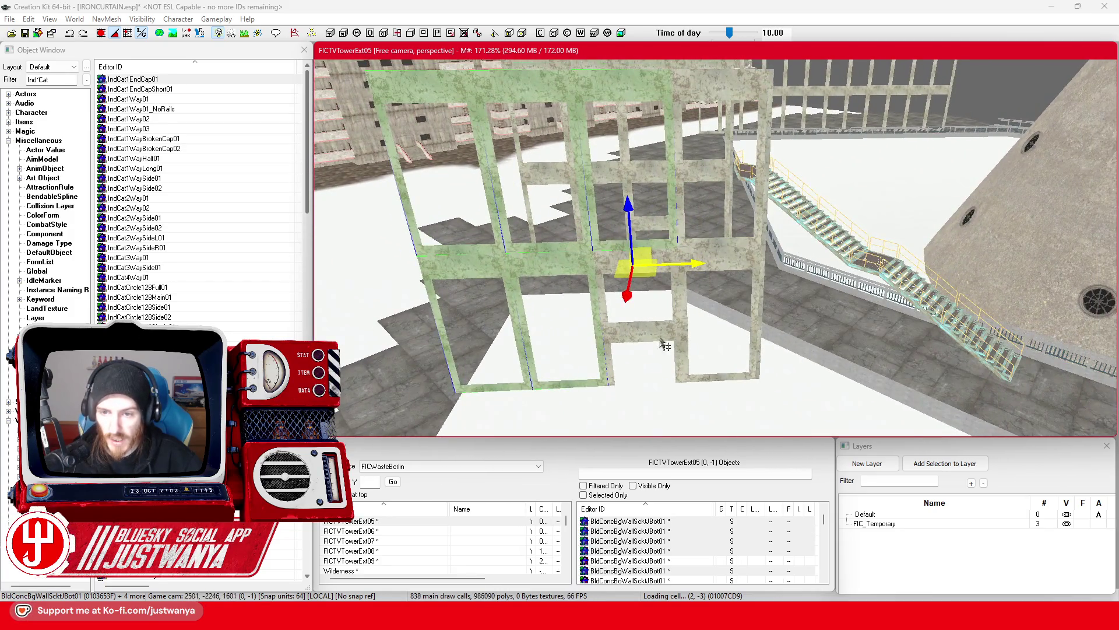
{"action": "scroll", "coordinate": [653, 350], "scroll_direction": "up", "scroll_amount": 3}
{"action": "left_click", "coordinate": [642, 350], "text": "ctrl"}
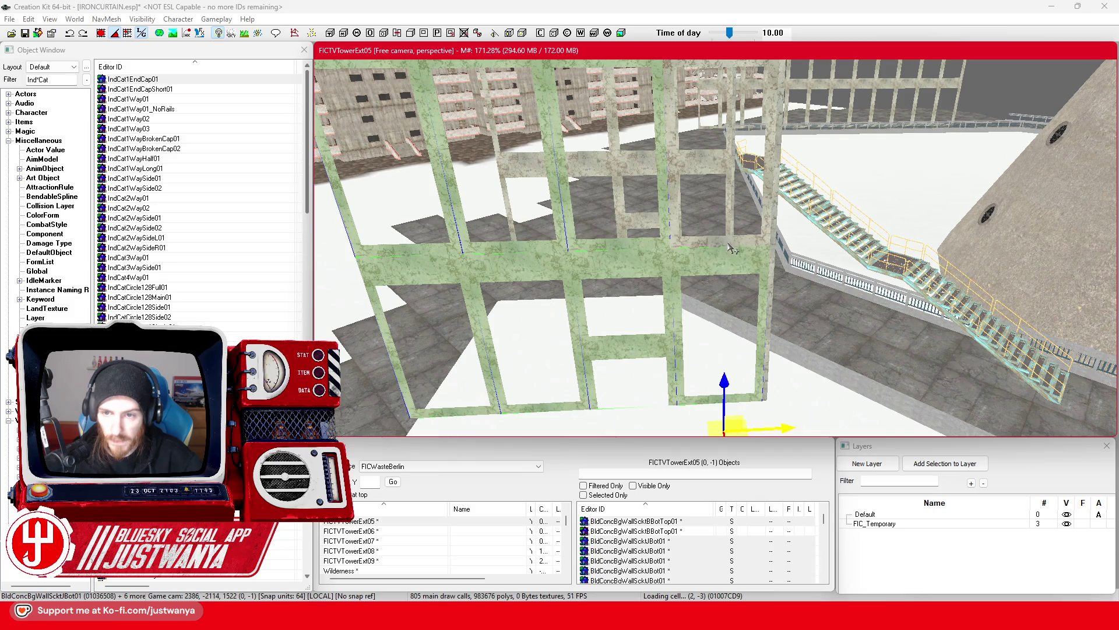
{"action": "left_click", "coordinate": [779, 268], "text": "ctrl"}
{"action": "left_click", "coordinate": [776, 325], "text": "ctrl"}
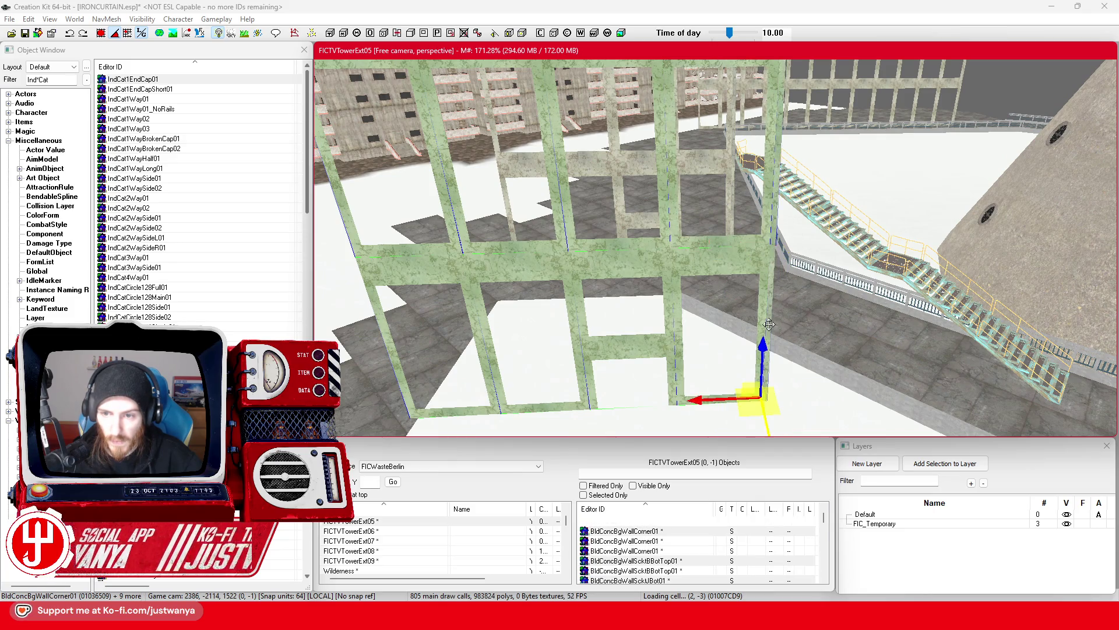
{"action": "key", "text": "Delete"}
{"action": "scroll", "coordinate": [767, 290], "scroll_direction": "up", "scroll_amount": 2}
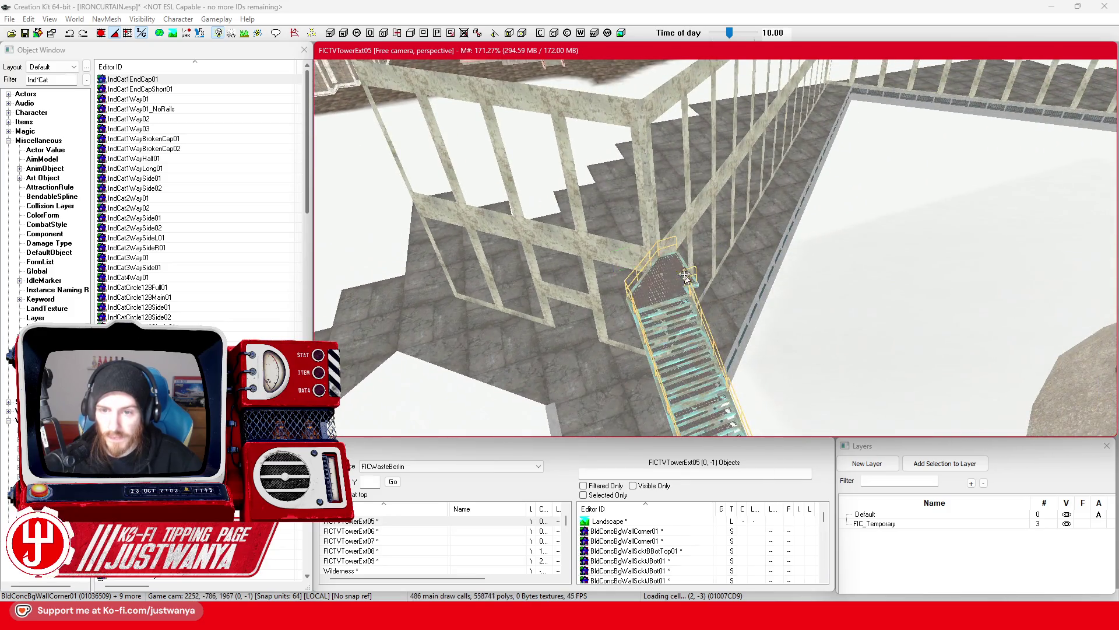
{"action": "left_click", "coordinate": [635, 308]}
Swap the landing to a side-railed platform and move it down and right
{"action": "scroll", "coordinate": [635, 308], "scroll_direction": "up", "scroll_amount": 3}
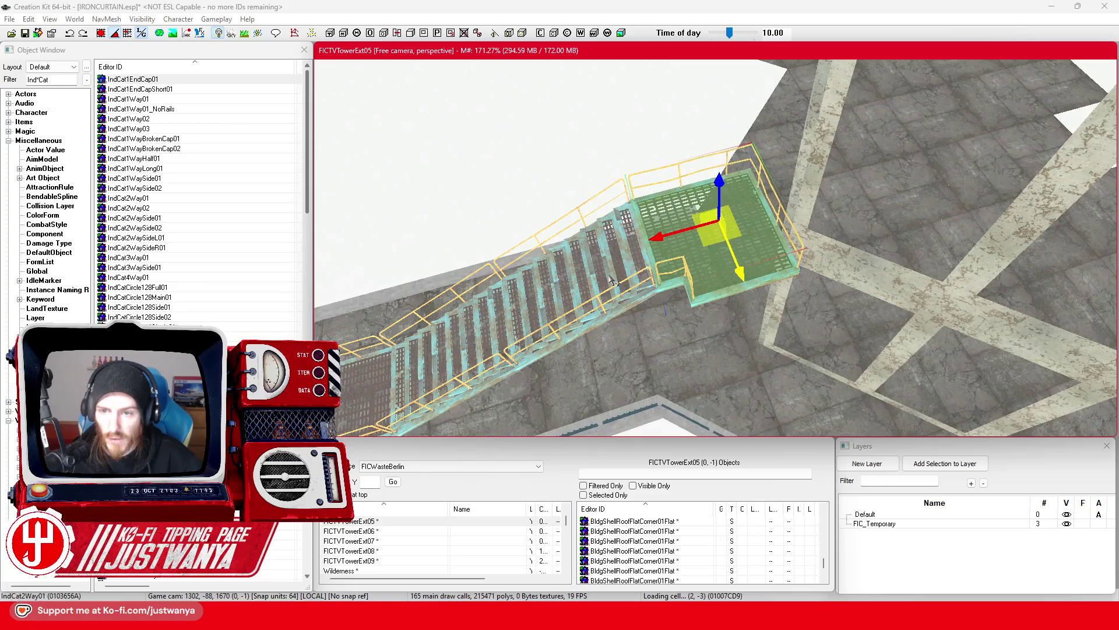
{"action": "key", "text": "ctrl+z"}
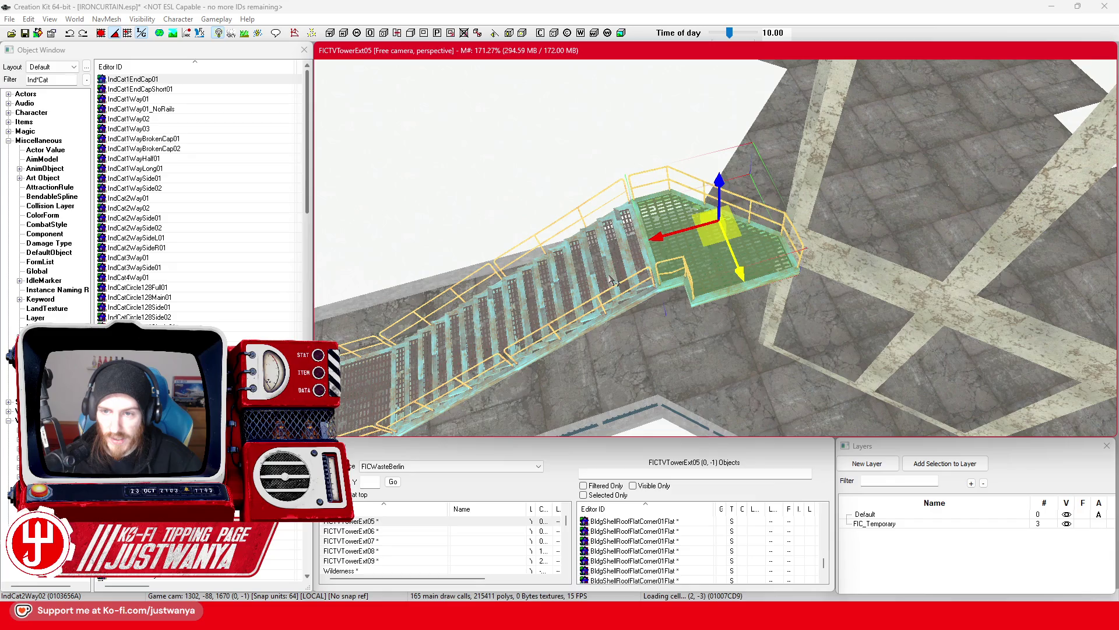
{"action": "mouse_move", "coordinate": [697, 248]}
{"action": "left_mouse_down"}
{"action": "mouse_move", "coordinate": [787, 374]}
{"action": "mouse_move", "coordinate": [826, 358]}
{"action": "left_mouse_up"}
{"action": "key", "text": "q"}
{"action": "key", "text": "q"}
{"action": "key", "text": "q"}
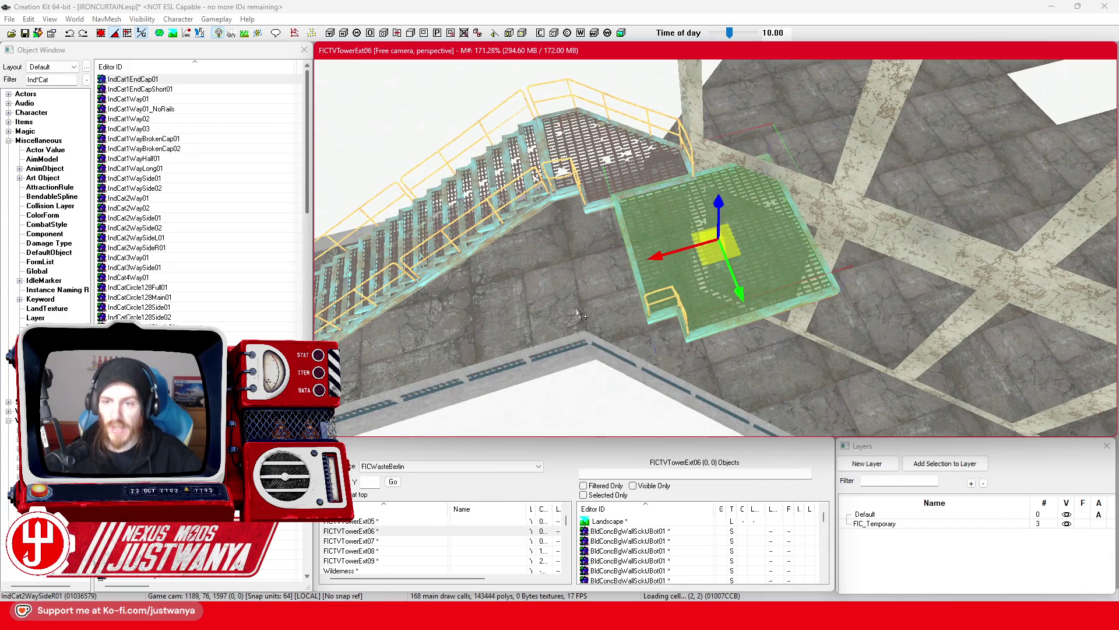
{"action": "key", "text": "q"}
{"action": "key", "text": "q"}
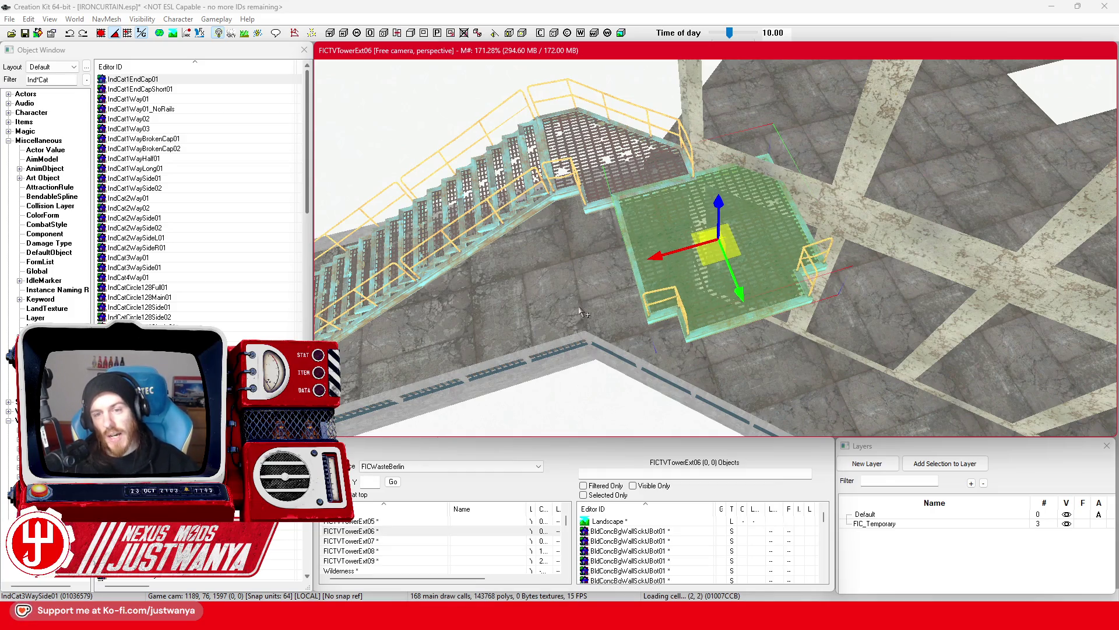
Cycle the piece through curved catwalk variants, ending on the IndCat1WayBrokenCap01 broken catwalk end
{"action": "key", "text": "ctrl+z"}
{"action": "key", "text": "ctrl+Down"}
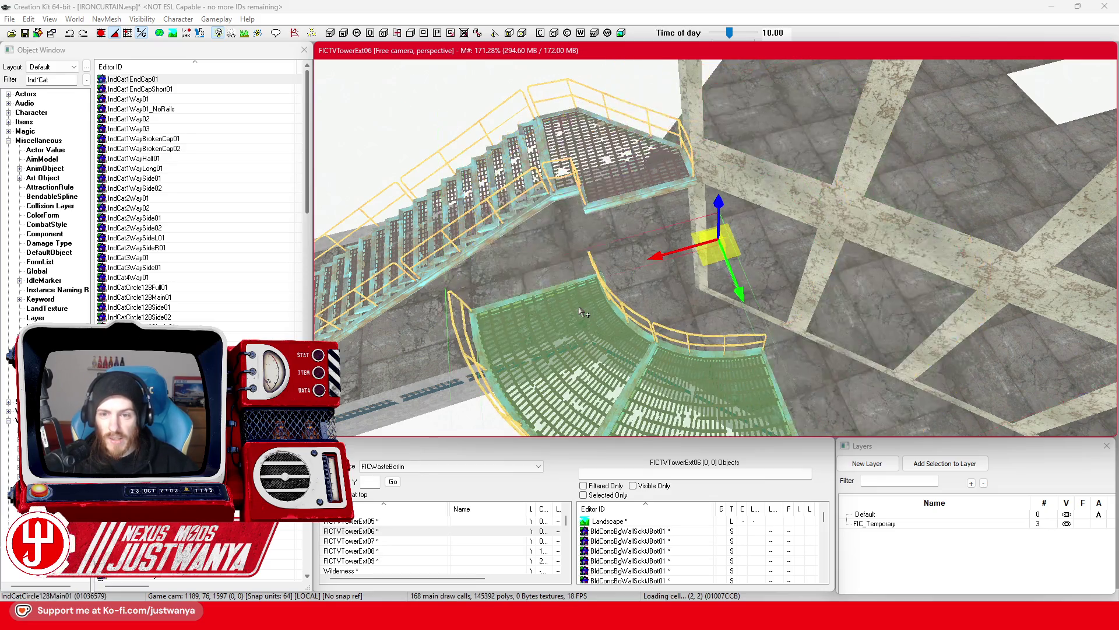
{"action": "key", "text": "ctrl+Down"}
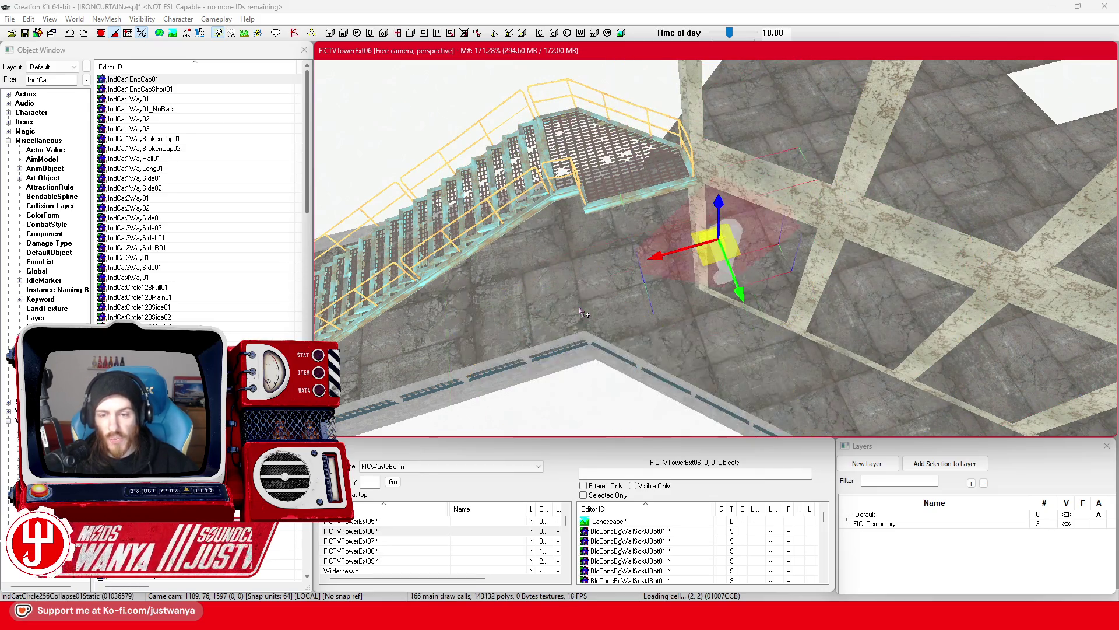
{"action": "key", "text": "ctrl+Down"}
{"action": "scroll", "coordinate": [581, 313], "scroll_direction": "down", "scroll_amount": 3}
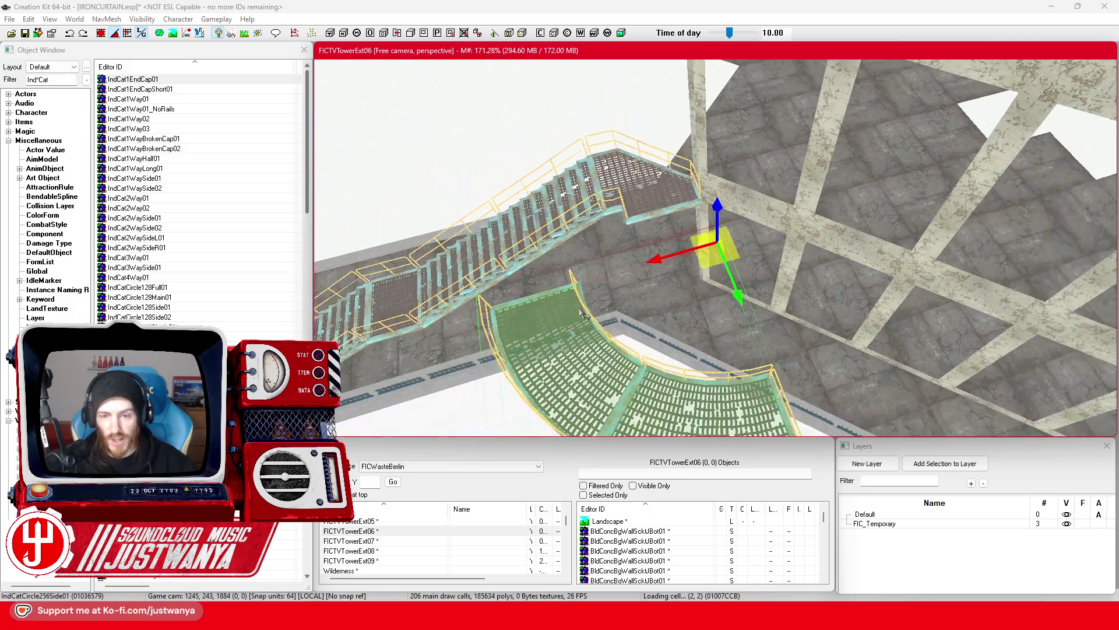
{"action": "key", "text": "ctrl+Down"}
{"action": "key", "text": "ctrl+Down"}
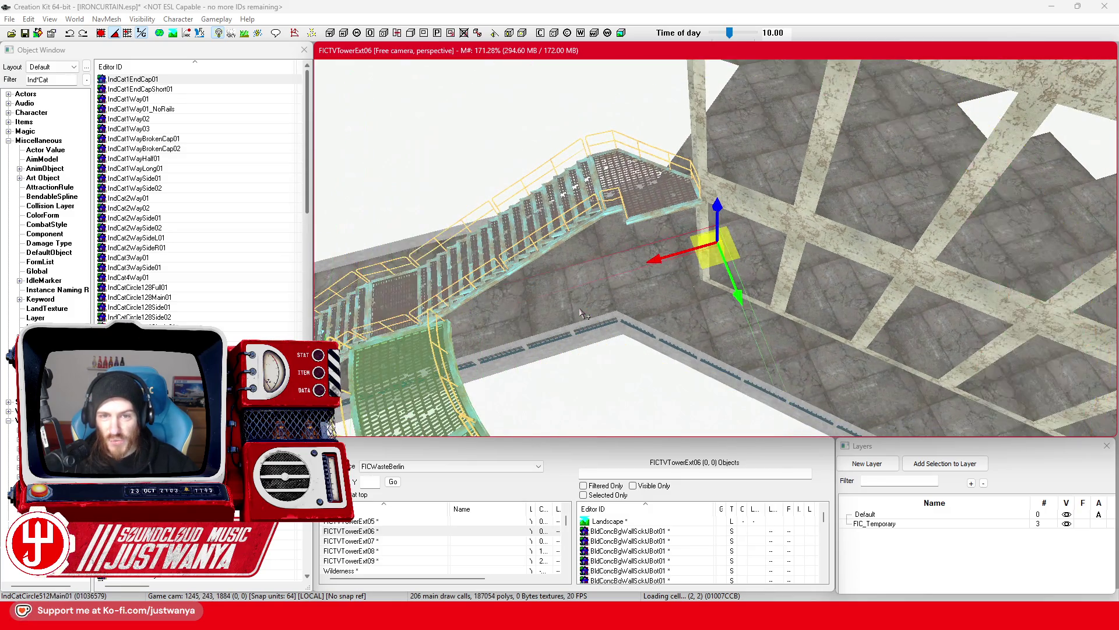
{"action": "scroll", "coordinate": [584, 315], "scroll_direction": "down", "scroll_amount": 5}
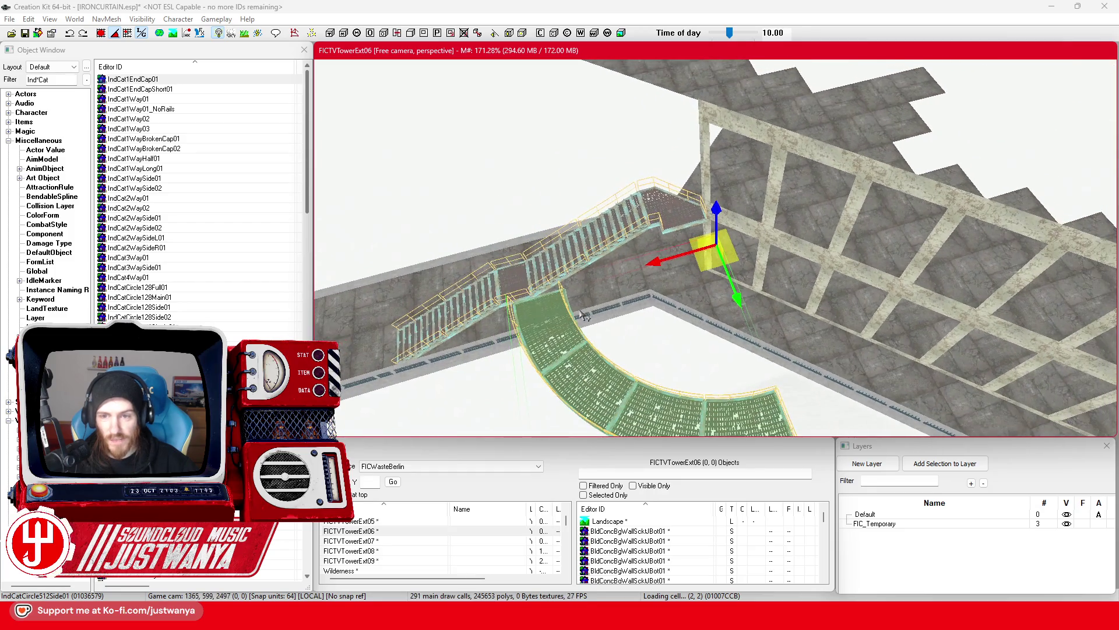
{"action": "key", "text": "ctrl+Down"}
{"action": "key", "text": "ctrl+Down"}
{"action": "key", "text": "ctrl+Up"}
{"action": "key", "text": "ctrl+Down"}
{"action": "scroll", "coordinate": [583, 314], "scroll_direction": "up", "scroll_amount": 4}
{"action": "key", "text": "ctrl+Down"}
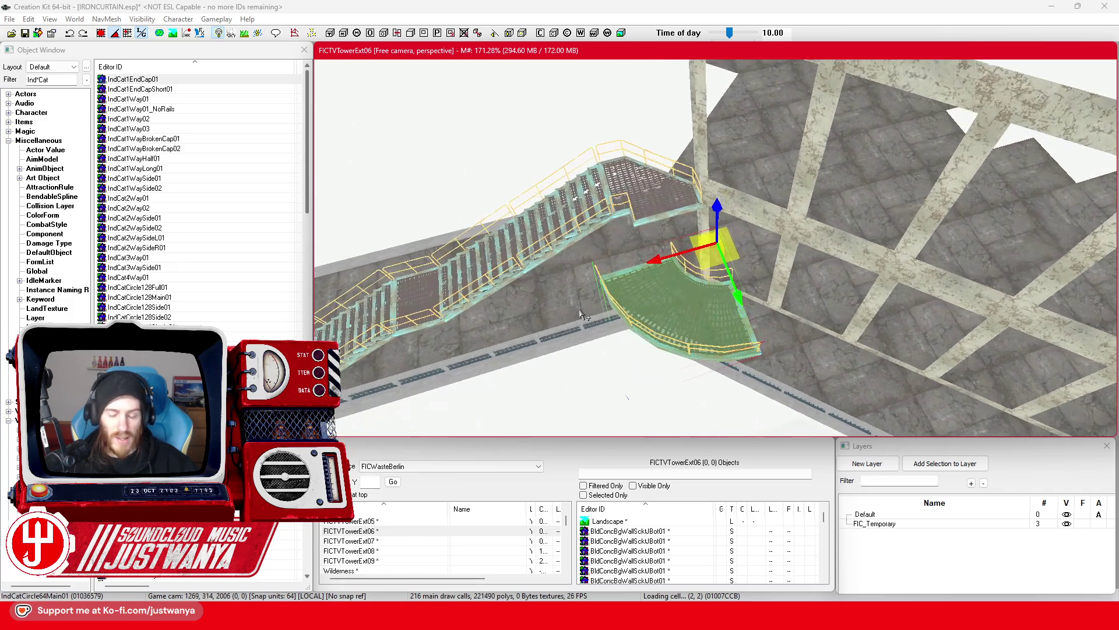
{"action": "key", "text": "ctrl+Down"}
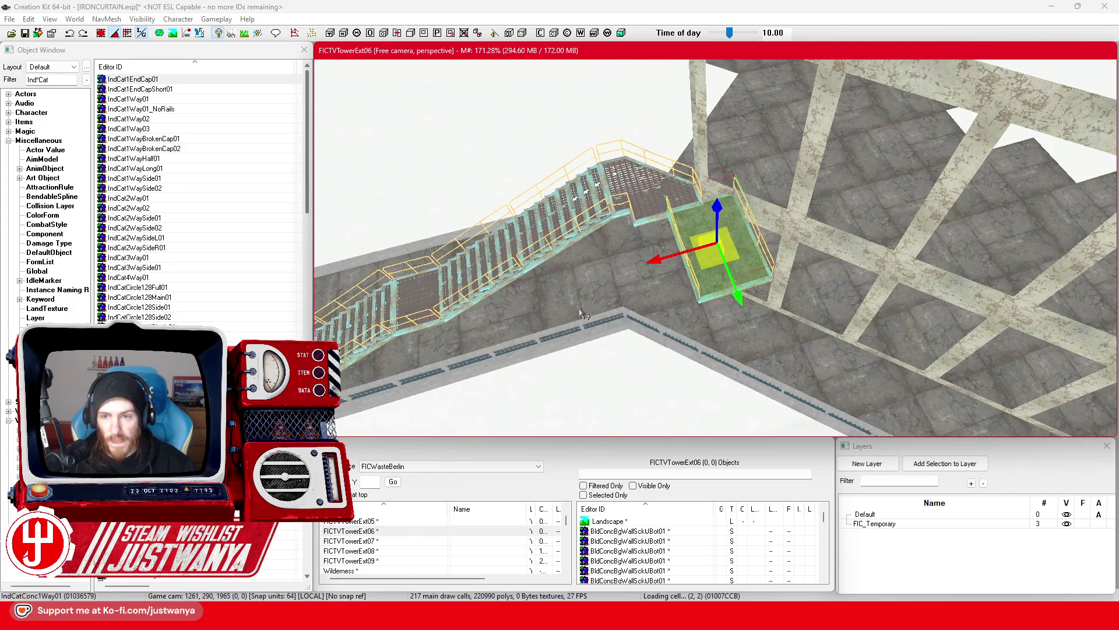
{"action": "key", "text": "ctrl+Up"}
{"action": "key", "text": "ctrl+Up"}
{"action": "key", "text": "ctrl+Up"}
{"action": "key", "text": "ctrl+Up"}
{"action": "key", "text": "ctrl+Up"}
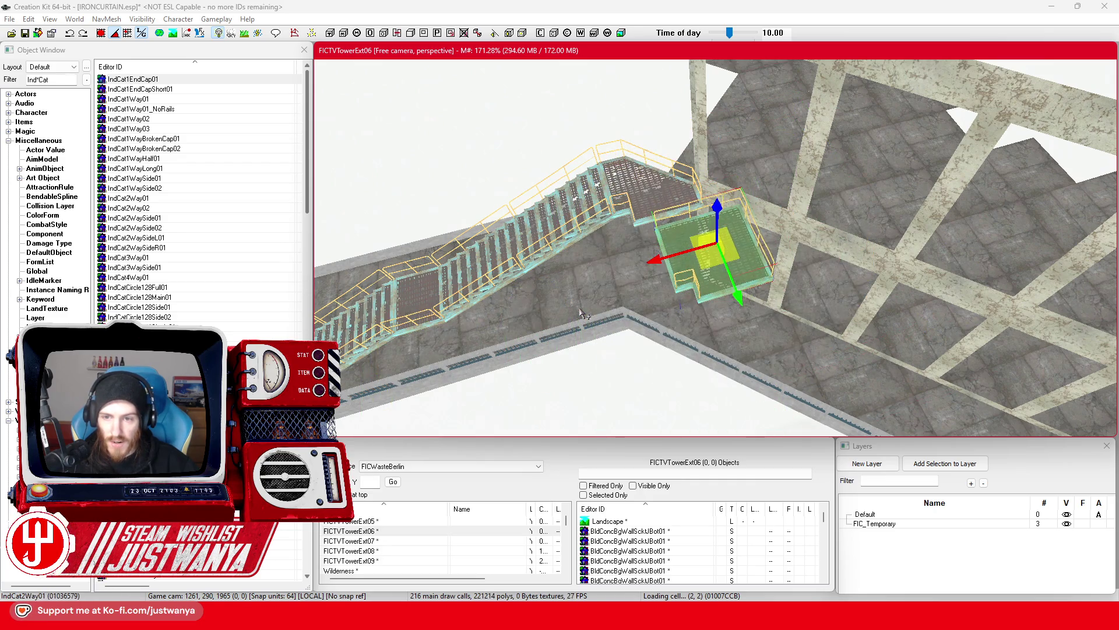
{"action": "key", "text": "ctrl+Up"}
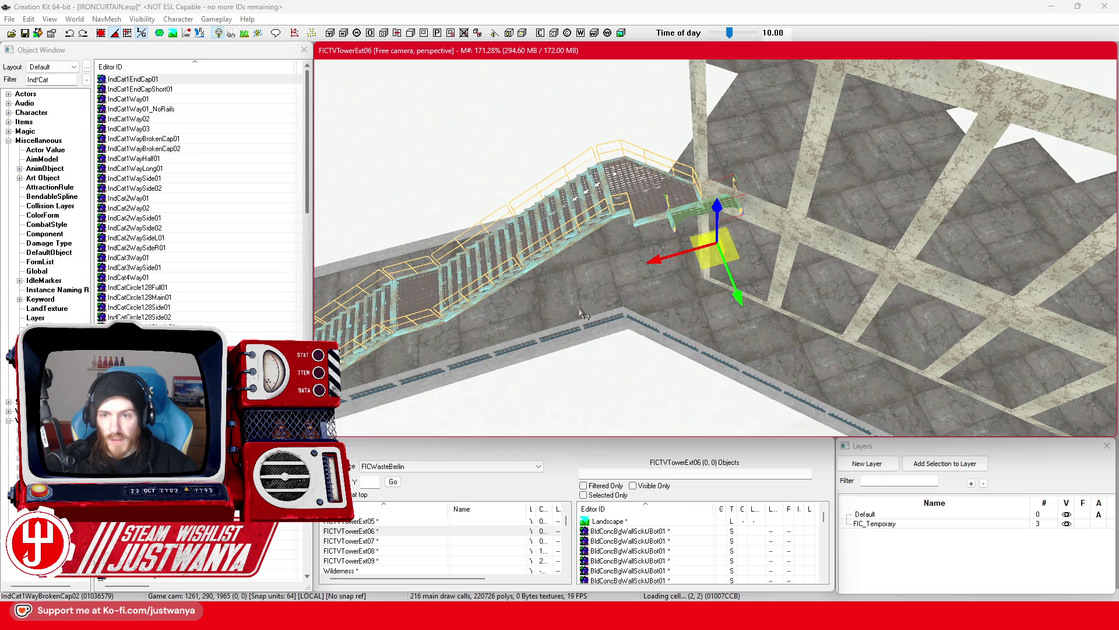
{"action": "scroll", "coordinate": [586, 307], "scroll_direction": "up", "scroll_amount": 8}
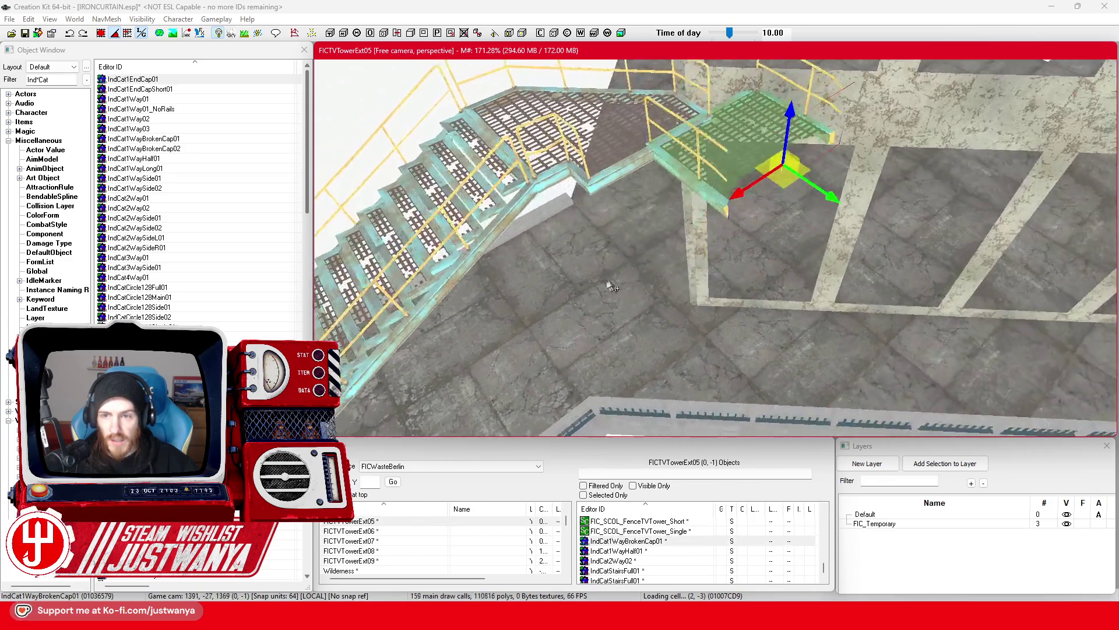
Rotate the stair-top landing about 90° and slide it left against the stairs
{"action": "scroll", "coordinate": [627, 292], "scroll_direction": "up", "scroll_amount": 5}
{"action": "key", "text": "2"}
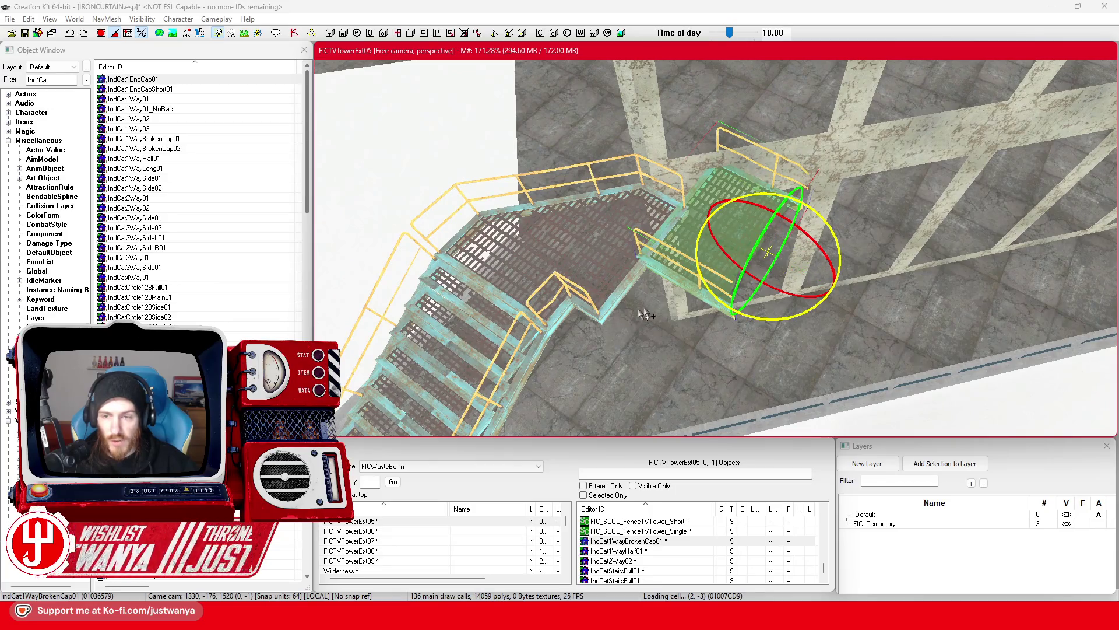
{"action": "left_click_drag", "start_coordinate": [761, 318], "coordinate": [781, 320]}
{"action": "key", "text": "1"}
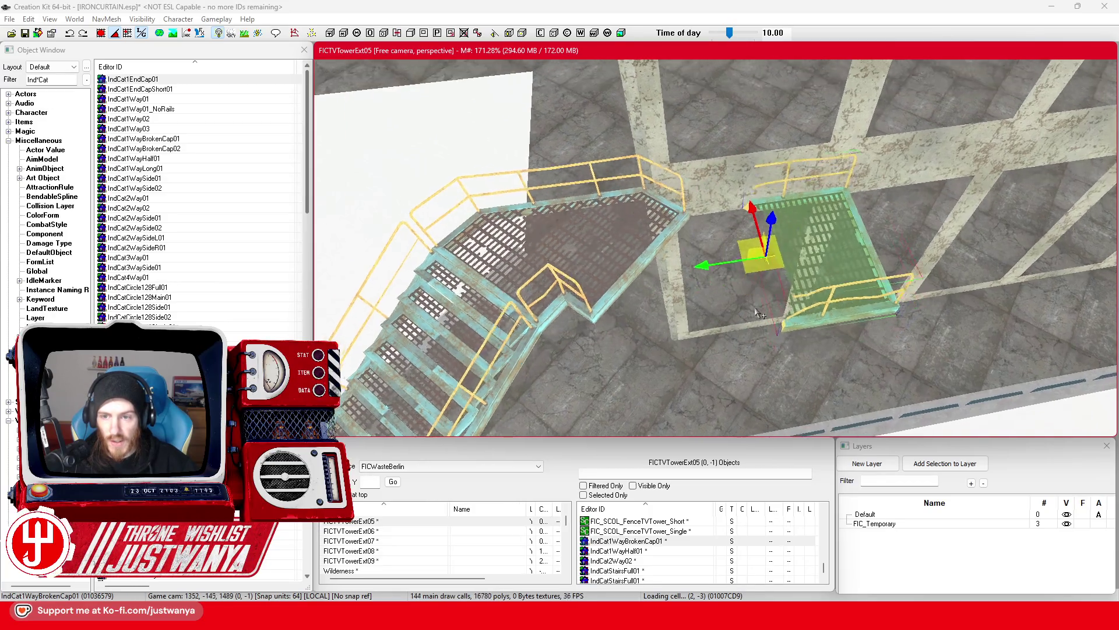
{"action": "scroll", "coordinate": [711, 280], "scroll_direction": "up", "scroll_amount": 5}
{"action": "scroll", "coordinate": [685, 282], "scroll_direction": "up", "scroll_amount": 3}
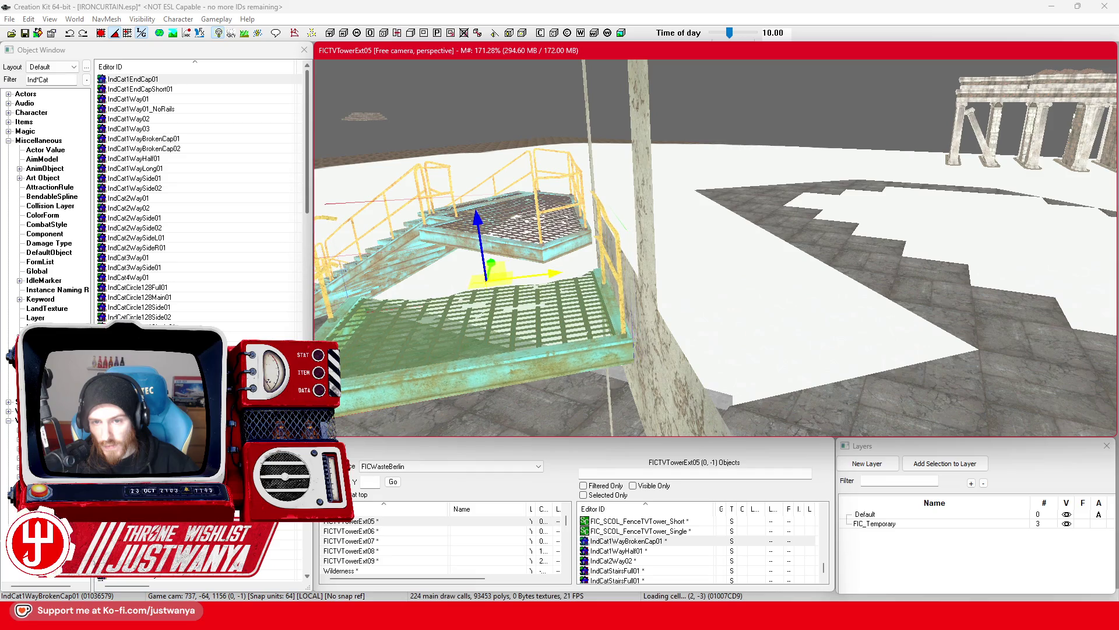
{"action": "left_click_drag", "start_coordinate": [486, 274], "coordinate": [510, 272]}
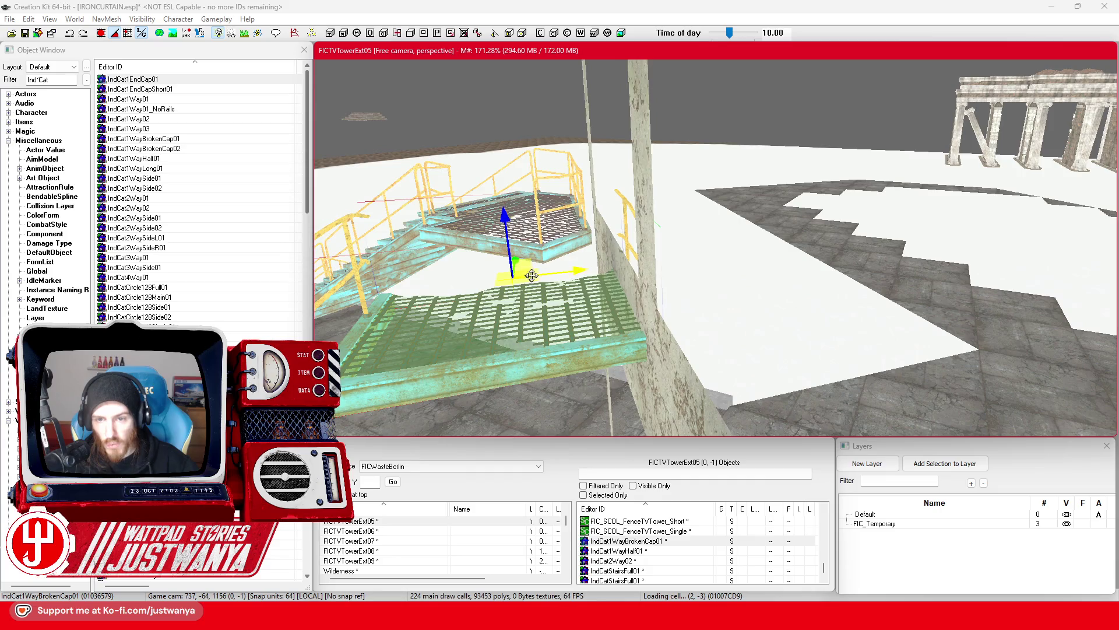
{"action": "key", "text": "f"}
{"action": "mouse_move", "coordinate": [701, 233]}
{"action": "left_mouse_down"}
{"action": "mouse_move", "coordinate": [622, 240]}
{"action": "mouse_move", "coordinate": [644, 236]}
{"action": "left_mouse_up"}
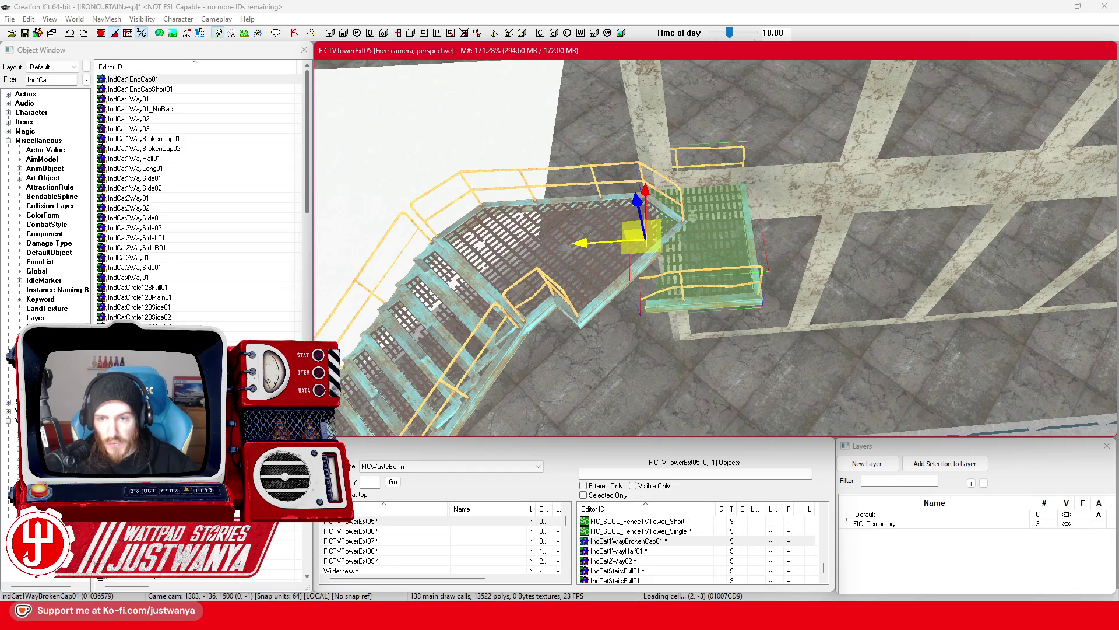
Swap the landing to the IndCat1EndCapShort01 end cap and slide it flush at the stair top
{"action": "scroll", "coordinate": [580, 260], "scroll_direction": "up", "scroll_amount": 2}
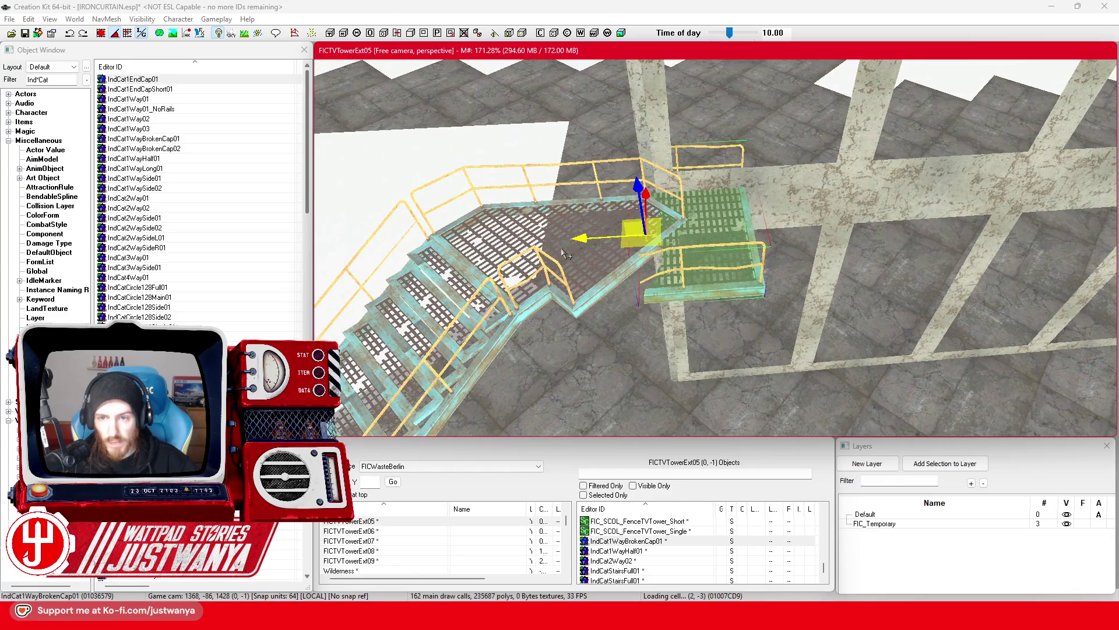
{"action": "key", "text": "ctrl+z"}
{"action": "key", "text": "ctrl+z"}
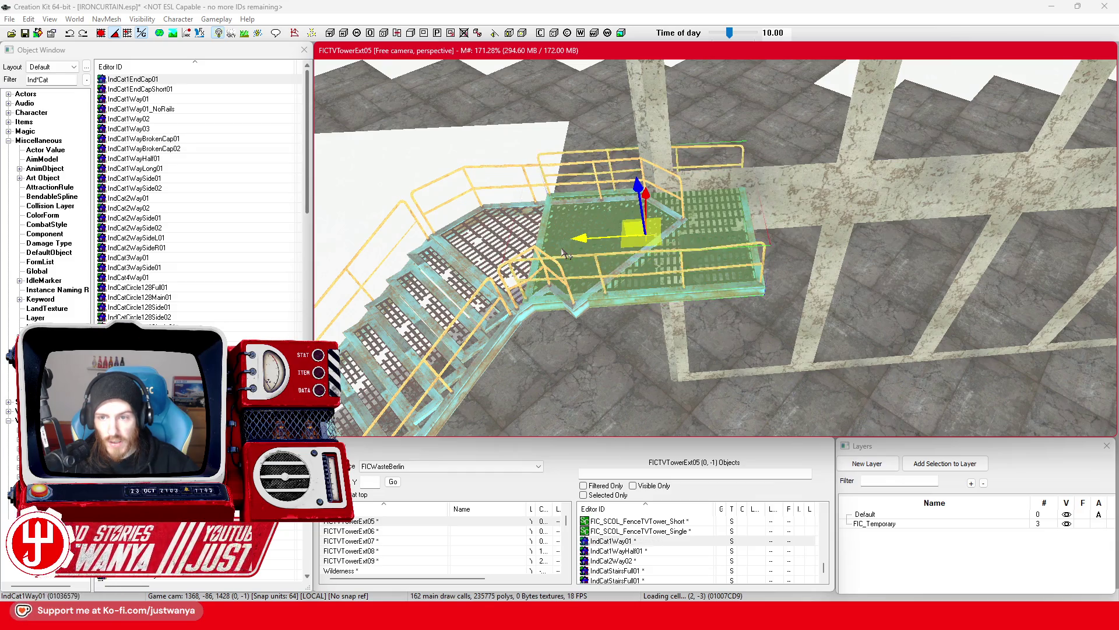
{"action": "key", "text": "ctrl+z"}
{"action": "left_click_drag", "start_coordinate": [641, 236], "coordinate": [749, 231]}
{"action": "left_click", "coordinate": [542, 280]}
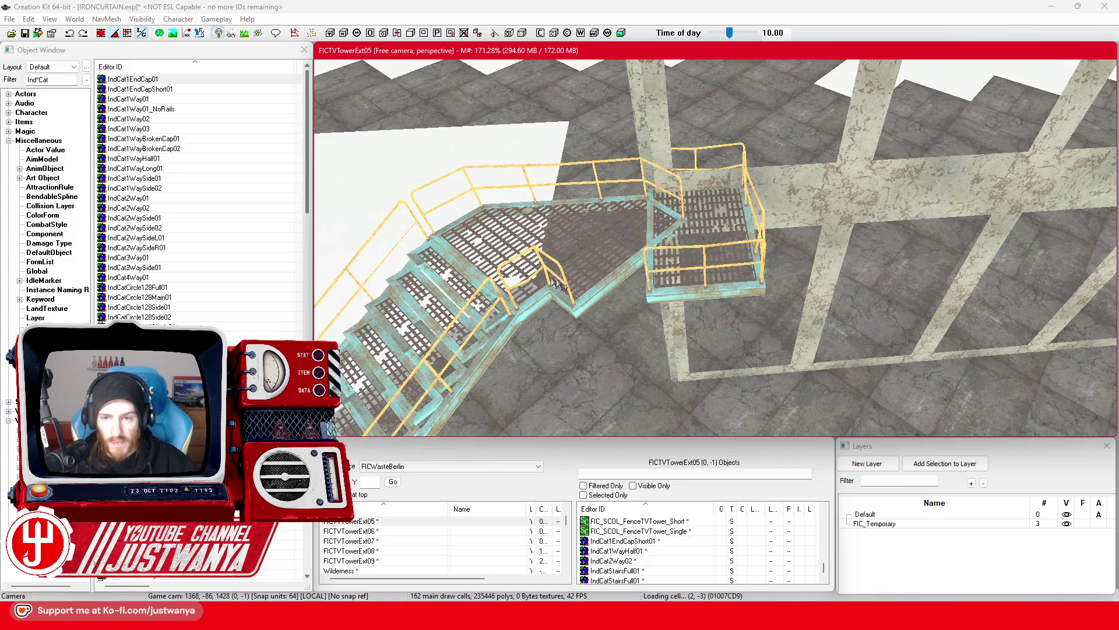
{"action": "key", "text": "shift"}
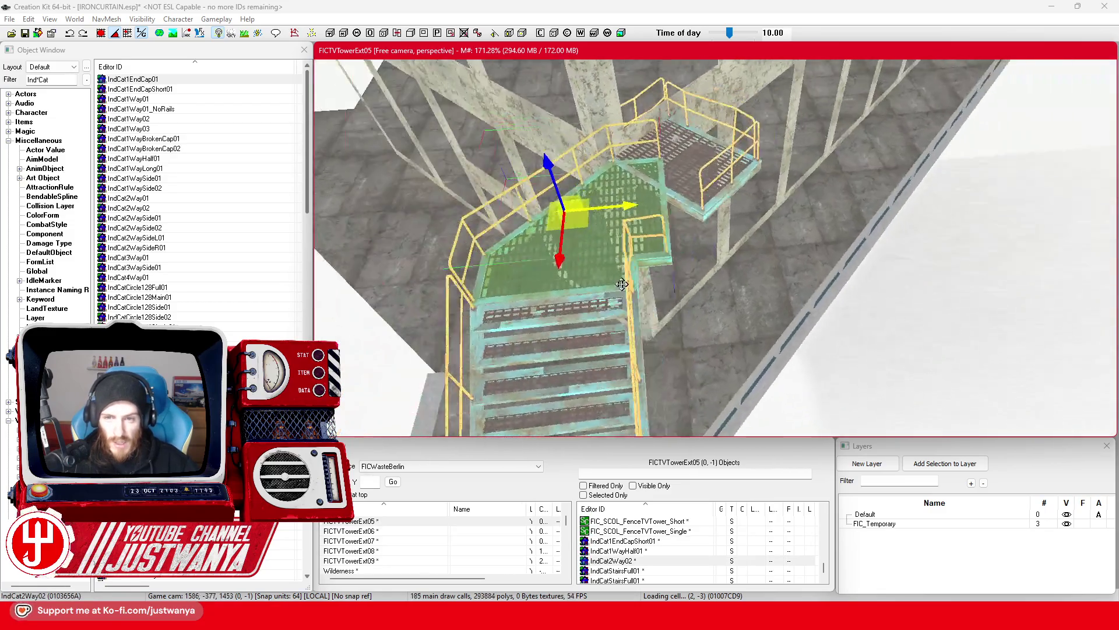
Slide the stair landing left and select the upper-right walkway platform, keeping its plain version
{"action": "key", "text": "shift"}
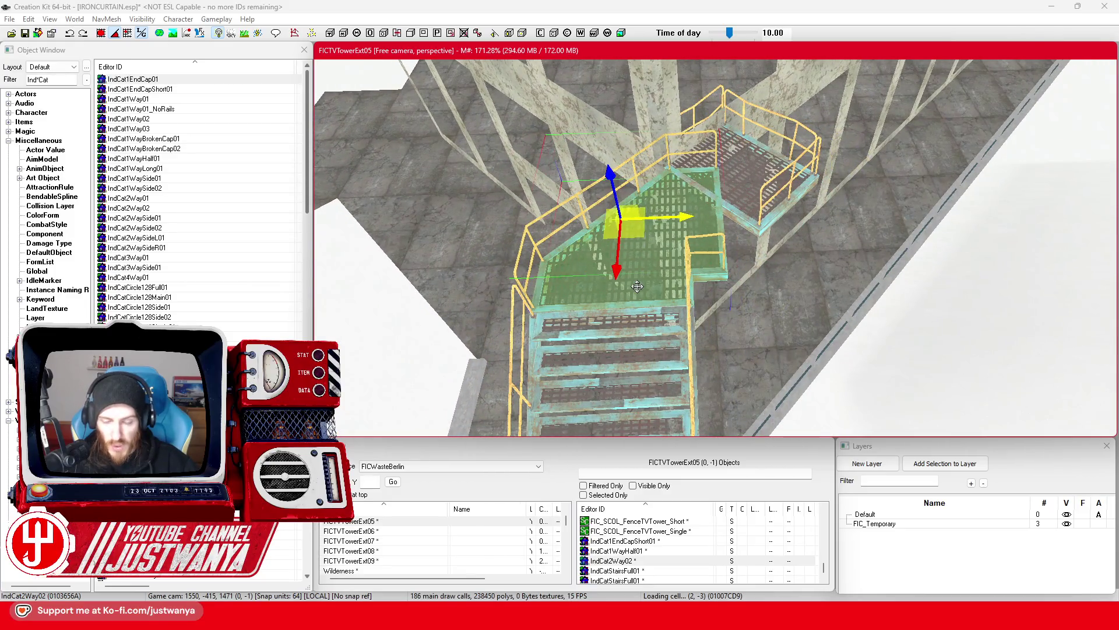
{"action": "left_click_drag", "start_coordinate": [683, 222], "coordinate": [372, 226]}
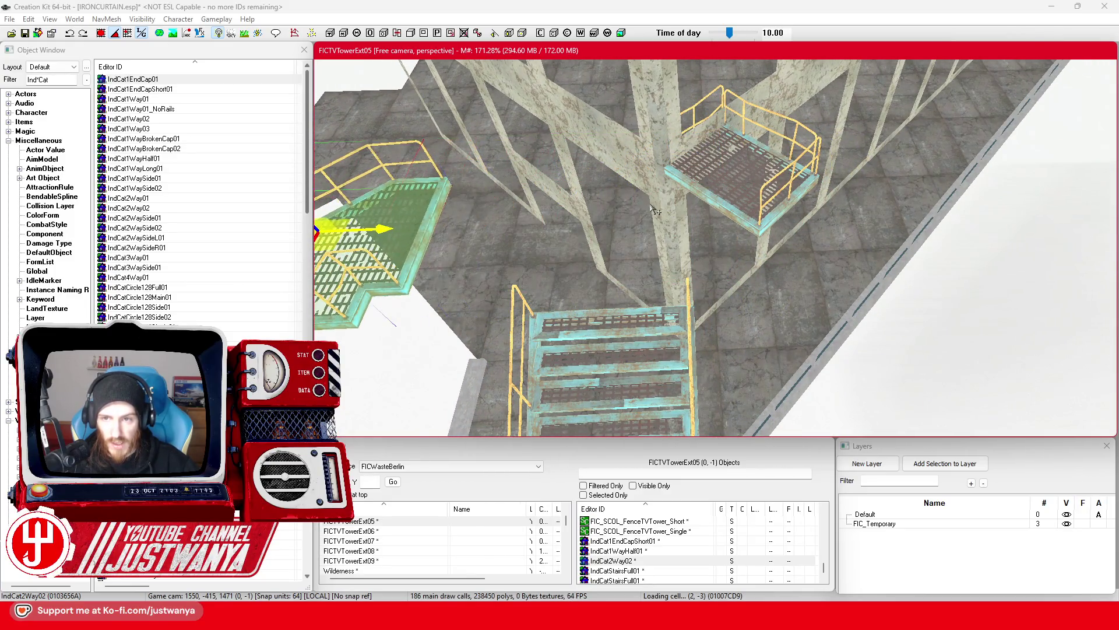
{"action": "left_click", "coordinate": [725, 209]}
{"action": "key", "text": "ctrl+f"}
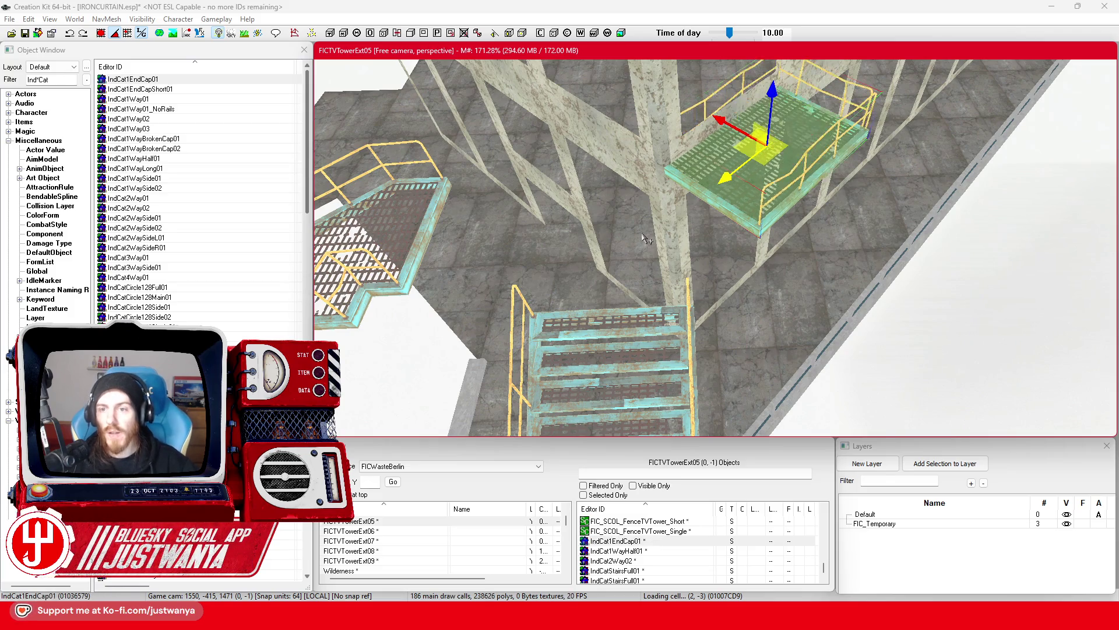
{"action": "key", "text": "ctrl+z"}
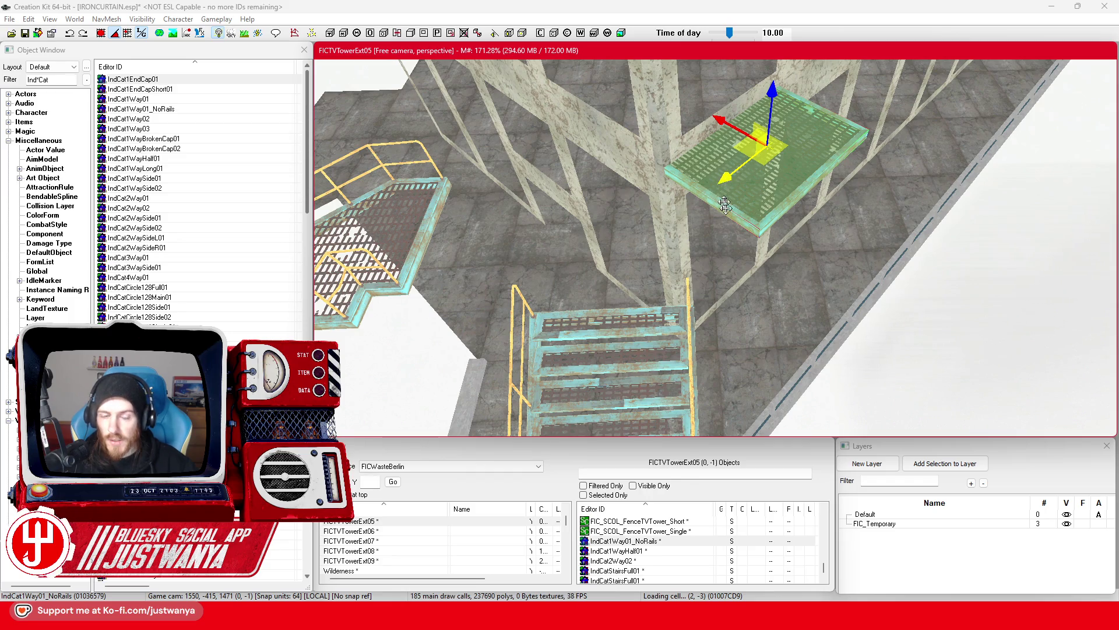
Duplicate the IndCat1Way01_NoRails walkway platform, then move the copy left and rotate it
{"action": "key", "text": "shift"}
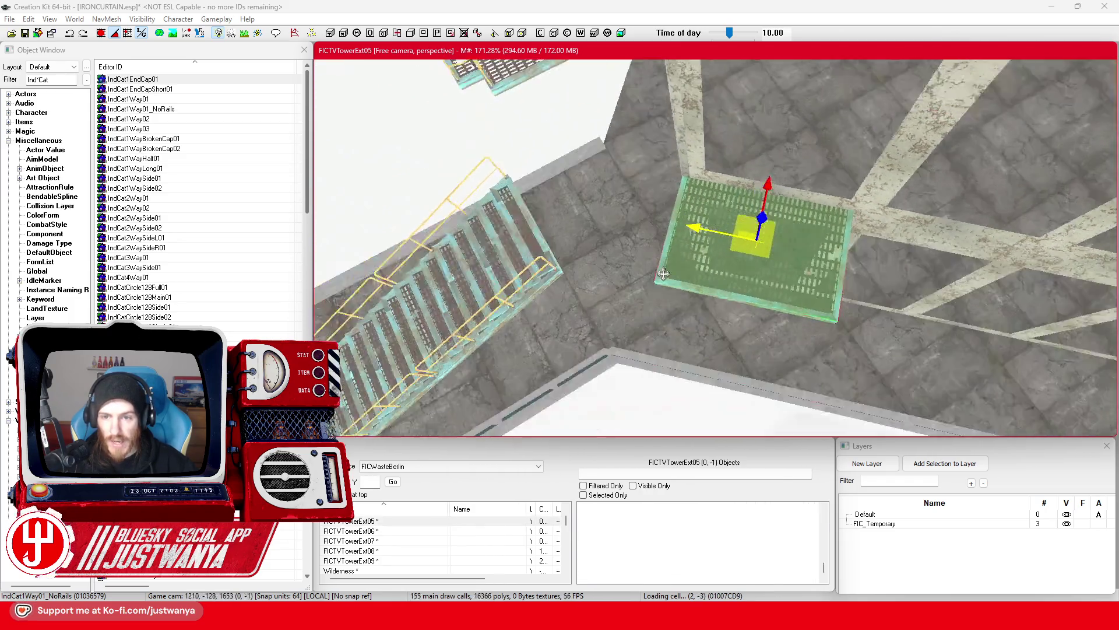
{"action": "key", "text": "shift"}
{"action": "key", "text": "ctrl+d"}
{"action": "left_click_drag", "start_coordinate": [690, 240], "coordinate": [542, 223]}
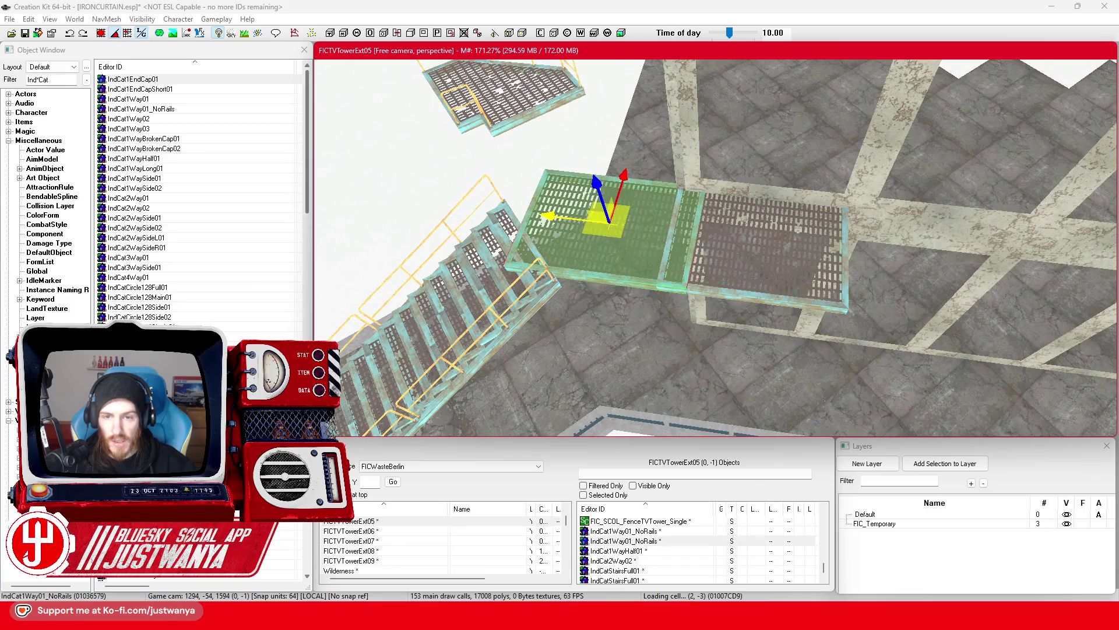
{"action": "key", "text": "e"}
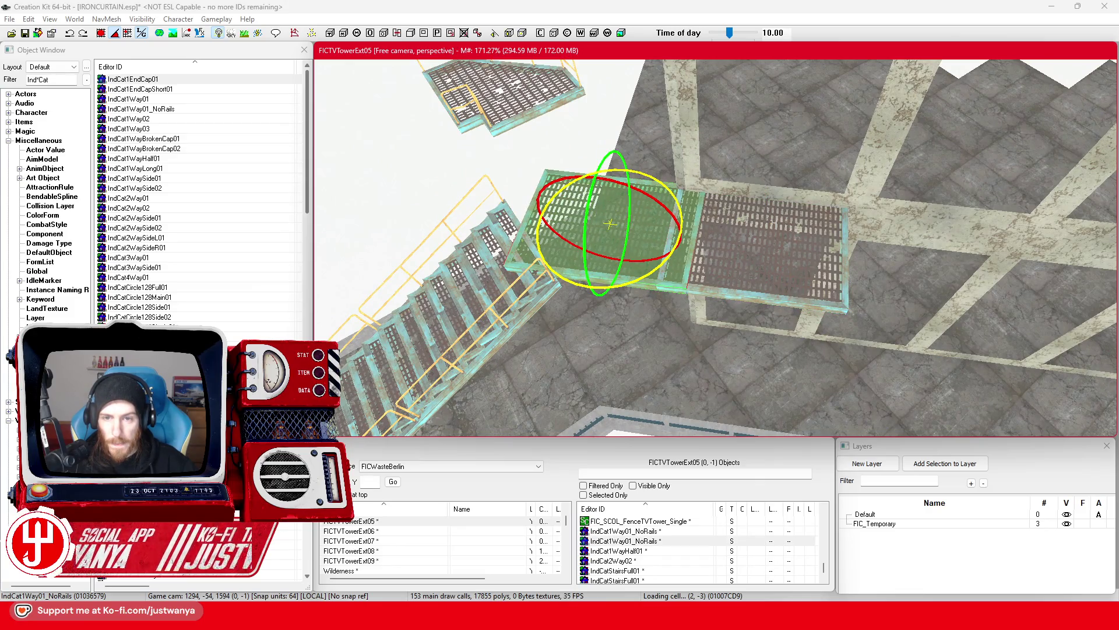
{"action": "key", "text": "w"}
Fit the platform copy down onto the stairs, then slide the right-hand platform toward it
{"action": "scroll", "coordinate": [674, 287], "scroll_direction": "up", "scroll_amount": 3}
{"action": "key", "text": "f"}
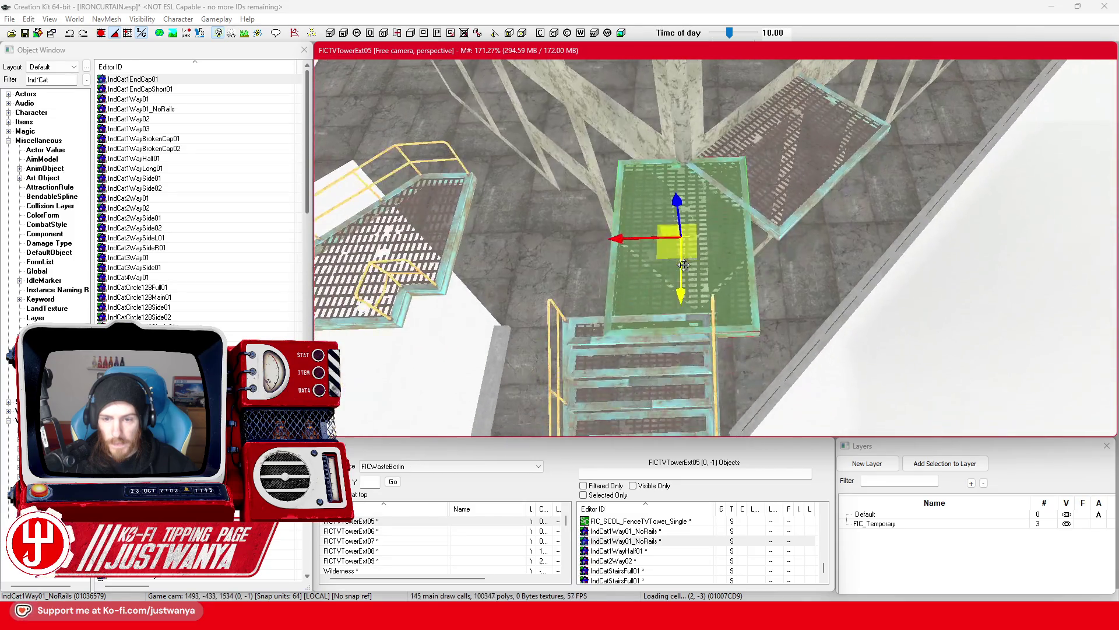
{"action": "left_click_drag", "start_coordinate": [676, 248], "coordinate": [635, 248]}
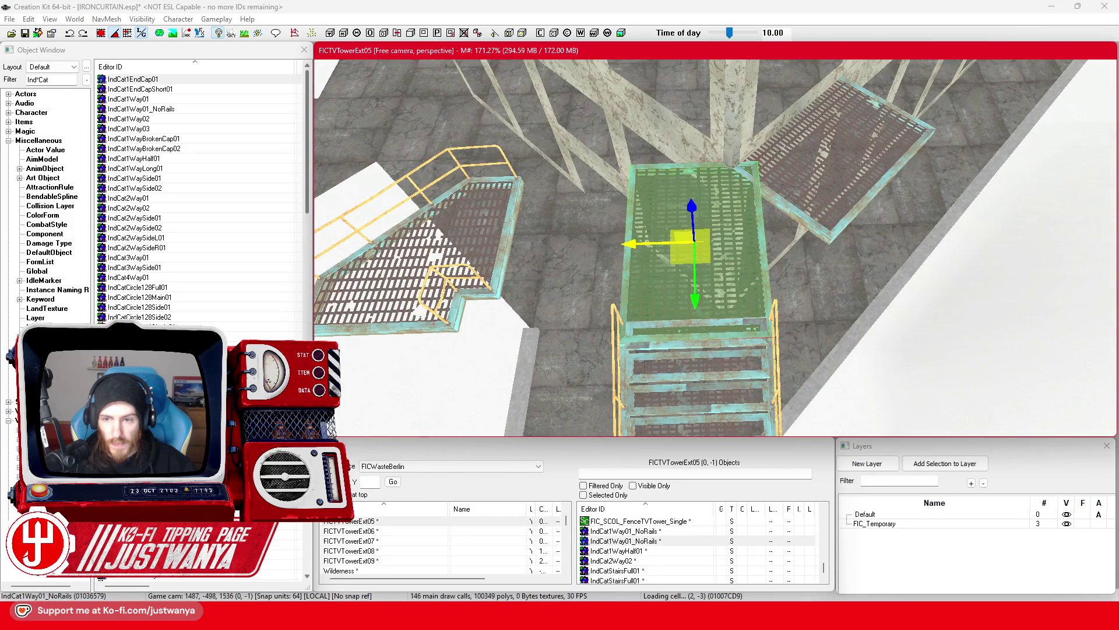
{"action": "left_click_drag", "start_coordinate": [695, 303], "coordinate": [696, 309]}
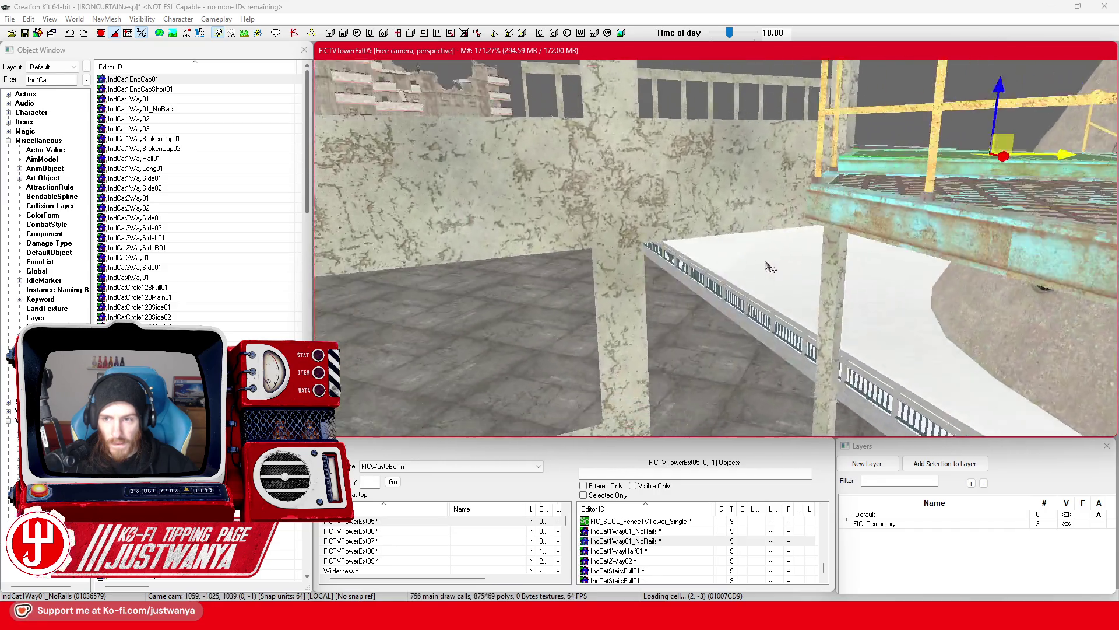
{"action": "key", "text": "f"}
{"action": "left_click_drag", "start_coordinate": [705, 278], "coordinate": [690, 300]}
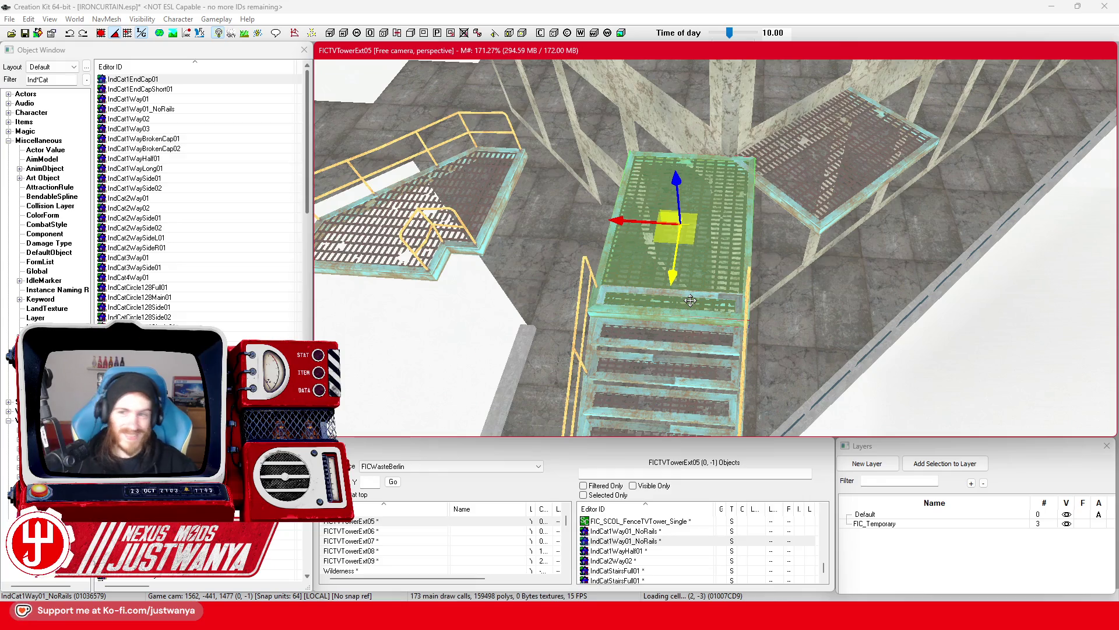
{"action": "left_click", "coordinate": [812, 225]}
{"action": "left_click_drag", "start_coordinate": [792, 179], "coordinate": [727, 220]}
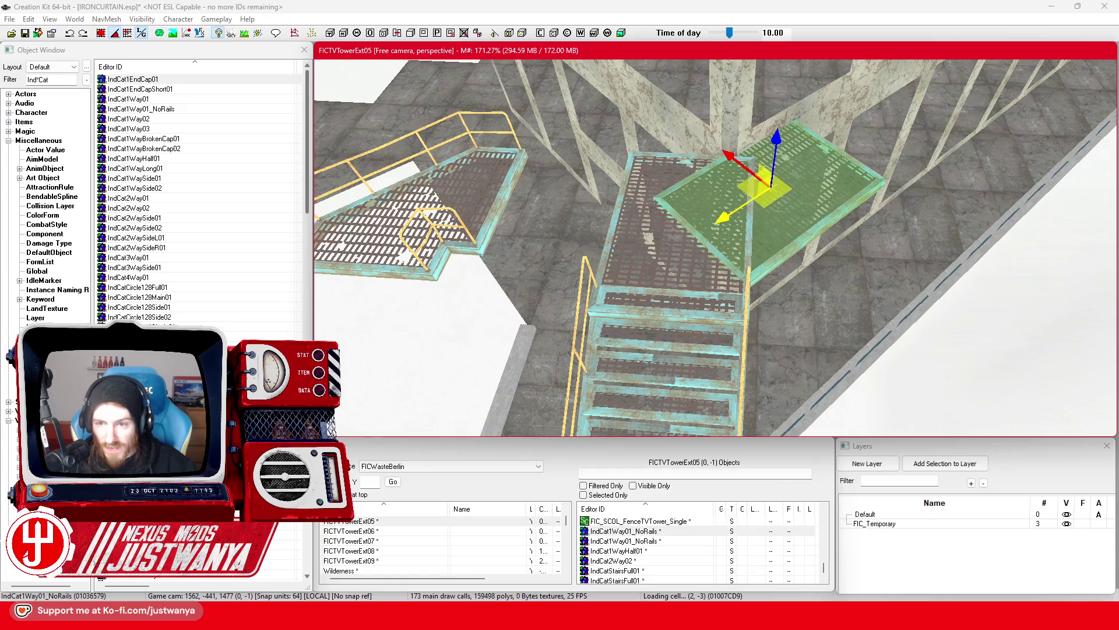
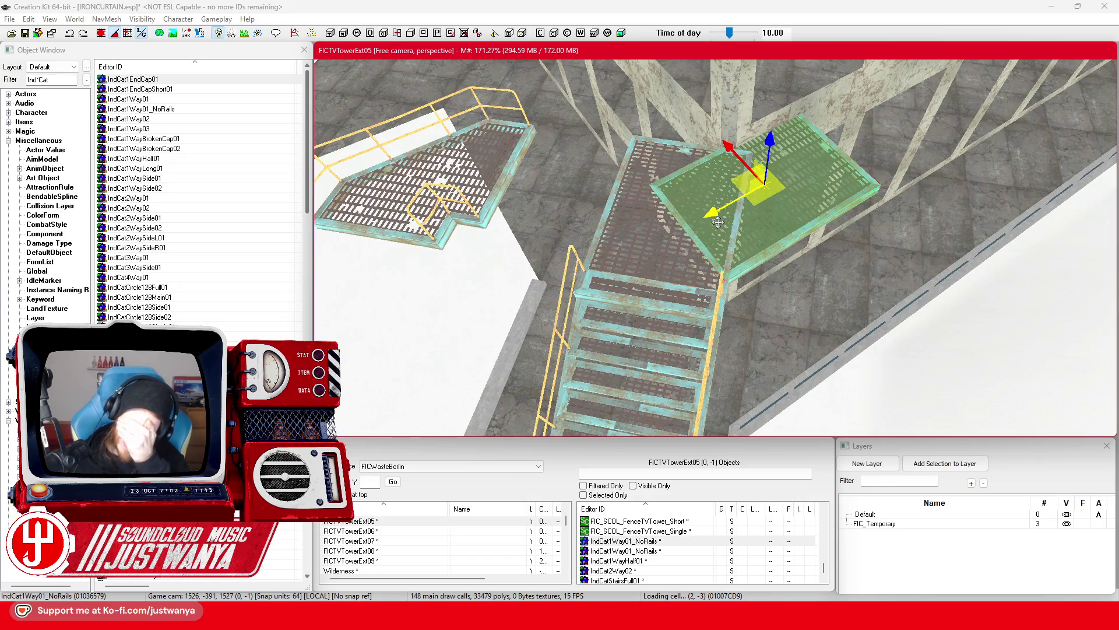
Save the plugin and slide the catwalk walkway piece left to line up with the stair landing
{"action": "left_click", "coordinate": [29, 34]}
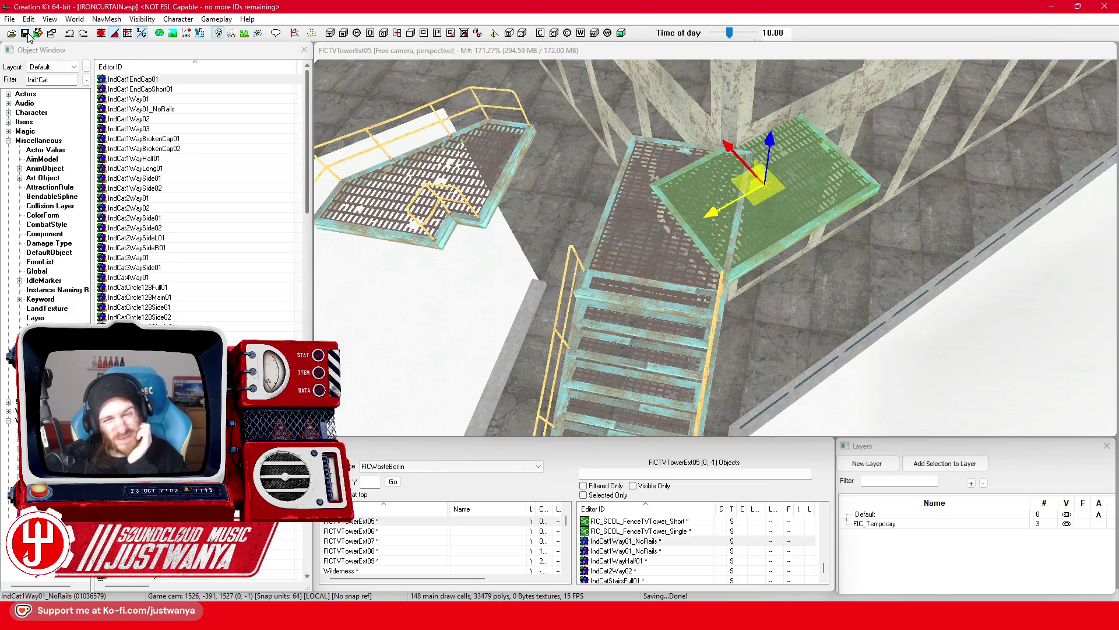
{"action": "left_click", "coordinate": [623, 202]}
{"action": "key", "text": "shift"}
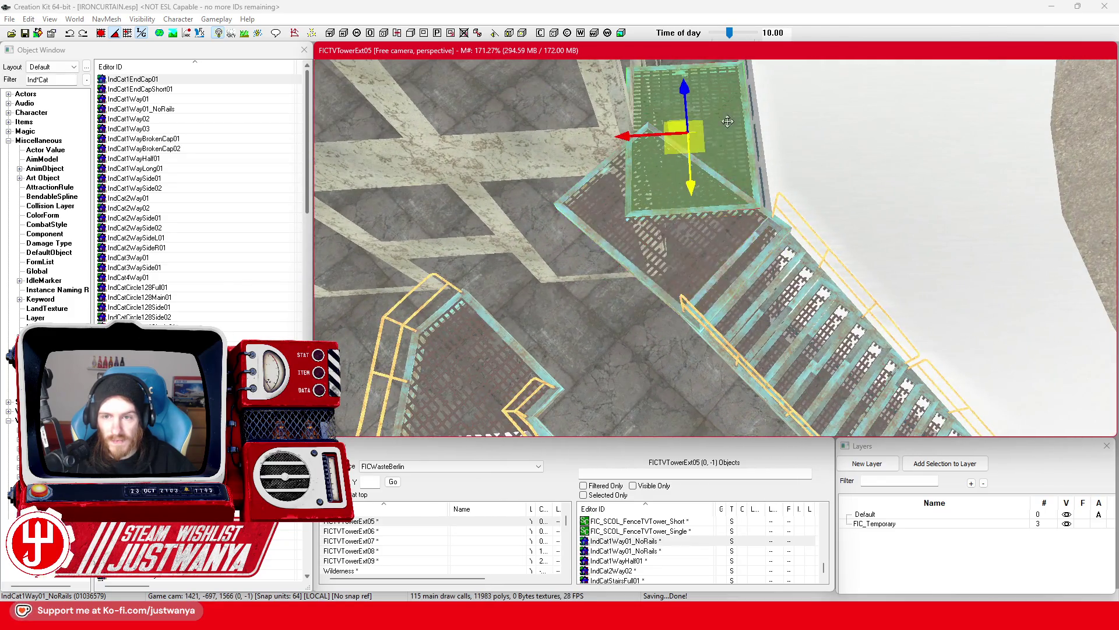
{"action": "mouse_move", "coordinate": [676, 137]}
{"action": "left_mouse_down"}
{"action": "mouse_move", "coordinate": [627, 138]}
{"action": "mouse_move", "coordinate": [622, 122]}
{"action": "left_mouse_up"}
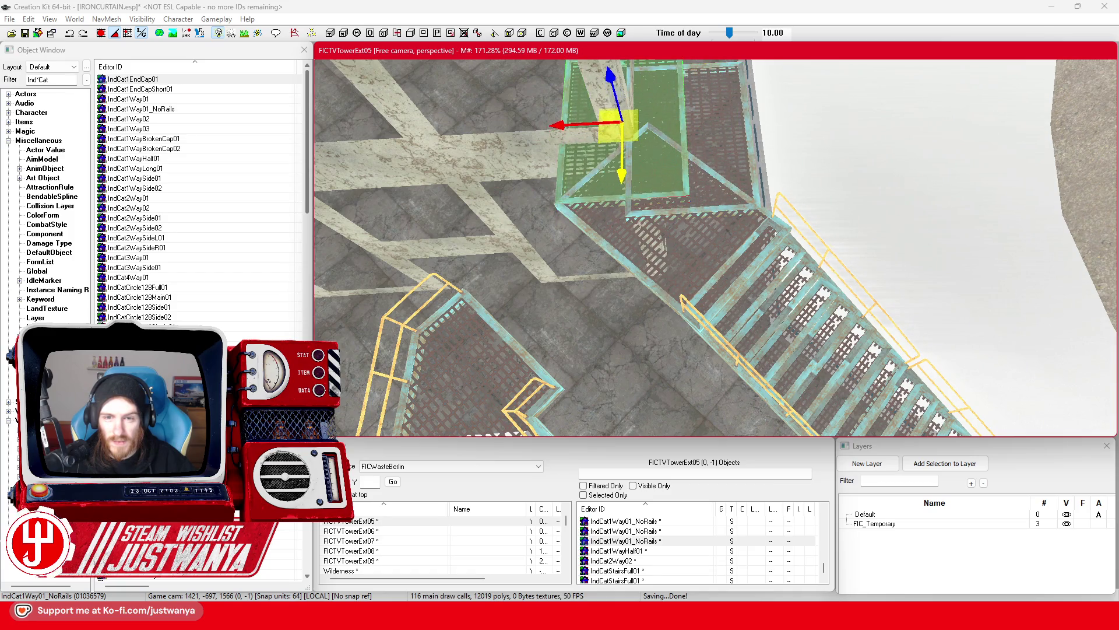
{"action": "key", "text": "shift"}
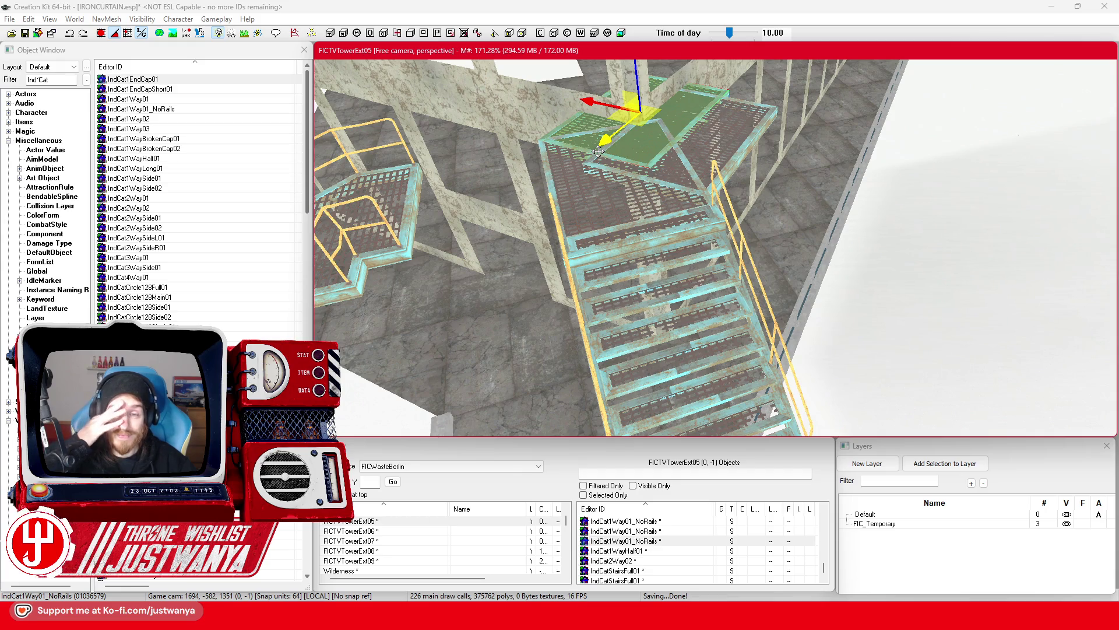
{"action": "key", "text": "shift"}
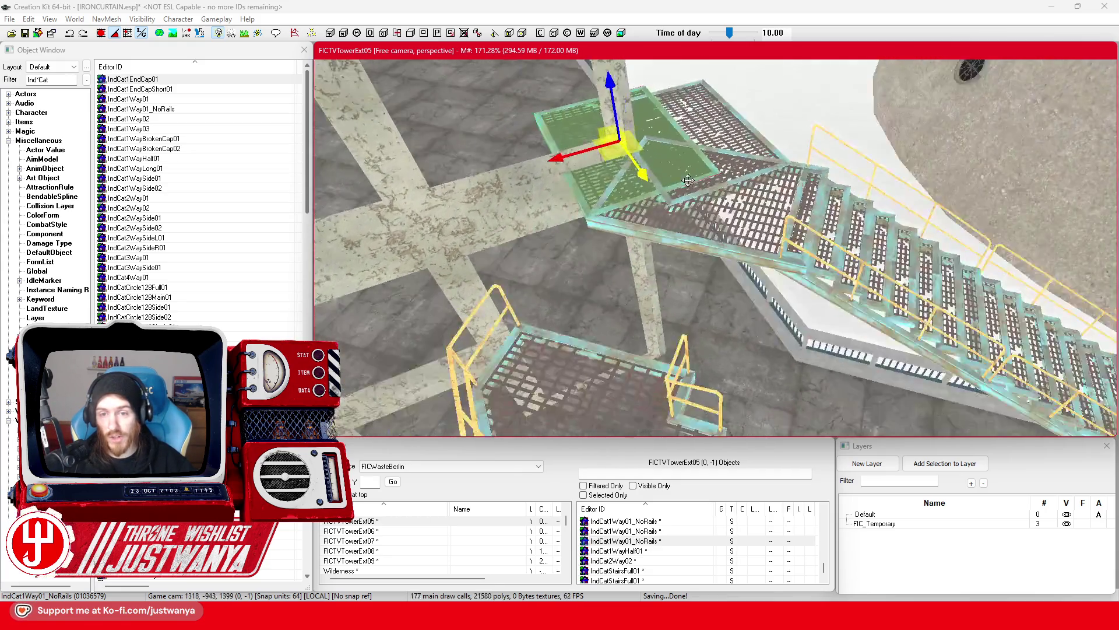
{"action": "key", "text": "shift"}
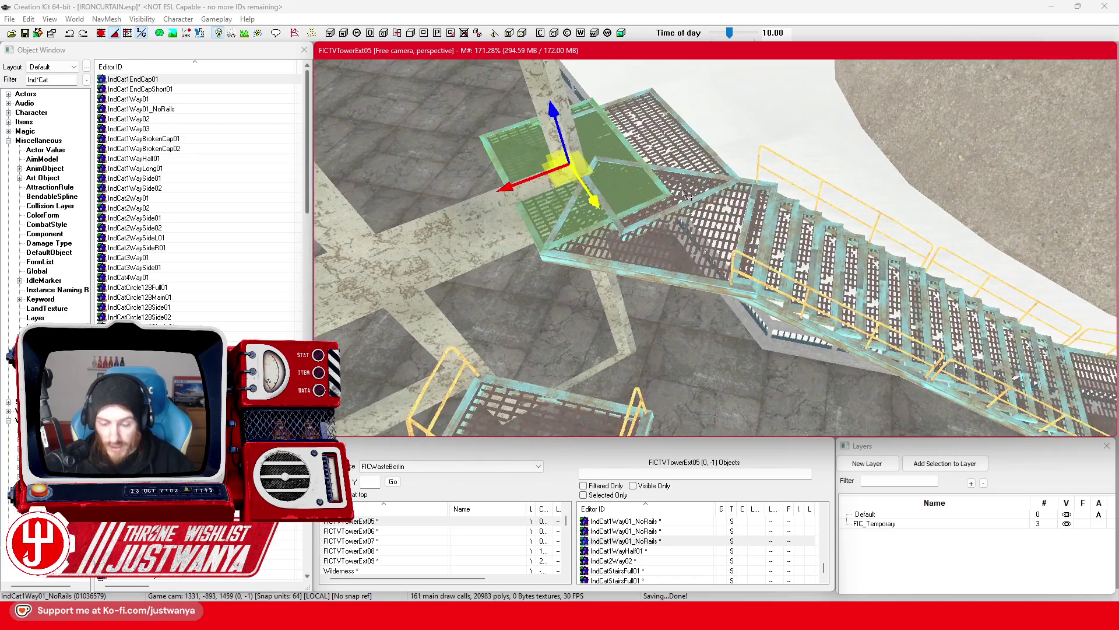
Select the other NoRails walkway piece along with the staircase pieces
{"action": "left_click", "coordinate": [676, 210]}
{"action": "key", "text": "shift"}
{"action": "left_click", "coordinate": [805, 327], "text": "ctrl"}
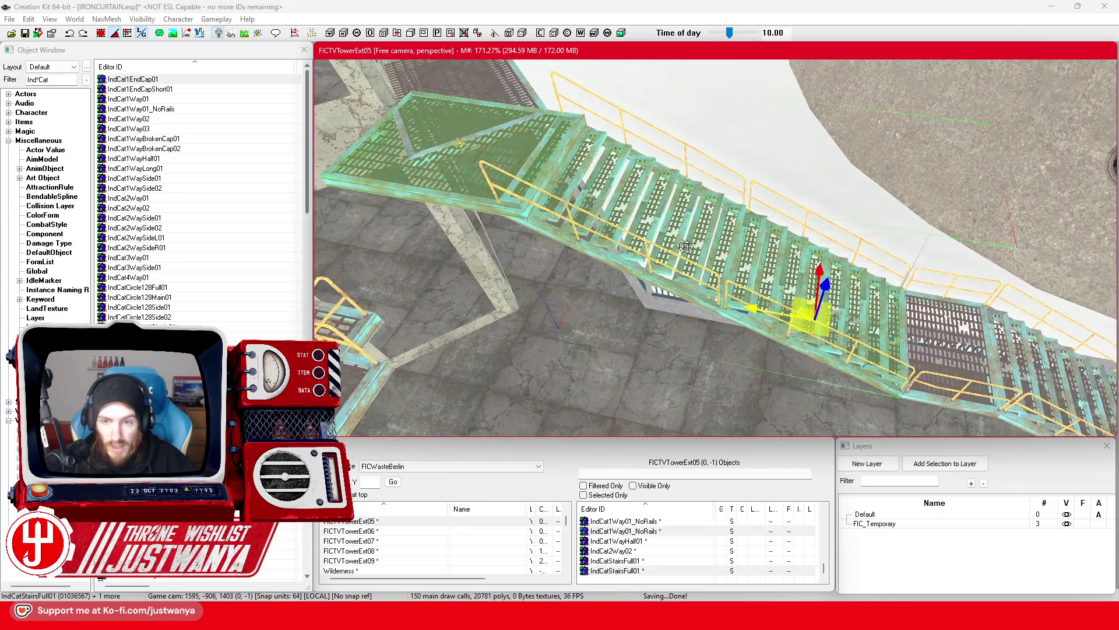
Shift the four-piece staircase run along its length
{"action": "left_click", "coordinate": [956, 338], "text": "ctrl"}
{"action": "key", "text": "shift"}
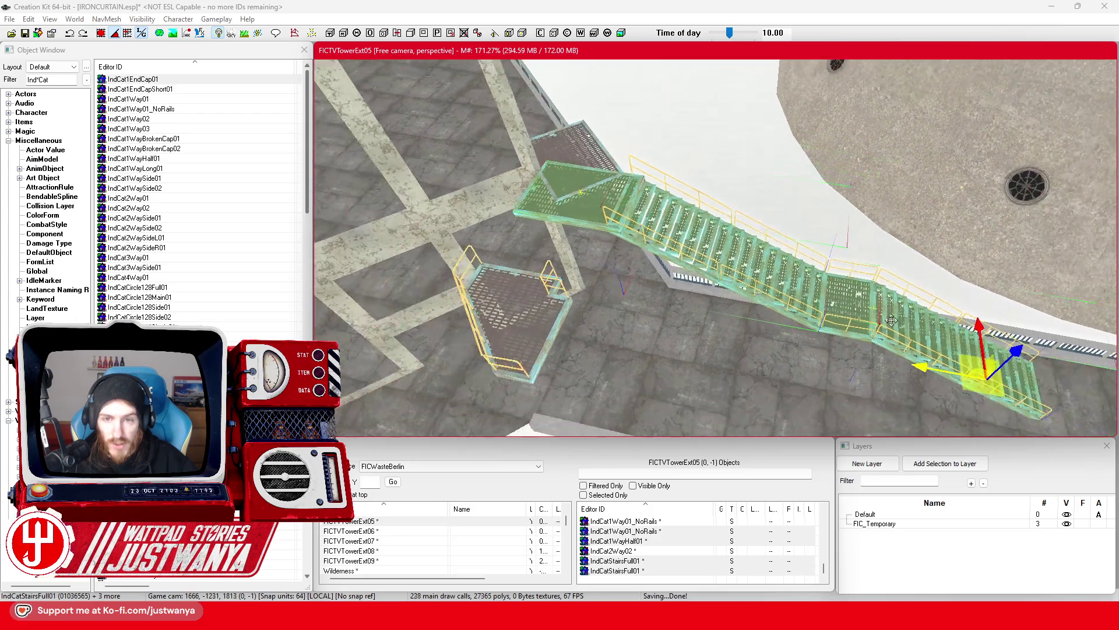
{"action": "left_click_drag", "start_coordinate": [877, 342], "coordinate": [903, 342]}
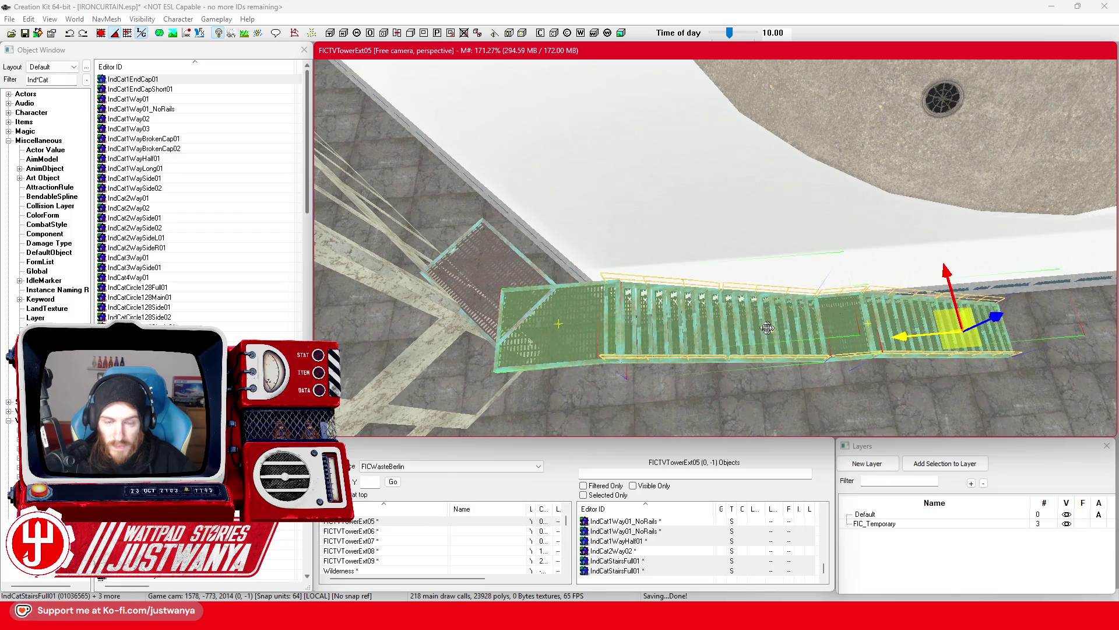
Raise the small IndCat2Way02 stair up to meet the upper walkway
{"action": "key", "text": "shift"}
{"action": "key", "text": "shift"}
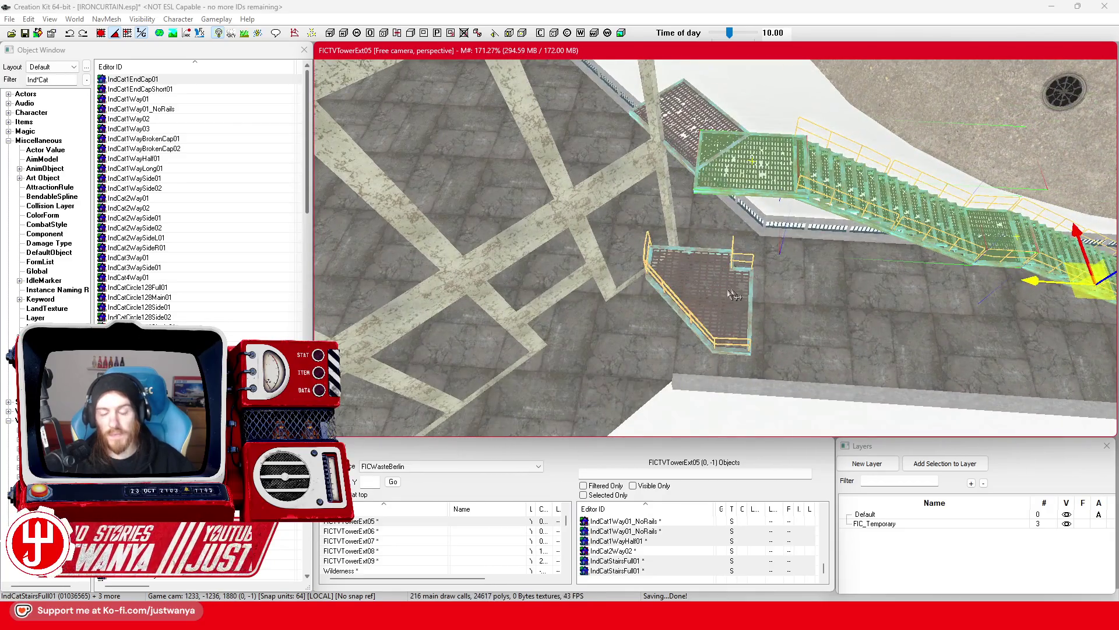
{"action": "left_click", "coordinate": [689, 304]}
{"action": "mouse_move", "coordinate": [697, 256]}
{"action": "left_mouse_down"}
{"action": "mouse_move", "coordinate": [689, 170]}
{"action": "mouse_move", "coordinate": [709, 142]}
{"action": "left_mouse_up"}
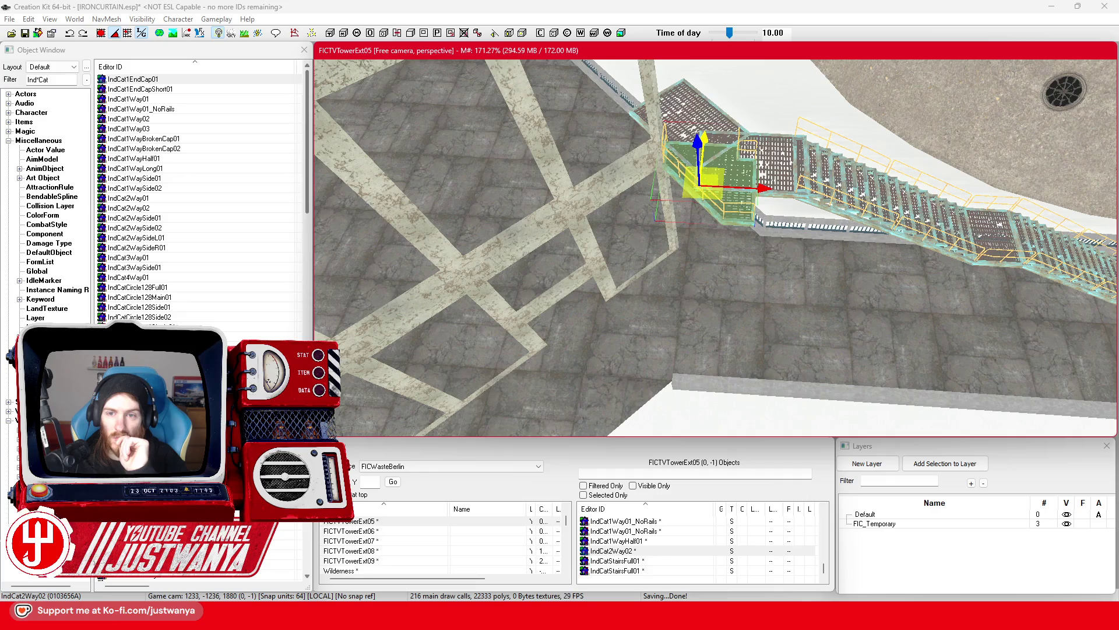
Replace the small IndCat2Way02 stair with the railed IndCat2WaySideR01 platform
{"action": "scroll", "coordinate": [748, 210], "scroll_direction": "up", "scroll_amount": 5}
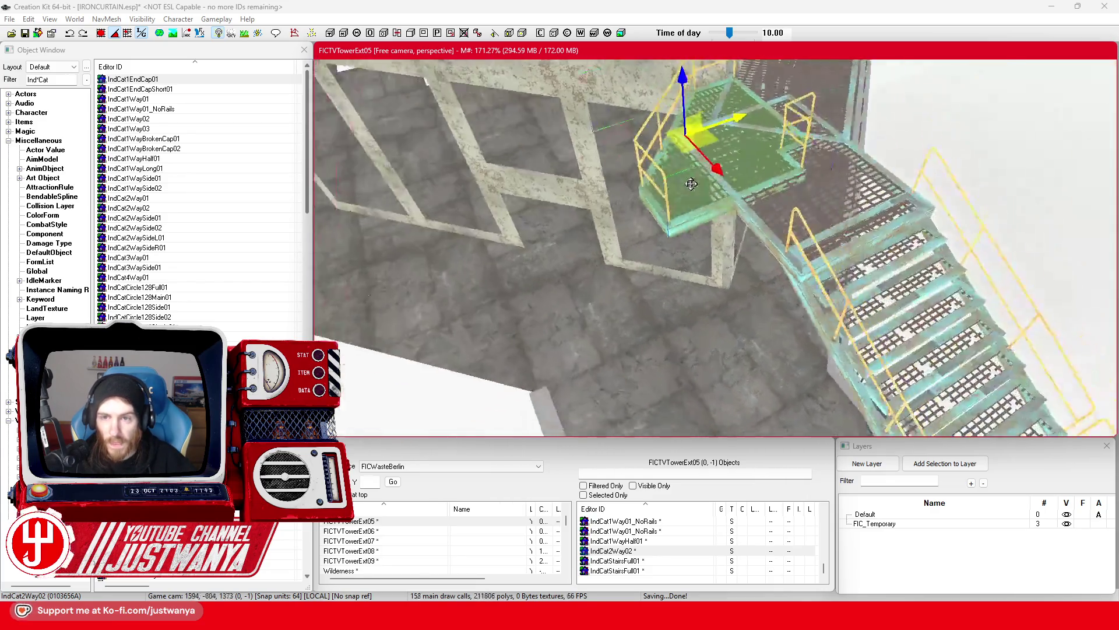
{"action": "key", "text": "ctrl+f"}
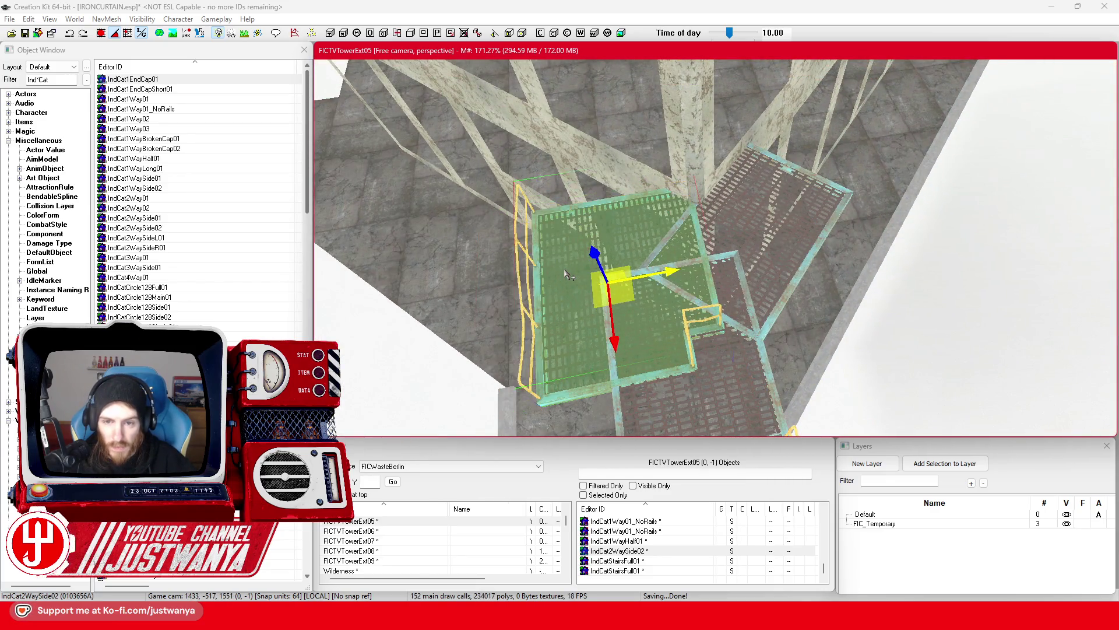
{"action": "key", "text": "ctrl+f"}
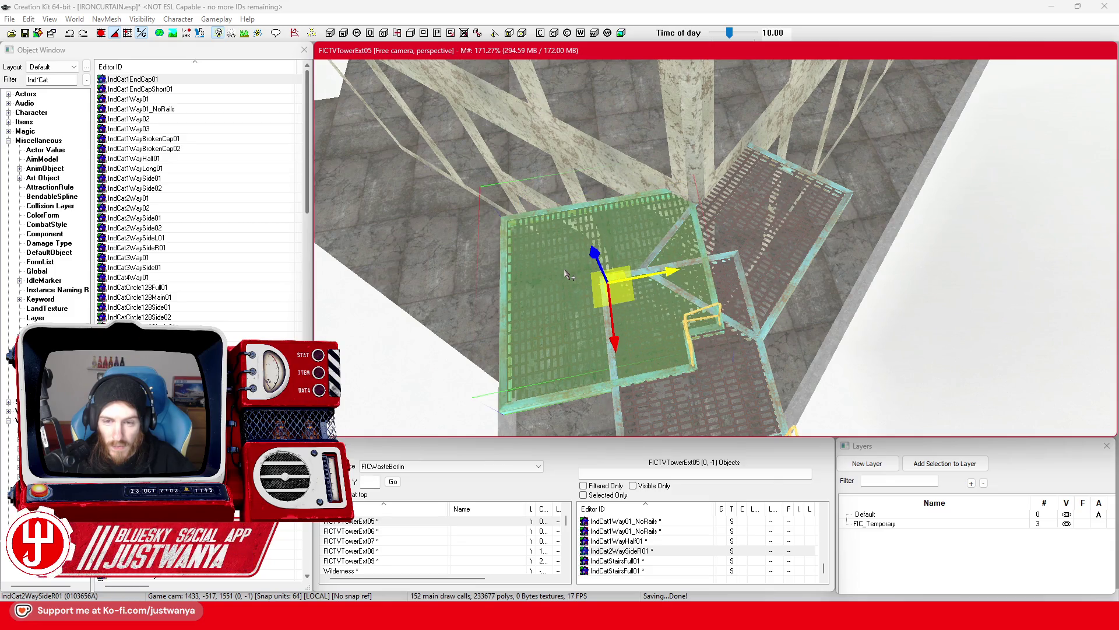
{"action": "scroll", "coordinate": [568, 275], "scroll_direction": "down", "scroll_amount": 3}
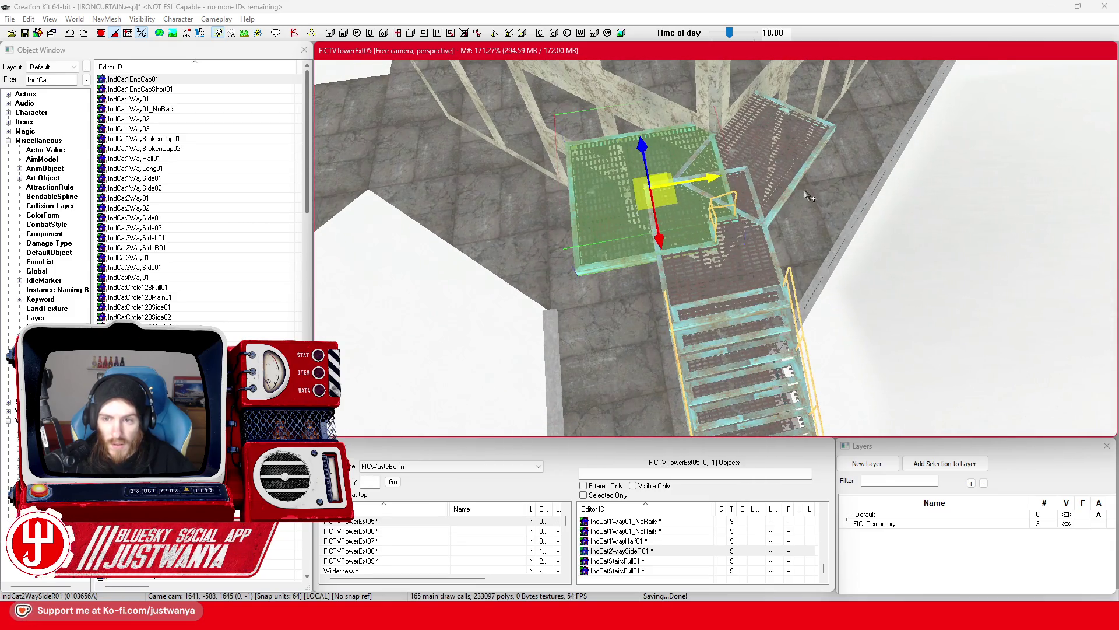
Move the two walkway platforms up and right, and shift the side platform to line up
{"action": "left_click", "coordinate": [800, 197]}
{"action": "left_click", "coordinate": [771, 262], "text": "ctrl"}
{"action": "left_click_drag", "start_coordinate": [683, 255], "coordinate": [863, 195]}
{"action": "left_click", "coordinate": [642, 192]}
{"action": "left_click_drag", "start_coordinate": [641, 192], "coordinate": [694, 179]}
{"action": "left_click", "coordinate": [107, 34]}
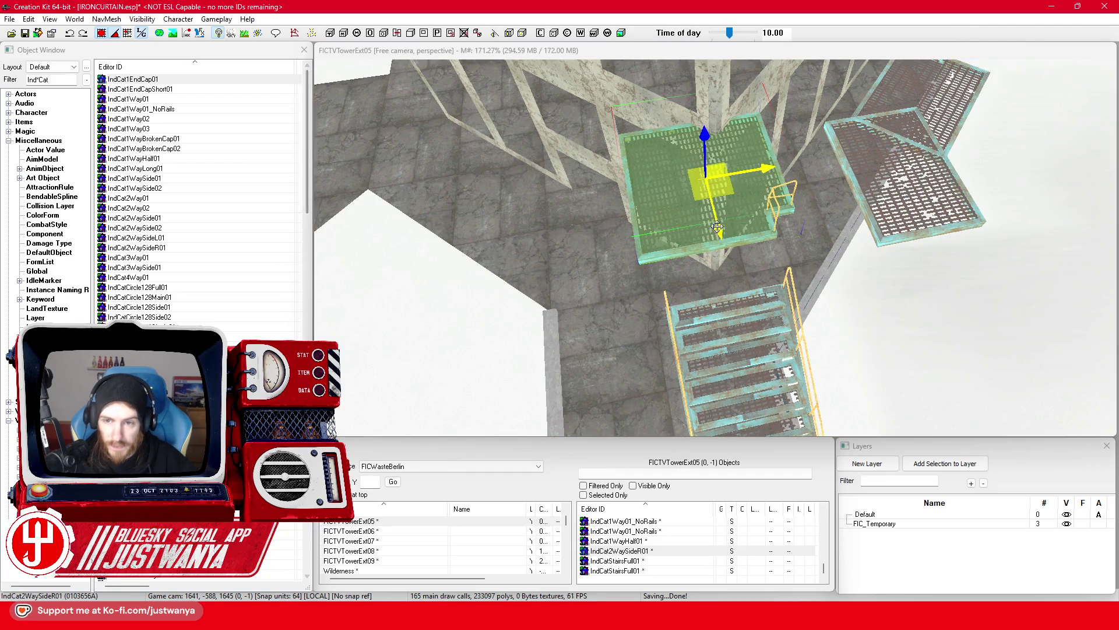
{"action": "left_click", "coordinate": [718, 225]}
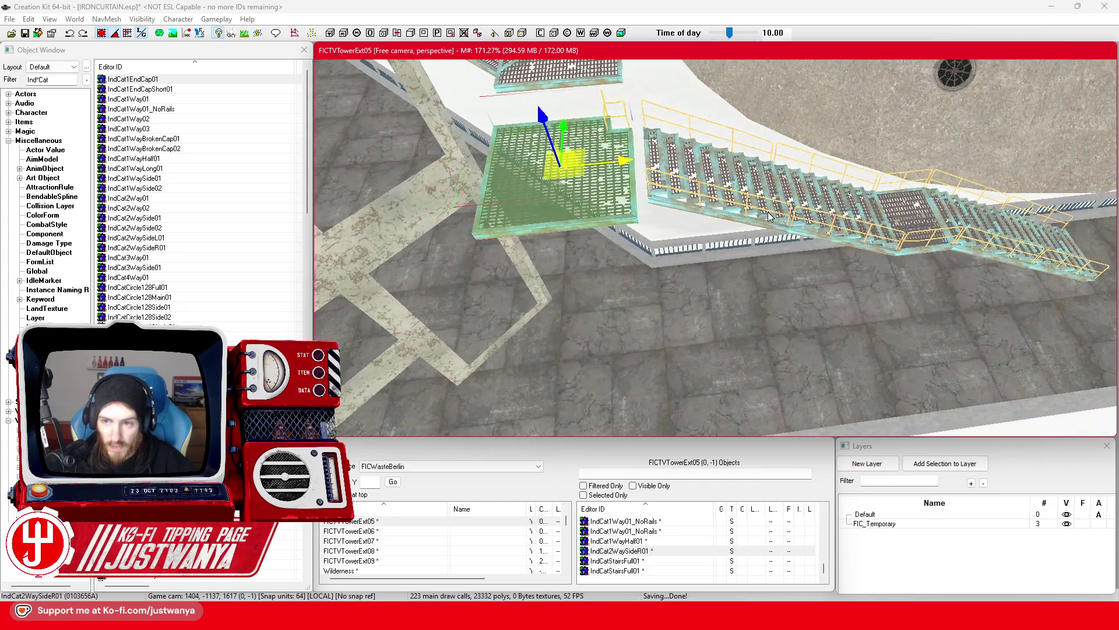
Slide the IndCatStairsFull01 staircase slightly left along the walkway
{"action": "left_click", "coordinate": [790, 248]}
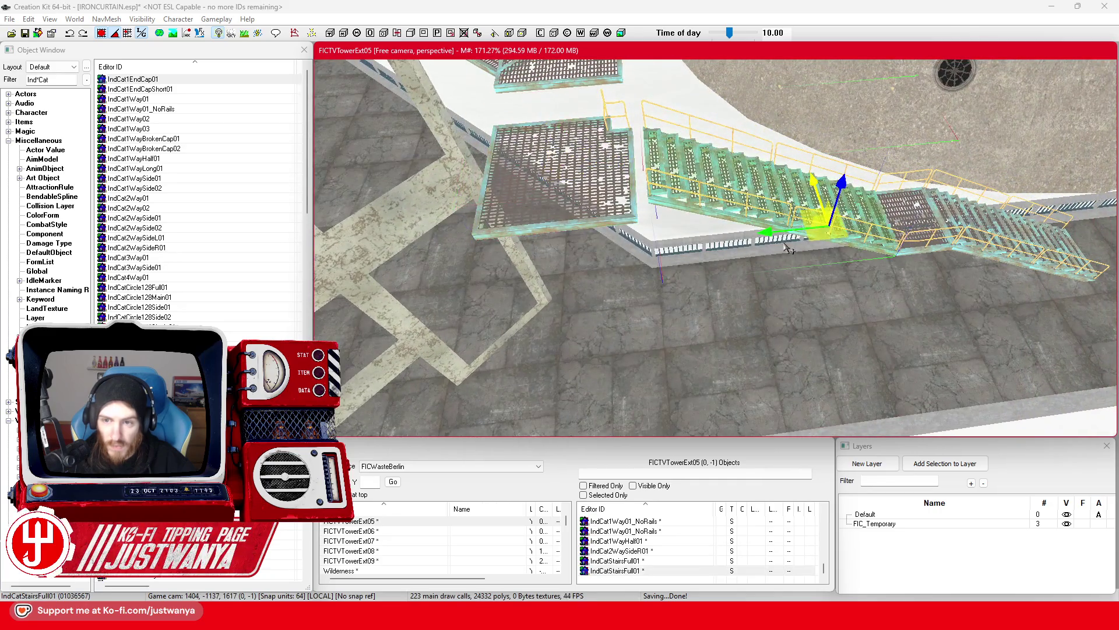
{"action": "left_click_drag", "start_coordinate": [790, 248], "coordinate": [781, 245]}
{"action": "left_click", "coordinate": [928, 246]}
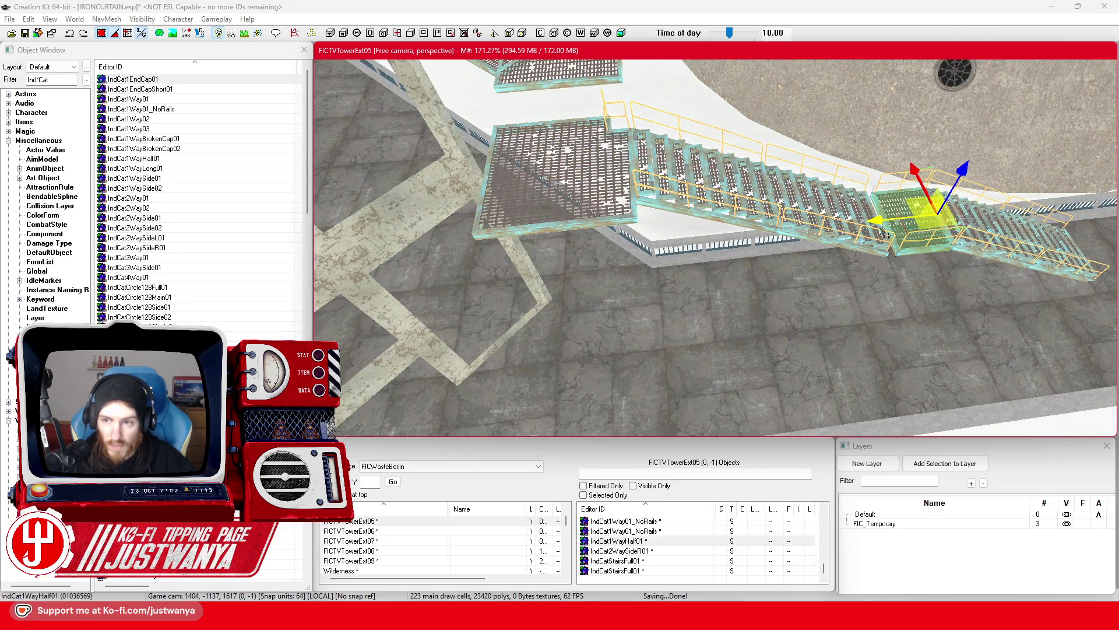
{"action": "left_click", "coordinate": [972, 248]}
{"action": "left_click", "coordinate": [576, 182]}
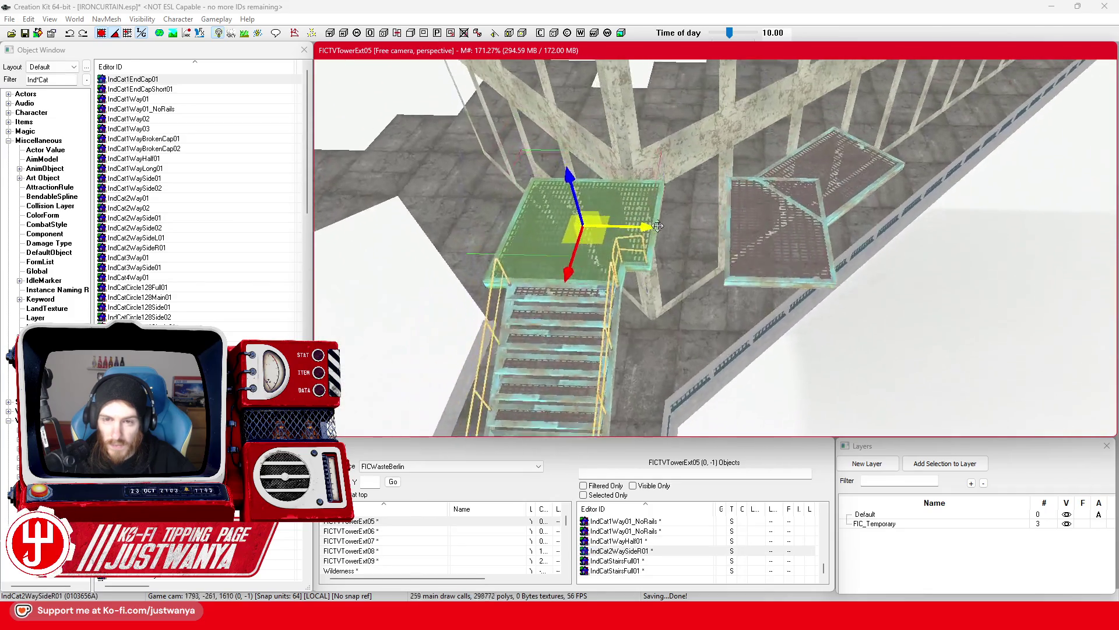
Delete the unneeded NoRails platform
{"action": "left_click", "coordinate": [872, 209]}
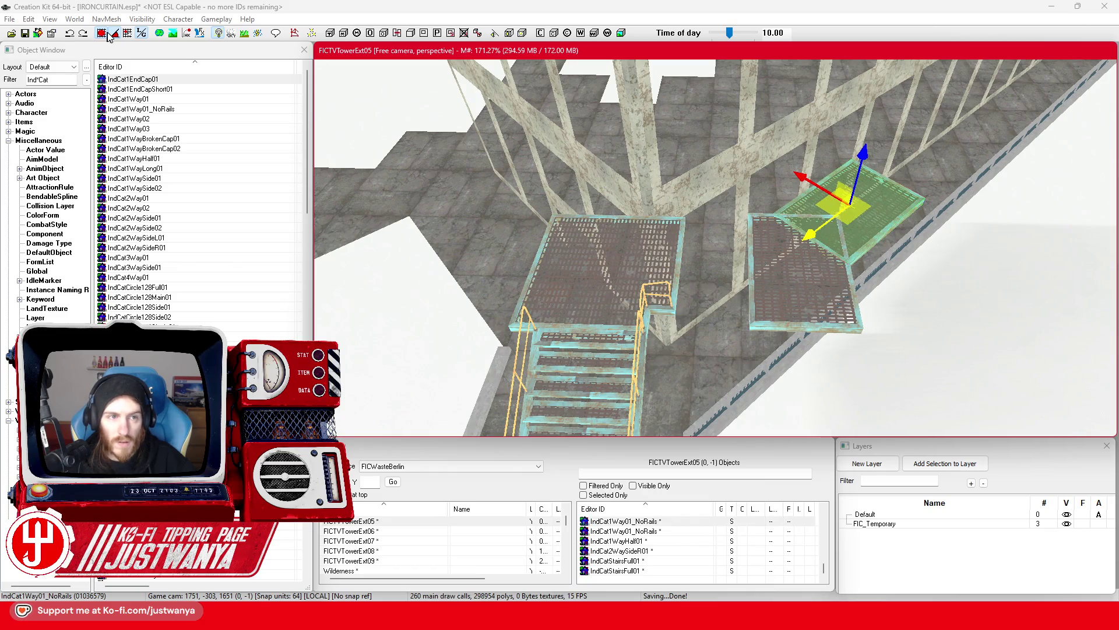
{"action": "key", "text": "shift"}
{"action": "left_click", "coordinate": [933, 146]}
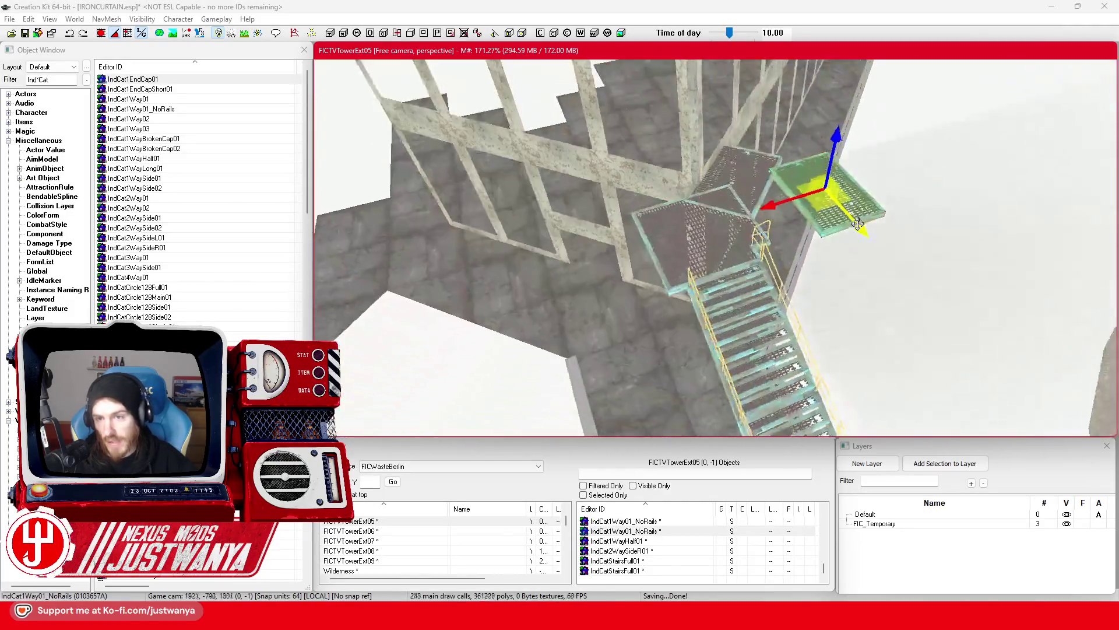
{"action": "key", "text": "Delete"}
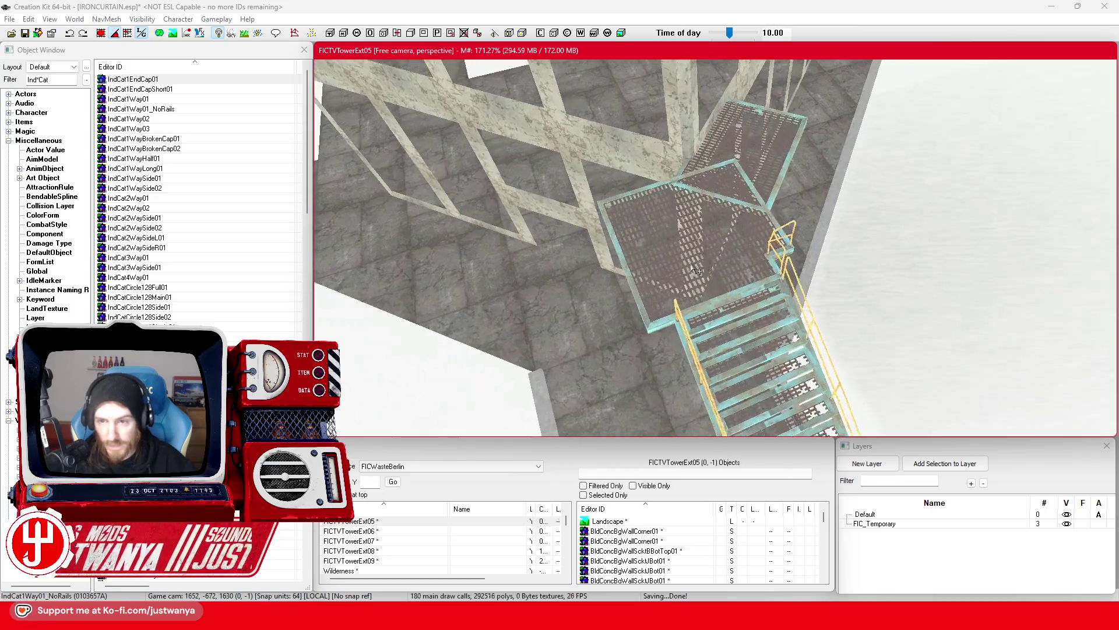
Paste a new IndCat3Way01 platform beside the staircase's top landing
{"action": "left_click", "coordinate": [776, 242]}
{"action": "key", "text": "shift"}
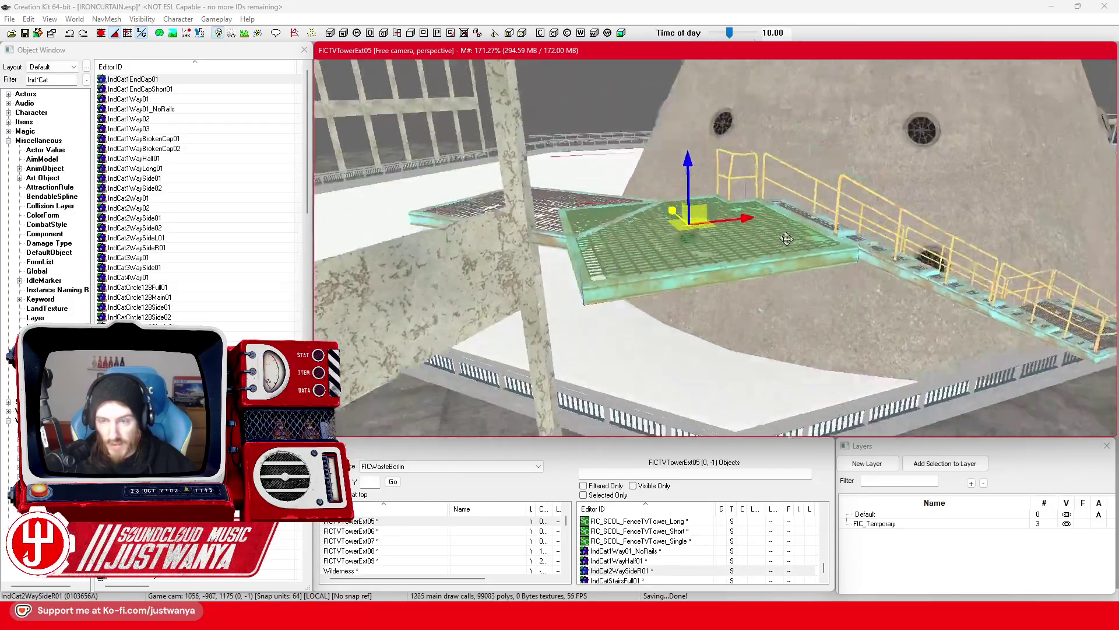
{"action": "key", "text": "shift"}
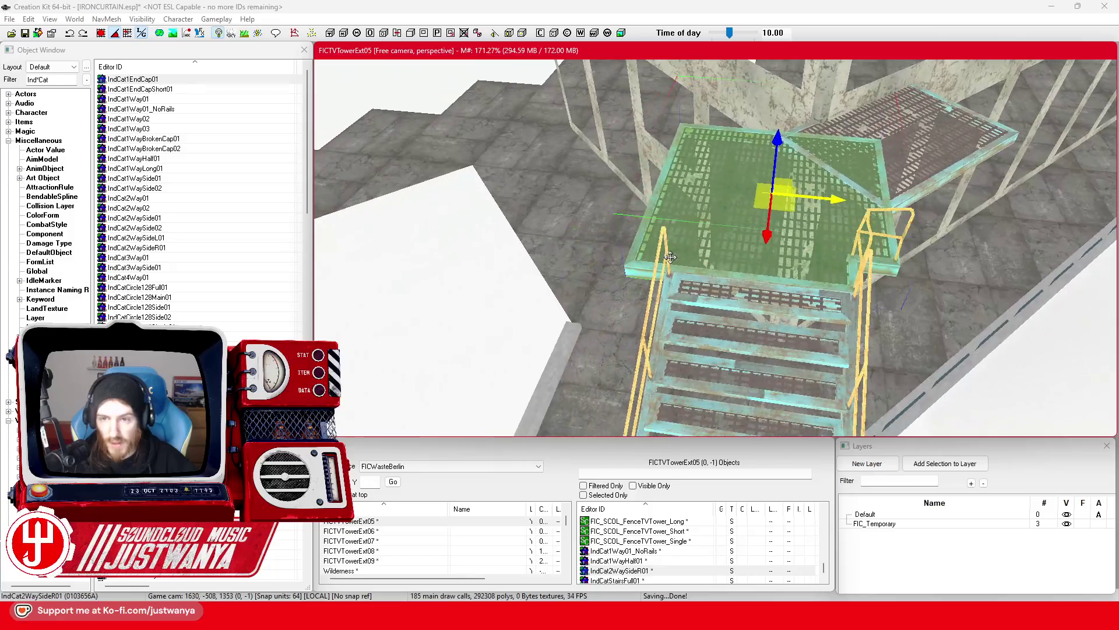
{"action": "key", "text": "ctrl+v"}
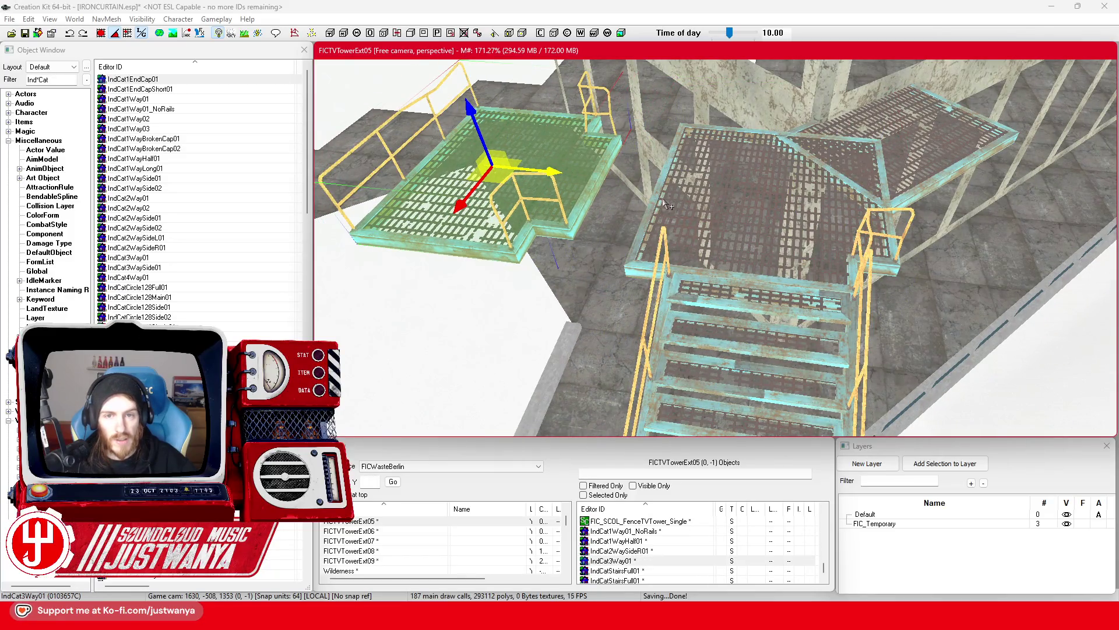
Cycle the new piece through IndCat4Way01 and circular variants, rotating IndCatCircle64Main01 into place
{"action": "key", "text": "ctrl+z"}
{"action": "key", "text": "period"}
{"action": "key", "text": "period"}
{"action": "key", "text": "period"}
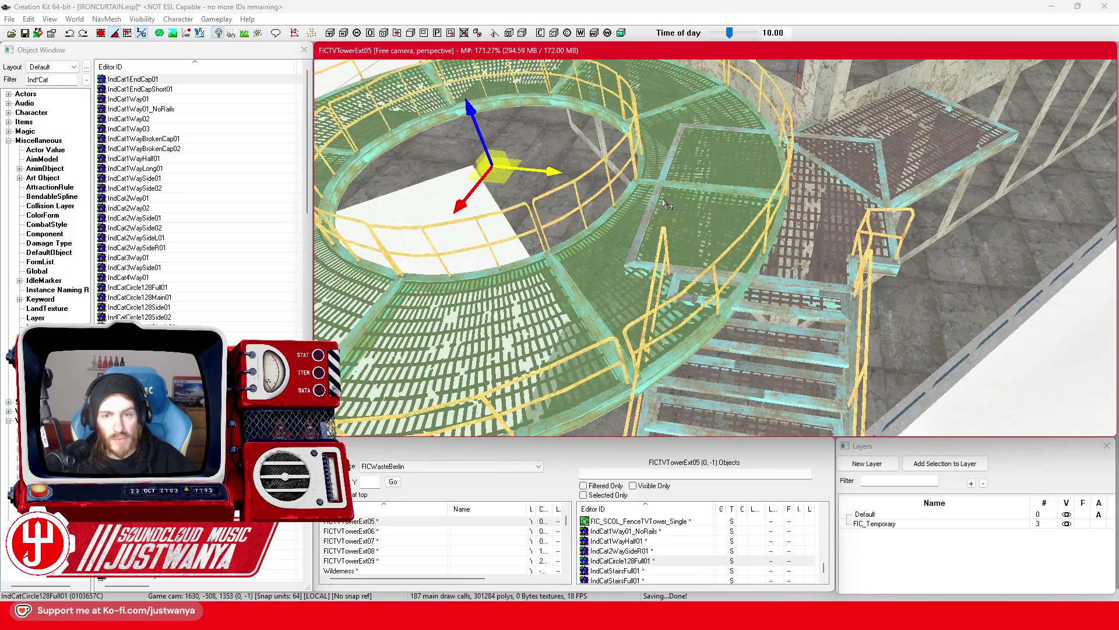
{"action": "key", "text": "period"}
{"action": "key", "text": "period"}
{"action": "key", "text": "period"}
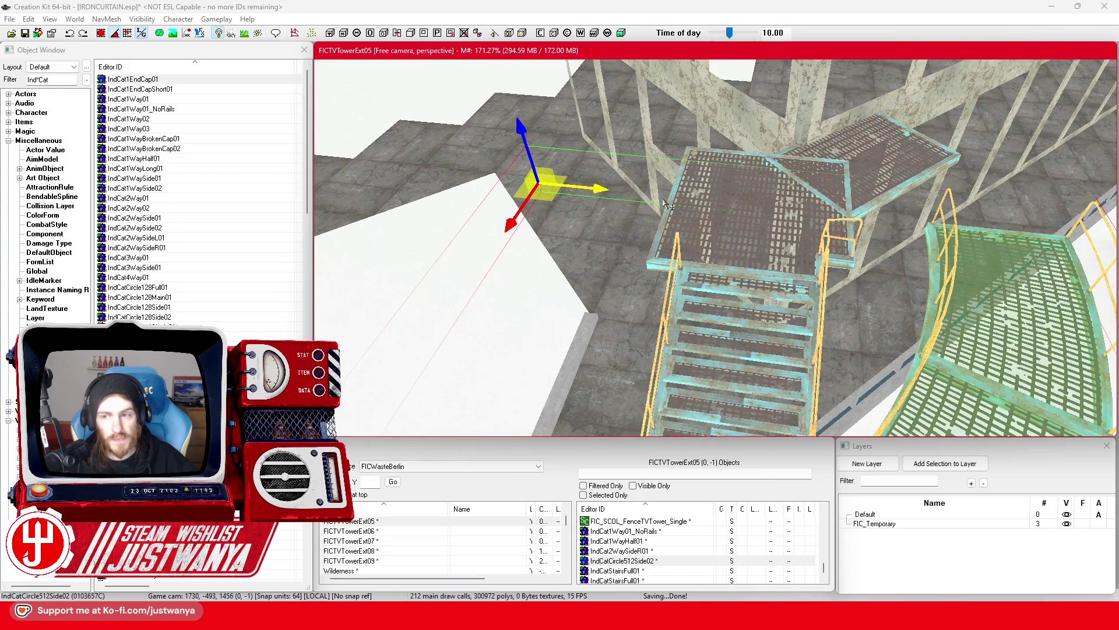
{"action": "key", "text": "period"}
{"action": "key", "text": "e"}
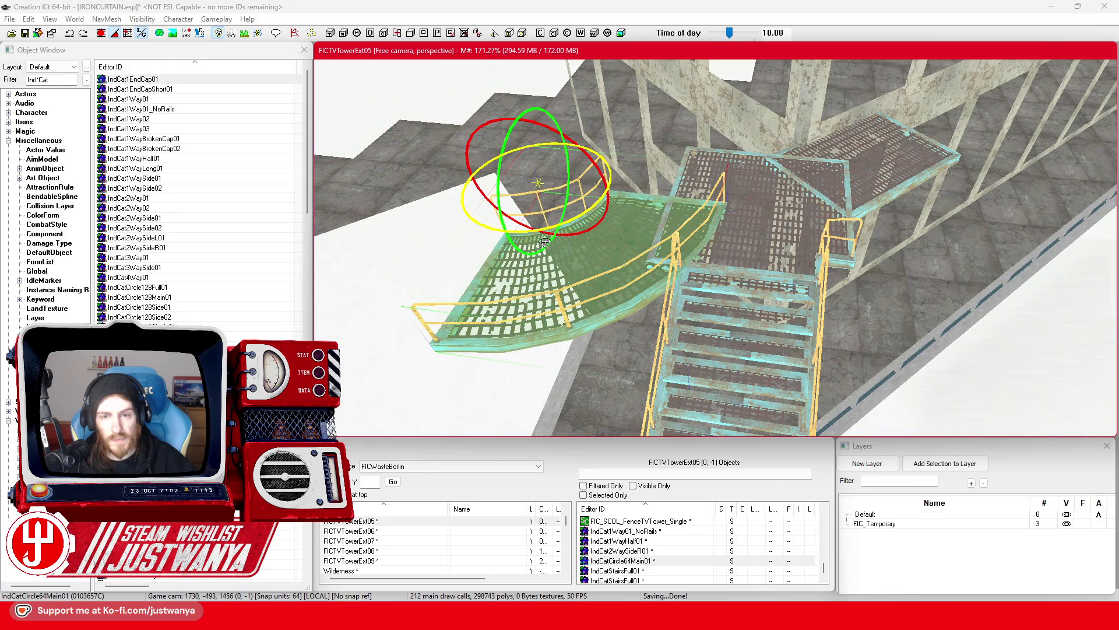
{"action": "mouse_move", "coordinate": [583, 224]}
{"action": "left_mouse_down"}
{"action": "mouse_move", "coordinate": [513, 233]}
{"action": "mouse_move", "coordinate": [466, 216]}
{"action": "left_mouse_up"}
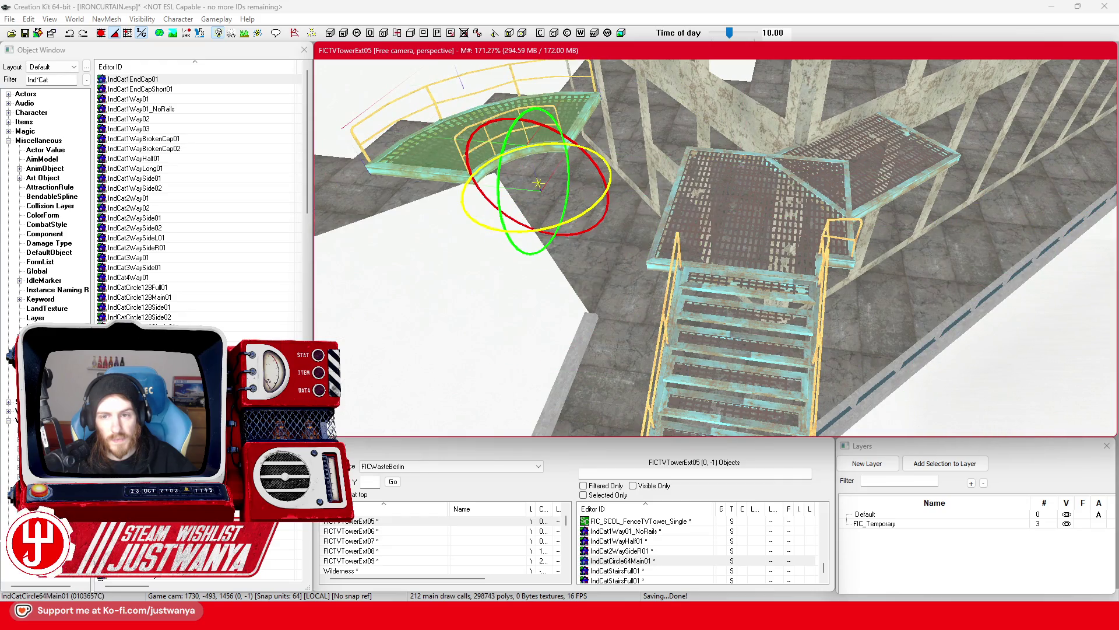
Keep swapping variants until a straight IndCat2WaySide02 platform sits beside the stairs
{"action": "key", "text": "period"}
{"action": "key", "text": "period"}
{"action": "key", "text": "period"}
{"action": "key", "text": "comma"}
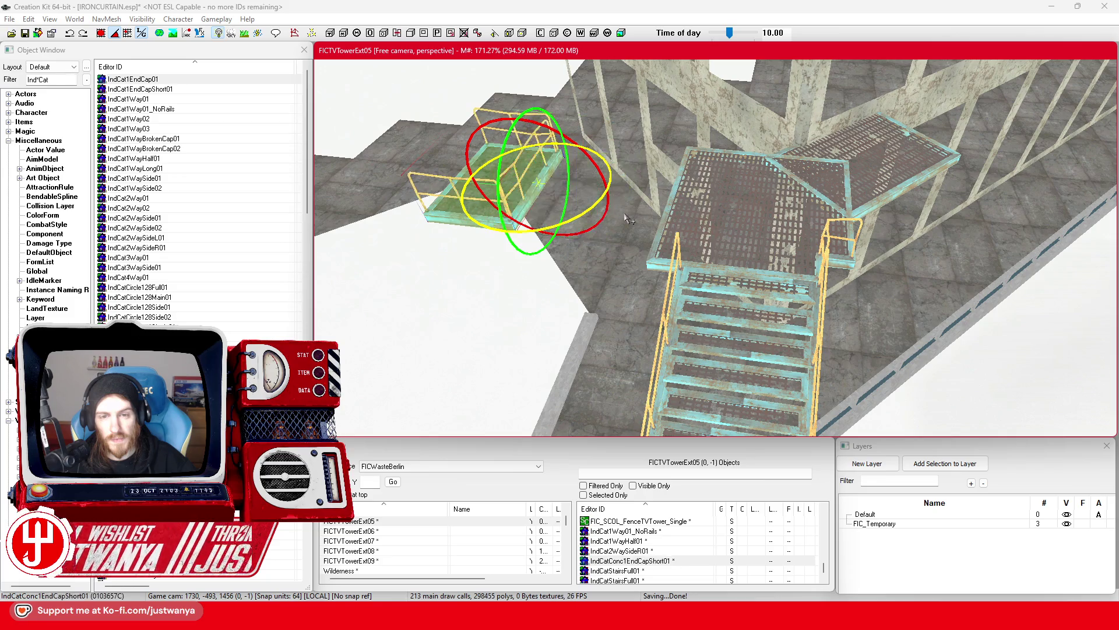
{"action": "key", "text": "comma"}
{"action": "key", "text": "ctrl+z"}
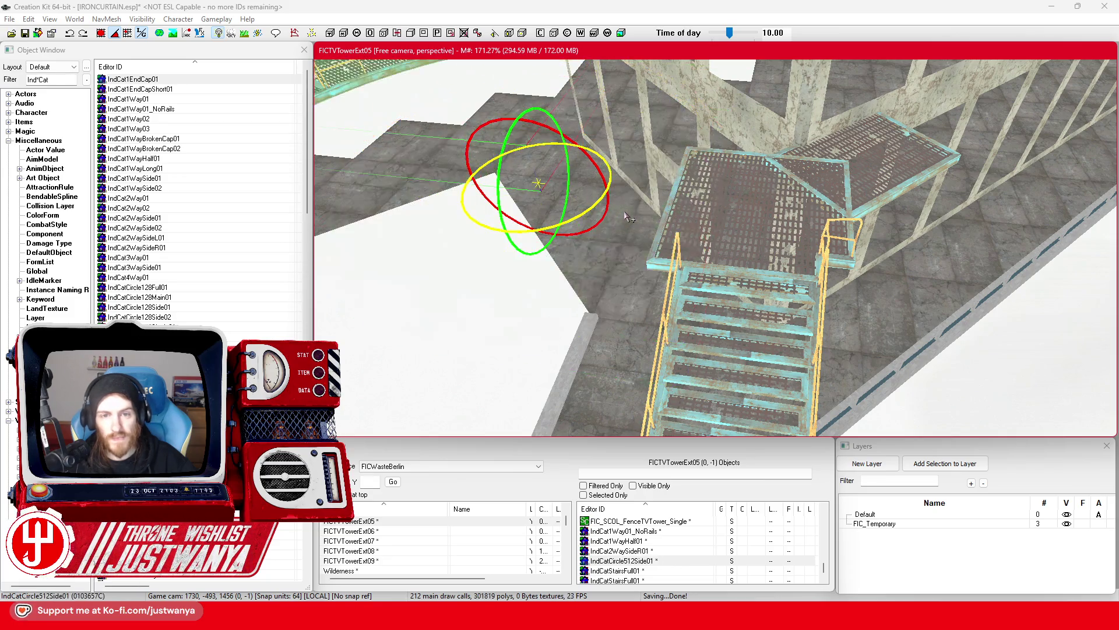
{"action": "key", "text": "ctrl+z"}
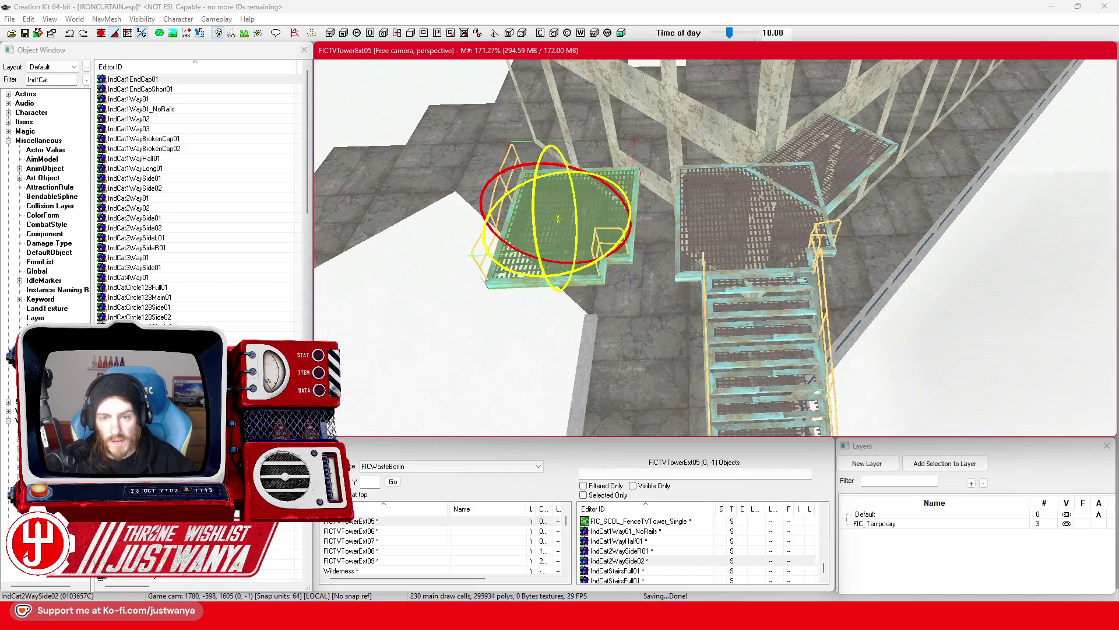
{"action": "left_click", "coordinate": [734, 253]}
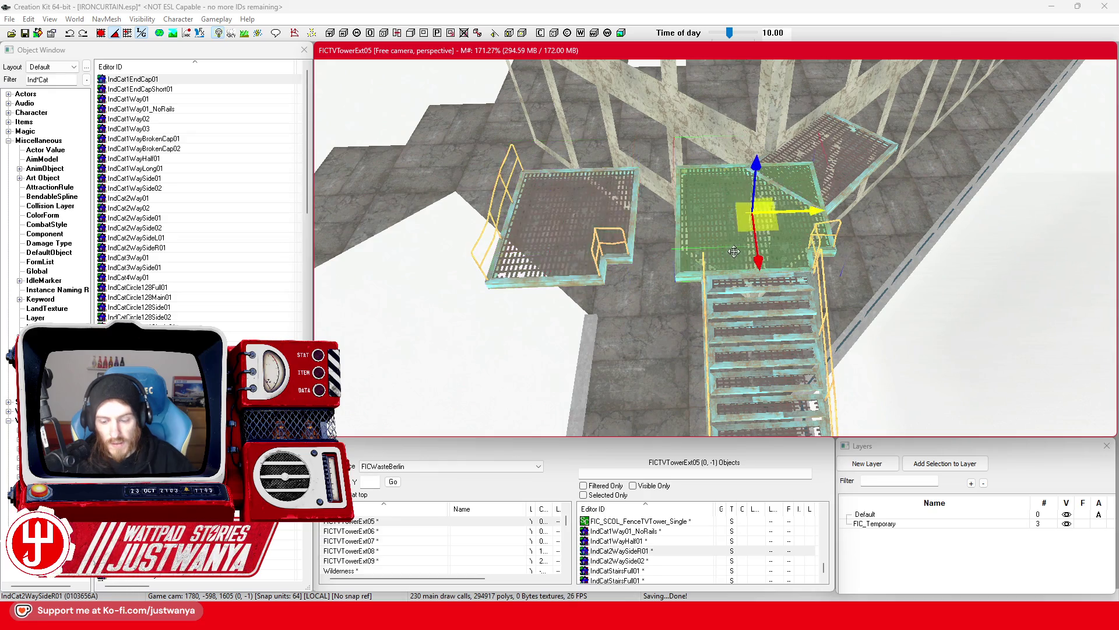
Delete IndCat2WaySideR01 and drag the left grate platform onto the right staircase's top
{"action": "key", "text": "Delete"}
{"action": "left_click", "coordinate": [557, 220]}
{"action": "scroll", "coordinate": [557, 220], "scroll_direction": "up", "scroll_amount": 3}
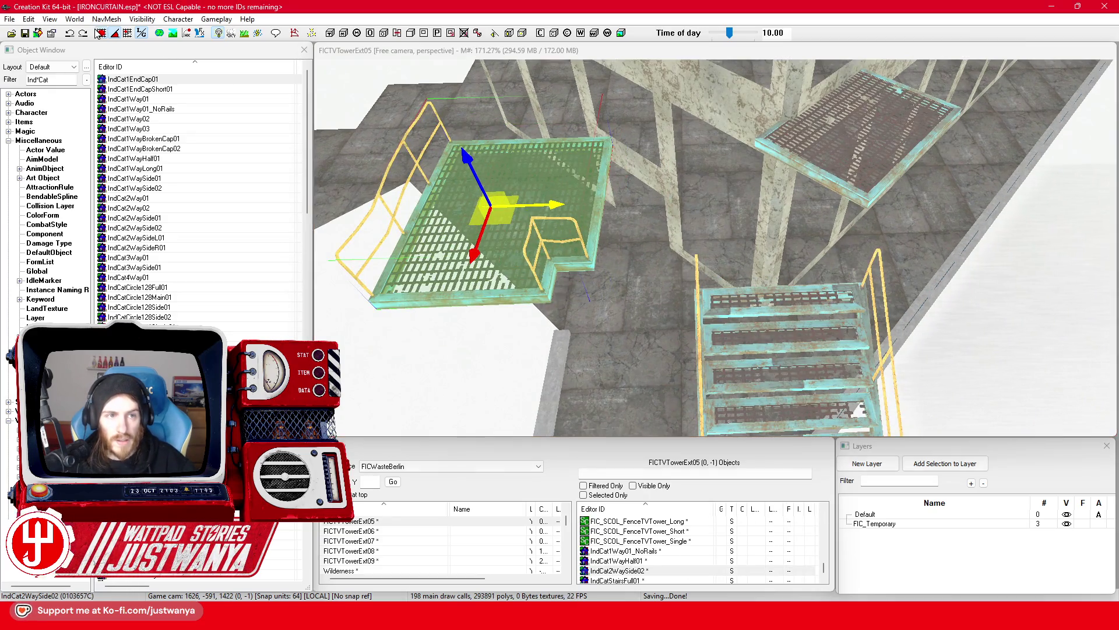
{"action": "left_click_drag", "start_coordinate": [563, 216], "coordinate": [822, 219]}
{"action": "mouse_move", "coordinate": [828, 265]}
{"action": "left_mouse_down"}
{"action": "mouse_move", "coordinate": [951, 255]}
{"action": "mouse_move", "coordinate": [782, 280]}
{"action": "mouse_move", "coordinate": [706, 274]}
{"action": "left_mouse_up"}
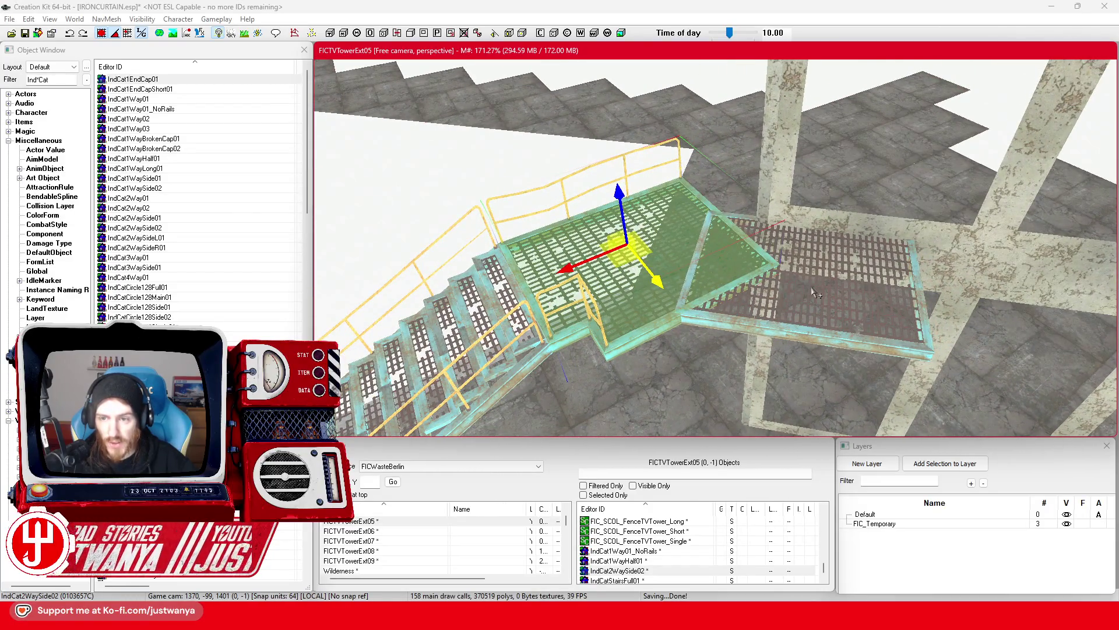
Deselect, then select the platform beside the stairs and orbit around it
{"action": "key", "text": "d"}
{"action": "left_click", "coordinate": [737, 330]}
{"action": "mouse_move", "coordinate": [736, 329]}
{"action": "left_mouse_down"}
{"action": "mouse_move", "coordinate": [757, 304]}
{"action": "mouse_move", "coordinate": [683, 285]}
{"action": "left_mouse_up"}
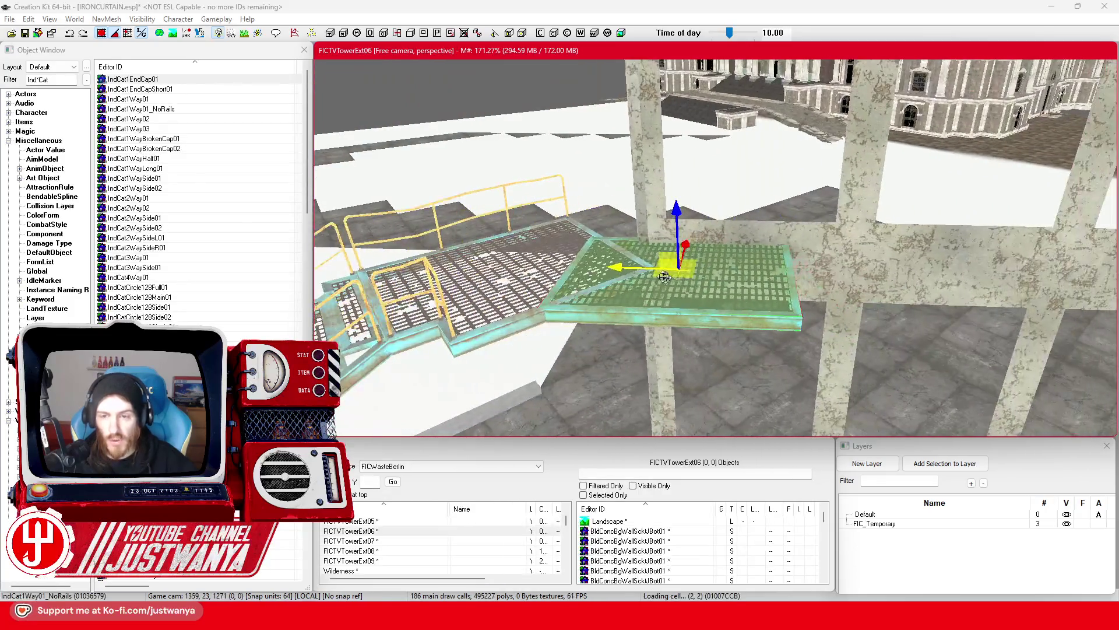
Undo the platform's last two moves and duplicate the catwalk section with Ctrl+D
{"action": "mouse_move", "coordinate": [627, 258]}
{"action": "left_mouse_down"}
{"action": "mouse_move", "coordinate": [807, 275]}
{"action": "mouse_move", "coordinate": [838, 207]}
{"action": "left_mouse_up"}
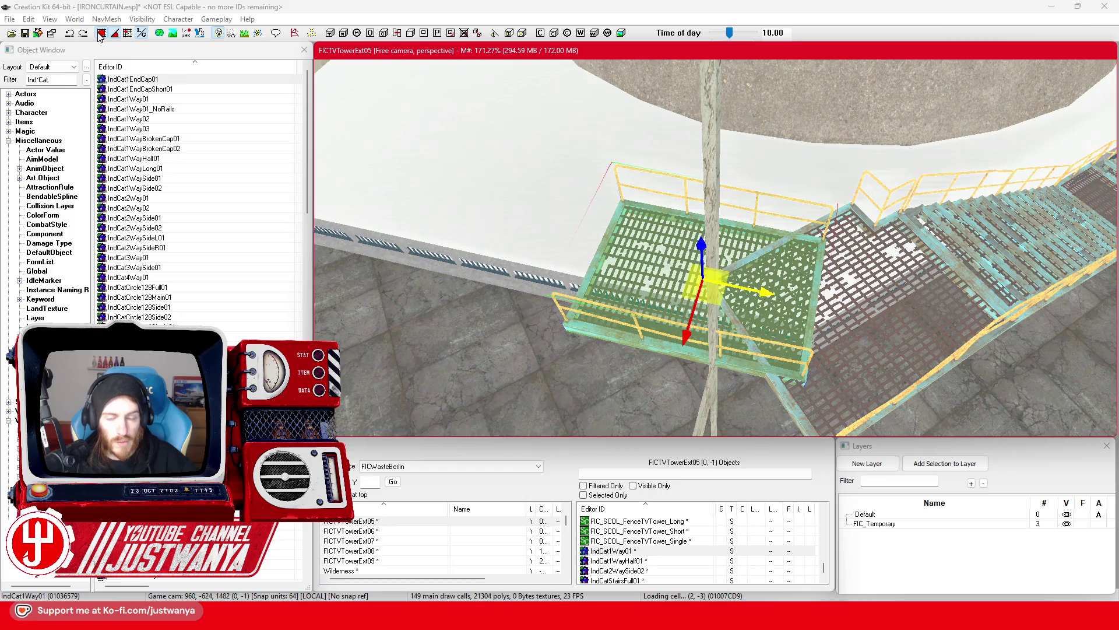
{"action": "left_click", "coordinate": [70, 34]}
{"action": "key", "text": "ctrl+z"}
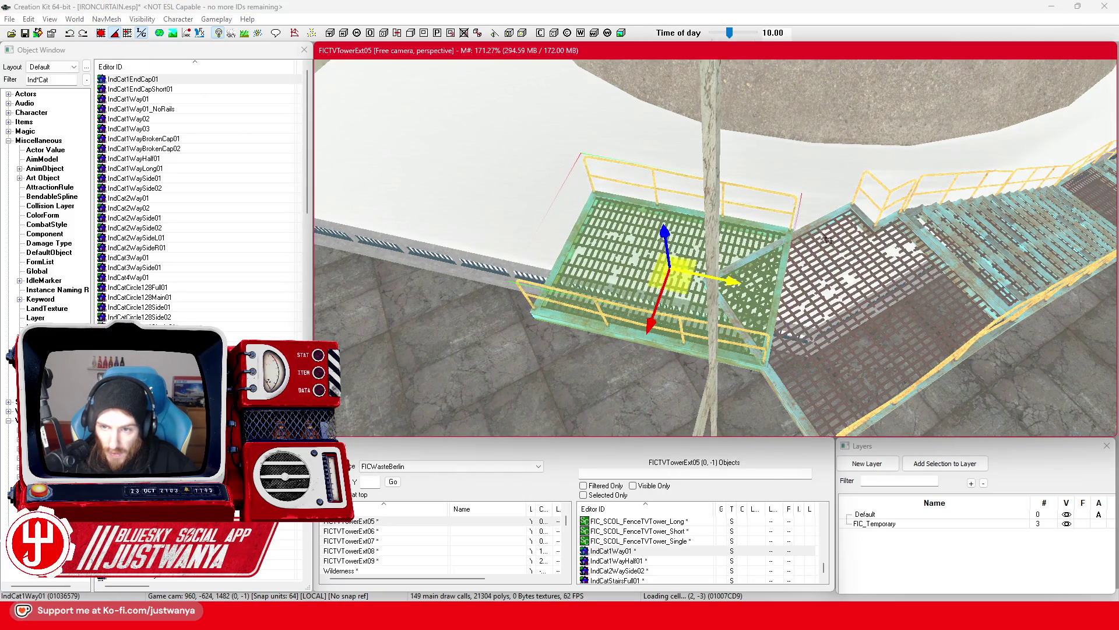
{"action": "mouse_move", "coordinate": [798, 211]}
{"action": "left_mouse_down"}
{"action": "mouse_move", "coordinate": [547, 238]}
{"action": "mouse_move", "coordinate": [758, 249]}
{"action": "mouse_move", "coordinate": [760, 261]}
{"action": "mouse_move", "coordinate": [752, 249]}
{"action": "mouse_move", "coordinate": [633, 262]}
{"action": "mouse_move", "coordinate": [800, 259]}
{"action": "left_mouse_up"}
{"action": "key", "text": "ctrl+d"}
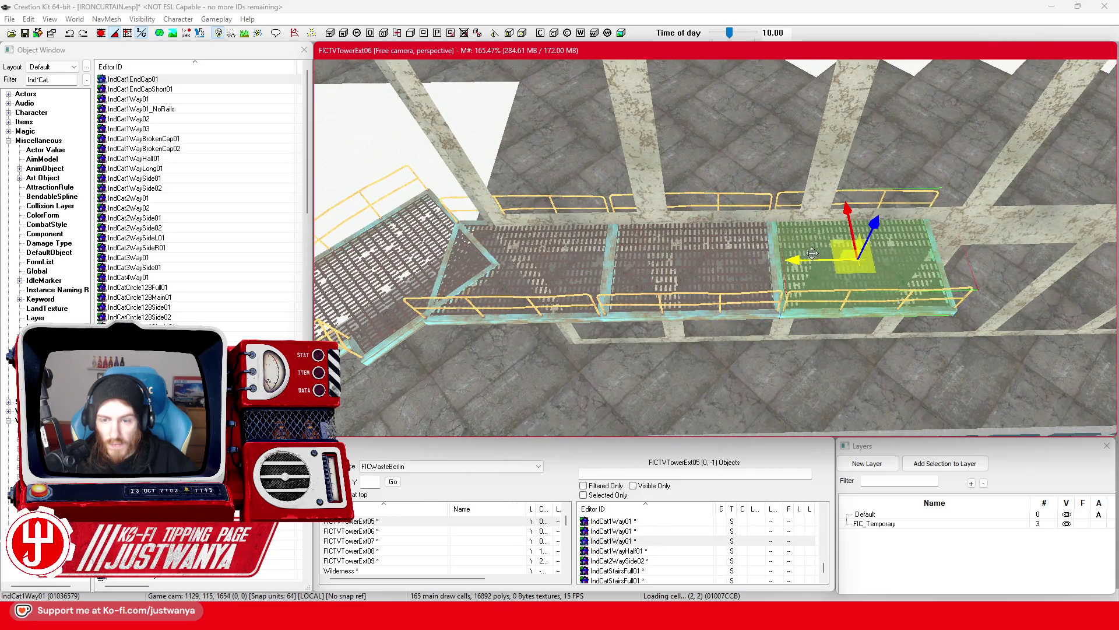
Zoom around the Berlin TV tower base in Google Maps 3D, then return to Creation Kit's catwalk
{"action": "mouse_move", "coordinate": [658, 621]}
{"action": "left_click", "coordinate": [655, 562]}
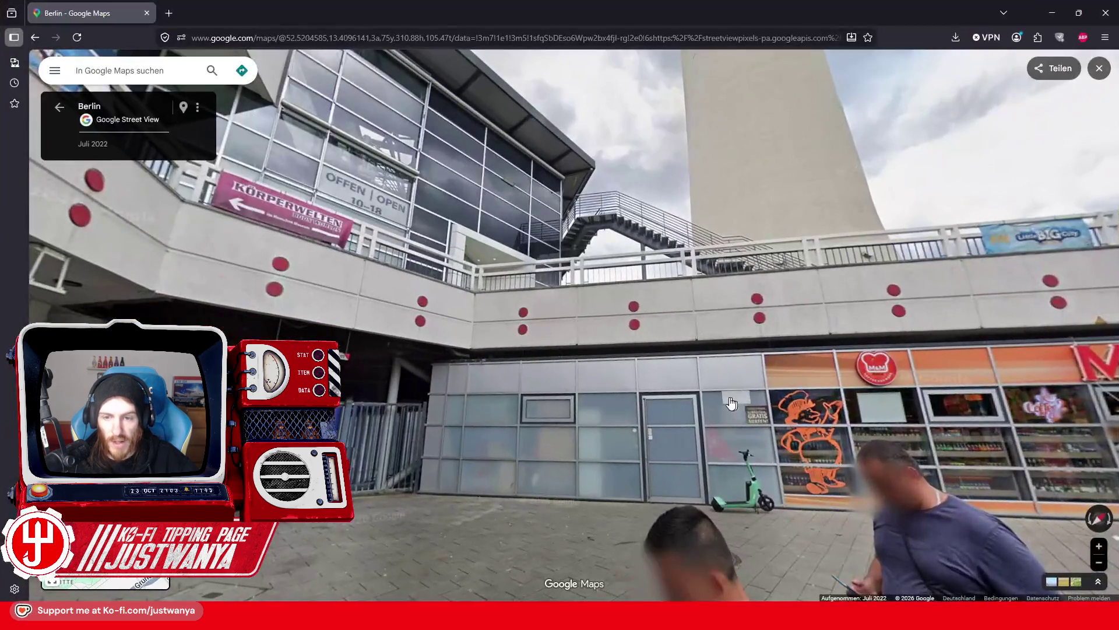
{"action": "scroll", "coordinate": [574, 364], "scroll_direction": "down", "scroll_amount": 5}
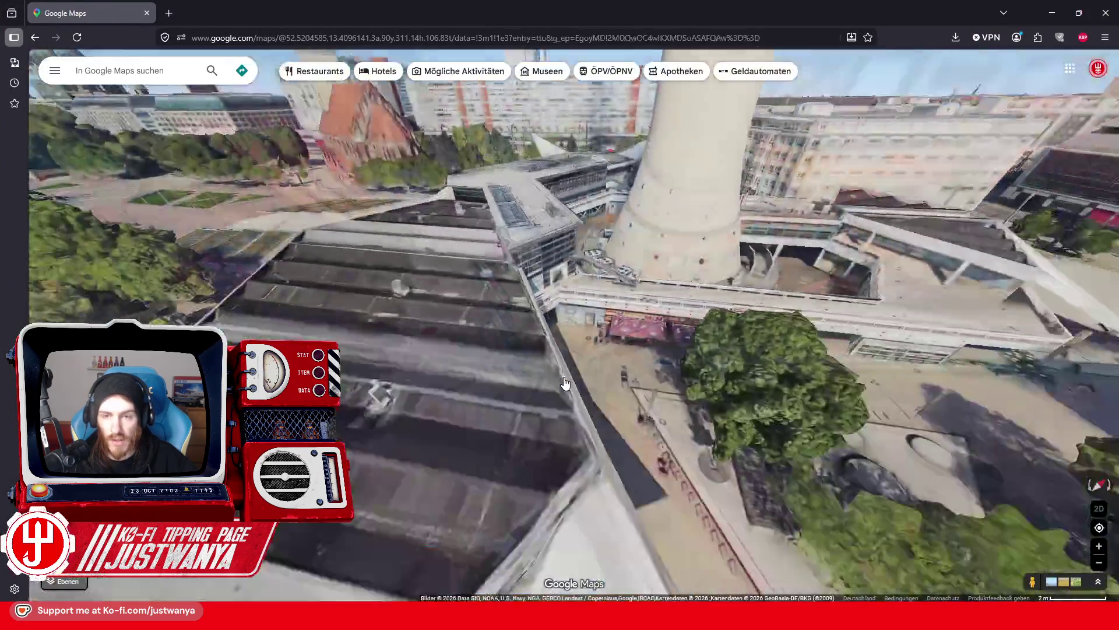
{"action": "scroll", "coordinate": [698, 262], "scroll_direction": "down", "scroll_amount": 5}
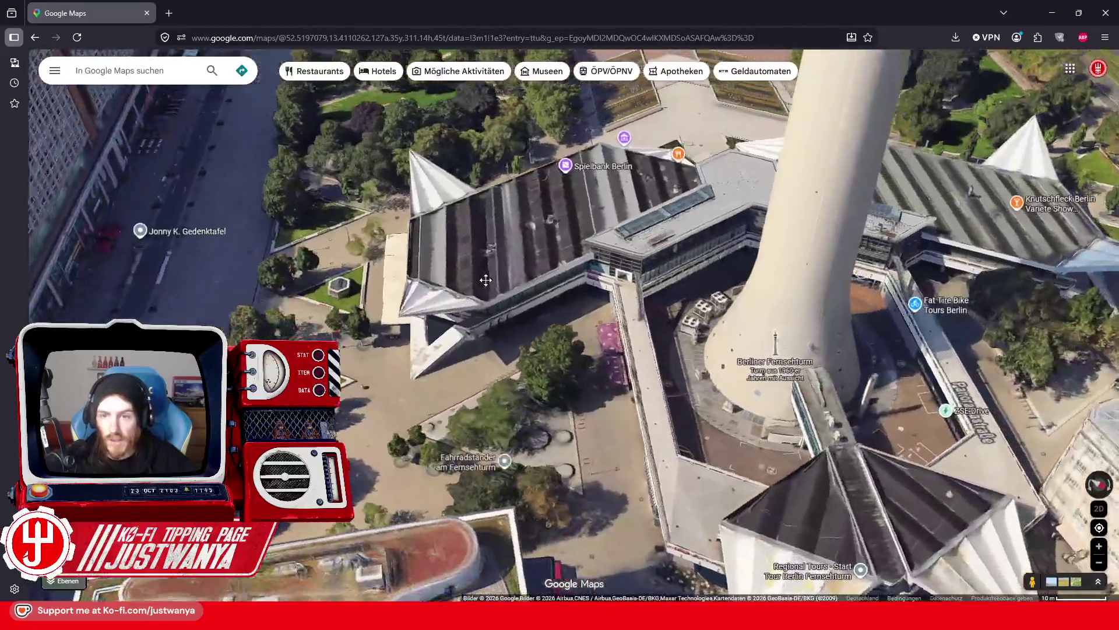
{"action": "scroll", "coordinate": [705, 335], "scroll_direction": "up", "scroll_amount": 5}
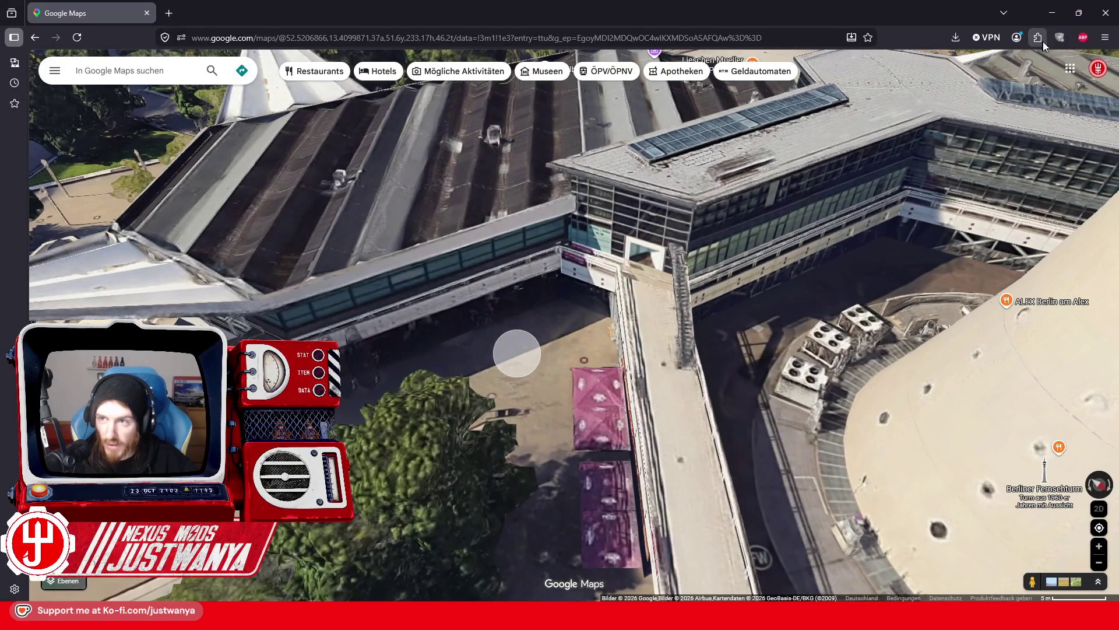
{"action": "left_click", "coordinate": [1052, 13]}
{"action": "left_click_drag", "start_coordinate": [1011, 254], "coordinate": [784, 250]}
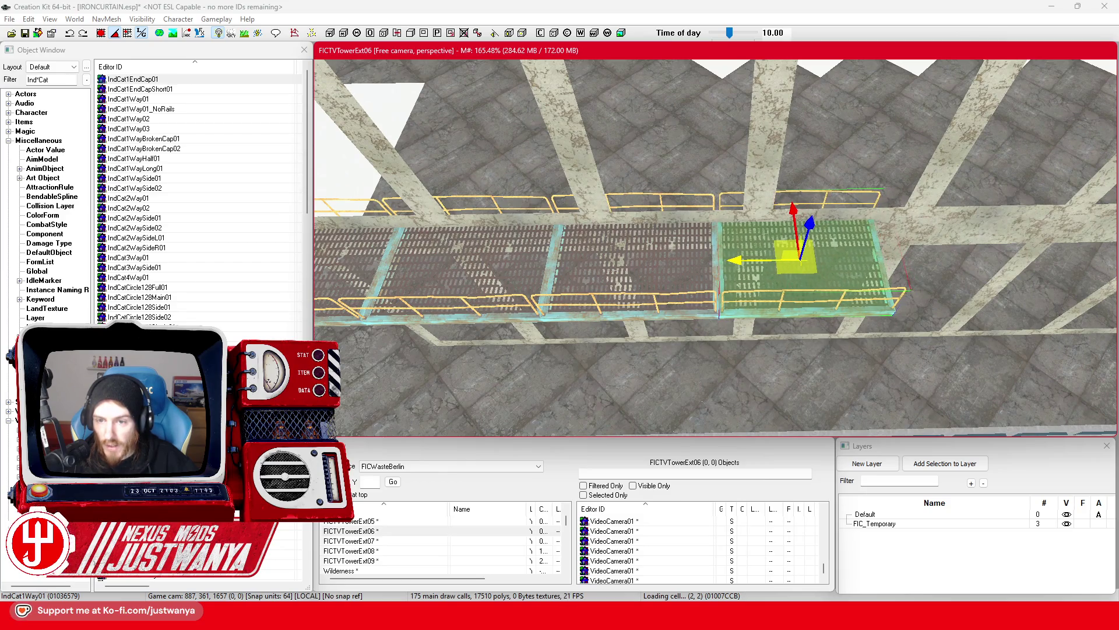
Slide the duplicated IndCat1Way01 section along the walkway until it butts against the previous span
{"action": "mouse_move", "coordinate": [784, 250]}
{"action": "left_mouse_down"}
{"action": "mouse_move", "coordinate": [560, 242]}
{"action": "mouse_move", "coordinate": [754, 252]}
{"action": "mouse_move", "coordinate": [642, 242]}
{"action": "mouse_move", "coordinate": [775, 237]}
{"action": "mouse_move", "coordinate": [817, 248]}
{"action": "mouse_move", "coordinate": [698, 246]}
{"action": "left_mouse_up"}
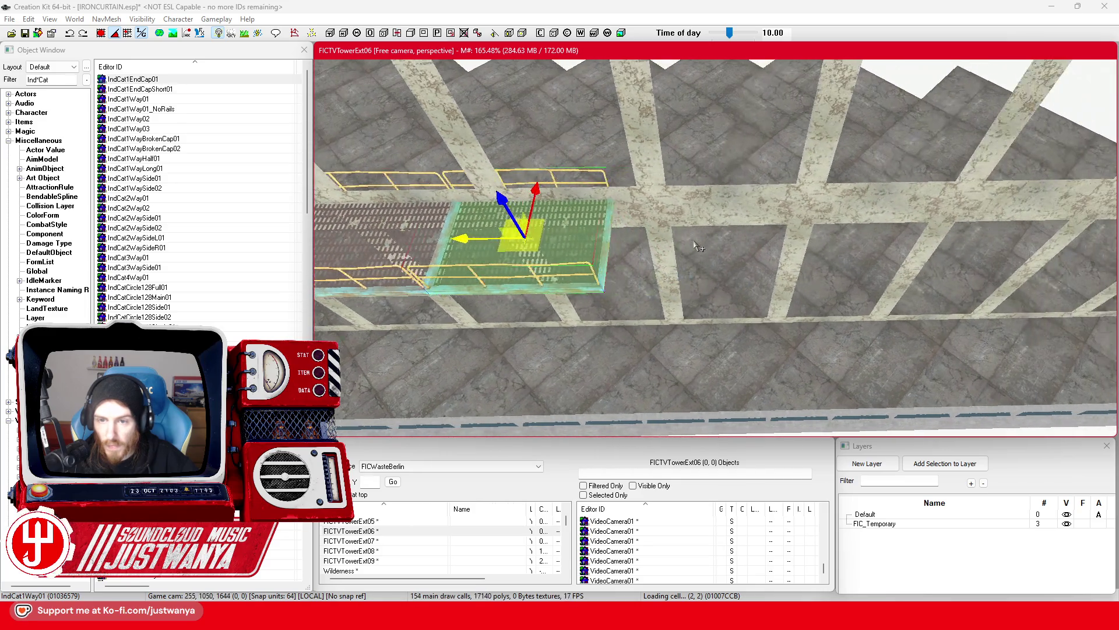
{"action": "left_click_drag", "start_coordinate": [476, 243], "coordinate": [641, 241]}
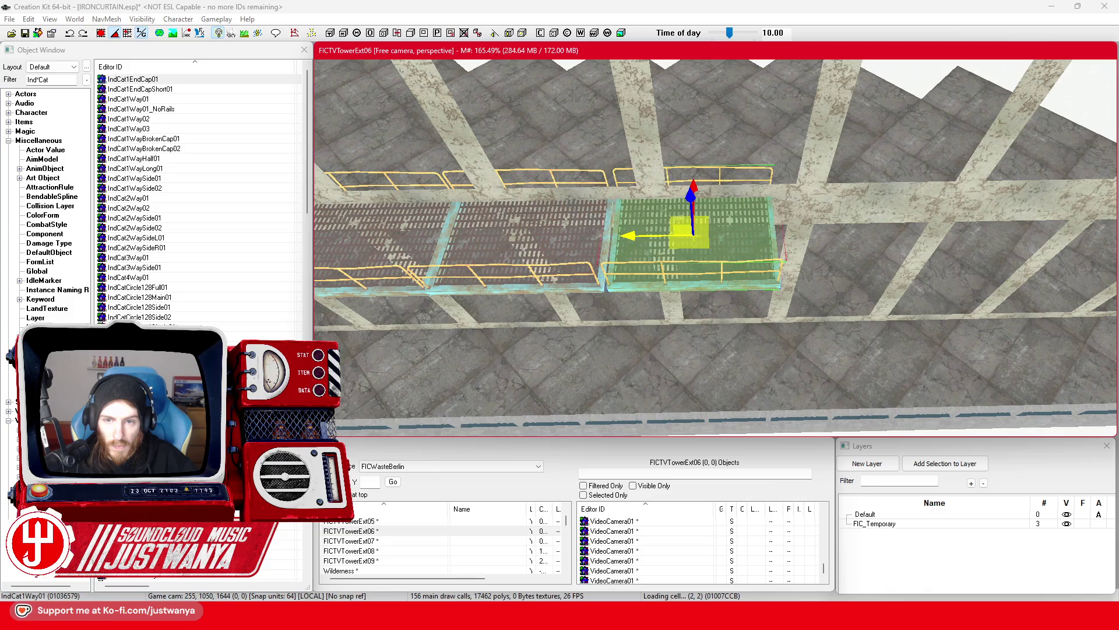
{"action": "left_click_drag", "start_coordinate": [631, 238], "coordinate": [794, 233]}
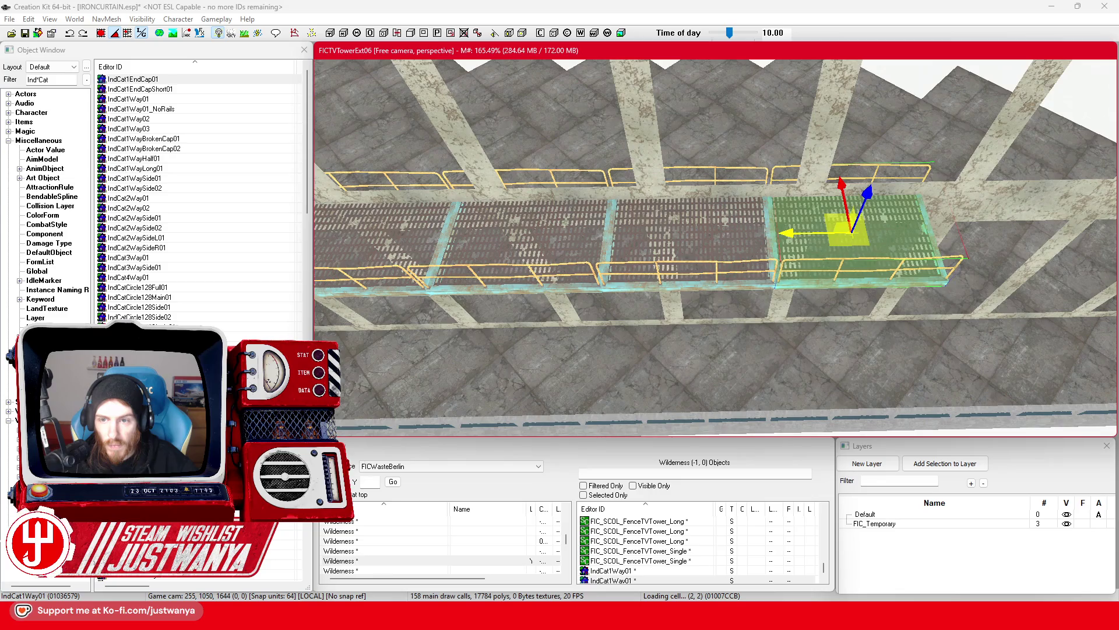
{"action": "mouse_move", "coordinate": [826, 241]}
{"action": "left_mouse_down"}
{"action": "mouse_move", "coordinate": [580, 251]}
{"action": "mouse_move", "coordinate": [768, 250]}
{"action": "left_mouse_up"}
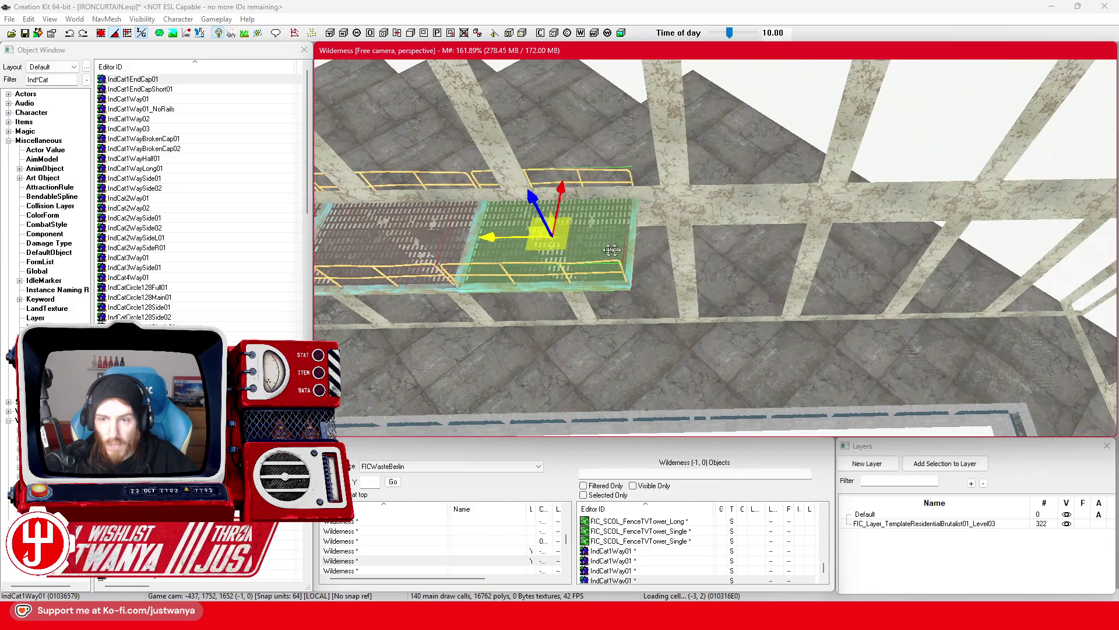
{"action": "left_click_drag", "start_coordinate": [512, 242], "coordinate": [717, 232]}
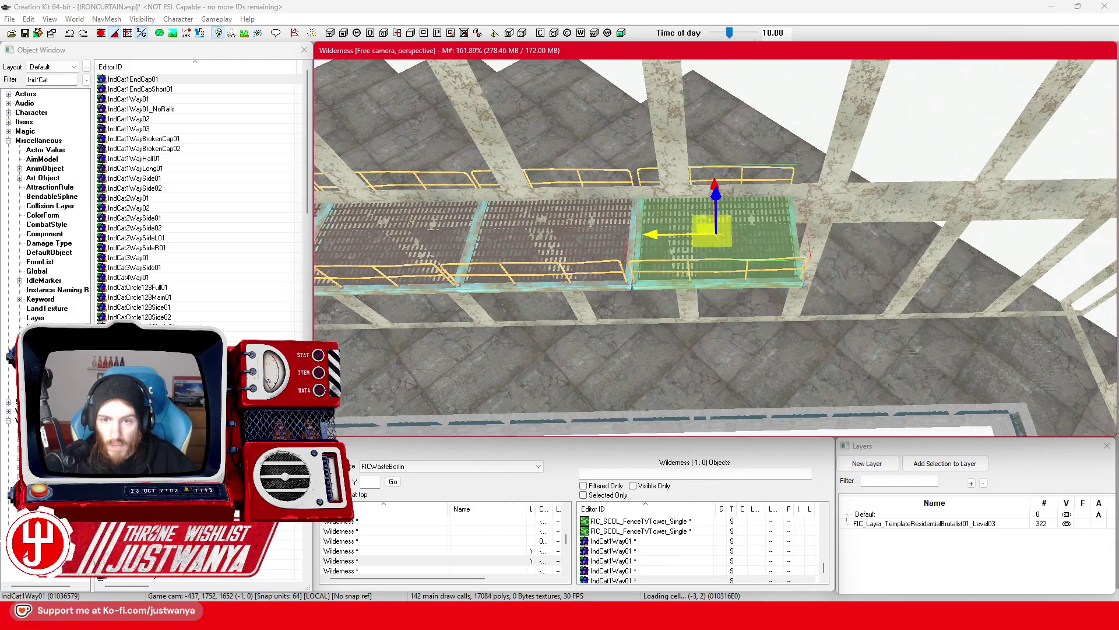
{"action": "mouse_move", "coordinate": [659, 238]}
{"action": "left_mouse_down"}
{"action": "mouse_move", "coordinate": [869, 234]}
{"action": "mouse_move", "coordinate": [746, 228]}
{"action": "left_mouse_up"}
{"action": "left_click_drag", "start_coordinate": [645, 244], "coordinate": [638, 243]}
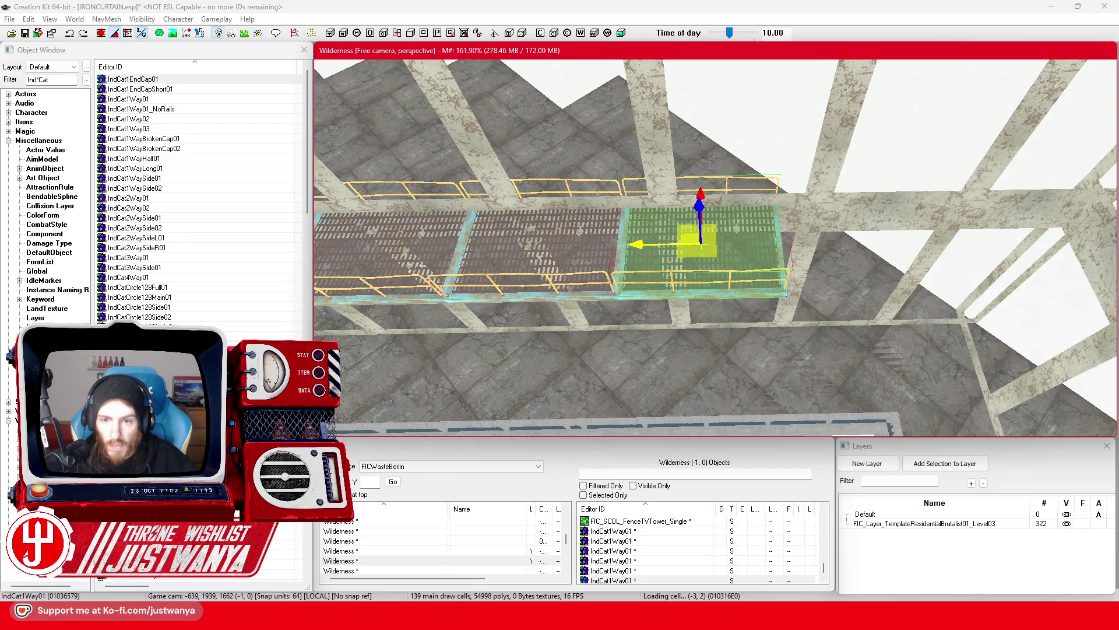
{"action": "left_click_drag", "start_coordinate": [637, 242], "coordinate": [800, 242]}
{"action": "mouse_move", "coordinate": [870, 252]}
{"action": "left_mouse_down"}
{"action": "mouse_move", "coordinate": [605, 246]}
{"action": "mouse_move", "coordinate": [747, 244]}
{"action": "left_mouse_up"}
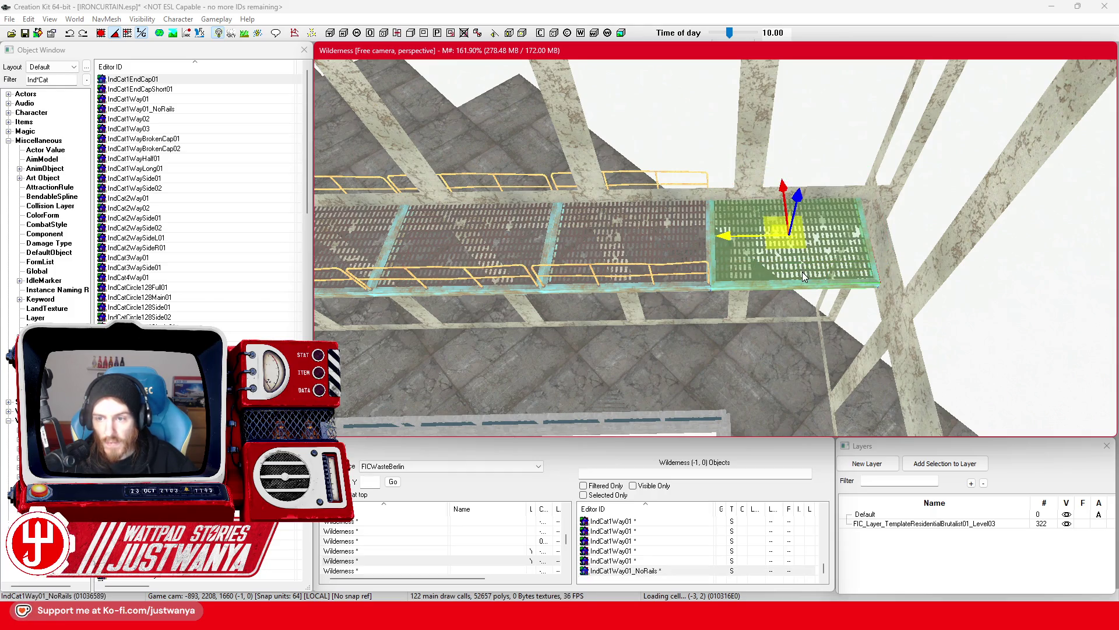
Nudge the railed catwalk section to close the gap at its end
{"action": "key", "text": "shift"}
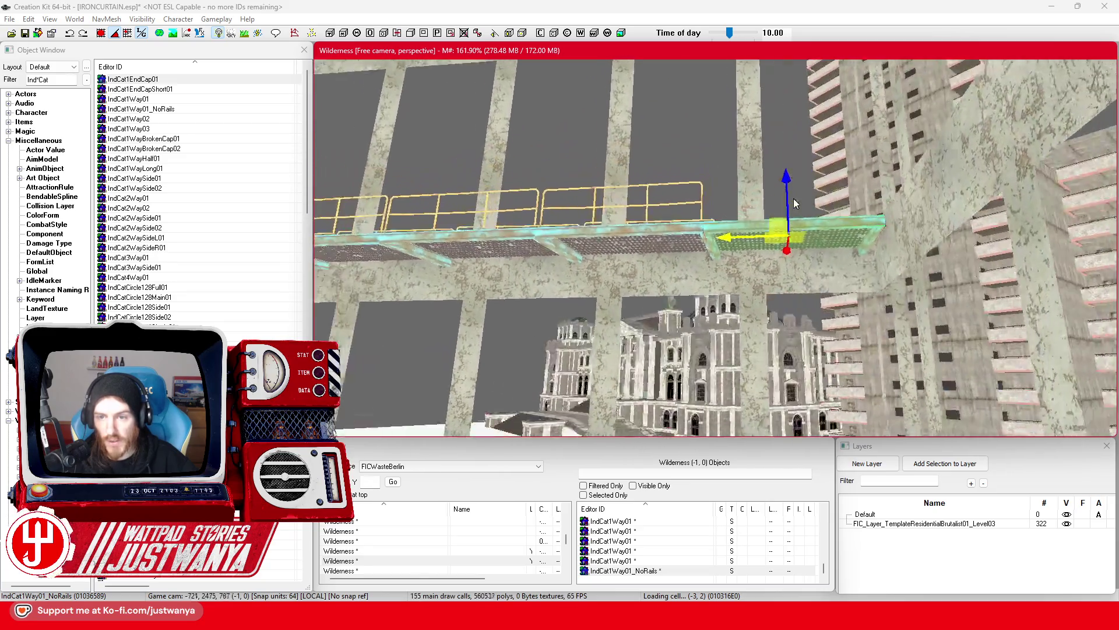
{"action": "left_click_drag", "start_coordinate": [811, 224], "coordinate": [861, 225]}
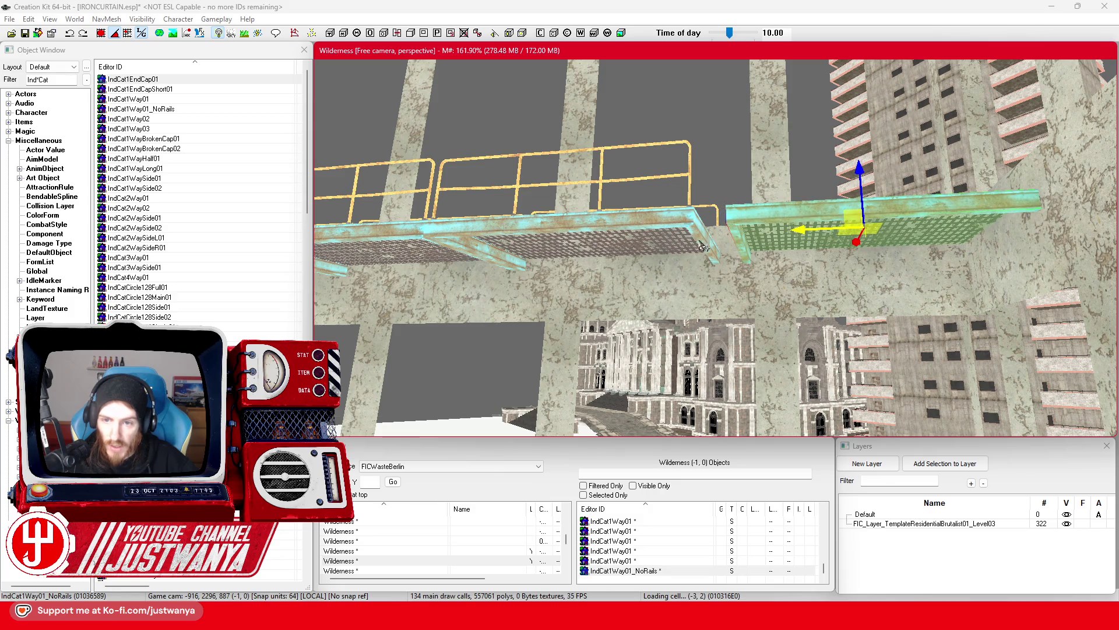
{"action": "scroll", "coordinate": [709, 250], "scroll_direction": "up", "scroll_amount": 3}
{"action": "left_click", "coordinate": [742, 229]}
{"action": "scroll", "coordinate": [747, 229], "scroll_direction": "up", "scroll_amount": 2}
{"action": "left_click_drag", "start_coordinate": [747, 229], "coordinate": [750, 228]}
Nudge the next catwalk piece along the beam so its edge aligns
{"action": "left_click_drag", "start_coordinate": [673, 231], "coordinate": [987, 231]}
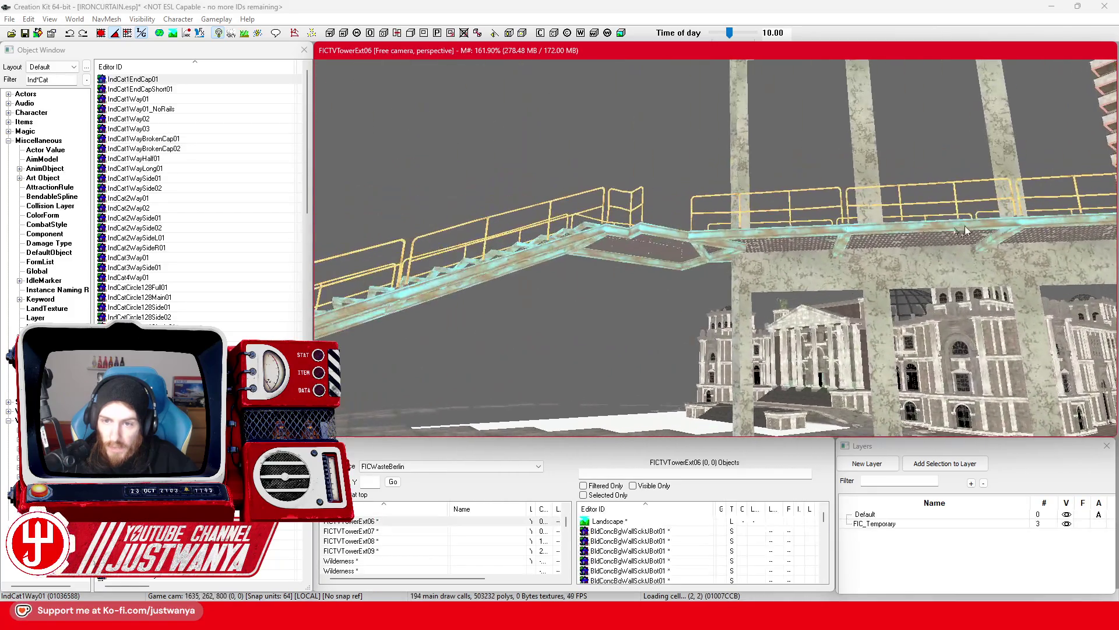
{"action": "left_click_drag", "start_coordinate": [775, 231], "coordinate": [651, 194]}
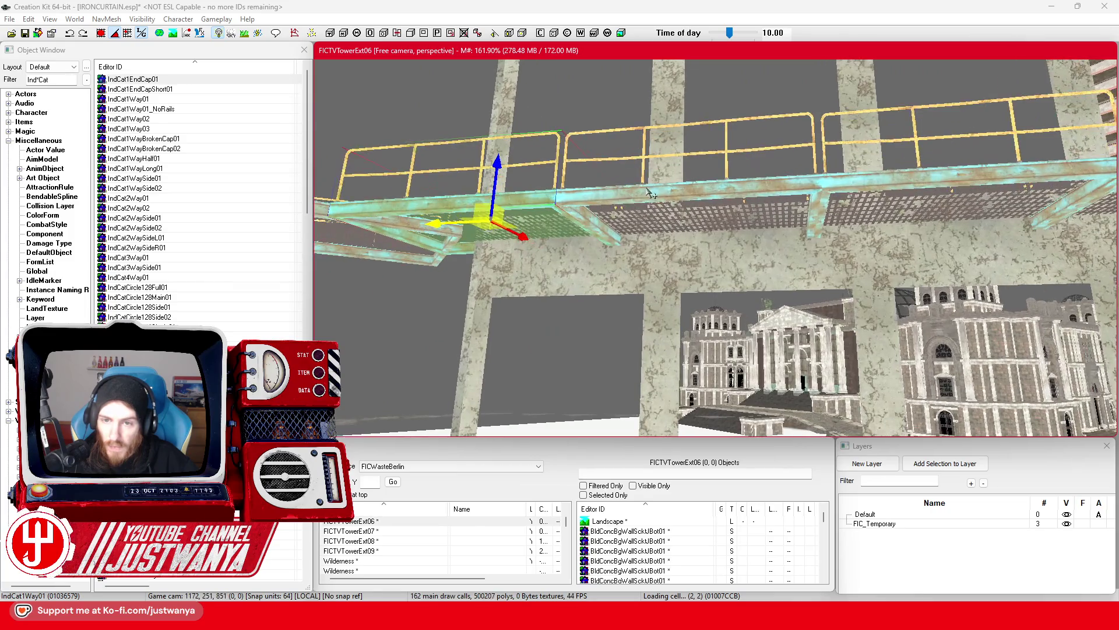
{"action": "scroll", "coordinate": [654, 207], "scroll_direction": "up", "scroll_amount": 2}
{"action": "left_click", "coordinate": [658, 219]}
{"action": "scroll", "coordinate": [661, 225], "scroll_direction": "up", "scroll_amount": 2}
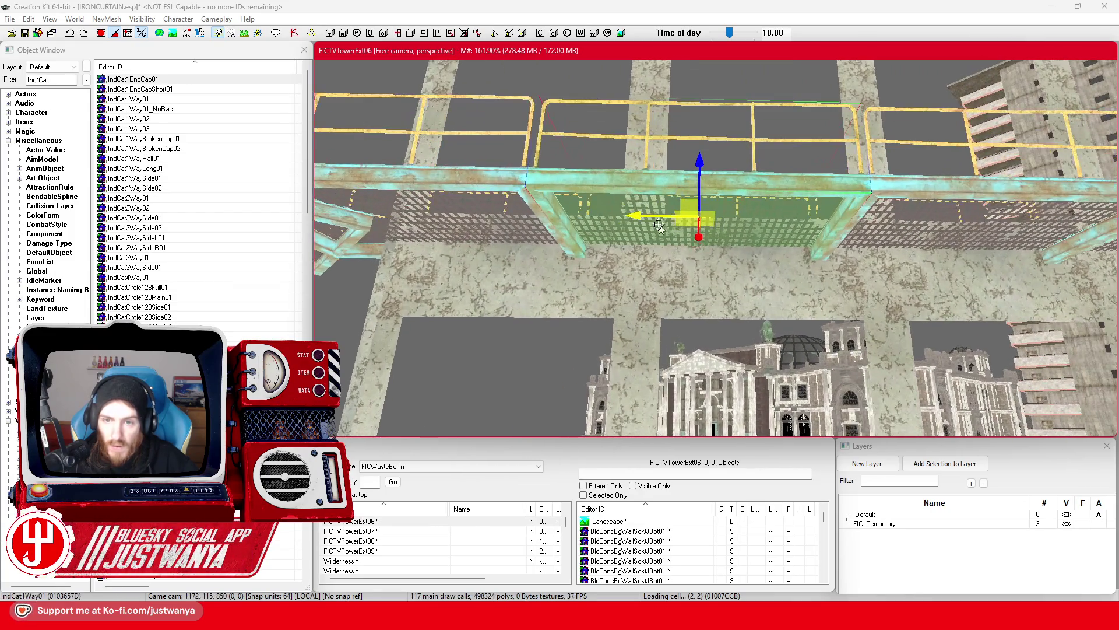
{"action": "mouse_move", "coordinate": [646, 225]}
{"action": "left_mouse_down"}
{"action": "mouse_move", "coordinate": [715, 222]}
{"action": "mouse_move", "coordinate": [697, 217]}
{"action": "left_mouse_up"}
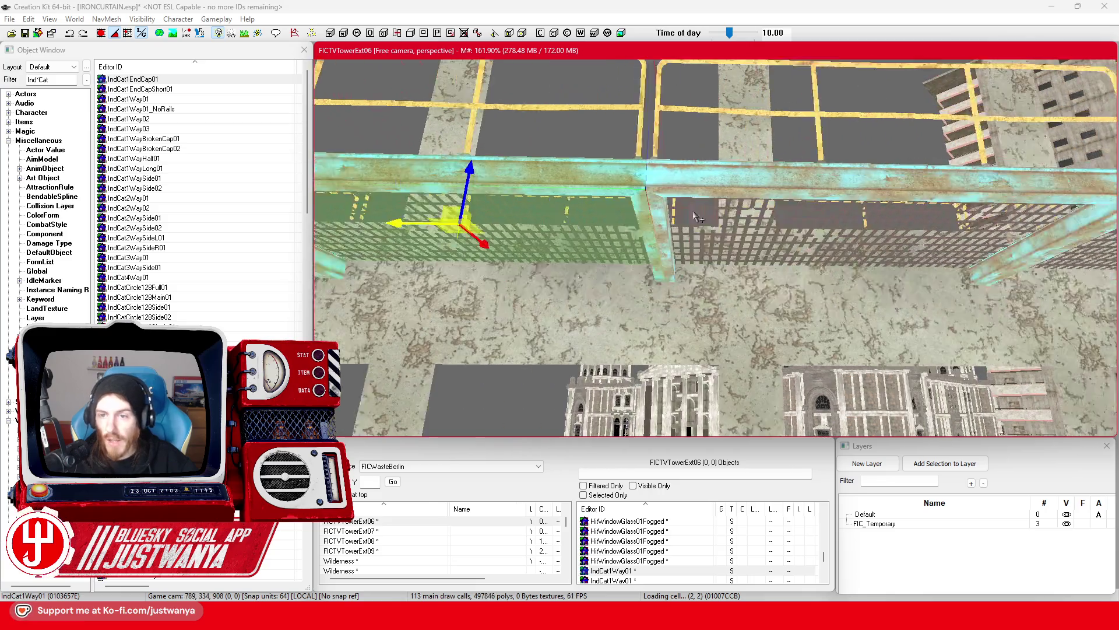
Nudge the neighbouring IndCat1Way01 sections to close the gaps between spans
{"action": "left_click", "coordinate": [691, 185]}
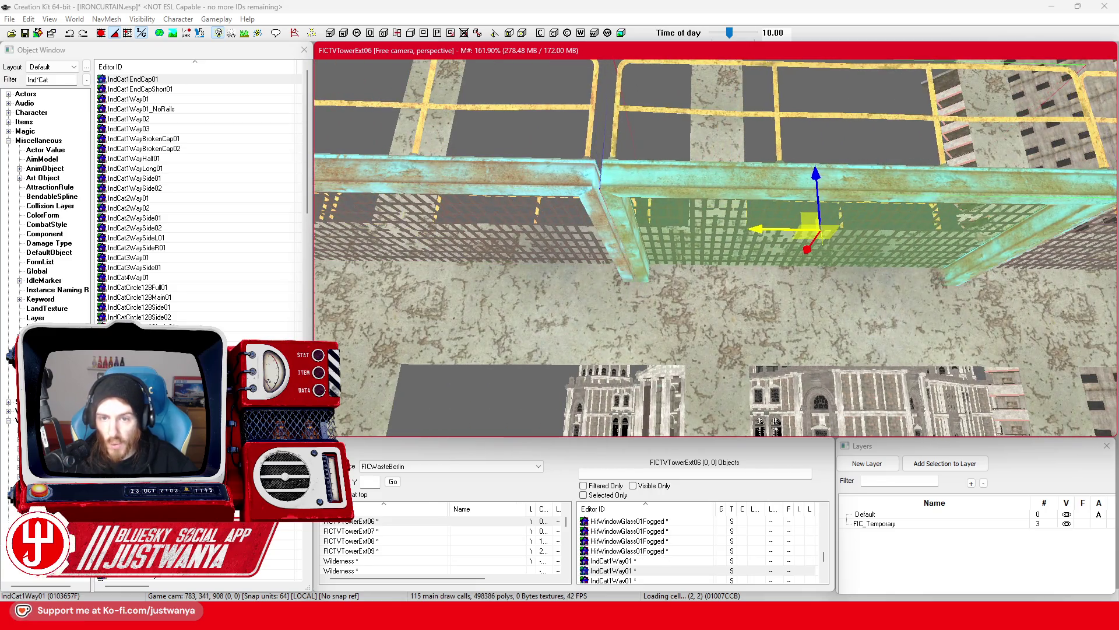
{"action": "left_click_drag", "start_coordinate": [748, 222], "coordinate": [701, 194]}
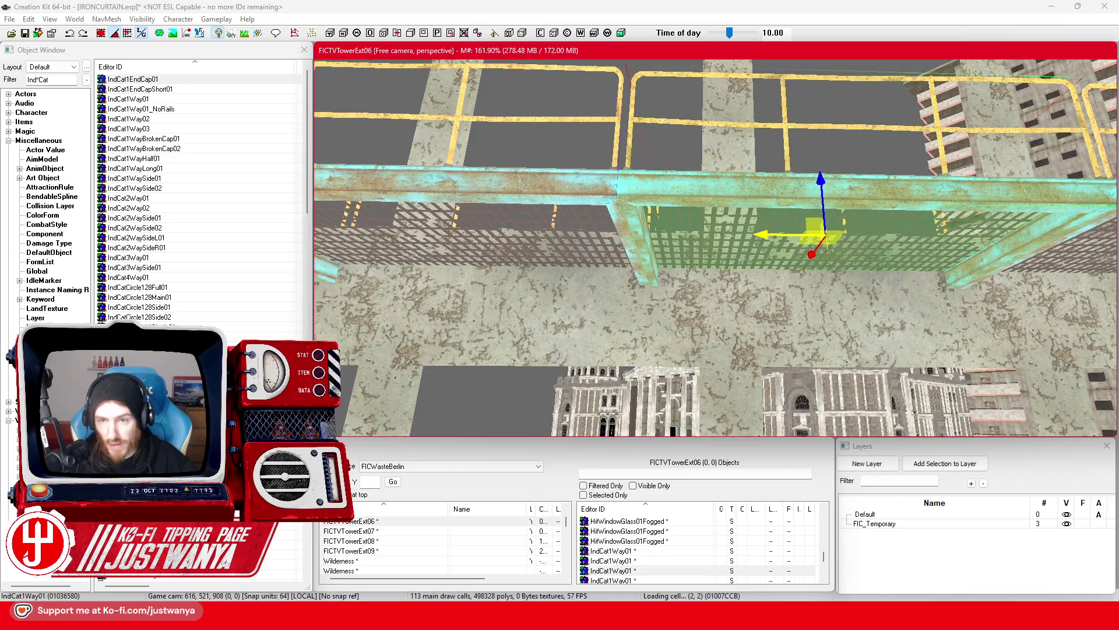
{"action": "left_click_drag", "start_coordinate": [822, 236], "coordinate": [825, 236]}
{"action": "mouse_move", "coordinate": [751, 229]}
{"action": "left_mouse_down"}
{"action": "mouse_move", "coordinate": [722, 225]}
{"action": "mouse_move", "coordinate": [716, 175]}
{"action": "left_mouse_up"}
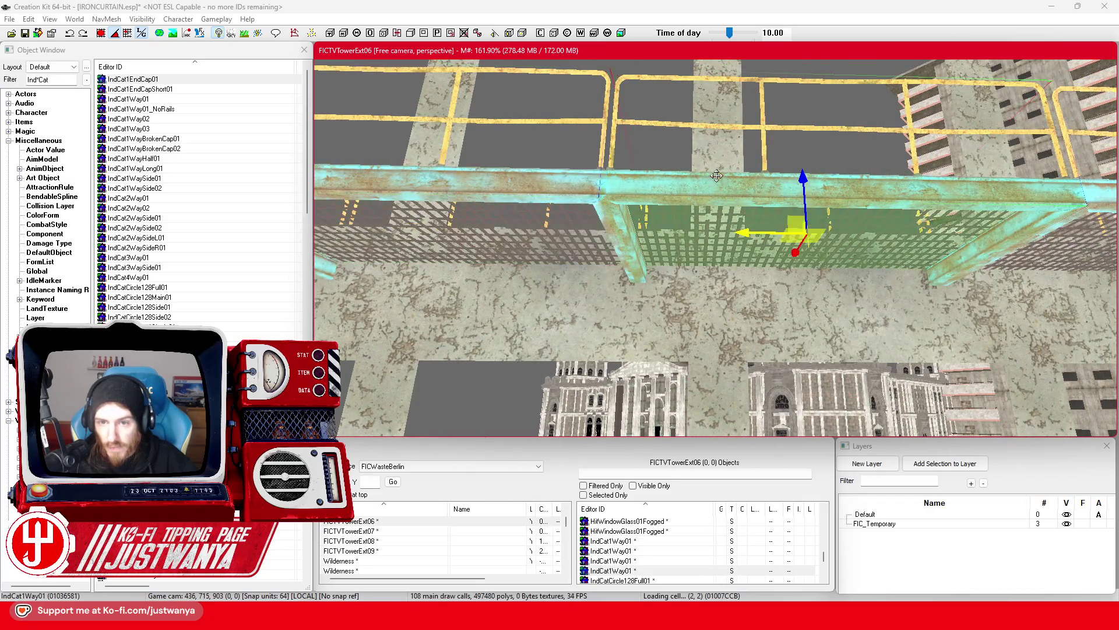
{"action": "left_click_drag", "start_coordinate": [756, 236], "coordinate": [738, 234]}
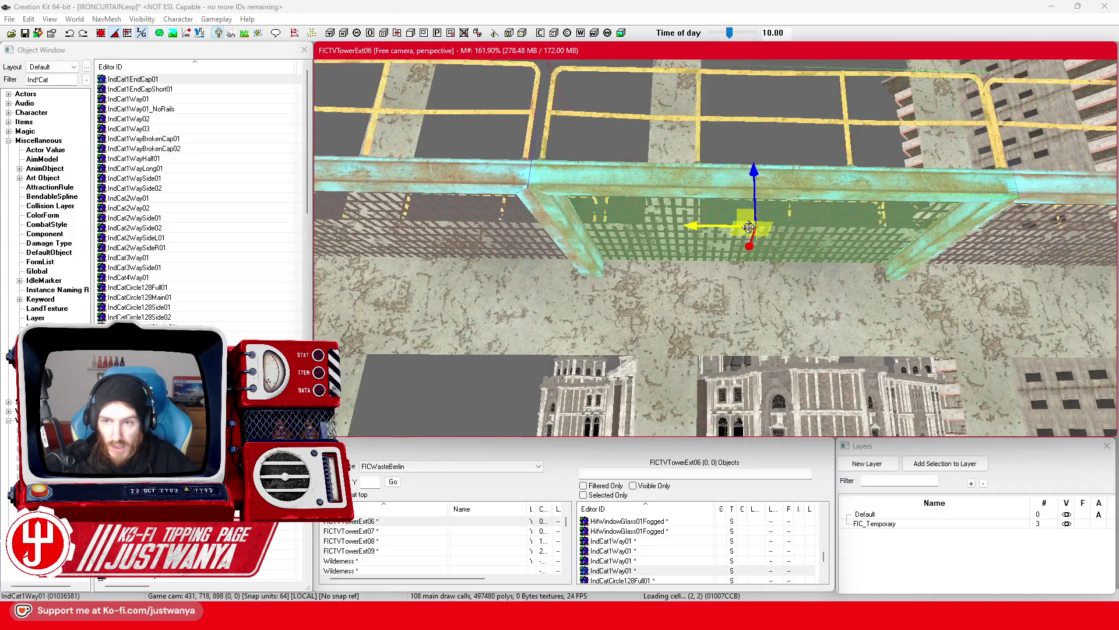
{"action": "left_click", "coordinate": [729, 198]}
{"action": "left_click_drag", "start_coordinate": [828, 224], "coordinate": [736, 230]}
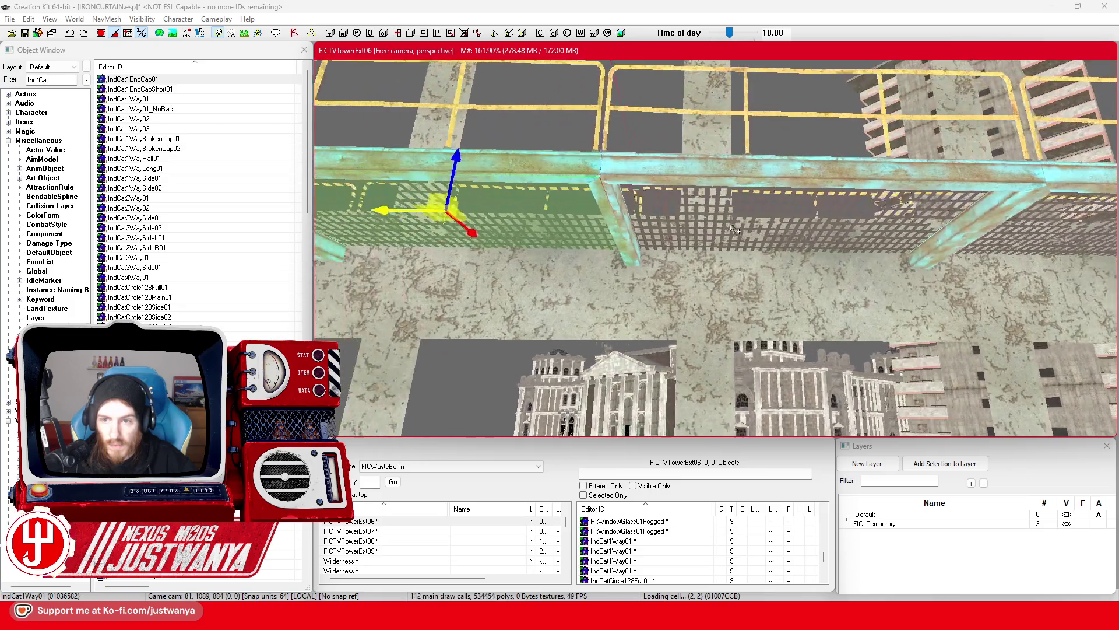
Work along the following catwalk sections, nudging one slightly left to align
{"action": "left_click", "coordinate": [735, 230]}
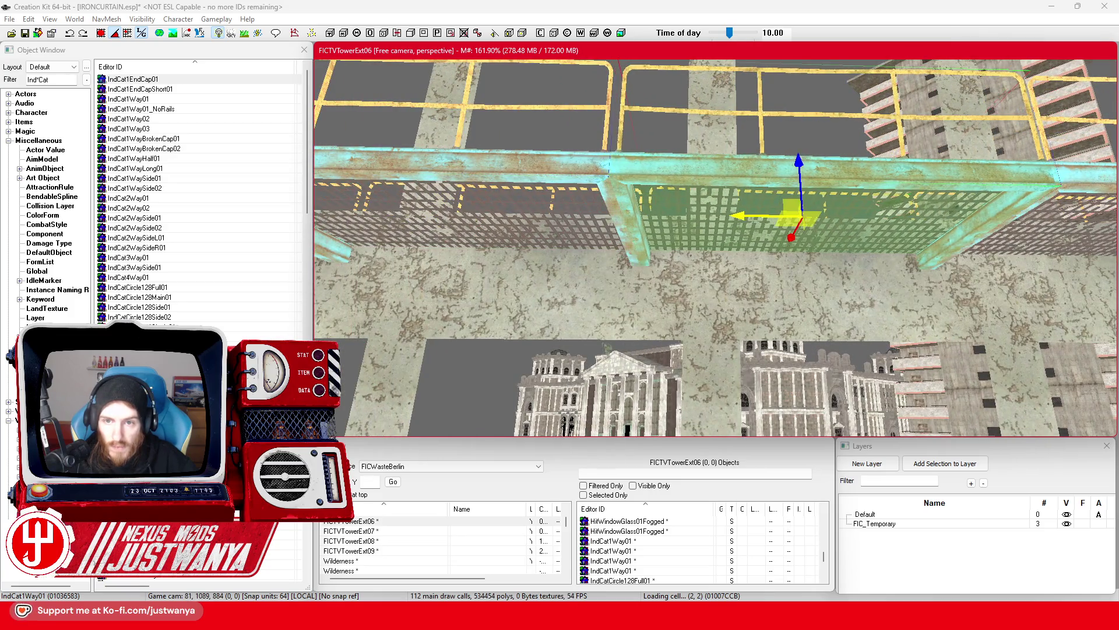
{"action": "left_click_drag", "start_coordinate": [827, 224], "coordinate": [824, 224]}
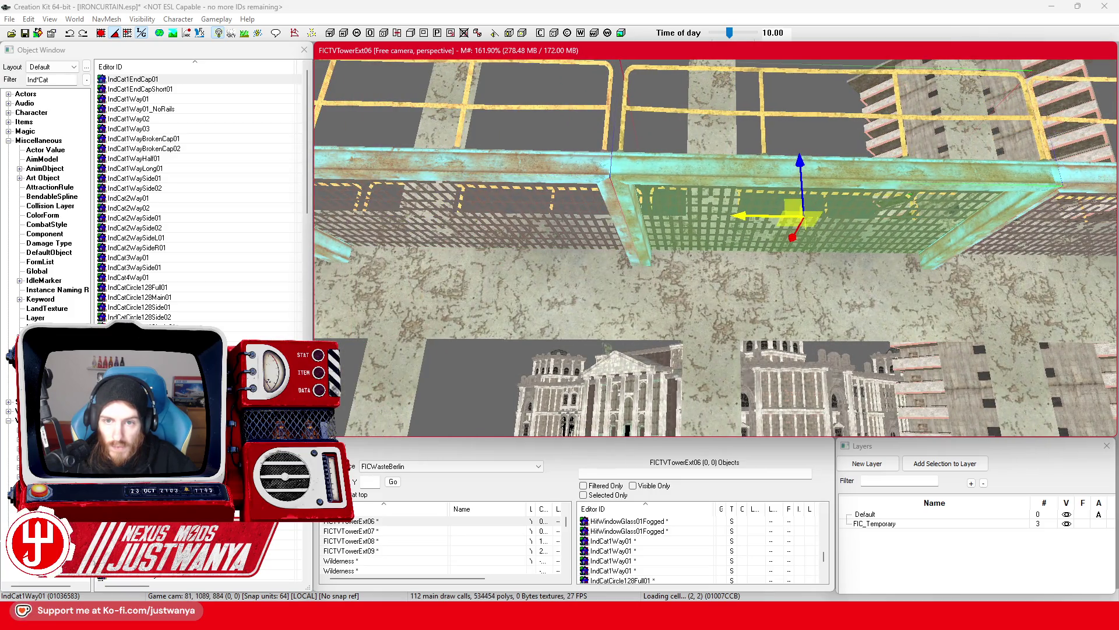
{"action": "left_click_drag", "start_coordinate": [754, 208], "coordinate": [733, 234]}
{"action": "left_click", "coordinate": [749, 206]}
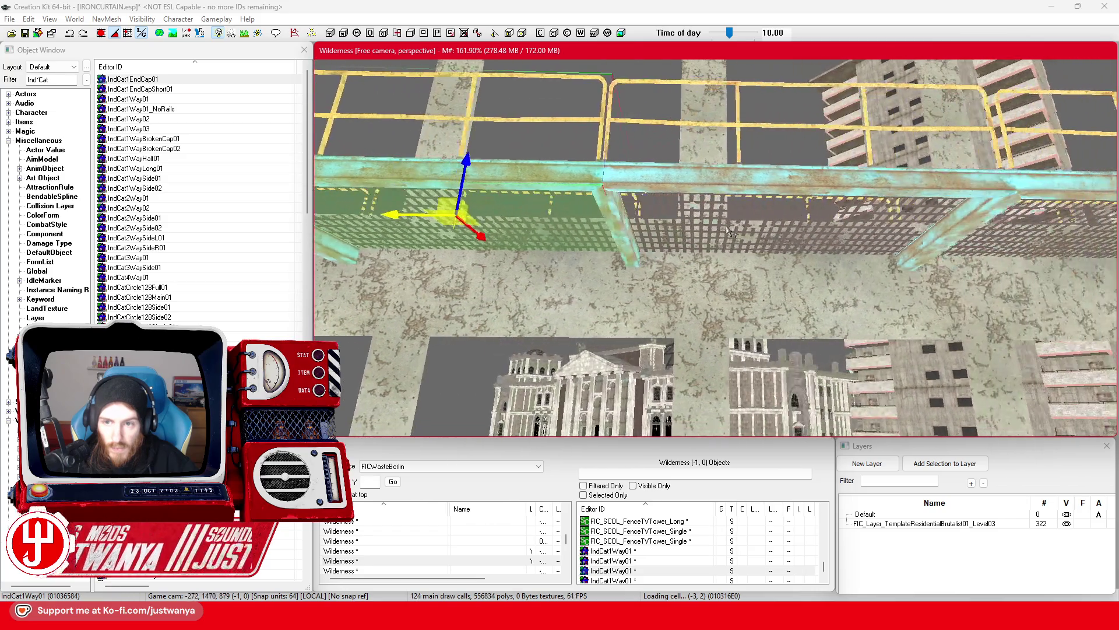
{"action": "left_click", "coordinate": [733, 234]}
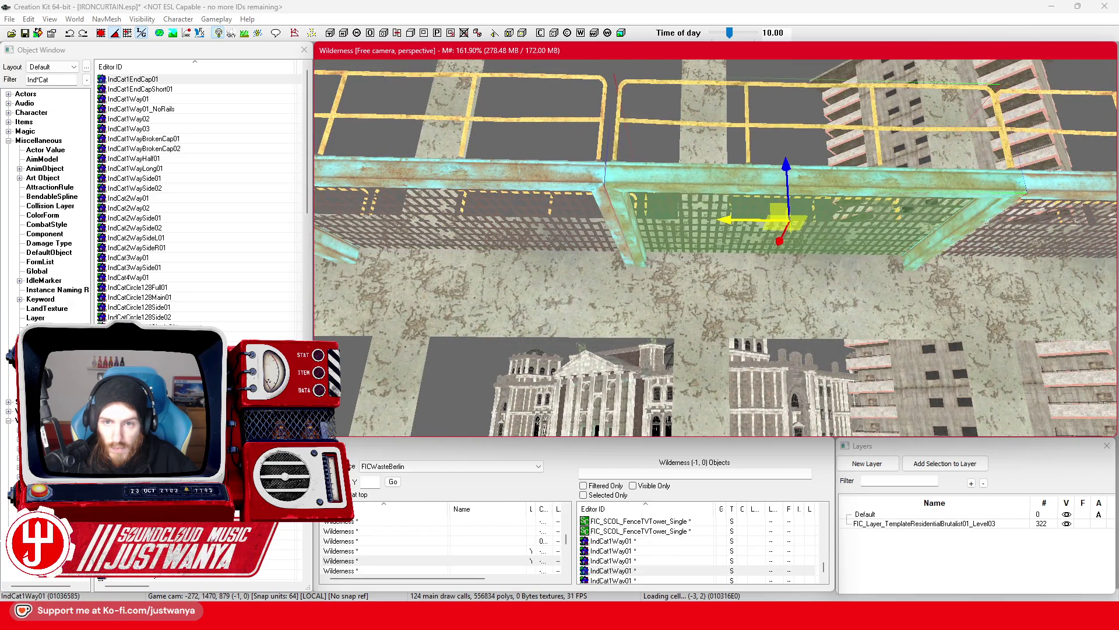
{"action": "left_click_drag", "start_coordinate": [723, 222], "coordinate": [712, 204]}
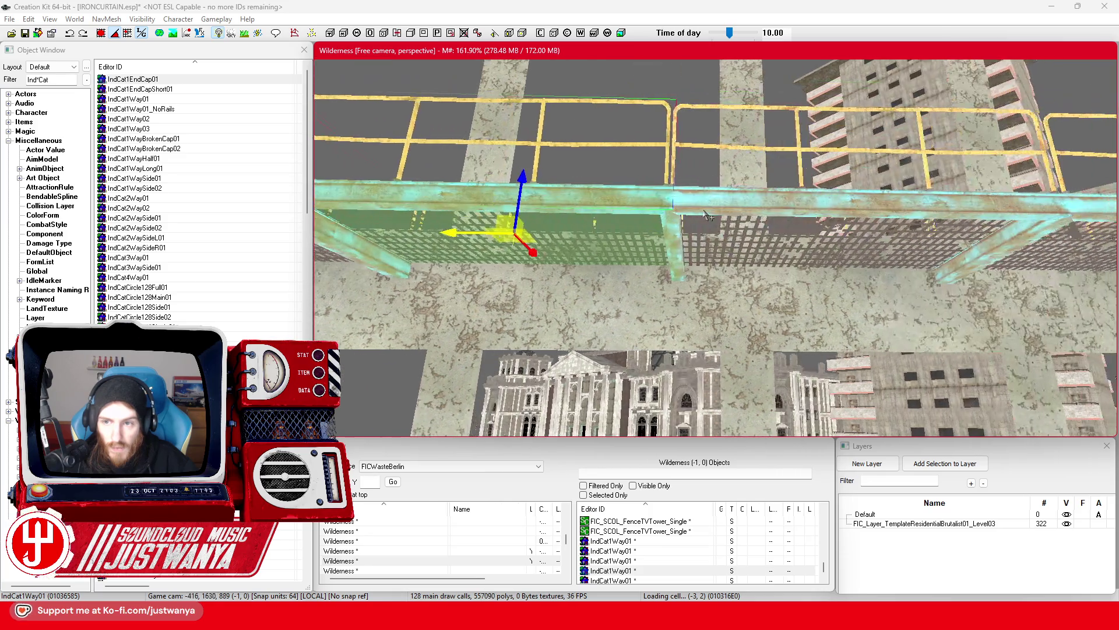
{"action": "left_click", "coordinate": [713, 204]}
{"action": "mouse_move", "coordinate": [766, 240]}
{"action": "left_mouse_down"}
{"action": "mouse_move", "coordinate": [734, 240]}
{"action": "mouse_move", "coordinate": [734, 224]}
{"action": "left_mouse_up"}
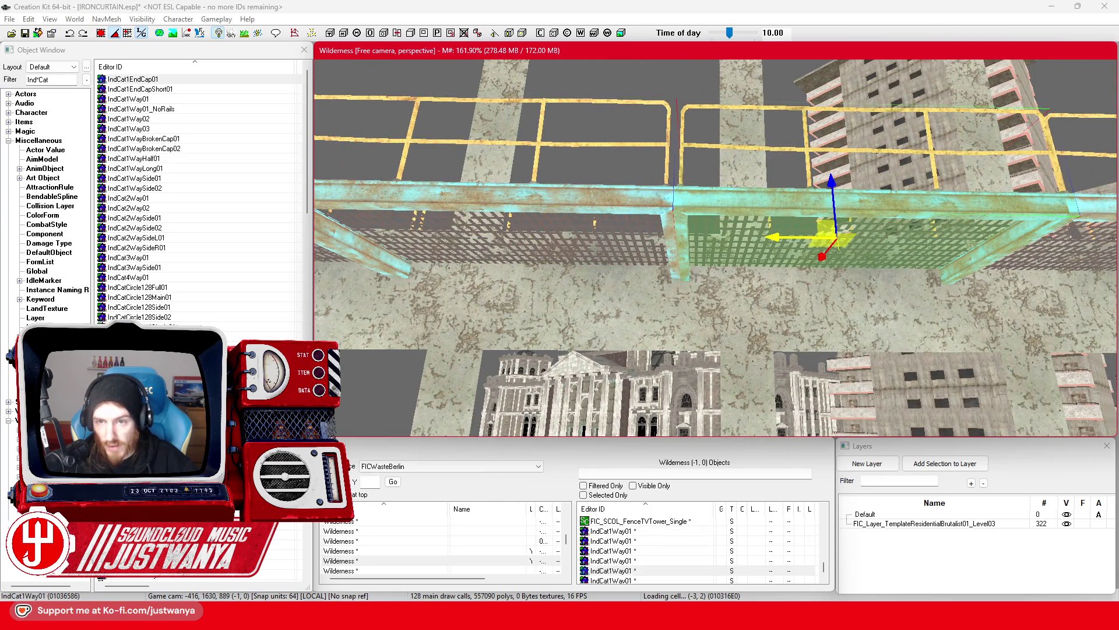
{"action": "left_click", "coordinate": [747, 232]}
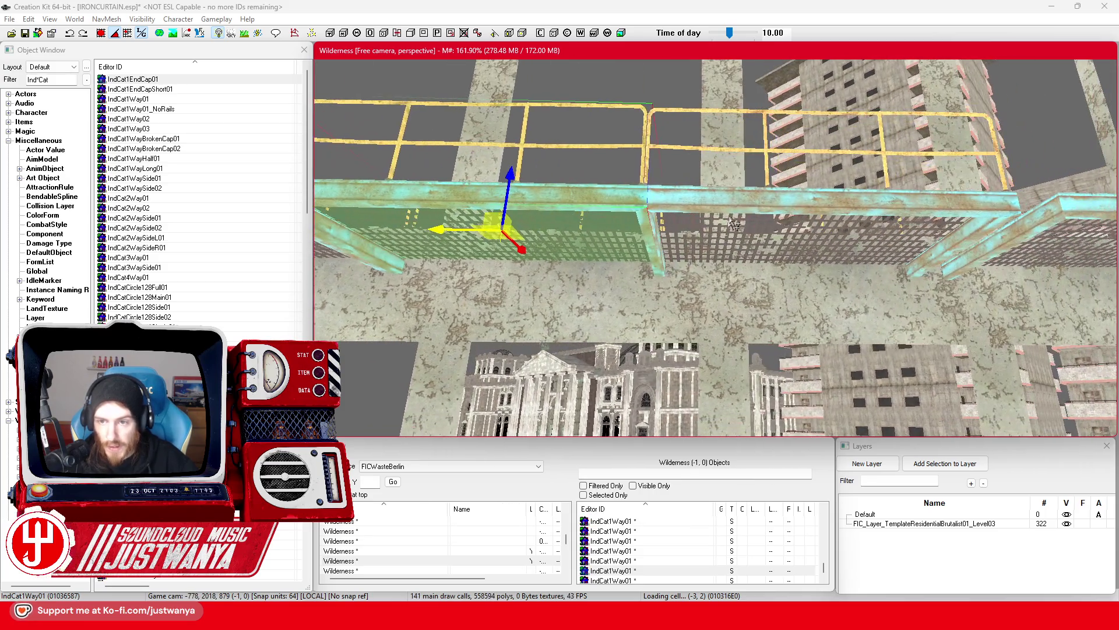
{"action": "left_click", "coordinate": [734, 224]}
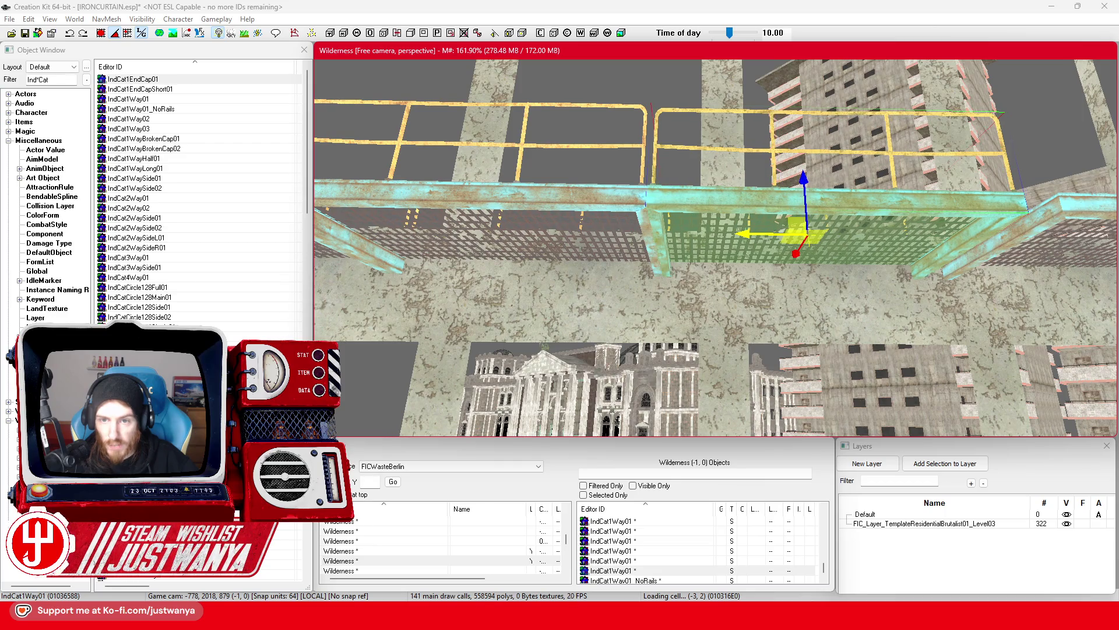
Duplicate the IndCat1Way01_NoRails section with Ctrl+D to extend the run
{"action": "mouse_move", "coordinate": [735, 224]}
{"action": "left_mouse_down"}
{"action": "mouse_move", "coordinate": [743, 266]}
{"action": "mouse_move", "coordinate": [712, 263]}
{"action": "mouse_move", "coordinate": [711, 318]}
{"action": "mouse_move", "coordinate": [712, 265]}
{"action": "mouse_move", "coordinate": [688, 239]}
{"action": "mouse_move", "coordinate": [835, 231]}
{"action": "left_mouse_up"}
{"action": "left_click", "coordinate": [711, 263]}
{"action": "key", "text": "ctrl+d"}
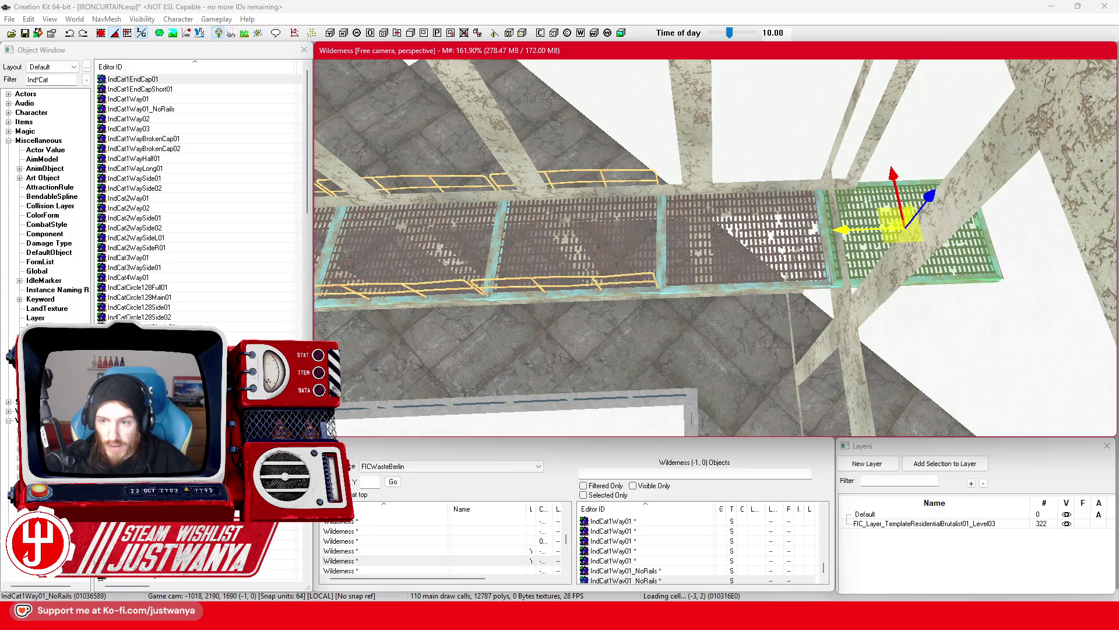
{"action": "mouse_move", "coordinate": [843, 223]}
{"action": "left_mouse_down"}
{"action": "mouse_move", "coordinate": [752, 183]}
{"action": "mouse_move", "coordinate": [730, 298]}
{"action": "mouse_move", "coordinate": [1001, 276]}
{"action": "left_mouse_up"}
{"action": "left_click", "coordinate": [690, 258]}
{"action": "mouse_move", "coordinate": [690, 257]}
{"action": "left_mouse_down"}
{"action": "mouse_move", "coordinate": [758, 251]}
{"action": "mouse_move", "coordinate": [793, 218]}
{"action": "mouse_move", "coordinate": [712, 196]}
{"action": "mouse_move", "coordinate": [573, 202]}
{"action": "left_mouse_up"}
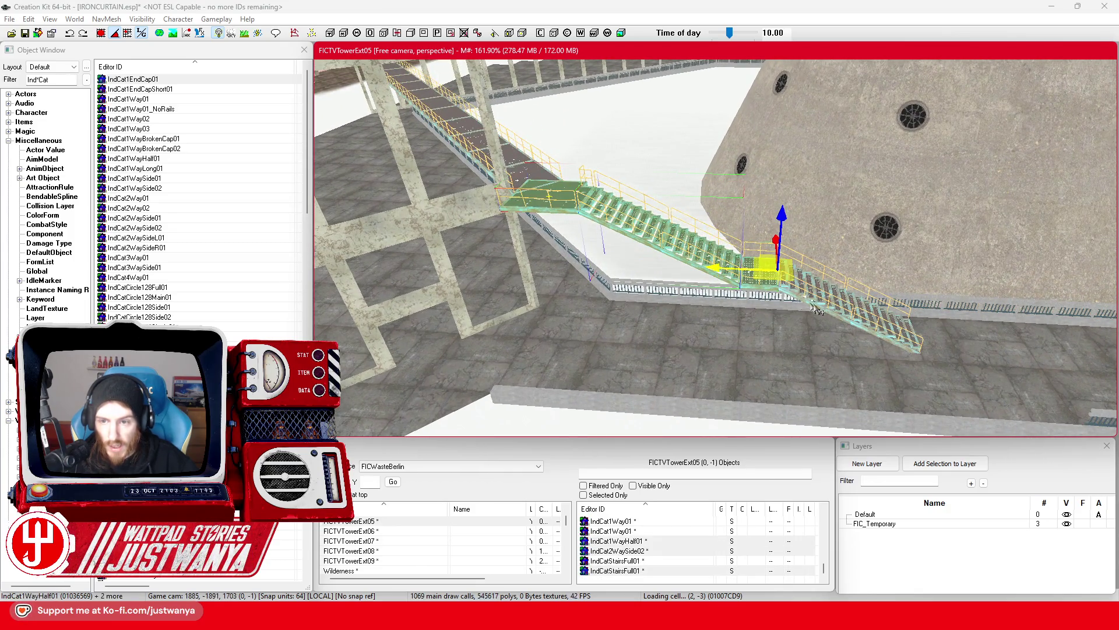
{"action": "left_click_drag", "start_coordinate": [843, 313], "coordinate": [787, 245]}
{"action": "left_click_drag", "start_coordinate": [682, 220], "coordinate": [543, 213]}
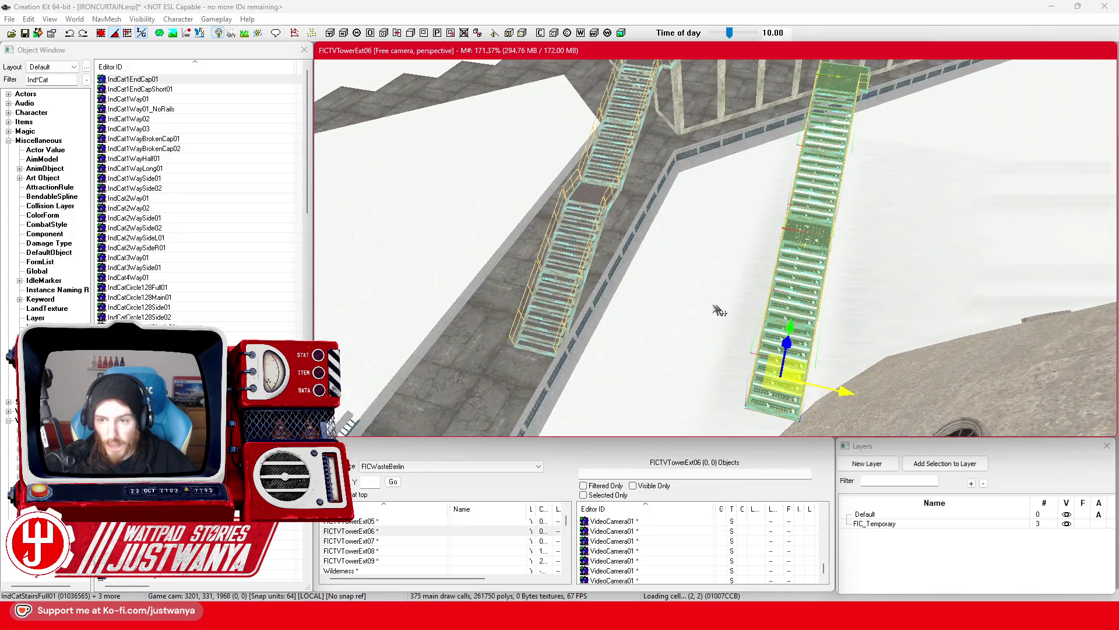
{"action": "scroll", "coordinate": [690, 312], "scroll_direction": "down", "scroll_amount": 3}
{"action": "left_click", "coordinate": [101, 34]}
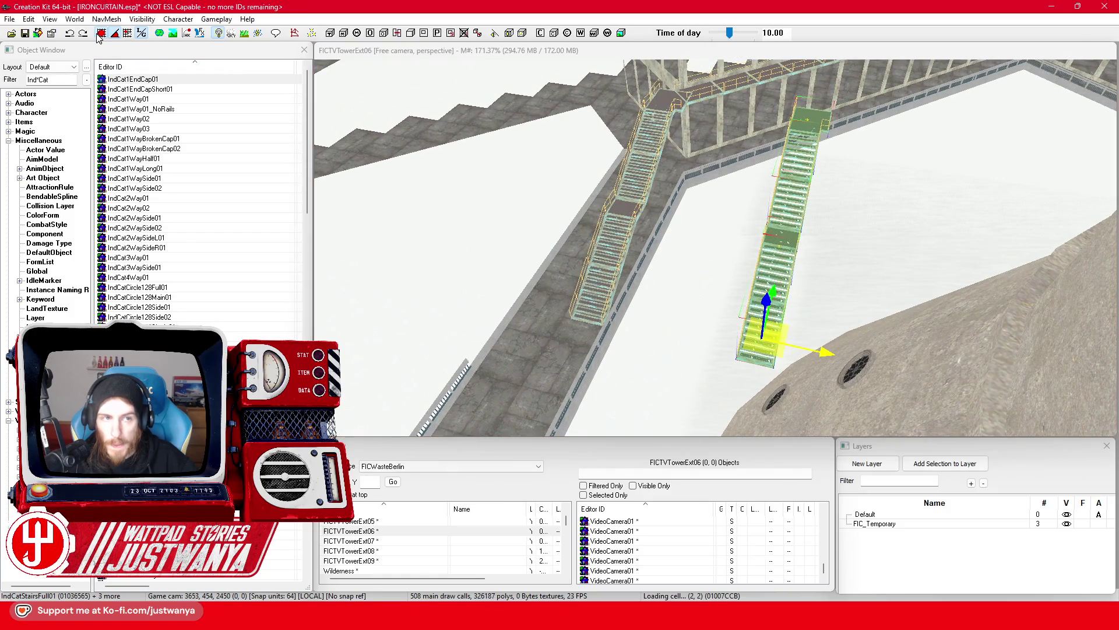
{"action": "scroll", "coordinate": [812, 347], "scroll_direction": "up", "scroll_amount": 5}
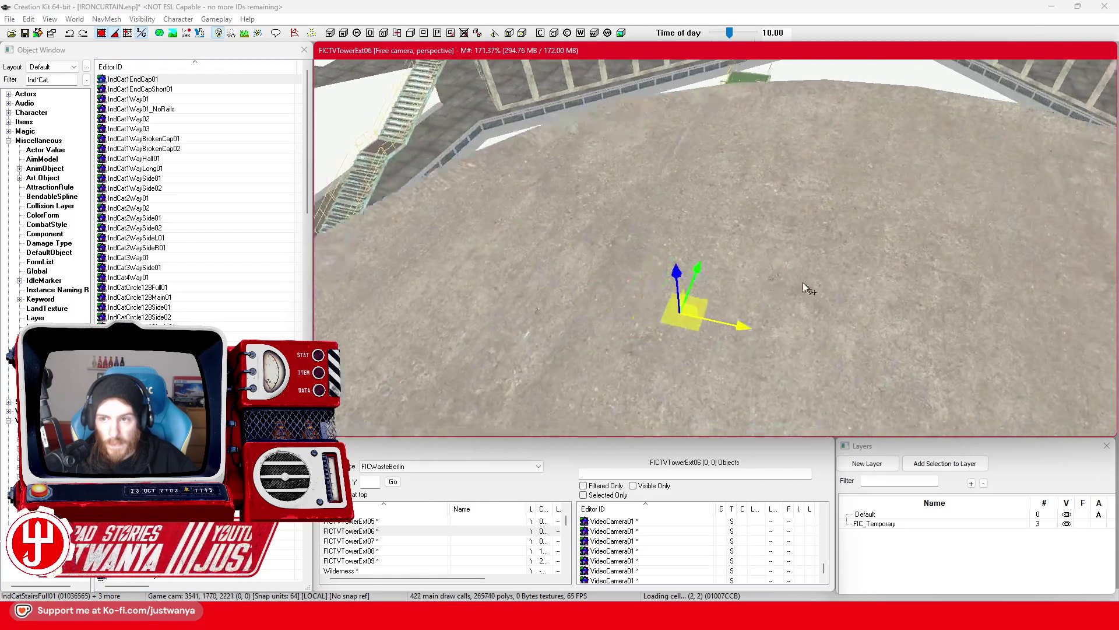
{"action": "scroll", "coordinate": [527, 286], "scroll_direction": "down", "scroll_amount": 4}
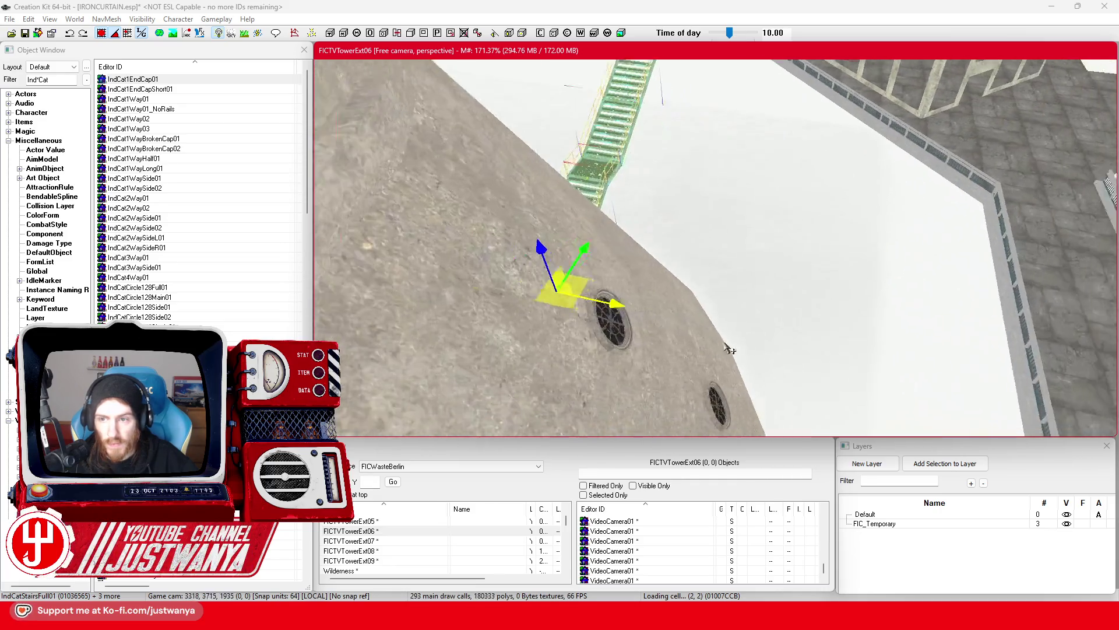
{"action": "key", "text": "shift"}
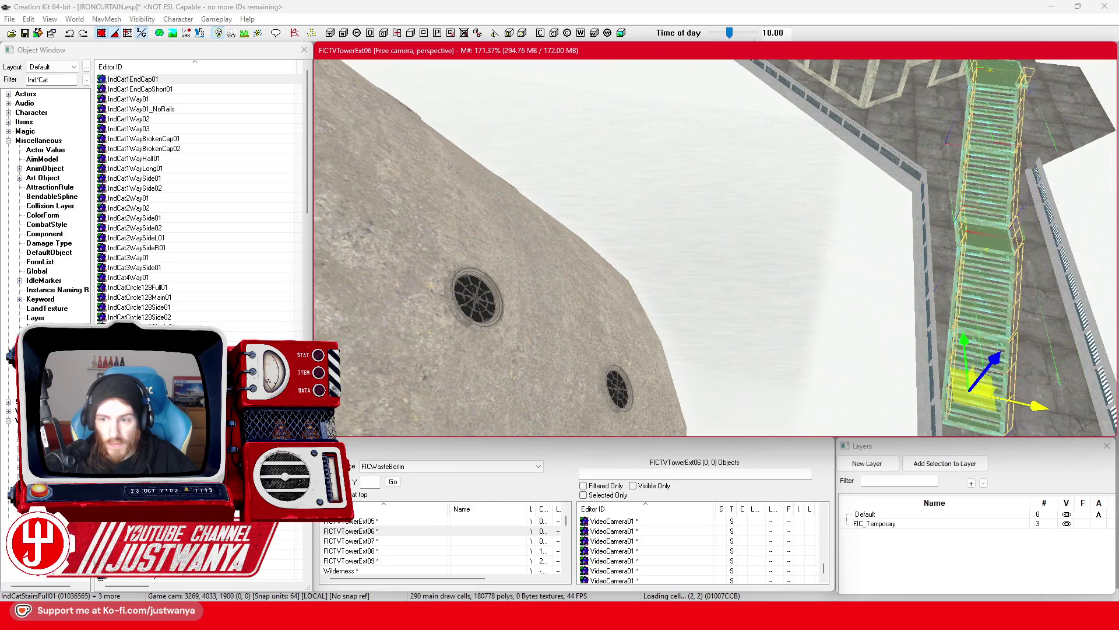
{"action": "scroll", "coordinate": [854, 258], "scroll_direction": "up", "scroll_amount": 3}
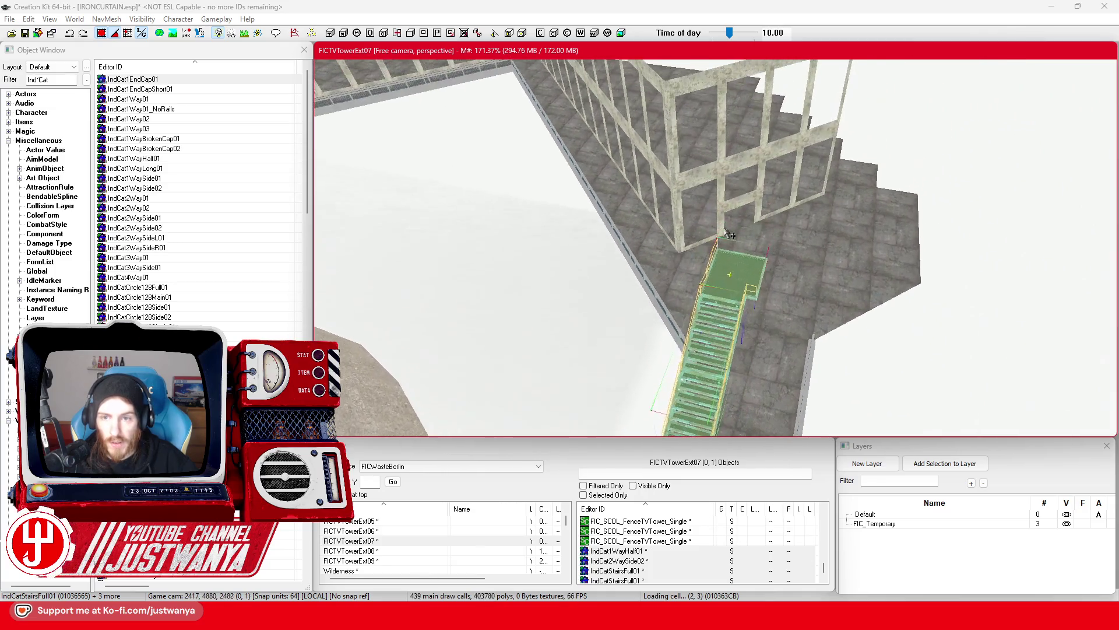
Select the IndCat2WaySide02 stair landing, switch it to move mode, and save the plugin
{"action": "left_click", "coordinate": [735, 270]}
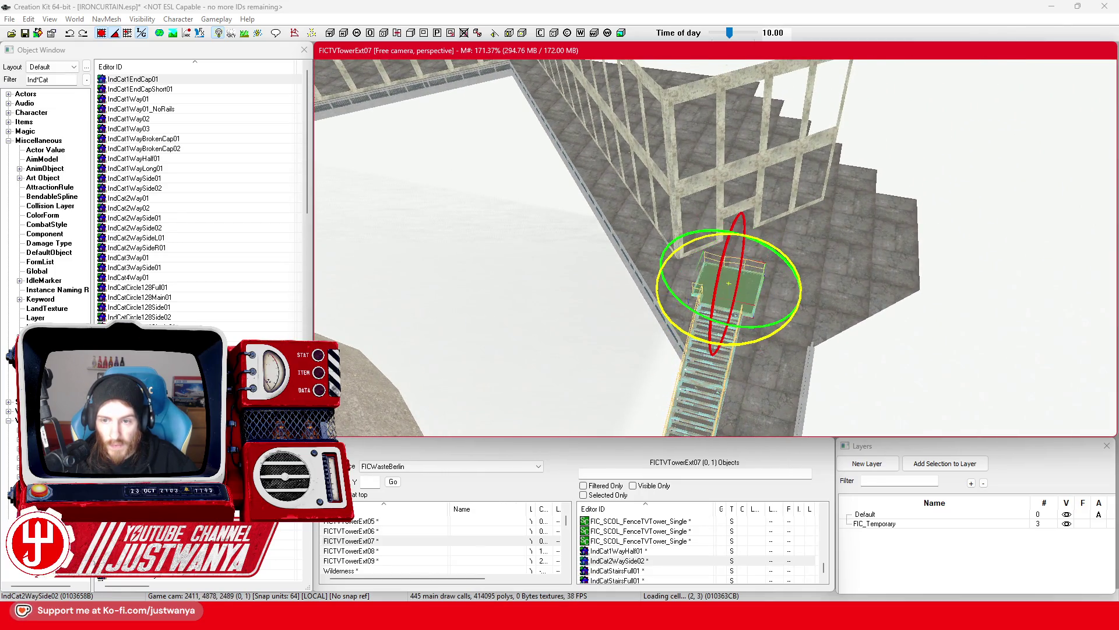
{"action": "key", "text": "w"}
{"action": "key", "text": "shift"}
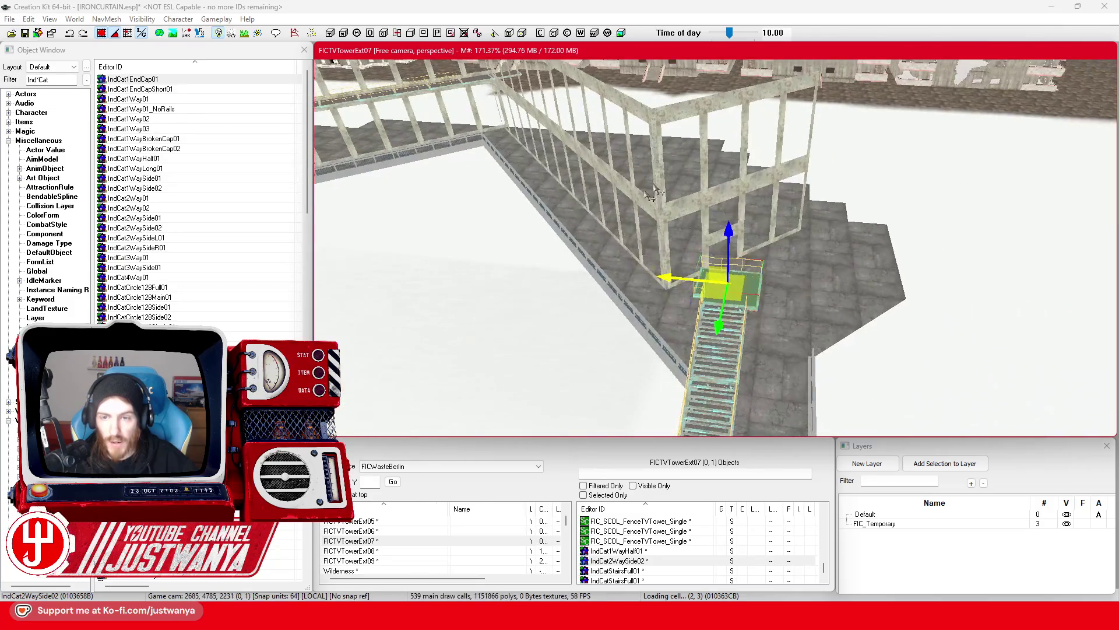
{"action": "left_click", "coordinate": [26, 34]}
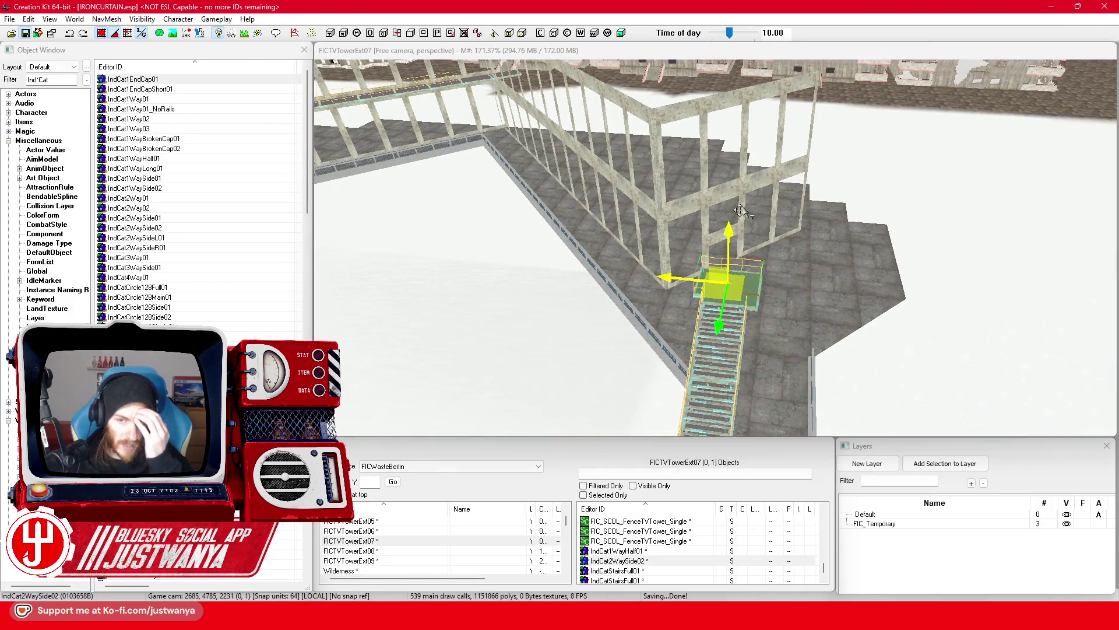
Select the concrete wall corner pillar plus four wall pieces and move them up and right
{"action": "scroll", "coordinate": [730, 210], "scroll_direction": "up", "scroll_amount": 3}
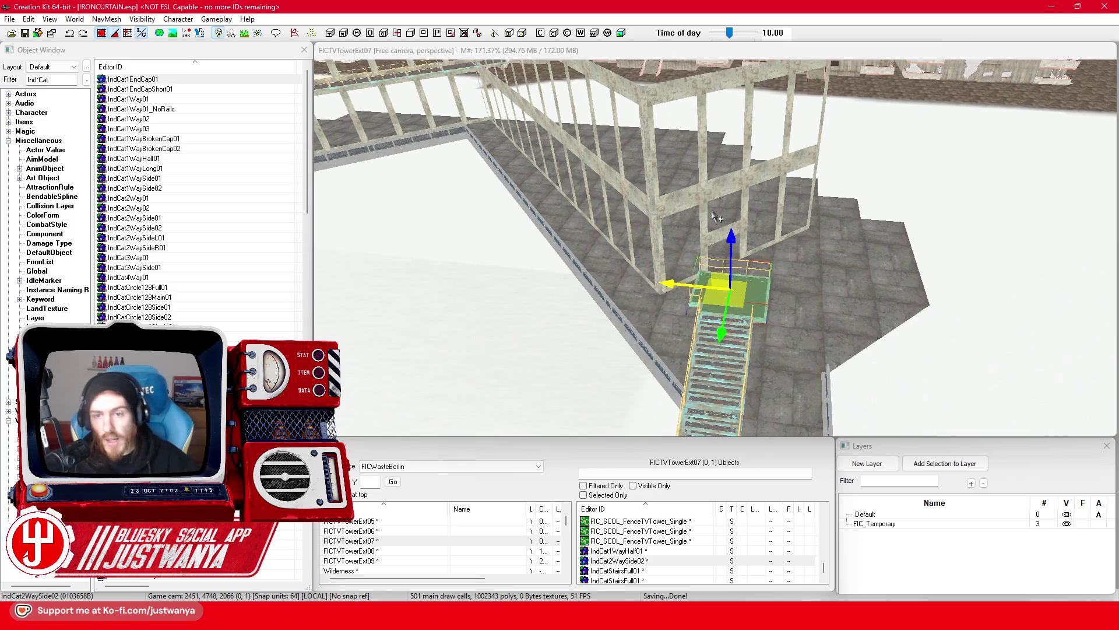
{"action": "left_click", "coordinate": [646, 255]}
{"action": "scroll", "coordinate": [641, 255], "scroll_direction": "up", "scroll_amount": 3}
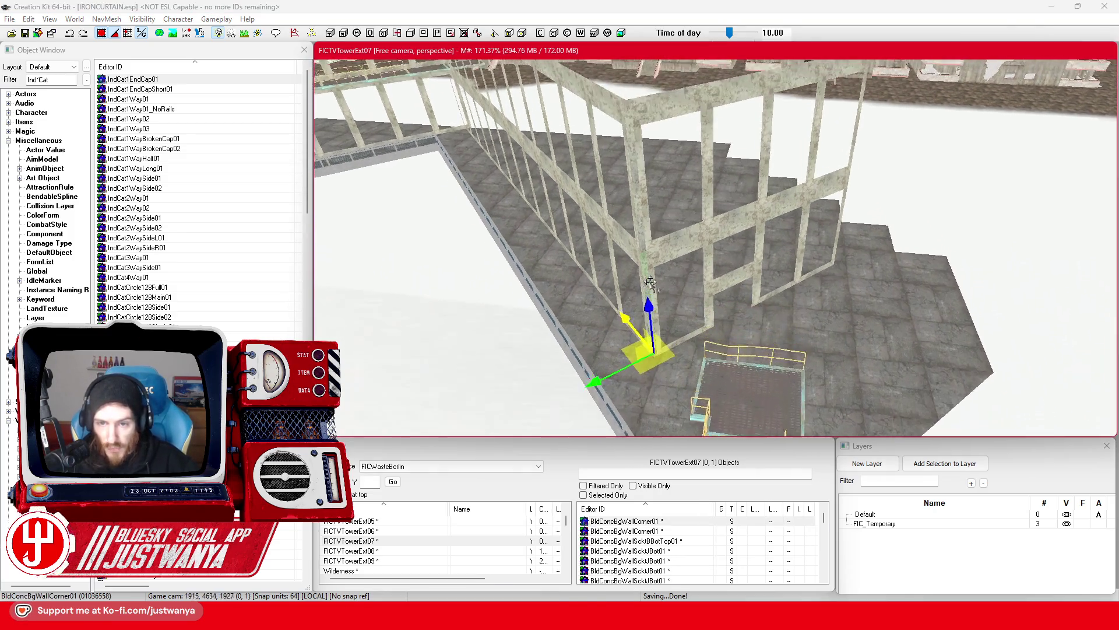
{"action": "left_click", "coordinate": [734, 220], "text": "ctrl"}
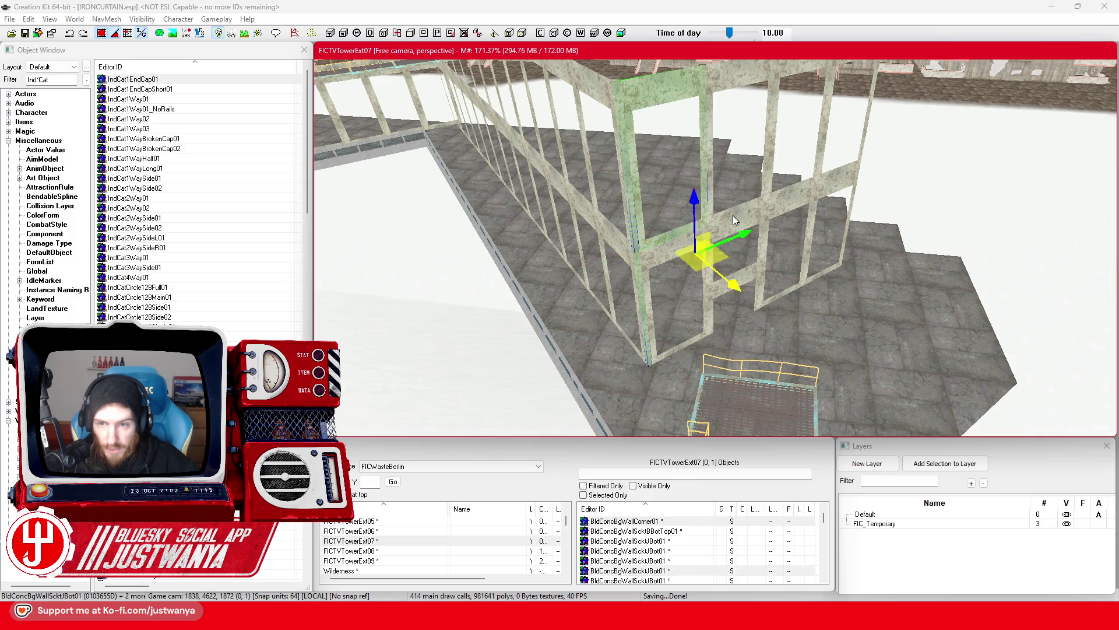
{"action": "left_click", "coordinate": [760, 210], "text": "ctrl"}
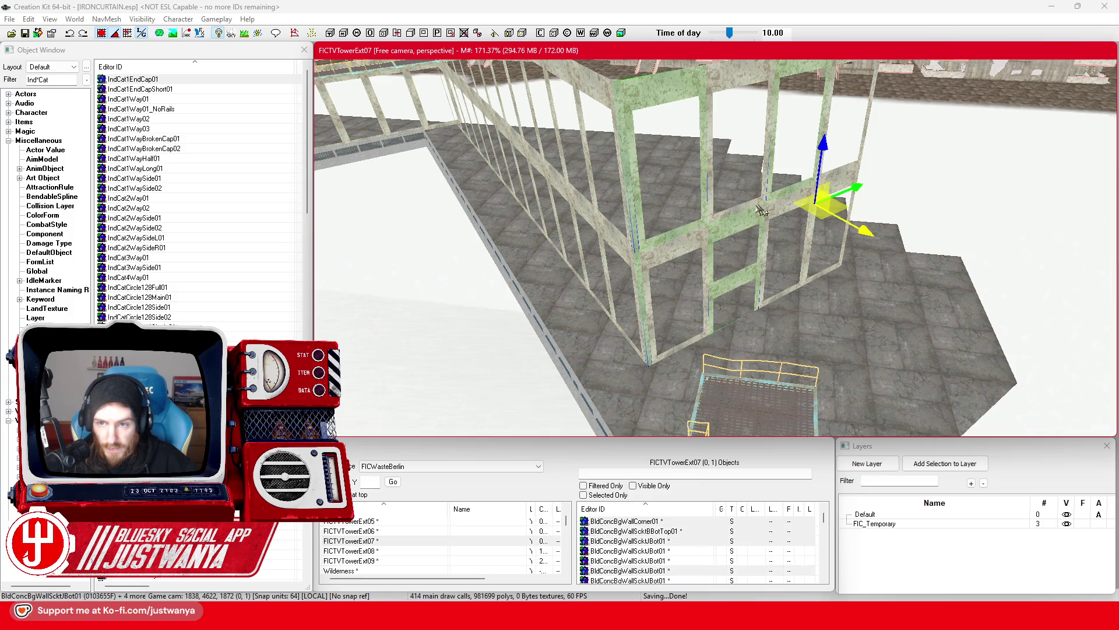
{"action": "left_click", "coordinate": [695, 244], "text": "ctrl"}
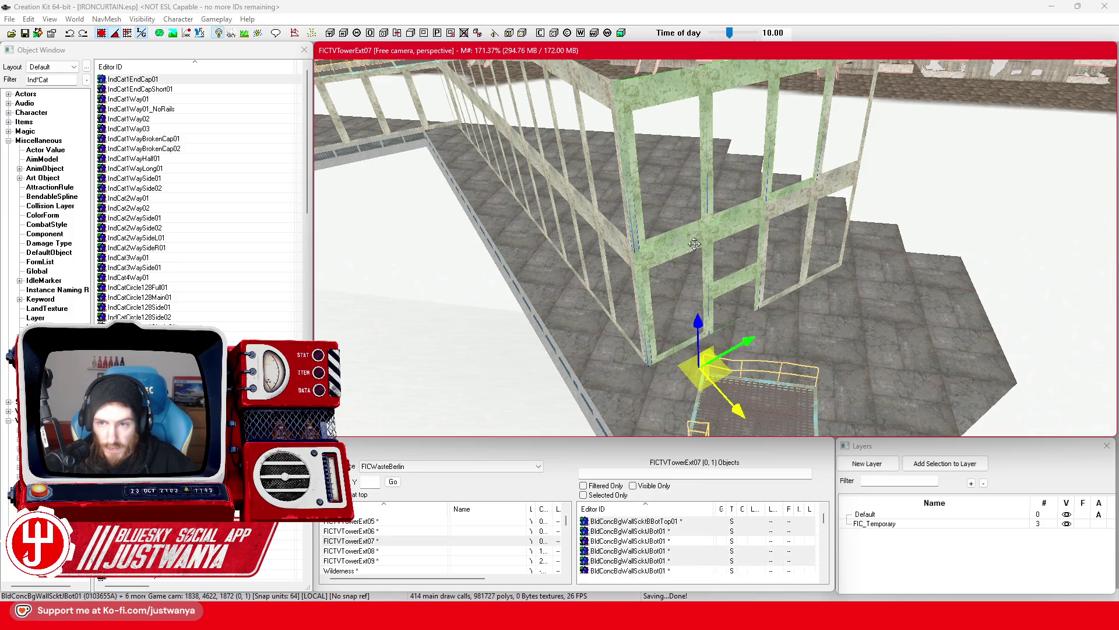
{"action": "left_click", "coordinate": [803, 211], "text": "ctrl"}
{"action": "scroll", "coordinate": [781, 284], "scroll_direction": "down", "scroll_amount": 5}
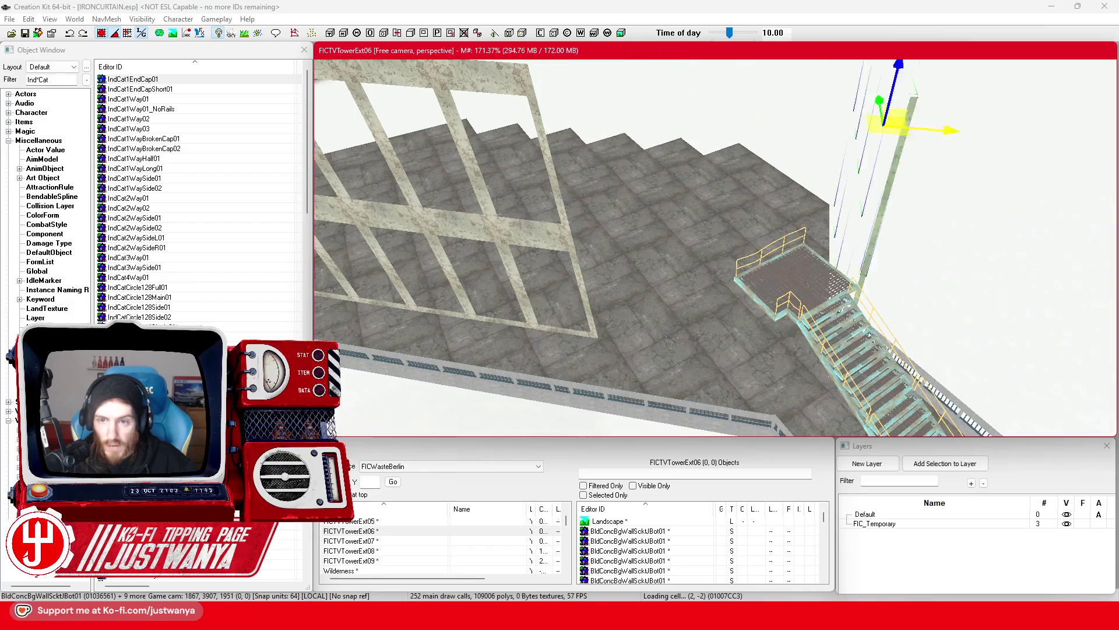
{"action": "left_click_drag", "start_coordinate": [454, 287], "coordinate": [513, 279]}
Duplicate two neighbouring concrete wall frames and slide the copies along the wall edge
{"action": "left_click", "coordinate": [463, 293]}
{"action": "scroll", "coordinate": [560, 235], "scroll_direction": "up", "scroll_amount": 2}
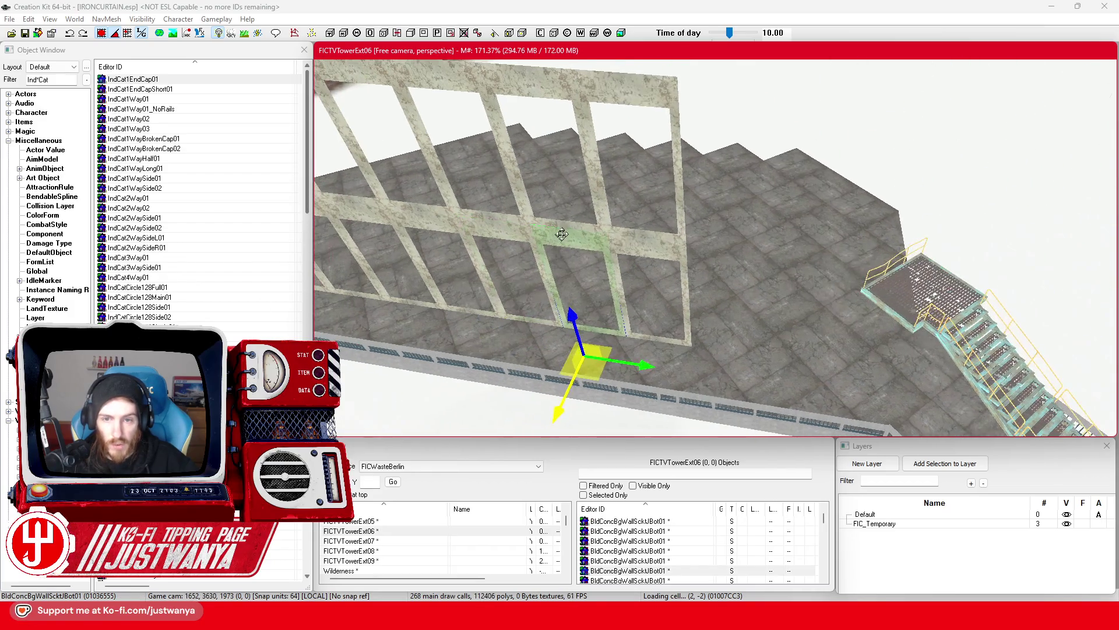
{"action": "left_click", "coordinate": [647, 236], "text": "ctrl"}
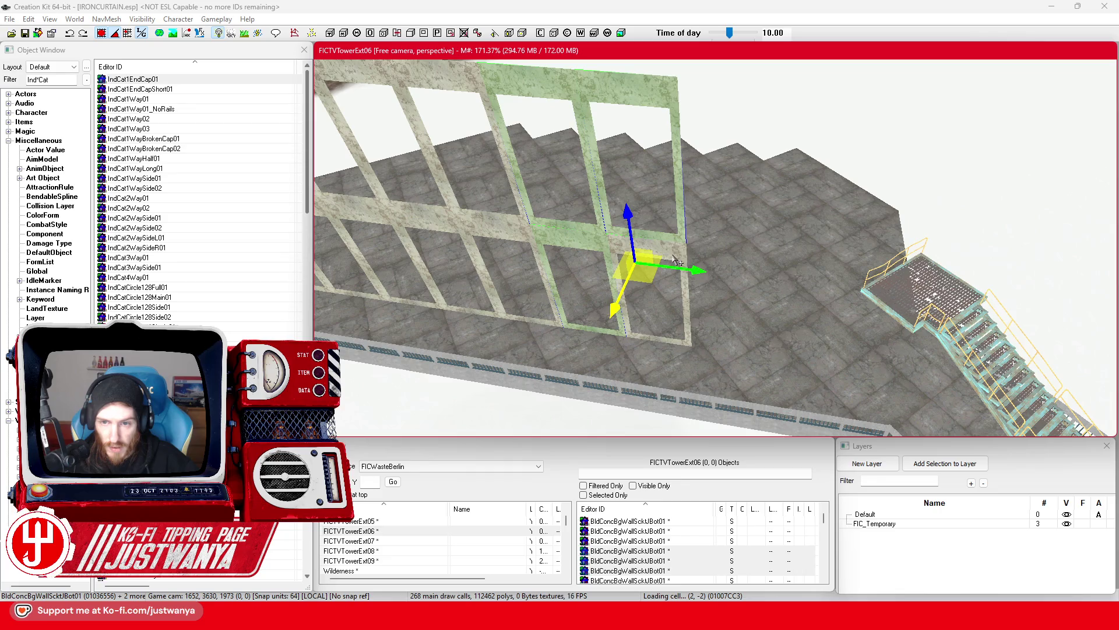
{"action": "key", "text": "ctrl+d"}
{"action": "mouse_move", "coordinate": [677, 261]}
{"action": "left_mouse_down"}
{"action": "mouse_move", "coordinate": [730, 380]}
{"action": "mouse_move", "coordinate": [791, 390]}
{"action": "left_mouse_up"}
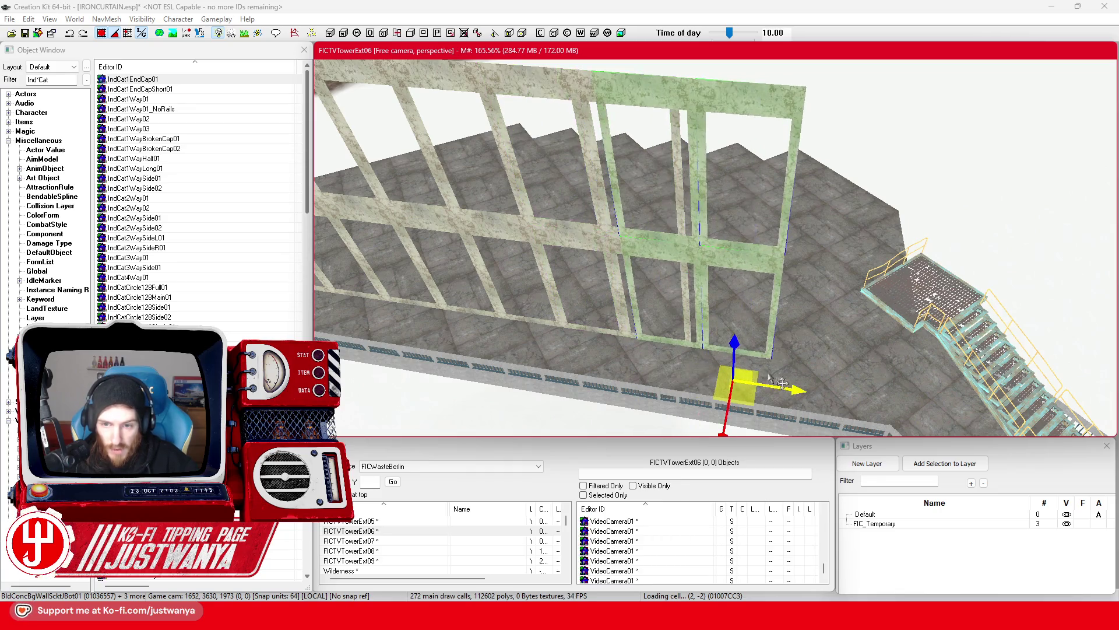
{"action": "left_click", "coordinate": [102, 33]}
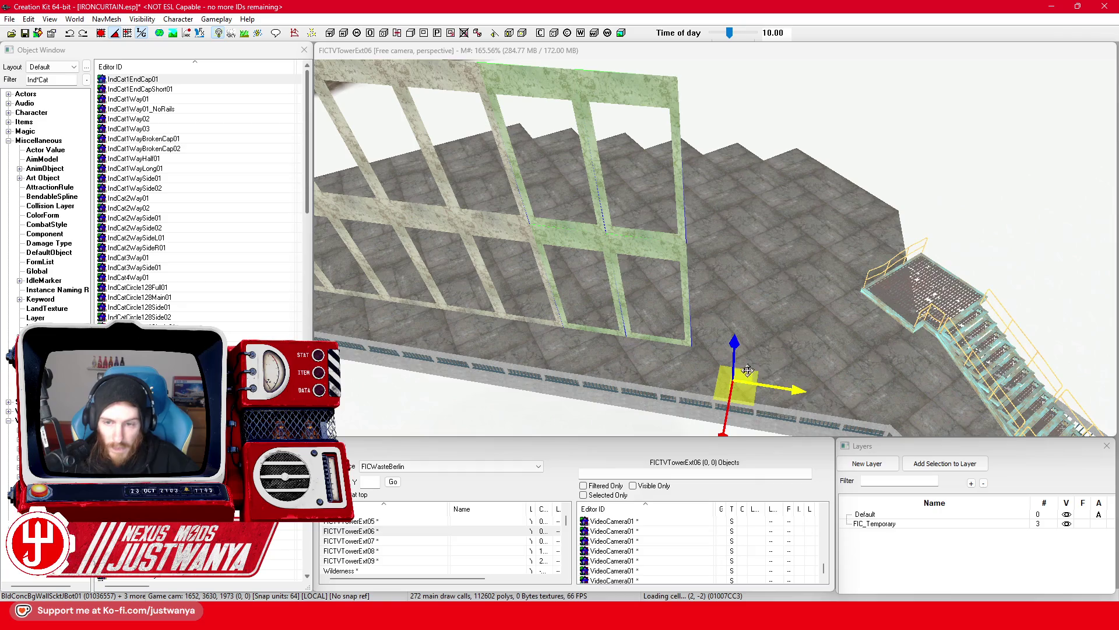
{"action": "scroll", "coordinate": [797, 392], "scroll_direction": "up", "scroll_amount": 5}
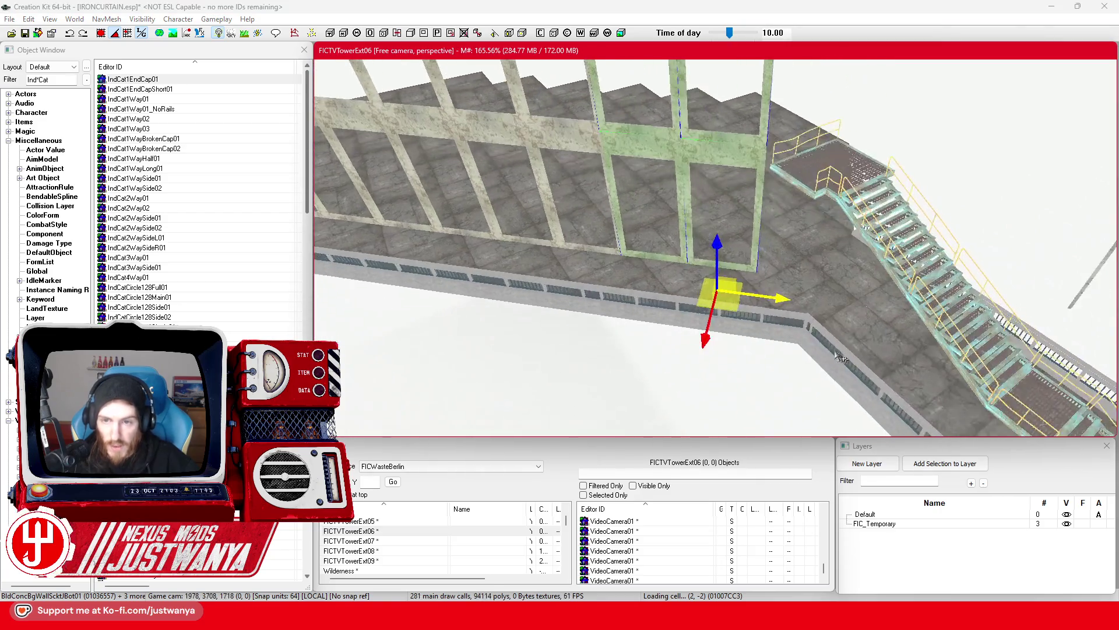
{"action": "scroll", "coordinate": [748, 362], "scroll_direction": "up", "scroll_amount": 6}
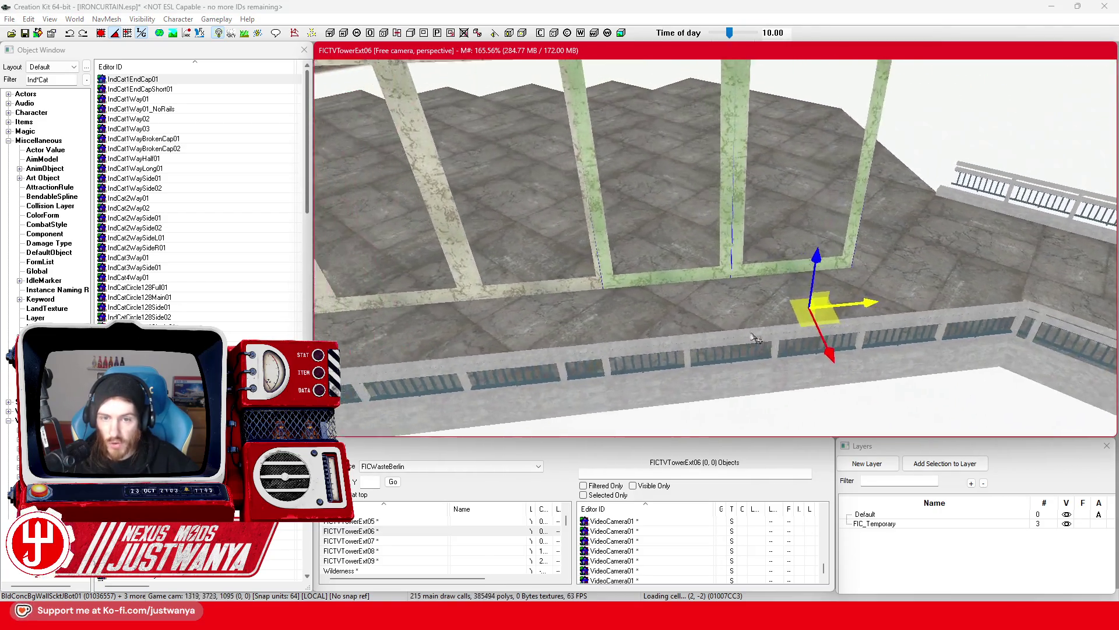
{"action": "left_click_drag", "start_coordinate": [945, 336], "coordinate": [1013, 373]}
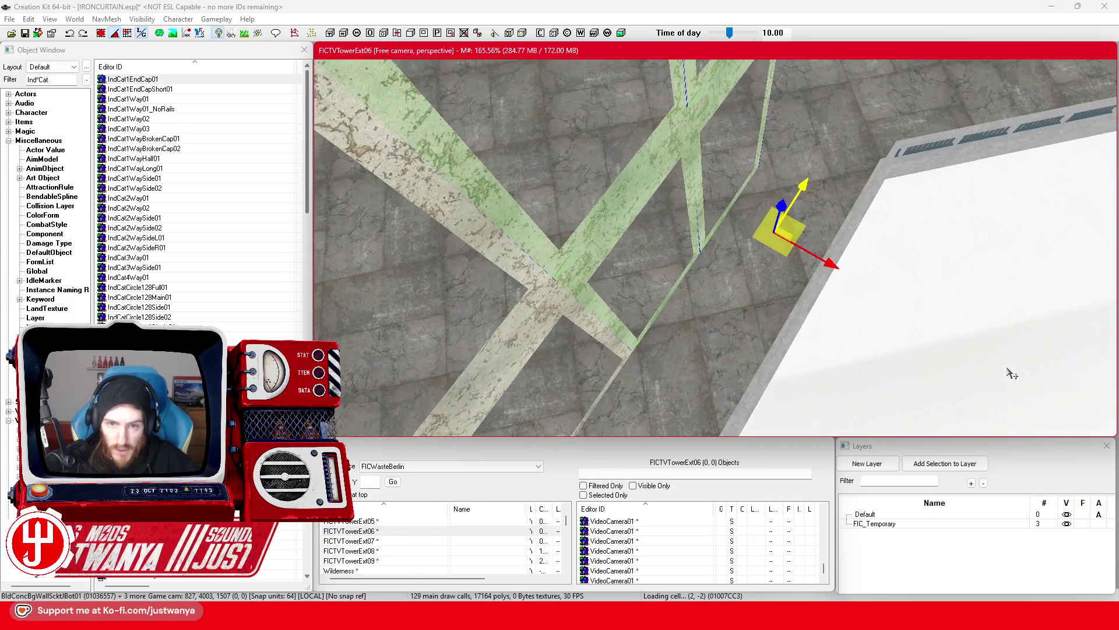
Pan the view to the next tower section in FICTVTowerExt07 and select the wall corner piece
{"action": "left_click", "coordinate": [521, 344]}
{"action": "mouse_move", "coordinate": [522, 345]}
{"action": "left_mouse_down"}
{"action": "mouse_move", "coordinate": [725, 317]}
{"action": "mouse_move", "coordinate": [751, 303]}
{"action": "mouse_move", "coordinate": [709, 350]}
{"action": "mouse_move", "coordinate": [889, 258]}
{"action": "left_mouse_up"}
{"action": "left_click", "coordinate": [751, 303]}
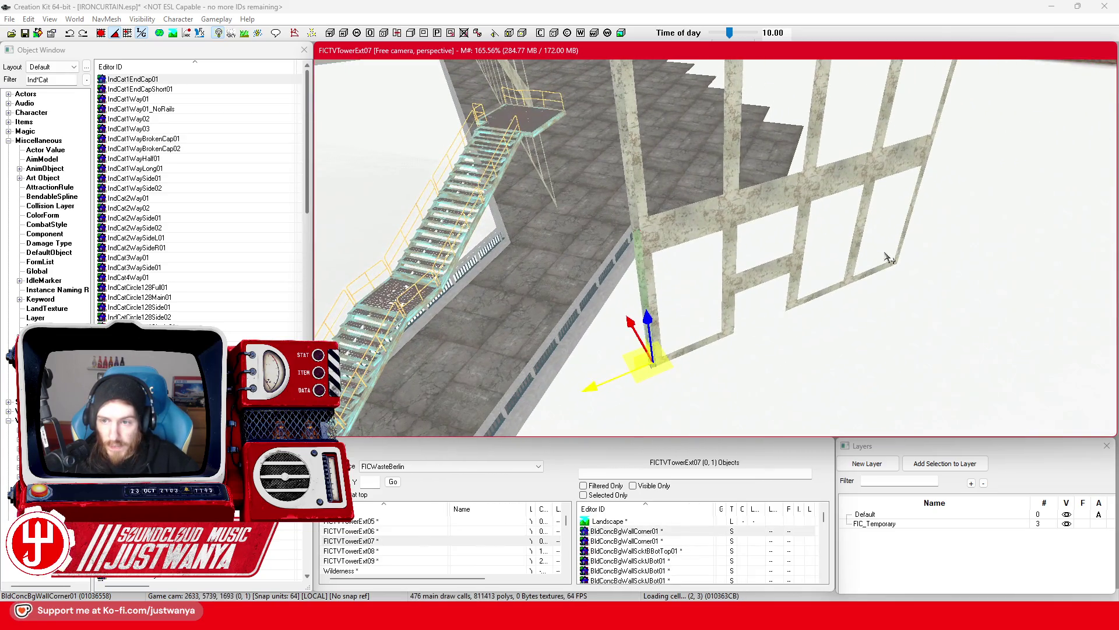
{"action": "left_click", "coordinate": [869, 278]}
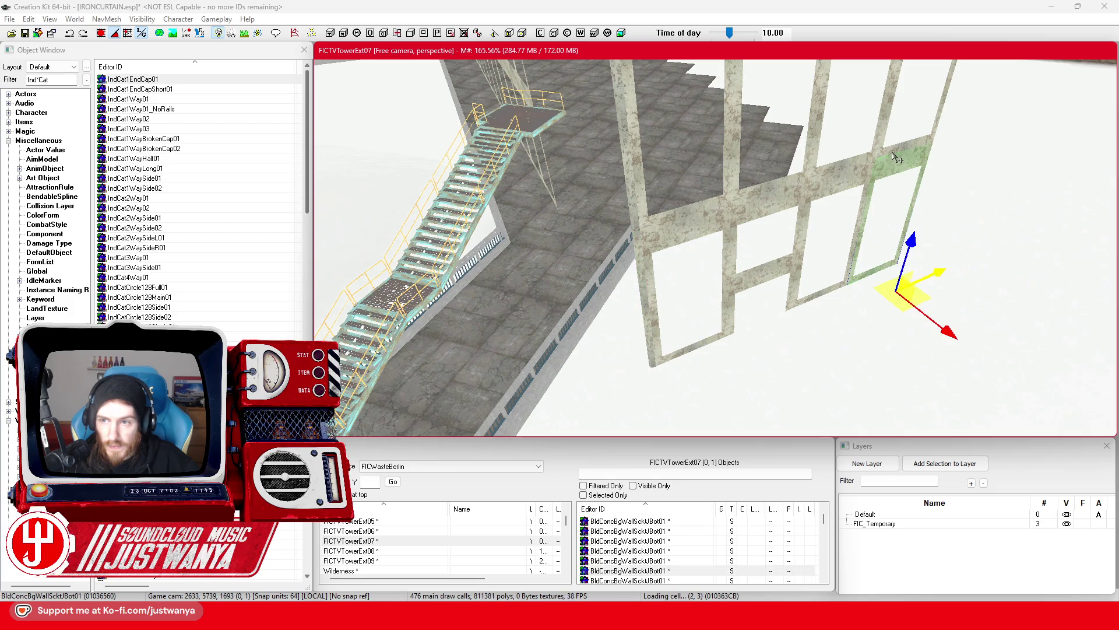
{"action": "left_click", "coordinate": [843, 168], "text": "ctrl"}
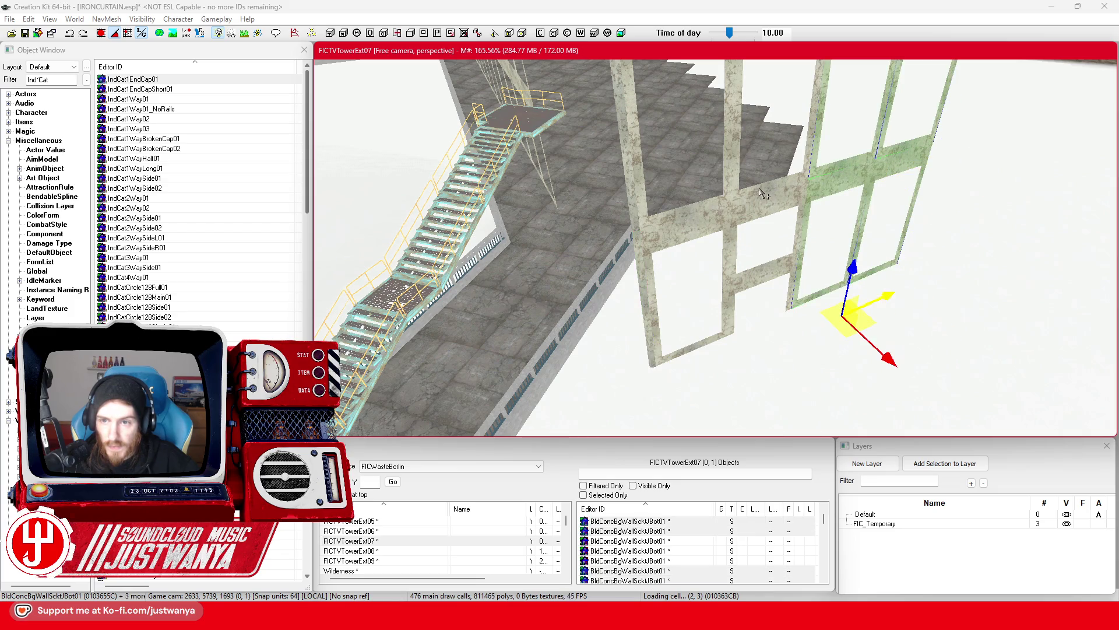
{"action": "left_click", "coordinate": [717, 309], "text": "ctrl"}
{"action": "left_click", "coordinate": [690, 227], "text": "ctrl"}
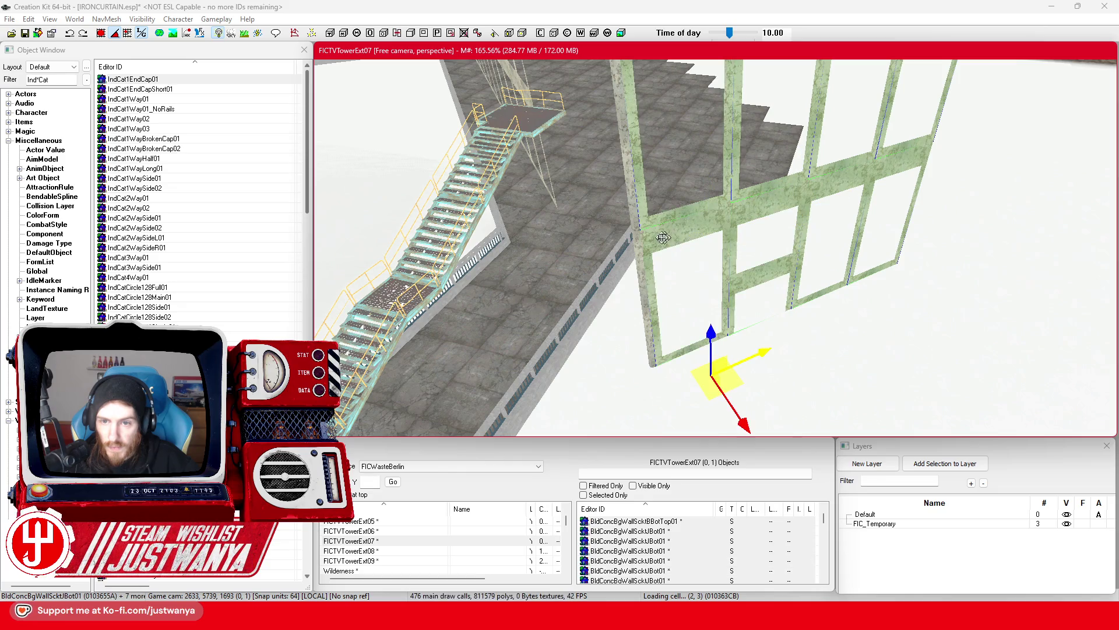
{"action": "key", "text": "shift"}
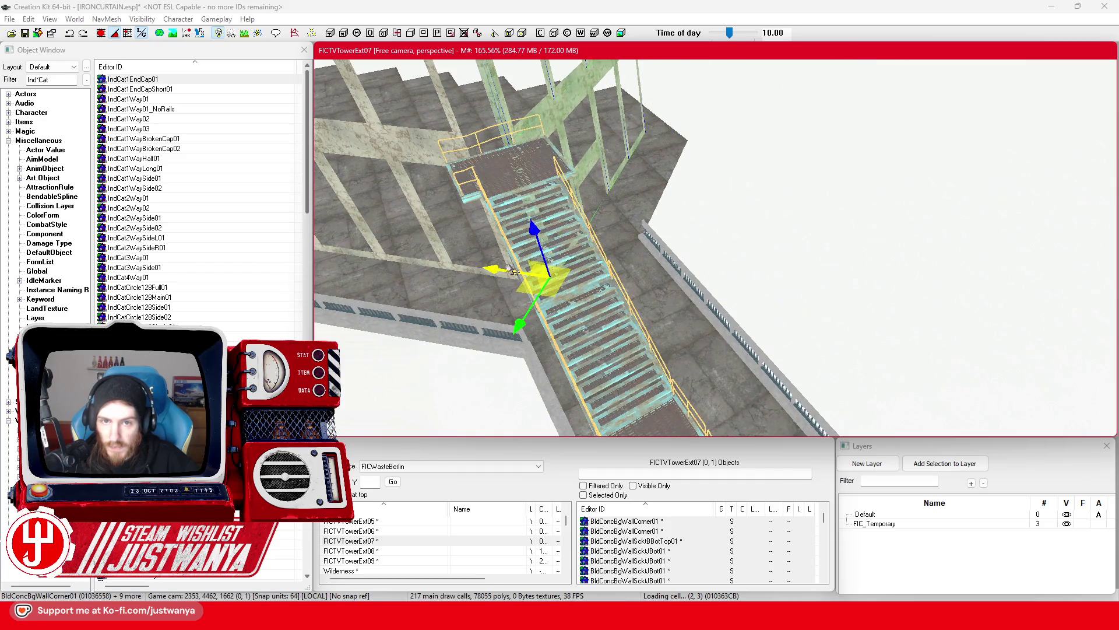
{"action": "scroll", "coordinate": [693, 293], "scroll_direction": "up", "scroll_amount": 5}
{"action": "scroll", "coordinate": [694, 293], "scroll_direction": "up", "scroll_amount": 5}
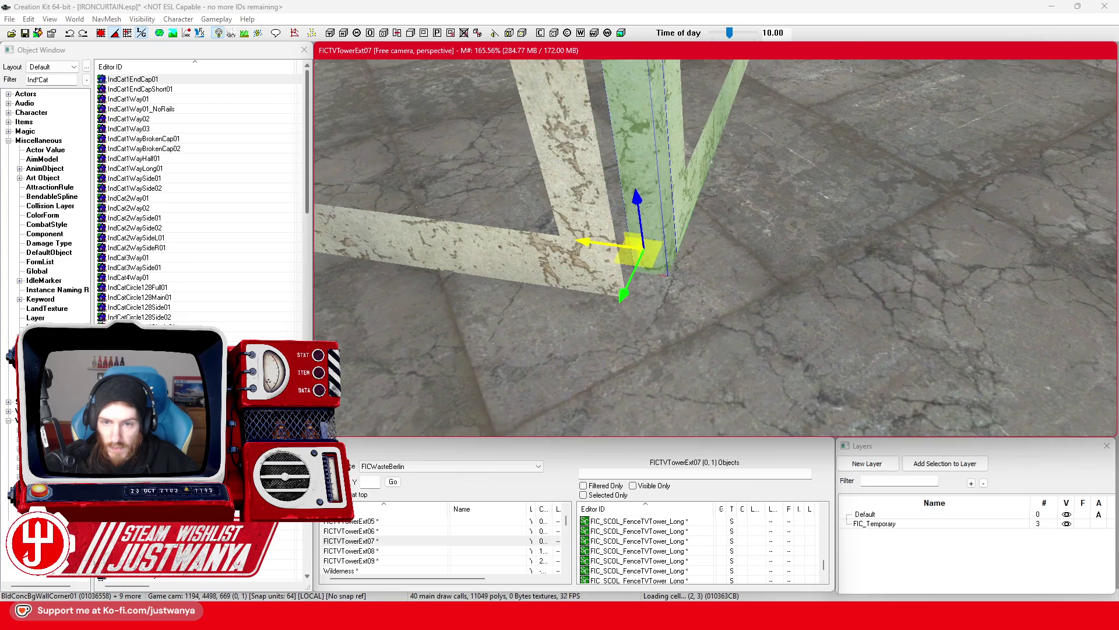
{"action": "scroll", "coordinate": [625, 273], "scroll_direction": "up", "scroll_amount": 3}
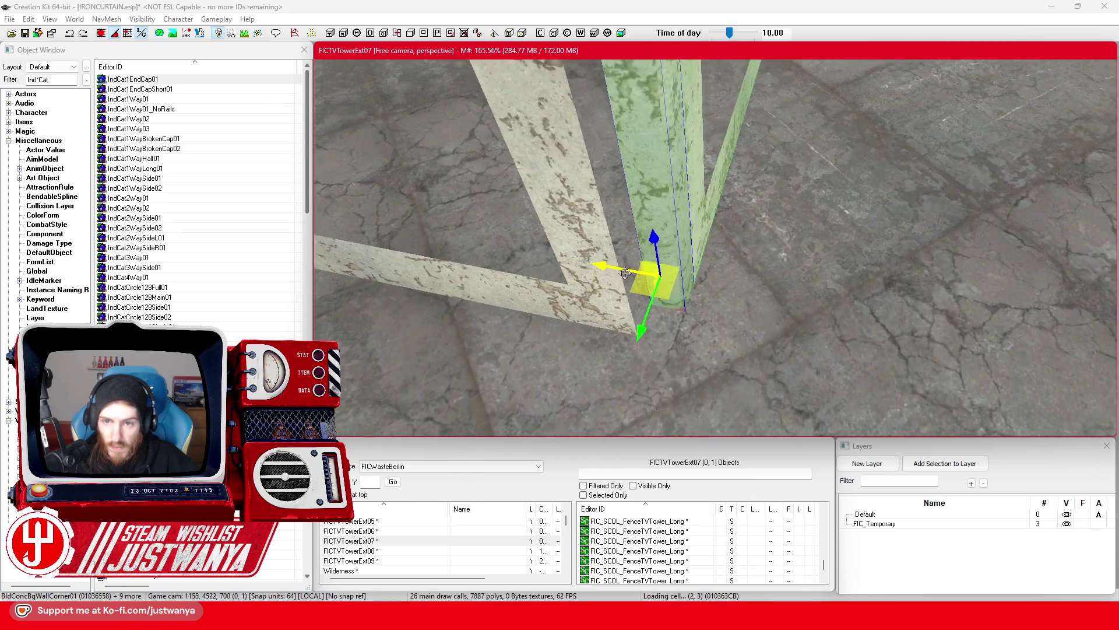
{"action": "scroll", "coordinate": [625, 273], "scroll_direction": "up", "scroll_amount": 3}
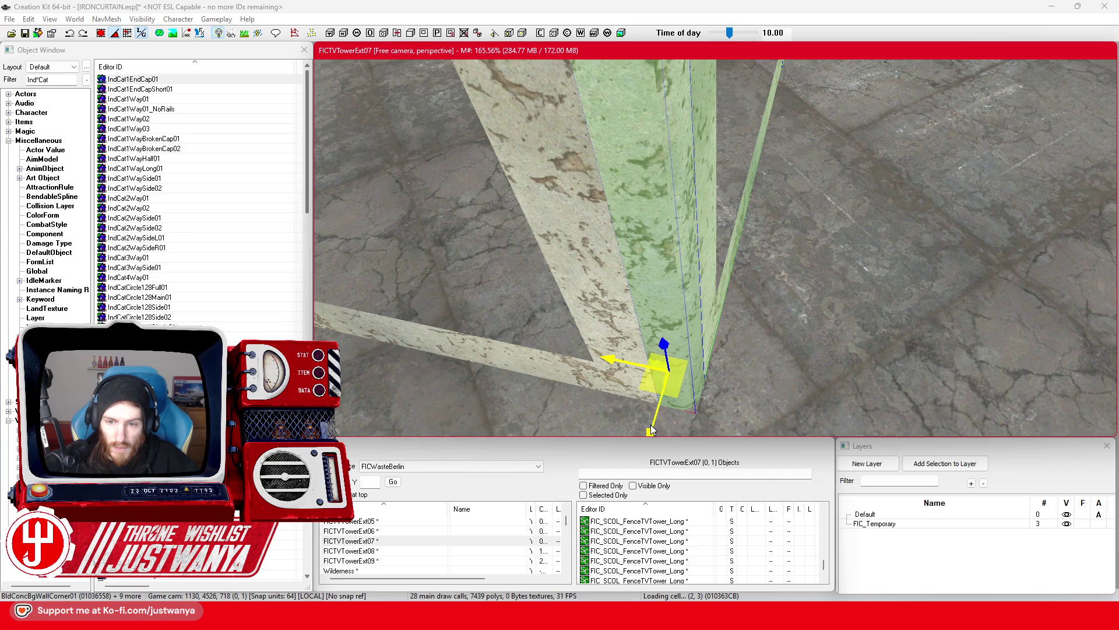
{"action": "mouse_move", "coordinate": [649, 373]}
{"action": "left_mouse_down"}
{"action": "mouse_move", "coordinate": [671, 327]}
{"action": "mouse_move", "coordinate": [702, 313]}
{"action": "mouse_move", "coordinate": [897, 316]}
{"action": "left_mouse_up"}
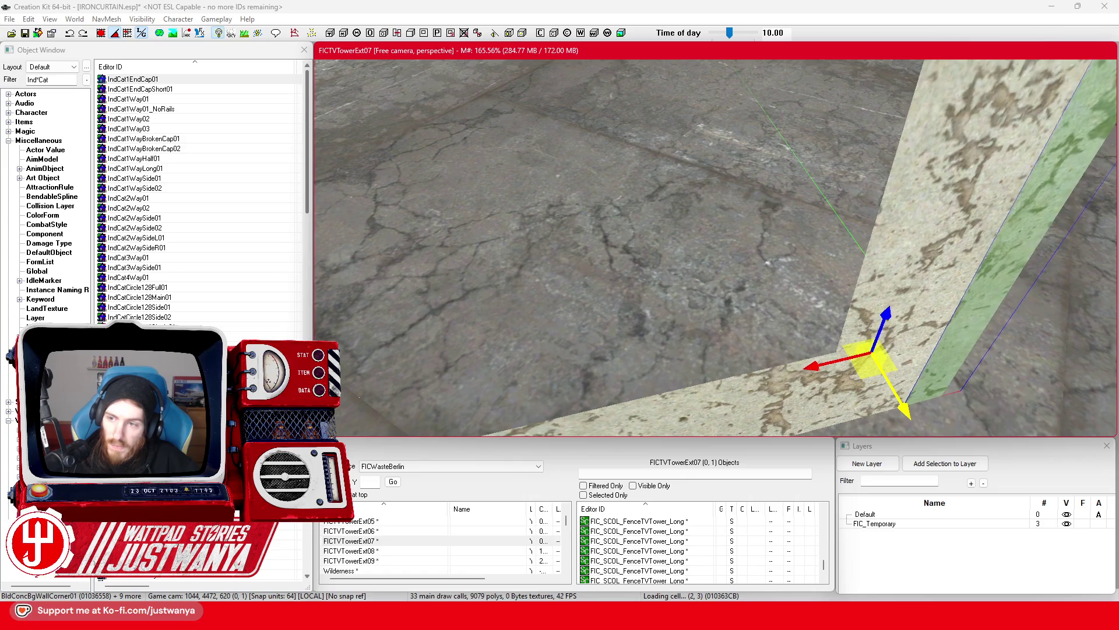
{"action": "mouse_move", "coordinate": [923, 376]}
{"action": "left_mouse_down"}
{"action": "mouse_move", "coordinate": [736, 282]}
{"action": "mouse_move", "coordinate": [775, 221]}
{"action": "mouse_move", "coordinate": [623, 205]}
{"action": "mouse_move", "coordinate": [659, 207]}
{"action": "left_mouse_up"}
{"action": "left_click", "coordinate": [688, 216]}
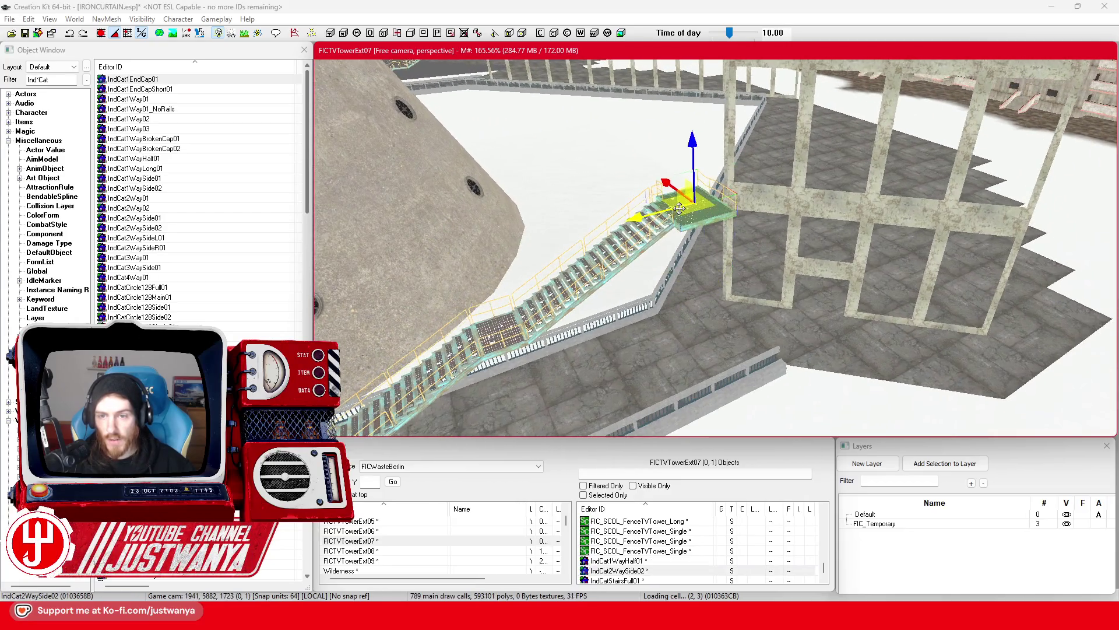
Select the larger railed landing and orbit toward the wall frames of cell FICTVTowerExt06
{"action": "left_click", "coordinate": [687, 228]}
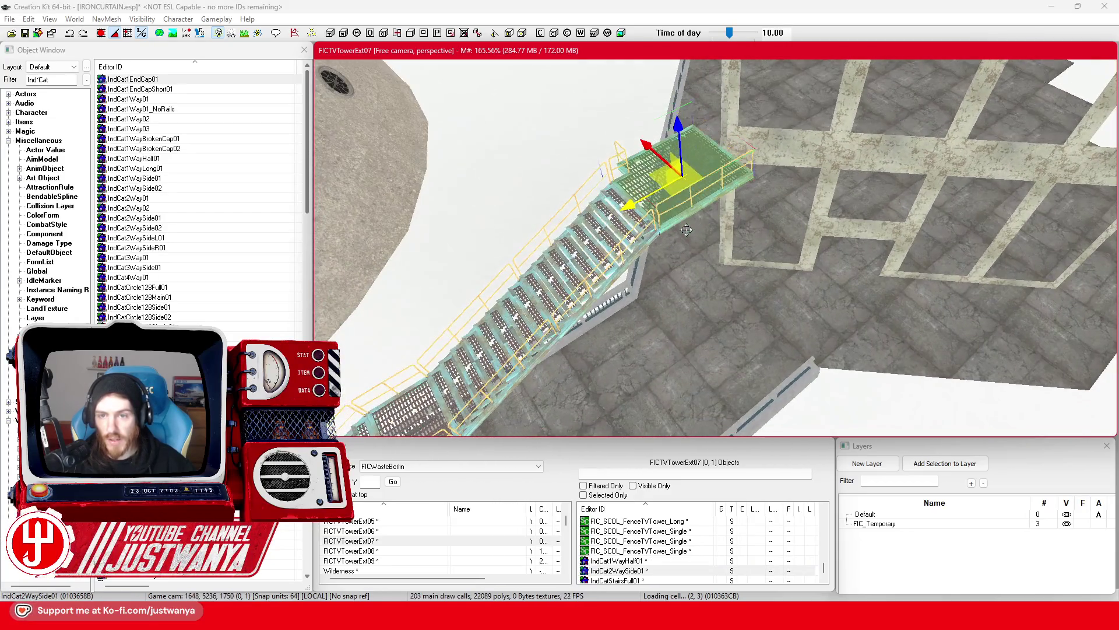
{"action": "scroll", "coordinate": [629, 266], "scroll_direction": "down", "scroll_amount": 5}
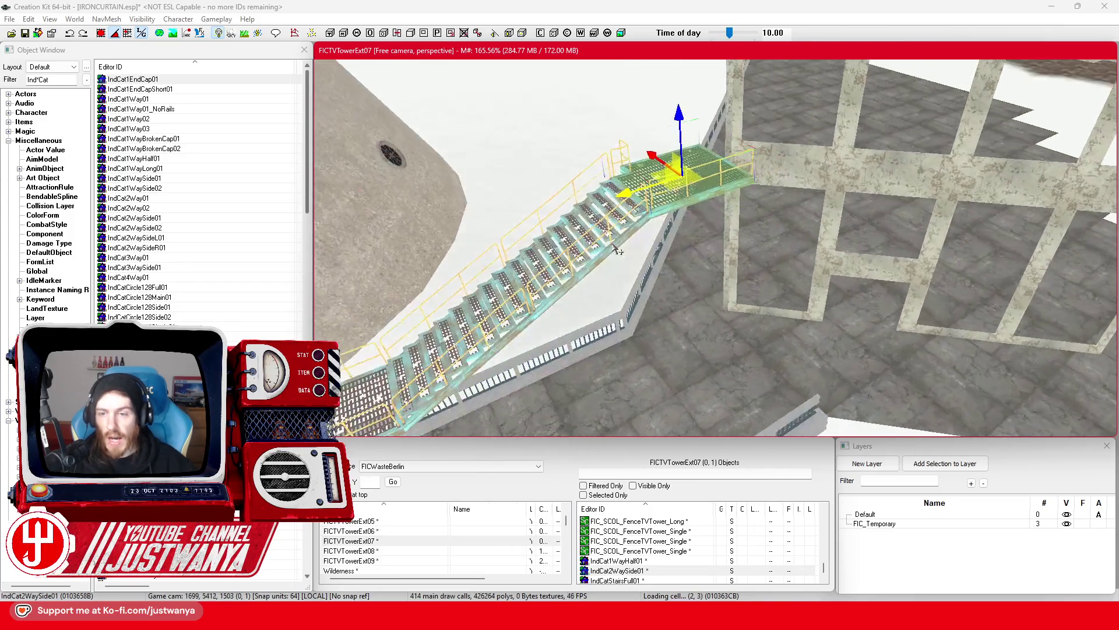
{"action": "mouse_move", "coordinate": [601, 319]}
{"action": "left_mouse_down"}
{"action": "mouse_move", "coordinate": [792, 303]}
{"action": "mouse_move", "coordinate": [791, 313]}
{"action": "mouse_move", "coordinate": [706, 315]}
{"action": "left_mouse_up"}
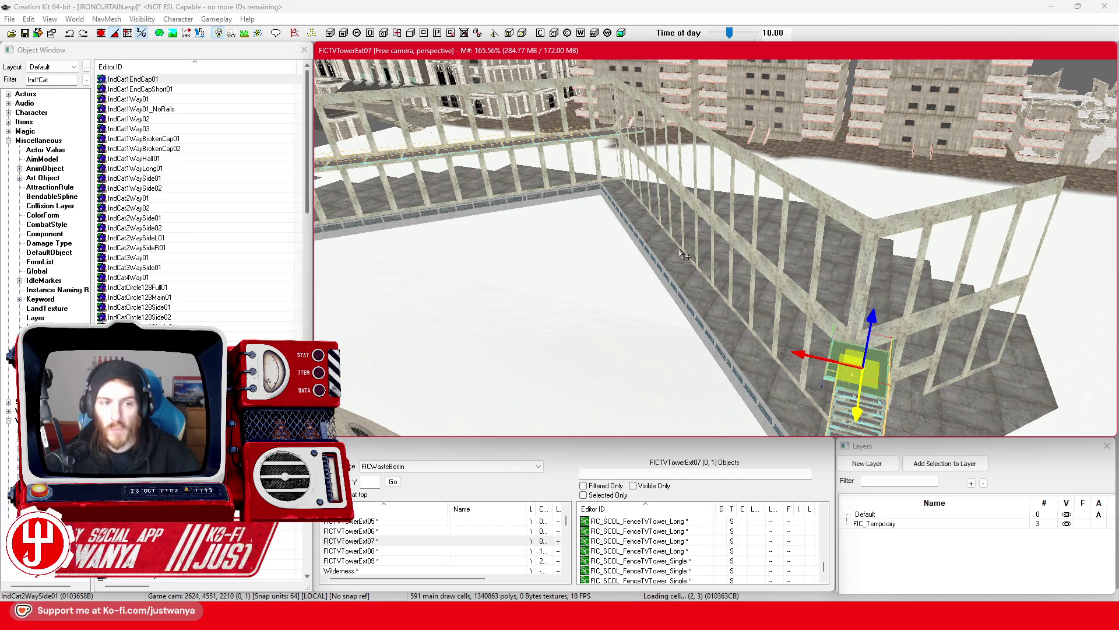
{"action": "scroll", "coordinate": [691, 261], "scroll_direction": "up", "scroll_amount": 3}
Select the railless IndCat1Way01_NoRails catwalk beside the wall frames and zoom in close above it
{"action": "scroll", "coordinate": [782, 231], "scroll_direction": "up", "scroll_amount": 5}
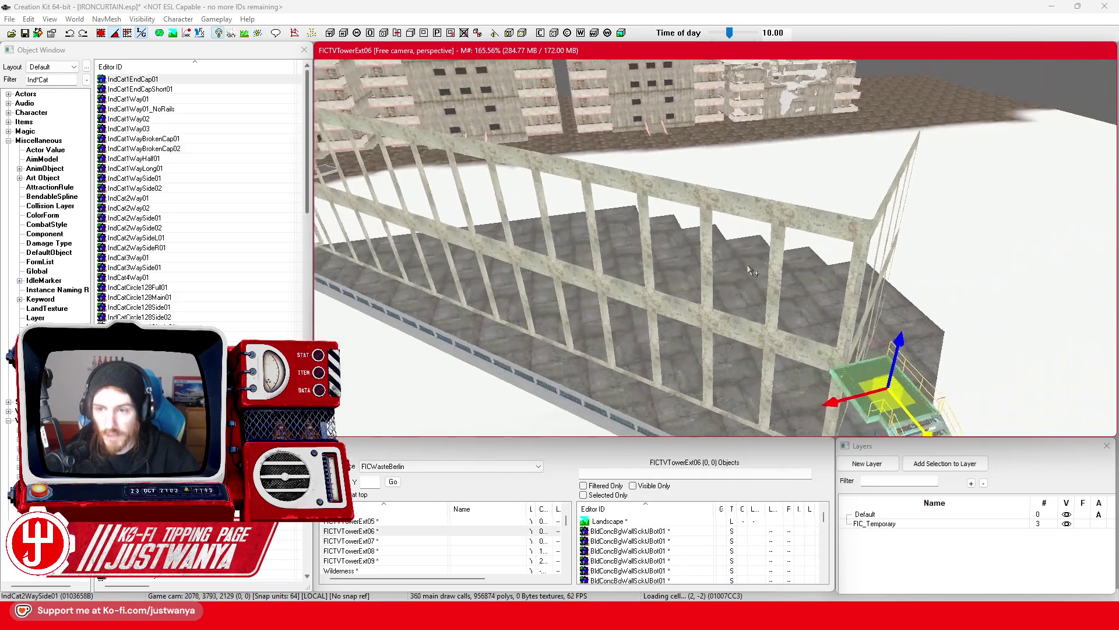
{"action": "scroll", "coordinate": [783, 233], "scroll_direction": "down", "scroll_amount": 5}
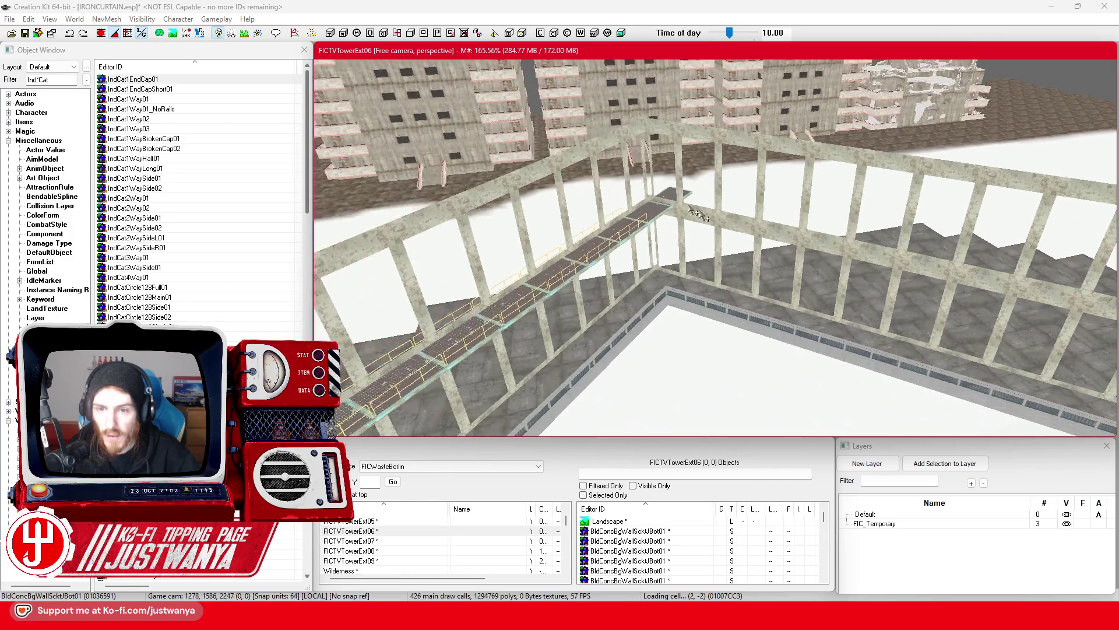
{"action": "left_click", "coordinate": [656, 216]}
{"action": "scroll", "coordinate": [583, 221], "scroll_direction": "up", "scroll_amount": 5}
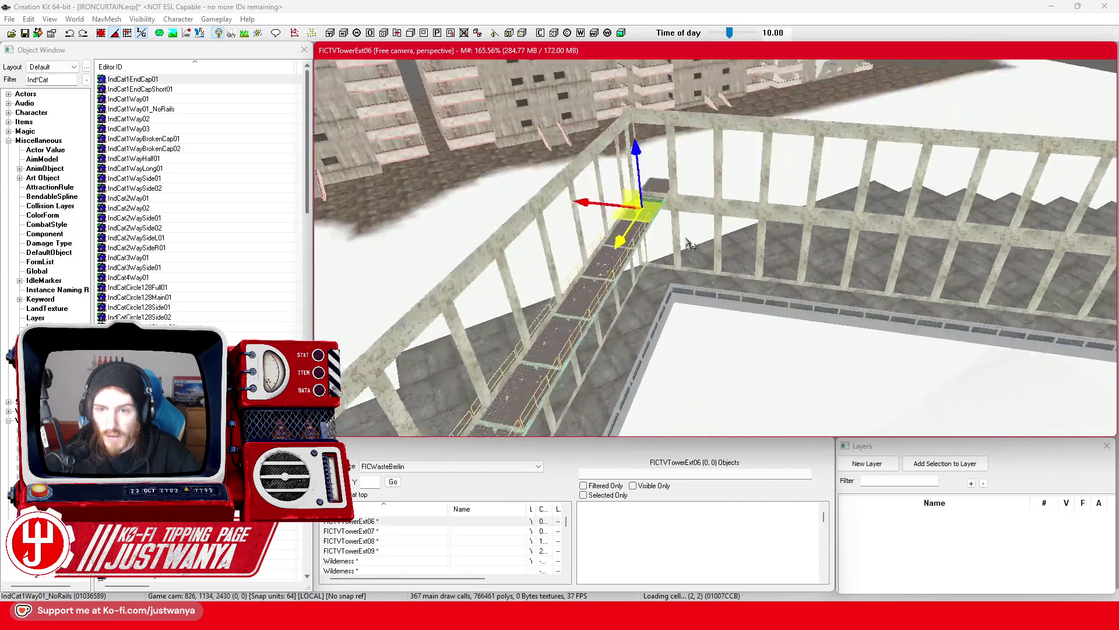
{"action": "scroll", "coordinate": [517, 218], "scroll_direction": "up", "scroll_amount": 3}
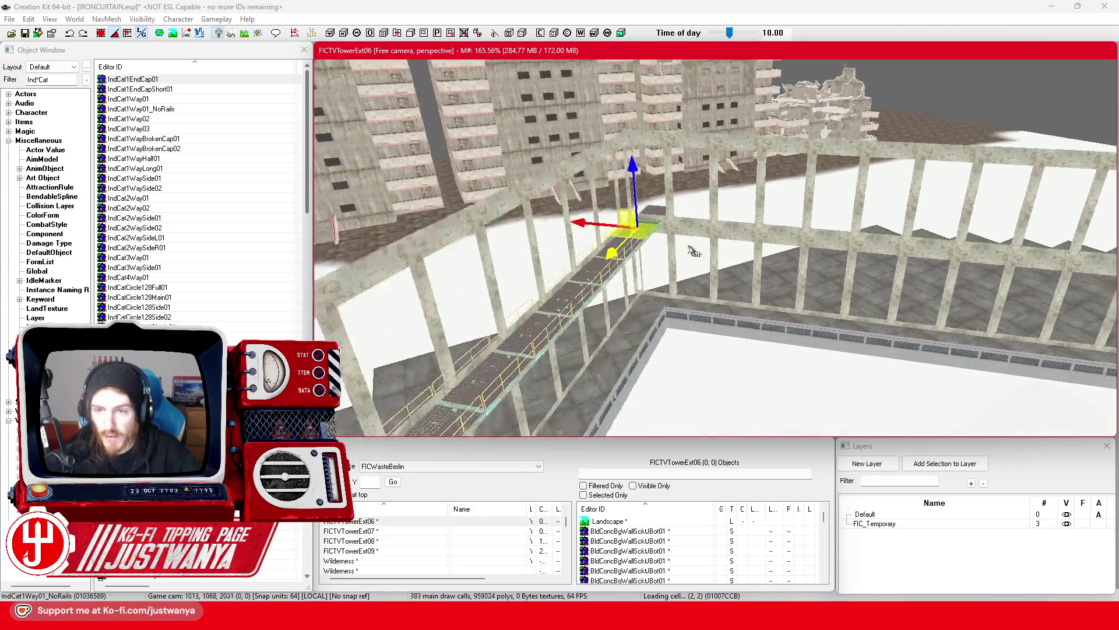
{"action": "scroll", "coordinate": [648, 250], "scroll_direction": "up", "scroll_amount": 3}
{"action": "key", "text": "e"}
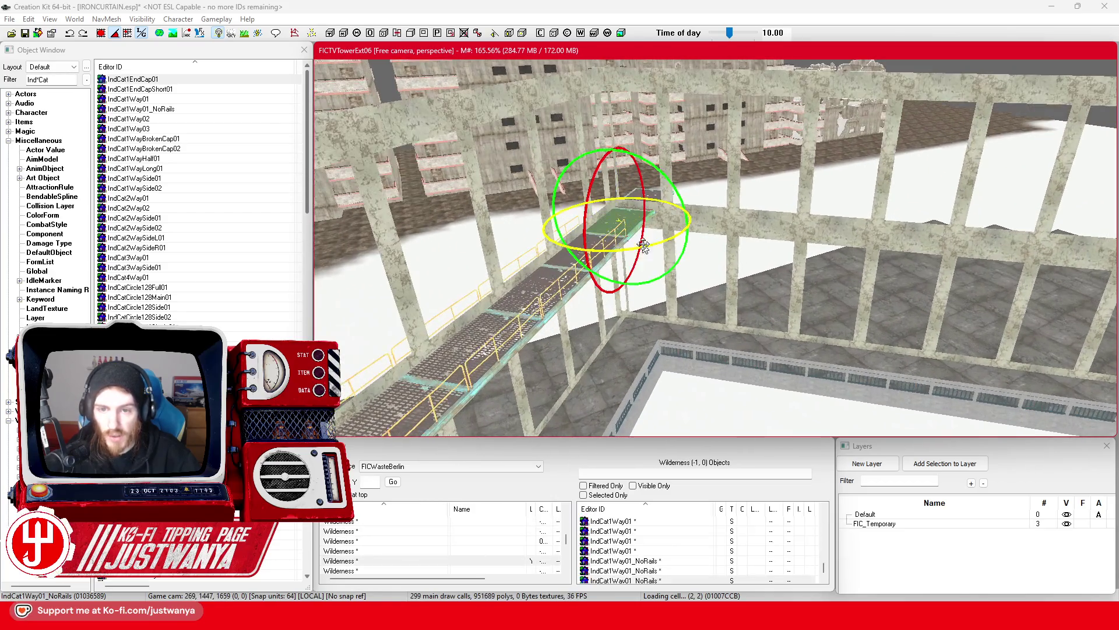
{"action": "key", "text": "w"}
{"action": "key", "text": "t"}
{"action": "scroll", "coordinate": [659, 326], "scroll_direction": "up", "scroll_amount": 3}
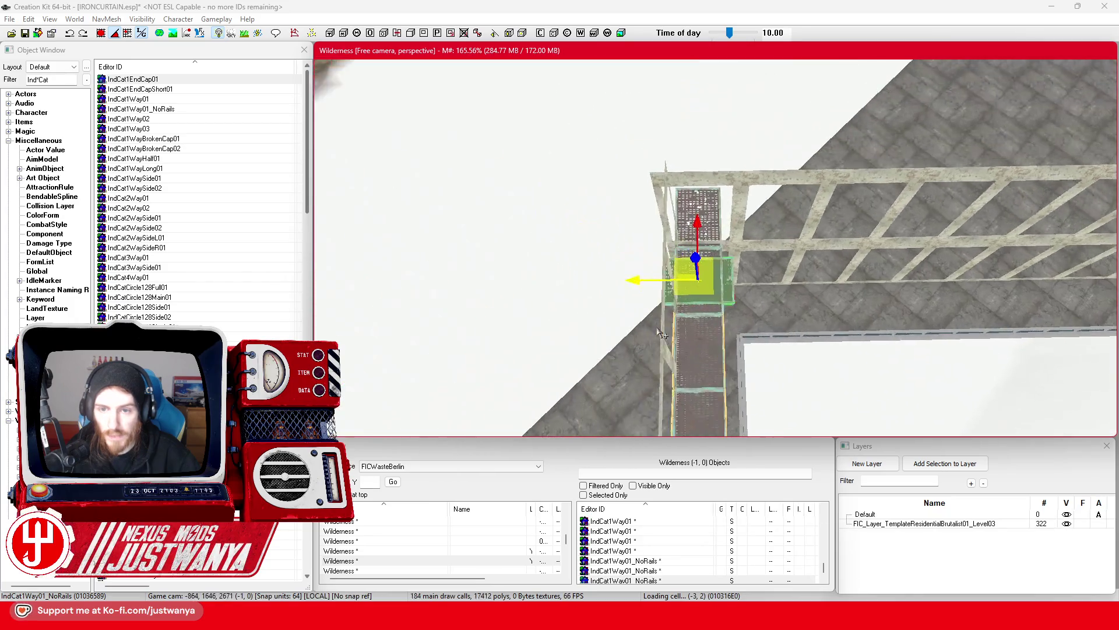
Slide the first catwalk piece out beside the walkway
{"action": "scroll", "coordinate": [659, 327], "scroll_direction": "up", "scroll_amount": 5}
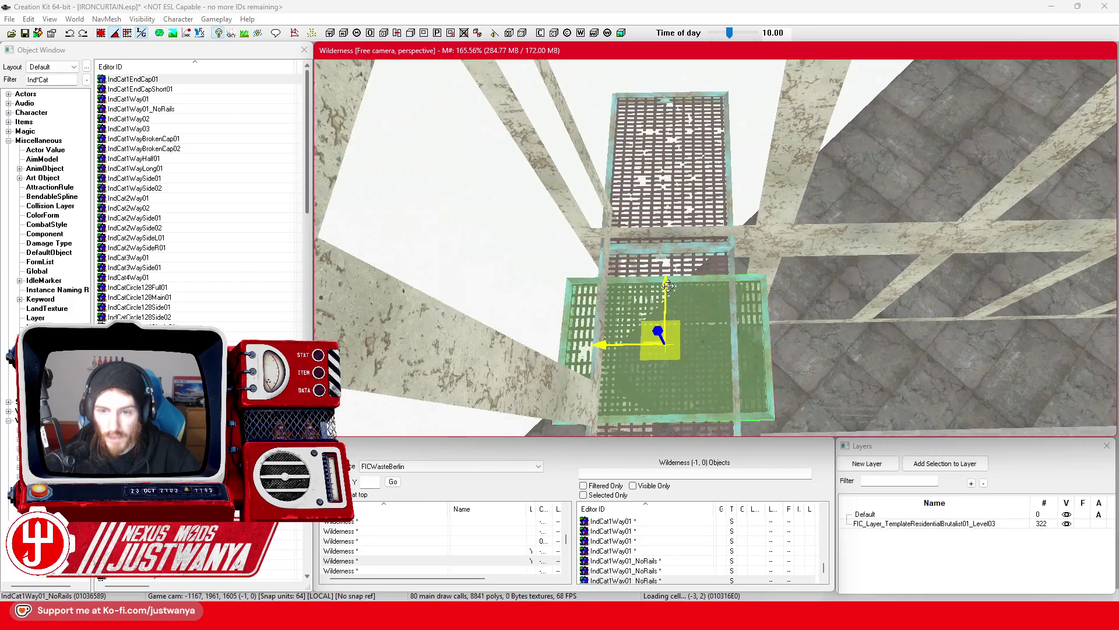
{"action": "mouse_move", "coordinate": [660, 326]}
{"action": "left_mouse_down"}
{"action": "mouse_move", "coordinate": [660, 312]}
{"action": "mouse_move", "coordinate": [781, 297]}
{"action": "mouse_move", "coordinate": [746, 282]}
{"action": "left_mouse_up"}
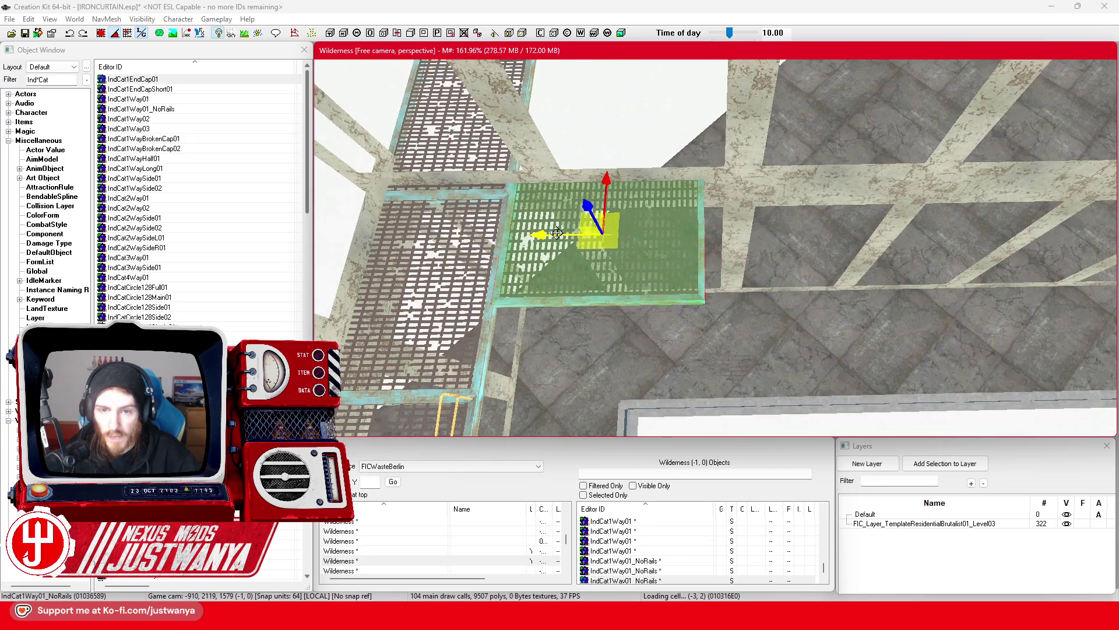
{"action": "left_click_drag", "start_coordinate": [557, 232], "coordinate": [760, 230]}
Move a second IndCat1Way01 section beside the walkway, turn it 90°, and slide it left
{"action": "scroll", "coordinate": [525, 391], "scroll_direction": "down", "scroll_amount": 5}
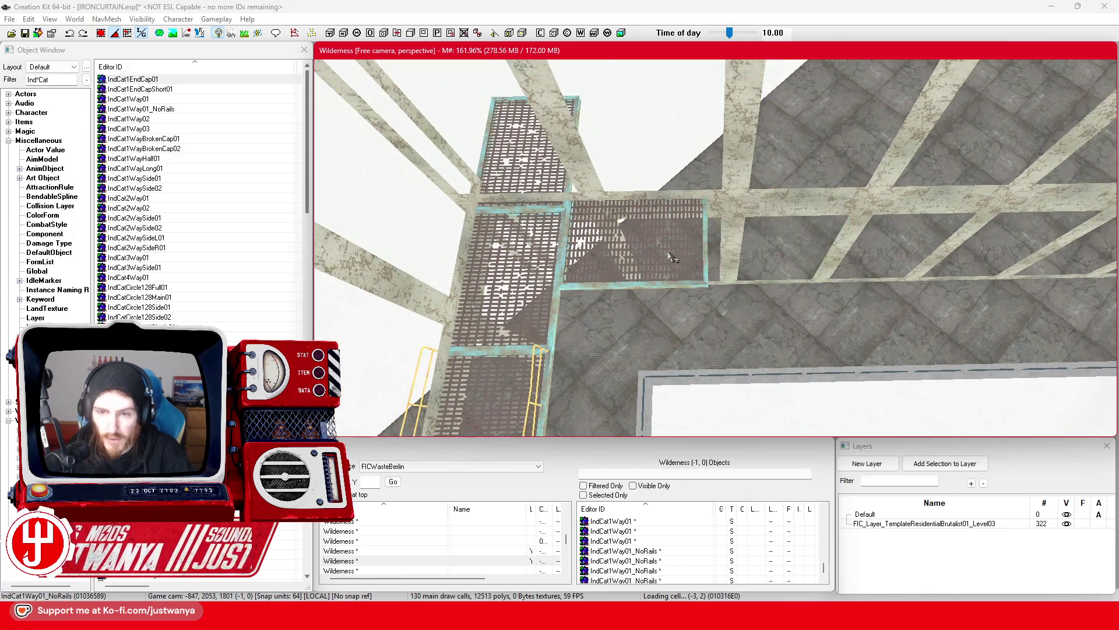
{"action": "scroll", "coordinate": [524, 391], "scroll_direction": "down", "scroll_amount": 3}
{"action": "left_click", "coordinate": [571, 340]}
{"action": "mouse_move", "coordinate": [551, 392]}
{"action": "left_mouse_down"}
{"action": "mouse_move", "coordinate": [670, 295]}
{"action": "mouse_move", "coordinate": [660, 290]}
{"action": "mouse_move", "coordinate": [679, 297]}
{"action": "mouse_move", "coordinate": [737, 234]}
{"action": "left_mouse_up"}
{"action": "key", "text": "e"}
{"action": "key", "text": "w"}
{"action": "scroll", "coordinate": [688, 289], "scroll_direction": "up", "scroll_amount": 5}
{"action": "left_click_drag", "start_coordinate": [771, 194], "coordinate": [771, 199]}
{"action": "mouse_move", "coordinate": [708, 245]}
{"action": "left_mouse_down"}
{"action": "mouse_move", "coordinate": [679, 249]}
{"action": "mouse_move", "coordinate": [869, 247]}
{"action": "mouse_move", "coordinate": [618, 227]}
{"action": "left_mouse_up"}
Push the reselected catwalk section right in steps until it meets its neighbouring grate
{"action": "key", "text": "d"}
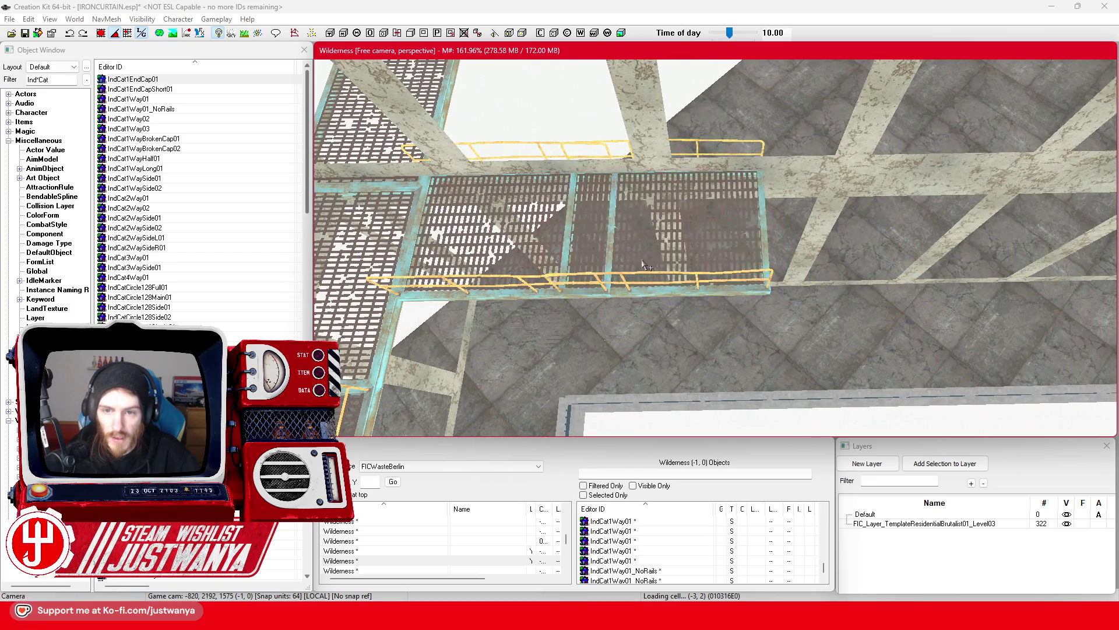
{"action": "left_click", "coordinate": [624, 283]}
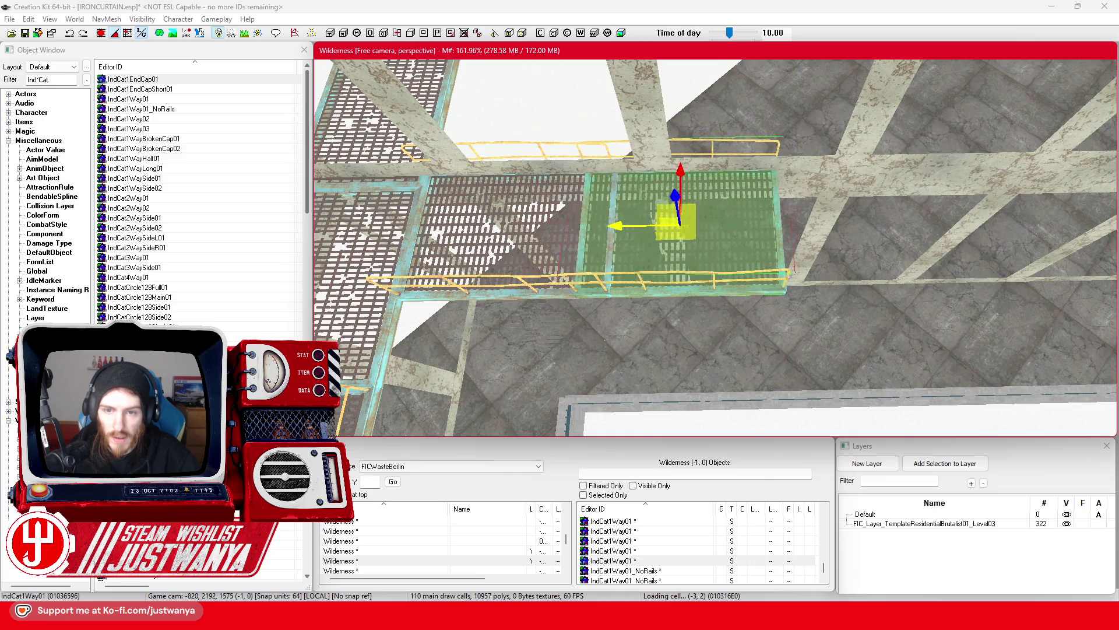
{"action": "left_click_drag", "start_coordinate": [611, 238], "coordinate": [657, 236]}
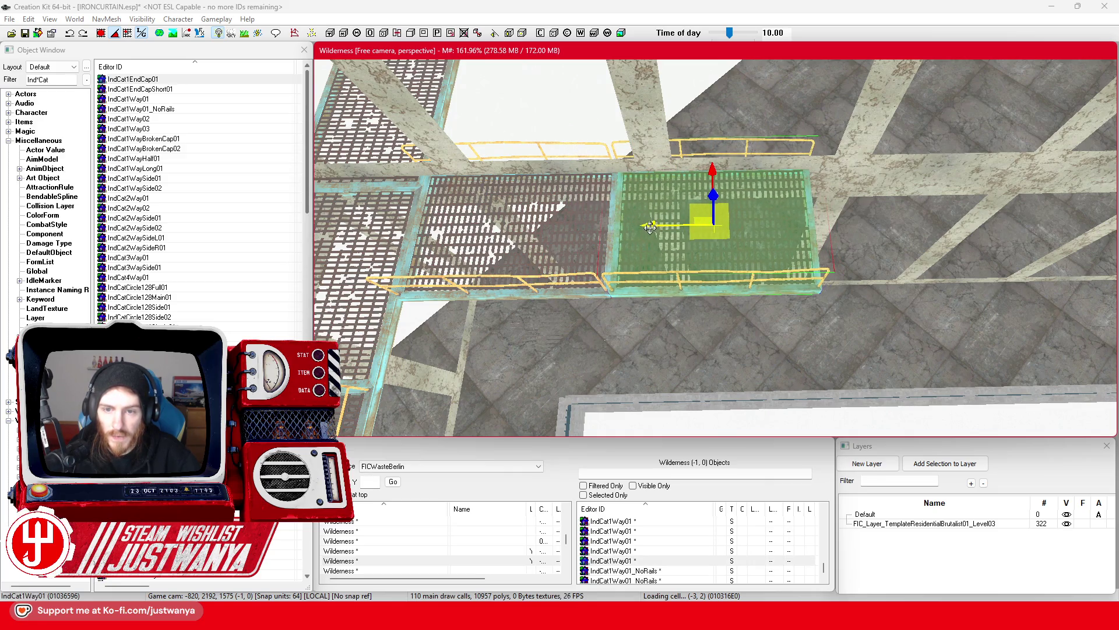
{"action": "scroll", "coordinate": [650, 226], "scroll_direction": "up", "scroll_amount": 5}
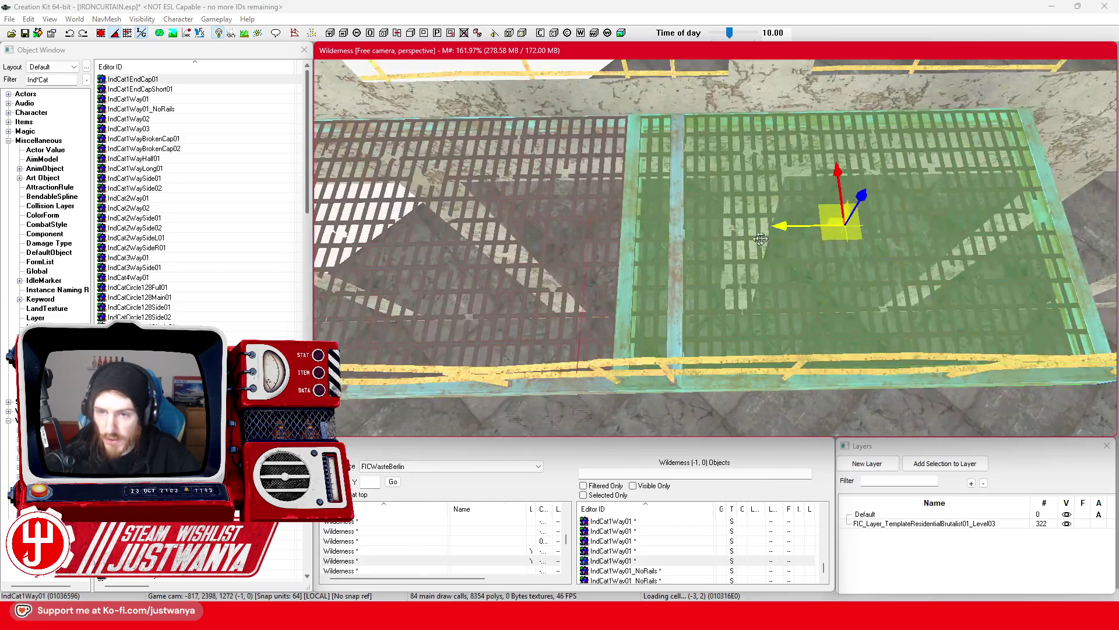
{"action": "left_click_drag", "start_coordinate": [761, 239], "coordinate": [825, 239]}
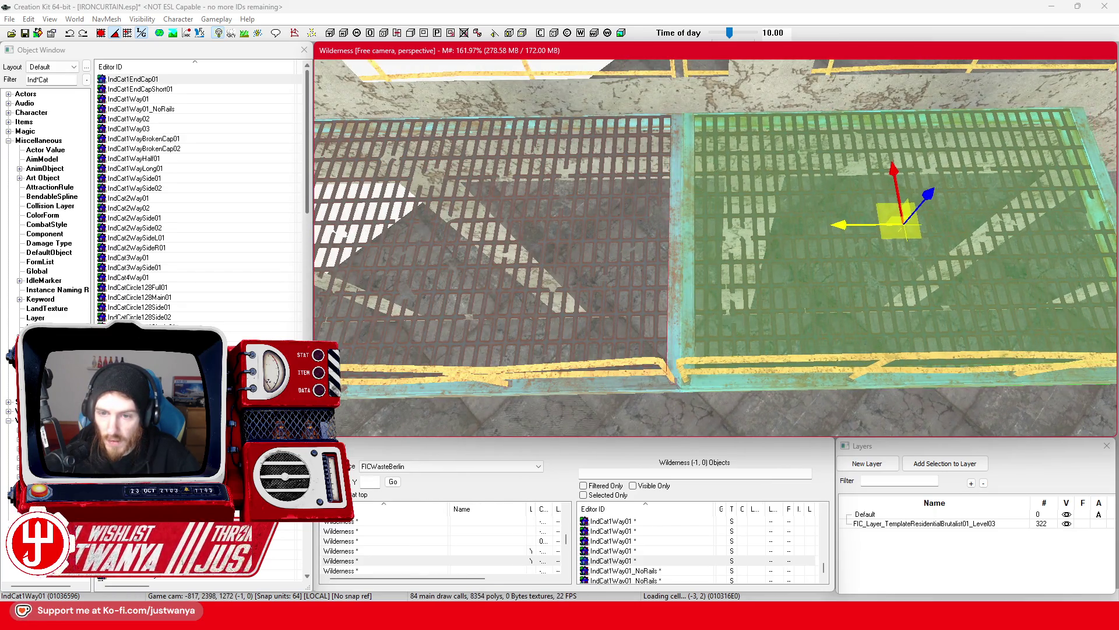
{"action": "key", "text": "c"}
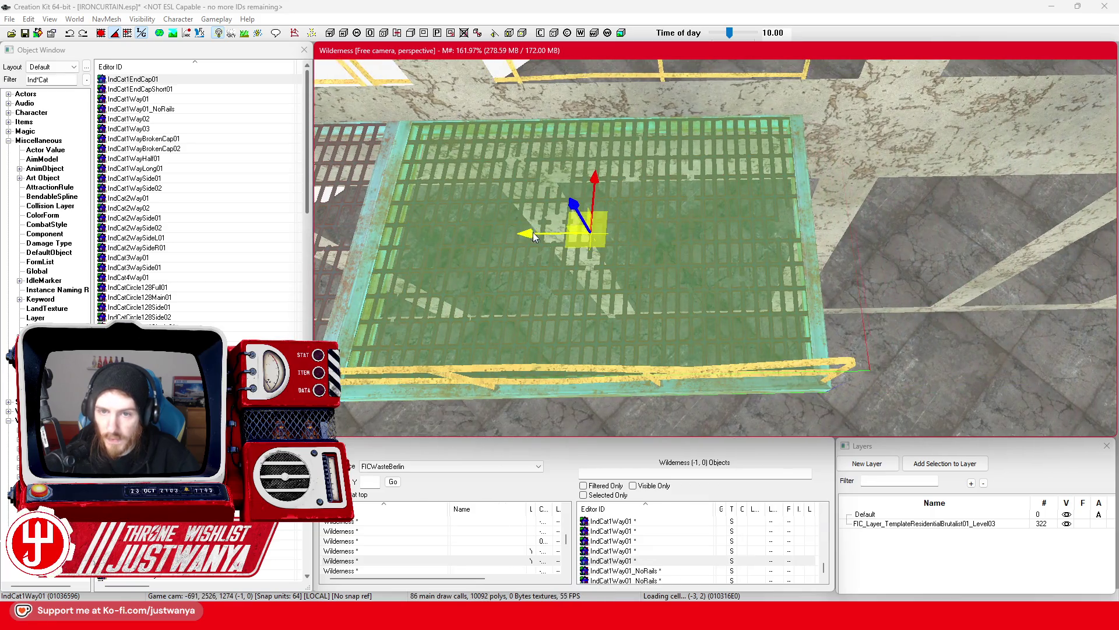
{"action": "left_click_drag", "start_coordinate": [534, 236], "coordinate": [922, 216]}
{"action": "key", "text": "c"}
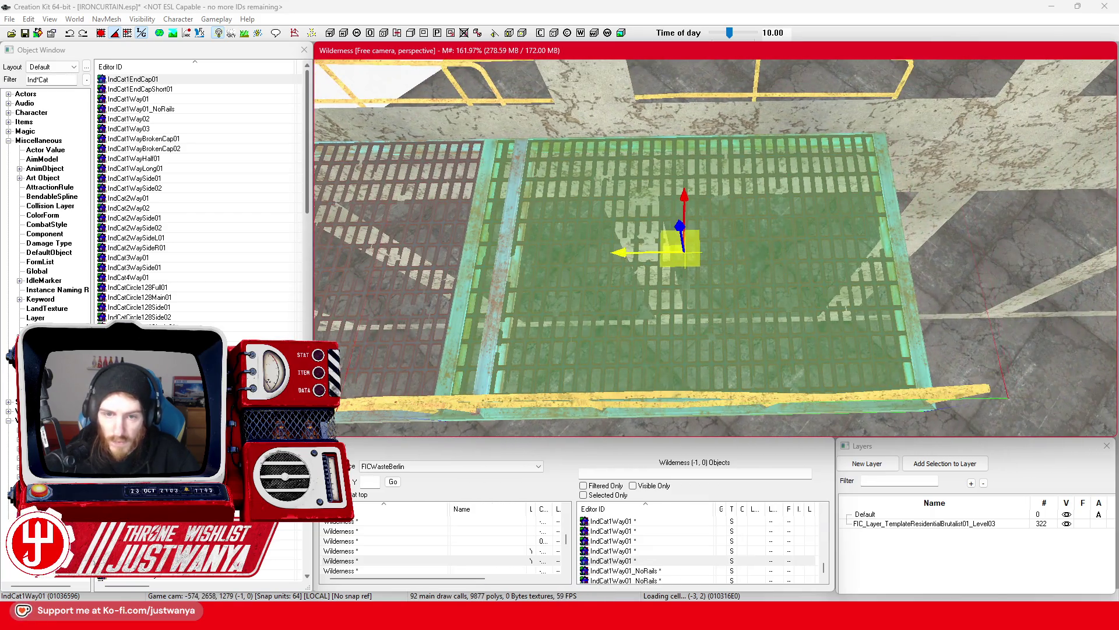
{"action": "key", "text": "c"}
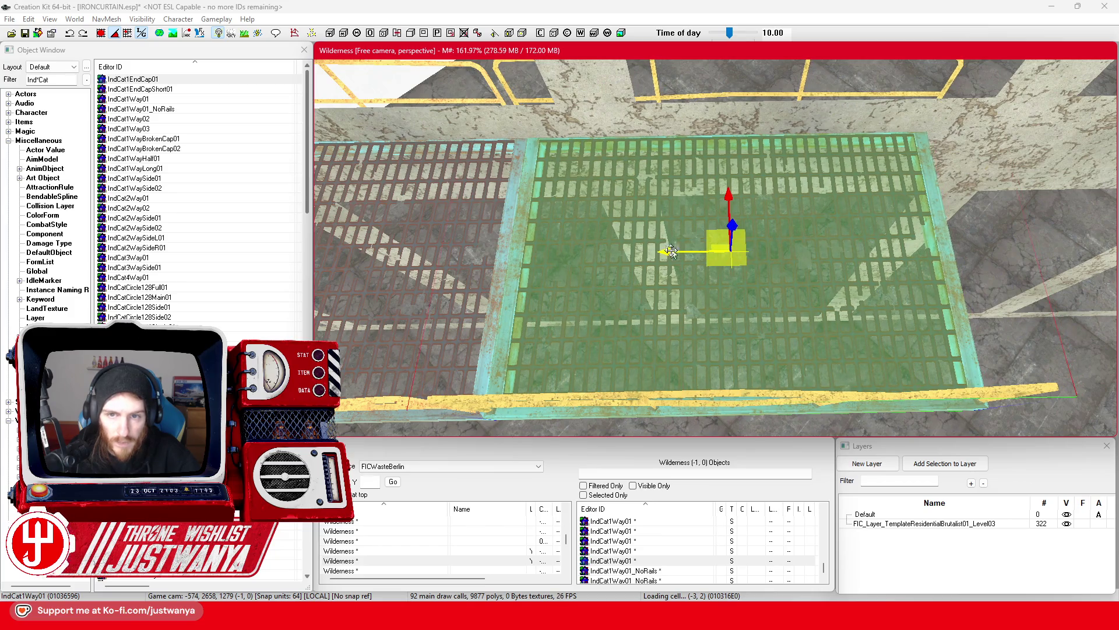
{"action": "left_click_drag", "start_coordinate": [670, 254], "coordinate": [901, 251]}
{"action": "key", "text": "c"}
{"action": "mouse_move", "coordinate": [644, 226]}
{"action": "left_mouse_down"}
{"action": "mouse_move", "coordinate": [848, 226]}
{"action": "mouse_move", "coordinate": [838, 226]}
{"action": "left_mouse_up"}
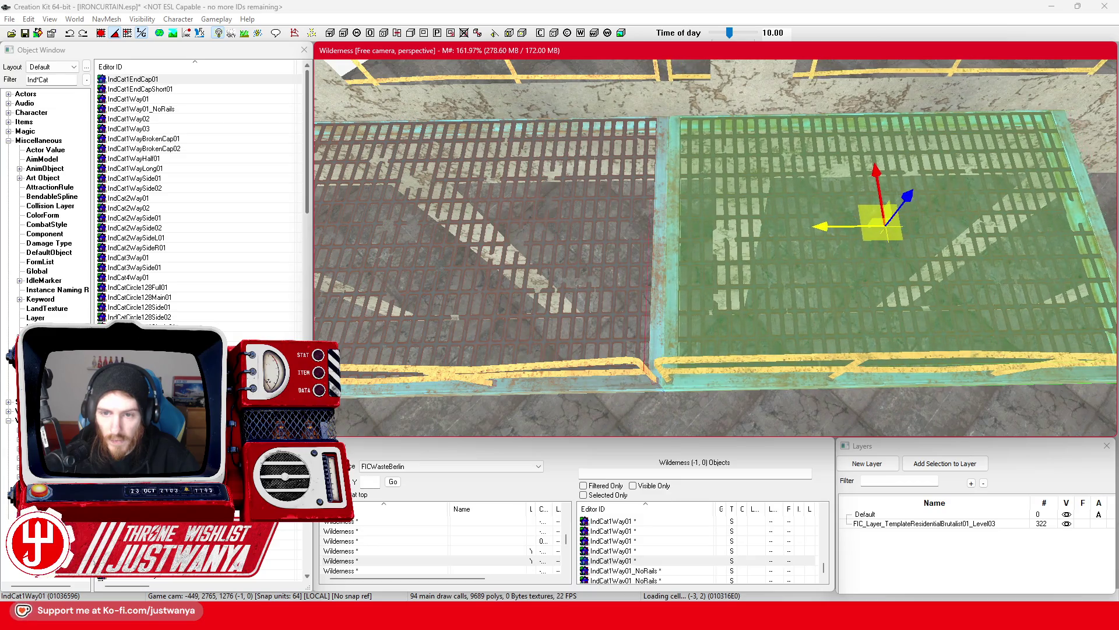
{"action": "key", "text": "c"}
Nudge the walkway piece back left until its edges align flush with the adjacent grate
{"action": "scroll", "coordinate": [831, 216], "scroll_direction": "up", "scroll_amount": 3}
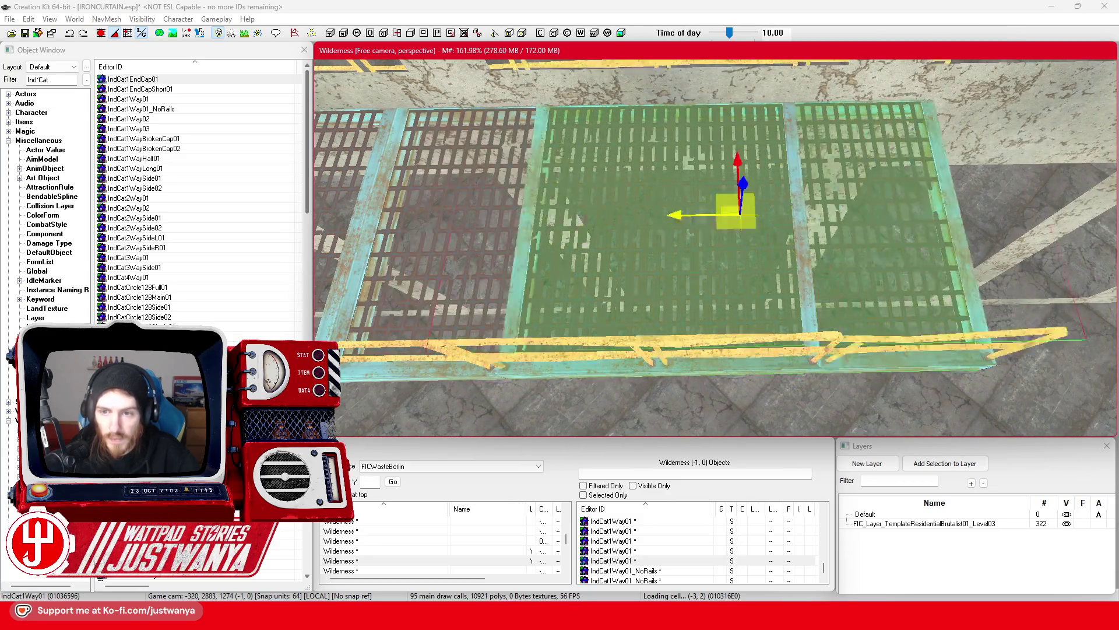
{"action": "scroll", "coordinate": [963, 240], "scroll_direction": "down", "scroll_amount": 3}
{"action": "scroll", "coordinate": [963, 240], "scroll_direction": "up", "scroll_amount": 3}
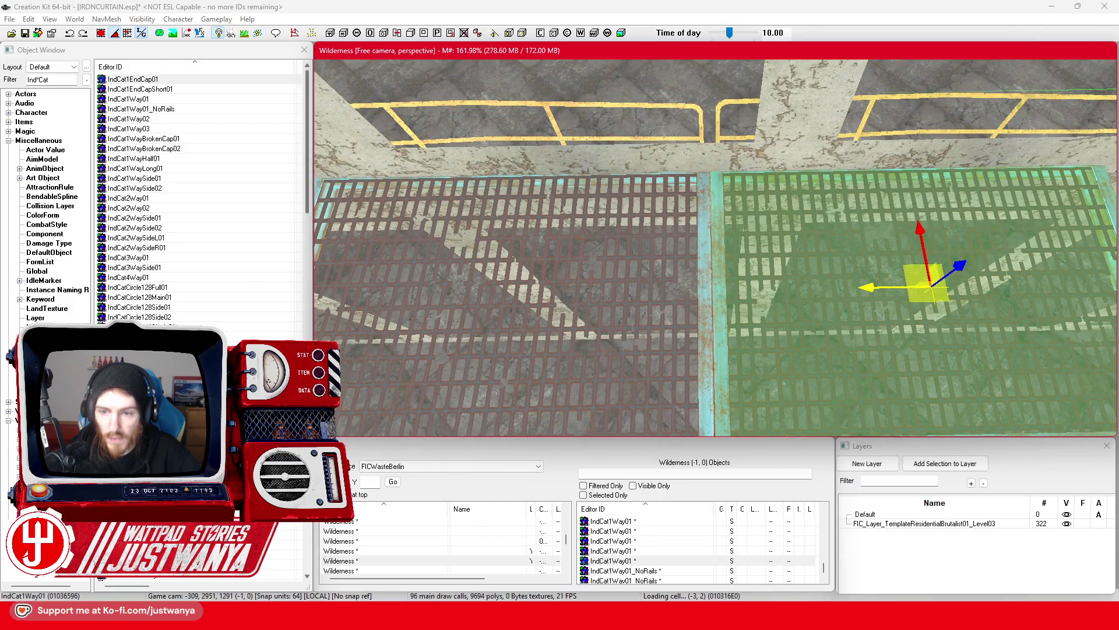
{"action": "mouse_move", "coordinate": [931, 285]}
{"action": "left_mouse_down"}
{"action": "mouse_move", "coordinate": [818, 254]}
{"action": "mouse_move", "coordinate": [582, 237]}
{"action": "left_mouse_up"}
{"action": "mouse_move", "coordinate": [653, 178]}
{"action": "left_mouse_down"}
{"action": "mouse_move", "coordinate": [1096, 161]}
{"action": "mouse_move", "coordinate": [1083, 174]}
{"action": "mouse_move", "coordinate": [970, 196]}
{"action": "left_mouse_up"}
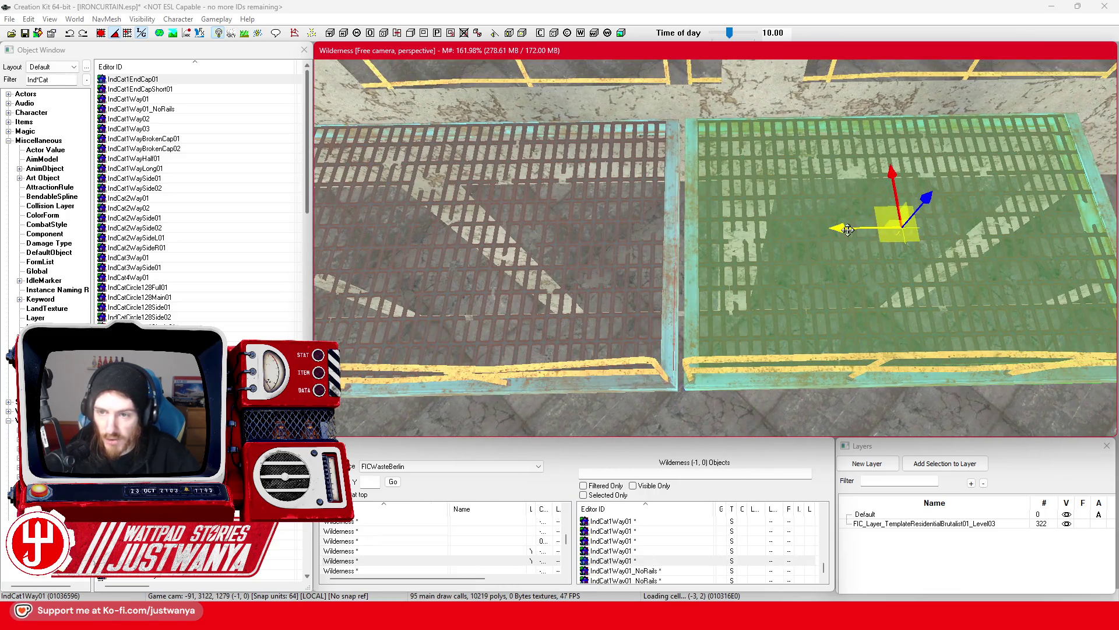
{"action": "mouse_move", "coordinate": [848, 230]}
{"action": "left_mouse_down"}
{"action": "mouse_move", "coordinate": [600, 212]}
{"action": "mouse_move", "coordinate": [1078, 207]}
{"action": "mouse_move", "coordinate": [951, 210]}
{"action": "left_mouse_up"}
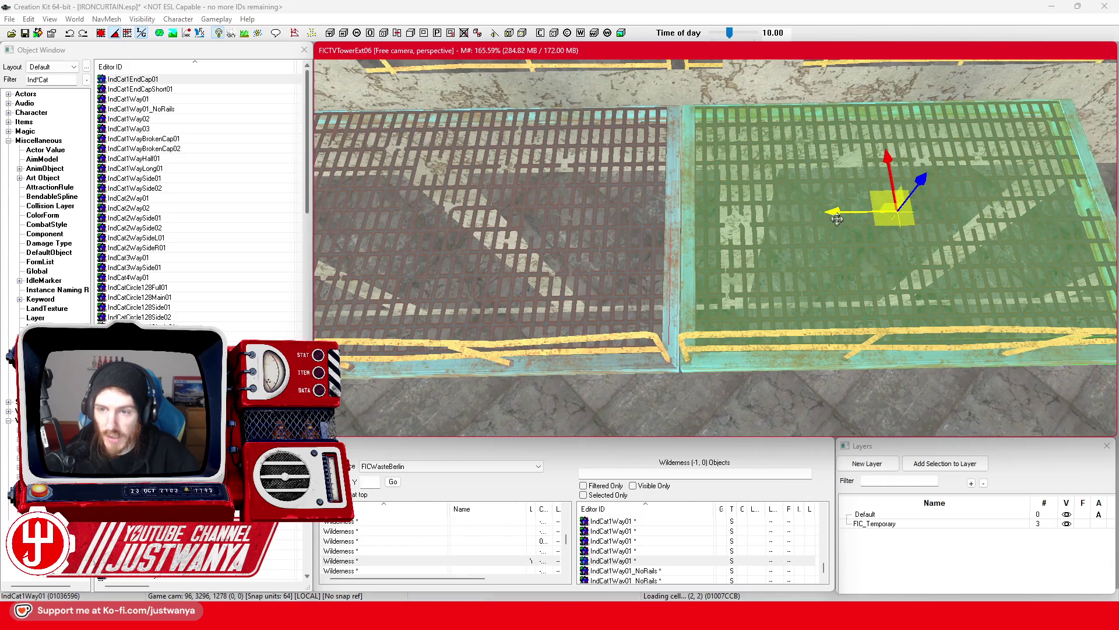
{"action": "mouse_move", "coordinate": [838, 218]}
{"action": "left_mouse_down"}
{"action": "mouse_move", "coordinate": [857, 219]}
{"action": "mouse_move", "coordinate": [835, 219]}
{"action": "left_mouse_up"}
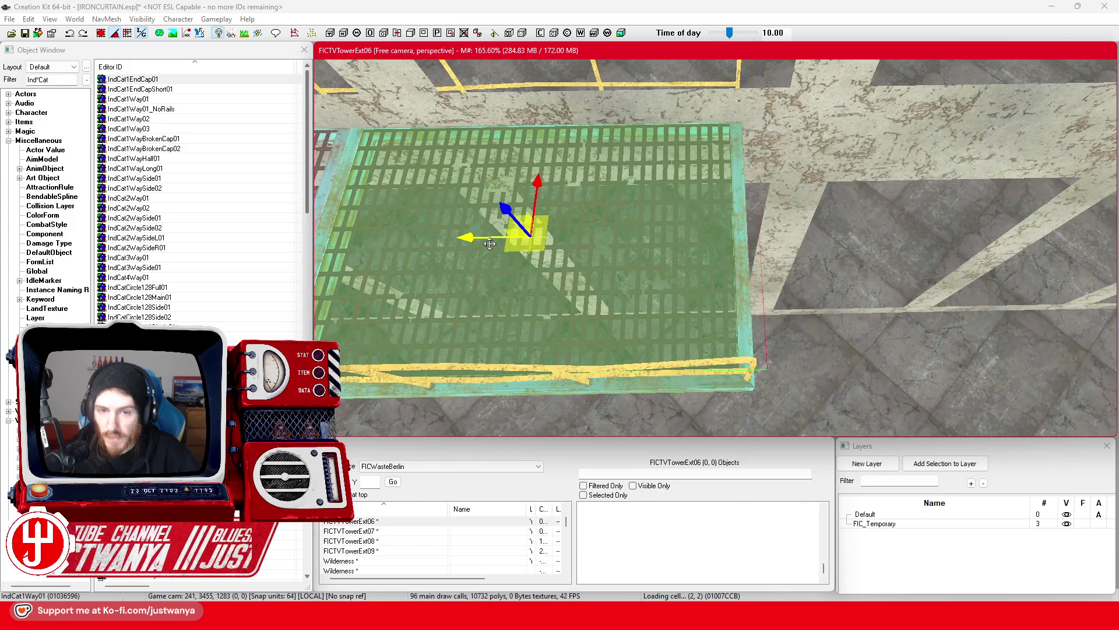
Chain the copied walkway sections end to end along the X axis toward the stairs
{"action": "left_click_drag", "start_coordinate": [490, 244], "coordinate": [926, 237]}
{"action": "key", "text": "c"}
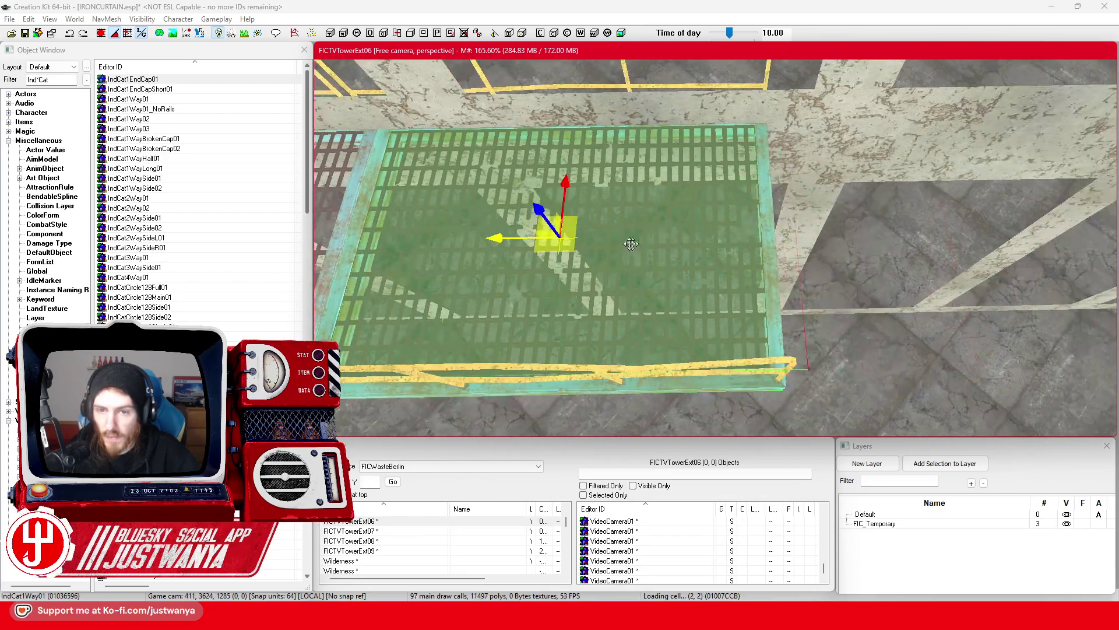
{"action": "left_click_drag", "start_coordinate": [512, 242], "coordinate": [936, 232]}
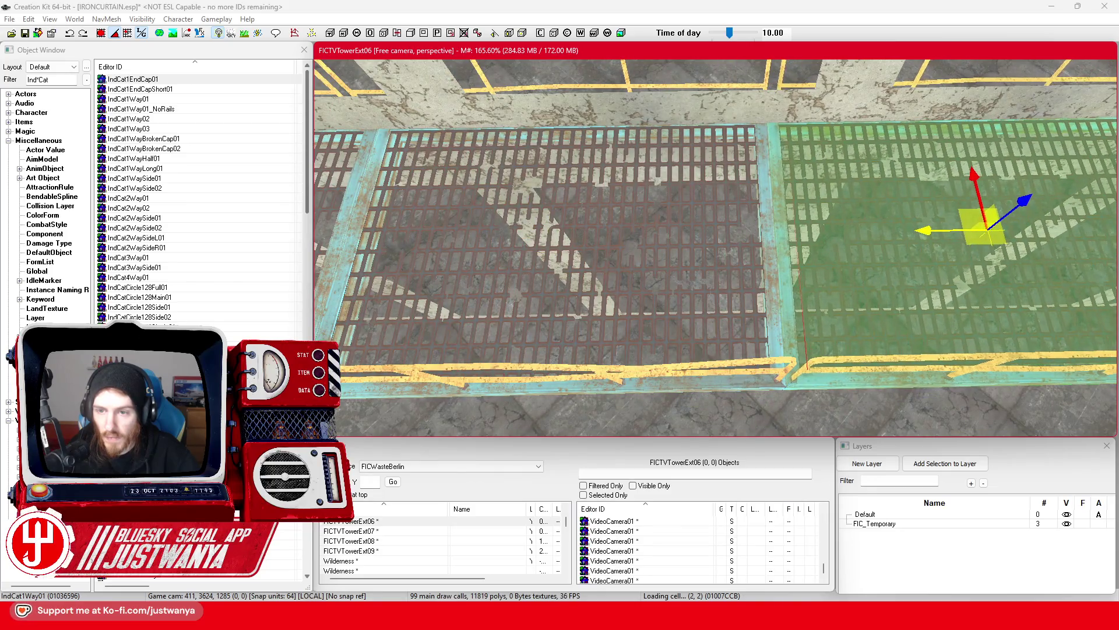
{"action": "scroll", "coordinate": [948, 225], "scroll_direction": "down", "scroll_amount": 5}
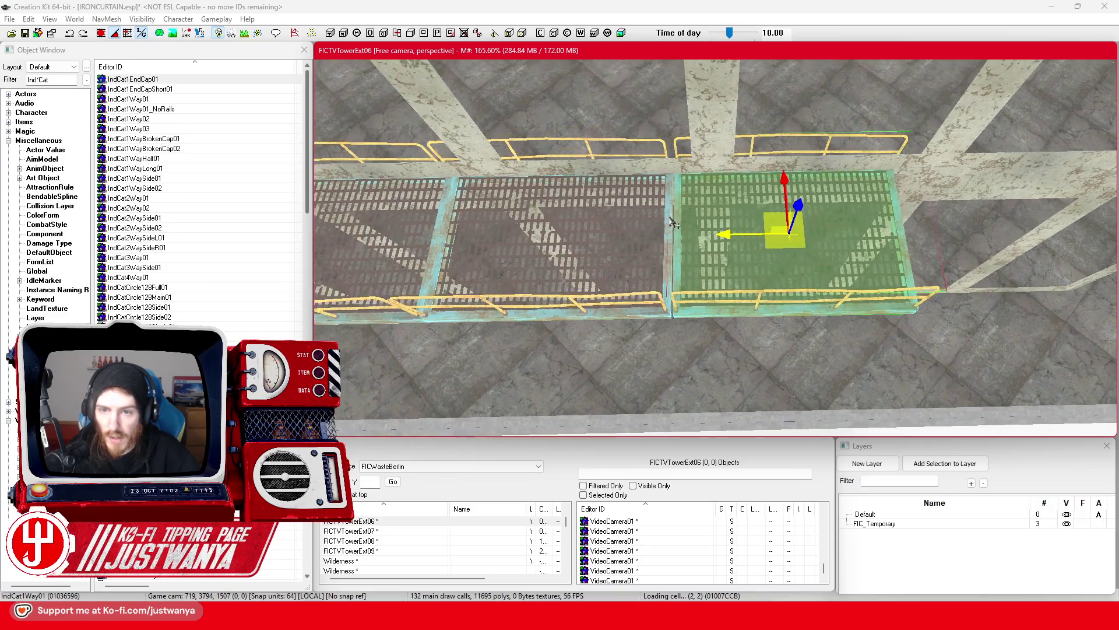
{"action": "scroll", "coordinate": [771, 235], "scroll_direction": "up", "scroll_amount": 3}
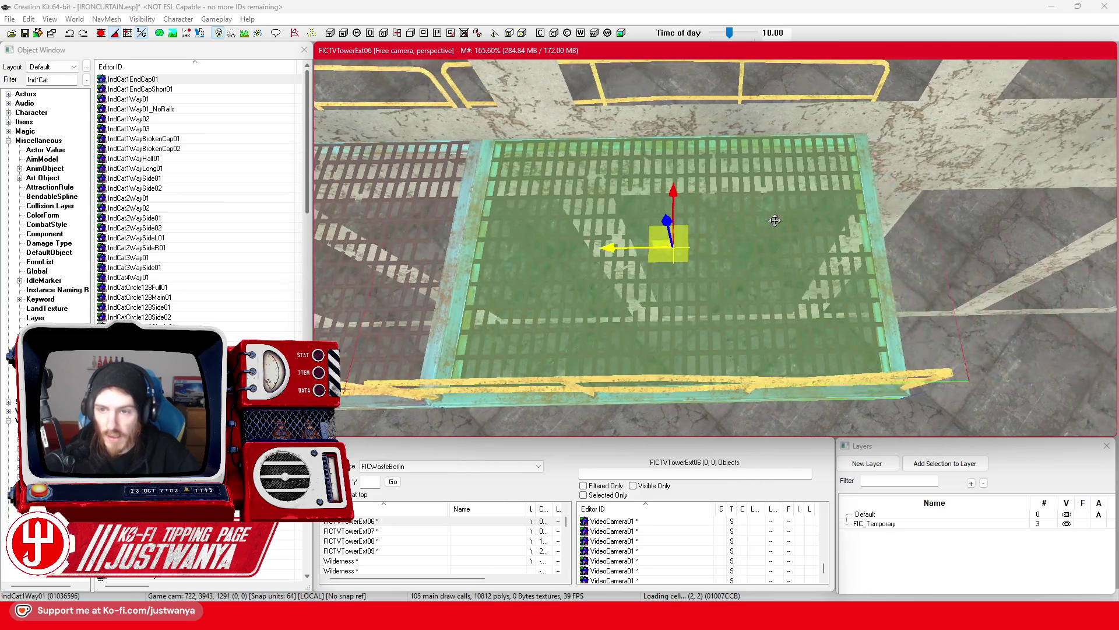
{"action": "left_click_drag", "start_coordinate": [601, 255], "coordinate": [862, 245]}
{"action": "mouse_move", "coordinate": [870, 235]}
{"action": "left_mouse_down"}
{"action": "mouse_move", "coordinate": [829, 235]}
{"action": "mouse_move", "coordinate": [969, 235]}
{"action": "left_mouse_up"}
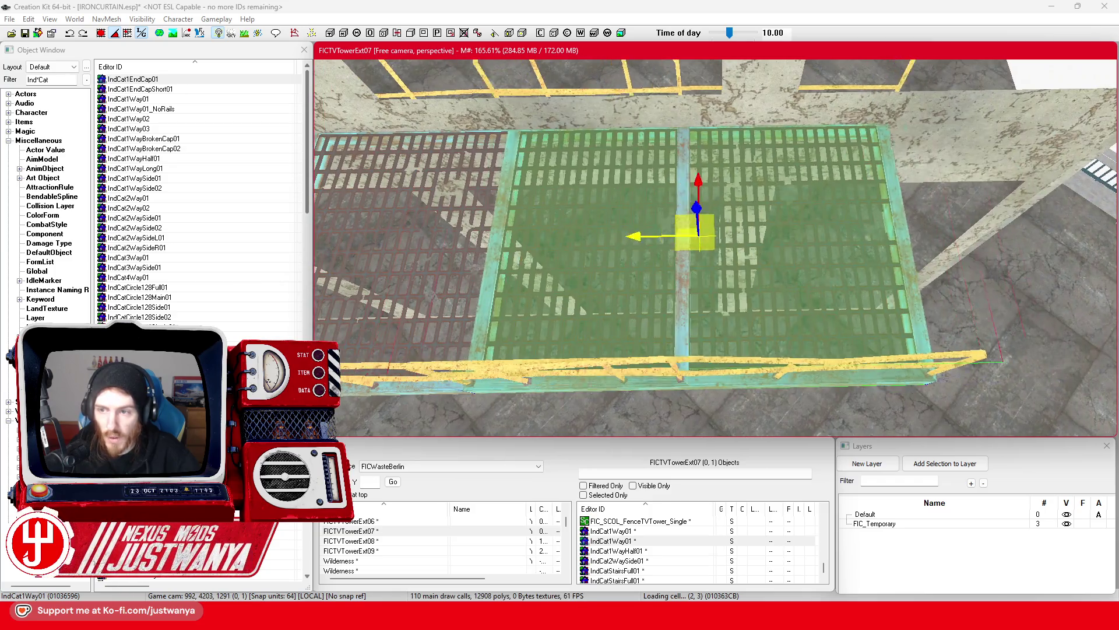
{"action": "left_click_drag", "start_coordinate": [696, 235], "coordinate": [898, 234]}
{"action": "scroll", "coordinate": [845, 228], "scroll_direction": "down", "scroll_amount": 5}
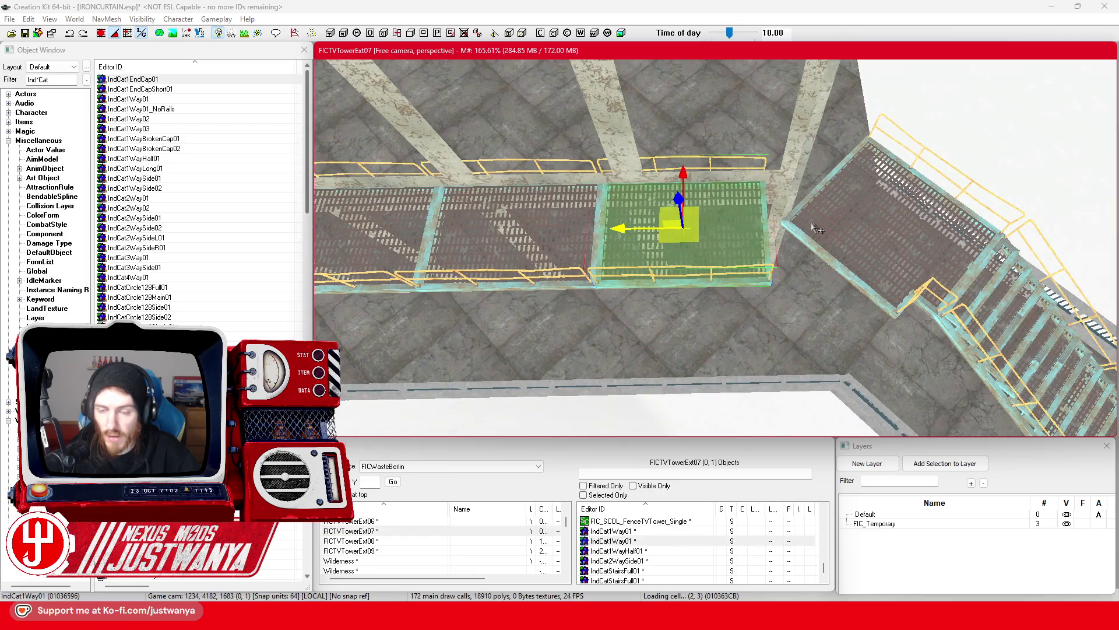
{"action": "left_click_drag", "start_coordinate": [636, 228], "coordinate": [761, 227]}
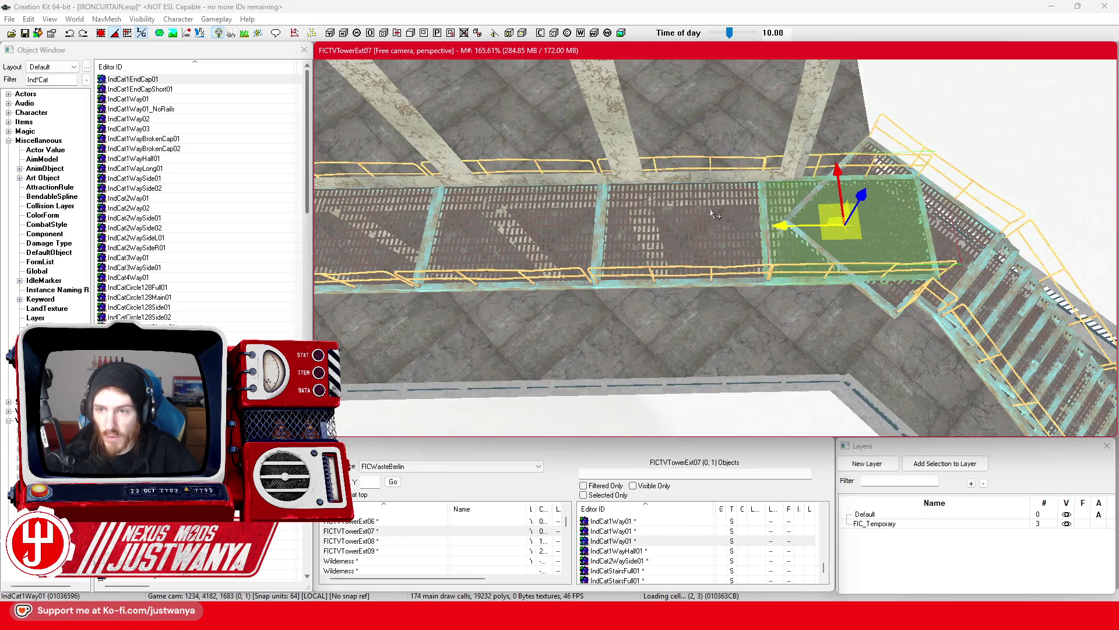
Swap the last walkway to a different catwalk variant and select the stair landing platform
{"action": "key", "text": "ctrl+f"}
{"action": "key", "text": "ctrl+f"}
{"action": "left_click_drag", "start_coordinate": [788, 222], "coordinate": [739, 225]}
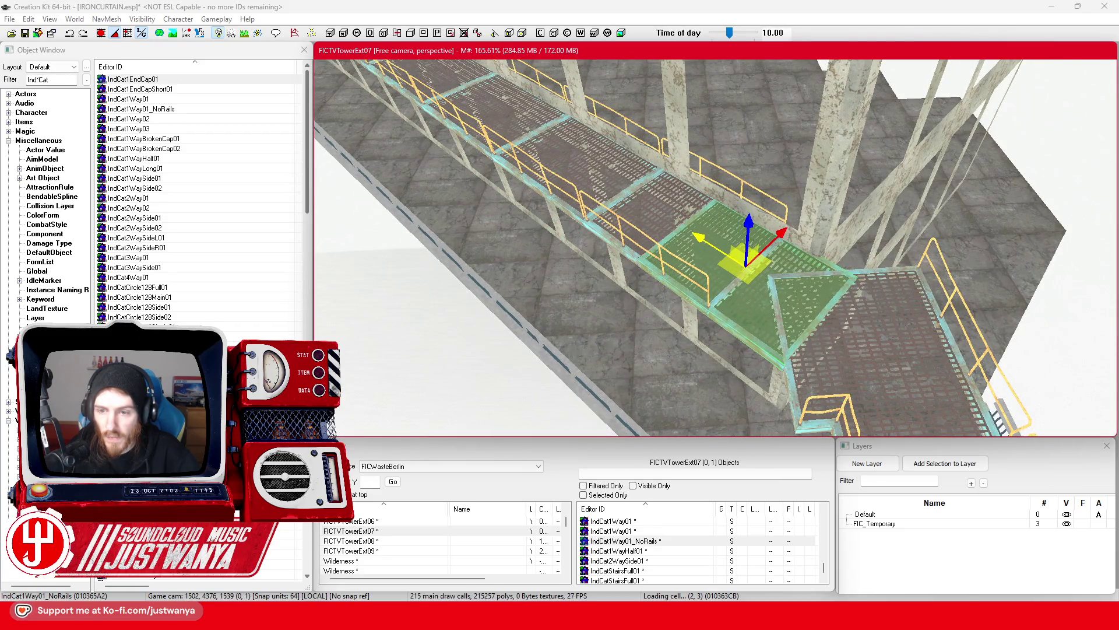
{"action": "mouse_move", "coordinate": [731, 240]}
{"action": "left_mouse_down"}
{"action": "mouse_move", "coordinate": [671, 249]}
{"action": "mouse_move", "coordinate": [781, 273]}
{"action": "left_mouse_up"}
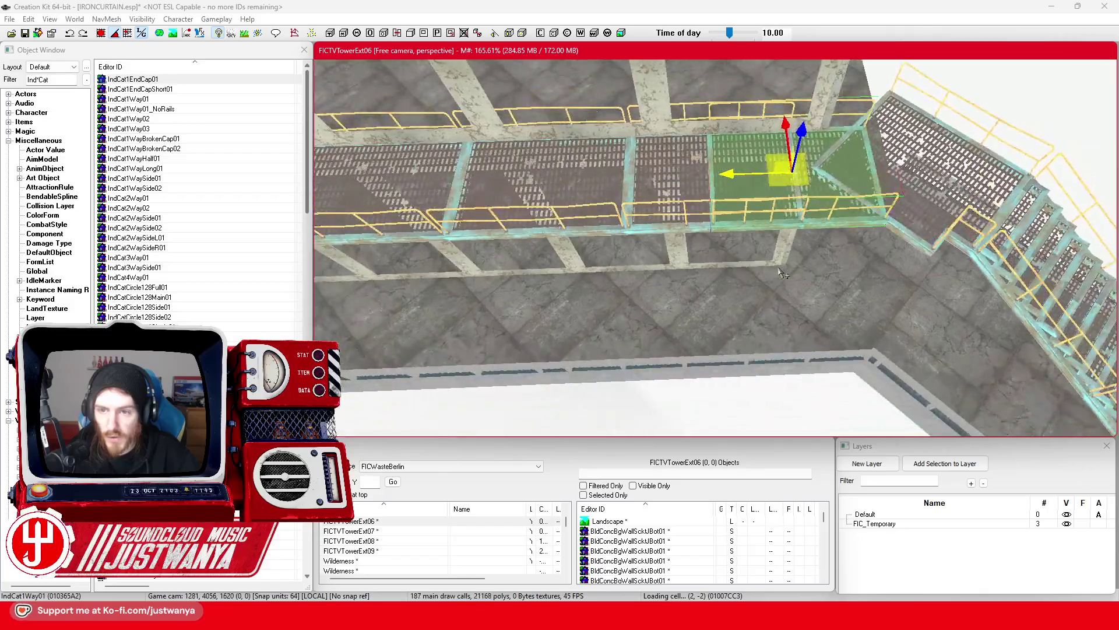
{"action": "scroll", "coordinate": [781, 273], "scroll_direction": "up", "scroll_amount": 3}
{"action": "left_click", "coordinate": [635, 217]}
{"action": "scroll", "coordinate": [829, 244], "scroll_direction": "up", "scroll_amount": 2}
{"action": "mouse_move", "coordinate": [829, 243]}
{"action": "left_mouse_down"}
{"action": "mouse_move", "coordinate": [761, 214]}
{"action": "mouse_move", "coordinate": [796, 161]}
{"action": "mouse_move", "coordinate": [735, 184]}
{"action": "mouse_move", "coordinate": [716, 227]}
{"action": "left_mouse_up"}
{"action": "left_click", "coordinate": [761, 214]}
{"action": "scroll", "coordinate": [761, 213], "scroll_direction": "up", "scroll_amount": 2}
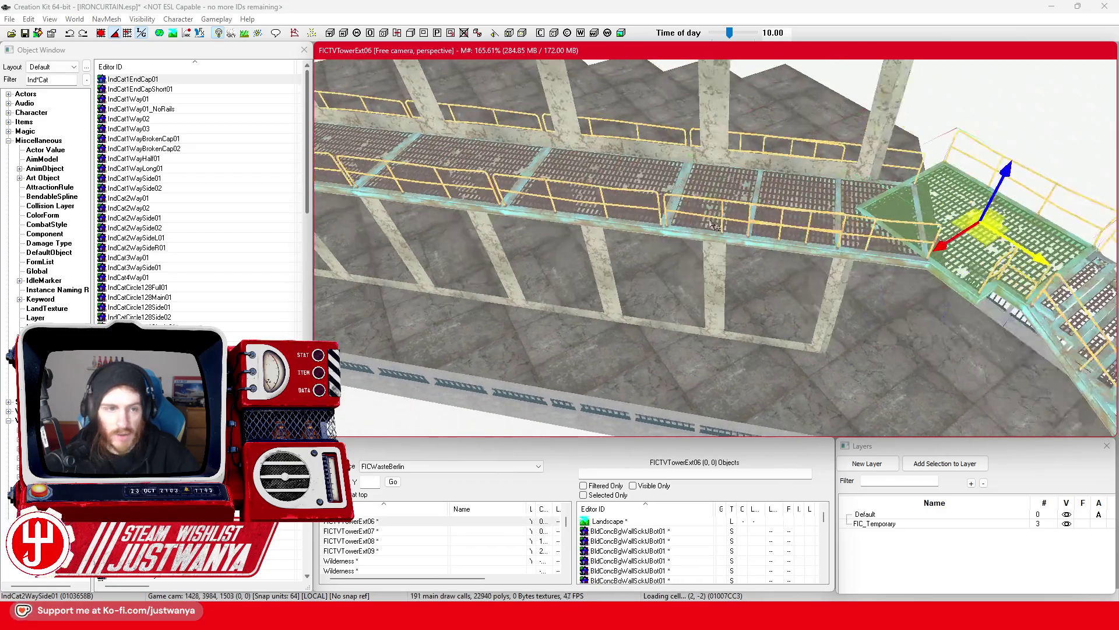
Scroll through the IndCat catwalk entries in the Object Window, then switch to Discord
{"action": "scroll", "coordinate": [163, 221], "scroll_direction": "down", "scroll_amount": 15}
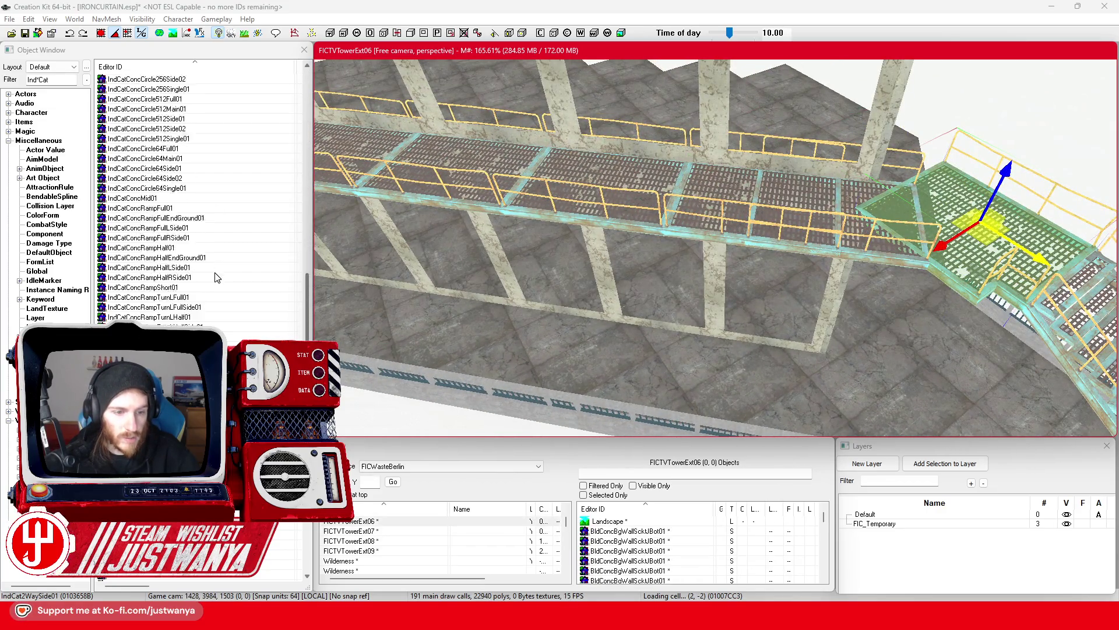
{"action": "scroll", "coordinate": [221, 276], "scroll_direction": "down", "scroll_amount": 10}
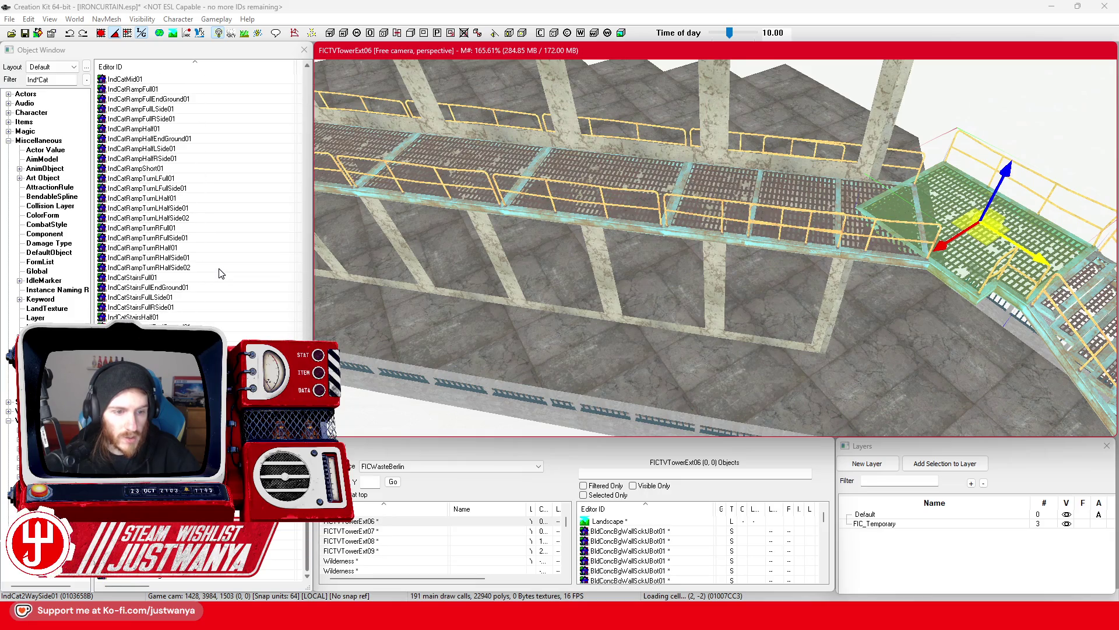
{"action": "scroll", "coordinate": [220, 274], "scroll_direction": "up", "scroll_amount": 9}
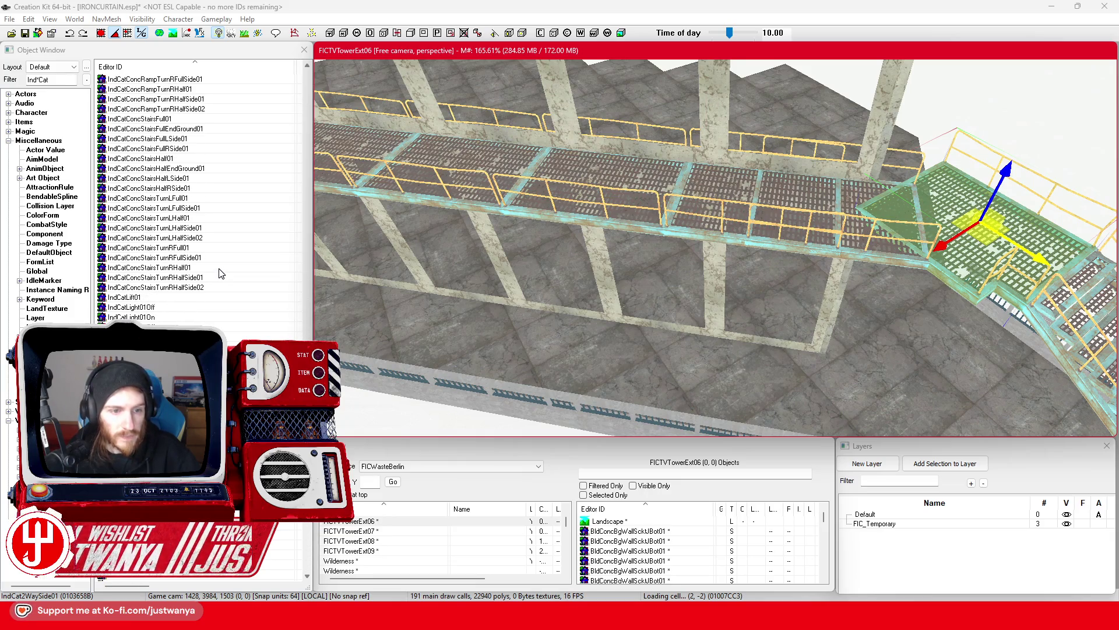
{"action": "scroll", "coordinate": [224, 278], "scroll_direction": "up", "scroll_amount": 10}
{"action": "scroll", "coordinate": [222, 281], "scroll_direction": "up", "scroll_amount": 10}
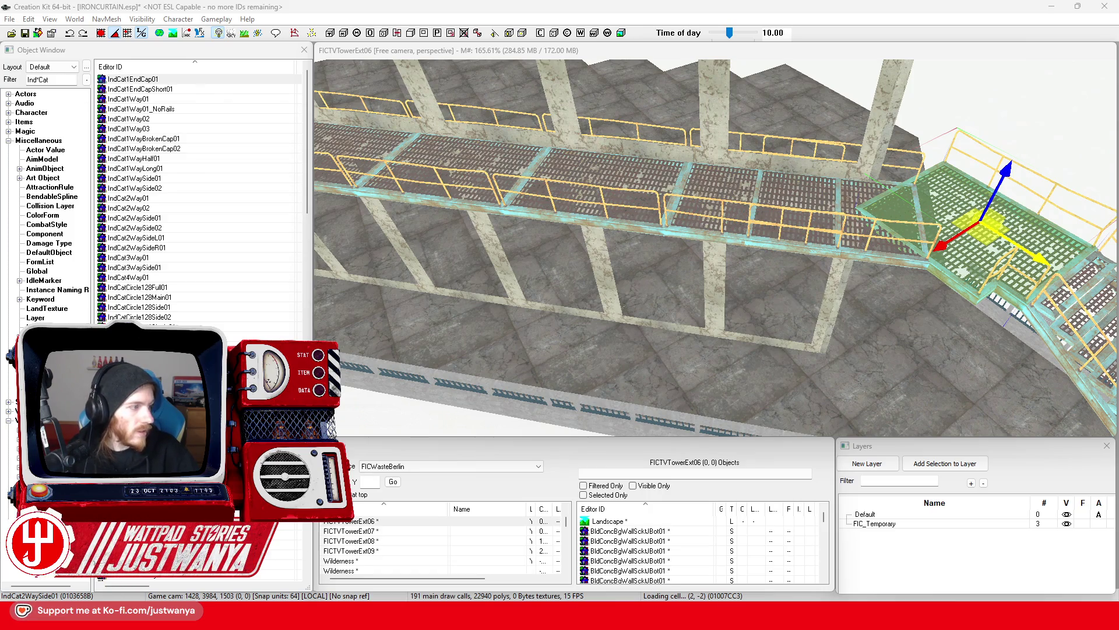
{"action": "key", "text": "alt+Tab"}
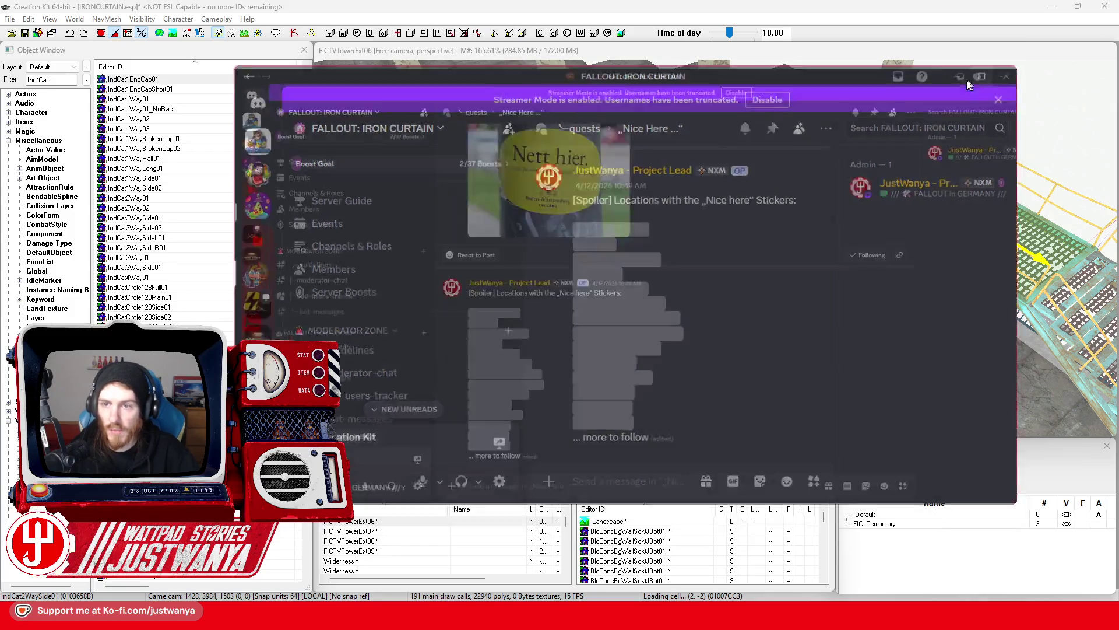
Maximize Discord and open the „Nice Here …“ quest post from its top
{"action": "left_click", "coordinate": [973, 84]}
{"action": "scroll", "coordinate": [113, 308], "scroll_direction": "down", "scroll_amount": 1}
{"action": "scroll", "coordinate": [169, 307], "scroll_direction": "down", "scroll_amount": 10}
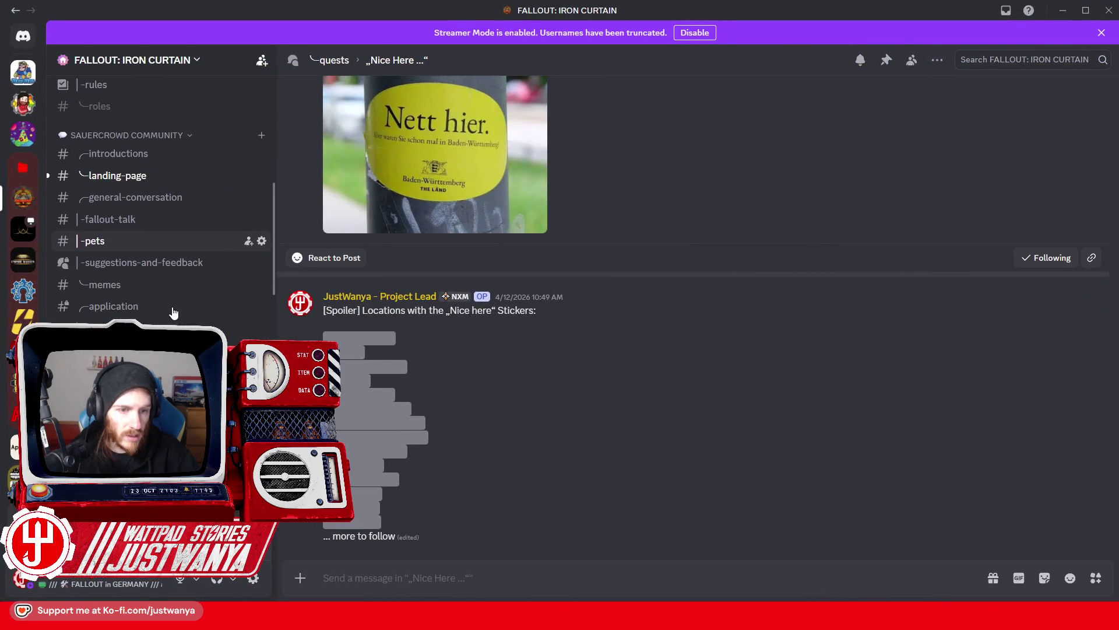
{"action": "scroll", "coordinate": [175, 307], "scroll_direction": "down", "scroll_amount": 2}
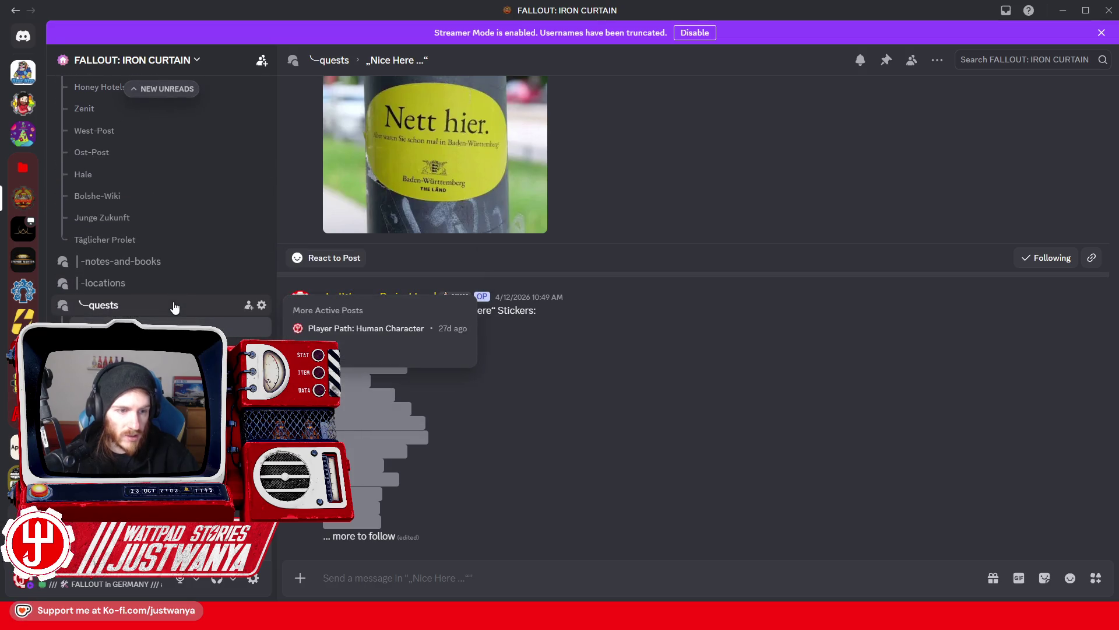
{"action": "left_click", "coordinate": [248, 330]}
{"action": "scroll", "coordinate": [576, 394], "scroll_direction": "down", "scroll_amount": 2}
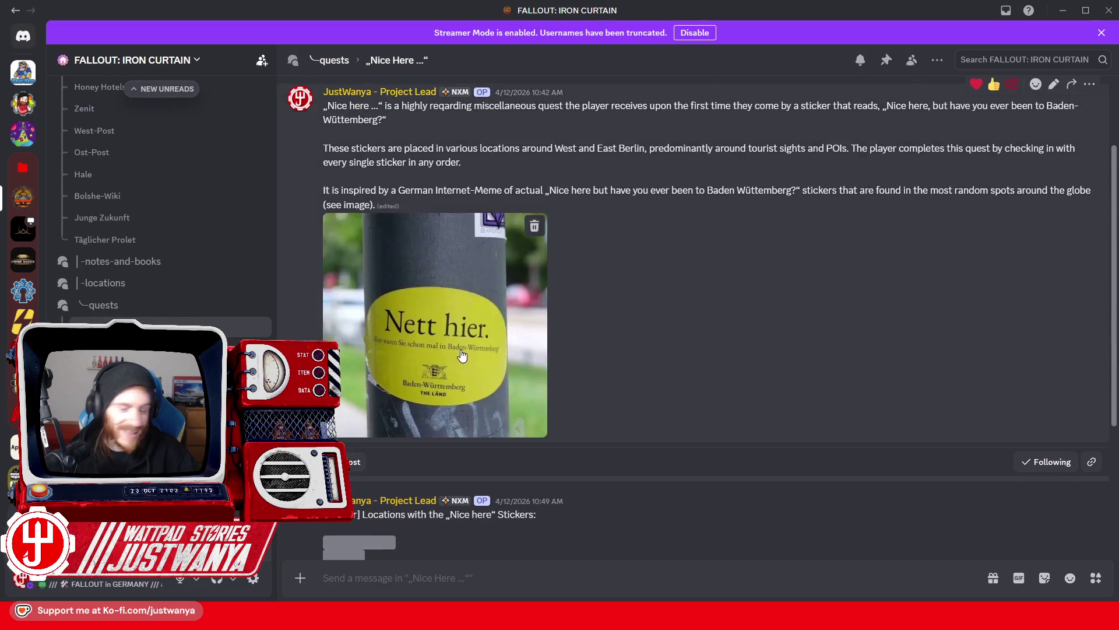
View the Nett hier sticker photo full size, zoom in, then close the viewer
{"action": "left_click", "coordinate": [536, 403]}
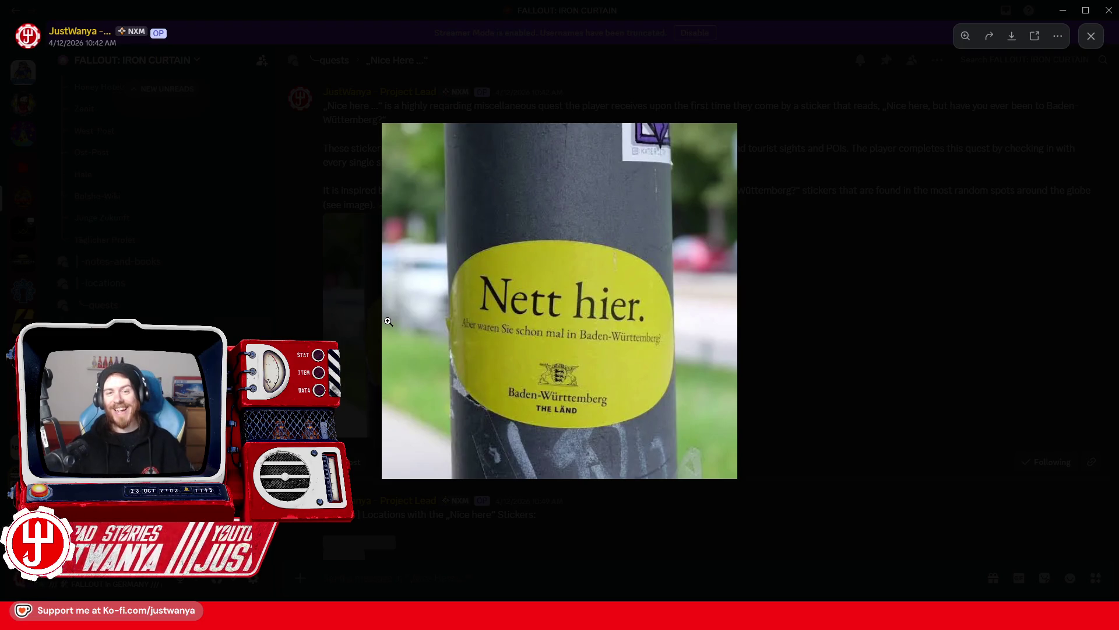
{"action": "left_click", "coordinate": [482, 306]}
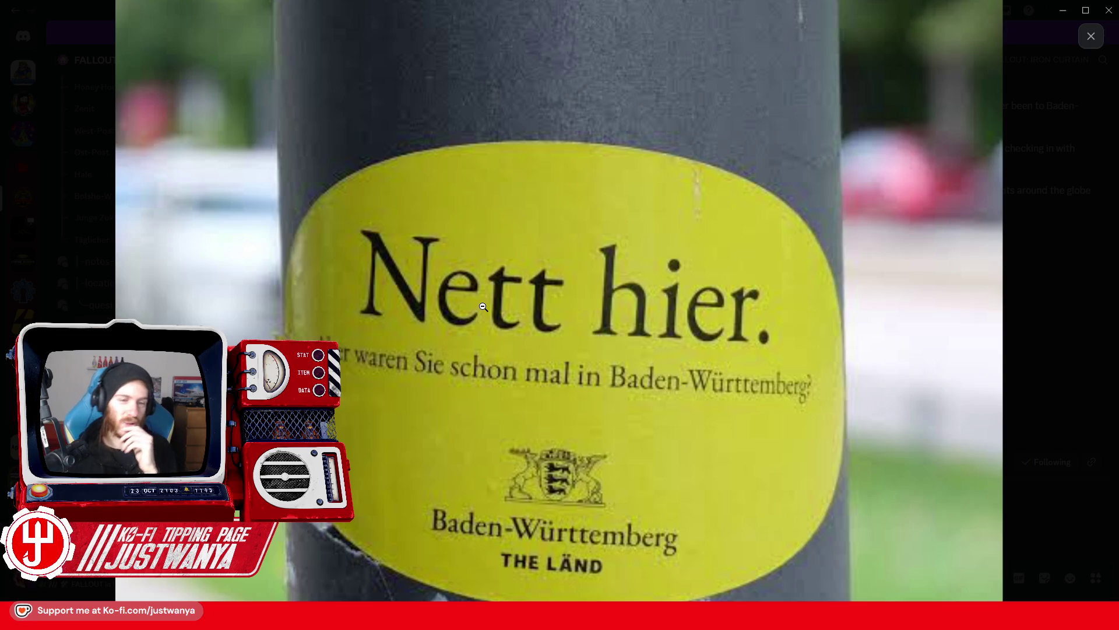
{"action": "left_click", "coordinate": [381, 391]}
{"action": "key", "text": "Escape"}
{"action": "scroll", "coordinate": [163, 204], "scroll_direction": "down", "scroll_amount": 5}
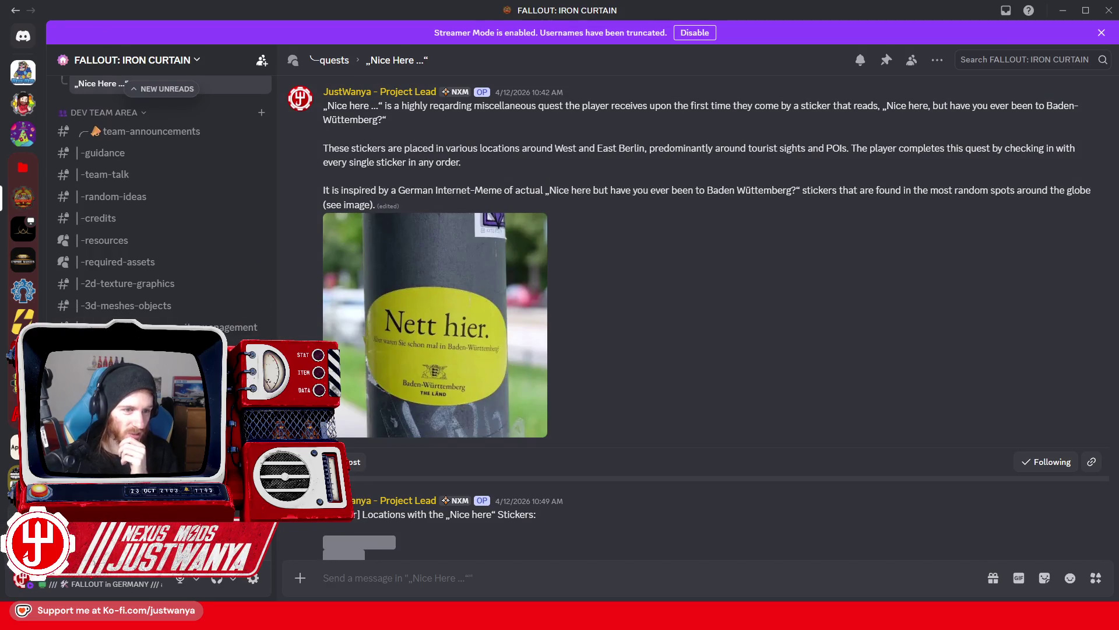
Search the required-assets forum for 'pedestr', read the Pedestrian Fences post replies, and minimize Discord
{"action": "left_click", "coordinate": [145, 269]}
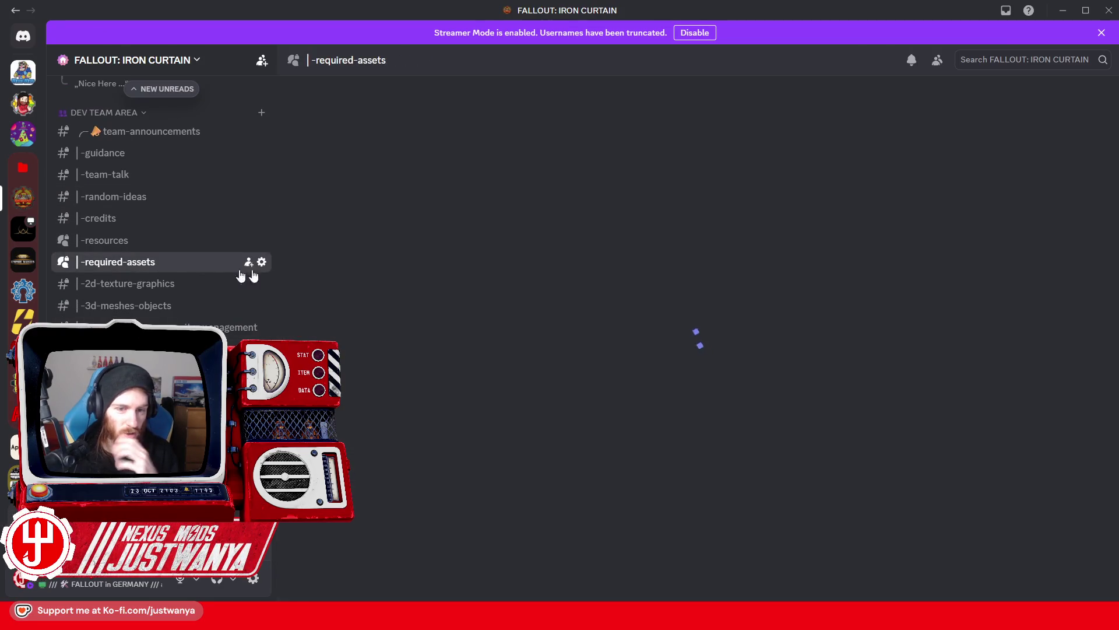
{"action": "left_click", "coordinate": [401, 109]}
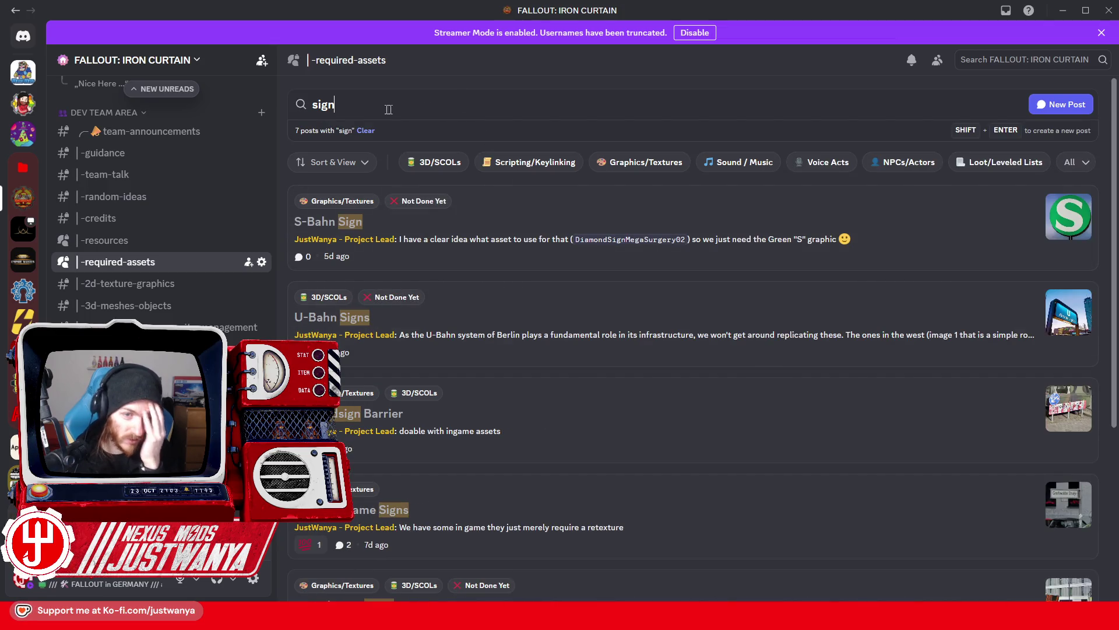
{"action": "type", "text": "rail"}
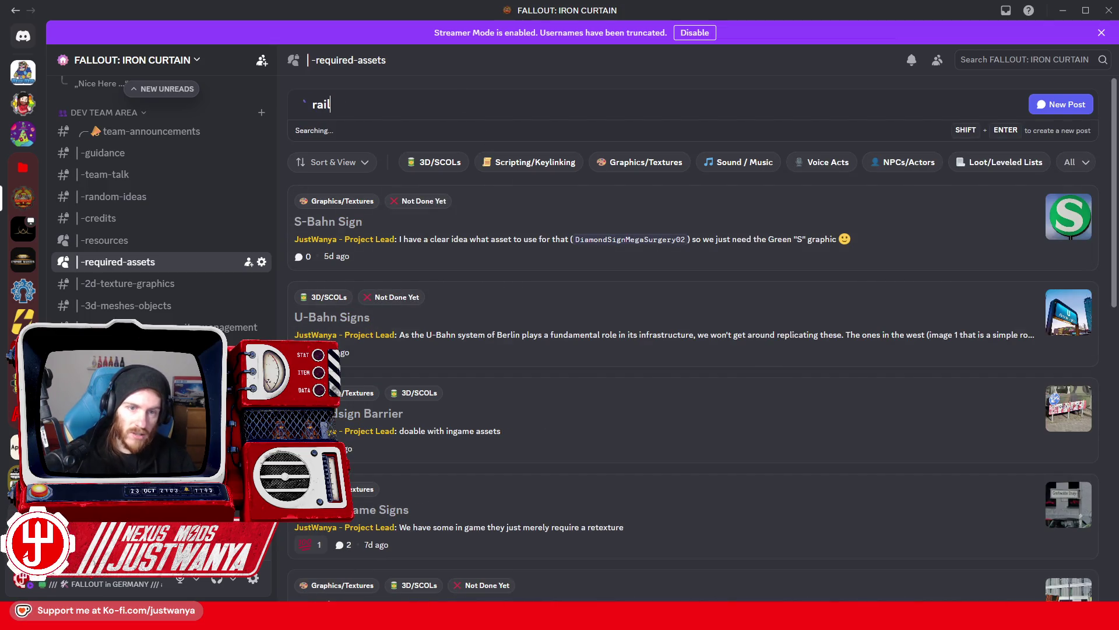
{"action": "key", "text": "BackSpace"}
{"action": "type", "text": "edestr"}
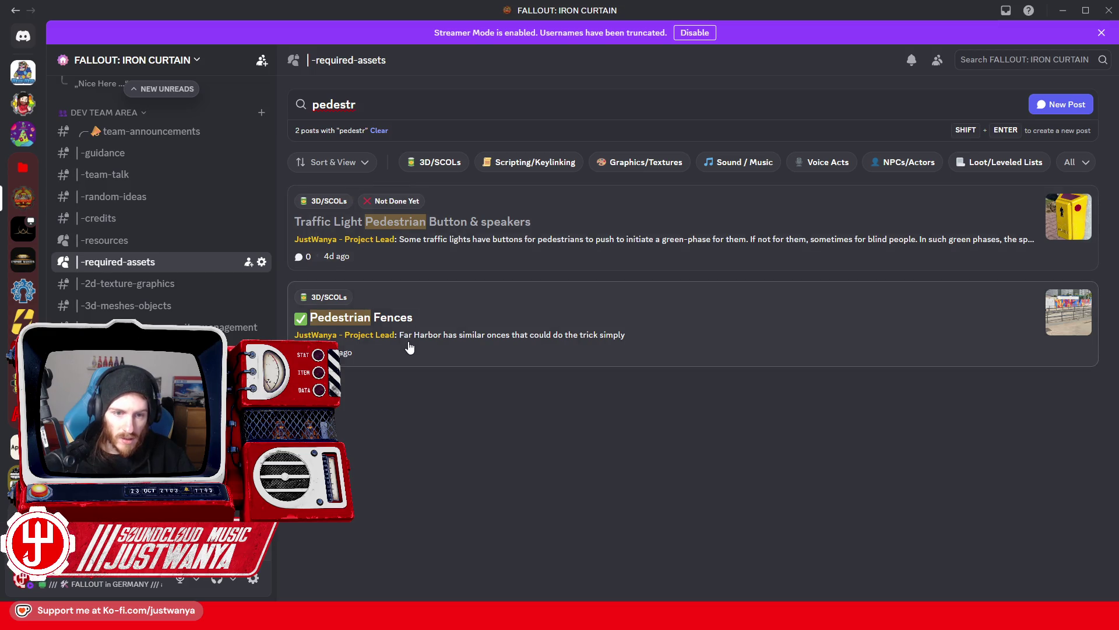
{"action": "left_click", "coordinate": [344, 348]}
{"action": "scroll", "coordinate": [779, 379], "scroll_direction": "down", "scroll_amount": 3}
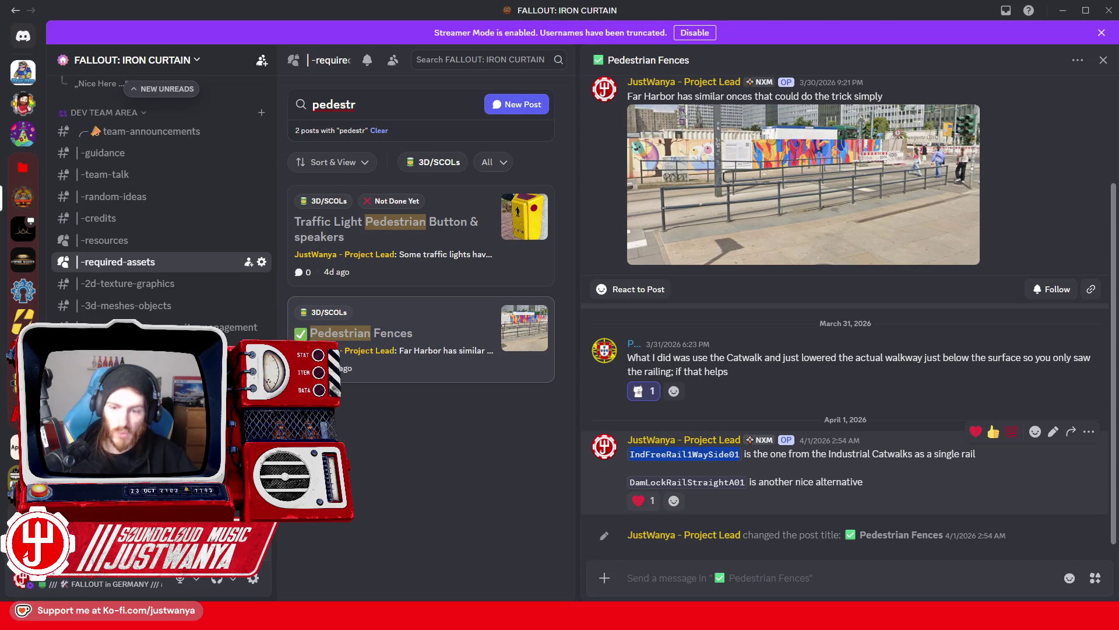
{"action": "left_click", "coordinate": [1061, 10]}
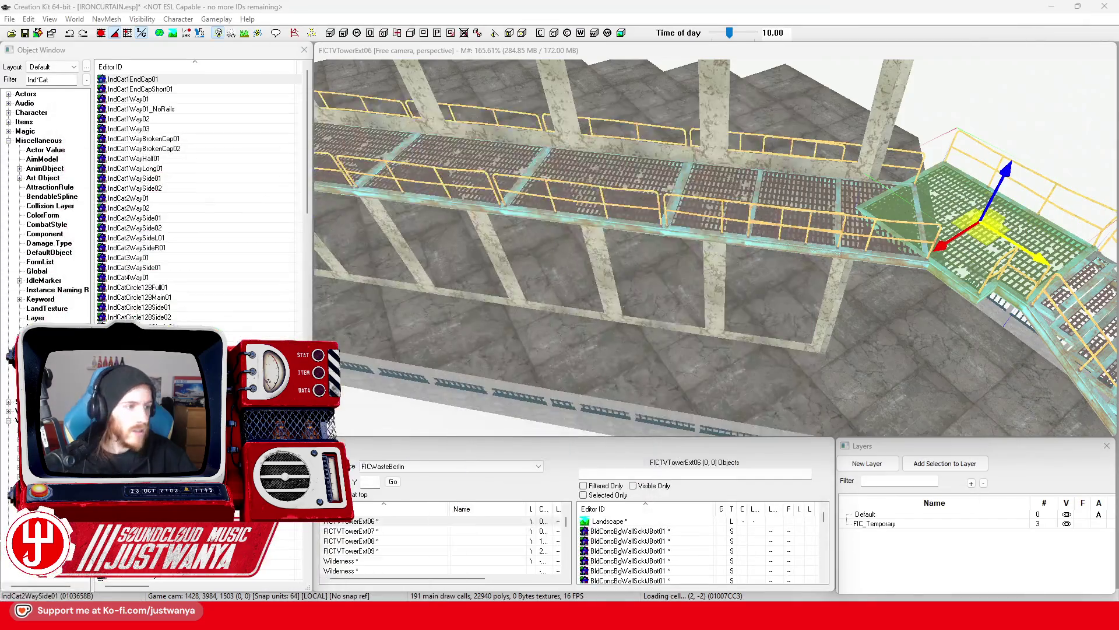
Filter the Object Window and place an IndFreeRail1WaySide01 rail near the catwalk pillar
{"action": "mouse_move", "coordinate": [601, 618]}
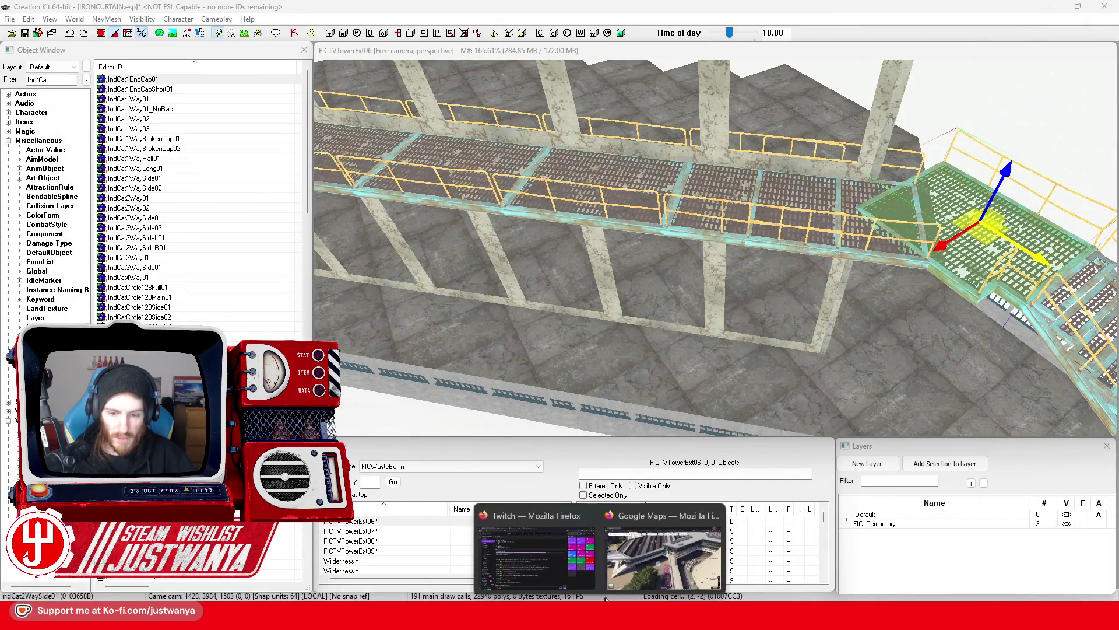
{"action": "left_click", "coordinate": [651, 562]}
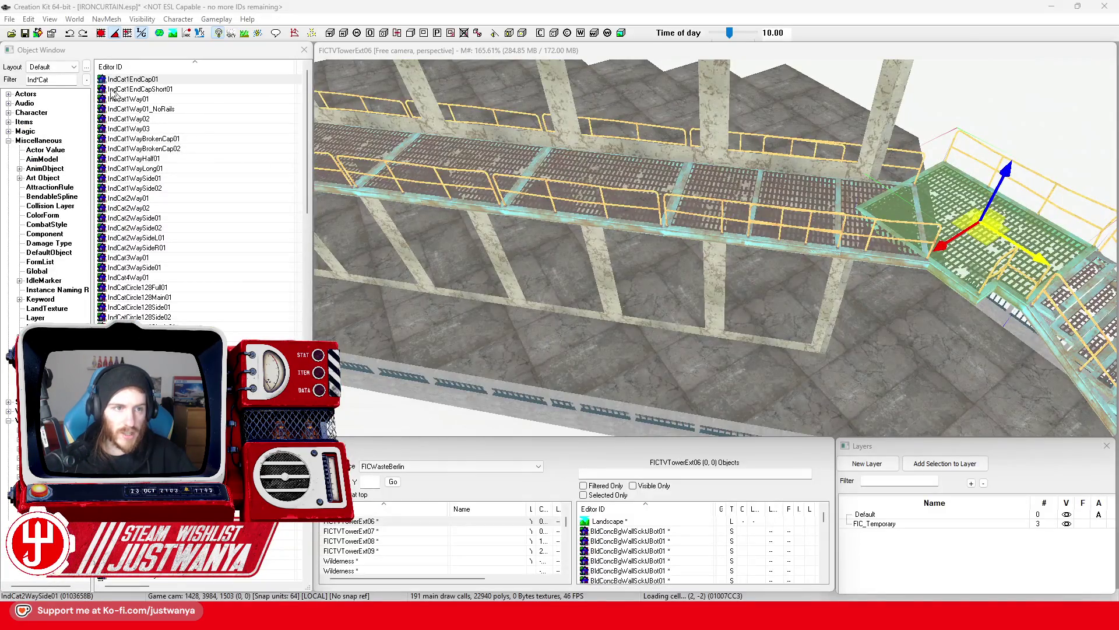
{"action": "left_click", "coordinate": [14, 79]}
{"action": "left_click_drag", "start_coordinate": [163, 85], "coordinate": [949, 281]}
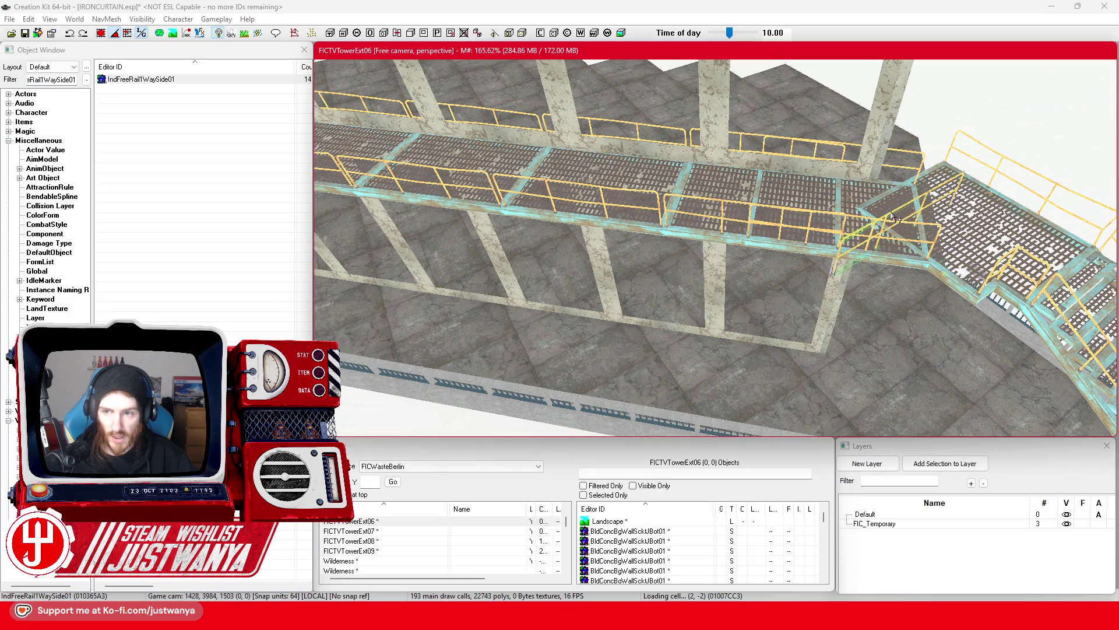
{"action": "scroll", "coordinate": [894, 218], "scroll_direction": "up", "scroll_amount": 5}
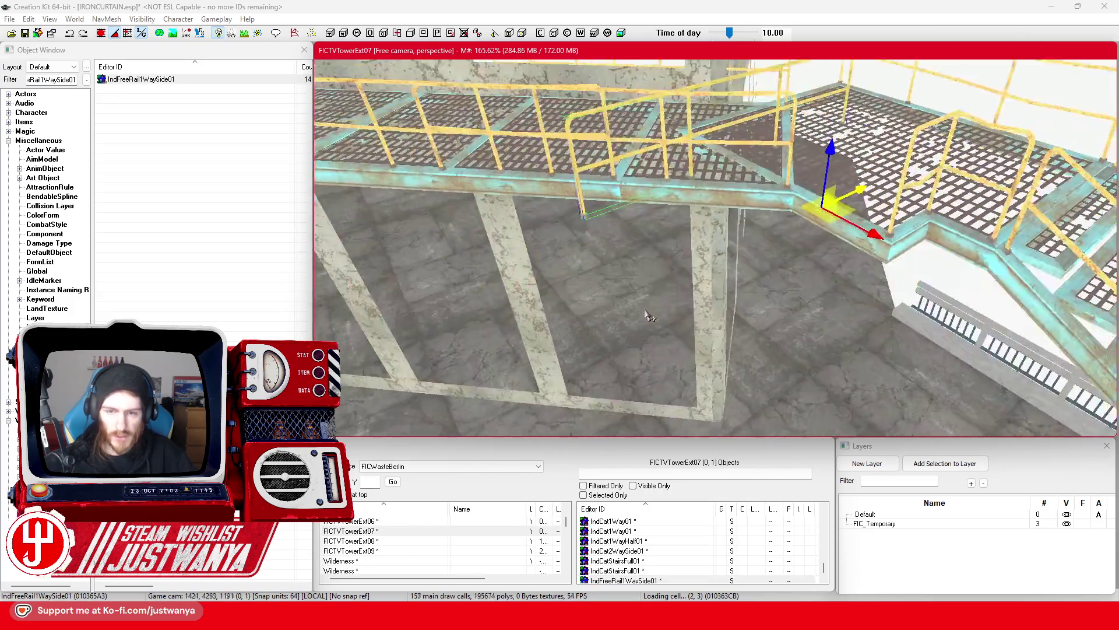
{"action": "scroll", "coordinate": [647, 315], "scroll_direction": "down", "scroll_amount": 3}
{"action": "left_click_drag", "start_coordinate": [665, 313], "coordinate": [683, 311]}
Swap the rail to IndFreeRail1WaySideBrokenCap01 and set it at the platform's corner
{"action": "key", "text": "bracketright"}
{"action": "key", "text": "bracketright"}
{"action": "key", "text": "bracketright"}
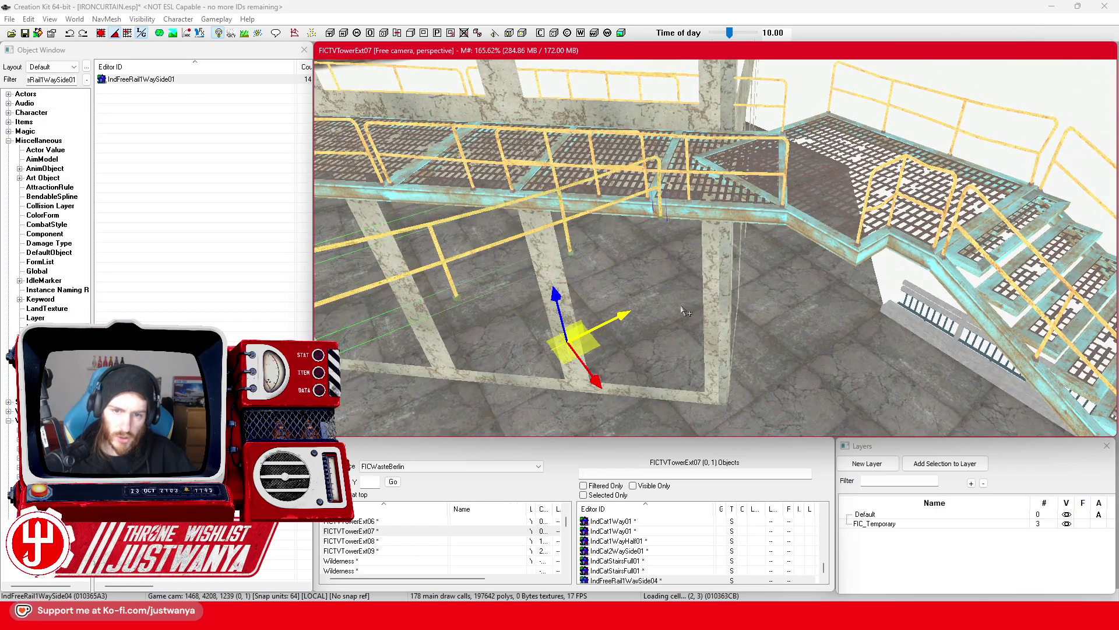
{"action": "key", "text": "bracketleft"}
{"action": "scroll", "coordinate": [686, 312], "scroll_direction": "down", "scroll_amount": 2}
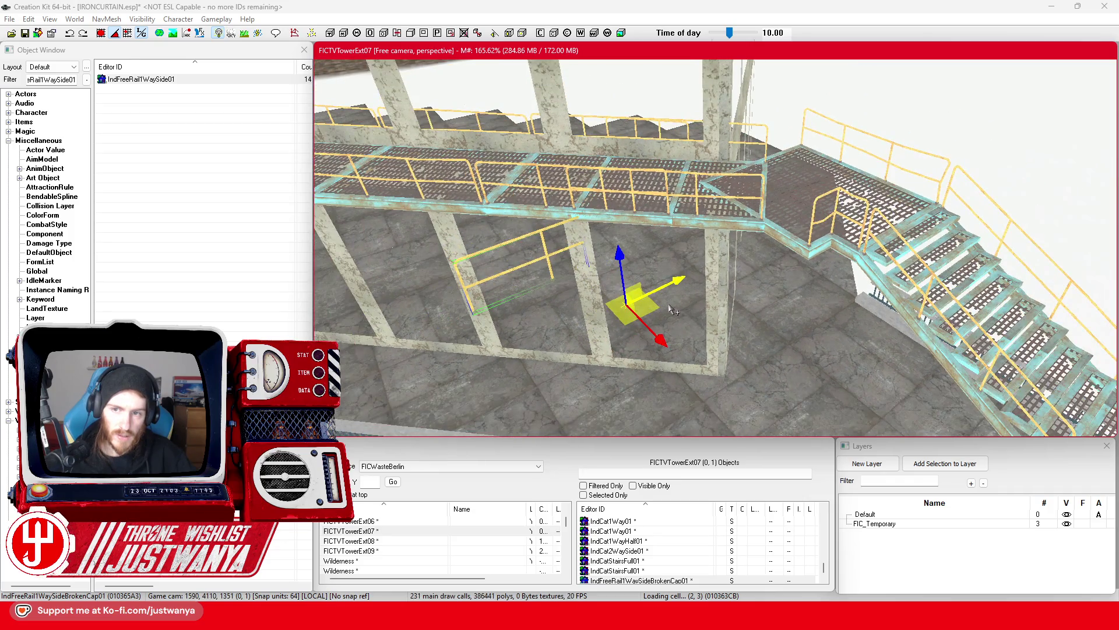
{"action": "scroll", "coordinate": [673, 311], "scroll_direction": "up", "scroll_amount": 2}
{"action": "key", "text": "bracketleft"}
{"action": "key", "text": "bracketleft"}
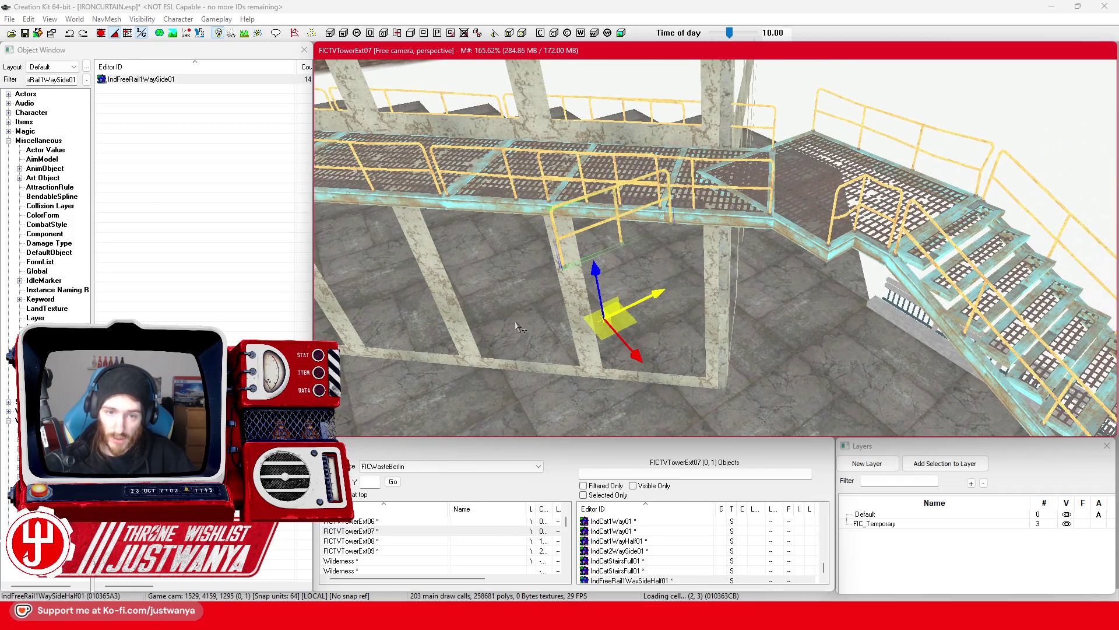
{"action": "key", "text": "shift"}
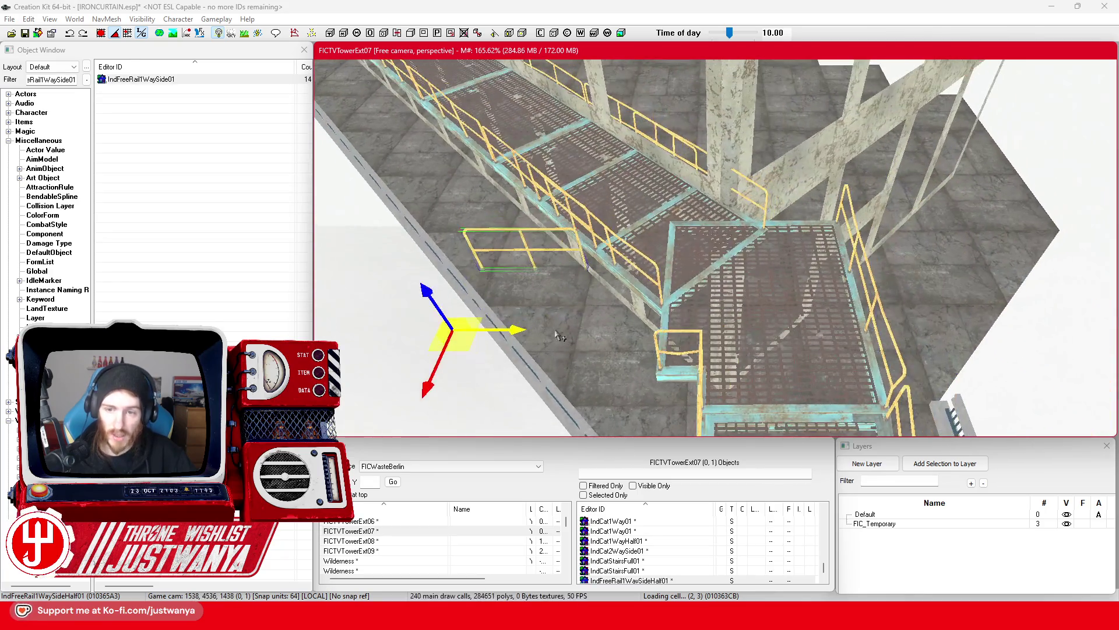
{"action": "left_click_drag", "start_coordinate": [518, 330], "coordinate": [819, 331]}
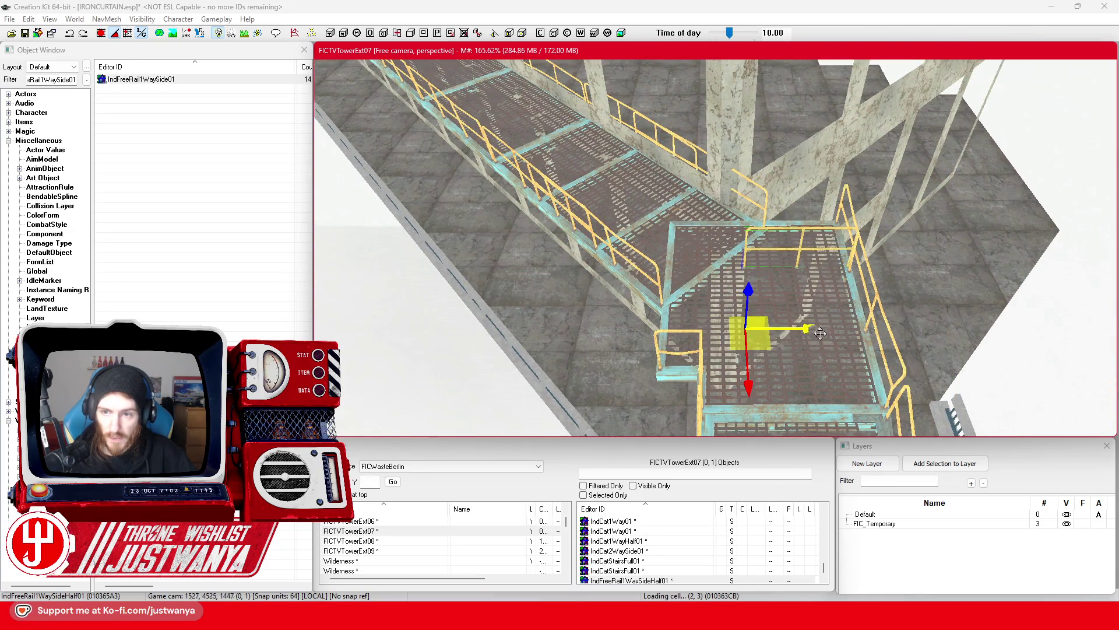
{"action": "key", "text": "bracketleft"}
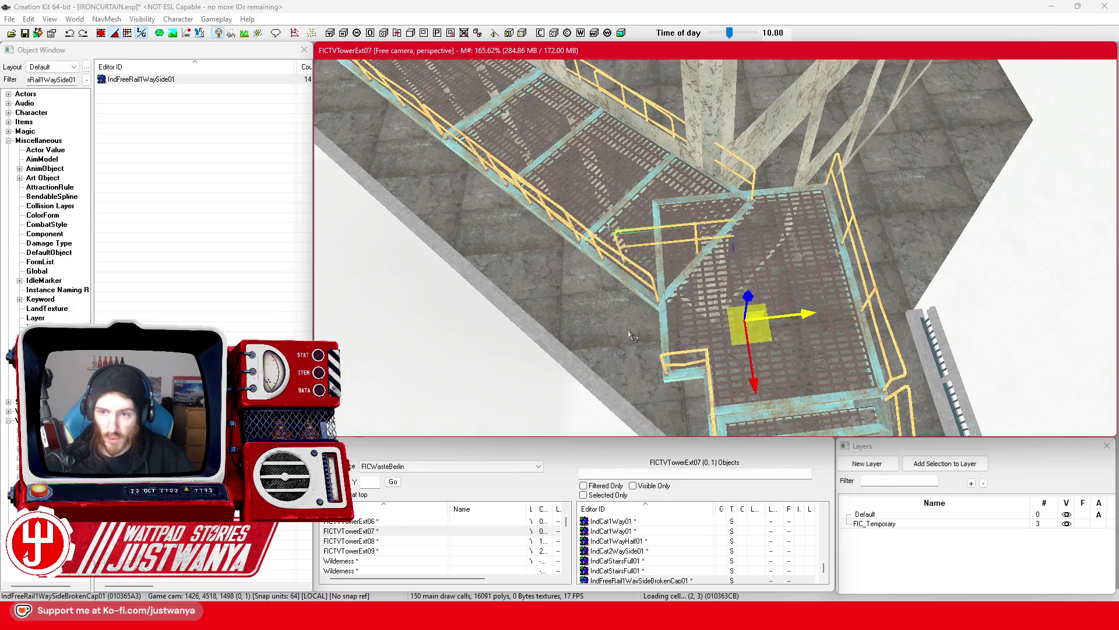
{"action": "left_click_drag", "start_coordinate": [762, 330], "coordinate": [877, 320]}
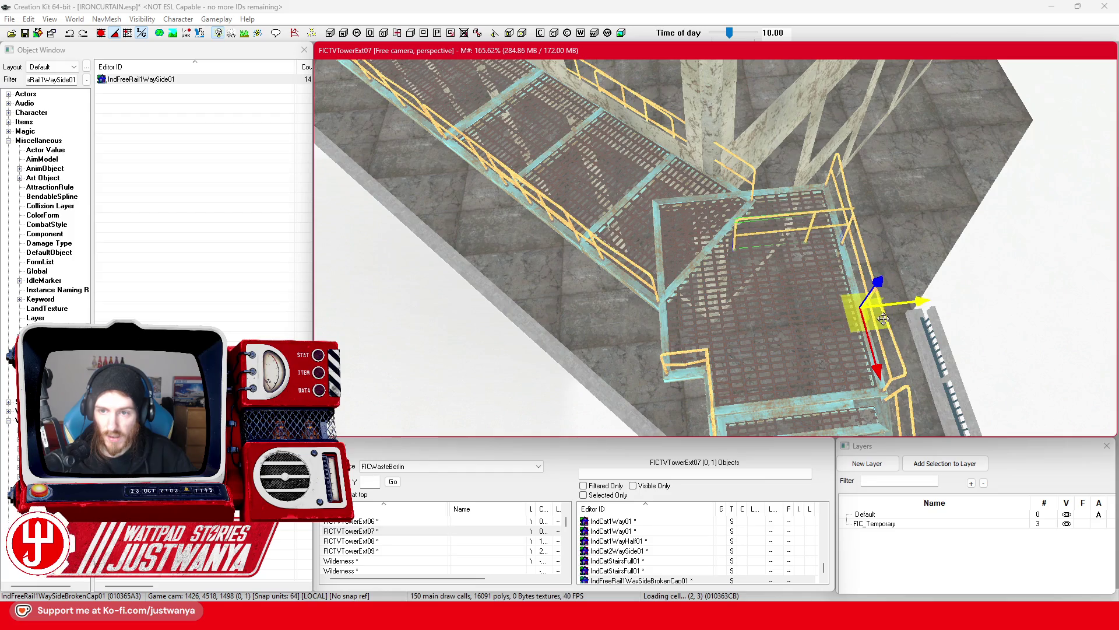
{"action": "left_click_drag", "start_coordinate": [870, 361], "coordinate": [842, 295]}
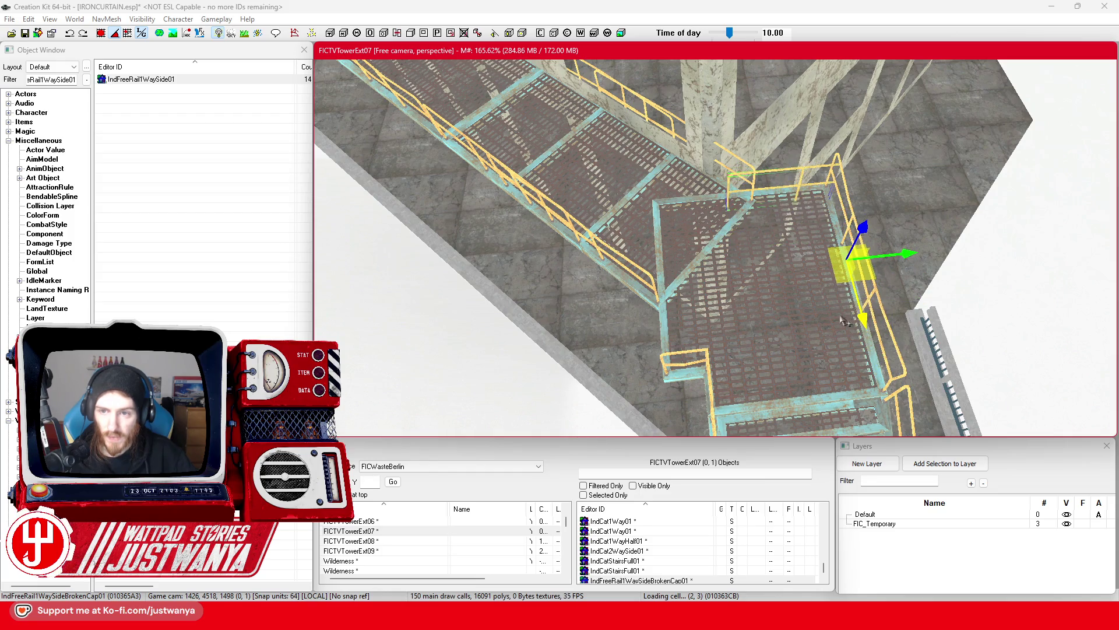
{"action": "scroll", "coordinate": [832, 324], "scroll_direction": "up", "scroll_amount": 5}
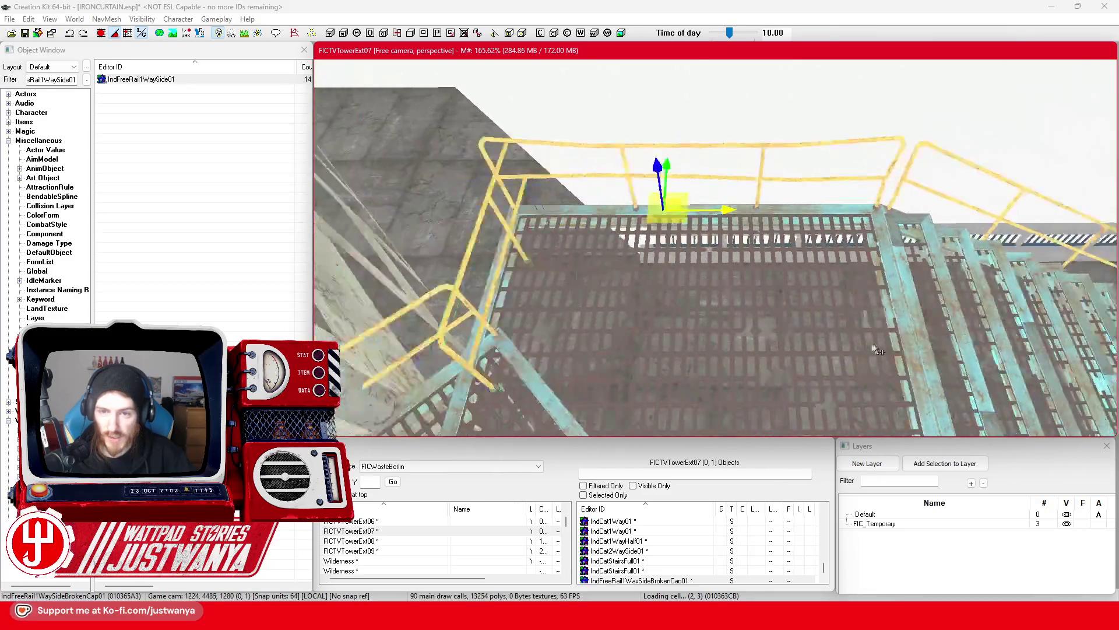
Rotate the broken-cap rail upright and slide it along the platform edge toward the pillar
{"action": "scroll", "coordinate": [892, 349], "scroll_direction": "down", "scroll_amount": 2}
{"action": "key", "text": "e"}
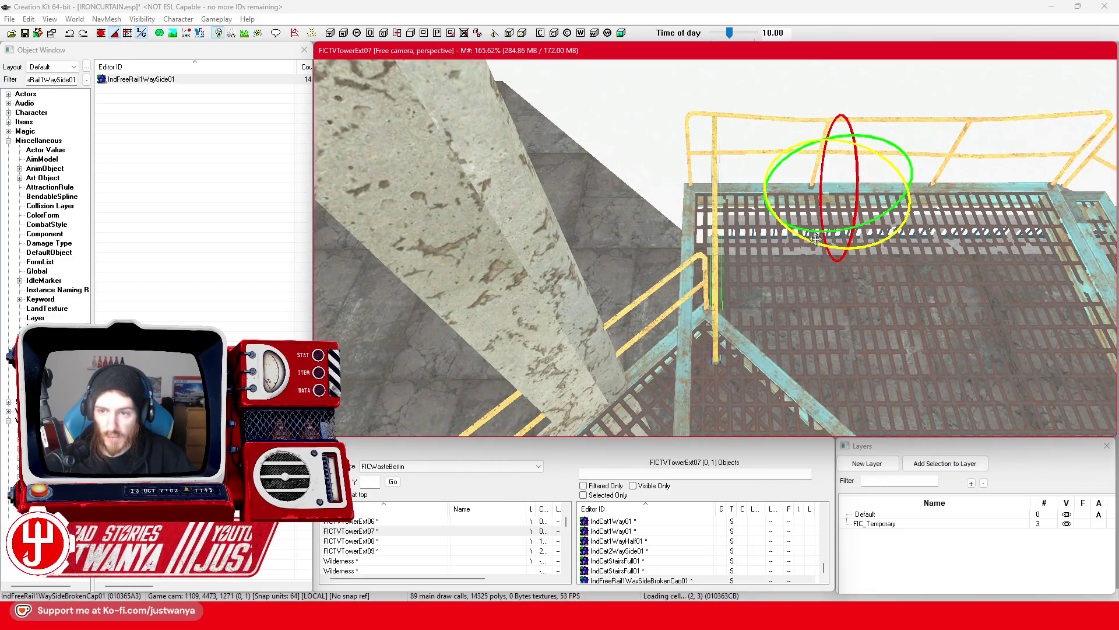
{"action": "left_click_drag", "start_coordinate": [878, 146], "coordinate": [857, 233]}
{"action": "key", "text": "w"}
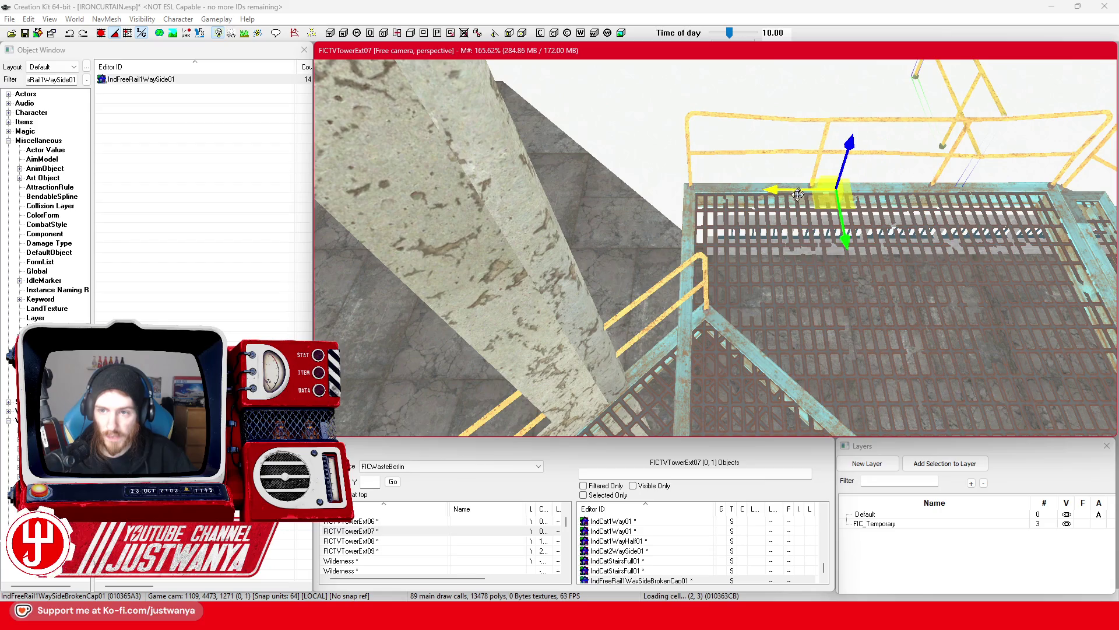
{"action": "mouse_move", "coordinate": [676, 192]}
{"action": "left_mouse_down"}
{"action": "mouse_move", "coordinate": [544, 188]}
{"action": "mouse_move", "coordinate": [565, 190]}
{"action": "left_mouse_up"}
{"action": "mouse_move", "coordinate": [571, 239]}
{"action": "left_mouse_down"}
{"action": "mouse_move", "coordinate": [539, 402]}
{"action": "mouse_move", "coordinate": [540, 379]}
{"action": "left_mouse_up"}
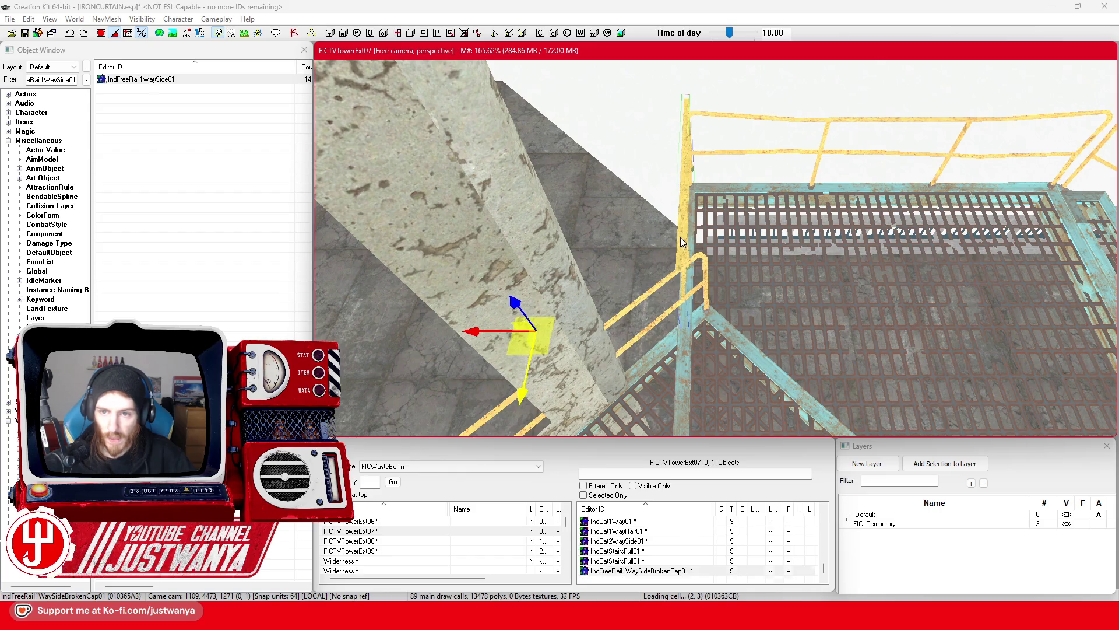
Cycle the rail through side-piece variants, ending on the half-length side piece
{"action": "scroll", "coordinate": [683, 242], "scroll_direction": "up", "scroll_amount": 5}
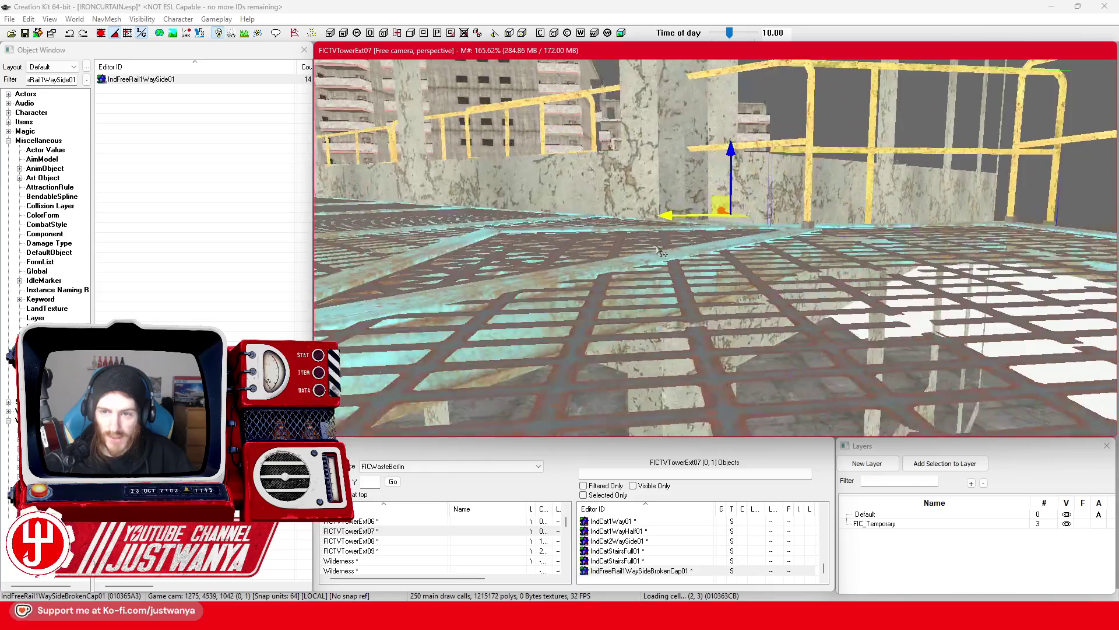
{"action": "left_click_drag", "start_coordinate": [661, 251], "coordinate": [678, 237]}
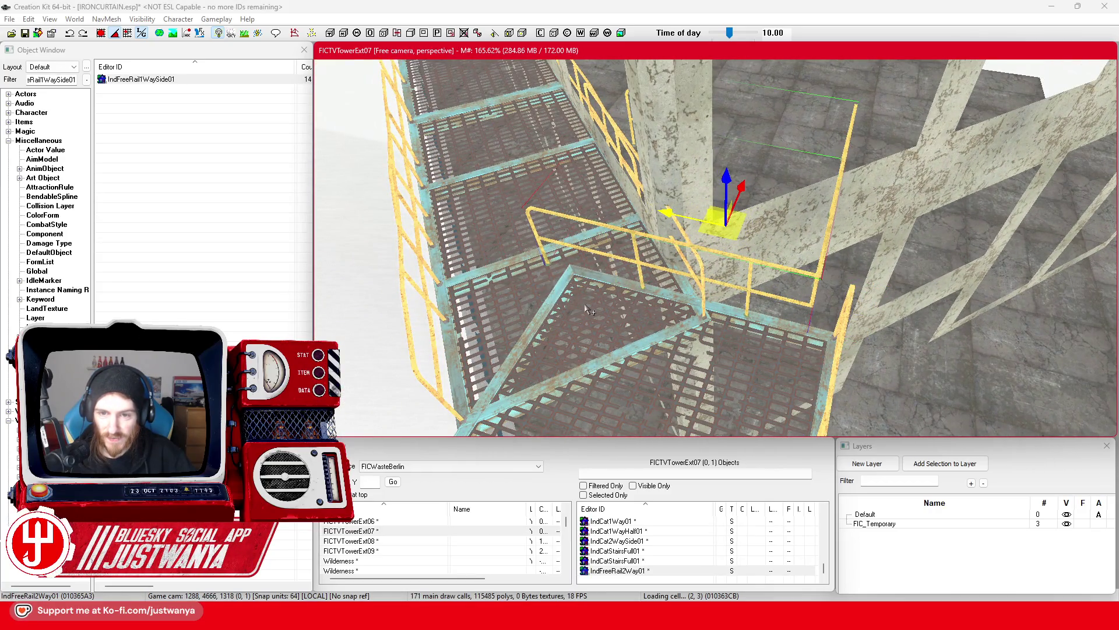
{"action": "key", "text": "Page_Down"}
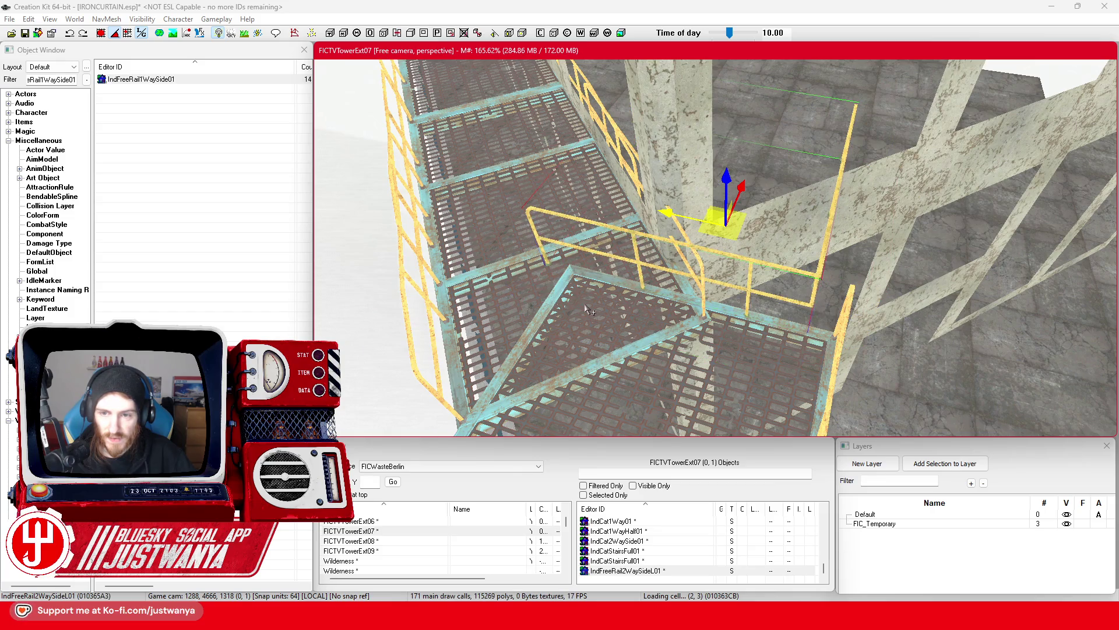
{"action": "mouse_move", "coordinate": [585, 309]}
{"action": "left_mouse_down"}
{"action": "mouse_move", "coordinate": [634, 302]}
{"action": "mouse_move", "coordinate": [555, 300]}
{"action": "left_mouse_up"}
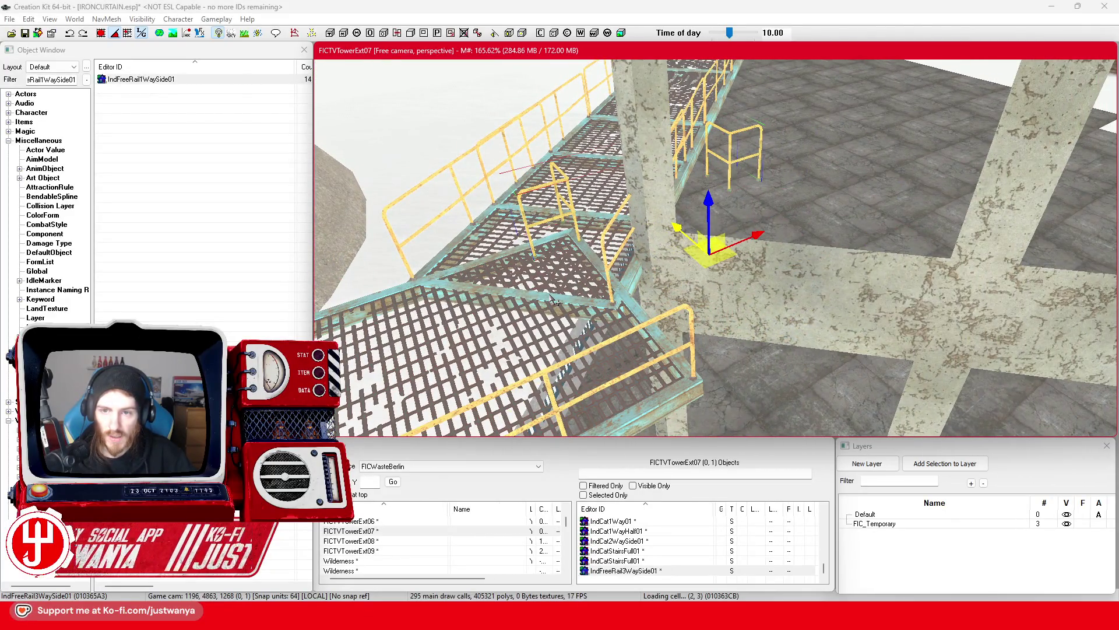
{"action": "key", "text": "Page_Down"}
{"action": "key", "text": "Page_Down"}
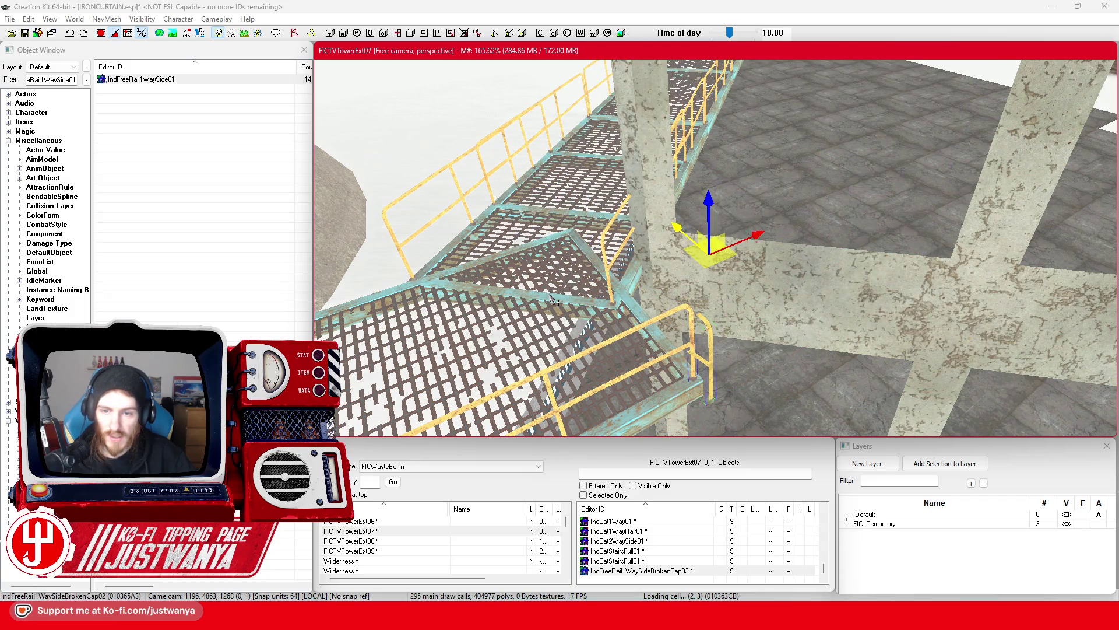
{"action": "key", "text": "Page_Down"}
{"action": "left_click_drag", "start_coordinate": [555, 301], "coordinate": [702, 268]}
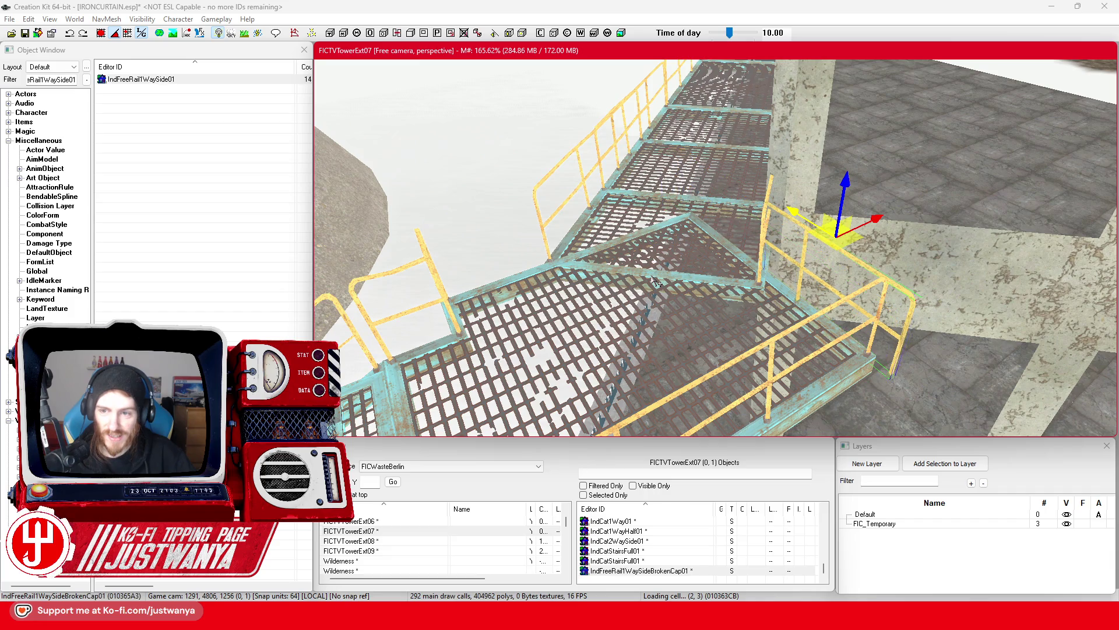
Select the catwalk section beside the pillar
{"action": "scroll", "coordinate": [657, 284], "scroll_direction": "down", "scroll_amount": 5}
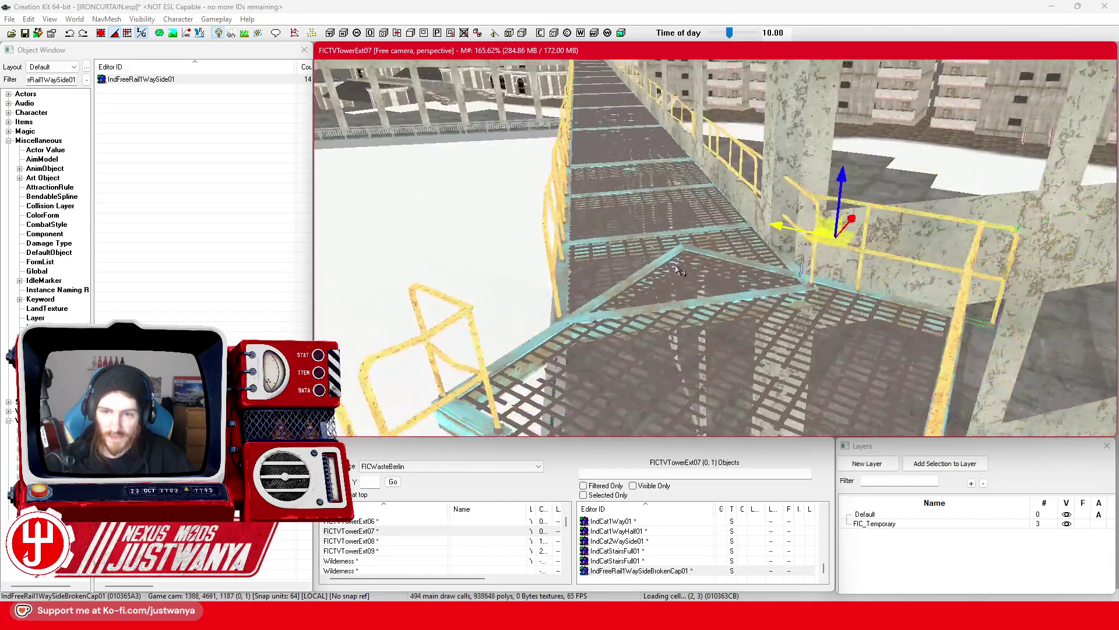
{"action": "scroll", "coordinate": [653, 291], "scroll_direction": "up", "scroll_amount": 5}
{"action": "mouse_move", "coordinate": [653, 290]}
{"action": "left_mouse_down"}
{"action": "mouse_move", "coordinate": [686, 284]}
{"action": "mouse_move", "coordinate": [673, 285]}
{"action": "left_mouse_up"}
{"action": "mouse_move", "coordinate": [529, 242]}
{"action": "left_mouse_down"}
{"action": "mouse_move", "coordinate": [486, 245]}
{"action": "mouse_move", "coordinate": [521, 220]}
{"action": "left_mouse_up"}
{"action": "mouse_move", "coordinate": [636, 282]}
{"action": "left_mouse_down"}
{"action": "mouse_move", "coordinate": [649, 259]}
{"action": "mouse_move", "coordinate": [582, 276]}
{"action": "left_mouse_up"}
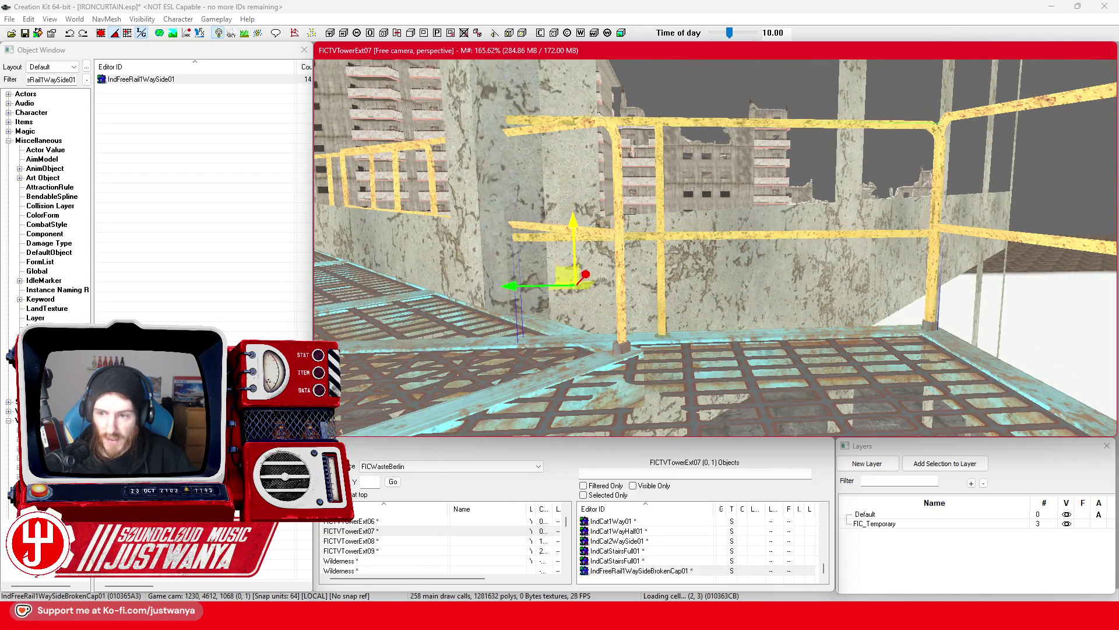
{"action": "left_click_drag", "start_coordinate": [620, 226], "coordinate": [627, 230]}
{"action": "left_click", "coordinate": [653, 225]}
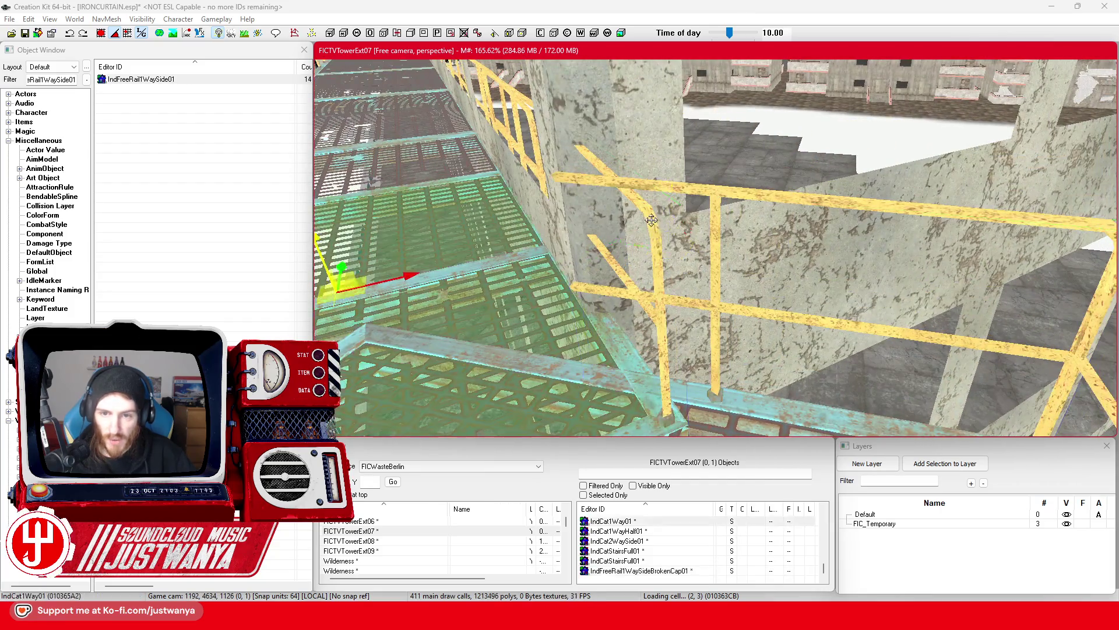
Select the broken-cap rail, duplicate it and move the copy to the grating's right
{"action": "scroll", "coordinate": [623, 295], "scroll_direction": "down", "scroll_amount": 3}
{"action": "key", "text": "shift"}
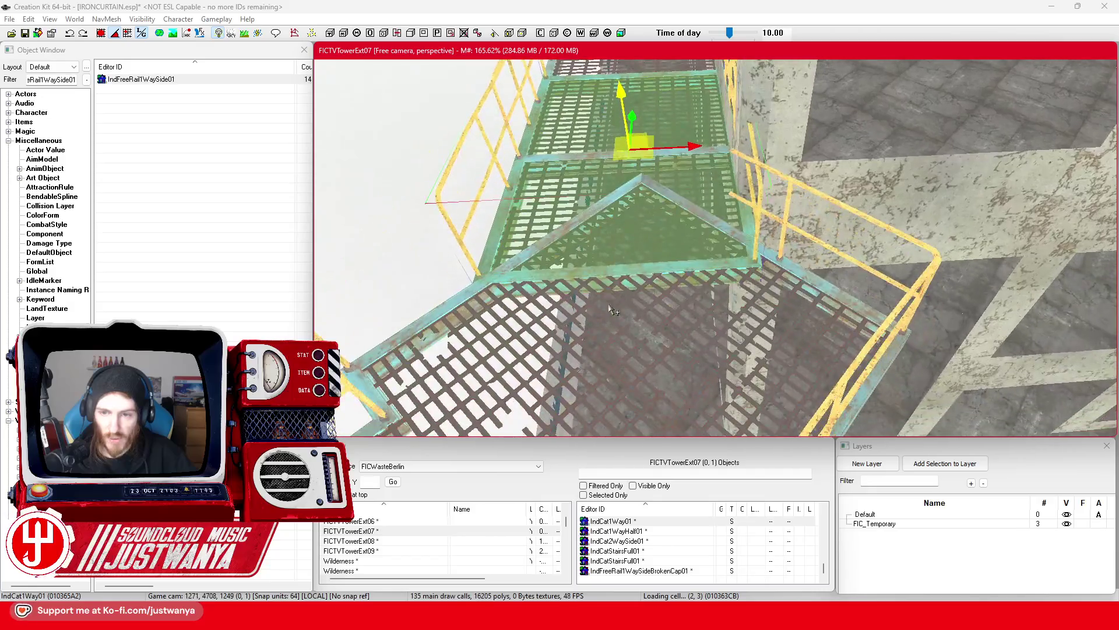
{"action": "left_click", "coordinate": [780, 238]}
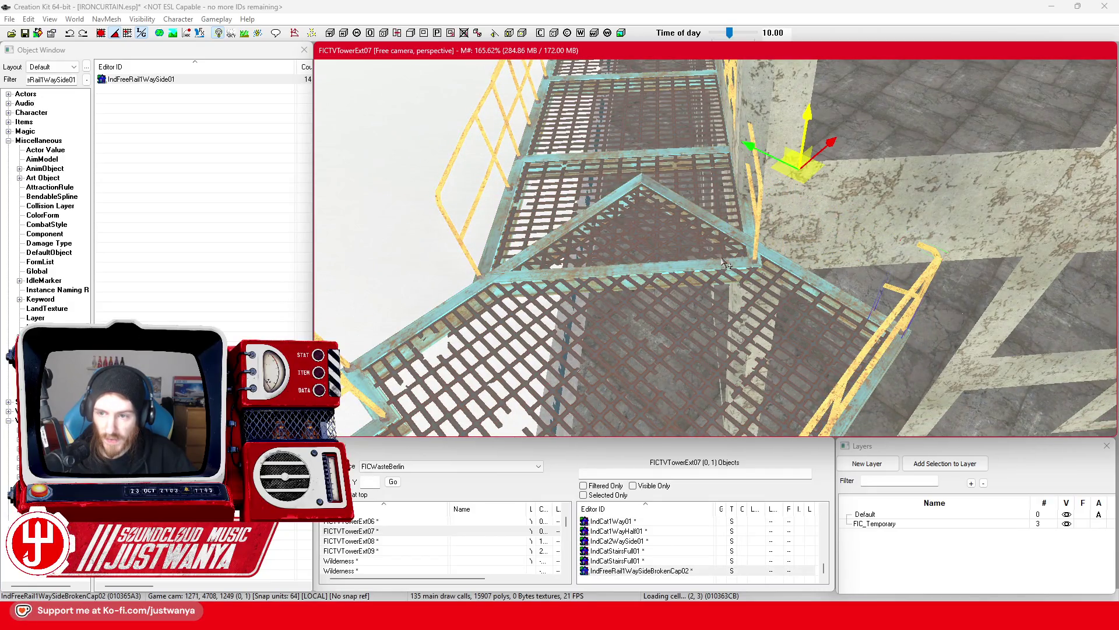
{"action": "key", "text": "shift"}
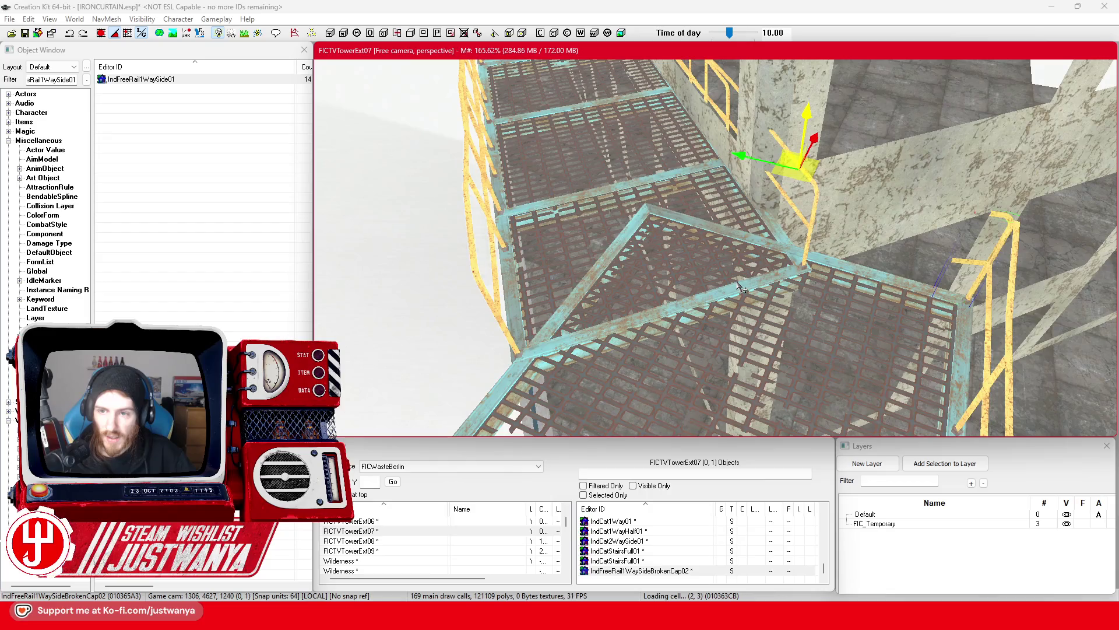
{"action": "key", "text": "ctrl+d"}
{"action": "key", "text": "e"}
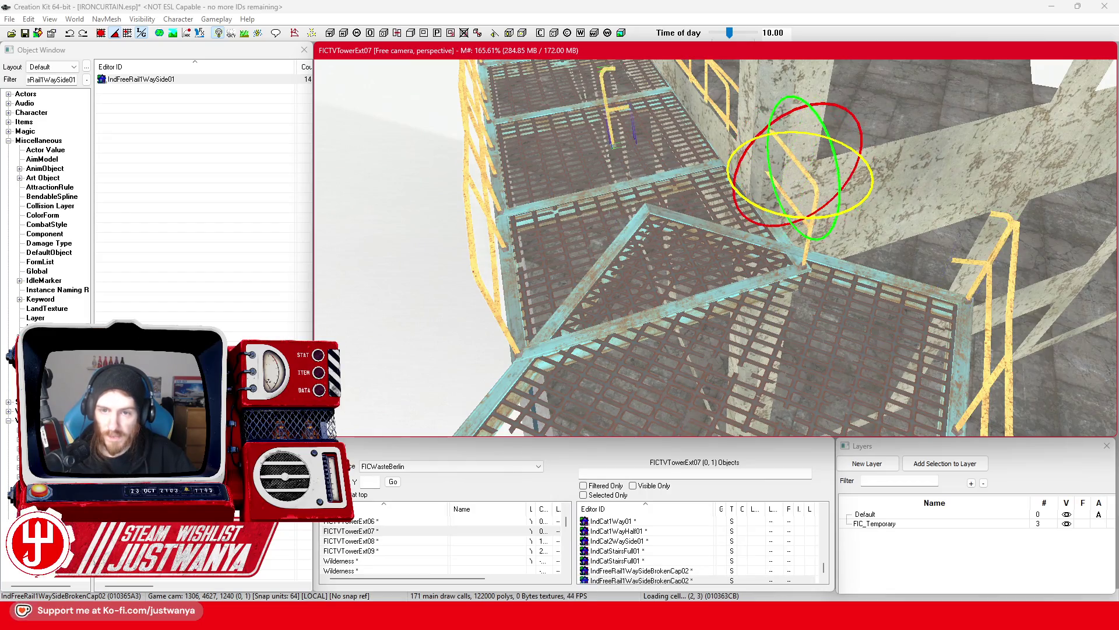
{"action": "key", "text": "w"}
{"action": "mouse_move", "coordinate": [806, 175]}
{"action": "left_mouse_down"}
{"action": "mouse_move", "coordinate": [950, 275]}
{"action": "mouse_move", "coordinate": [851, 251]}
{"action": "left_mouse_up"}
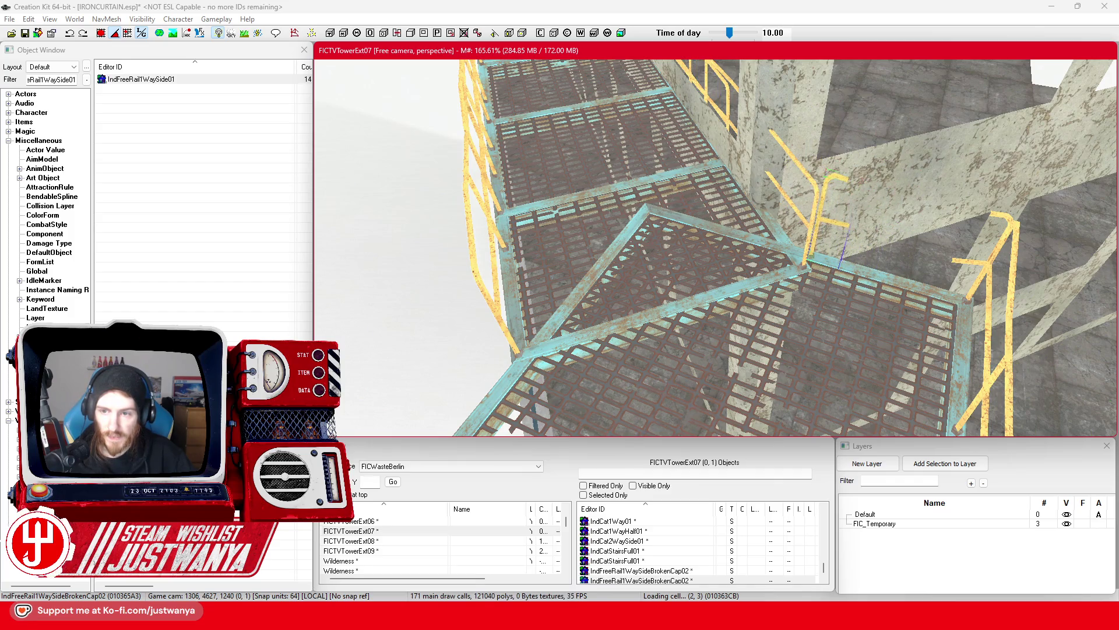
Move the copied rail down onto the grating, then left off it
{"action": "scroll", "coordinate": [714, 245], "scroll_direction": "down", "scroll_amount": 2}
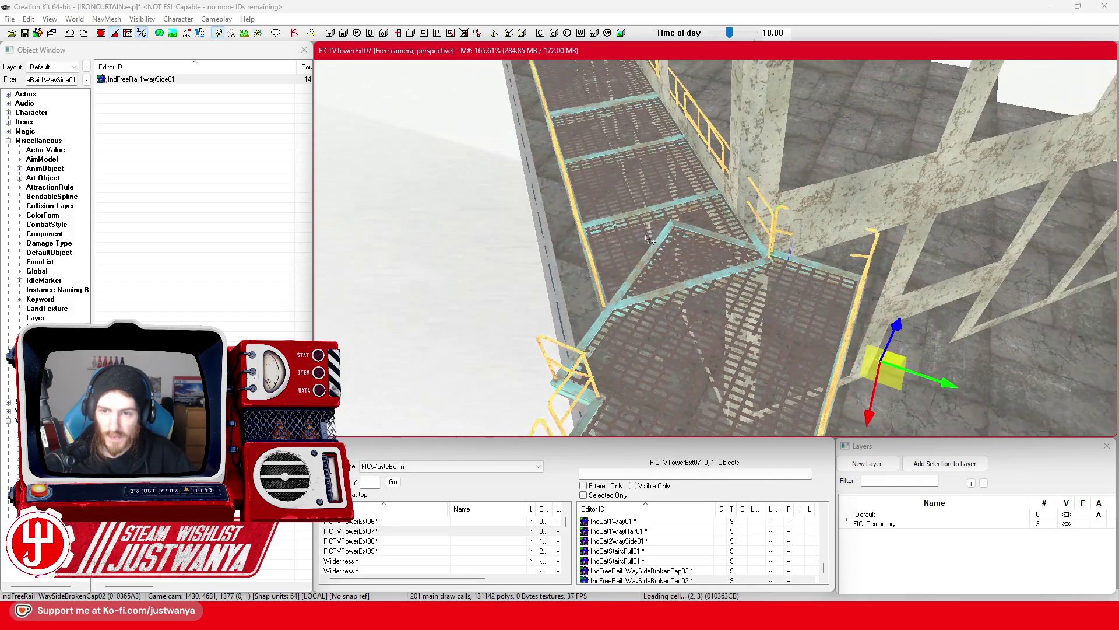
{"action": "scroll", "coordinate": [653, 222], "scroll_direction": "down", "scroll_amount": 2}
{"action": "mouse_move", "coordinate": [862, 290]}
{"action": "left_mouse_down"}
{"action": "mouse_move", "coordinate": [758, 251]}
{"action": "mouse_move", "coordinate": [665, 324]}
{"action": "left_mouse_up"}
{"action": "key", "text": "e"}
{"action": "key", "text": "w"}
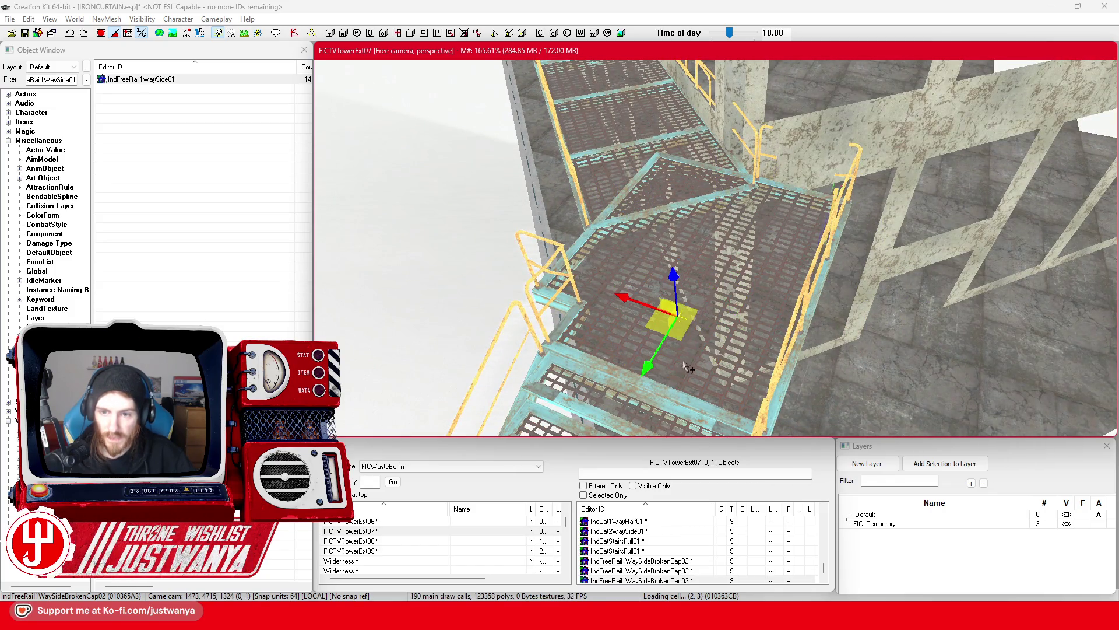
{"action": "mouse_move", "coordinate": [656, 328]}
{"action": "left_mouse_down"}
{"action": "mouse_move", "coordinate": [505, 283]}
{"action": "mouse_move", "coordinate": [379, 300]}
{"action": "mouse_move", "coordinate": [391, 310]}
{"action": "left_mouse_up"}
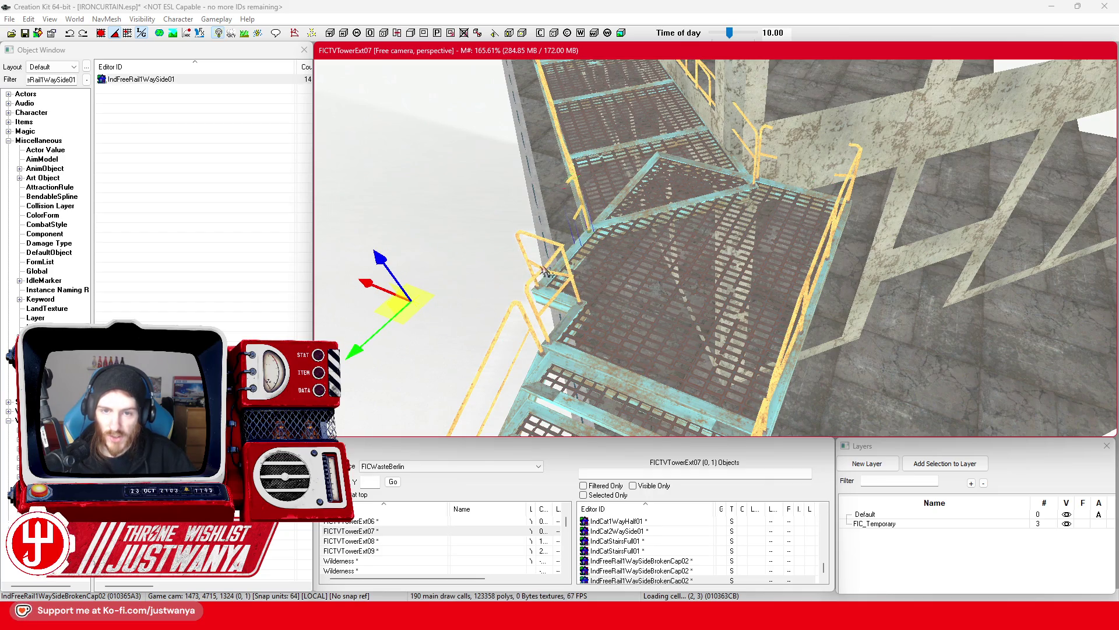
Swing the outer-edge rail piece to a new angle and slide it across the grating
{"action": "key", "text": "shift"}
{"action": "scroll", "coordinate": [627, 293], "scroll_direction": "up", "scroll_amount": 3}
{"action": "key", "text": "2"}
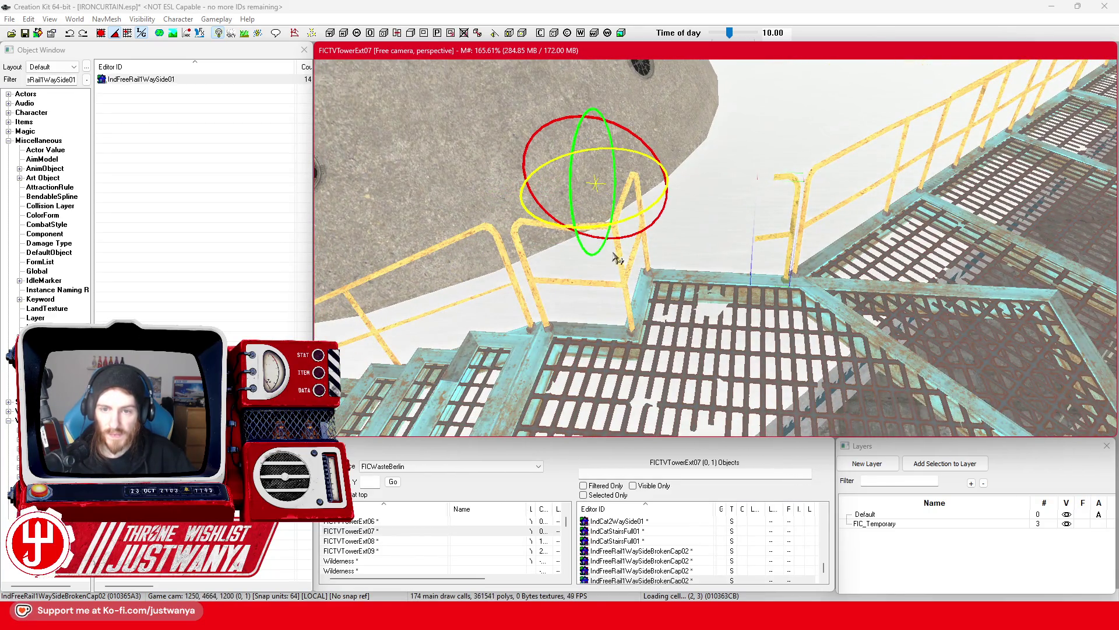
{"action": "left_click_drag", "start_coordinate": [622, 221], "coordinate": [577, 222]}
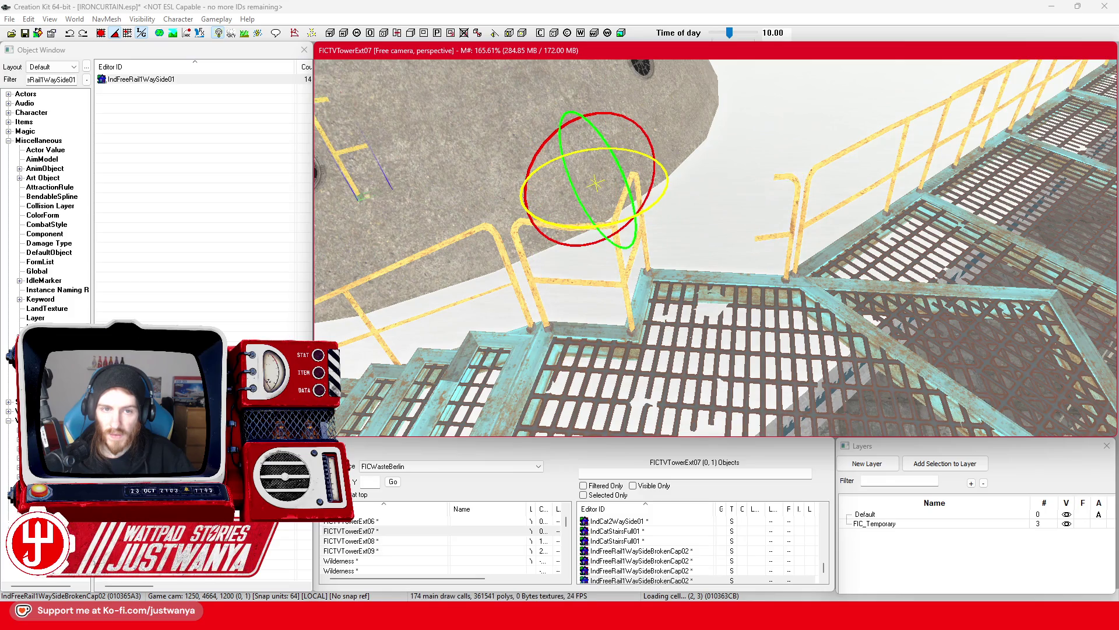
{"action": "key", "text": "1"}
{"action": "mouse_move", "coordinate": [600, 187]}
{"action": "left_mouse_down"}
{"action": "mouse_move", "coordinate": [632, 189]}
{"action": "mouse_move", "coordinate": [961, 425]}
{"action": "left_mouse_up"}
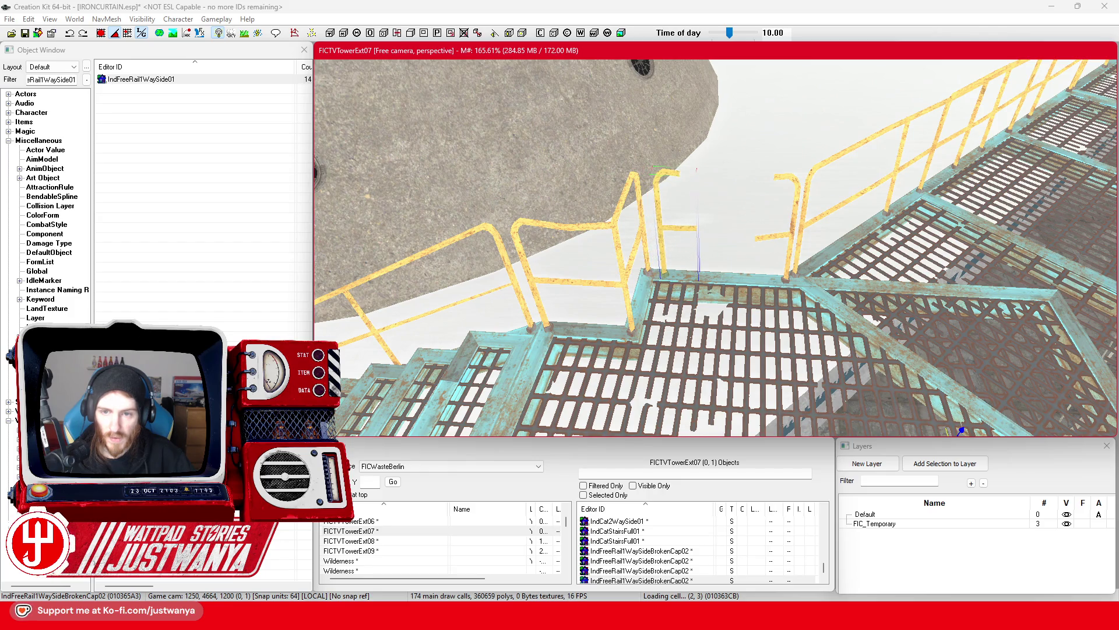
{"action": "scroll", "coordinate": [600, 170], "scroll_direction": "down", "scroll_amount": 10}
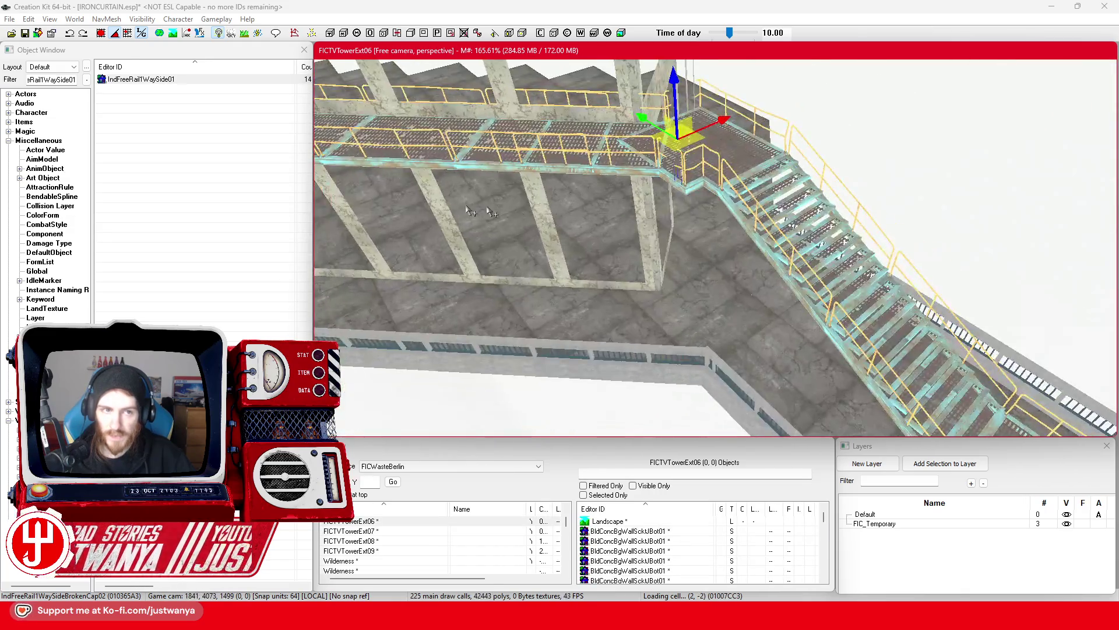
Place an IndFreeRail1WaySide01 rail from the Object Window onto the catwalk
{"action": "scroll", "coordinate": [729, 233], "scroll_direction": "up", "scroll_amount": 5}
{"action": "left_click_drag", "start_coordinate": [702, 240], "coordinate": [869, 240]}
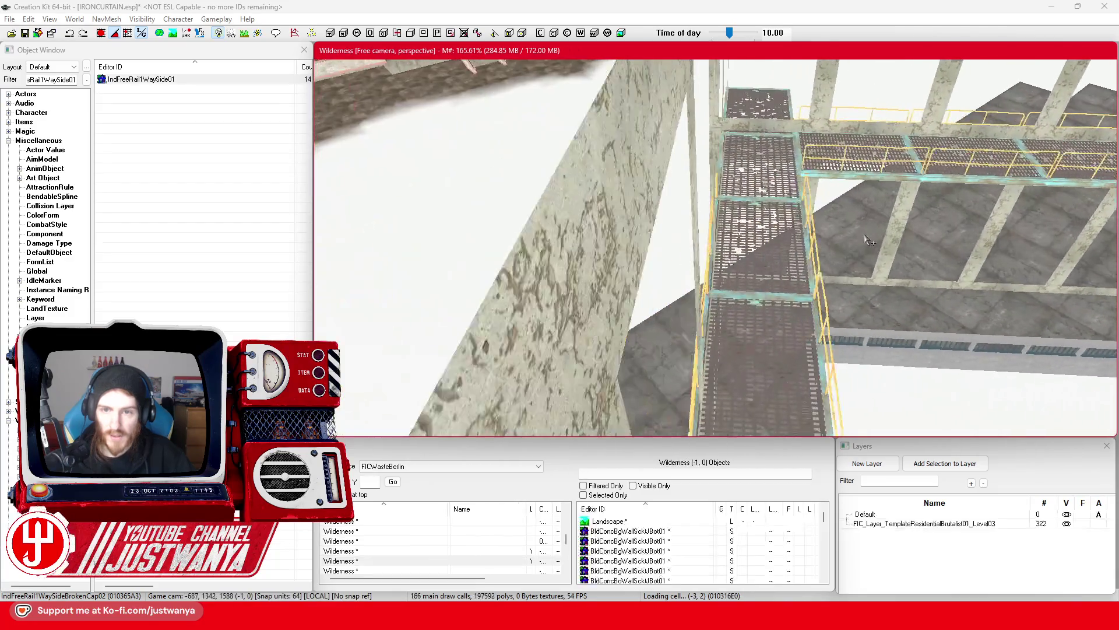
{"action": "left_click", "coordinate": [784, 251]}
{"action": "left_click_drag", "start_coordinate": [784, 251], "coordinate": [662, 251]}
{"action": "scroll", "coordinate": [661, 251], "scroll_direction": "up", "scroll_amount": 4}
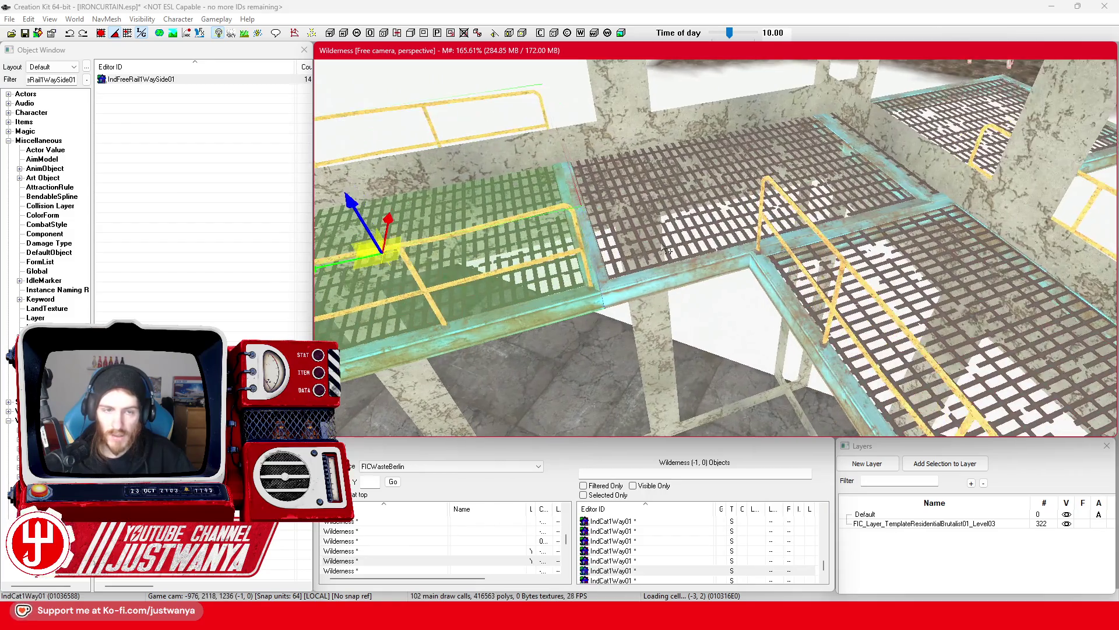
{"action": "left_click", "coordinate": [149, 87]}
{"action": "left_click_drag", "start_coordinate": [655, 276], "coordinate": [690, 188]}
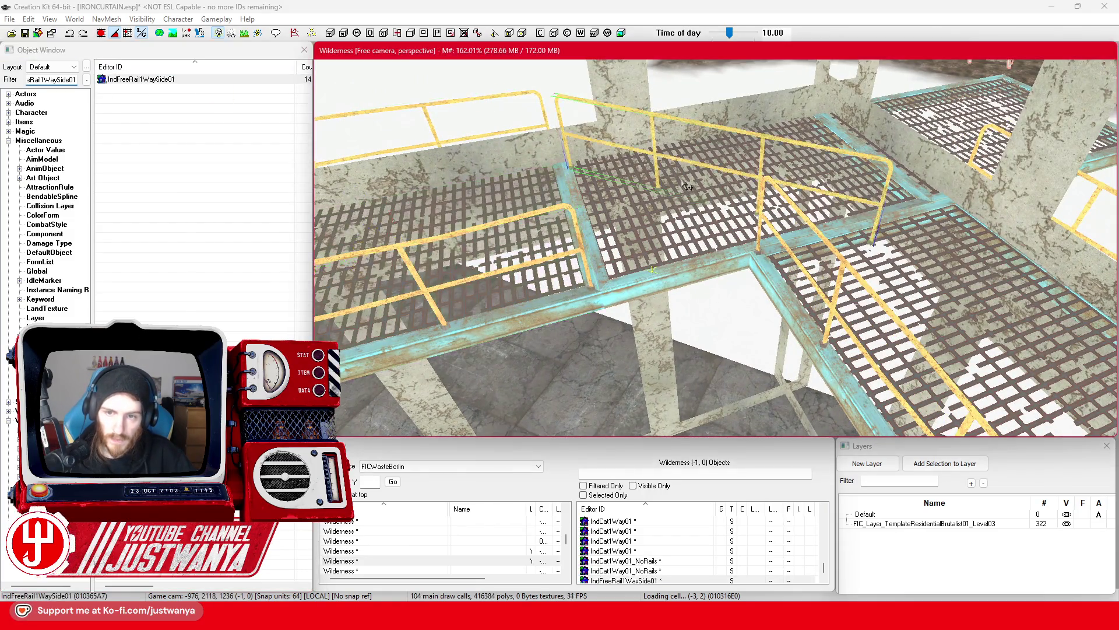
Turn the rail to run leftward and slide it right along the catwalk edge
{"action": "left_click", "coordinate": [655, 153]}
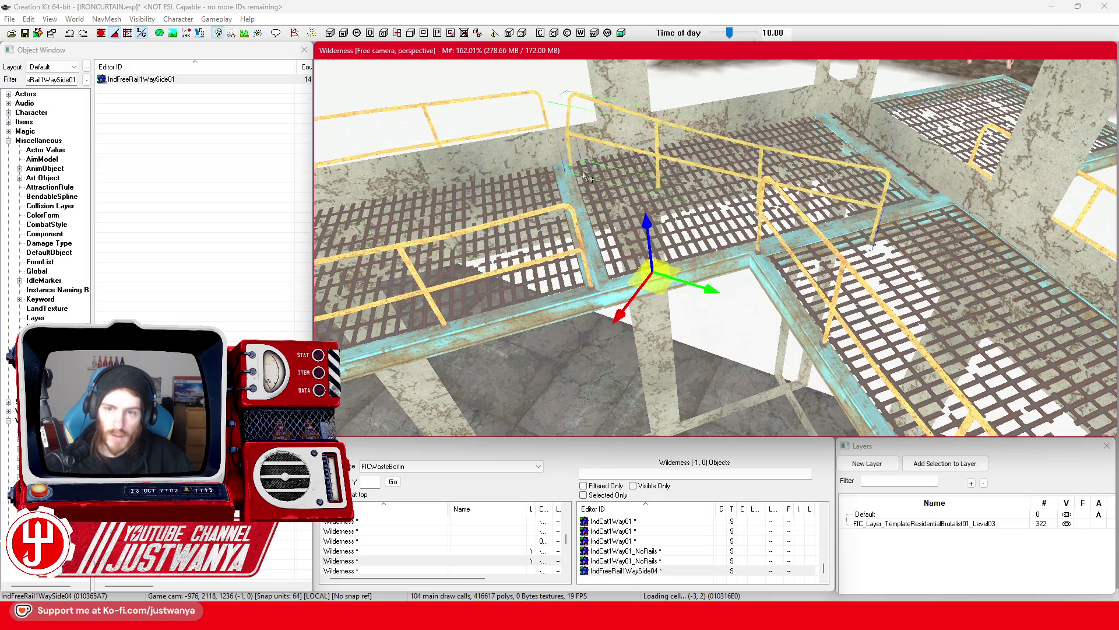
{"action": "key", "text": "e"}
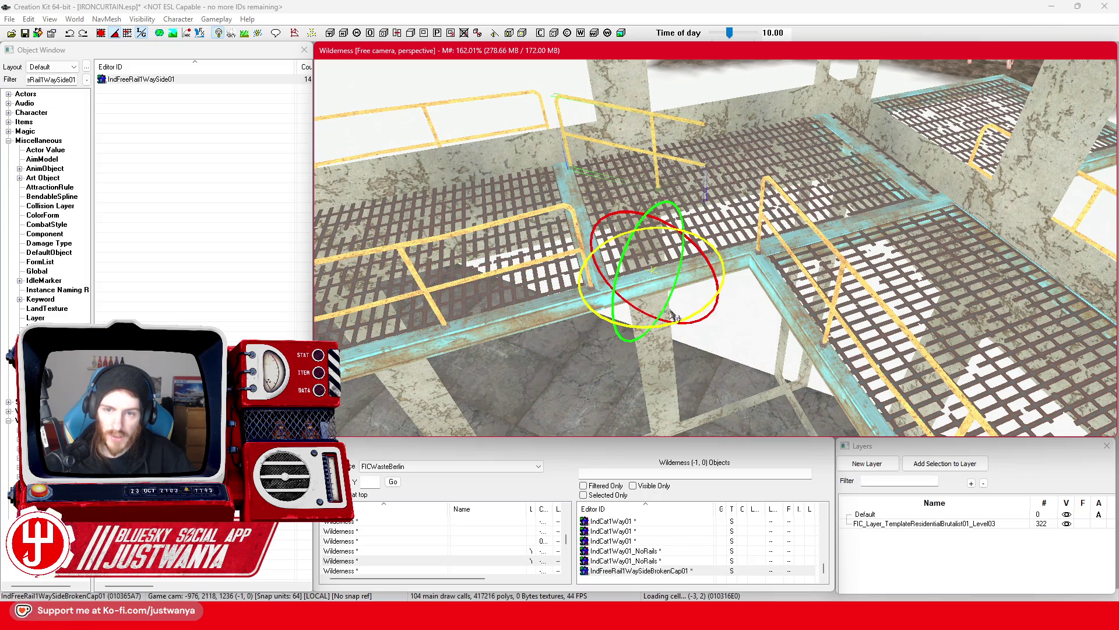
{"action": "left_click_drag", "start_coordinate": [688, 315], "coordinate": [610, 299]}
{"action": "key", "text": "w"}
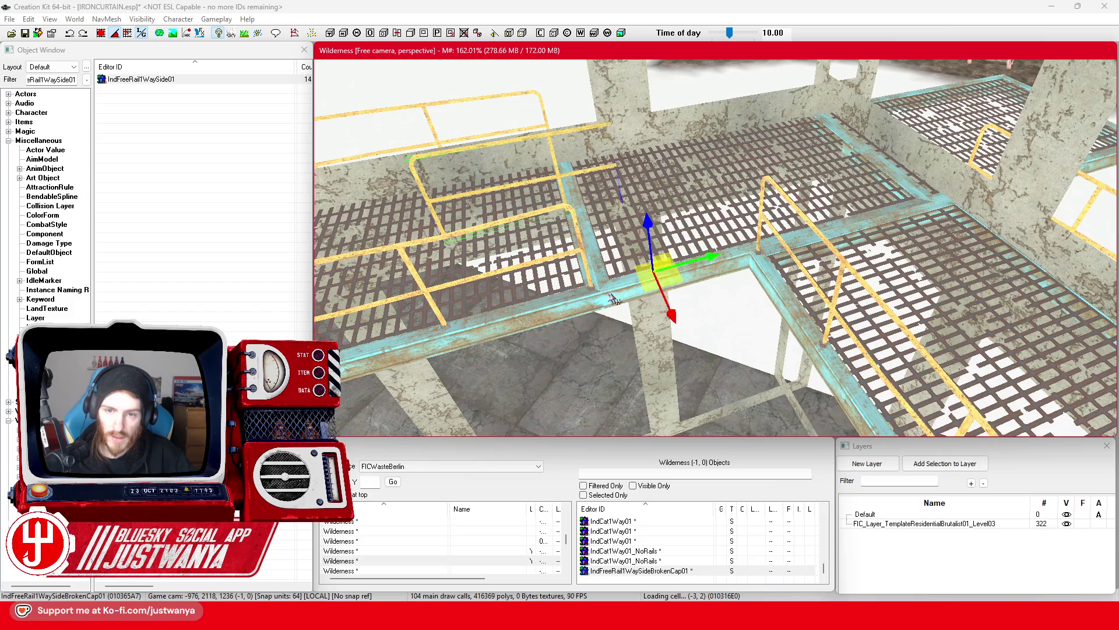
{"action": "left_click_drag", "start_coordinate": [702, 263], "coordinate": [839, 228]}
{"action": "left_click_drag", "start_coordinate": [843, 299], "coordinate": [917, 389]}
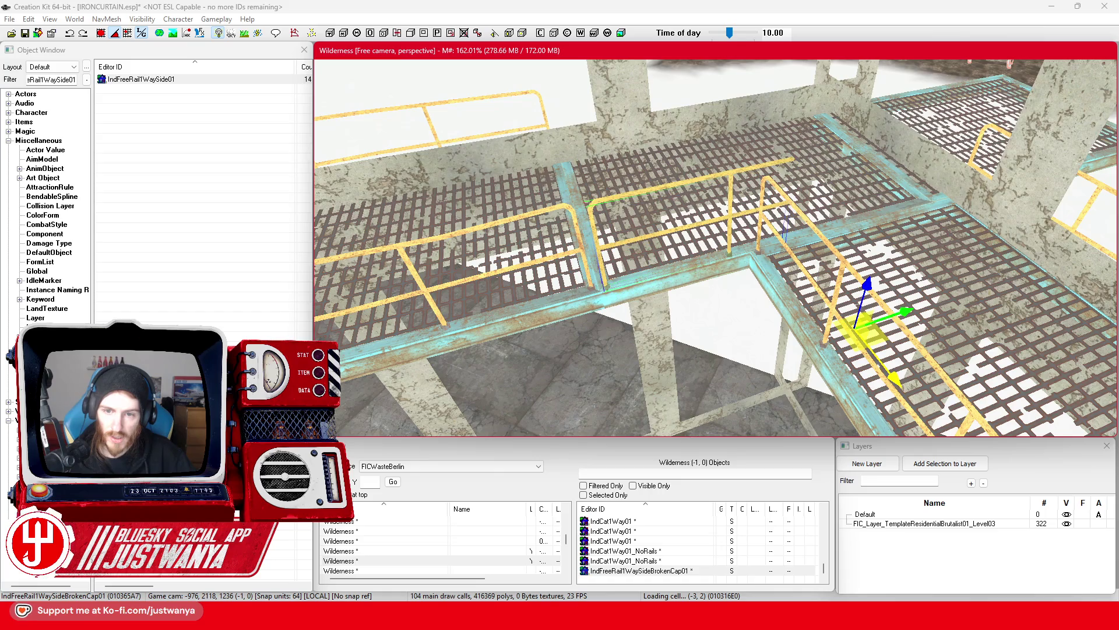
Paste an IndFreeRail1WaySideHalf01 half rail onto the walkway under the left beam
{"action": "scroll", "coordinate": [963, 372], "scroll_direction": "down", "scroll_amount": 5}
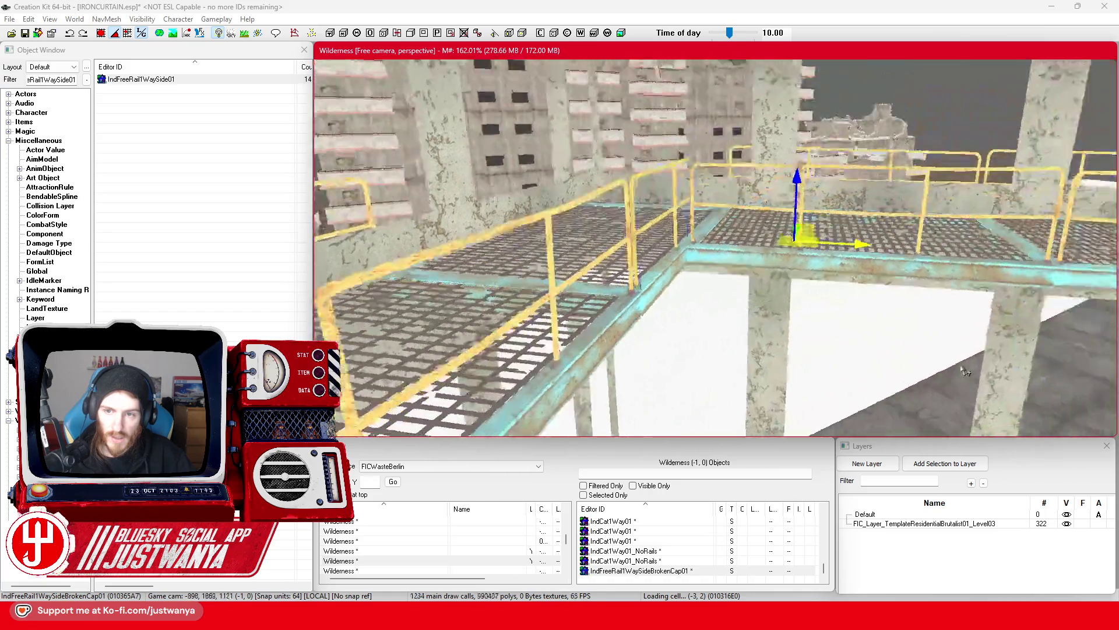
{"action": "scroll", "coordinate": [963, 372], "scroll_direction": "down", "scroll_amount": 5}
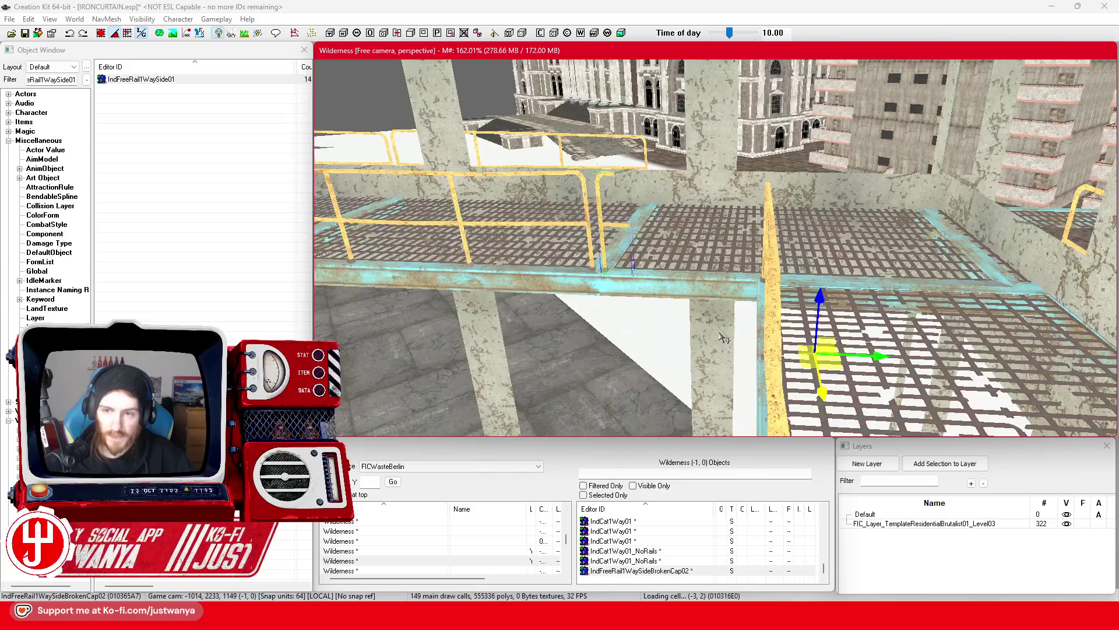
{"action": "key", "text": "ctrl+v"}
{"action": "left_click_drag", "start_coordinate": [816, 353], "coordinate": [531, 341]}
{"action": "key", "text": "shift"}
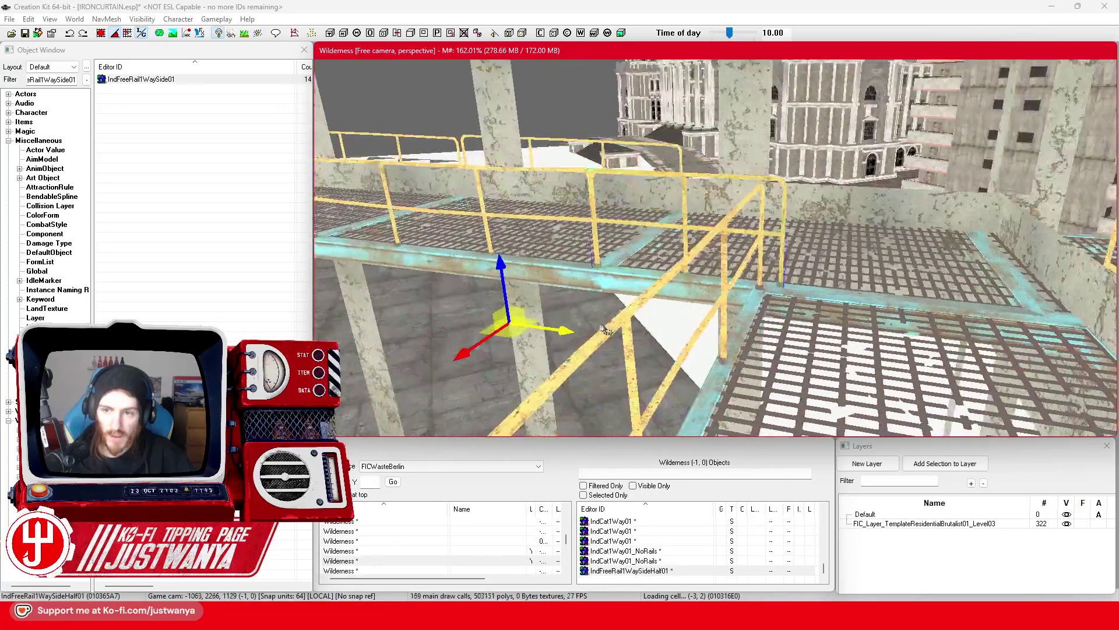
{"action": "key", "text": "shift"}
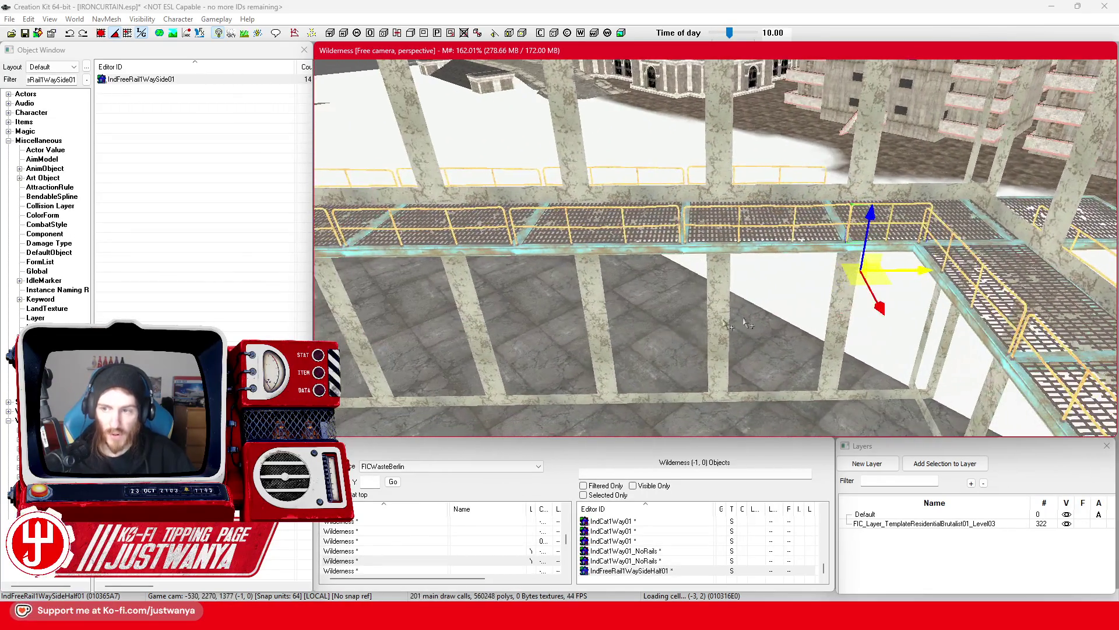
{"action": "key", "text": "shift"}
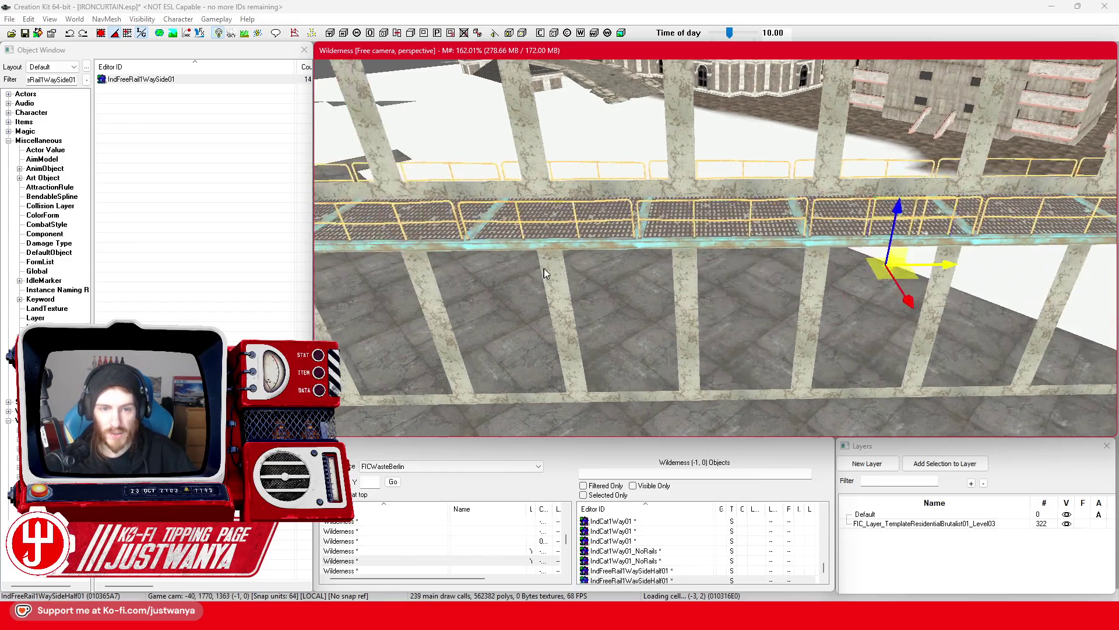
{"action": "key", "text": "shift"}
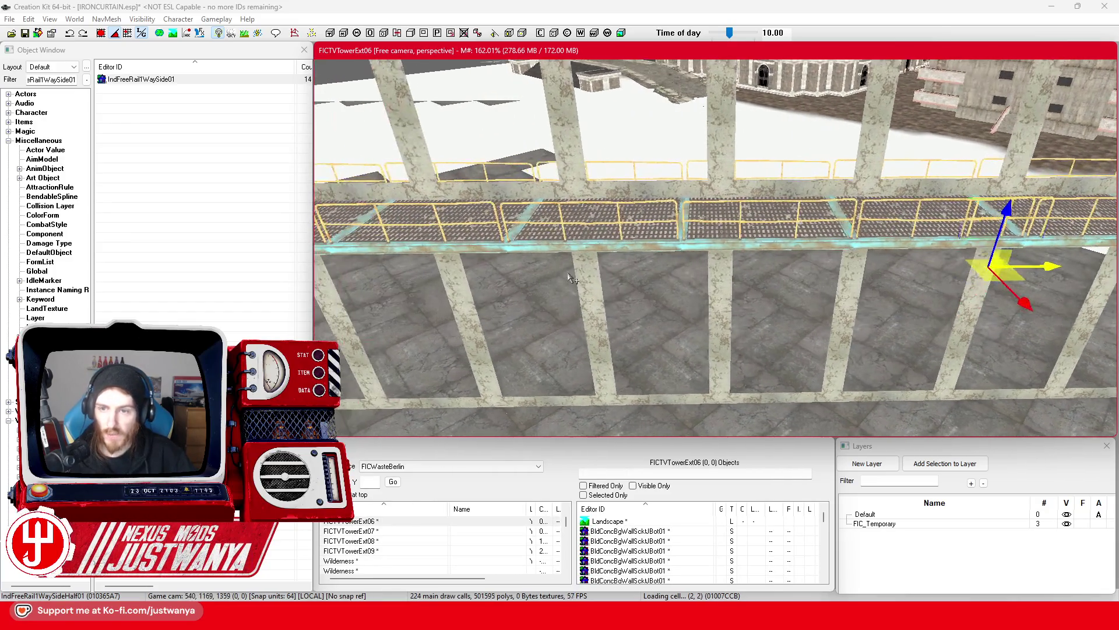
Slide the half rail left along the walkway until it reaches the stairs
{"action": "left_click_drag", "start_coordinate": [1076, 266], "coordinate": [1091, 266]}
{"action": "key", "text": "shift"}
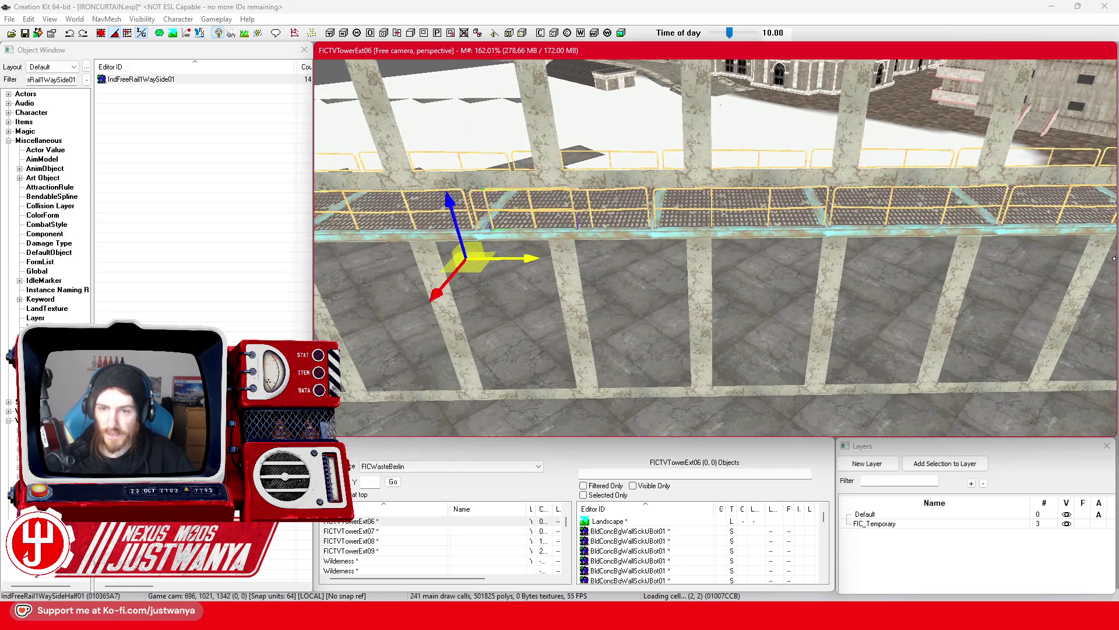
{"action": "key", "text": "shift"}
{"action": "left_click_drag", "start_coordinate": [836, 263], "coordinate": [387, 250]}
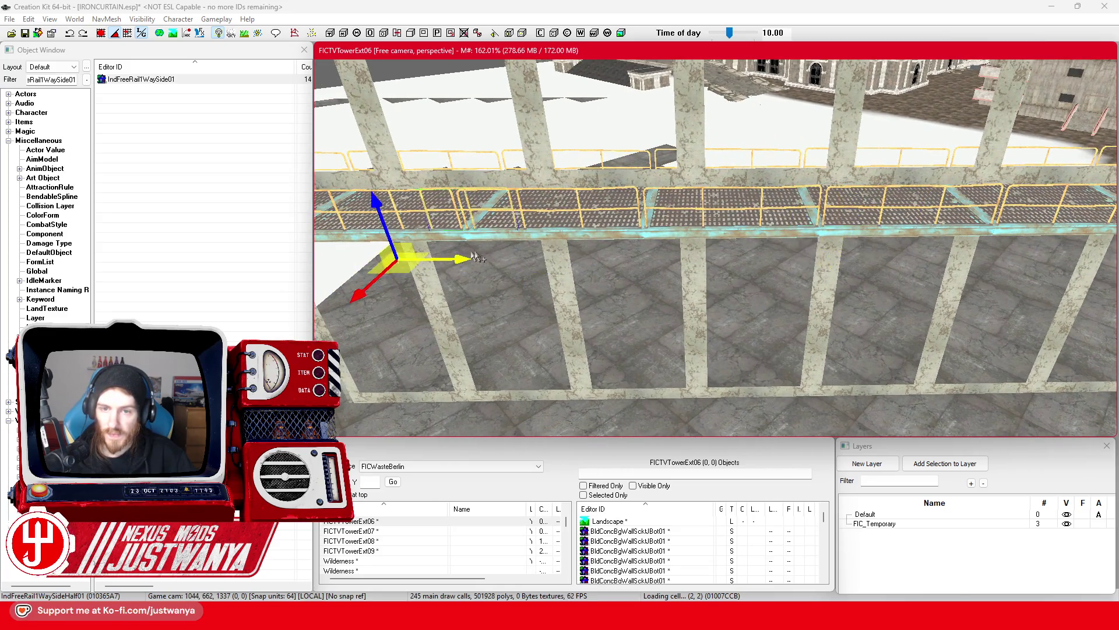
{"action": "key", "text": "shift"}
{"action": "key", "text": "shift"}
{"action": "left_click_drag", "start_coordinate": [952, 279], "coordinate": [472, 279]}
{"action": "key", "text": "shift"}
{"action": "key", "text": "shift"}
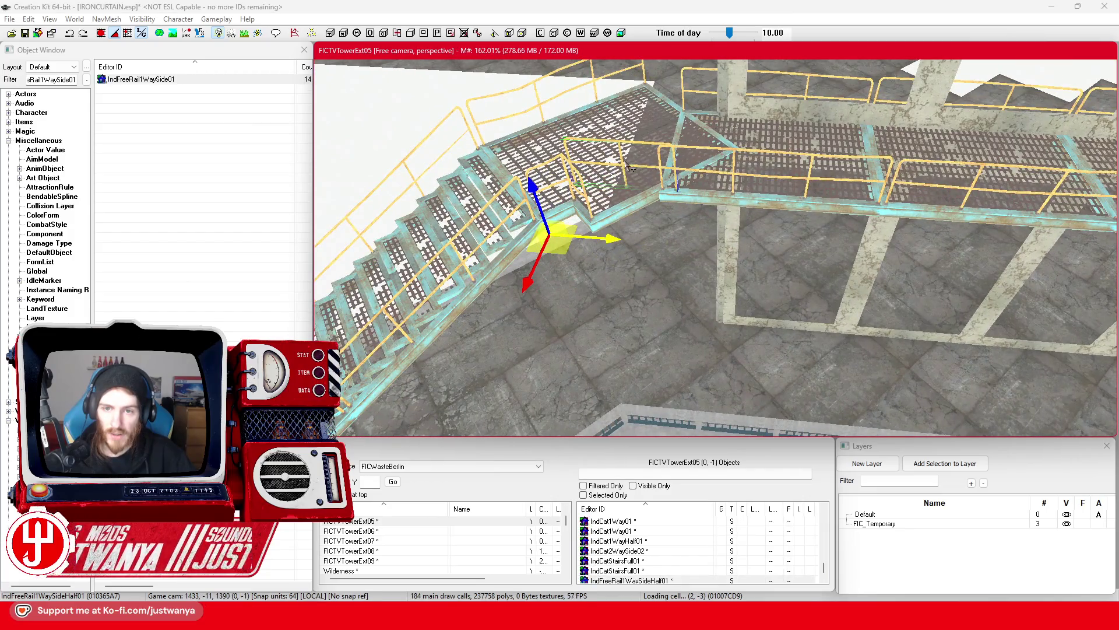
Duplicate the half rail, swap it to a broken-cap rail, and move it onto the right walkway
{"action": "key", "text": "ctrl+d"}
{"action": "key", "text": "e"}
{"action": "key", "text": "w"}
{"action": "left_click_drag", "start_coordinate": [577, 257], "coordinate": [603, 292]}
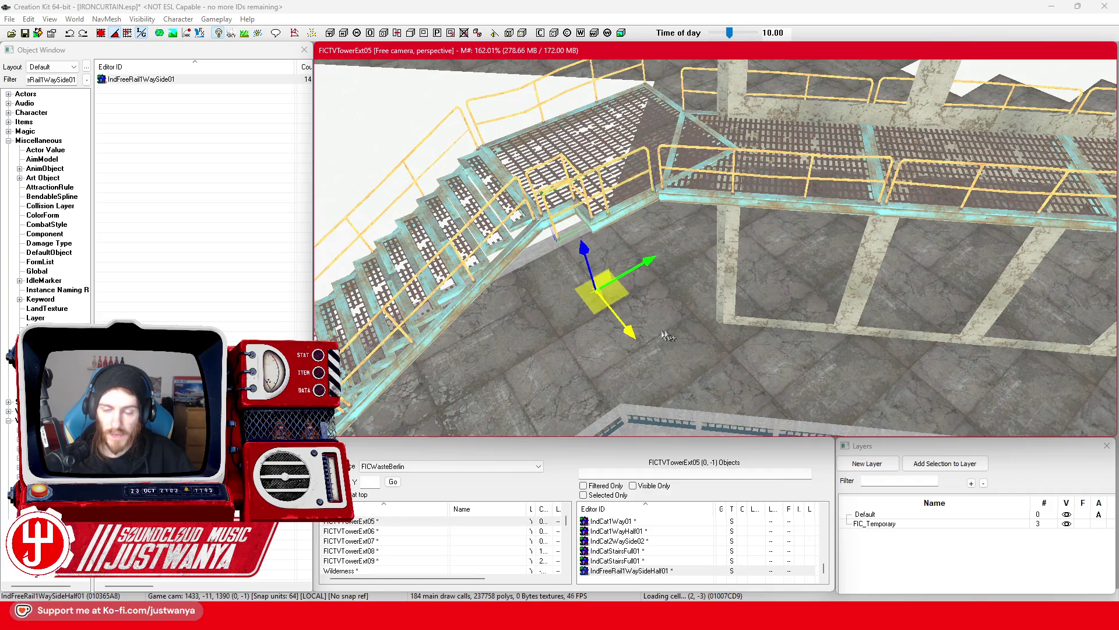
{"action": "key", "text": "period"}
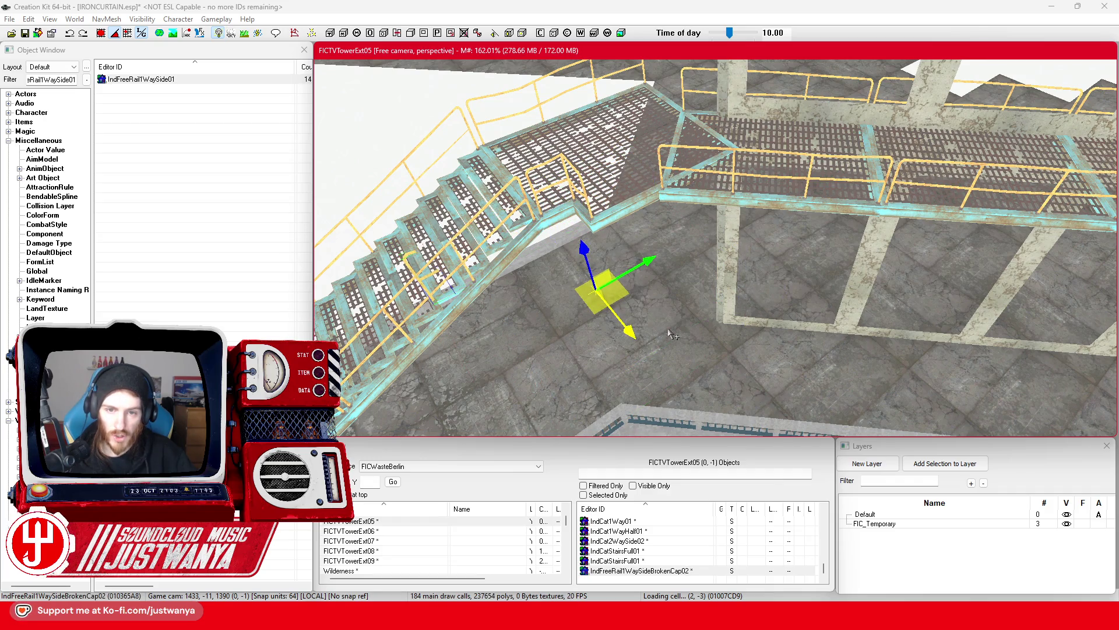
{"action": "left_click_drag", "start_coordinate": [648, 277], "coordinate": [787, 192]}
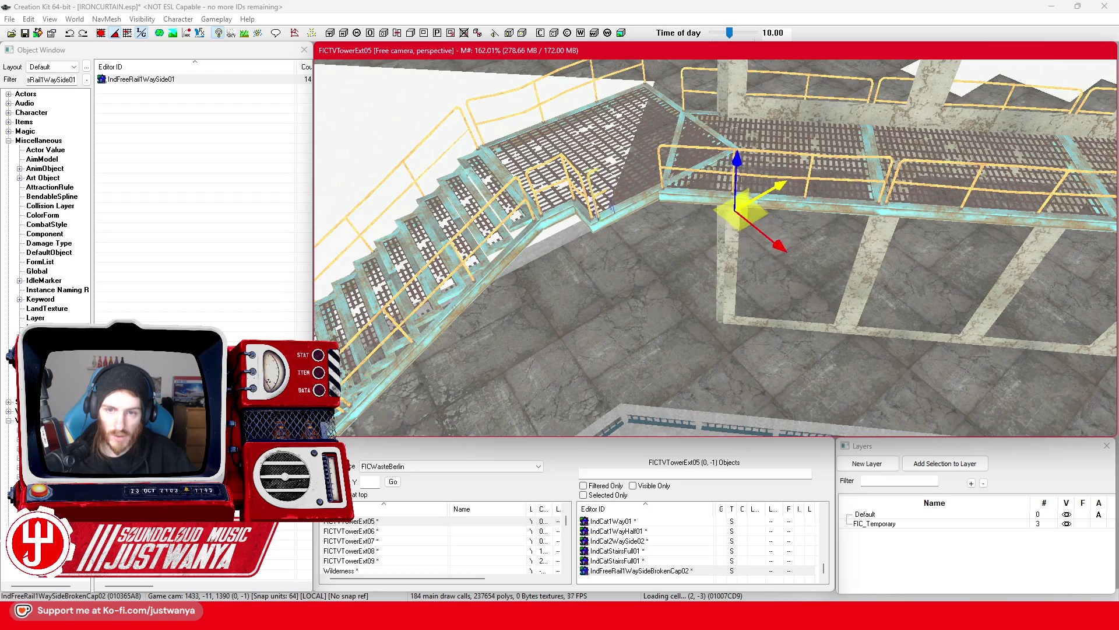
{"action": "scroll", "coordinate": [687, 252], "scroll_direction": "up", "scroll_amount": 5}
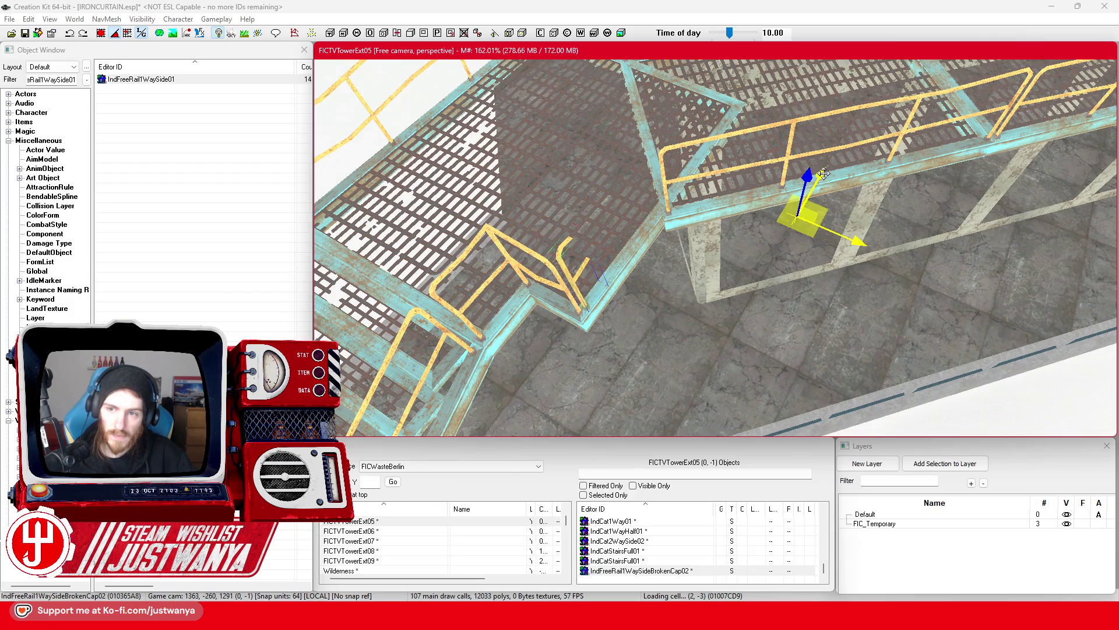
Duplicate the broken-cap rail and lower the copy into the stair corner
{"action": "key", "text": "ctrl+d"}
{"action": "key", "text": "e"}
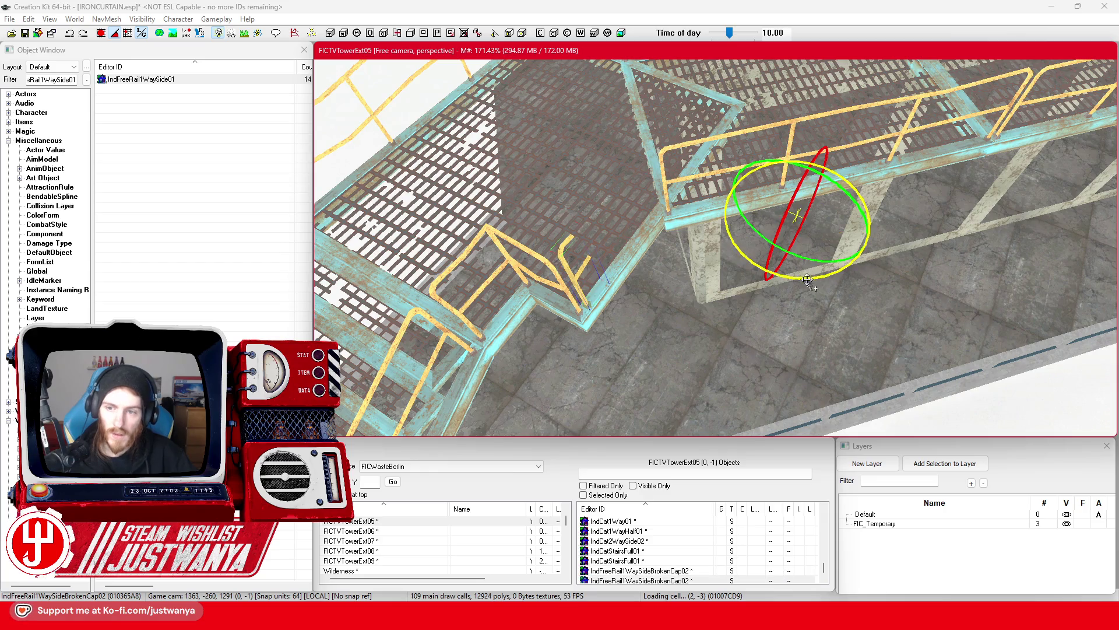
{"action": "key", "text": "w"}
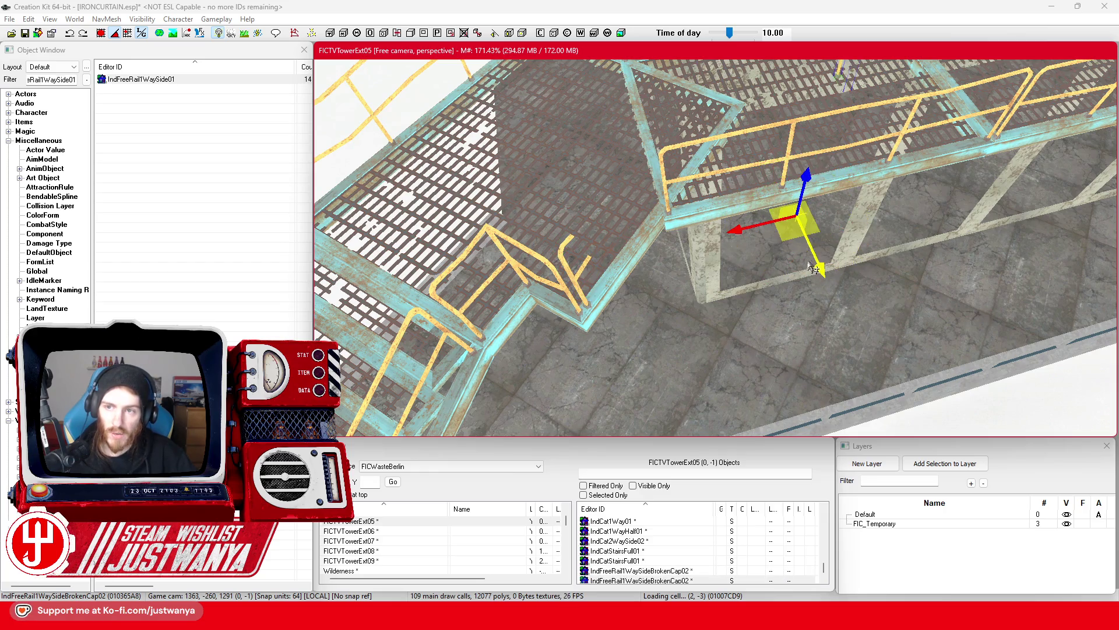
{"action": "mouse_move", "coordinate": [789, 235]}
{"action": "left_mouse_down"}
{"action": "mouse_move", "coordinate": [557, 350]}
{"action": "mouse_move", "coordinate": [535, 391]}
{"action": "left_mouse_up"}
{"action": "scroll", "coordinate": [550, 347], "scroll_direction": "down", "scroll_amount": 2}
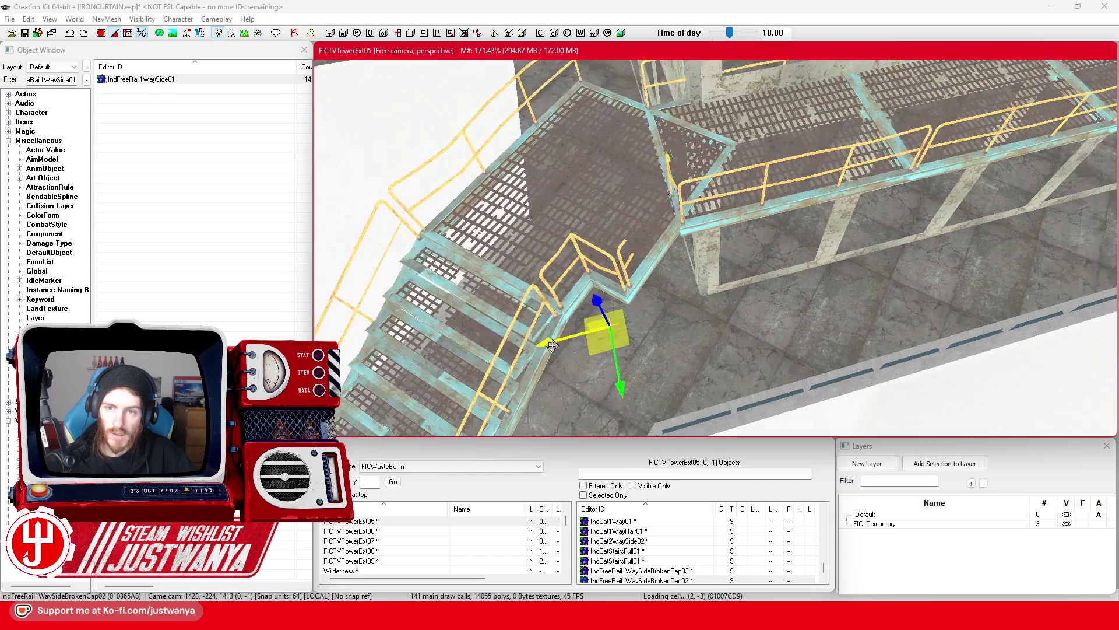
{"action": "left_click_drag", "start_coordinate": [609, 330], "coordinate": [606, 376]}
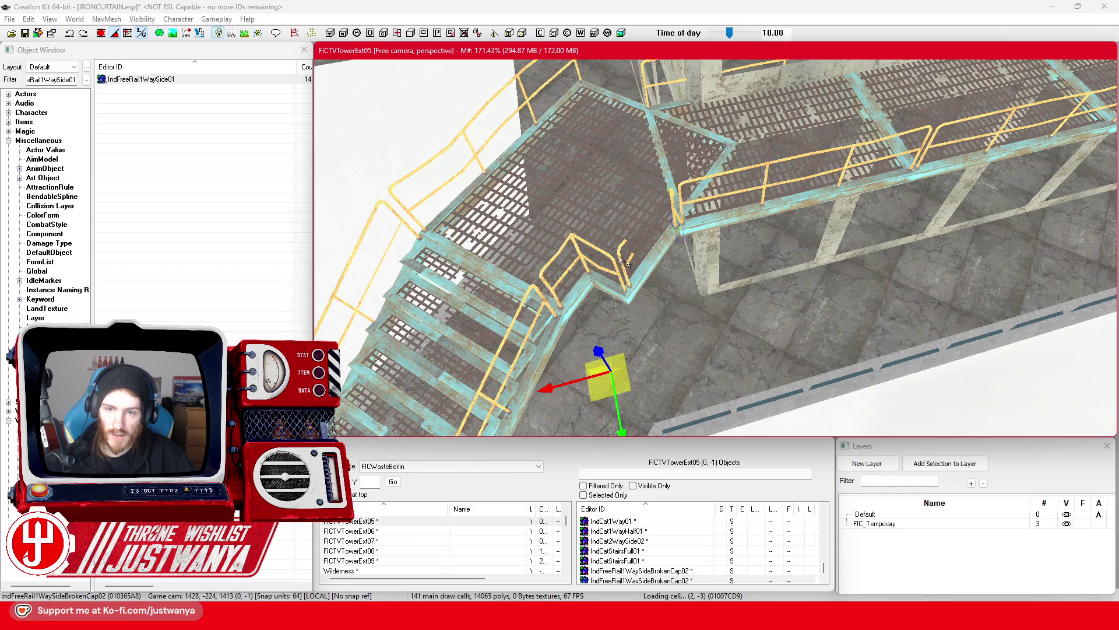
{"action": "left_click_drag", "start_coordinate": [621, 256], "coordinate": [661, 274]}
Add another broken-cap copy on the catwalk landing, rotate it, and save the plugin
{"action": "key", "text": "ctrl+d"}
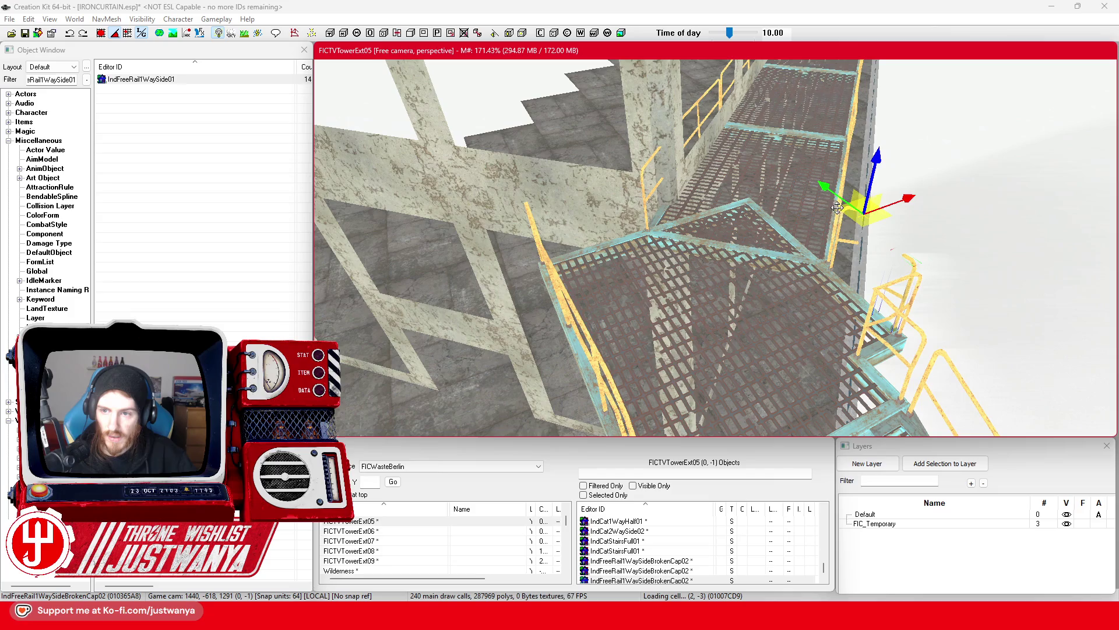
{"action": "mouse_move", "coordinate": [902, 200]}
{"action": "left_mouse_down"}
{"action": "mouse_move", "coordinate": [734, 247]}
{"action": "mouse_move", "coordinate": [671, 146]}
{"action": "mouse_move", "coordinate": [669, 213]}
{"action": "mouse_move", "coordinate": [641, 218]}
{"action": "mouse_move", "coordinate": [743, 269]}
{"action": "left_mouse_up"}
{"action": "key", "text": "e"}
{"action": "key", "text": "w"}
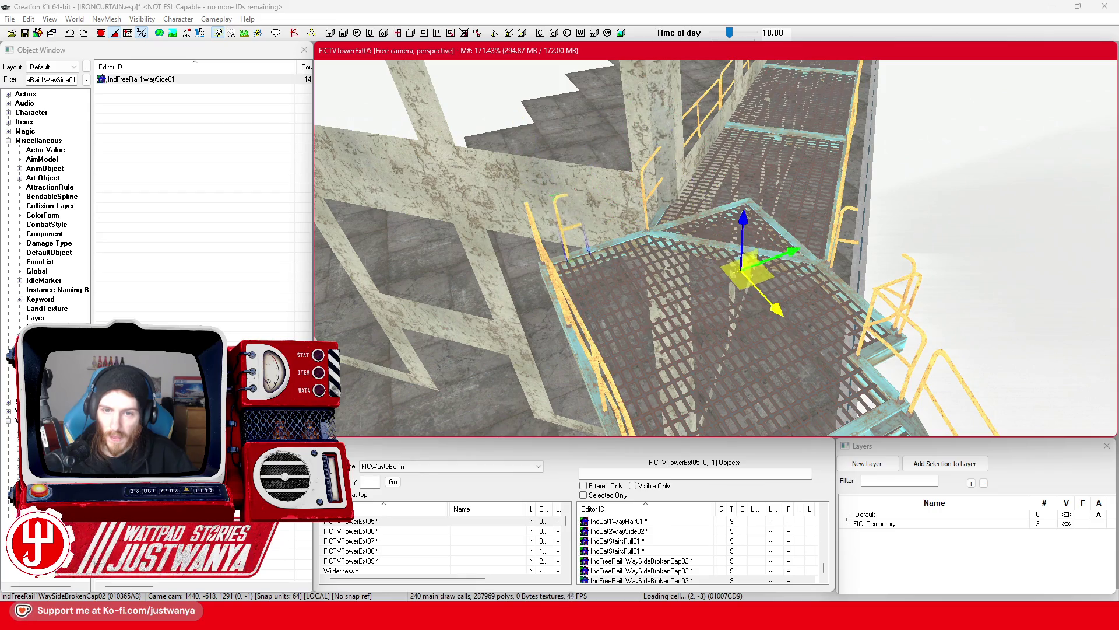
{"action": "mouse_move", "coordinate": [821, 282]}
{"action": "left_mouse_down"}
{"action": "mouse_move", "coordinate": [741, 292]}
{"action": "mouse_move", "coordinate": [562, 265]}
{"action": "mouse_move", "coordinate": [441, 154]}
{"action": "mouse_move", "coordinate": [457, 156]}
{"action": "mouse_move", "coordinate": [469, 210]}
{"action": "left_mouse_up"}
{"action": "key", "text": "e"}
{"action": "key", "text": "w"}
{"action": "left_click", "coordinate": [24, 33]}
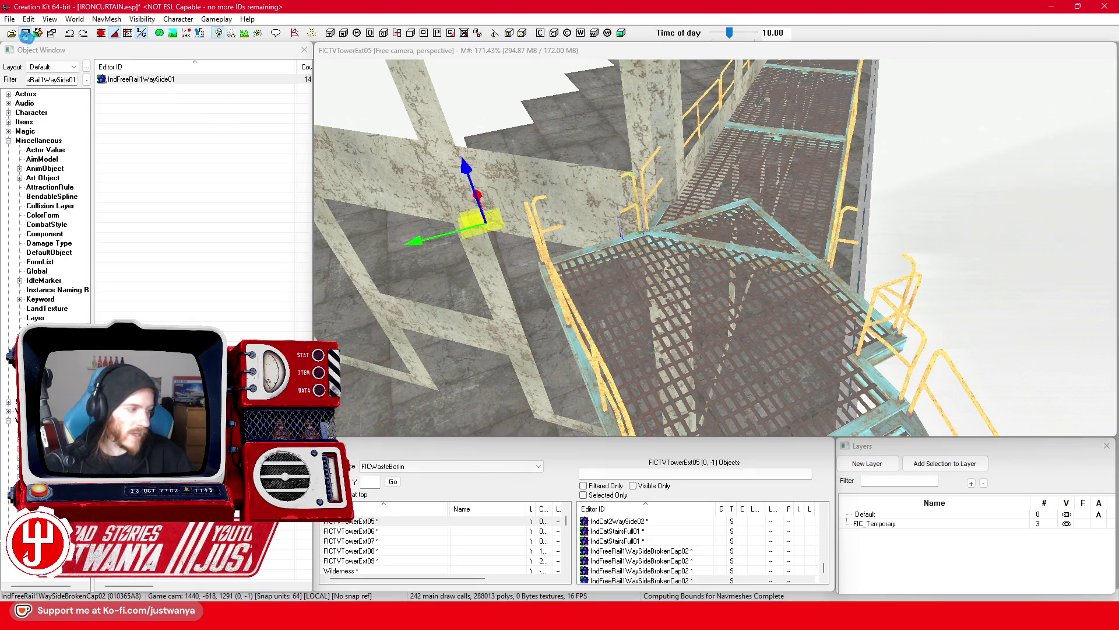
Orbit the view around the concrete wall frame beside the stairs and save the plugin
{"action": "scroll", "coordinate": [613, 275], "scroll_direction": "down", "scroll_amount": 3}
{"action": "scroll", "coordinate": [613, 275], "scroll_direction": "down", "scroll_amount": 5}
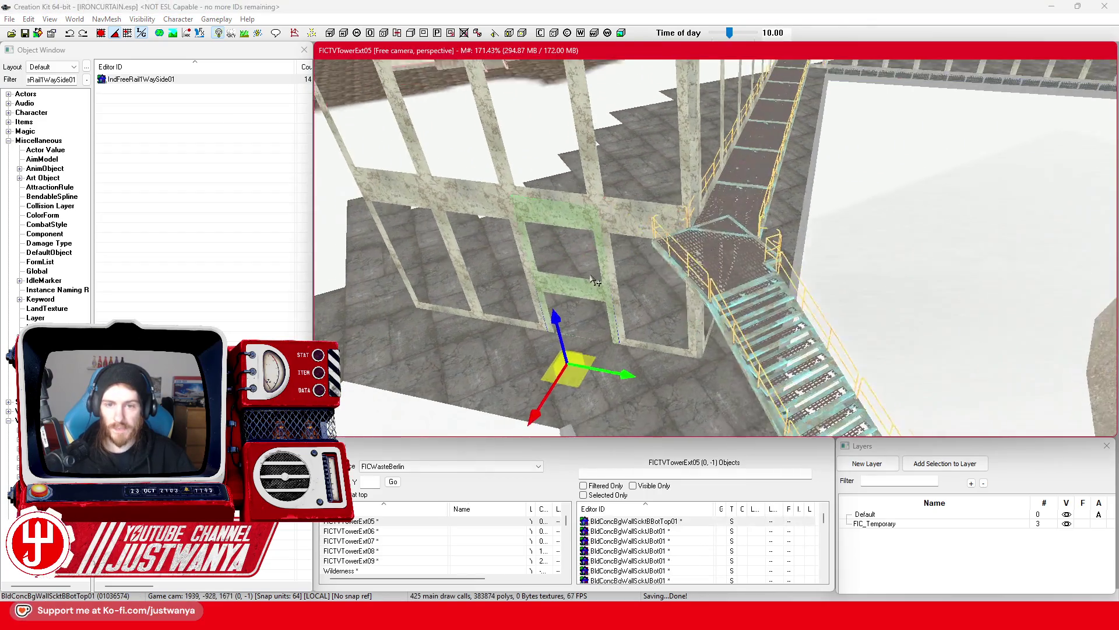
{"action": "scroll", "coordinate": [640, 261], "scroll_direction": "up", "scroll_amount": 5}
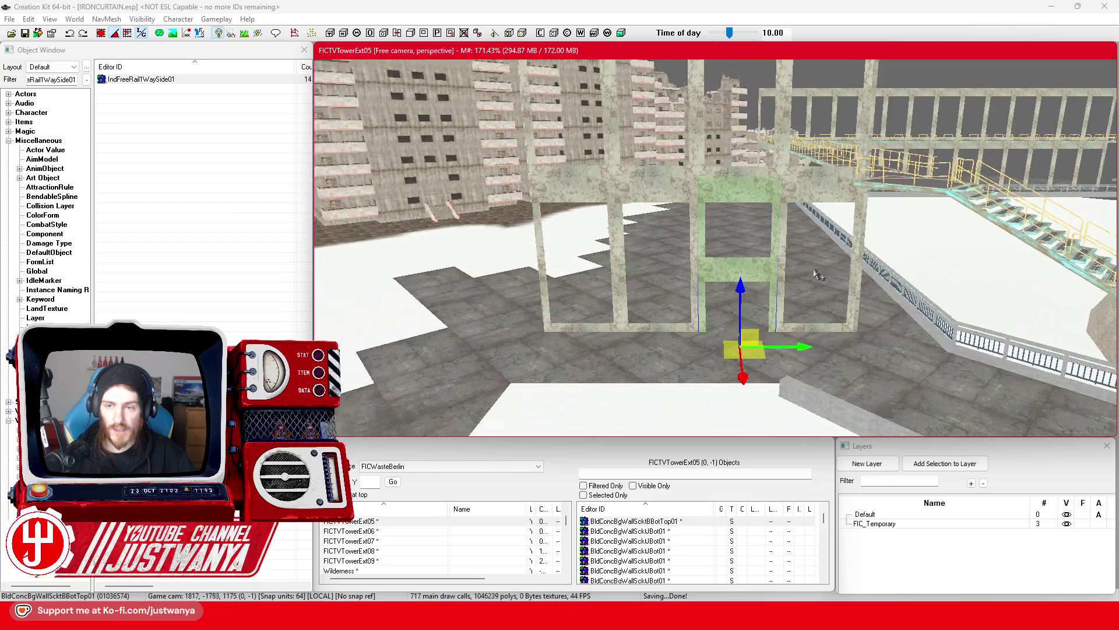
{"action": "left_click_drag", "start_coordinate": [816, 274], "coordinate": [115, 55]}
{"action": "left_click", "coordinate": [25, 33]}
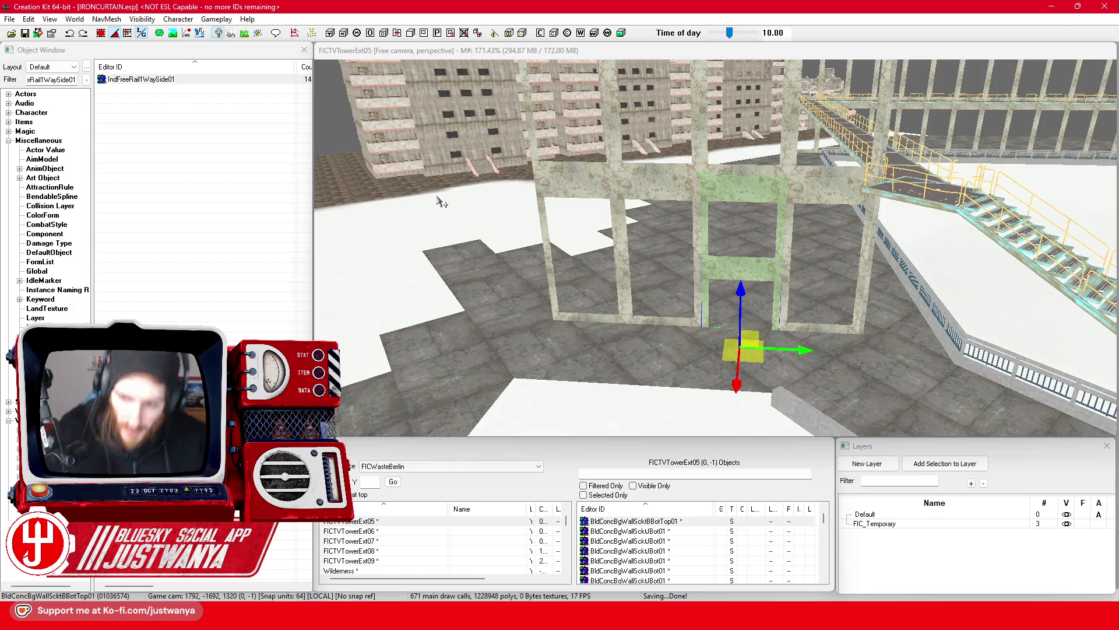
{"action": "scroll", "coordinate": [727, 174], "scroll_direction": "up", "scroll_amount": 5}
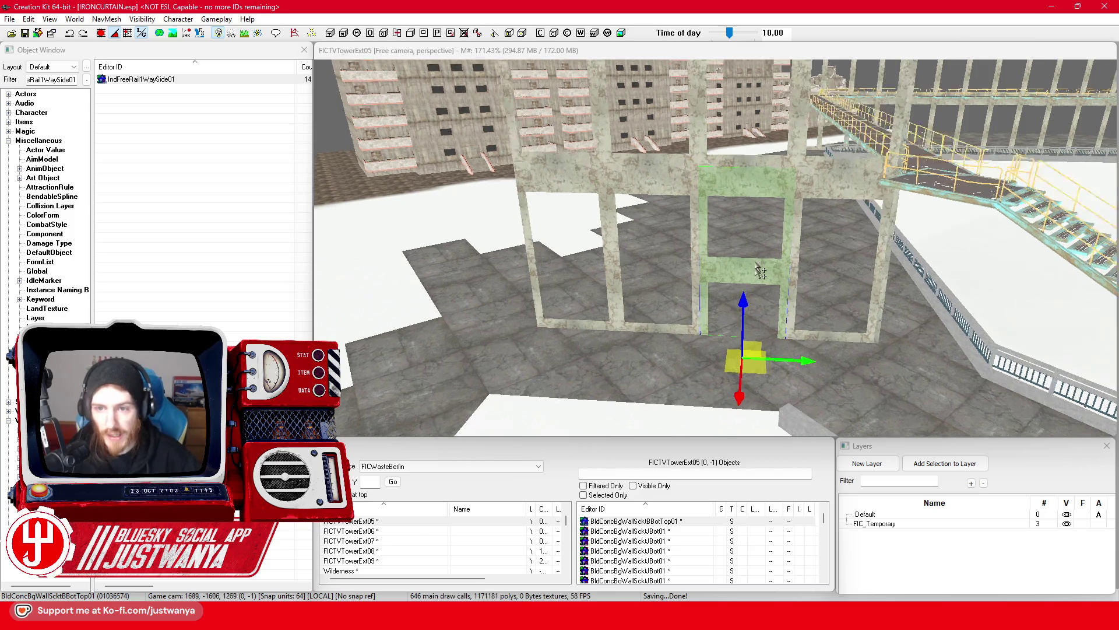
Cycle the wall piece's variants until it becomes BldConcBigWallPlugBBotDblDoor01
{"action": "key", "text": "shift"}
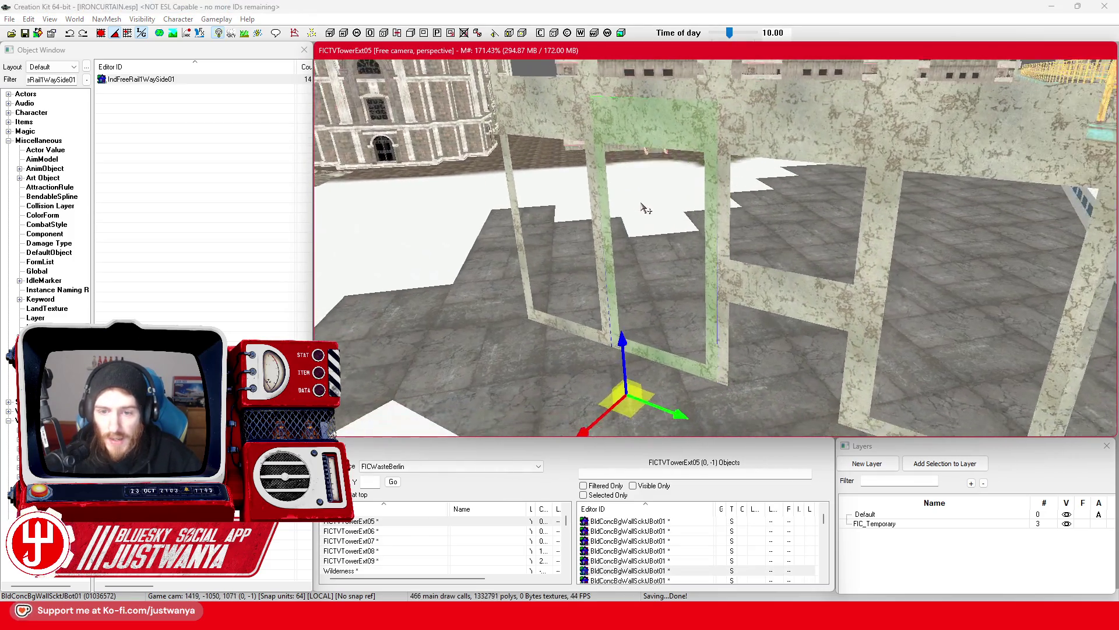
{"action": "key", "text": "ctrl+z"}
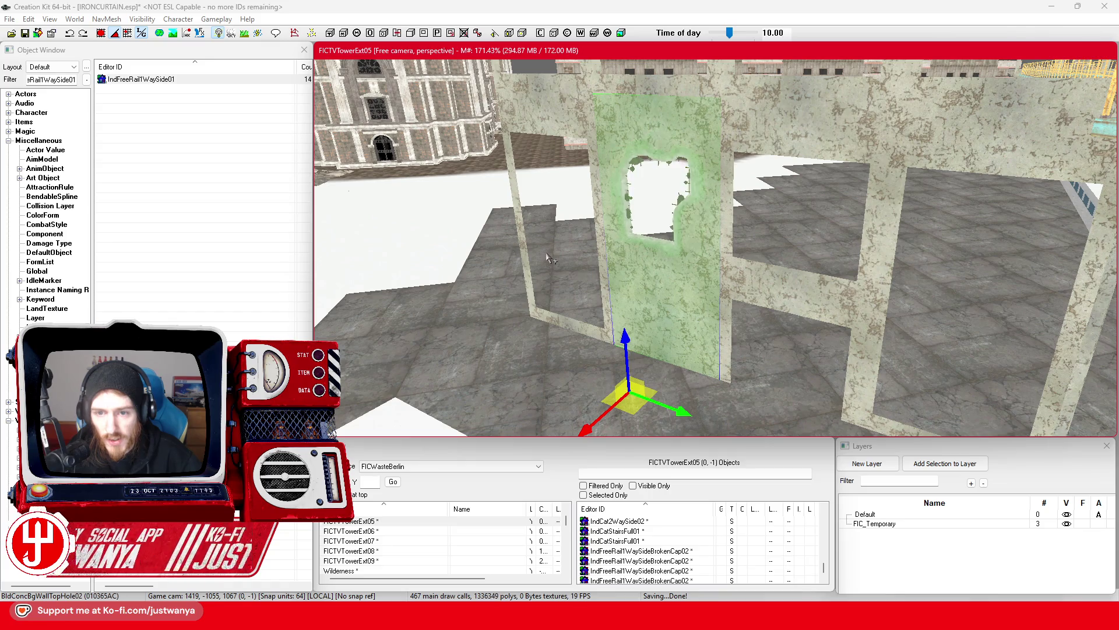
{"action": "key", "text": "ctrl+z"}
{"action": "key", "text": "ctrl+z"}
{"action": "key", "text": "ctrl+z"}
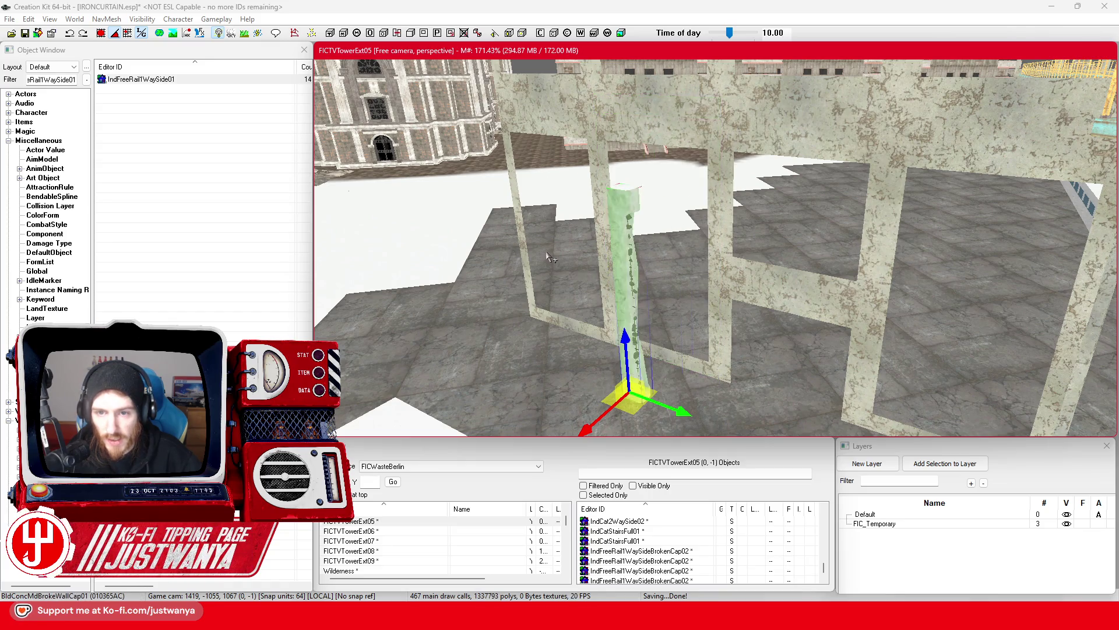
{"action": "key", "text": "ctrl+y"}
{"action": "key", "text": "ctrl+y"}
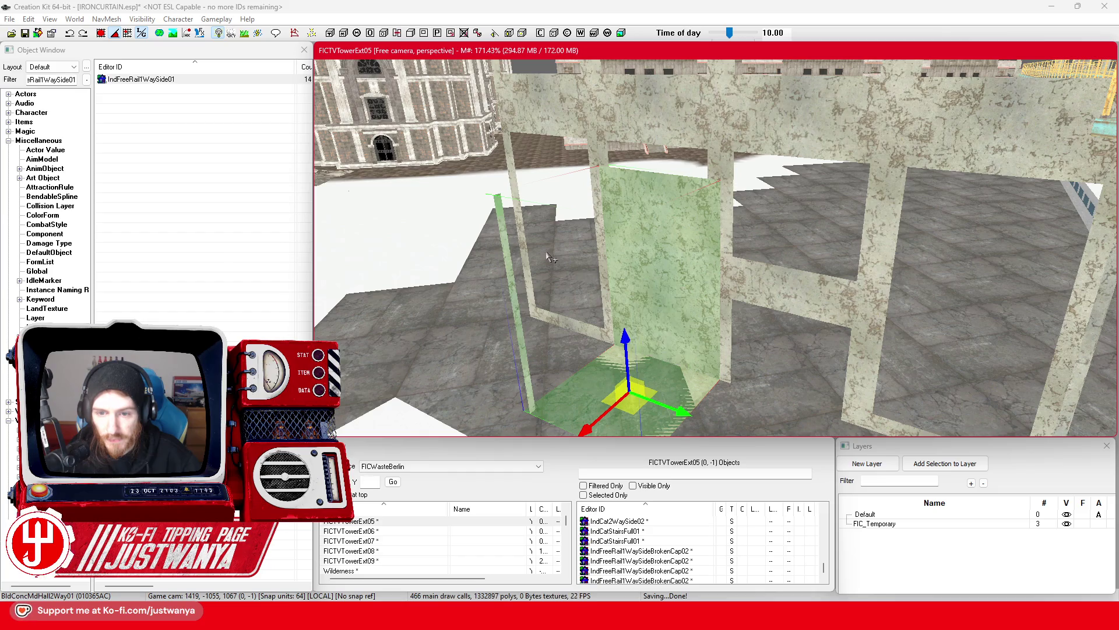
{"action": "key", "text": "ctrl+y"}
{"action": "key", "text": "ctrl+y"}
{"action": "key", "text": "ctrl+y"}
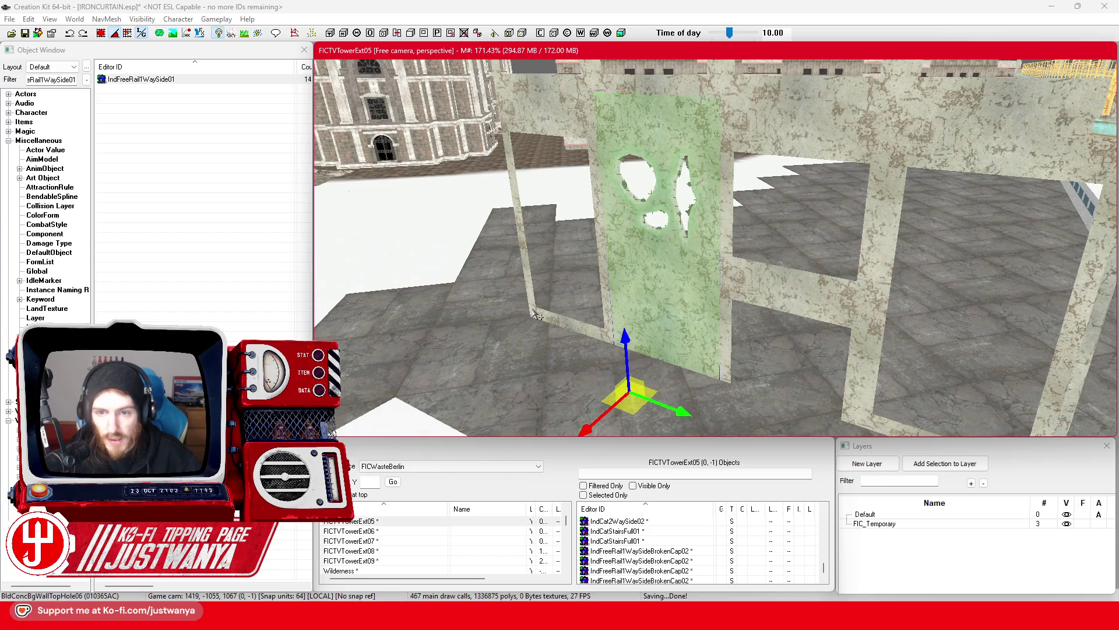
{"action": "key", "text": "ctrl+y"}
{"action": "key", "text": "ctrl+y"}
{"action": "key", "text": "ctrl+y"}
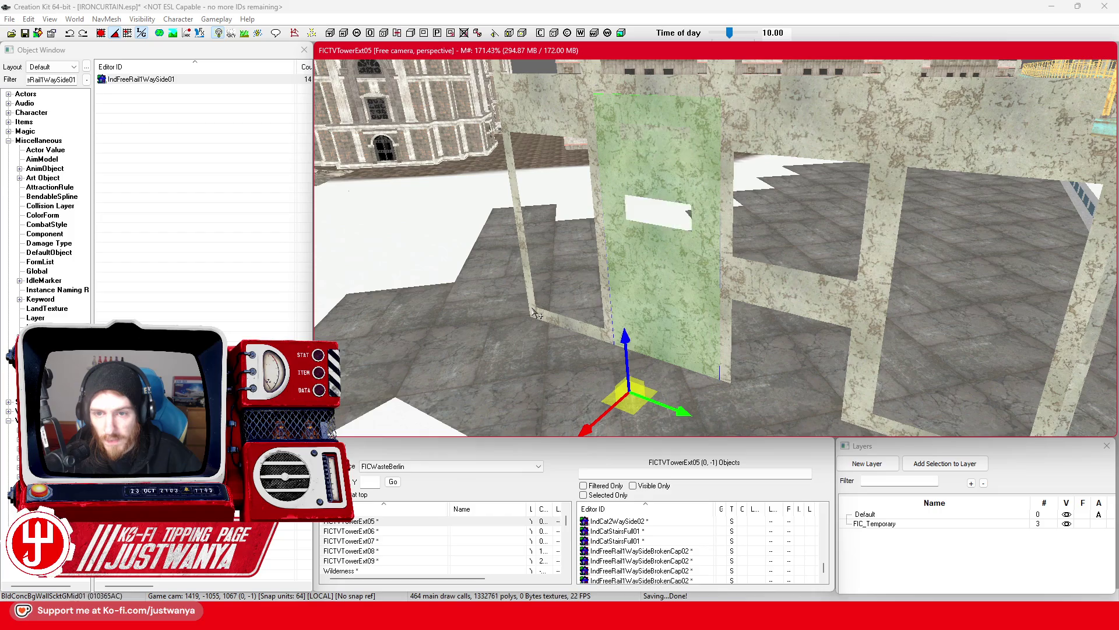
{"action": "key", "text": "ctrl+y"}
{"action": "key", "text": "ctrl+y"}
{"action": "key", "text": "ctrl+y"}
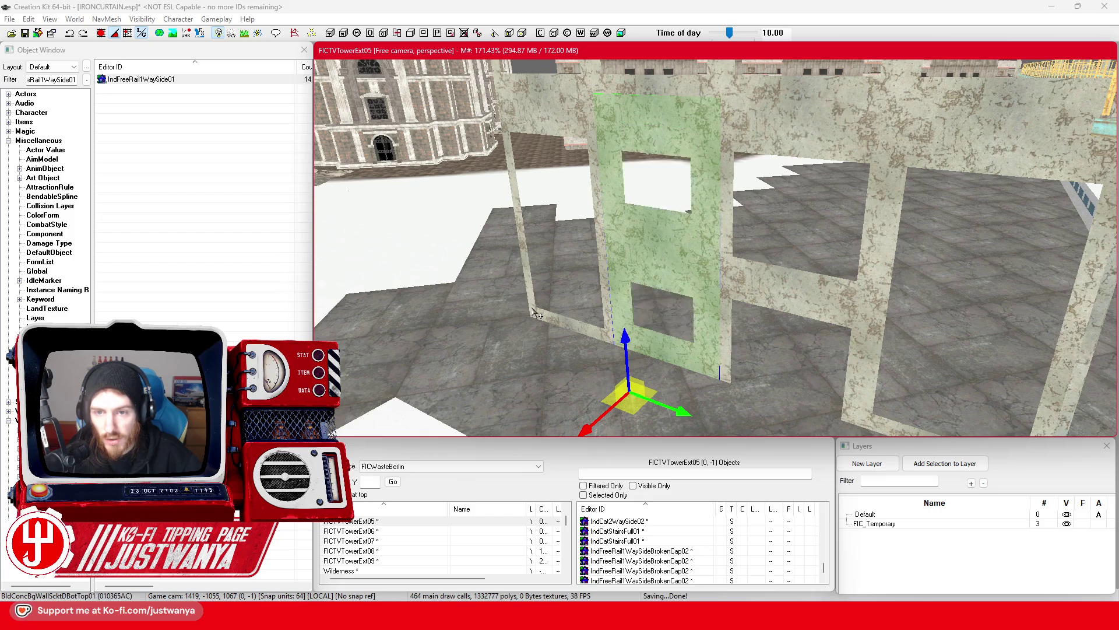
{"action": "key", "text": "ctrl+y"}
{"action": "key", "text": "ctrl+y"}
{"action": "key", "text": "ctrl+y"}
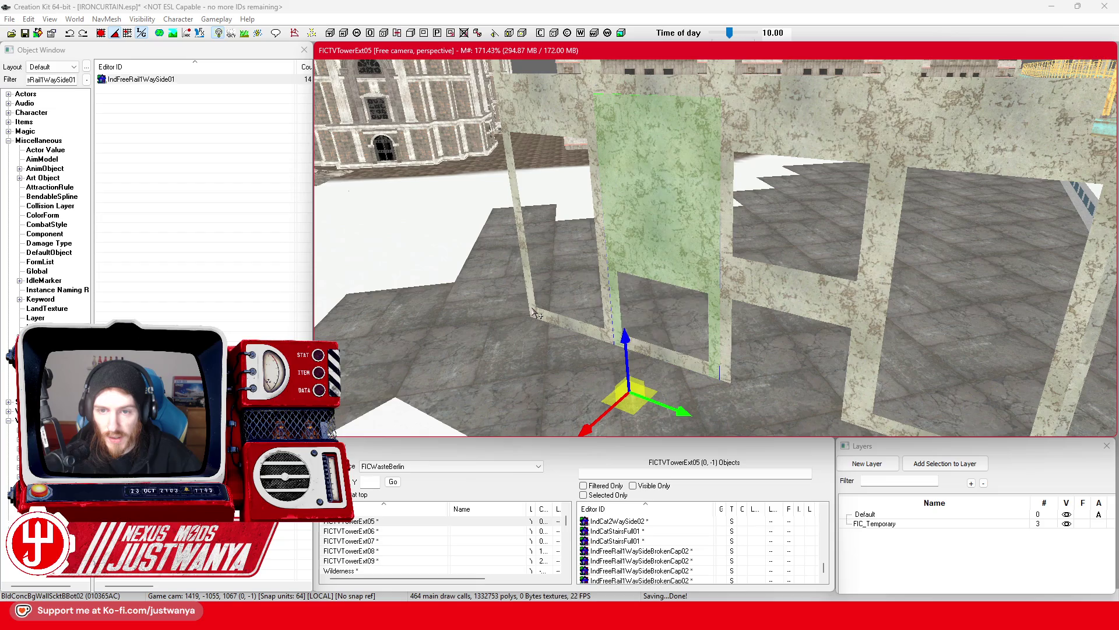
{"action": "key", "text": "ctrl+y"}
{"action": "key", "text": "ctrl+y"}
{"action": "key", "text": "ctrl+y"}
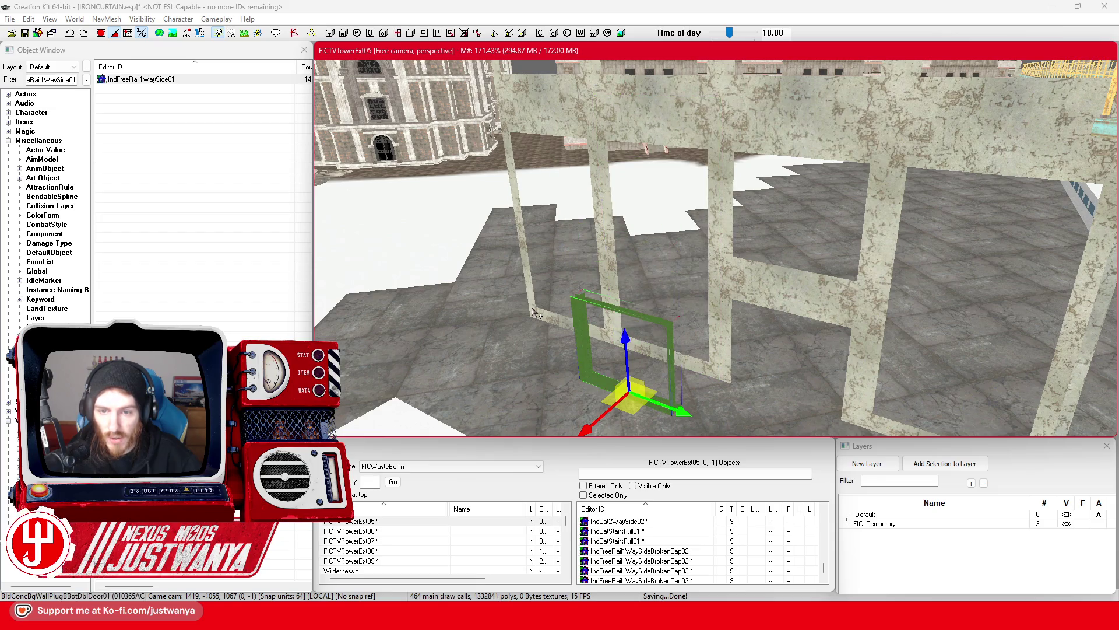
{"action": "key", "text": "ctrl+y"}
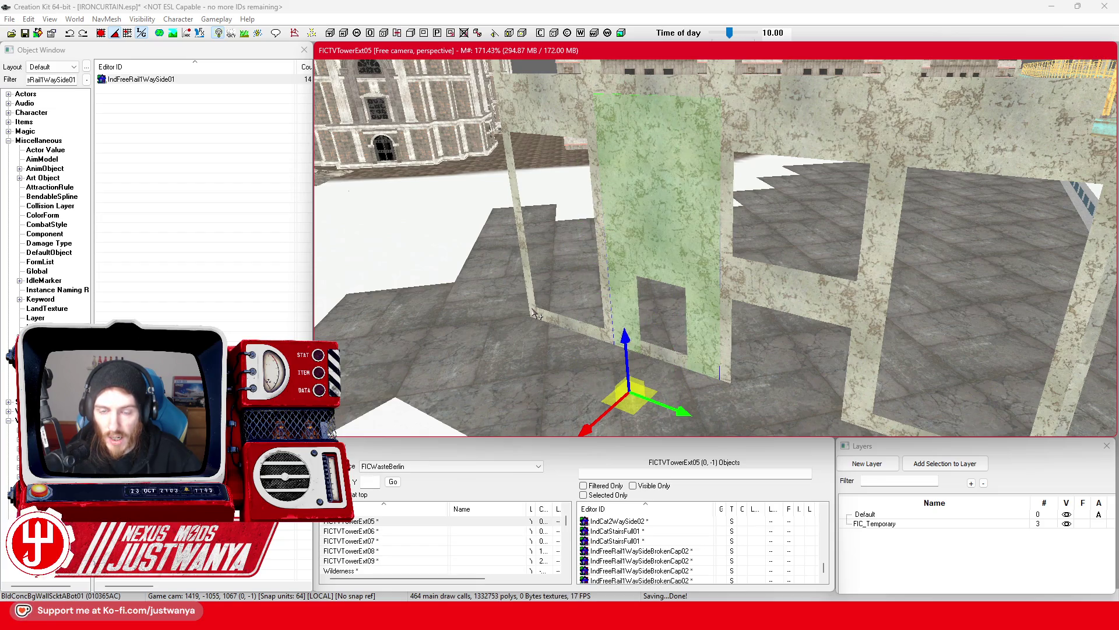
{"action": "key", "text": "ctrl+y"}
{"action": "key", "text": "ctrl+y"}
{"action": "key", "text": "ctrl+y"}
{"action": "scroll", "coordinate": [575, 337], "scroll_direction": "up", "scroll_amount": 1}
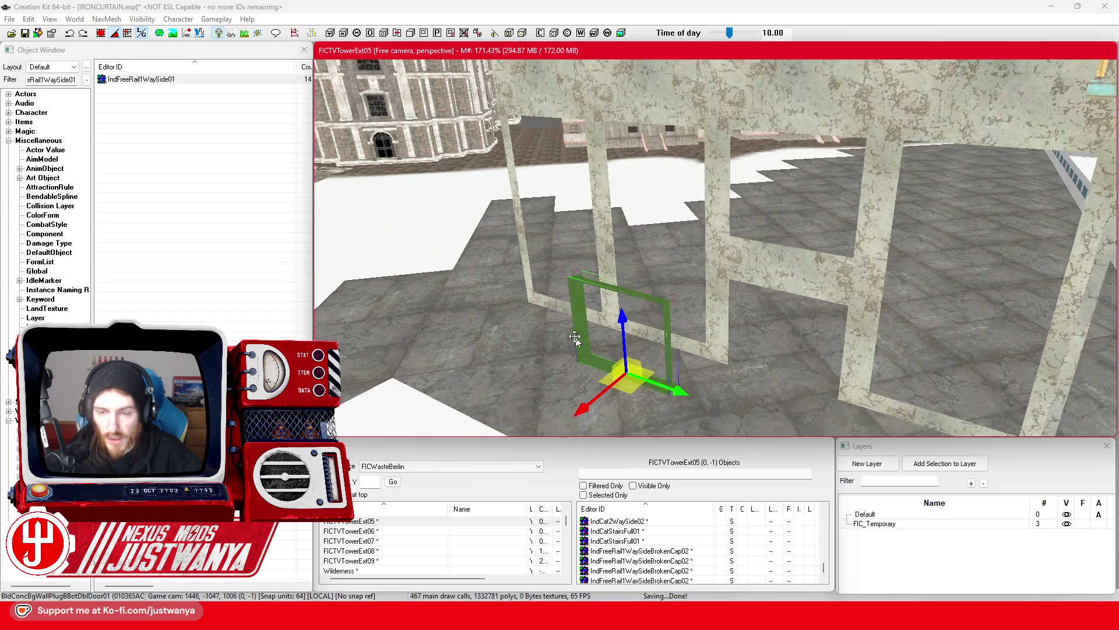
{"action": "scroll", "coordinate": [576, 337], "scroll_direction": "up", "scroll_amount": 3}
Slide the double-door plug frame into the opening, raise it, and nudge it into alignment
{"action": "left_click_drag", "start_coordinate": [573, 333], "coordinate": [770, 337]}
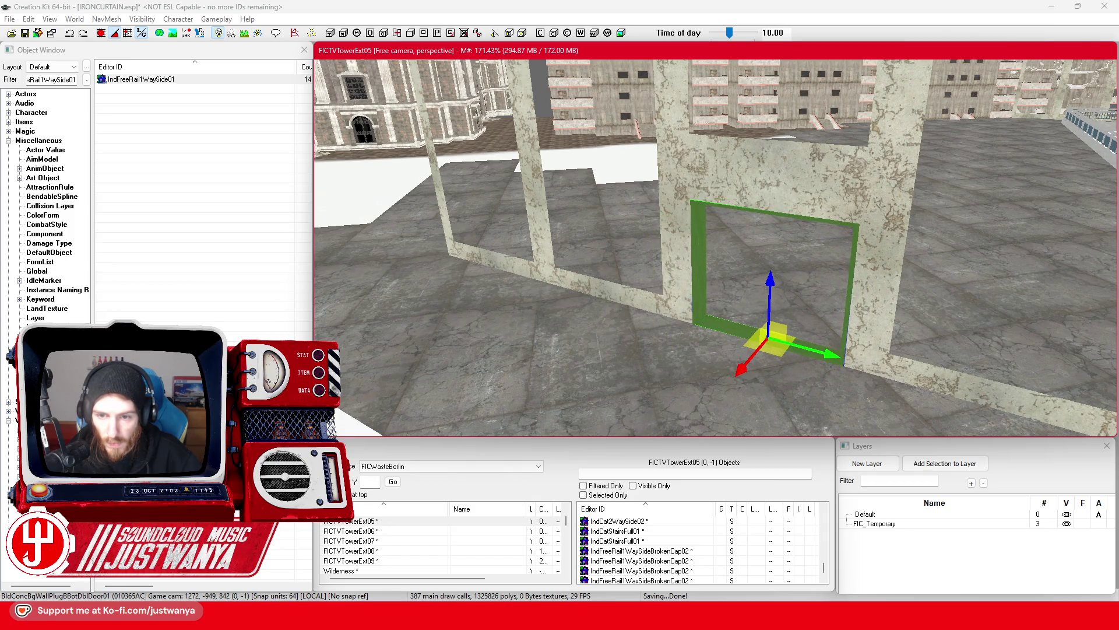
{"action": "scroll", "coordinate": [576, 333], "scroll_direction": "up", "scroll_amount": 5}
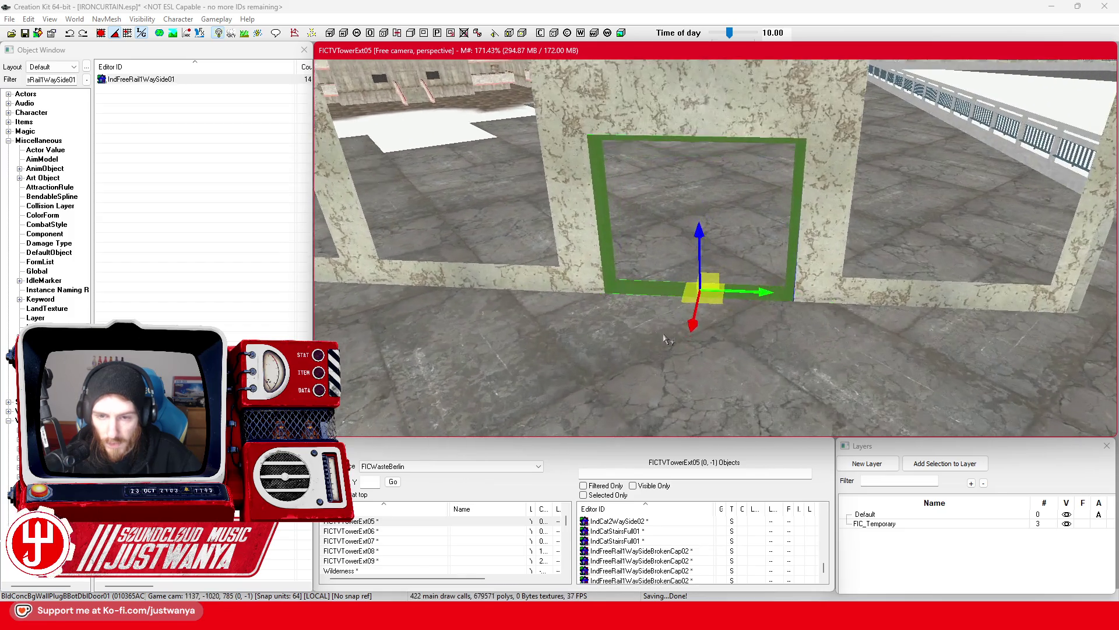
{"action": "scroll", "coordinate": [576, 332], "scroll_direction": "down", "scroll_amount": 5}
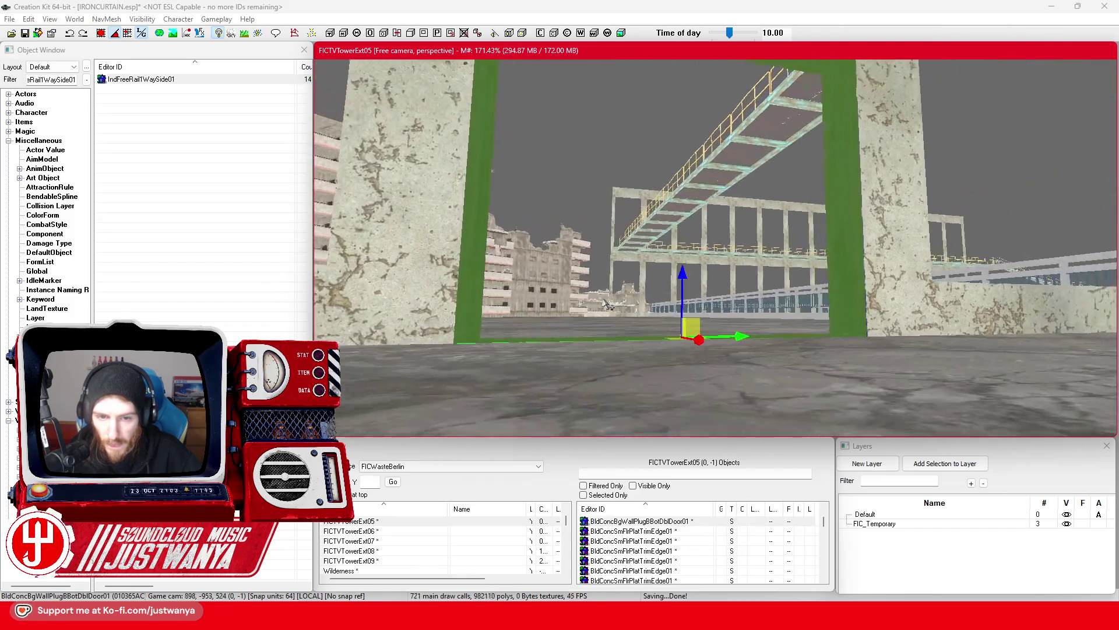
{"action": "scroll", "coordinate": [658, 312], "scroll_direction": "up", "scroll_amount": 5}
{"action": "mouse_move", "coordinate": [658, 312]}
{"action": "left_mouse_down"}
{"action": "mouse_move", "coordinate": [690, 311]}
{"action": "mouse_move", "coordinate": [534, 325]}
{"action": "mouse_move", "coordinate": [657, 312]}
{"action": "left_mouse_up"}
{"action": "scroll", "coordinate": [653, 312], "scroll_direction": "up", "scroll_amount": 3}
{"action": "left_click_drag", "start_coordinate": [696, 350], "coordinate": [691, 198]}
{"action": "scroll", "coordinate": [694, 162], "scroll_direction": "up", "scroll_amount": 5}
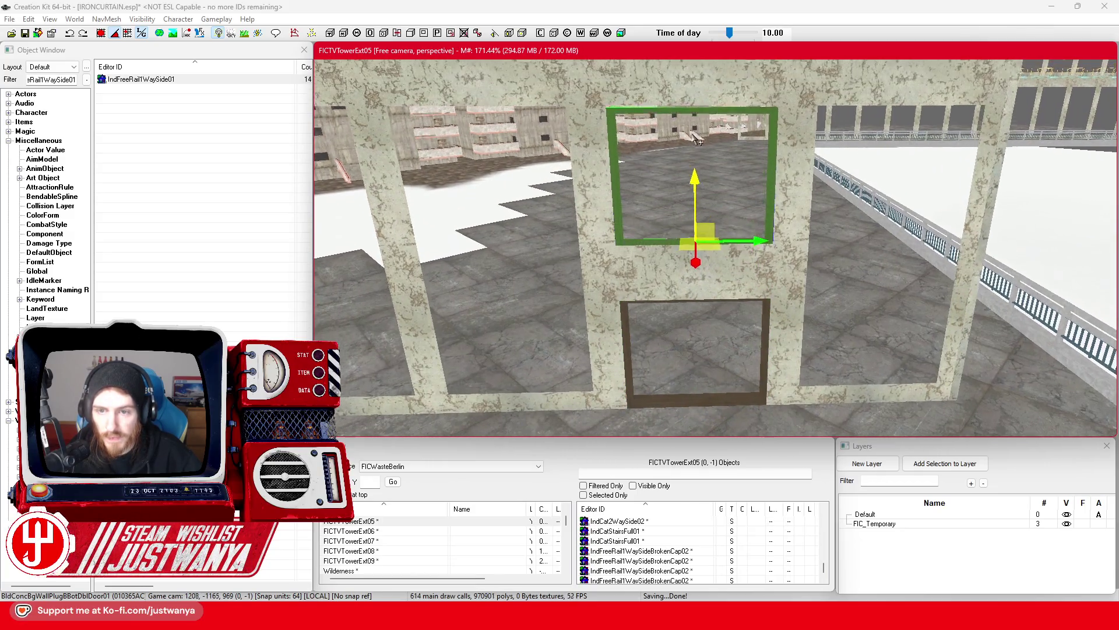
{"action": "scroll", "coordinate": [694, 163], "scroll_direction": "up", "scroll_amount": 2}
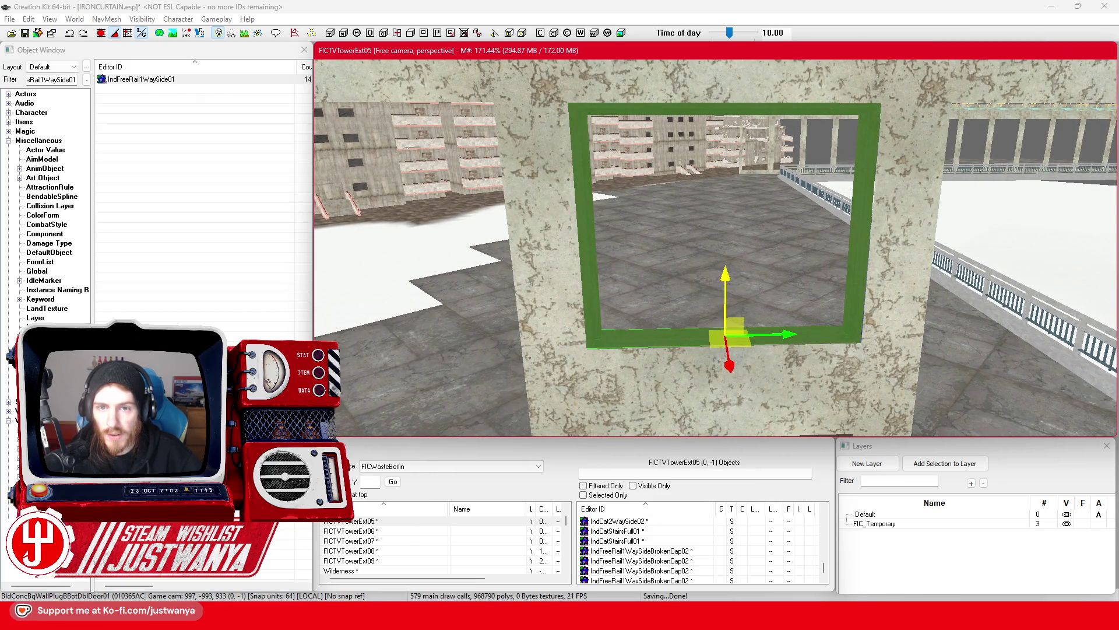
{"action": "scroll", "coordinate": [724, 268], "scroll_direction": "down", "scroll_amount": 10}
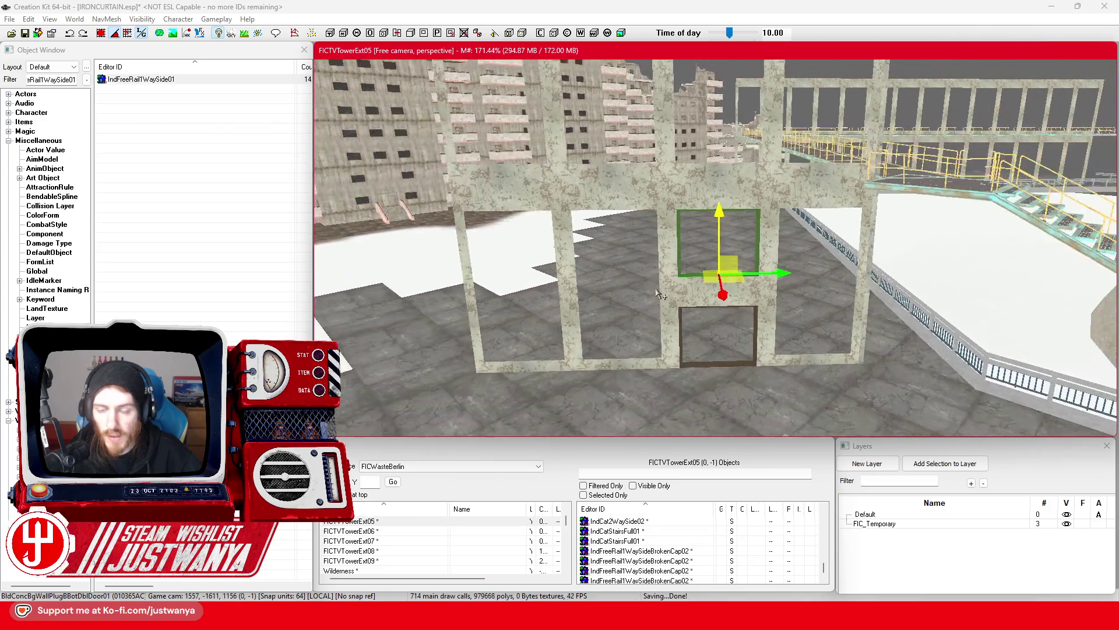
{"action": "left_click_drag", "start_coordinate": [691, 239], "coordinate": [680, 240]}
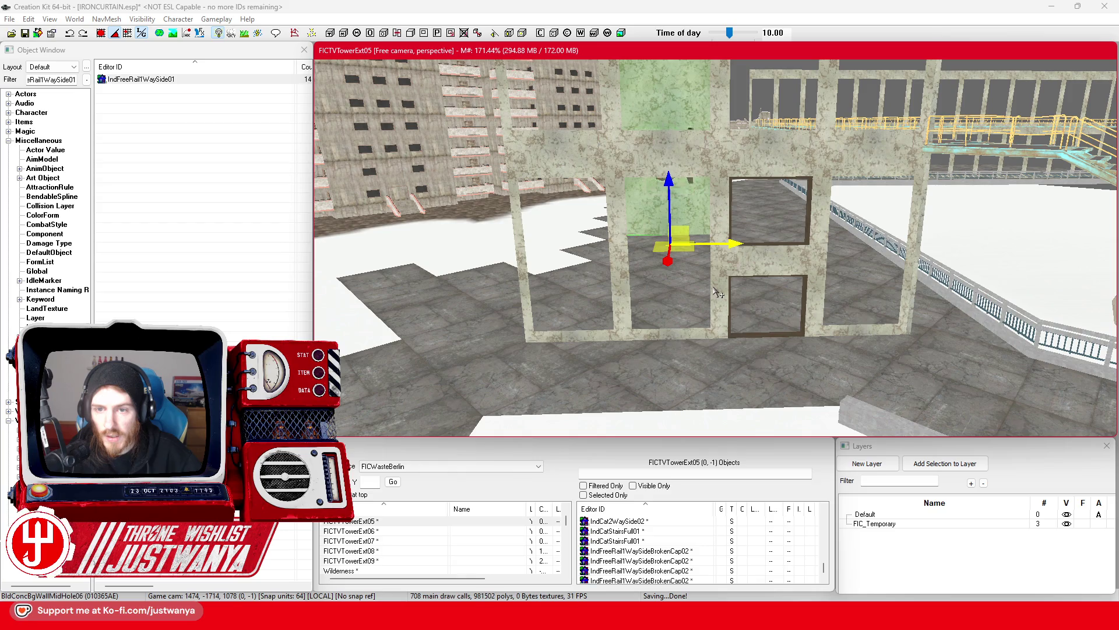
Lower the holed wall piece, cycle it to BldConcBigRoomCorner02Door02, then select the upper window plug frame
{"action": "left_click_drag", "start_coordinate": [668, 251], "coordinate": [672, 333]}
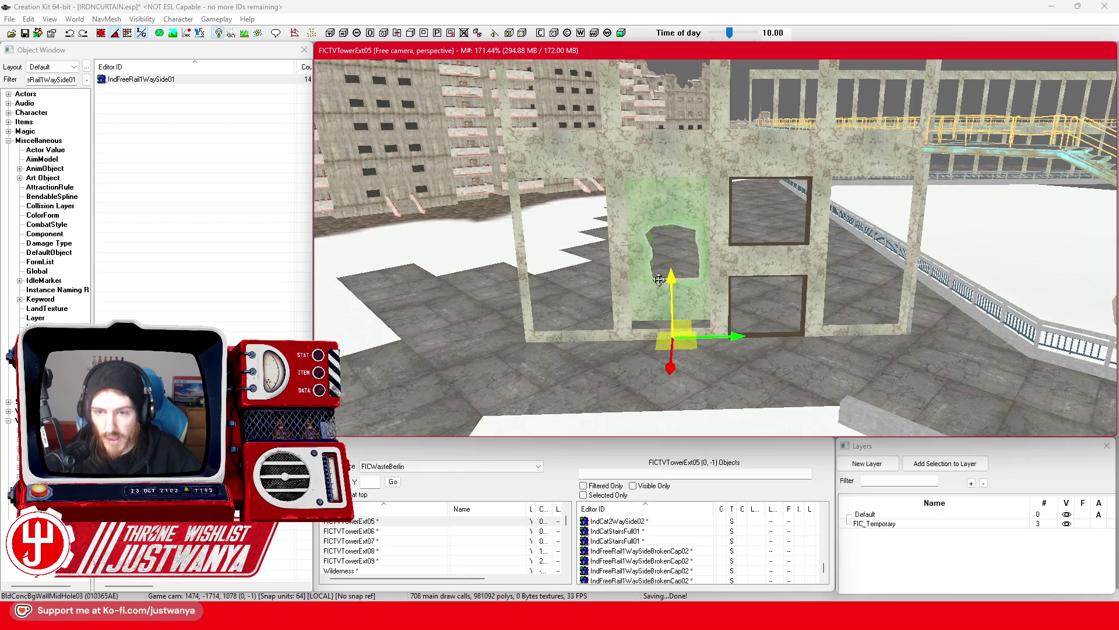
{"action": "key", "text": "ctrl+z"}
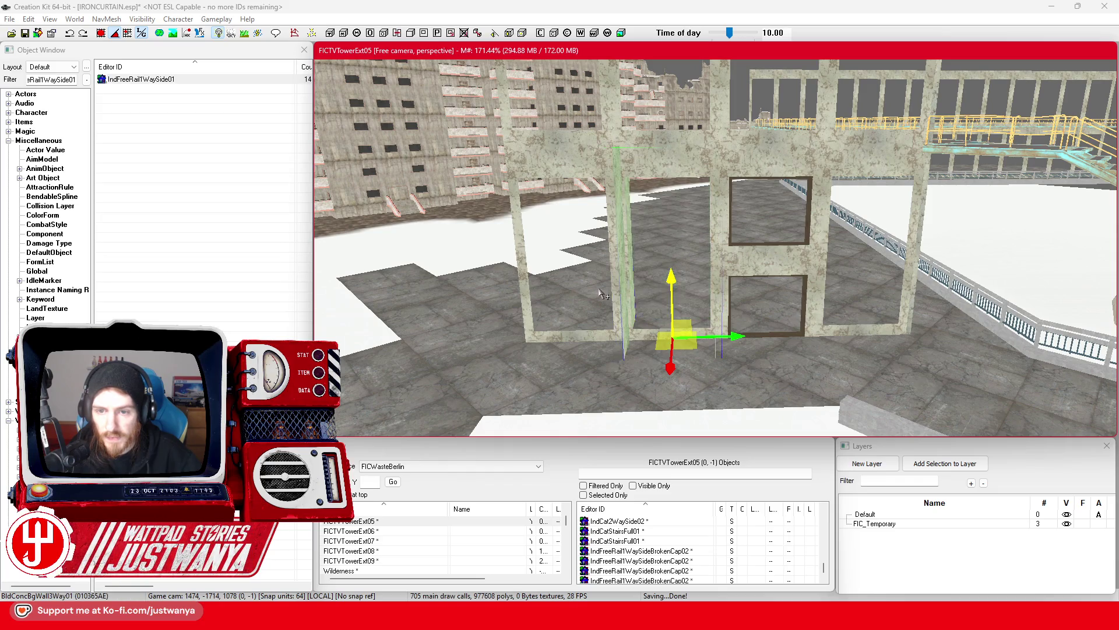
{"action": "key", "text": "ctrl+z"}
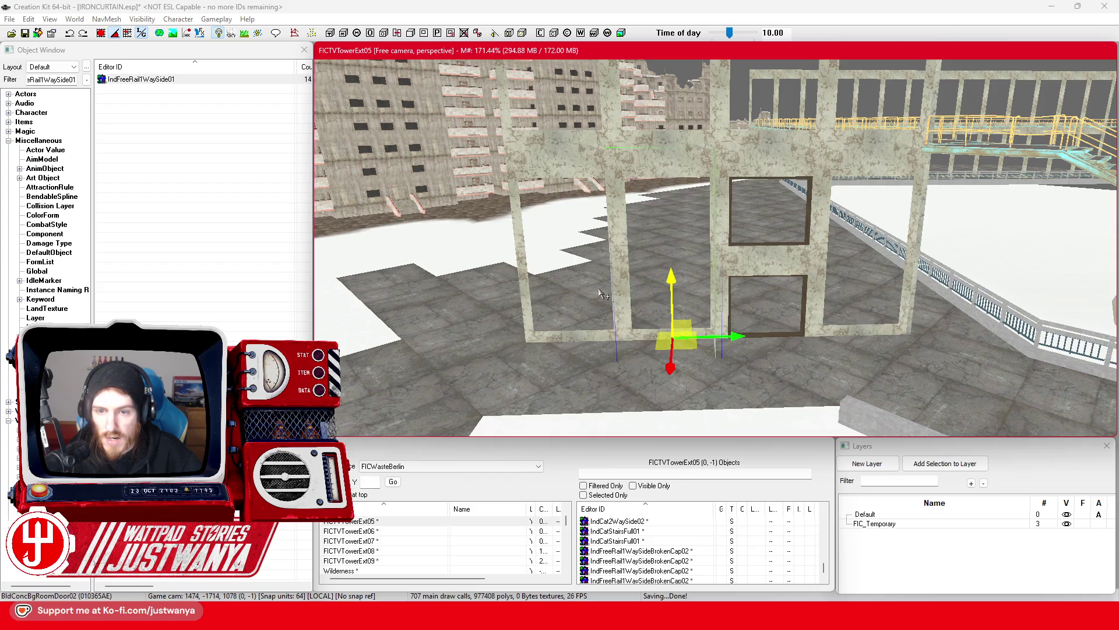
{"action": "key", "text": "ctrl+z"}
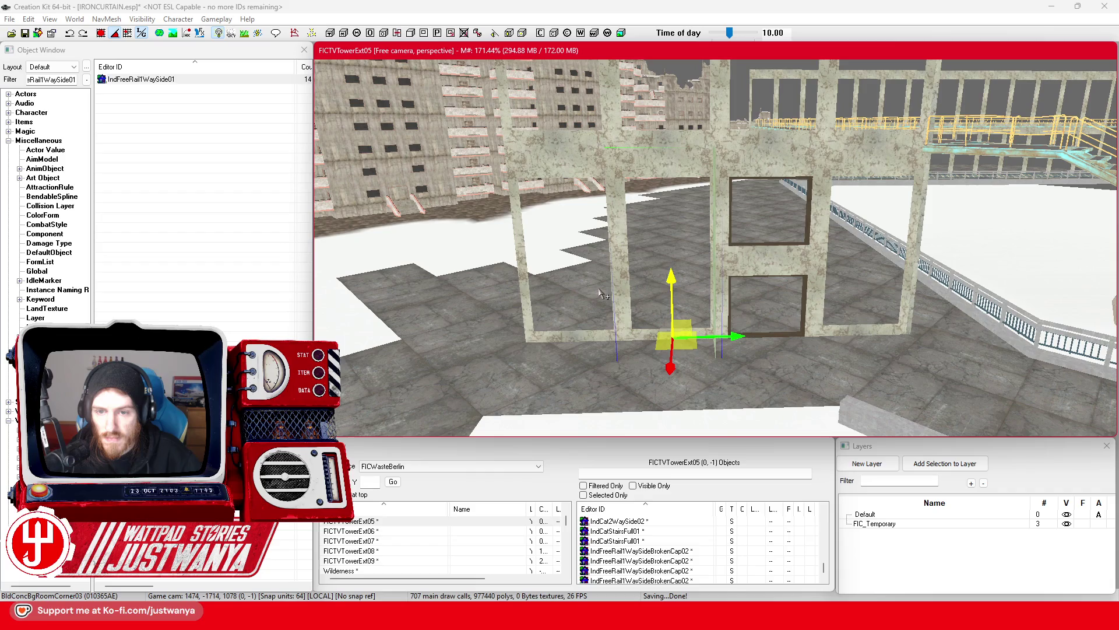
{"action": "key", "text": "ctrl+z"}
{"action": "key", "text": "ctrl+z"}
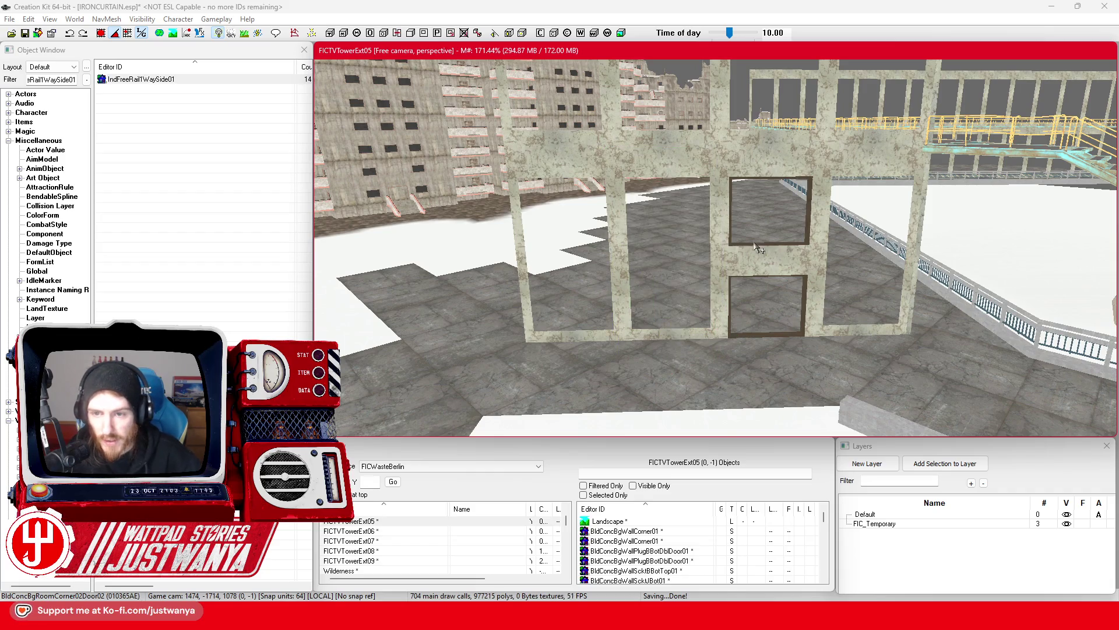
{"action": "left_click", "coordinate": [754, 250]}
{"action": "scroll", "coordinate": [754, 249], "scroll_direction": "up", "scroll_amount": 5}
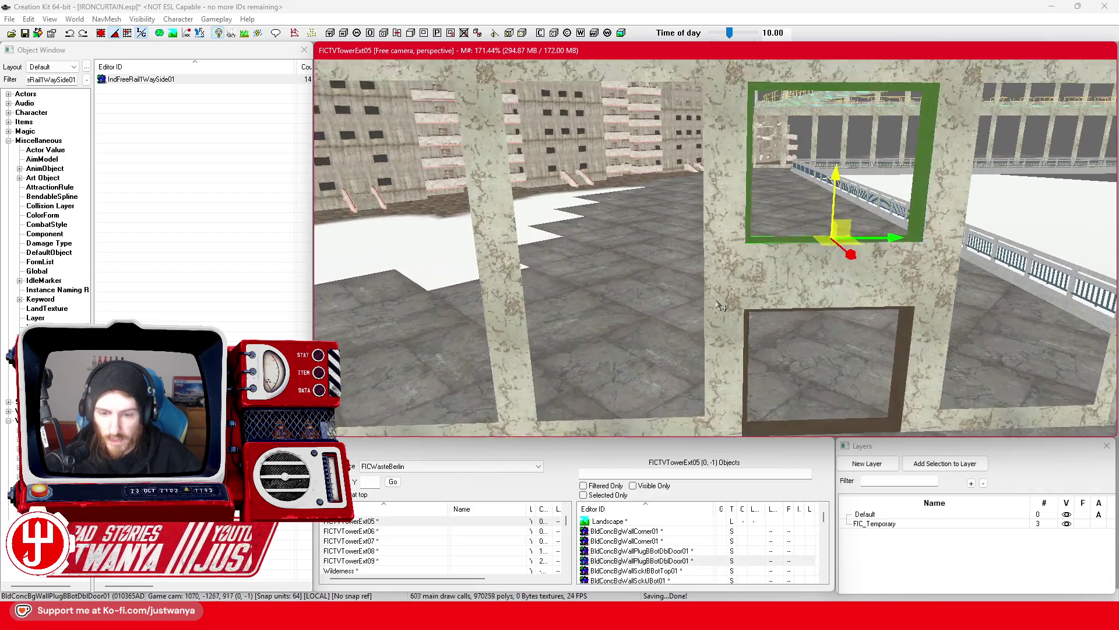
Filter the Object Window for *Plug and place a BldConcSmWallPlugJ01 in the scene
{"action": "left_click", "coordinate": [60, 79]}
{"action": "type", "text": "BldConc"}
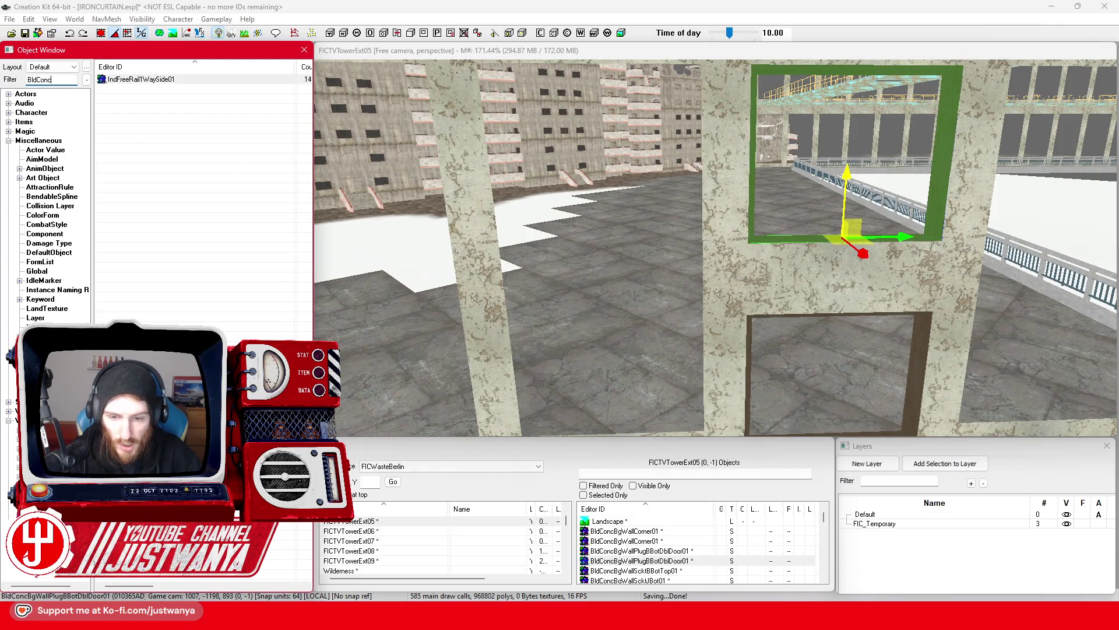
{"action": "type", "text": "*Plug"}
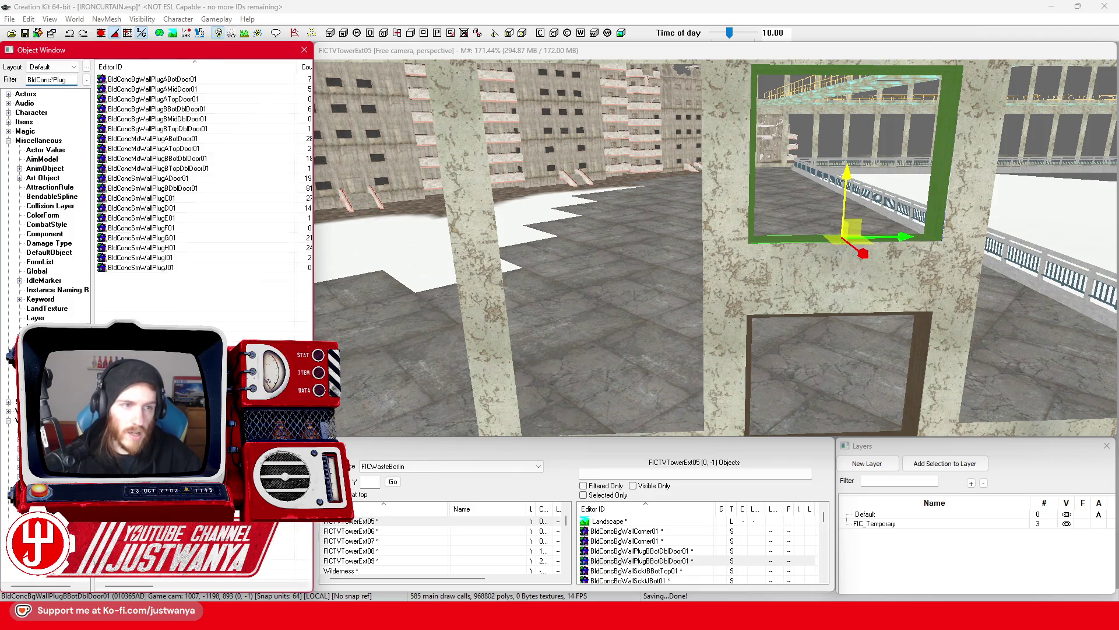
{"action": "scroll", "coordinate": [547, 239], "scroll_direction": "down", "scroll_amount": 2}
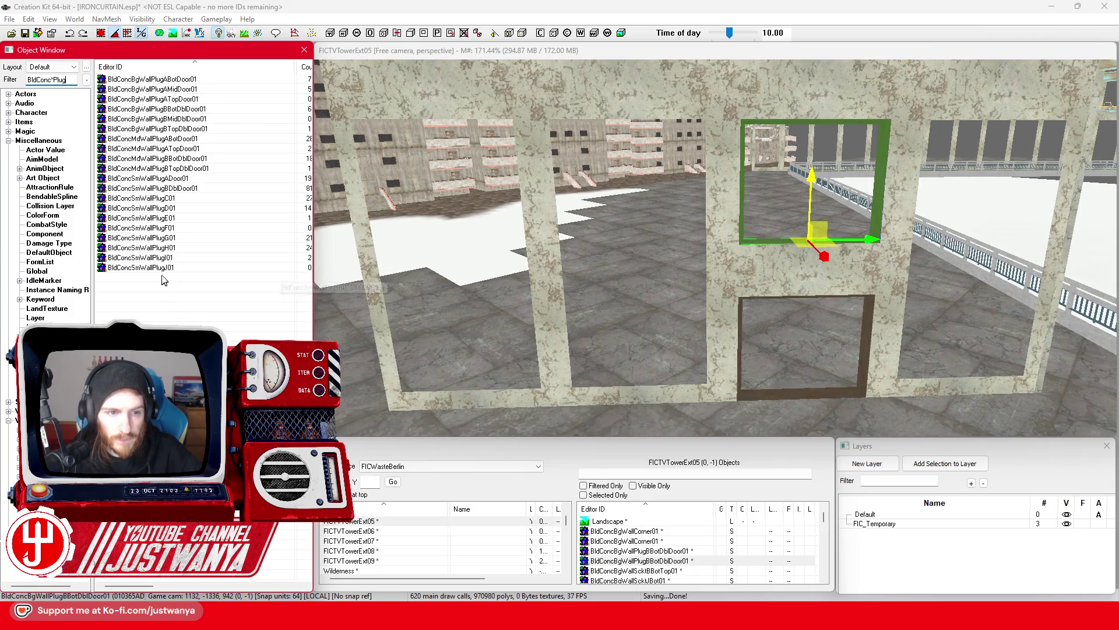
{"action": "left_click_drag", "start_coordinate": [625, 430], "coordinate": [628, 428]}
{"action": "scroll", "coordinate": [628, 429], "scroll_direction": "up", "scroll_amount": 3}
{"action": "key", "text": "3"}
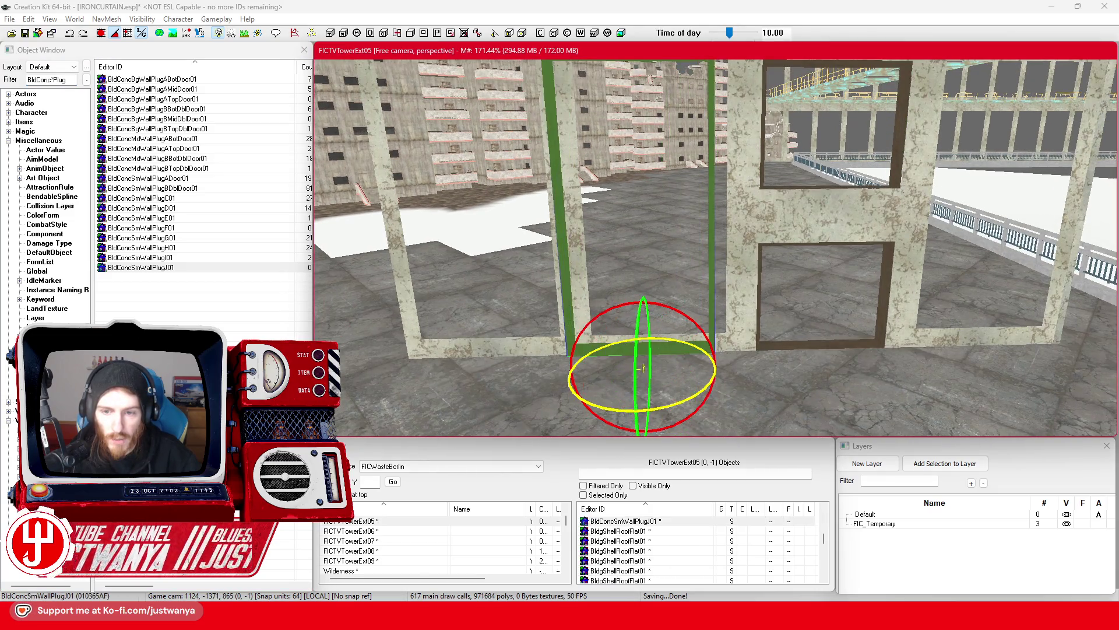
{"action": "key", "text": "1"}
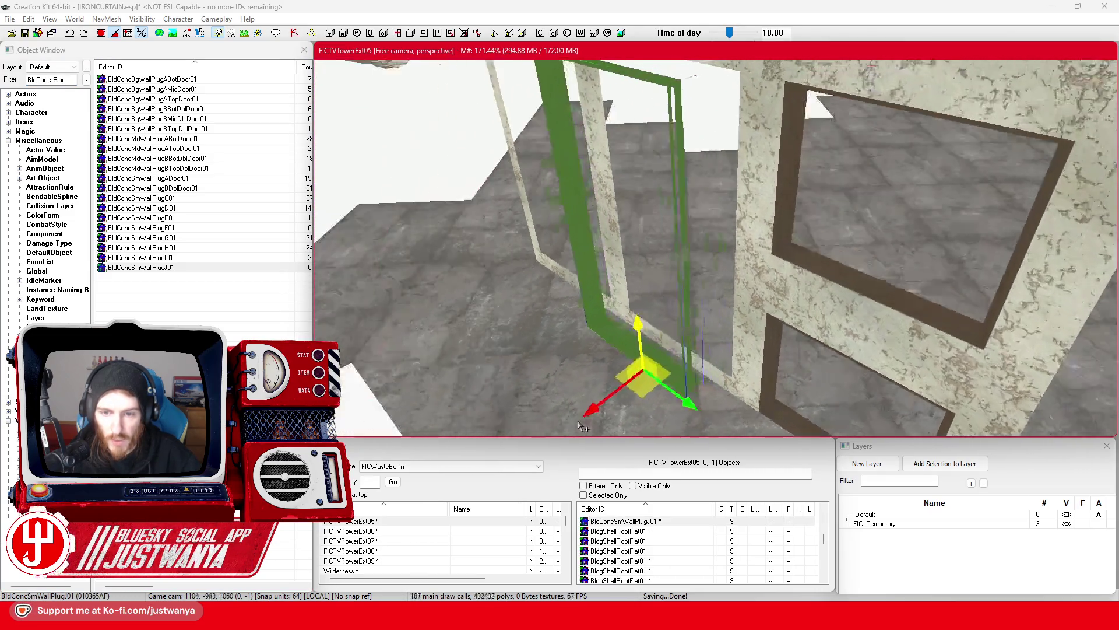
{"action": "scroll", "coordinate": [572, 408], "scroll_direction": "up", "scroll_amount": 3}
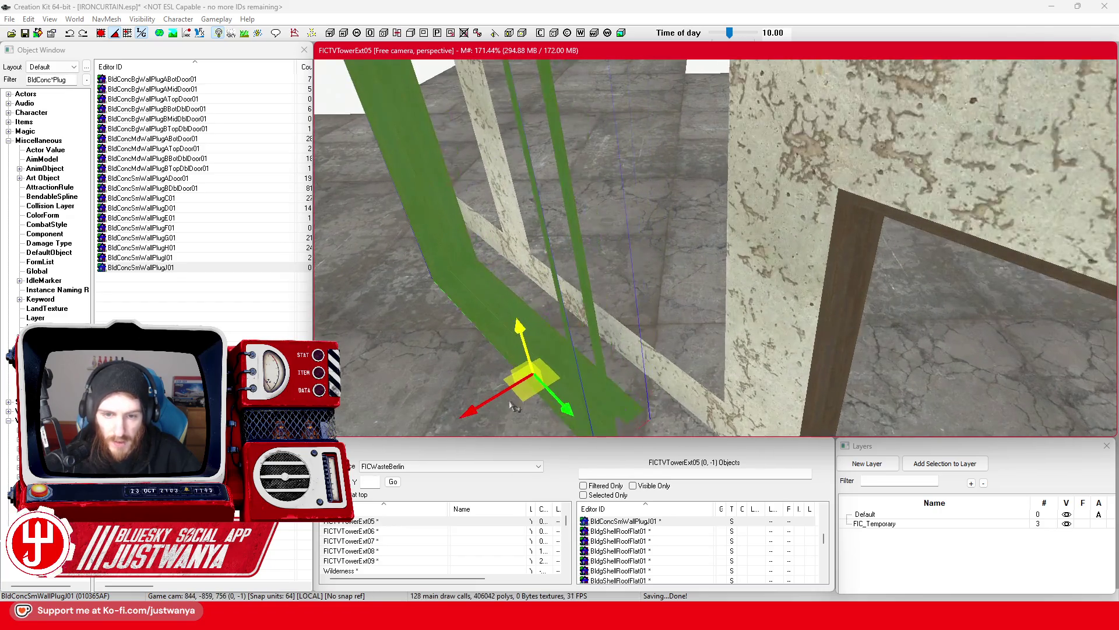
Nudge the plug to line up with the frame, then move it into the left window opening
{"action": "key", "text": "shift"}
{"action": "left_click_drag", "start_coordinate": [613, 326], "coordinate": [609, 326]}
{"action": "key", "text": "shift"}
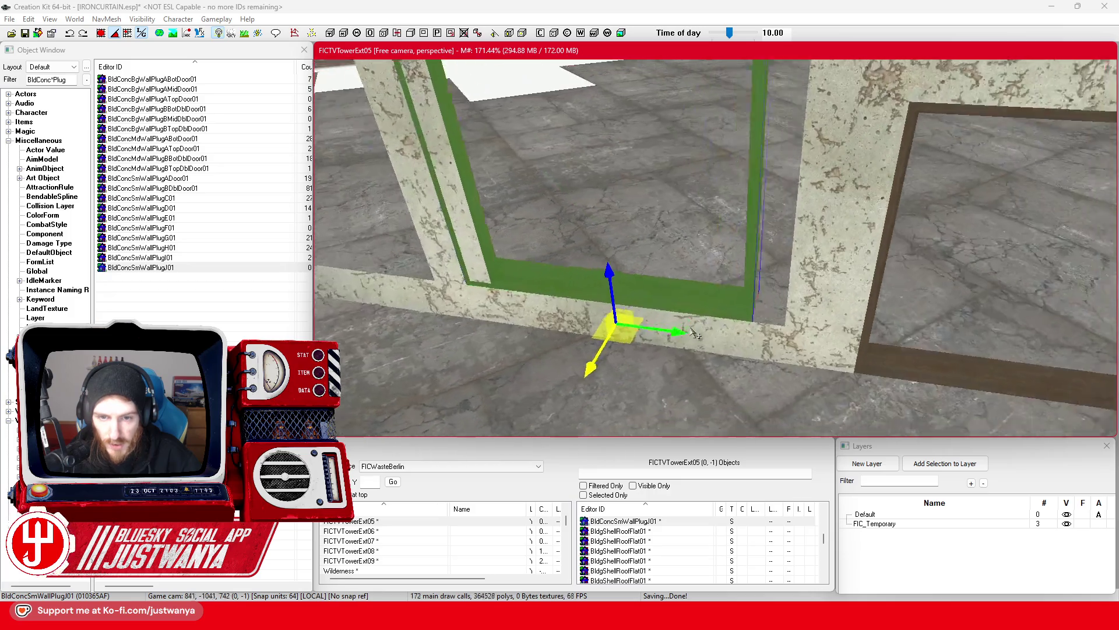
{"action": "left_click_drag", "start_coordinate": [641, 320], "coordinate": [650, 323]}
{"action": "scroll", "coordinate": [703, 311], "scroll_direction": "down", "scroll_amount": 5}
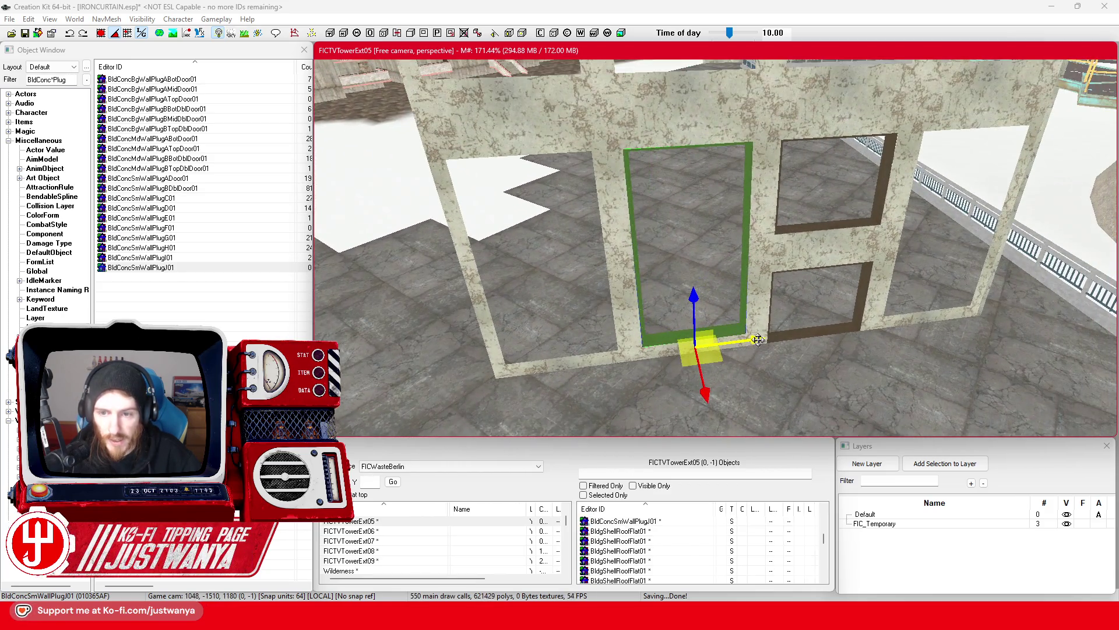
{"action": "left_click_drag", "start_coordinate": [703, 335], "coordinate": [559, 351]}
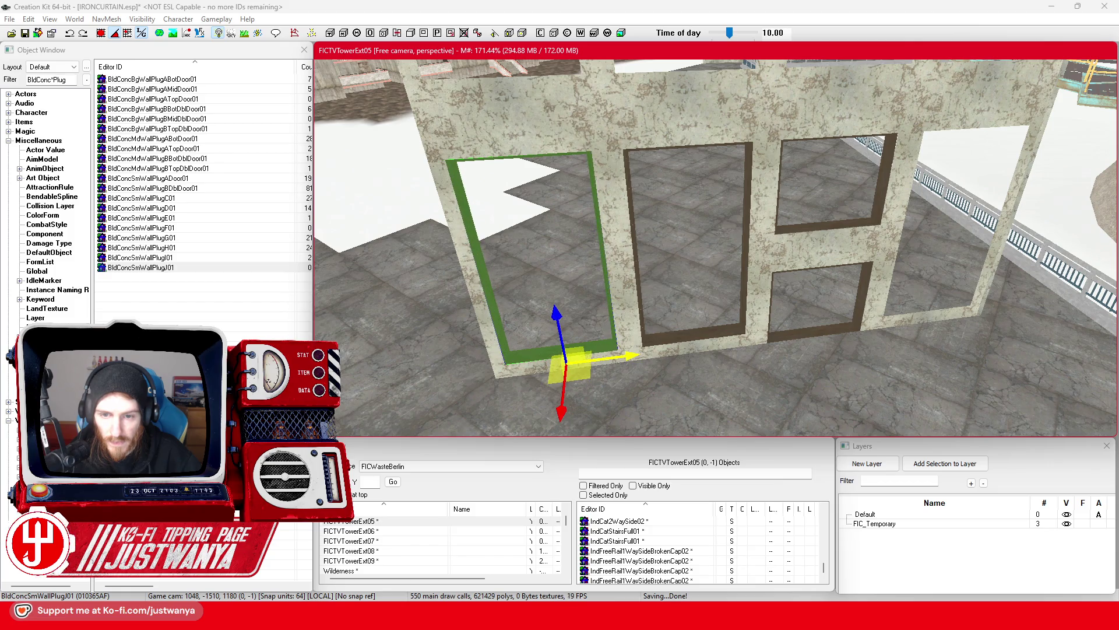
Move the left and middle plugs together up into the upper window openings
{"action": "left_click", "coordinate": [675, 344], "text": "ctrl"}
{"action": "left_click_drag", "start_coordinate": [674, 344], "coordinate": [692, 135]}
{"action": "scroll", "coordinate": [700, 280], "scroll_direction": "up", "scroll_amount": 5}
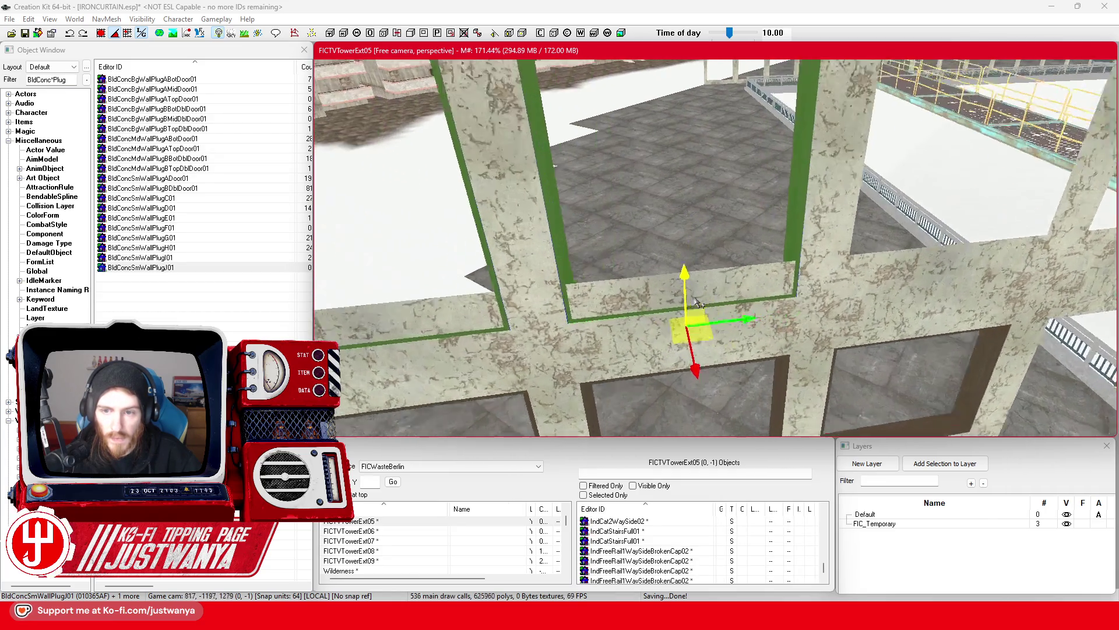
{"action": "scroll", "coordinate": [700, 304], "scroll_direction": "down", "scroll_amount": 3}
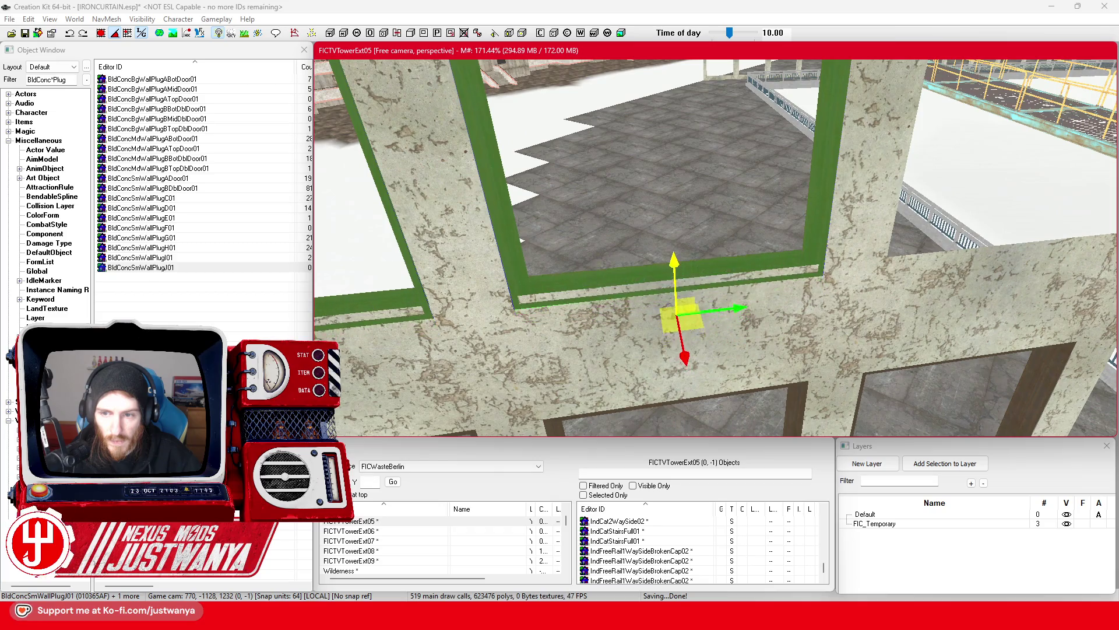
{"action": "key", "text": "shift"}
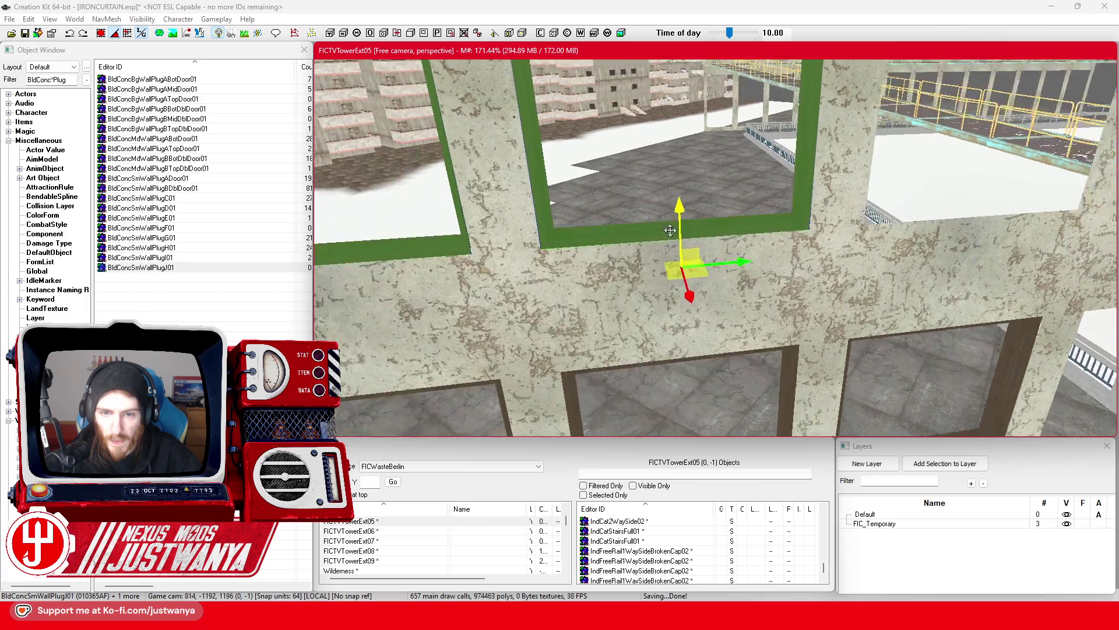
{"action": "key", "text": "shift"}
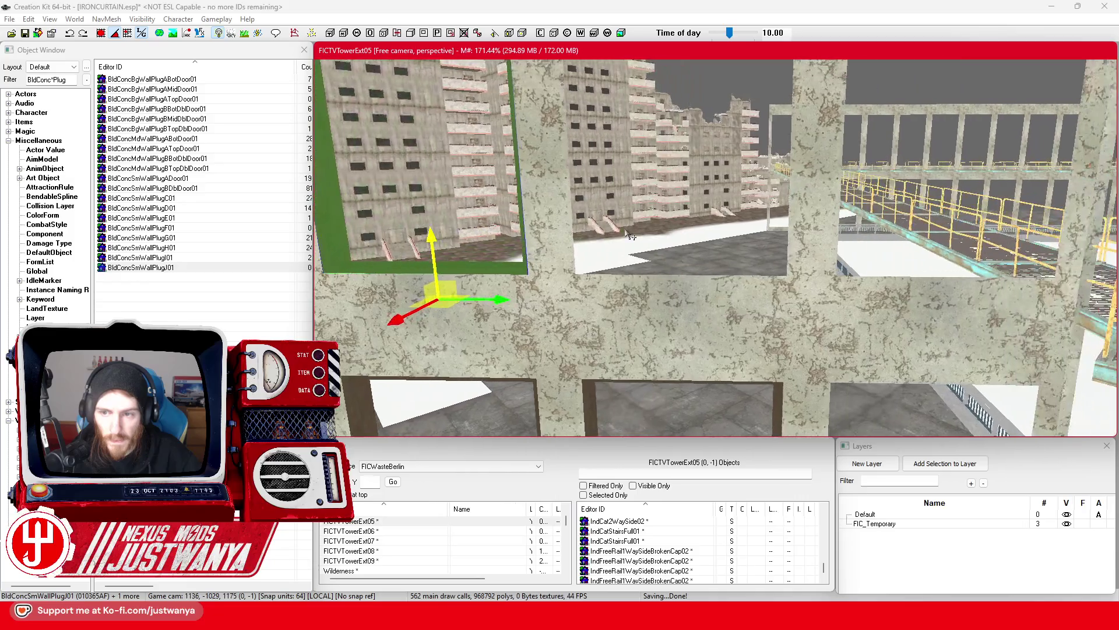
{"action": "key", "text": "shift"}
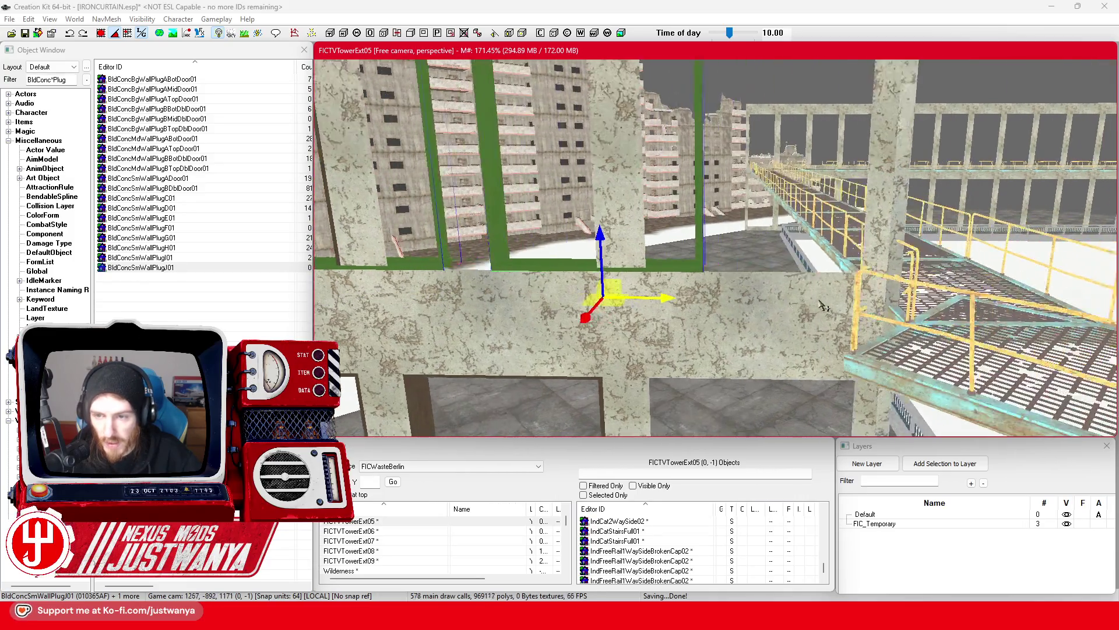
{"action": "key", "text": "shift"}
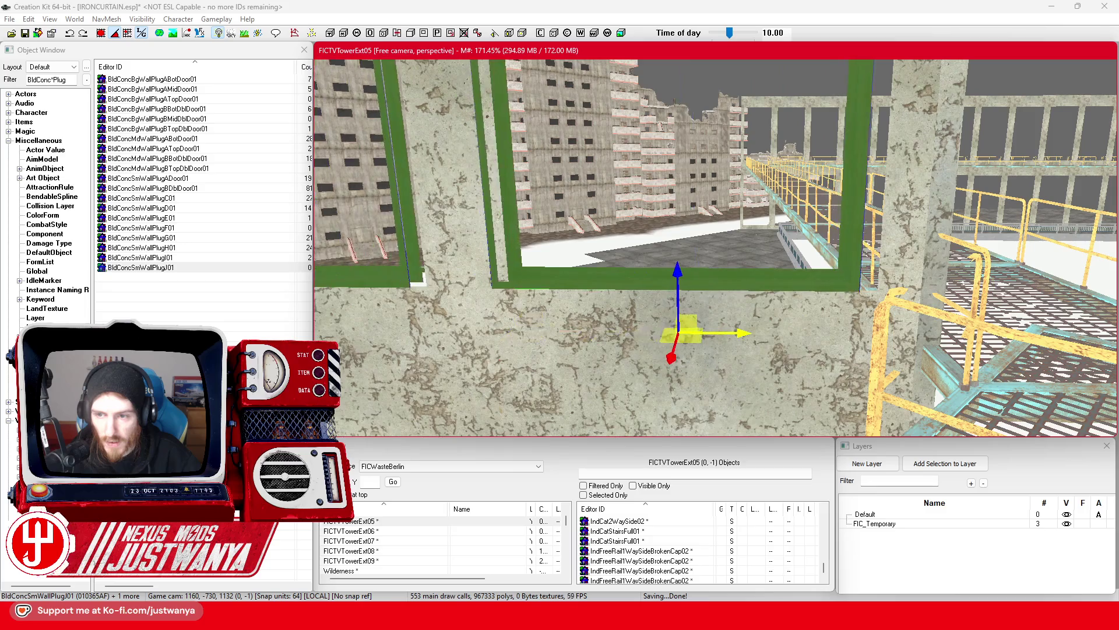
{"action": "key", "text": "shift"}
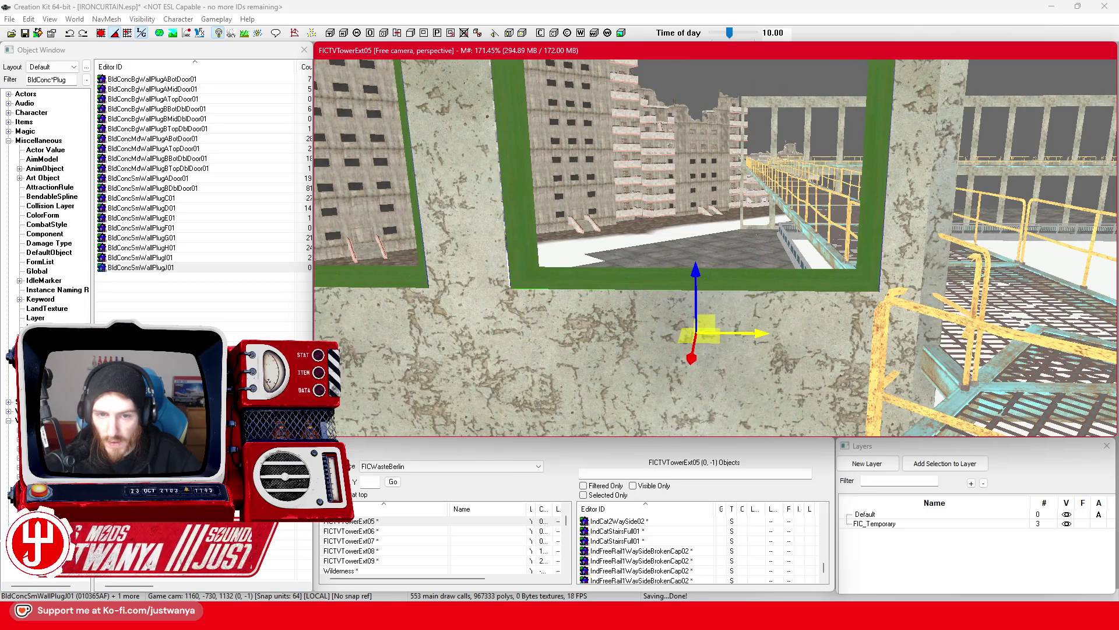
{"action": "key", "text": "shift"}
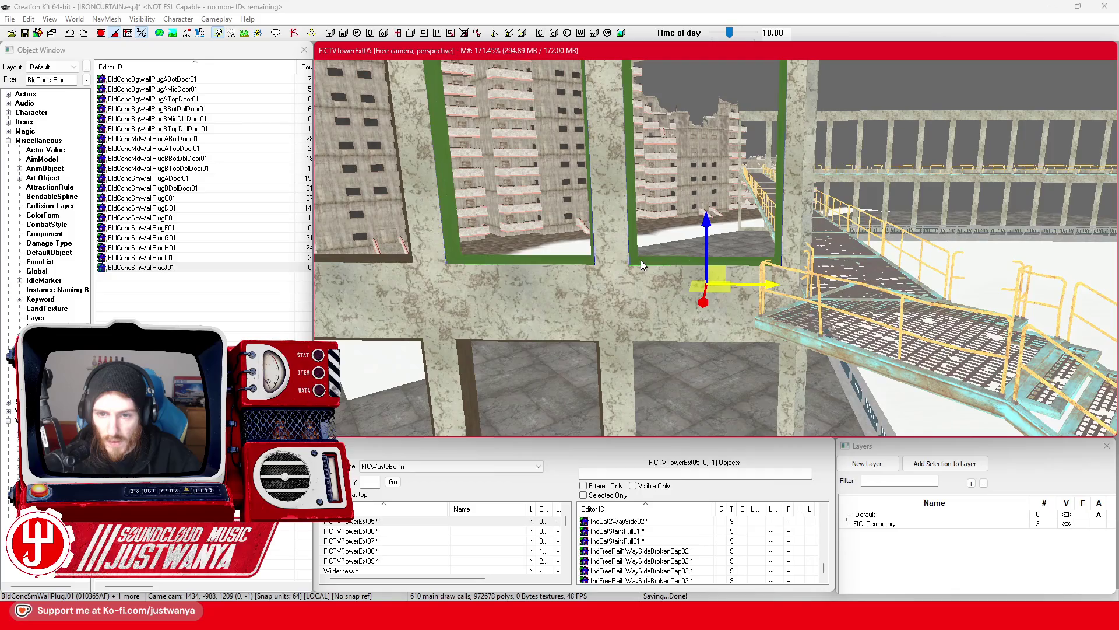
Check a single plug's fit in its opening from several angles, then save the plugin
{"action": "left_click", "coordinate": [642, 265]}
{"action": "key", "text": "shift"}
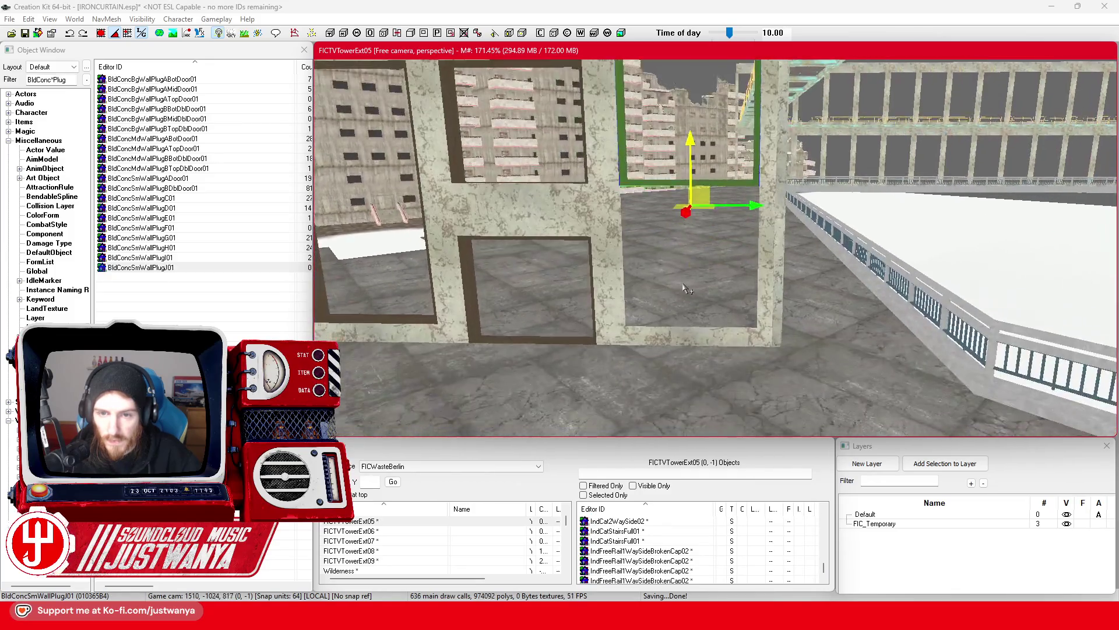
{"action": "scroll", "coordinate": [676, 111], "scroll_direction": "up", "scroll_amount": 3}
{"action": "scroll", "coordinate": [663, 184], "scroll_direction": "up", "scroll_amount": 10}
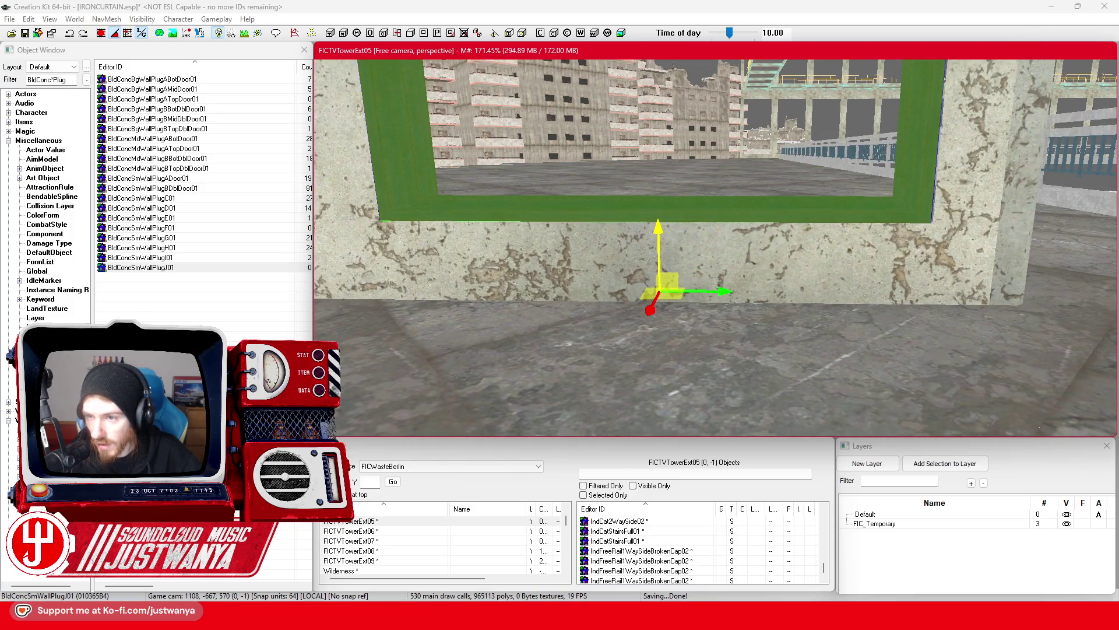
{"action": "key", "text": "shift"}
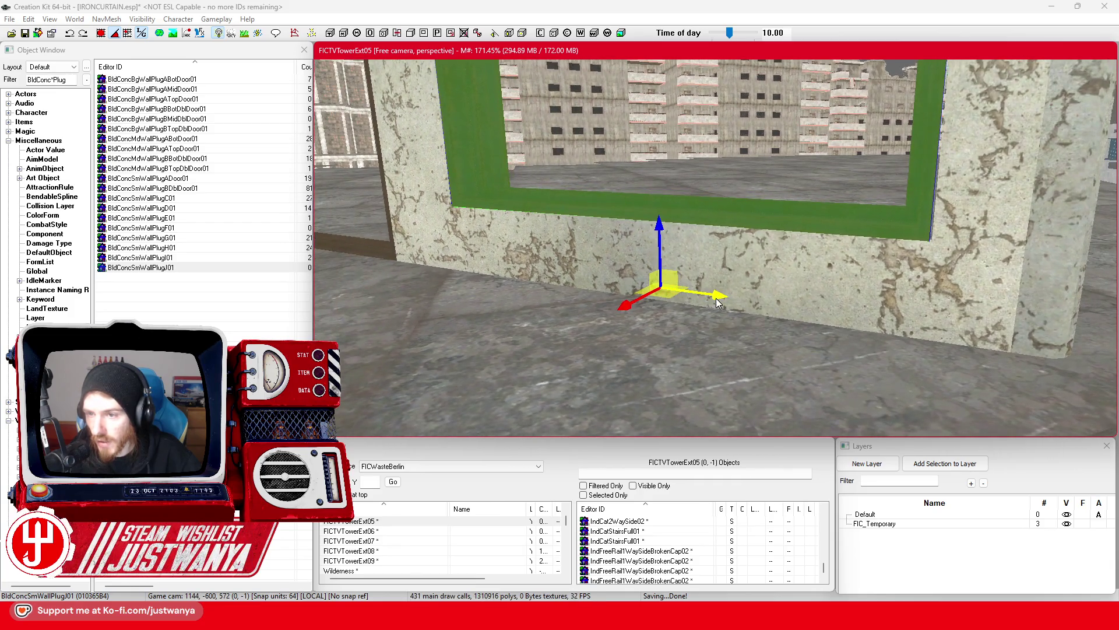
{"action": "key", "text": "shift"}
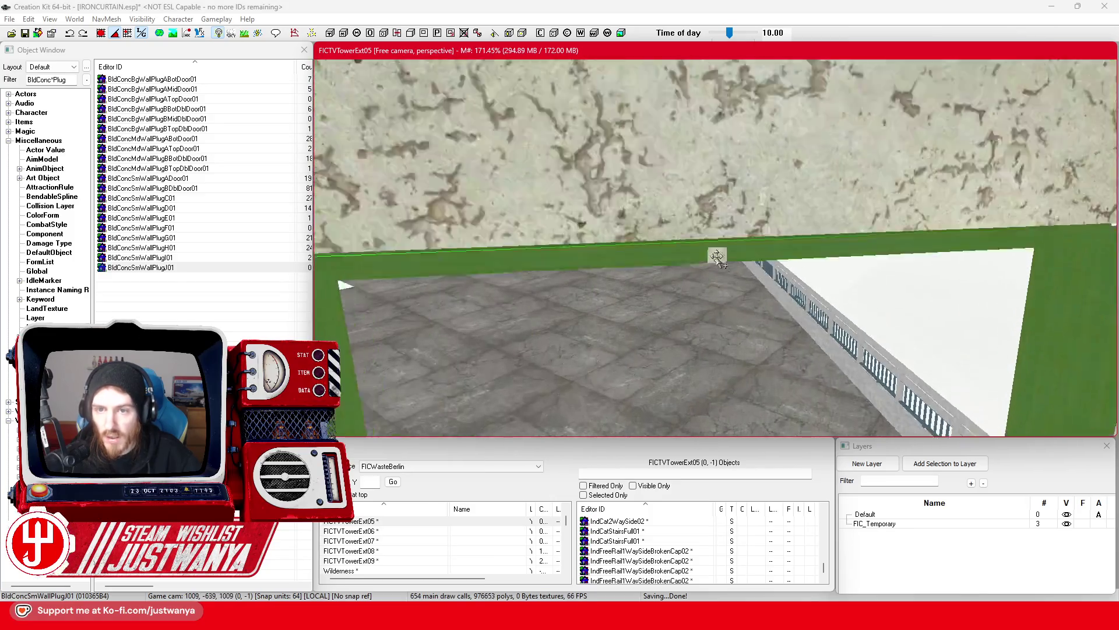
{"action": "key", "text": "shift"}
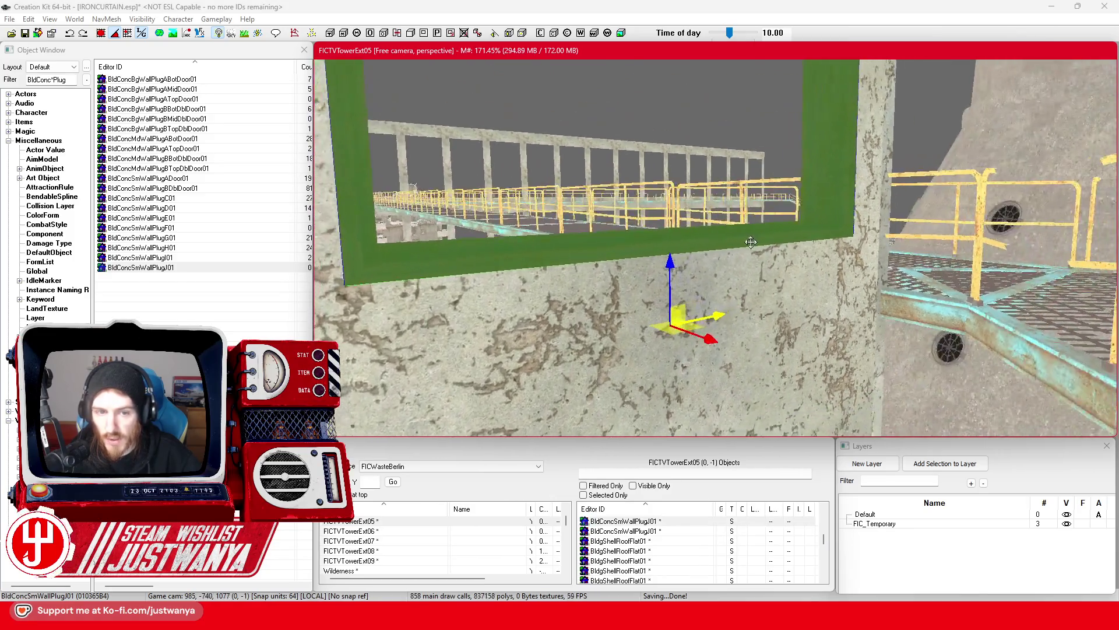
{"action": "key", "text": "shift"}
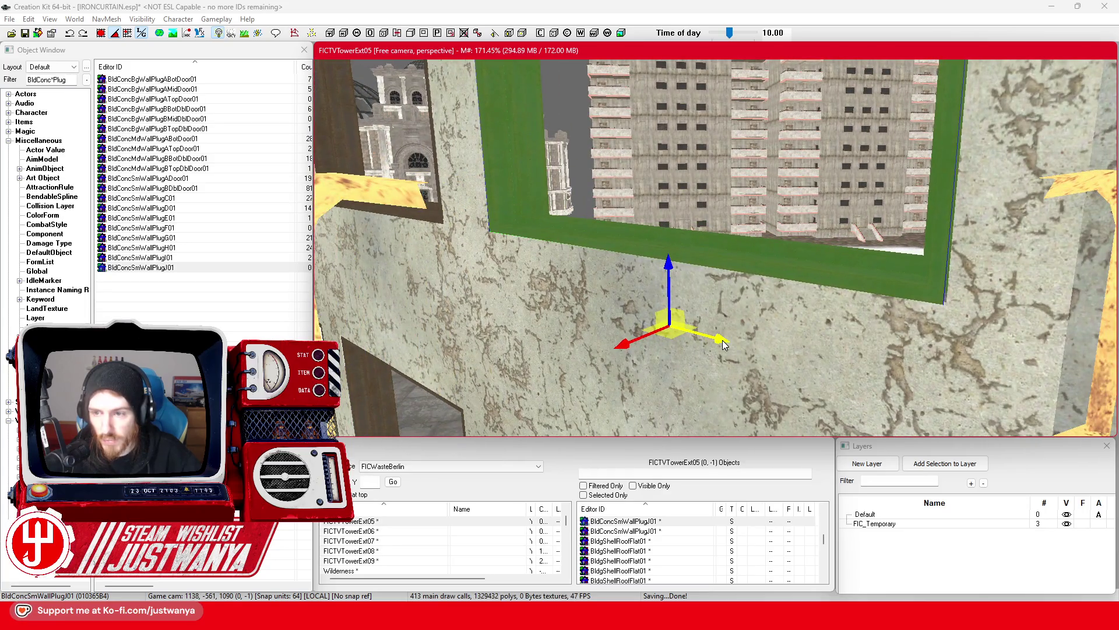
{"action": "key", "text": "shift"}
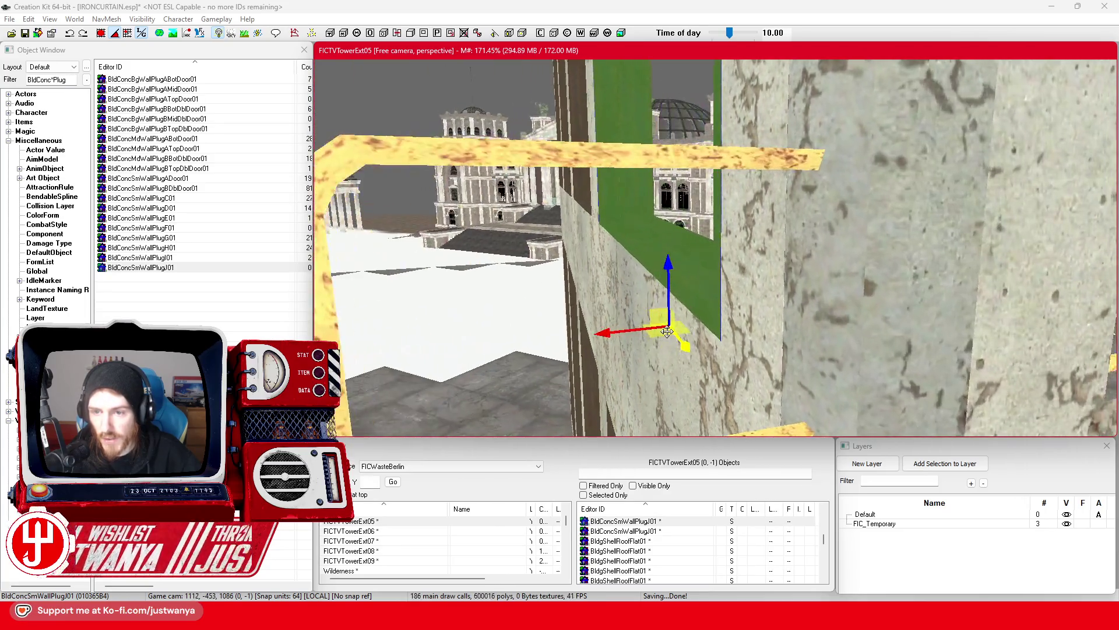
{"action": "key", "text": "shift"}
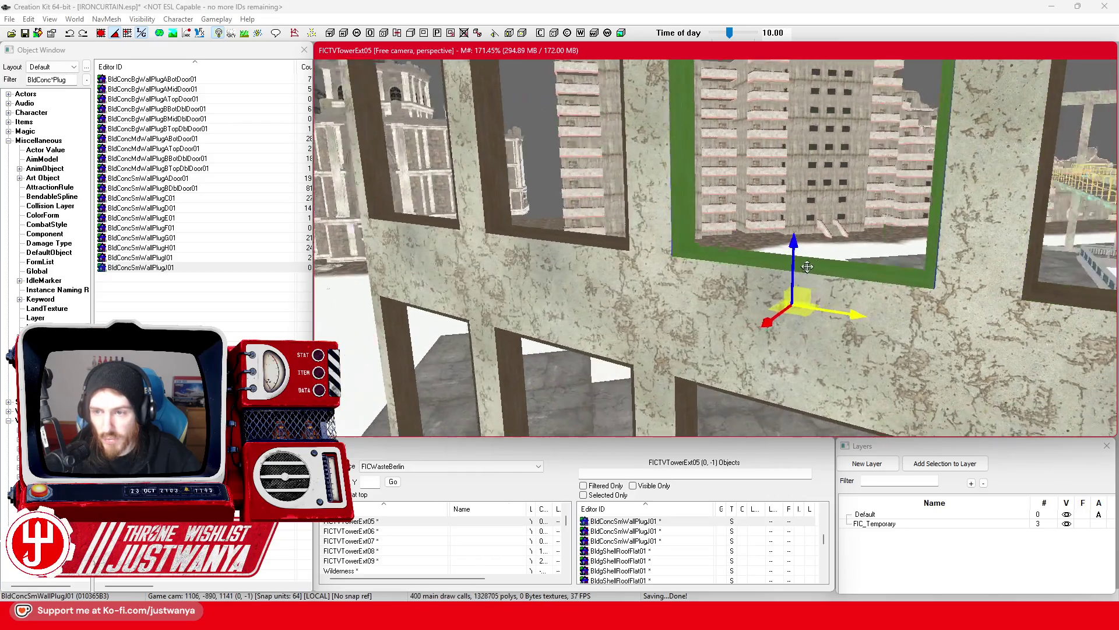
{"action": "scroll", "coordinate": [742, 352], "scroll_direction": "up", "scroll_amount": 3}
{"action": "scroll", "coordinate": [742, 351], "scroll_direction": "down", "scroll_amount": 3}
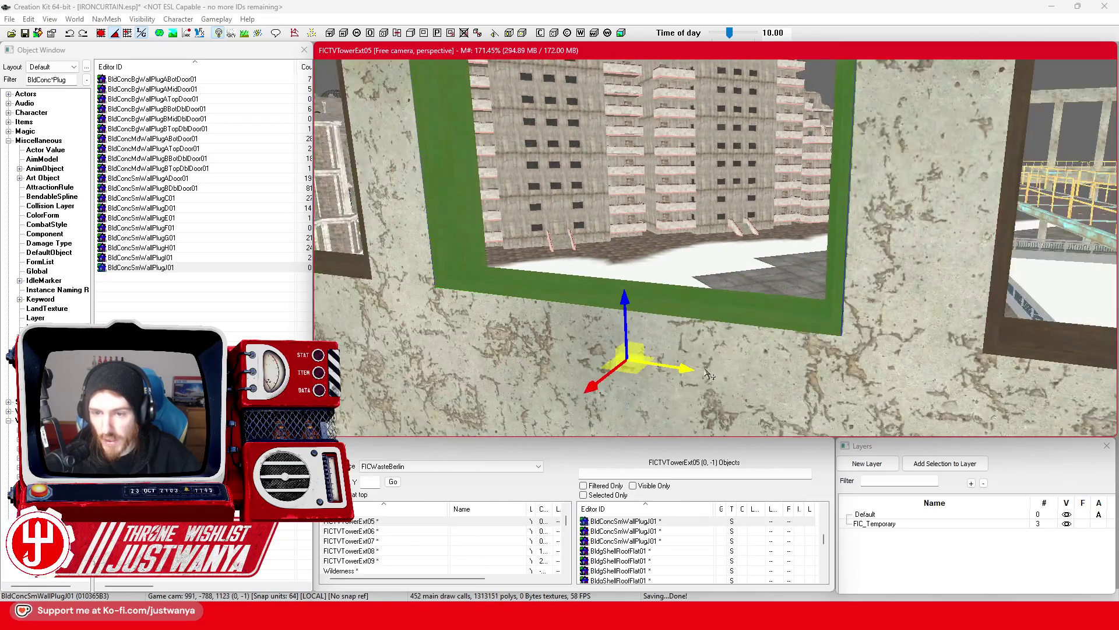
{"action": "scroll", "coordinate": [733, 365], "scroll_direction": "down", "scroll_amount": 5}
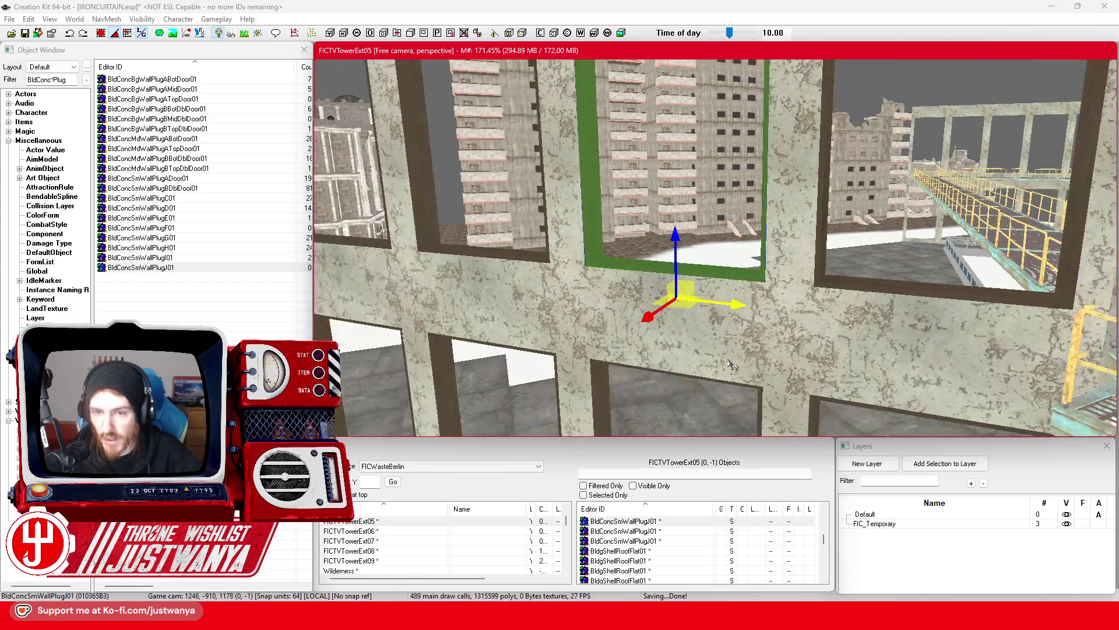
{"action": "key", "text": "shift"}
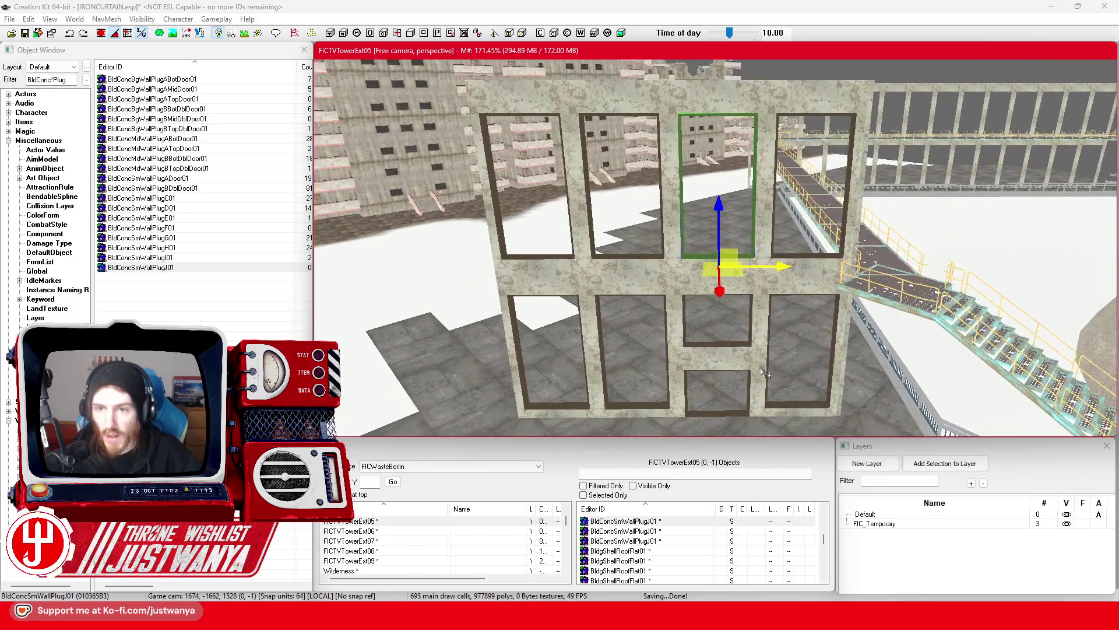
{"action": "key", "text": "ctrl+s"}
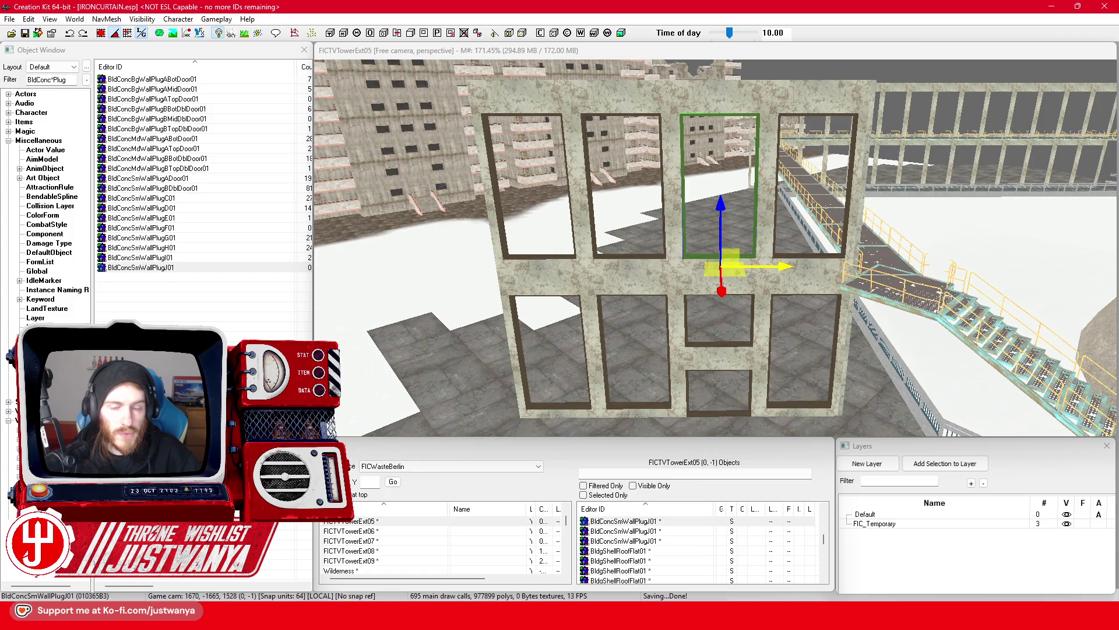
{"action": "left_click", "coordinate": [19, 77]}
{"action": "type", "text": "Hi"}
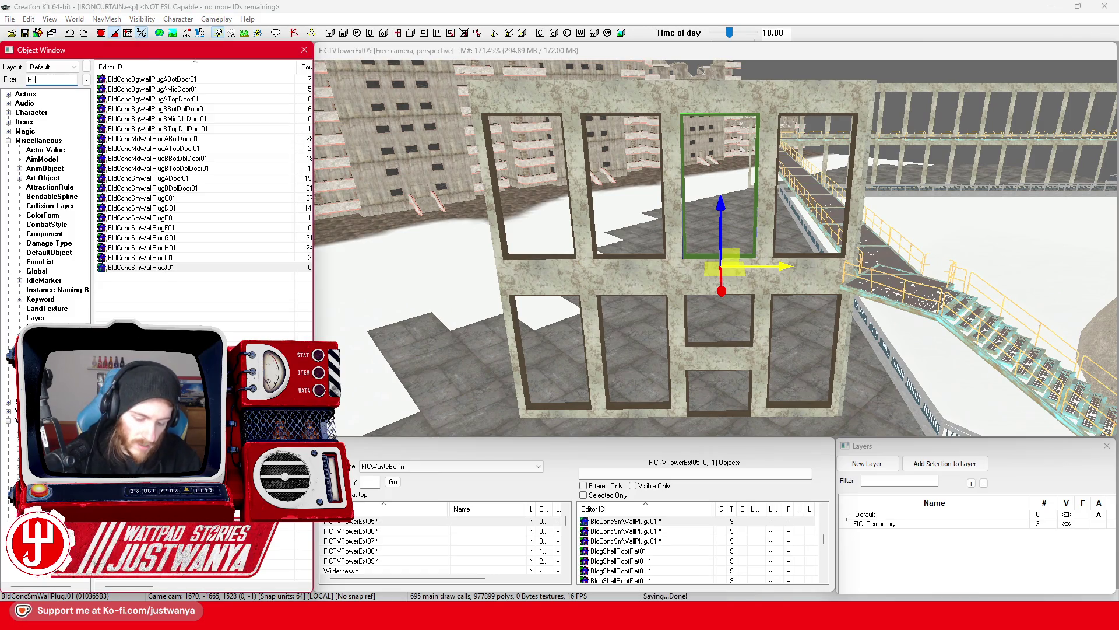
Place a HitWindowGlass01Fogged pane from the filtered list and rotate it upright
{"action": "type", "text": "t*Glass"}
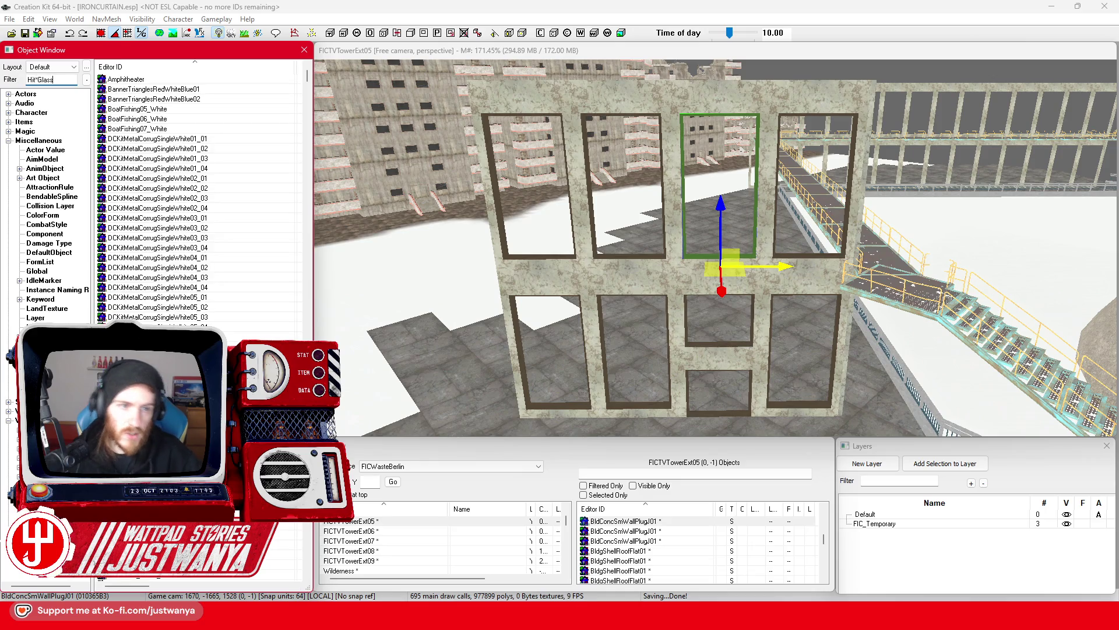
{"action": "mouse_move", "coordinate": [170, 145]}
{"action": "left_mouse_down"}
{"action": "mouse_move", "coordinate": [589, 277]}
{"action": "mouse_move", "coordinate": [551, 264]}
{"action": "left_mouse_up"}
{"action": "key", "text": "e"}
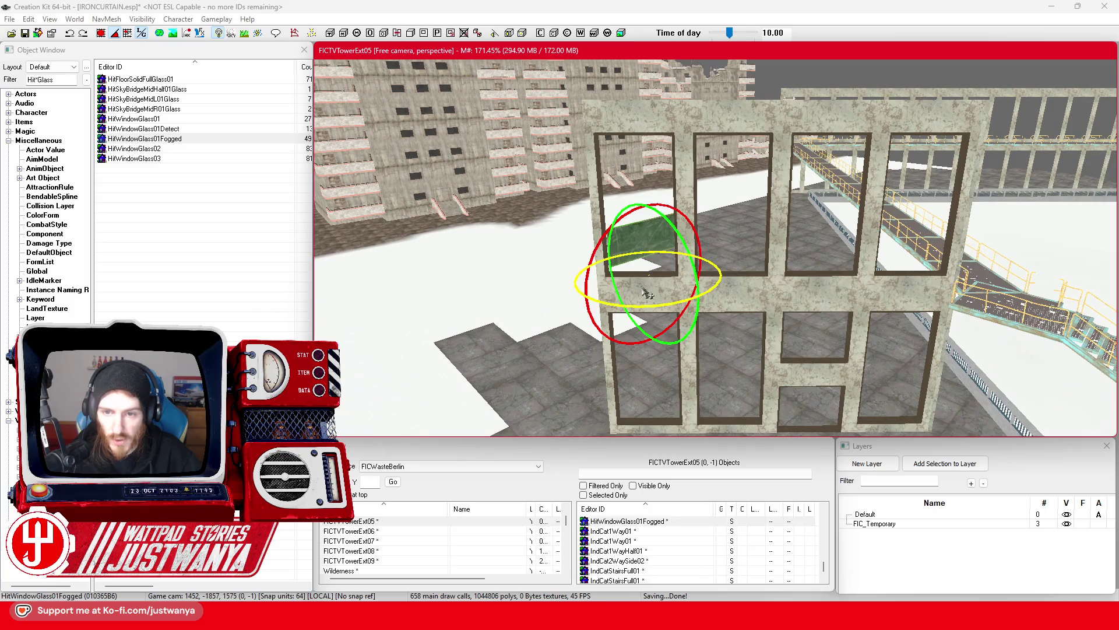
{"action": "left_click_drag", "start_coordinate": [638, 304], "coordinate": [638, 304]}
{"action": "left_click_drag", "start_coordinate": [605, 222], "coordinate": [605, 222]}
Enlarge the glass pane to cover the tall opening and slide it into place
{"action": "key", "text": "w"}
{"action": "left_click_drag", "start_coordinate": [700, 280], "coordinate": [653, 279]}
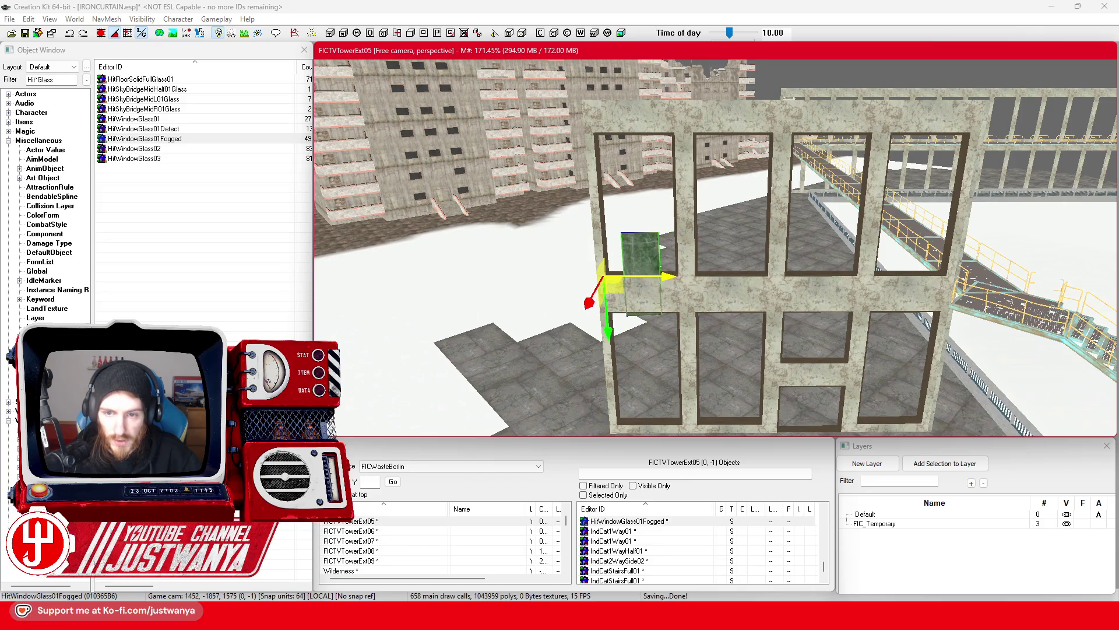
{"action": "key", "text": "w"}
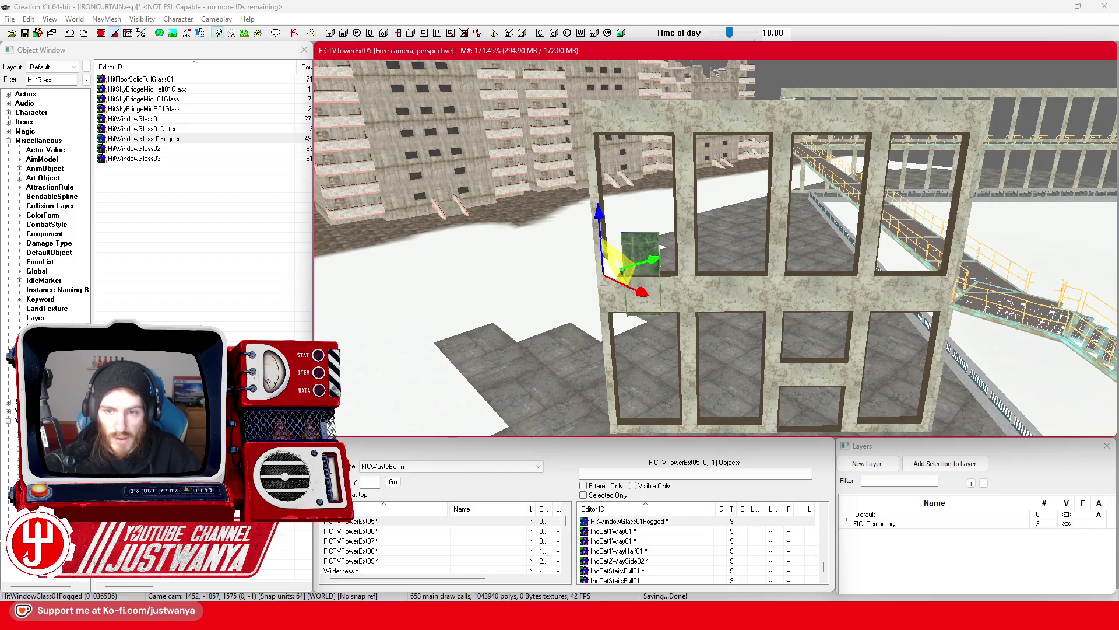
{"action": "left_click_drag", "start_coordinate": [653, 260], "coordinate": [699, 259]}
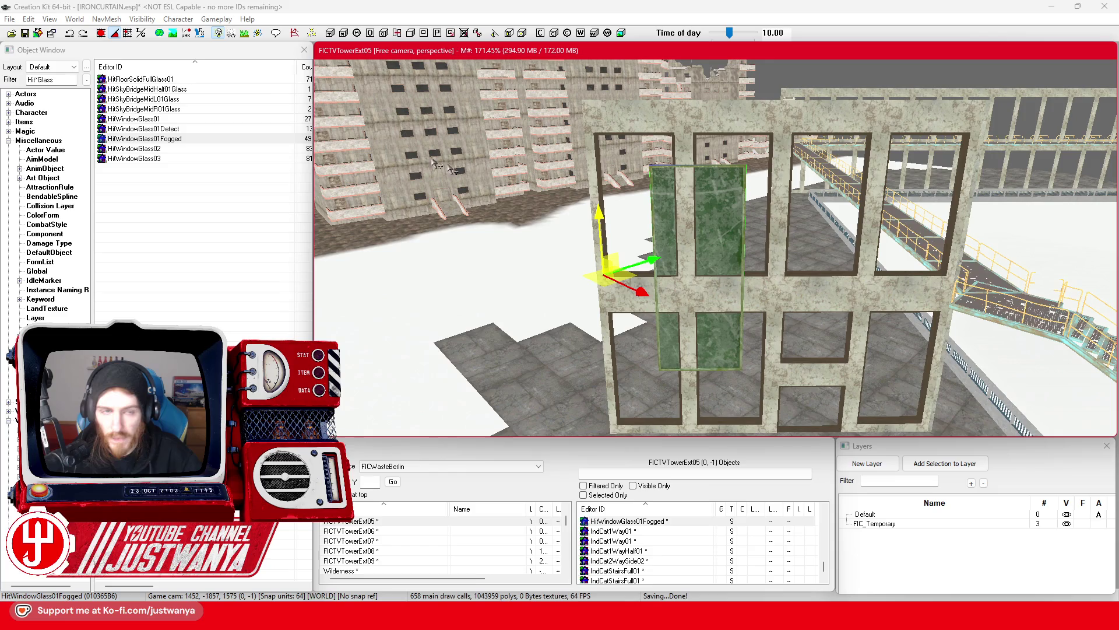
{"action": "key", "text": "w"}
{"action": "left_click_drag", "start_coordinate": [665, 275], "coordinate": [699, 276]}
{"action": "left_click_drag", "start_coordinate": [638, 318], "coordinate": [637, 280]}
Push the pane into the wall frame and fine-tune its position
{"action": "scroll", "coordinate": [637, 262], "scroll_direction": "up", "scroll_amount": 3}
{"action": "key", "text": "w"}
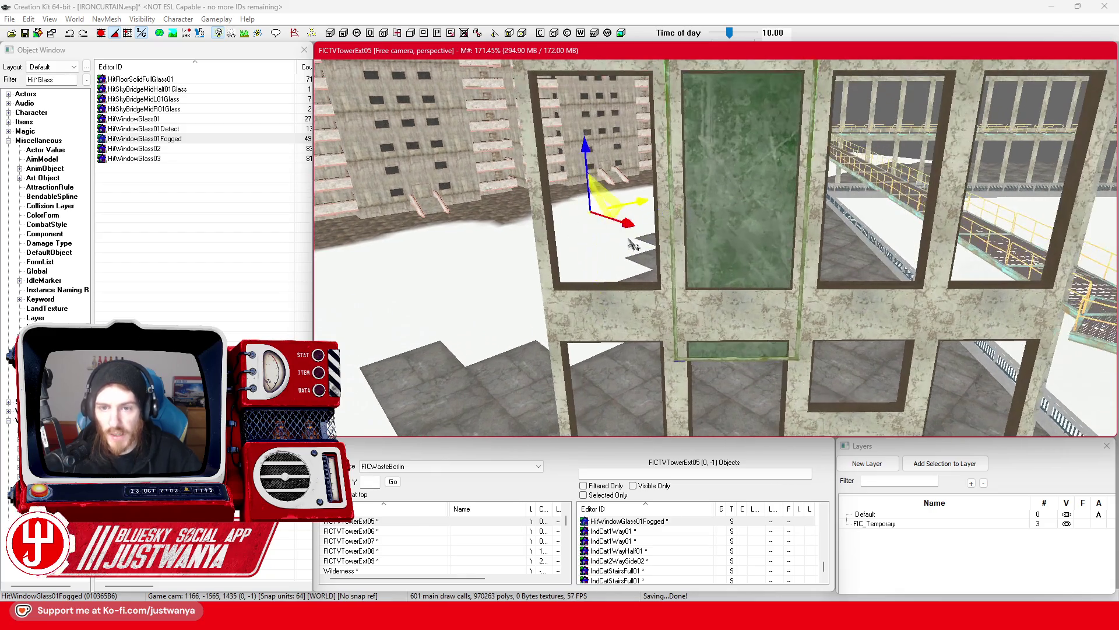
{"action": "mouse_move", "coordinate": [584, 147]}
{"action": "left_mouse_down"}
{"action": "mouse_move", "coordinate": [619, 212]}
{"action": "mouse_move", "coordinate": [615, 228]}
{"action": "mouse_move", "coordinate": [558, 228]}
{"action": "left_mouse_up"}
{"action": "left_click", "coordinate": [113, 35]}
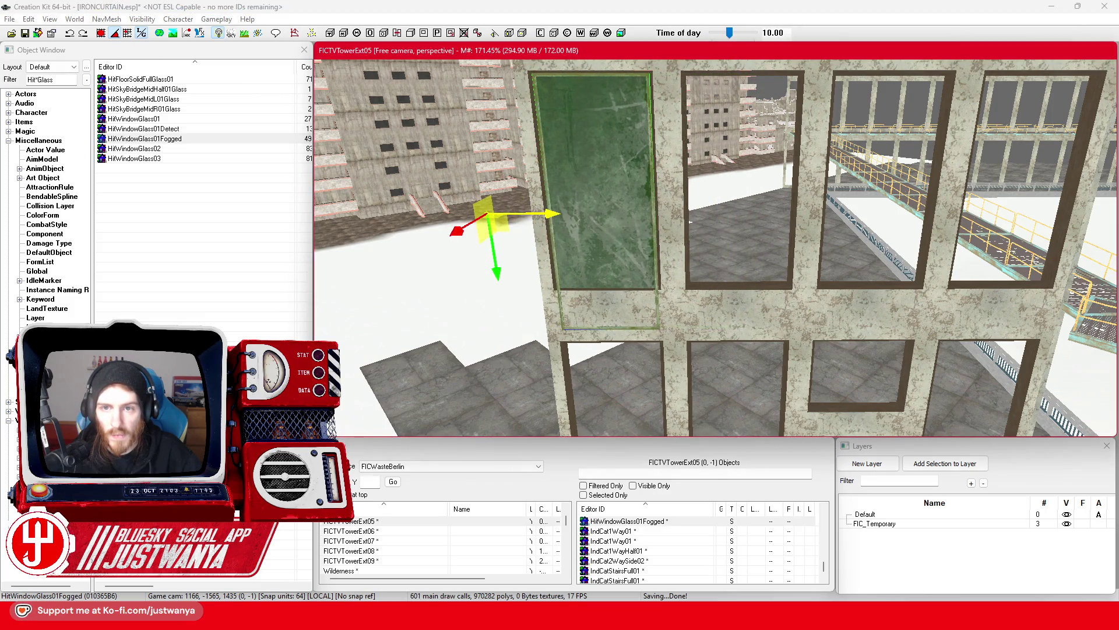
{"action": "mouse_move", "coordinate": [511, 270]}
{"action": "left_mouse_down"}
{"action": "mouse_move", "coordinate": [532, 255]}
{"action": "mouse_move", "coordinate": [570, 257]}
{"action": "mouse_move", "coordinate": [575, 228]}
{"action": "mouse_move", "coordinate": [613, 231]}
{"action": "mouse_move", "coordinate": [576, 225]}
{"action": "left_mouse_up"}
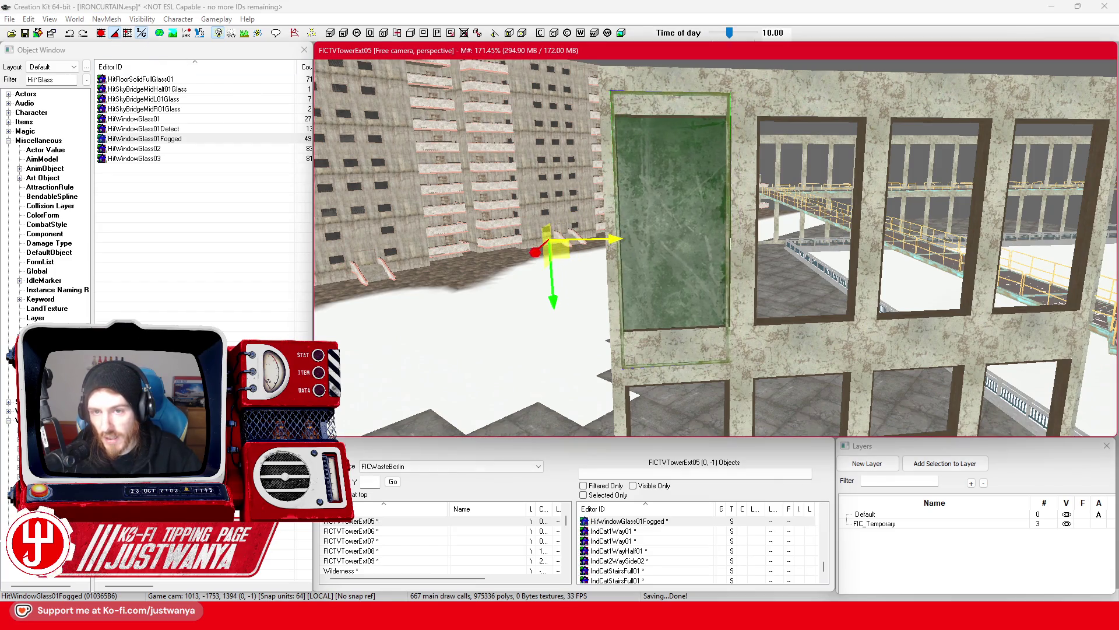
{"action": "key", "text": "shift"}
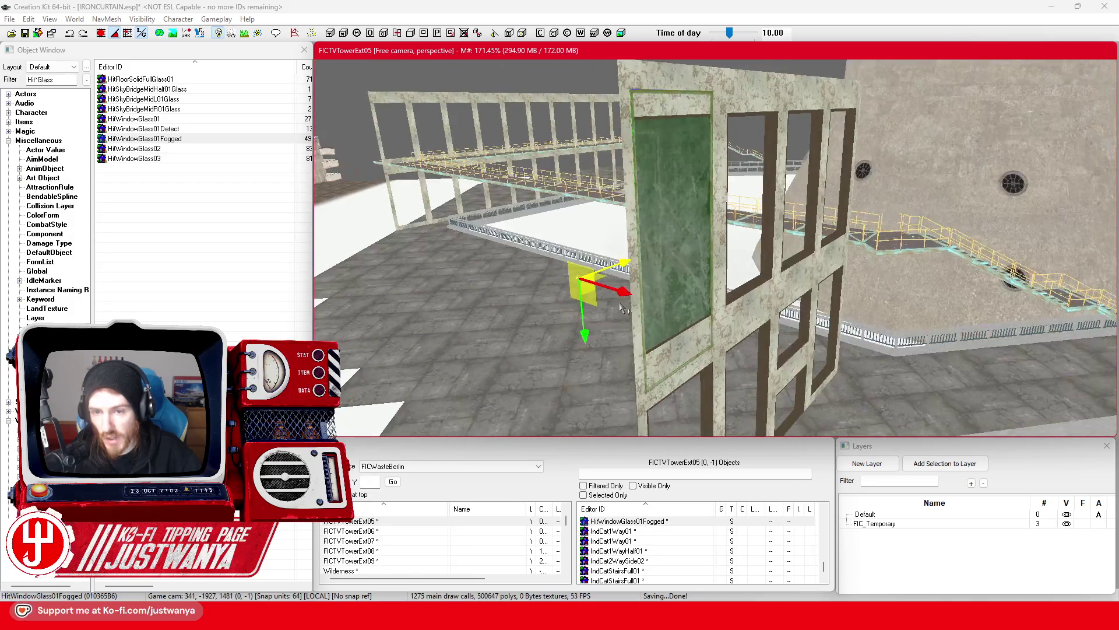
{"action": "left_click_drag", "start_coordinate": [624, 298], "coordinate": [621, 298]}
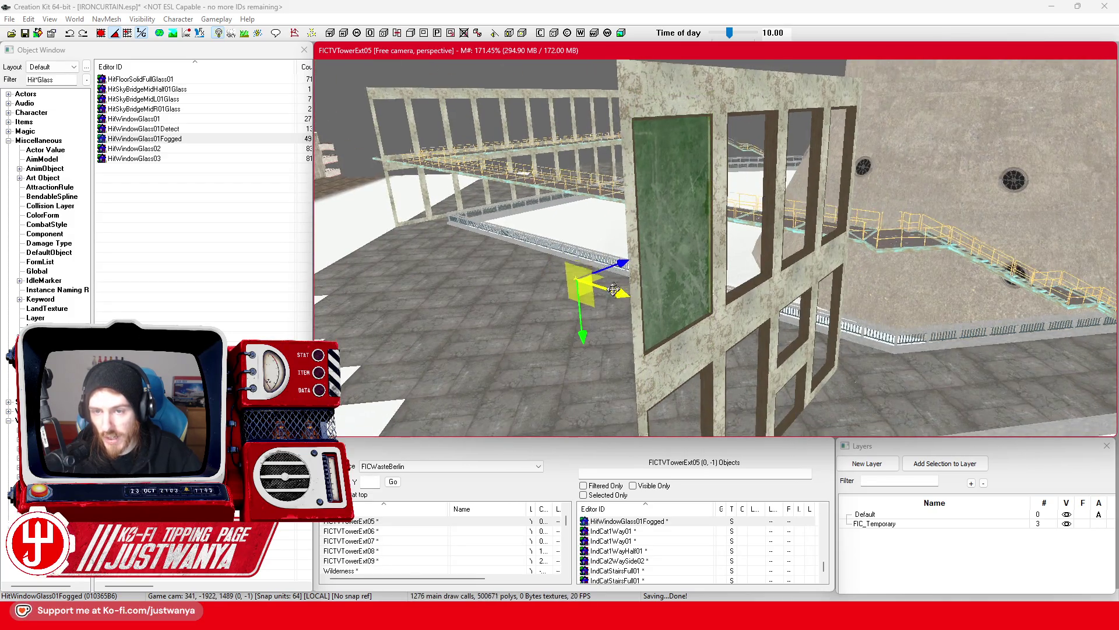
Slide the glass pane right along the X axis until it fills its frame
{"action": "key", "text": "shift"}
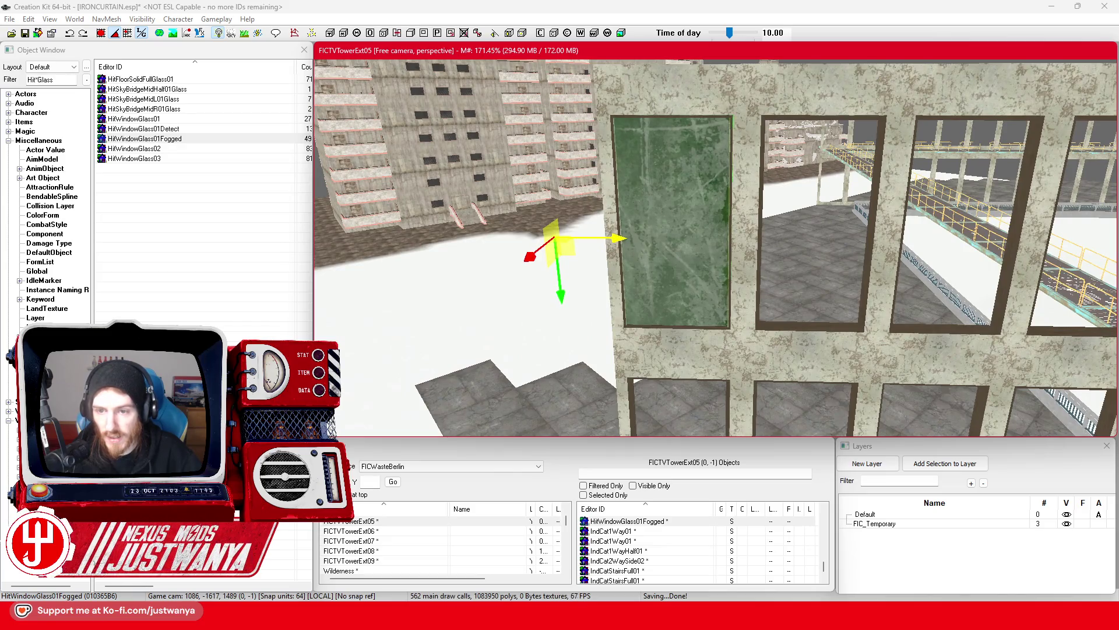
{"action": "scroll", "coordinate": [629, 252], "scroll_direction": "down", "scroll_amount": 5}
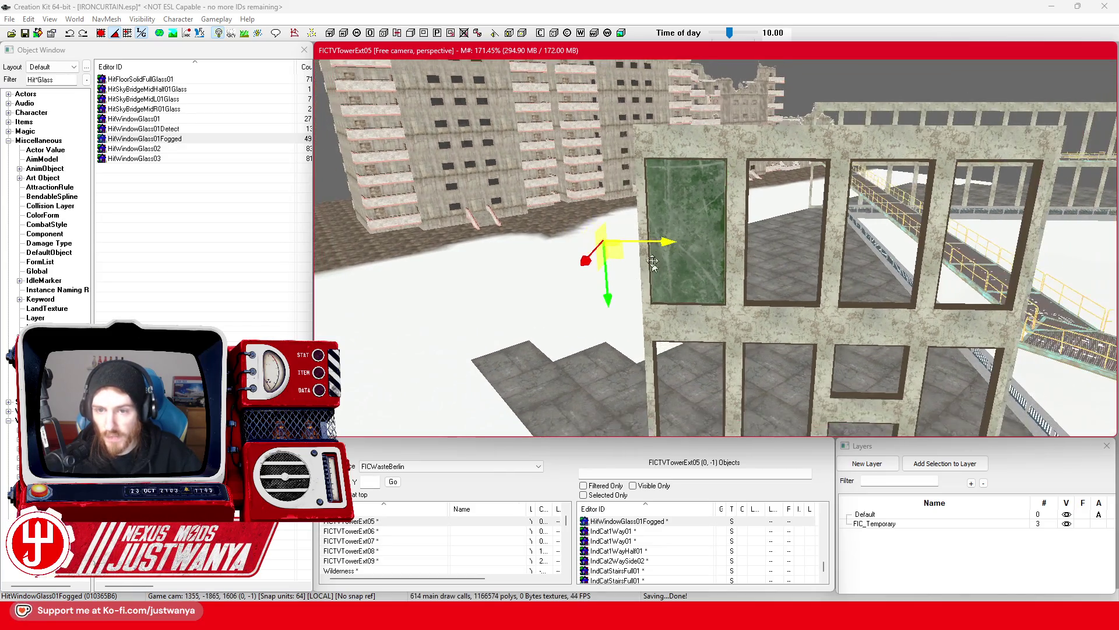
{"action": "scroll", "coordinate": [651, 272], "scroll_direction": "up", "scroll_amount": 5}
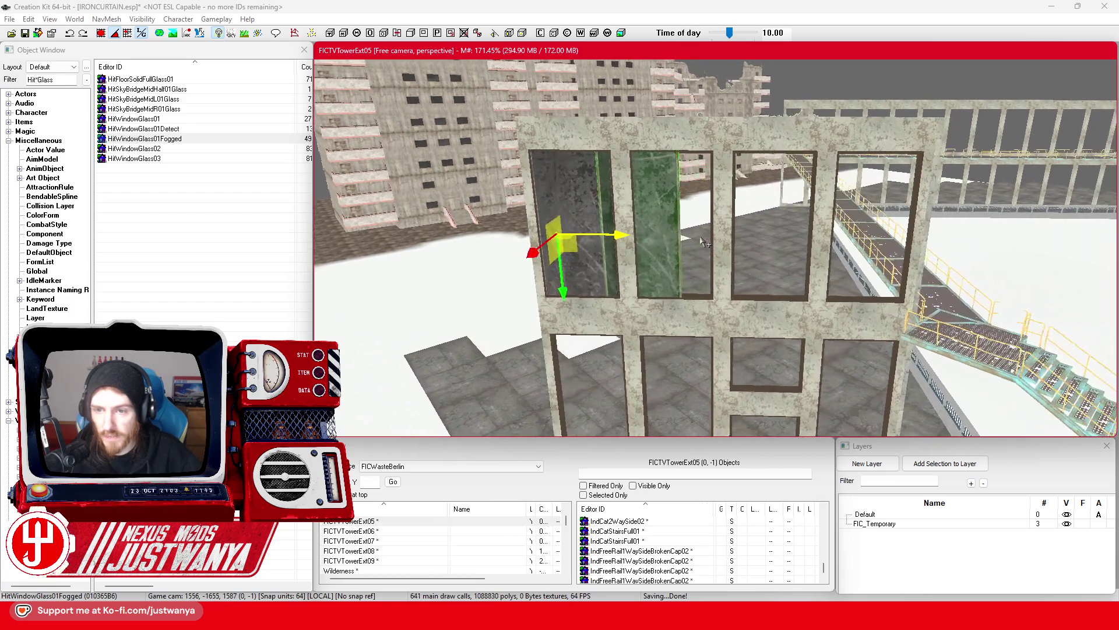
{"action": "left_click_drag", "start_coordinate": [584, 233], "coordinate": [617, 232]}
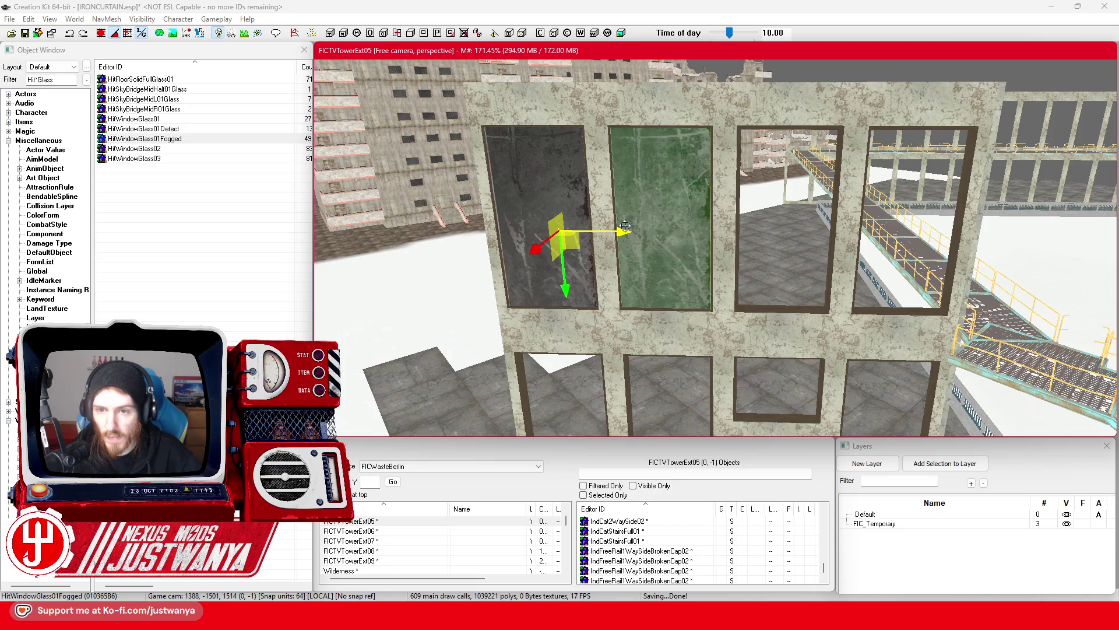
{"action": "scroll", "coordinate": [586, 228], "scroll_direction": "up", "scroll_amount": 3}
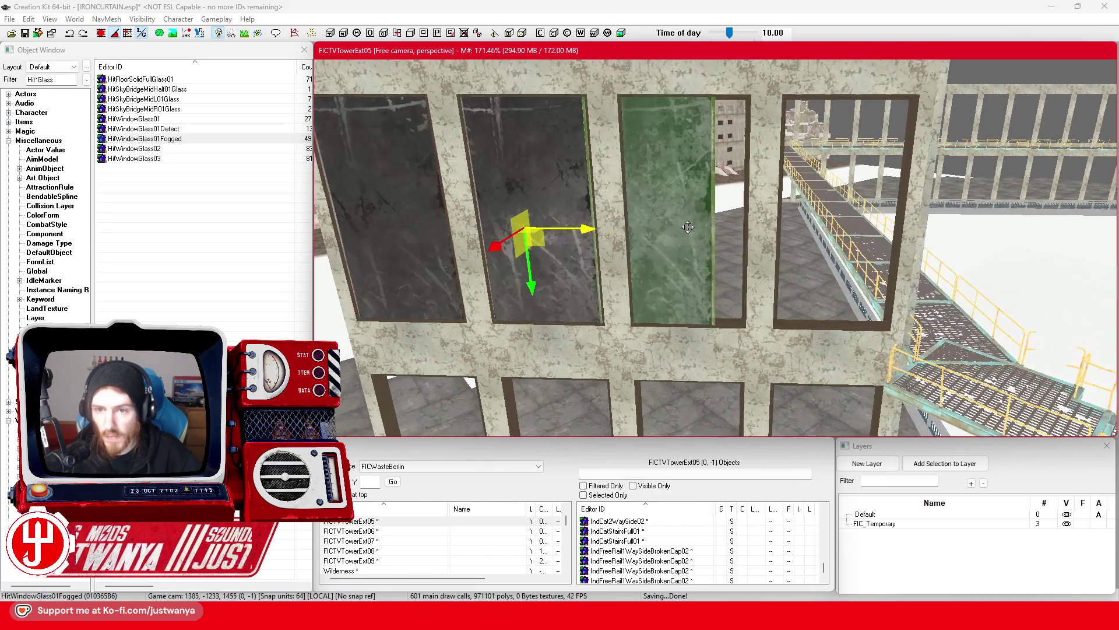
{"action": "mouse_move", "coordinate": [587, 228]}
{"action": "left_mouse_down"}
{"action": "mouse_move", "coordinate": [727, 230]}
{"action": "mouse_move", "coordinate": [663, 99]}
{"action": "mouse_move", "coordinate": [679, 192]}
{"action": "mouse_move", "coordinate": [676, 82]}
{"action": "mouse_move", "coordinate": [699, 274]}
{"action": "mouse_move", "coordinate": [658, 265]}
{"action": "mouse_move", "coordinate": [658, 329]}
{"action": "left_mouse_up"}
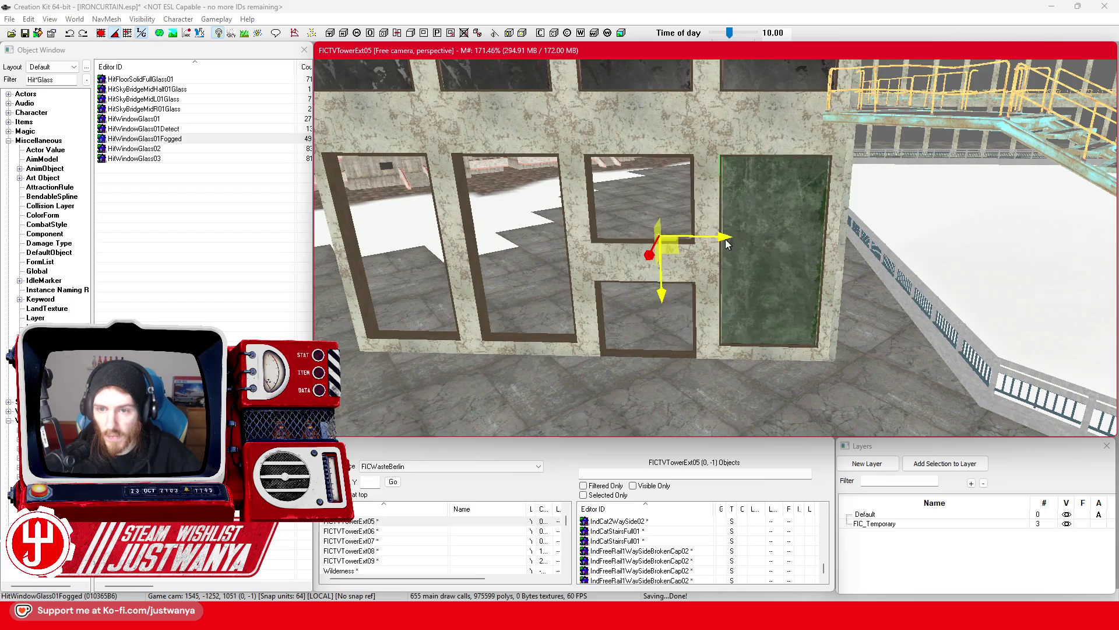
Move a pane into the left window frame, check the facade, and save the plugin
{"action": "mouse_move", "coordinate": [700, 294]}
{"action": "left_mouse_down"}
{"action": "mouse_move", "coordinate": [707, 240]}
{"action": "mouse_move", "coordinate": [652, 239]}
{"action": "left_mouse_up"}
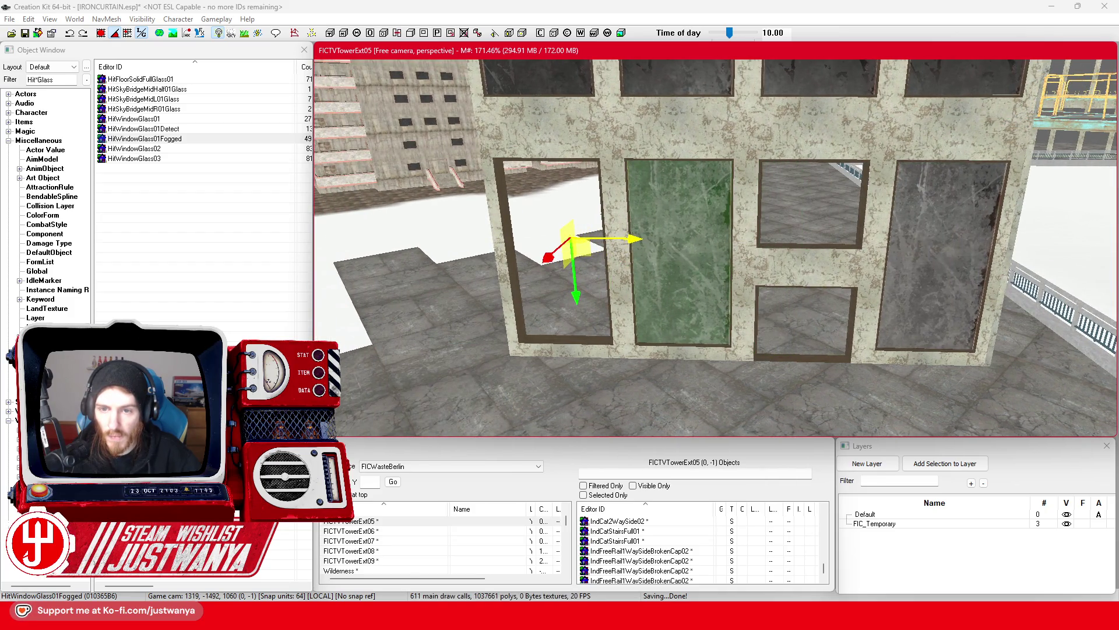
{"action": "left_click_drag", "start_coordinate": [638, 239], "coordinate": [513, 238]}
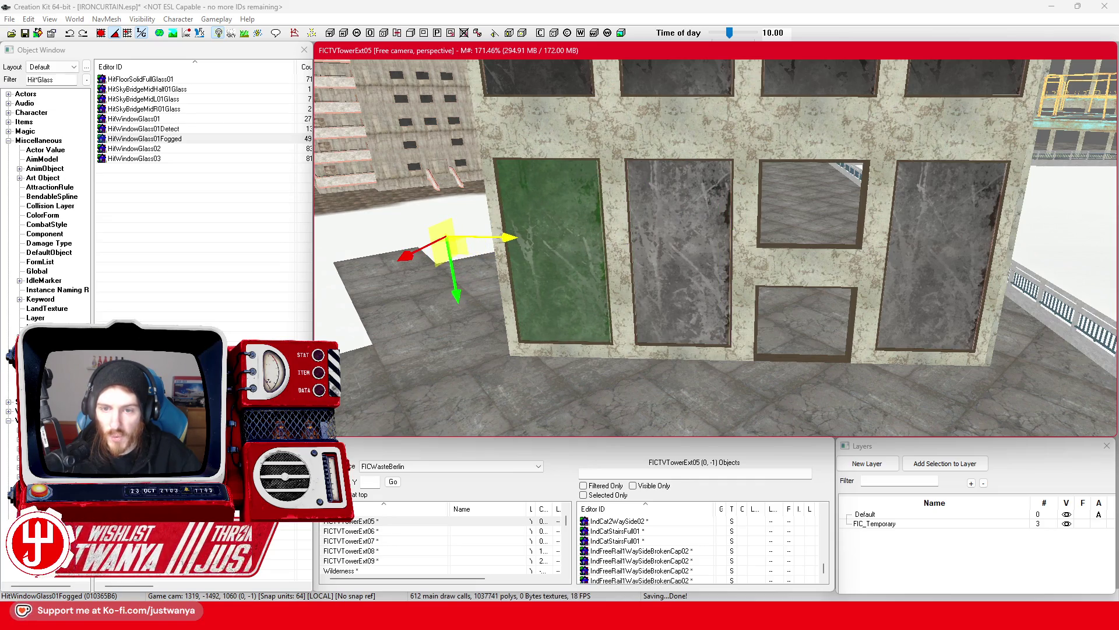
{"action": "scroll", "coordinate": [612, 310], "scroll_direction": "down", "scroll_amount": 2}
{"action": "scroll", "coordinate": [612, 310], "scroll_direction": "down", "scroll_amount": 4}
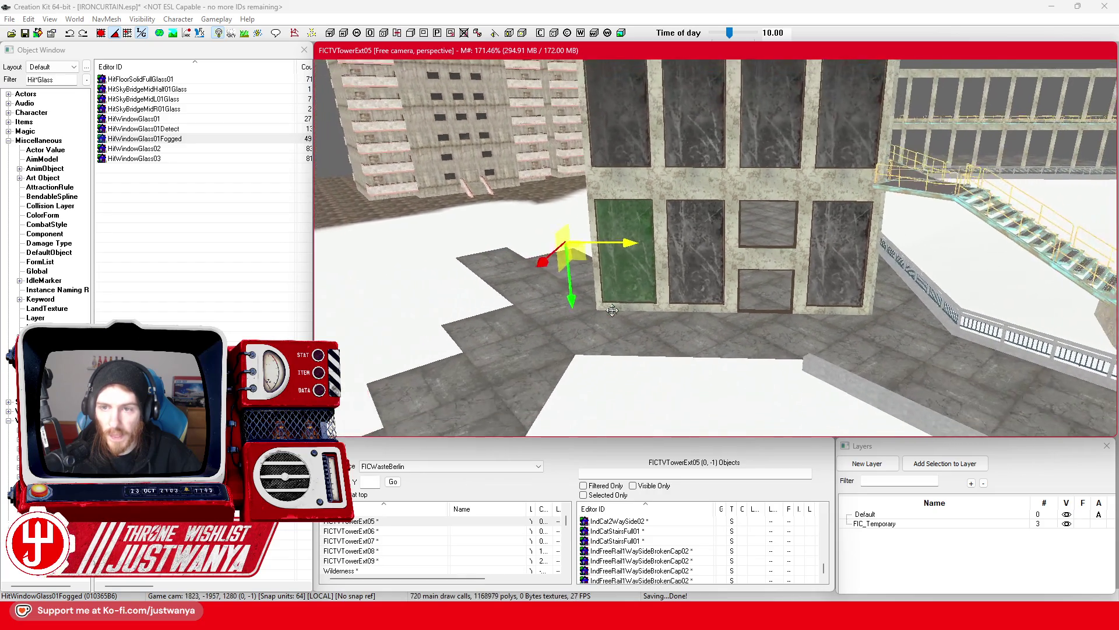
{"action": "key", "text": "shift"}
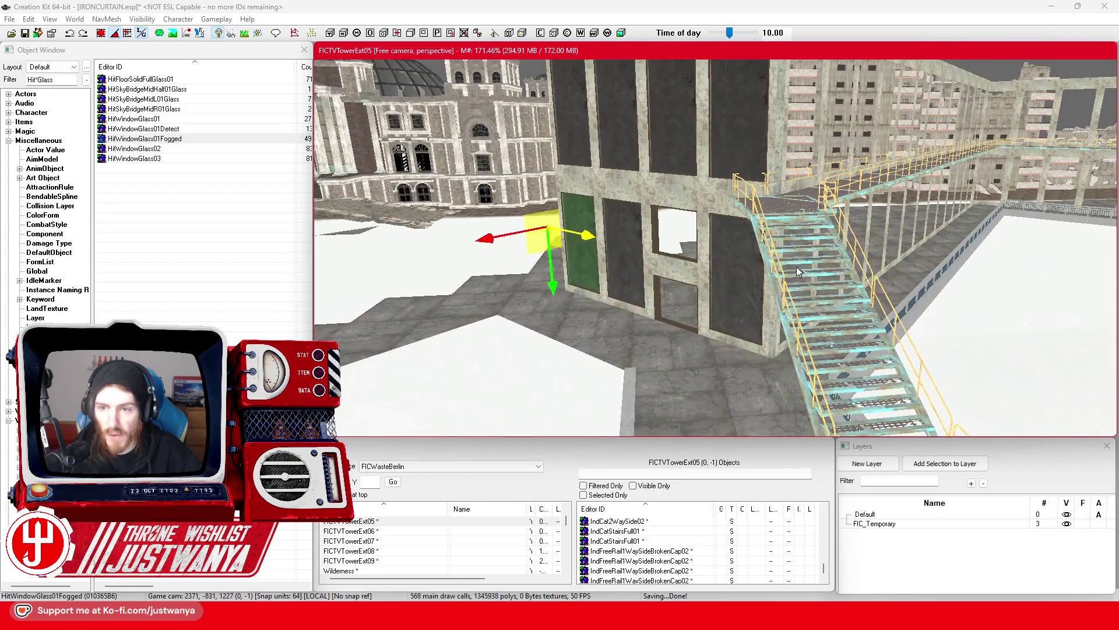
{"action": "key", "text": "shift"}
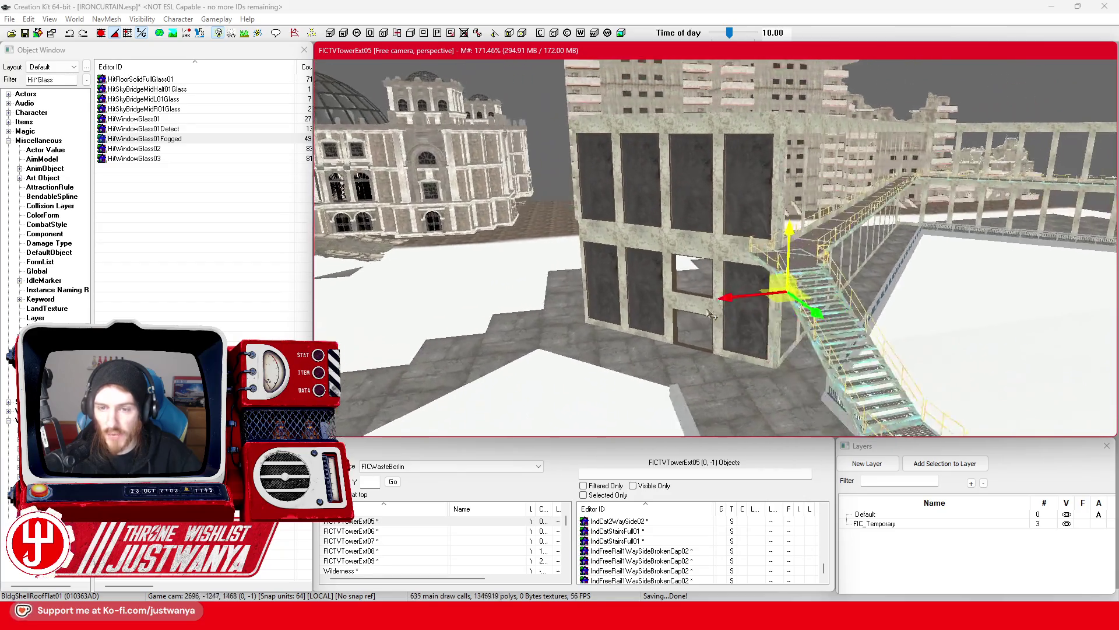
{"action": "key", "text": "shift"}
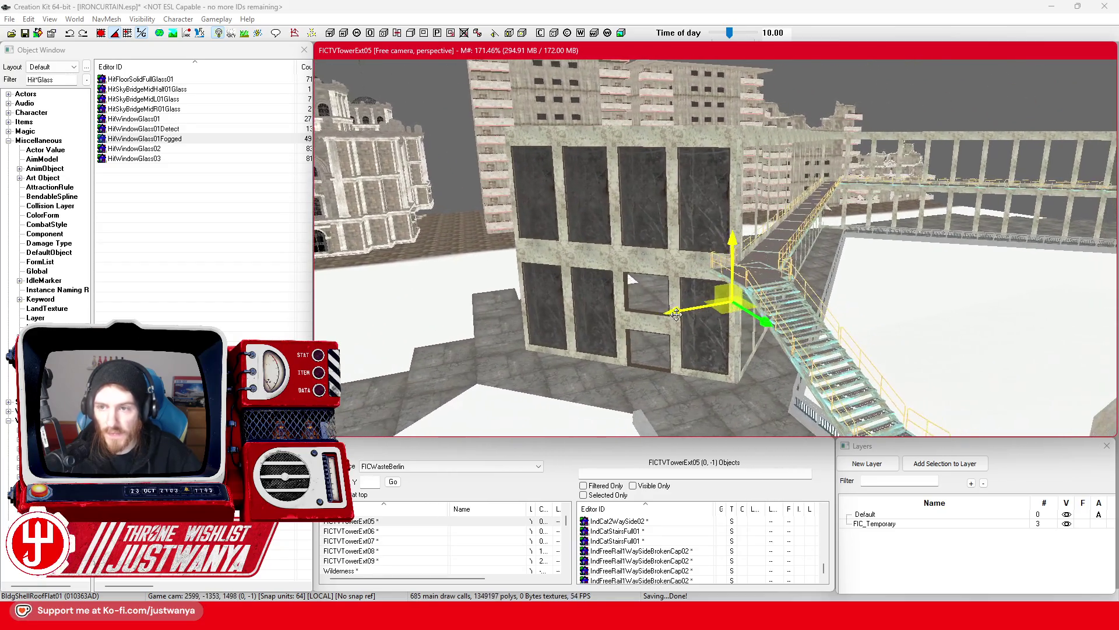
{"action": "left_click", "coordinate": [26, 33]}
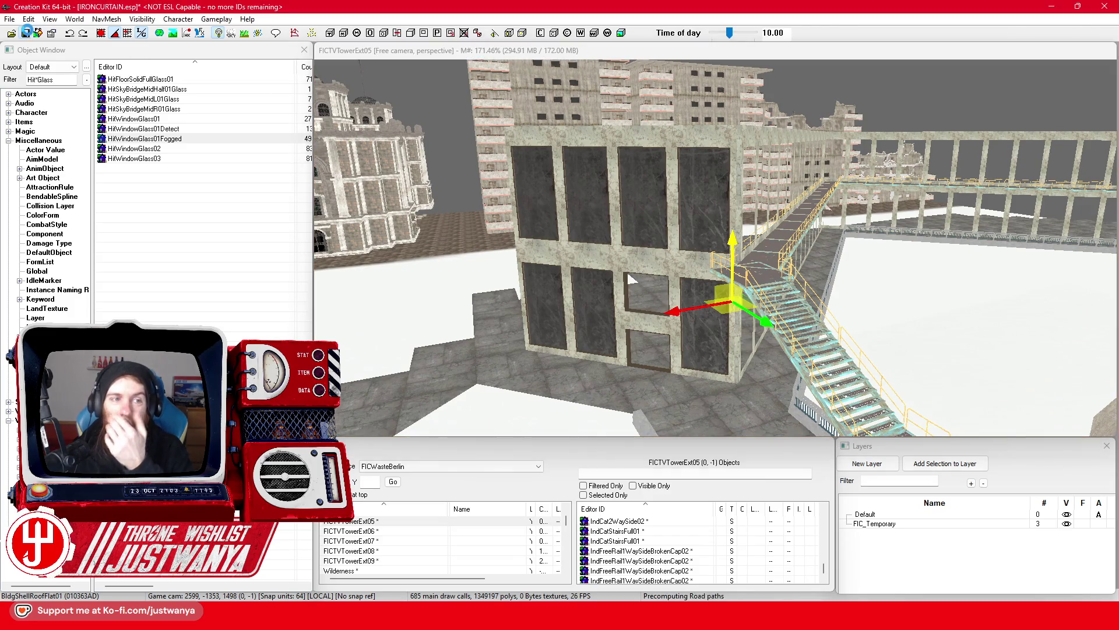
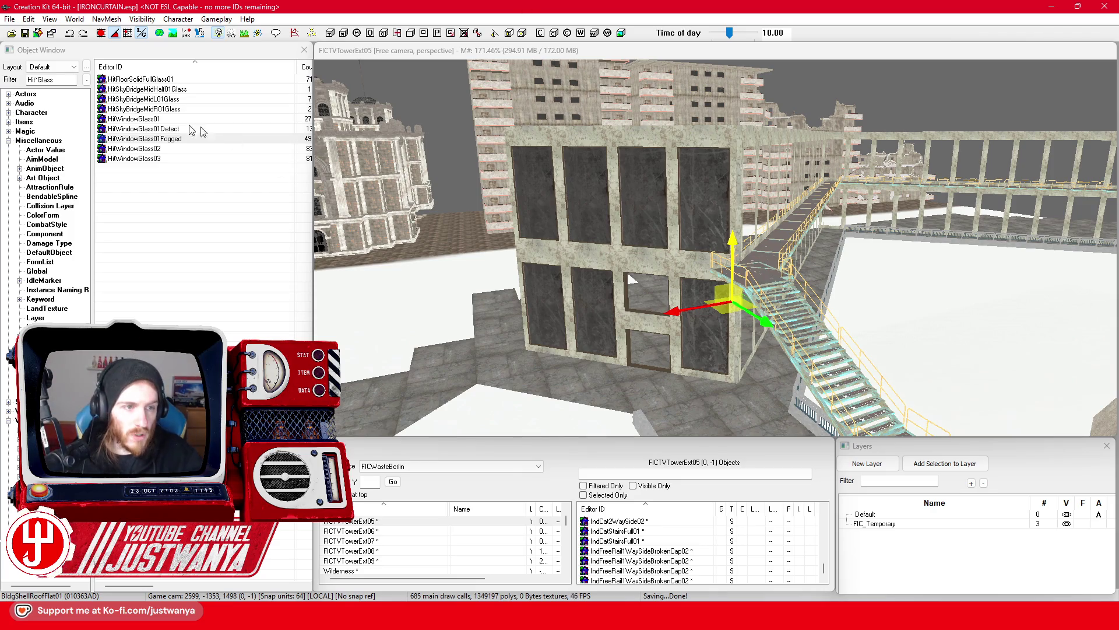
Filter the Object Window by Glass and drop BldGlassBroke01 into the scene
{"action": "double_click", "coordinate": [46, 80]}
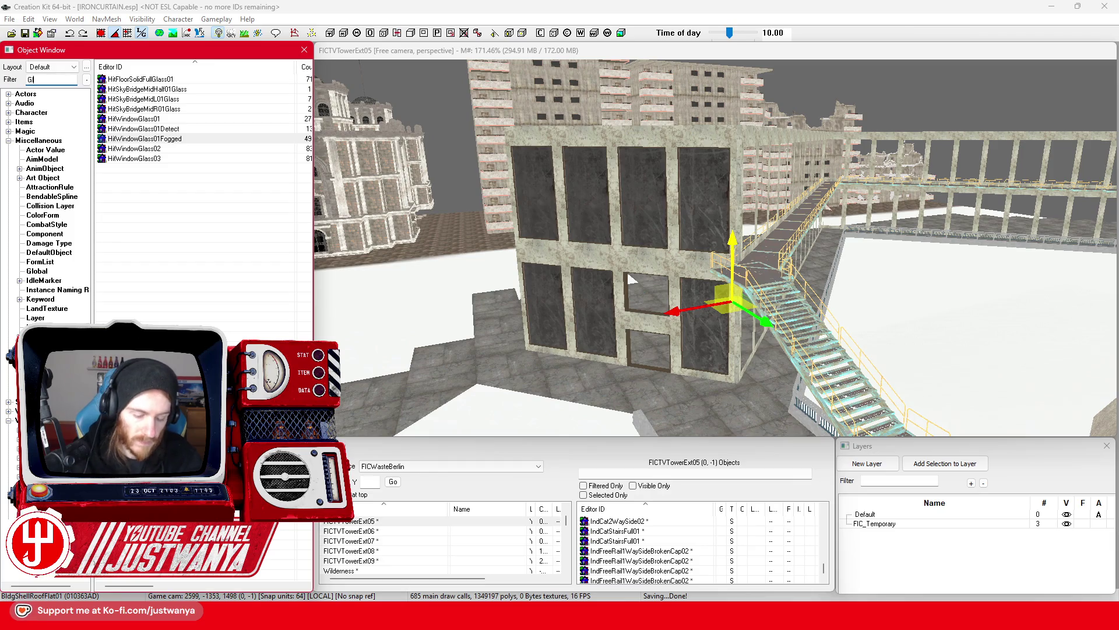
{"action": "scroll", "coordinate": [676, 405], "scroll_direction": "up", "scroll_amount": 5}
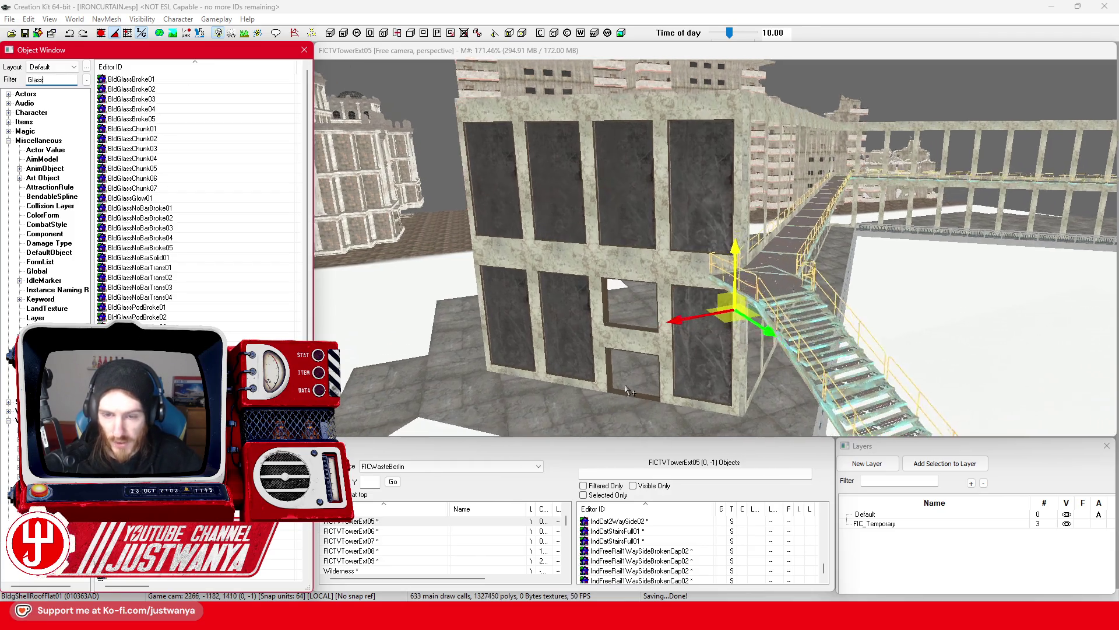
{"action": "scroll", "coordinate": [638, 313], "scroll_direction": "up", "scroll_amount": 5}
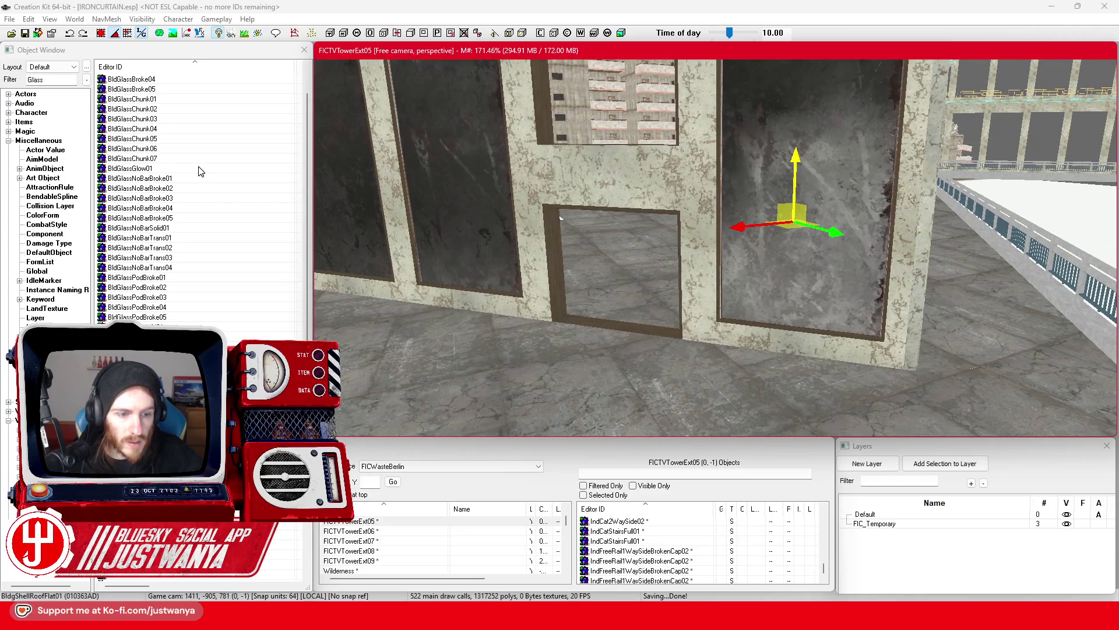
{"action": "scroll", "coordinate": [201, 171], "scroll_direction": "down", "scroll_amount": 4}
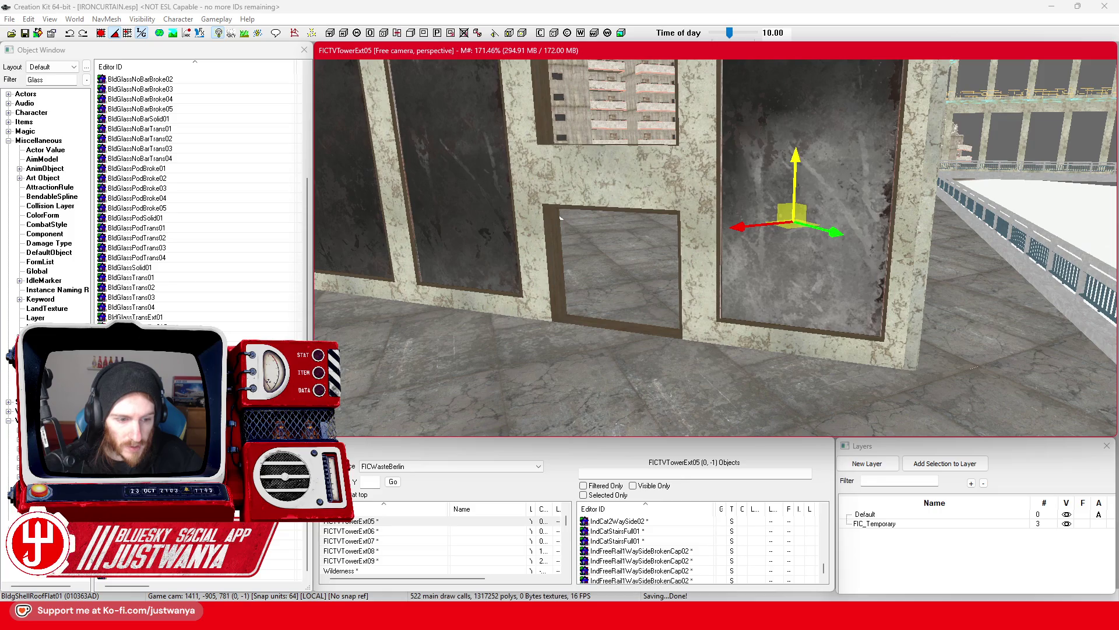
{"action": "scroll", "coordinate": [201, 198], "scroll_direction": "up", "scroll_amount": 4}
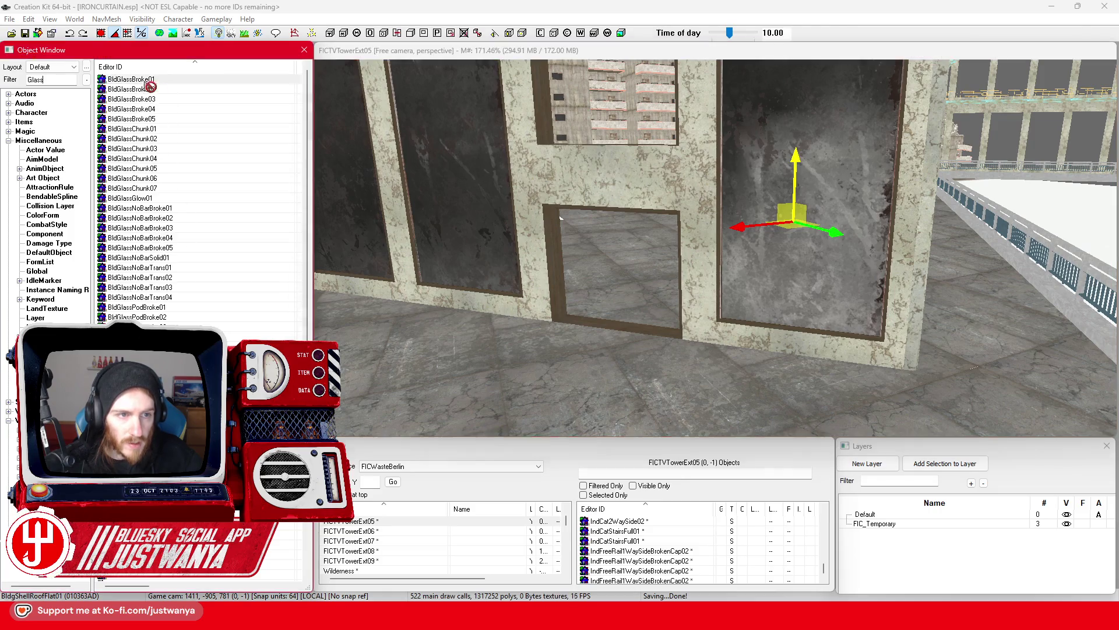
{"action": "mouse_move", "coordinate": [144, 85]}
{"action": "left_mouse_down"}
{"action": "mouse_move", "coordinate": [408, 327]}
{"action": "mouse_move", "coordinate": [523, 337]}
{"action": "left_mouse_up"}
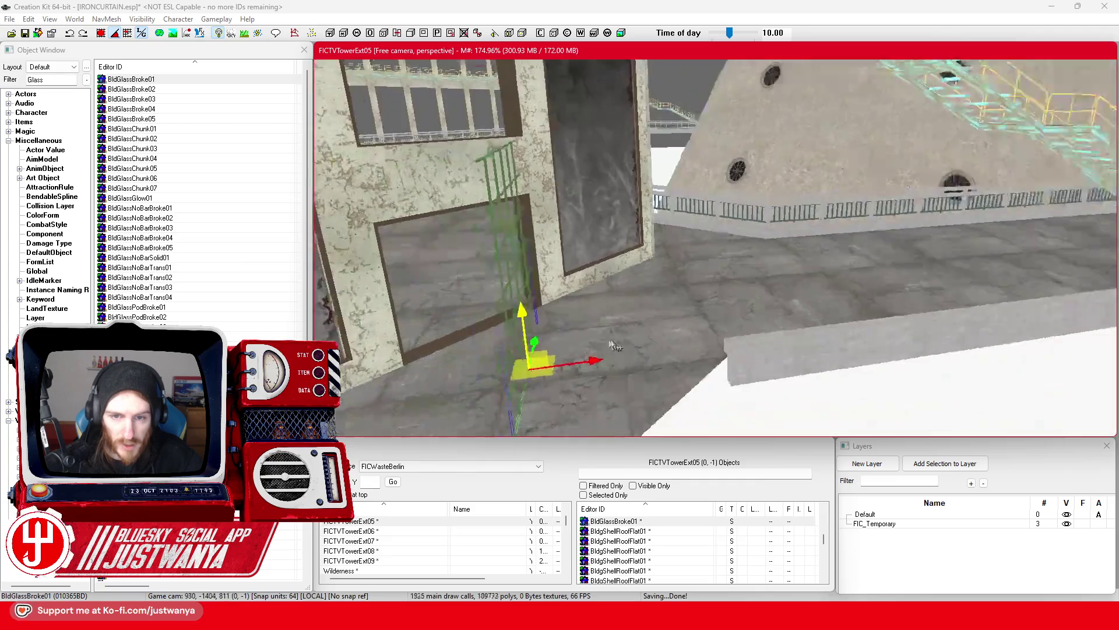
Inspect the placed pane from several angles, briefly trying another glass variant before reverting to BldGlassBroke01
{"action": "key", "text": "shift"}
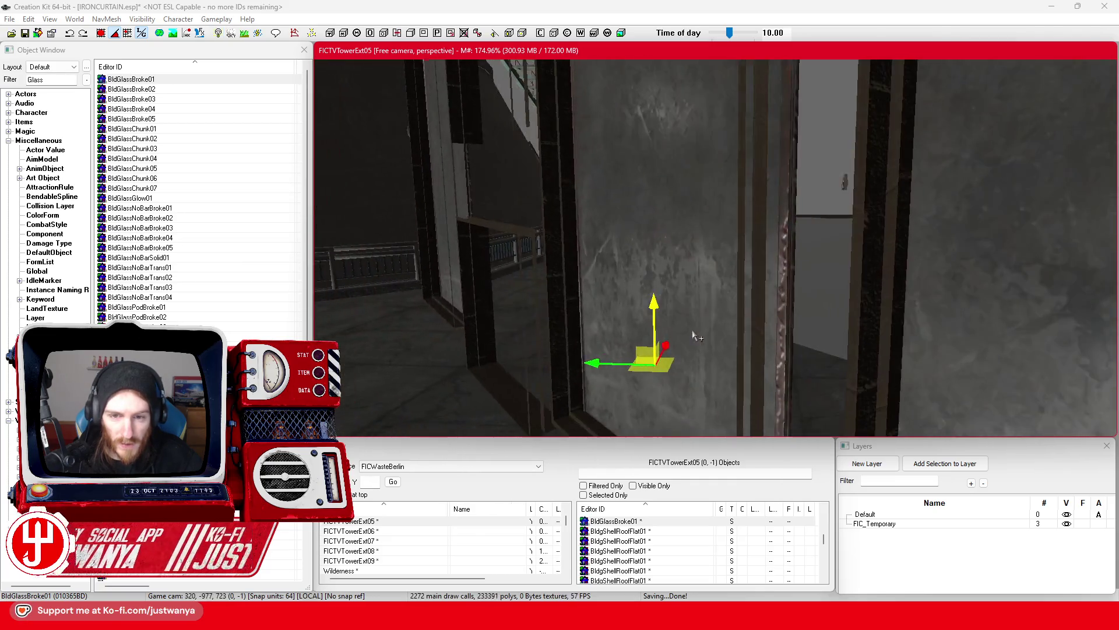
{"action": "key", "text": "shift"}
{"action": "key", "text": "2"}
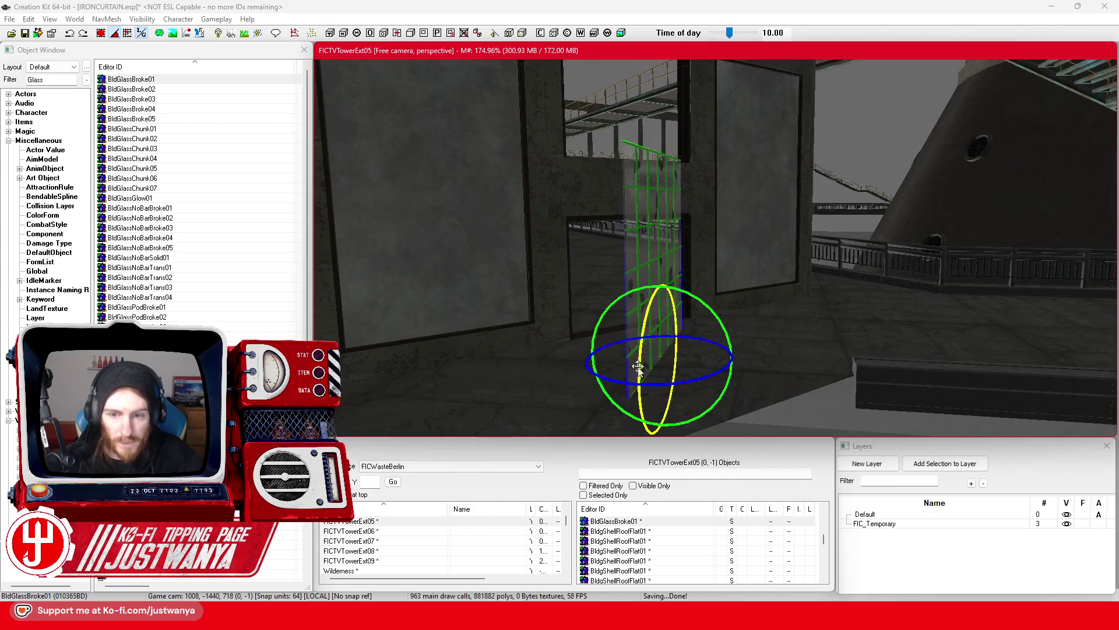
{"action": "key", "text": "1"}
{"action": "key", "text": "f"}
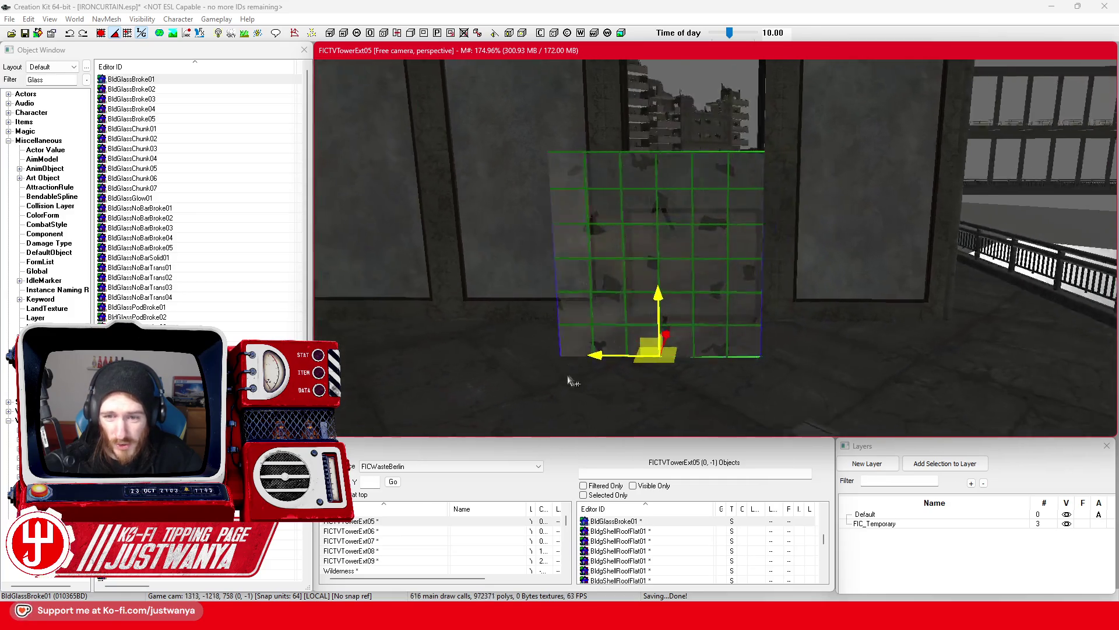
{"action": "key", "text": "shift"}
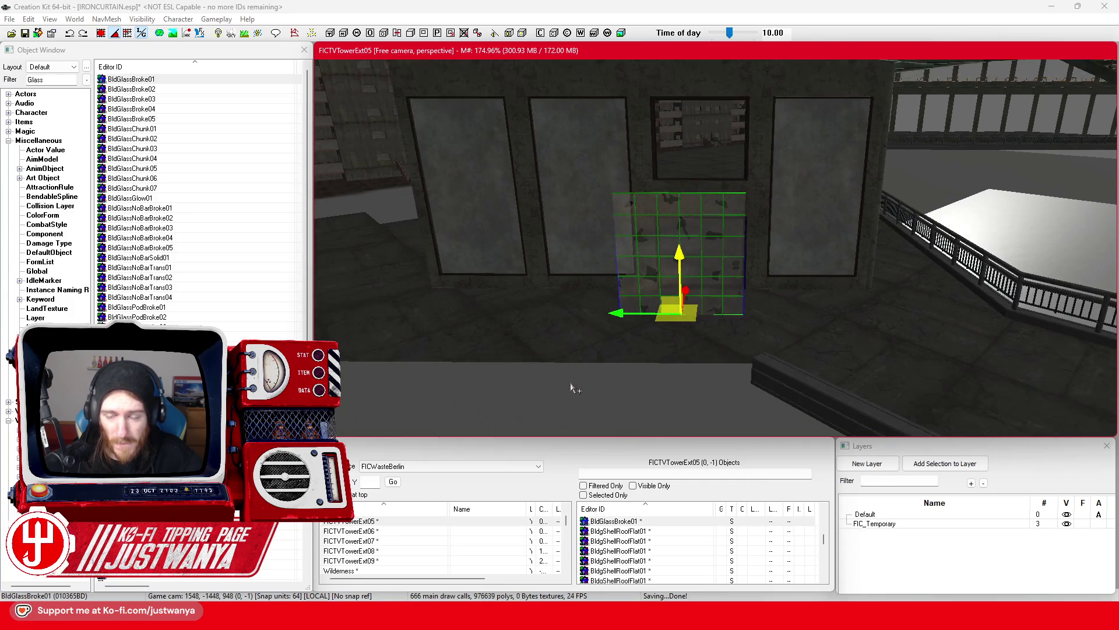
{"action": "key", "text": "shift"}
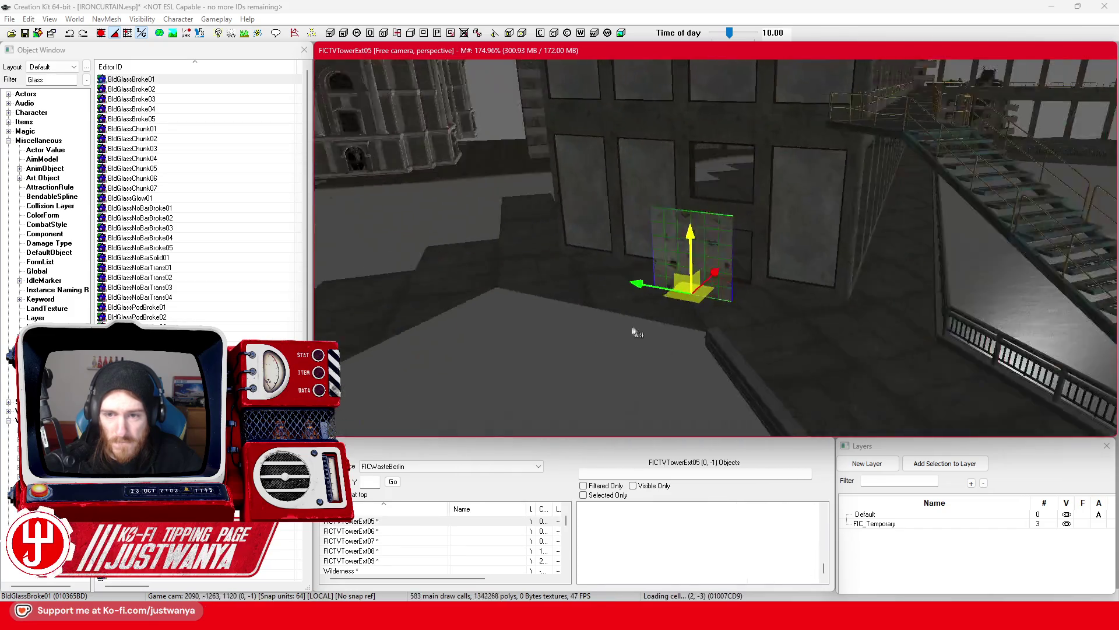
{"action": "scroll", "coordinate": [646, 331], "scroll_direction": "up", "scroll_amount": 6}
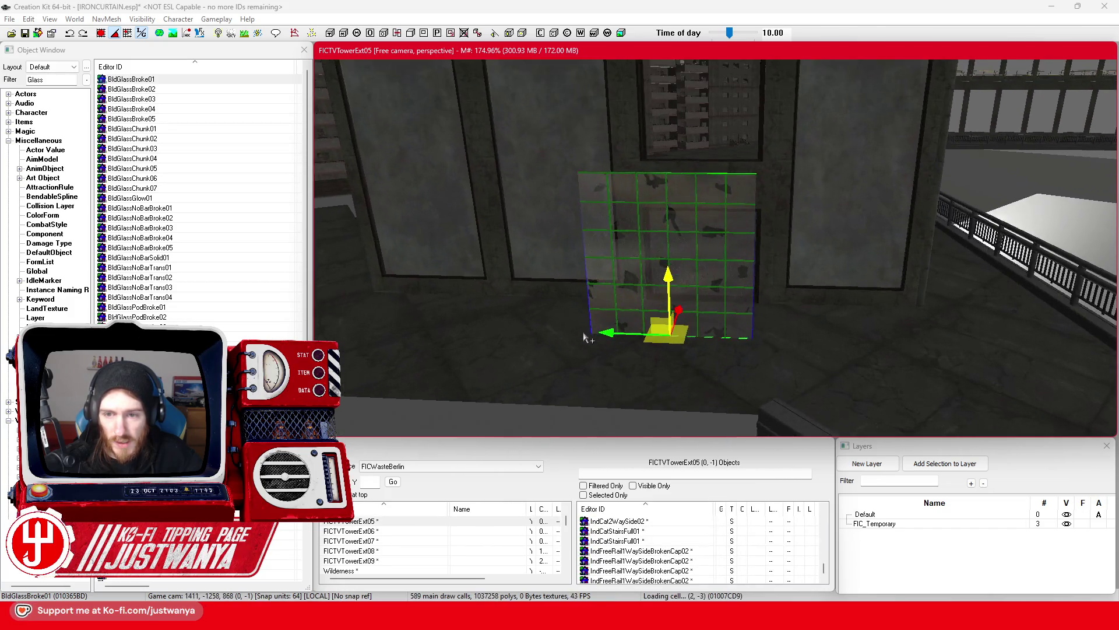
{"action": "key", "text": "1"}
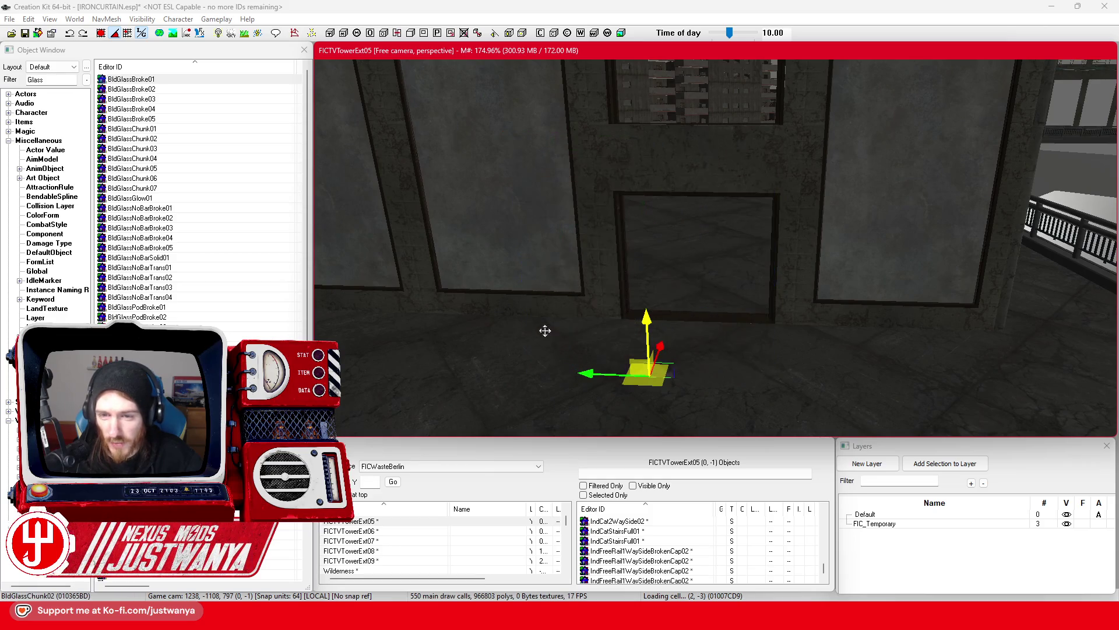
{"action": "key", "text": "1"}
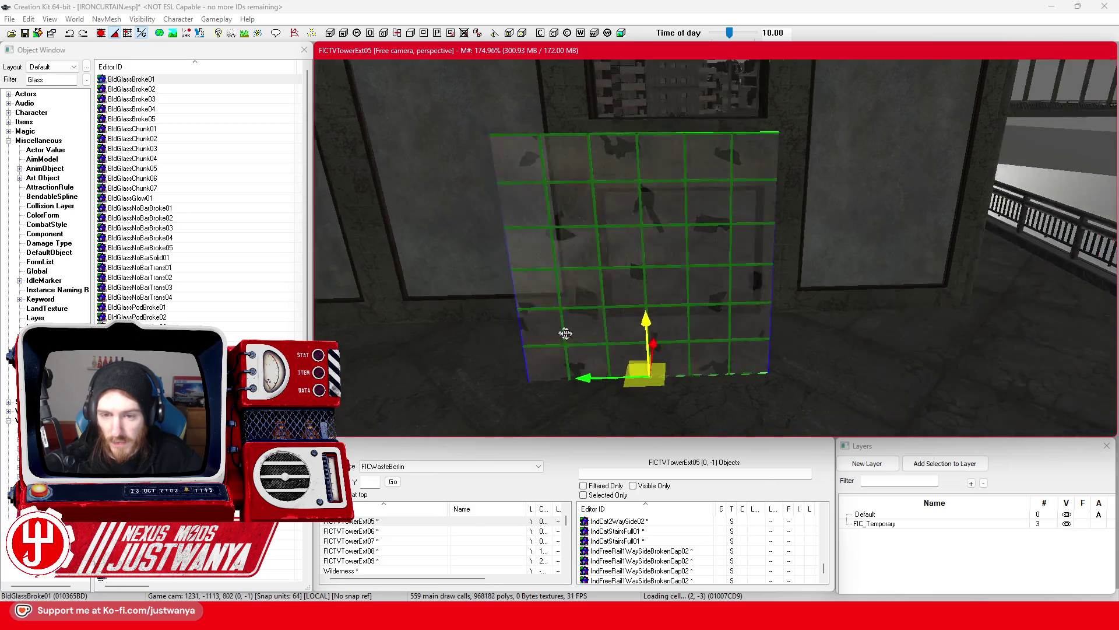
Rotate the pane to line up with the wall and slide it into the window opening
{"action": "key", "text": "shift"}
{"action": "left_click_drag", "start_coordinate": [587, 374], "coordinate": [670, 376]}
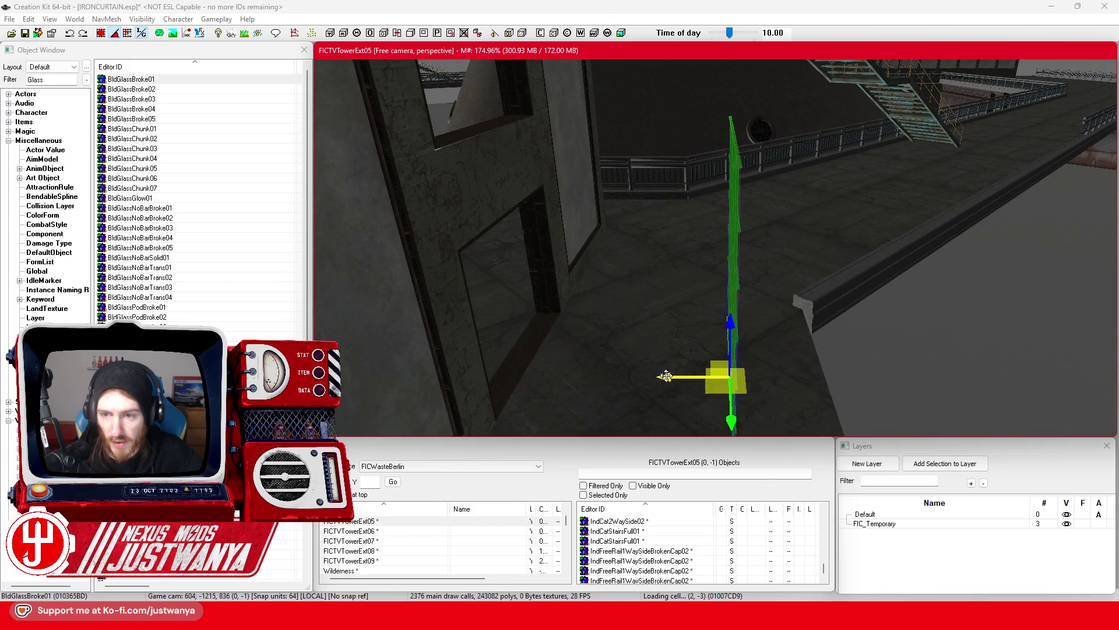
{"action": "key", "text": "shift"}
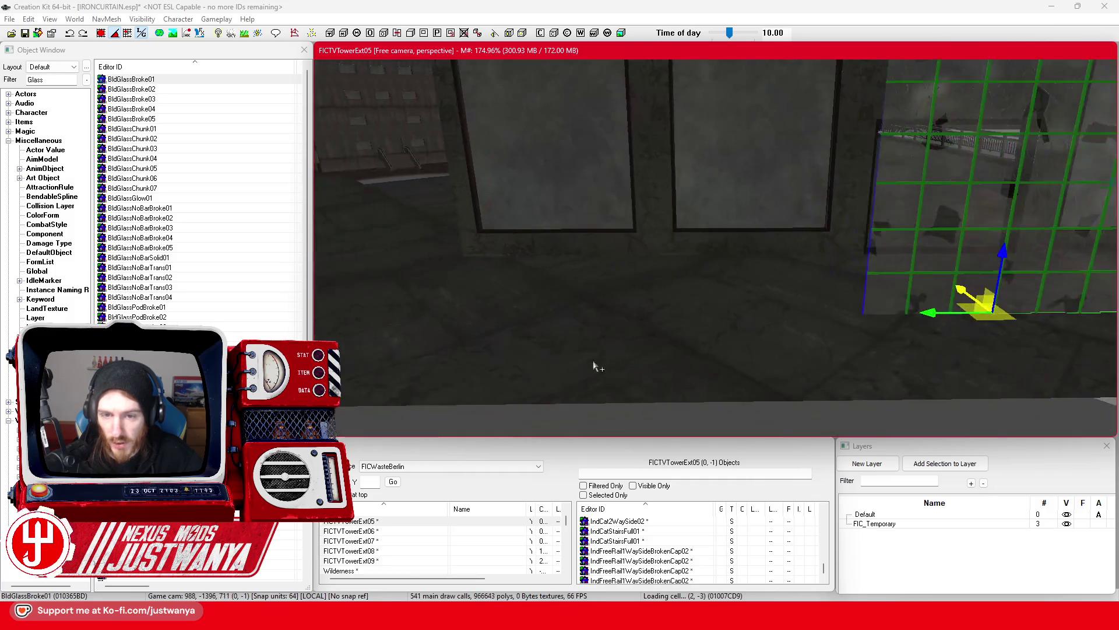
{"action": "mouse_move", "coordinate": [970, 328]}
{"action": "left_mouse_down"}
{"action": "mouse_move", "coordinate": [385, 332]}
{"action": "mouse_move", "coordinate": [457, 334]}
{"action": "left_mouse_up"}
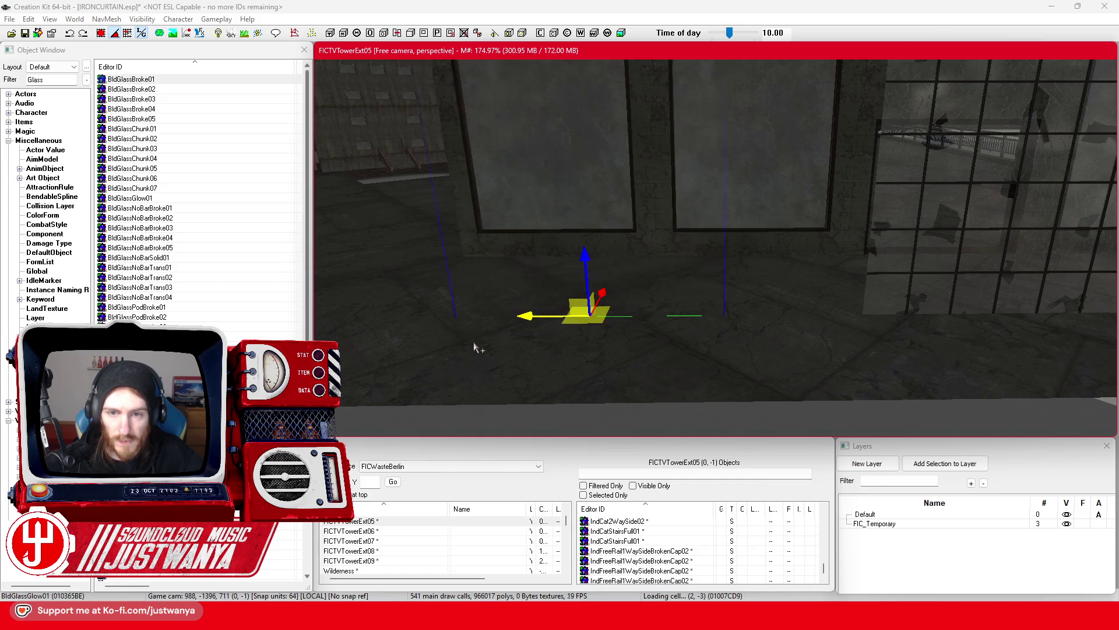
Frame the view on the glass pane and shift it slightly left
{"action": "key", "text": "f"}
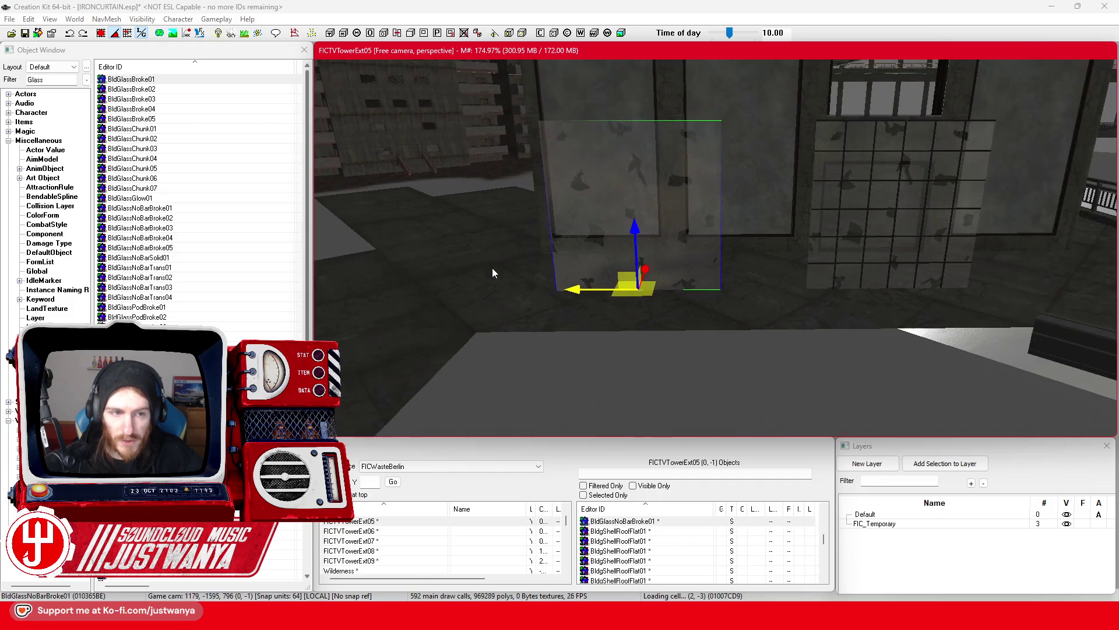
{"action": "mouse_move", "coordinate": [654, 267]}
{"action": "left_mouse_down"}
{"action": "mouse_move", "coordinate": [707, 270]}
{"action": "mouse_move", "coordinate": [665, 270]}
{"action": "left_mouse_up"}
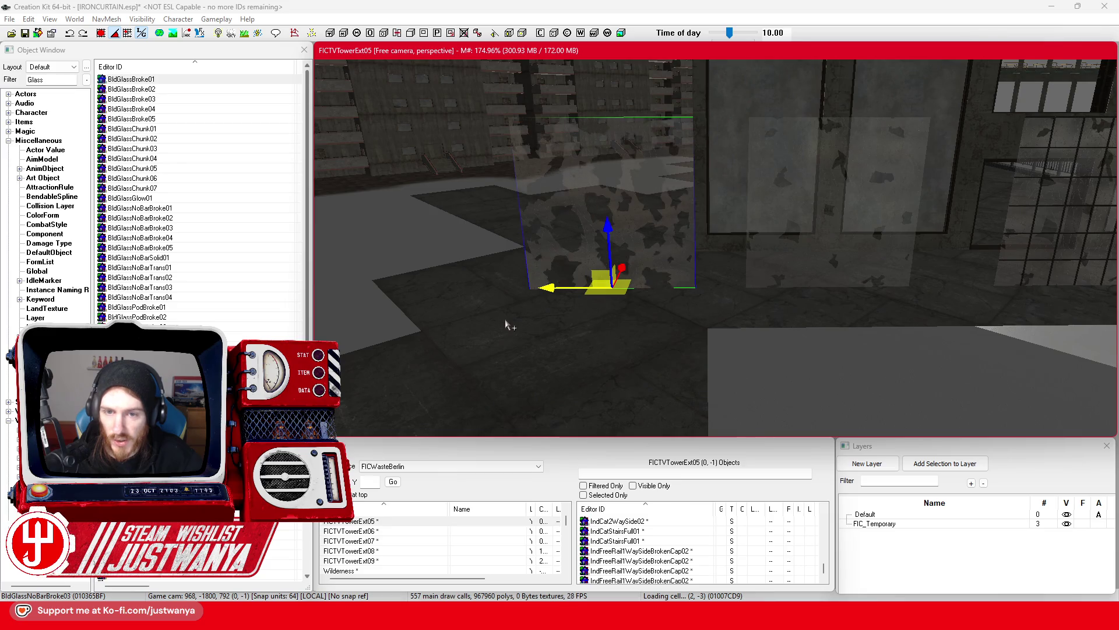
{"action": "mouse_move", "coordinate": [506, 325]}
{"action": "left_mouse_down"}
{"action": "mouse_move", "coordinate": [520, 347]}
{"action": "mouse_move", "coordinate": [530, 334]}
{"action": "mouse_move", "coordinate": [550, 342]}
{"action": "left_mouse_up"}
{"action": "scroll", "coordinate": [550, 342], "scroll_direction": "down", "scroll_amount": 2}
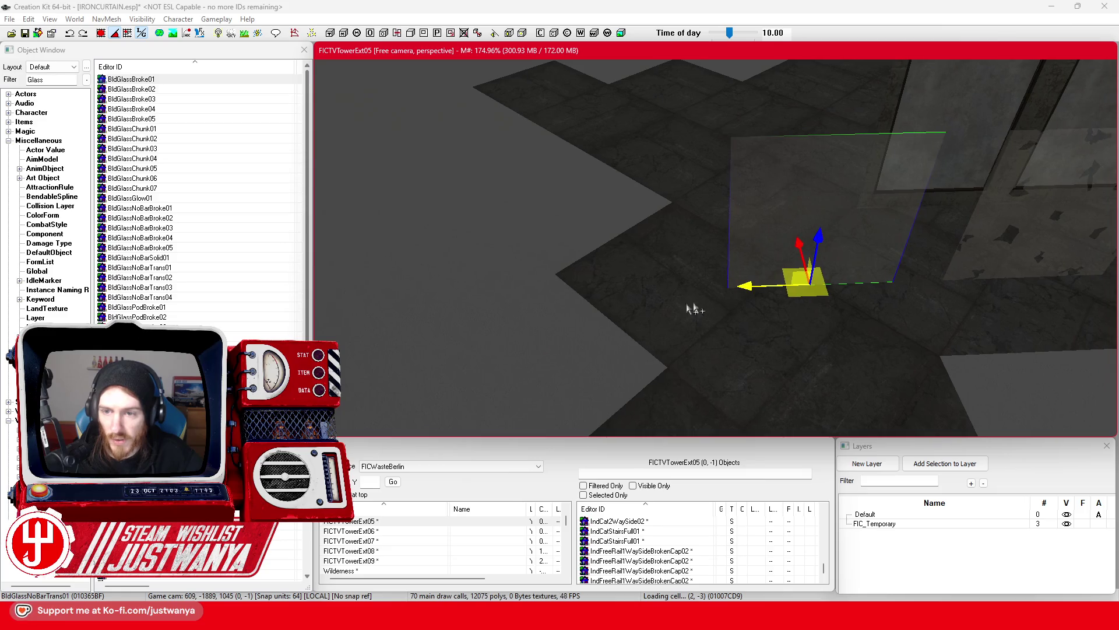
{"action": "scroll", "coordinate": [796, 243], "scroll_direction": "up", "scroll_amount": 3}
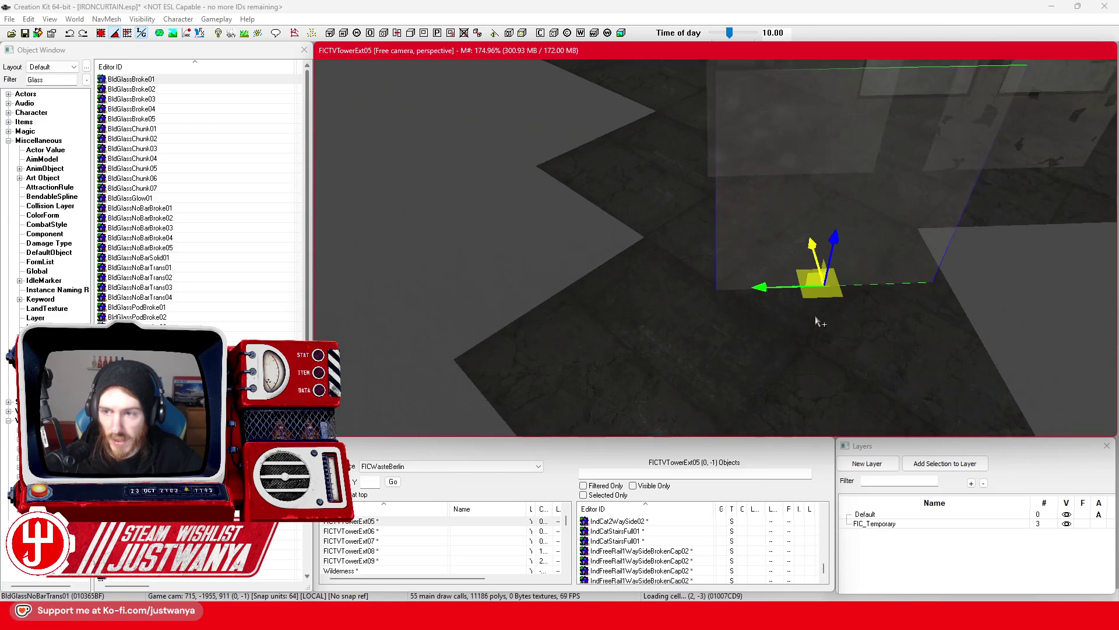
{"action": "left_click_drag", "start_coordinate": [697, 315], "coordinate": [685, 313]}
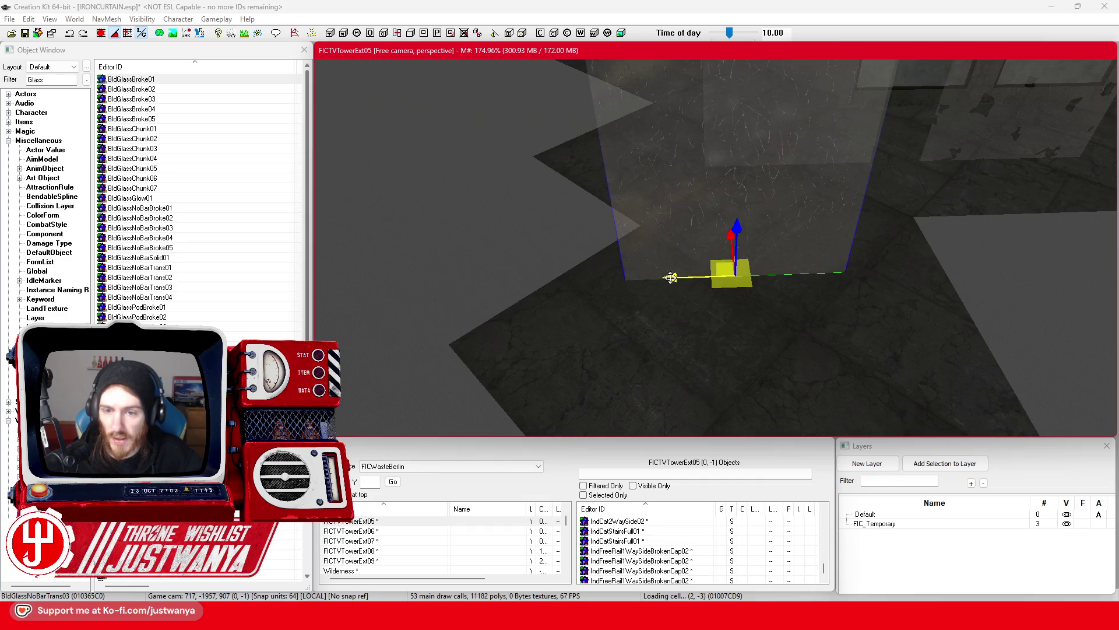
{"action": "key", "text": "shift"}
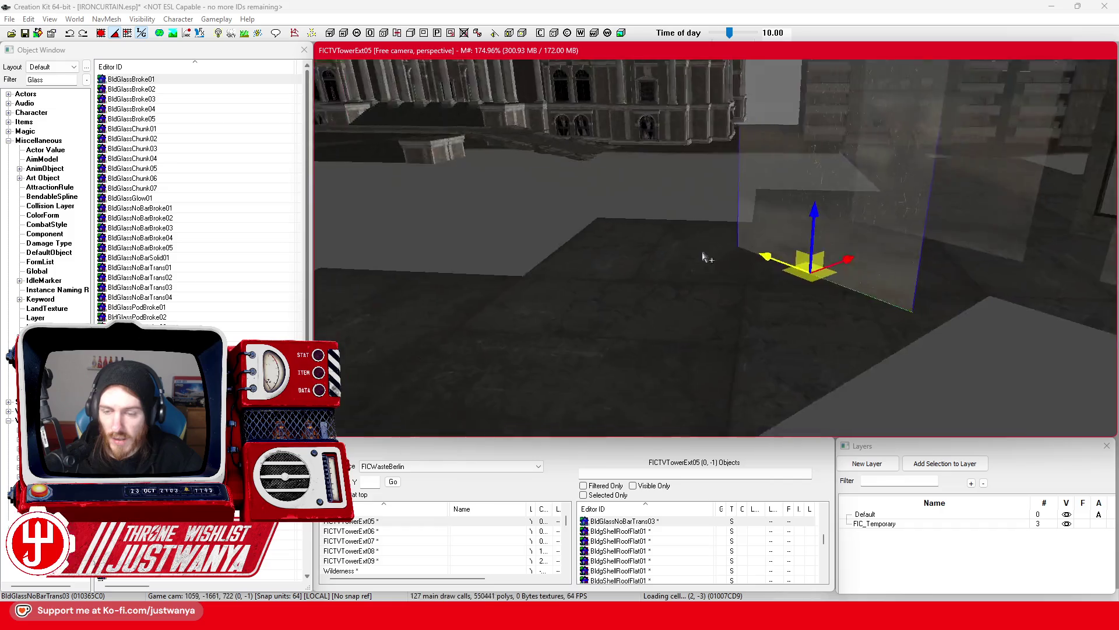
{"action": "key", "text": "shift"}
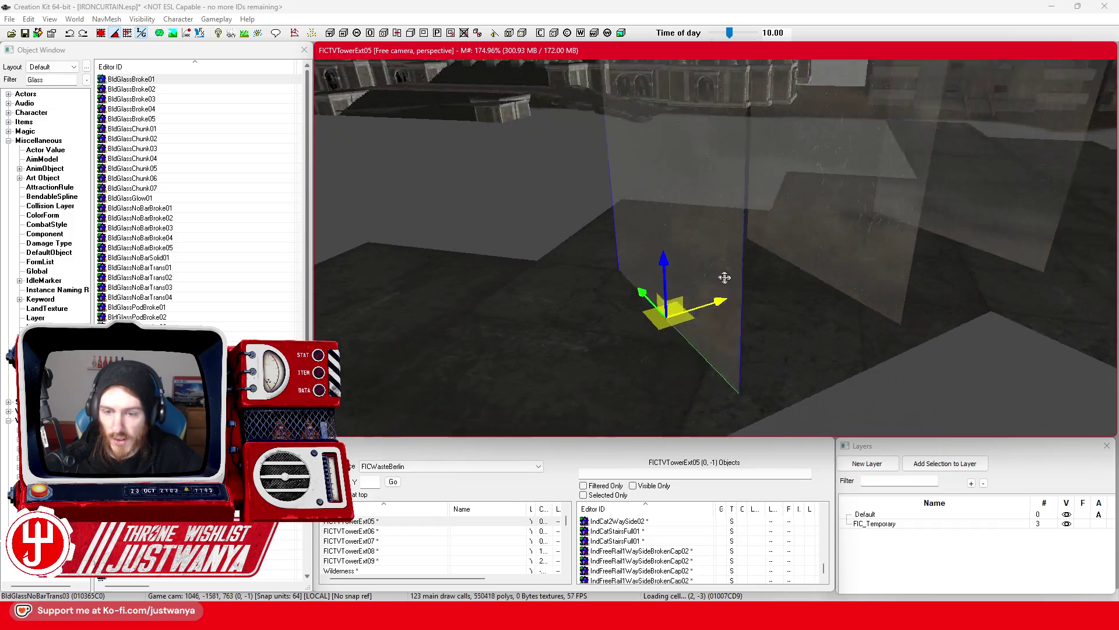
{"action": "key", "text": "shift"}
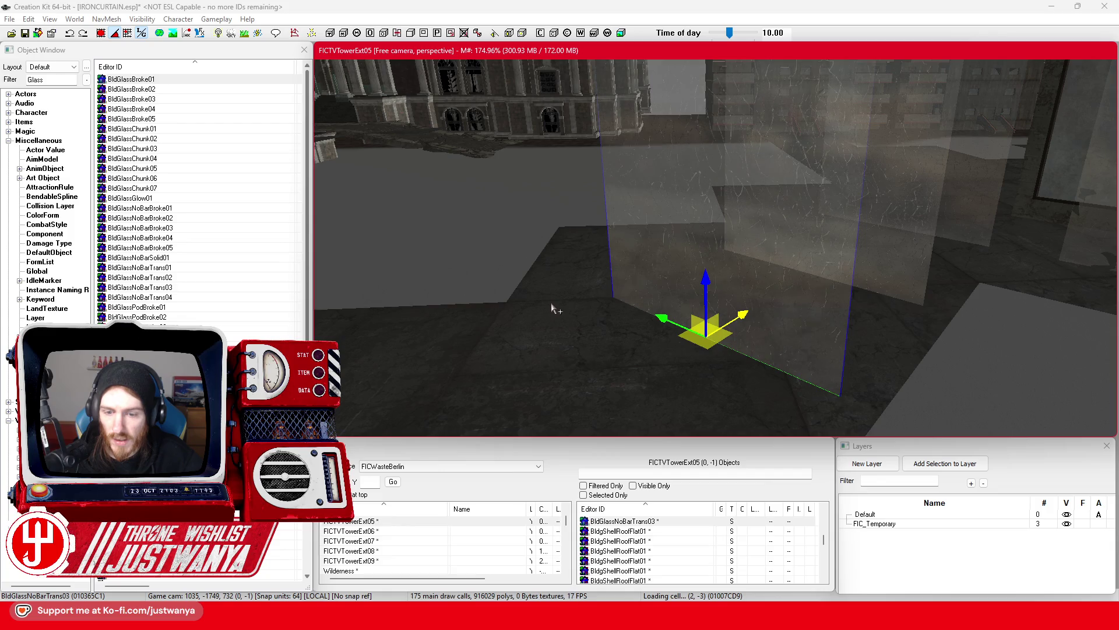
Cycle the pane's base object through the Pod glass variants, ending on a solid dark glass panel
{"action": "key", "text": "Down"}
{"action": "key", "text": "Up"}
{"action": "key", "text": "Down"}
{"action": "key", "text": "Down"}
{"action": "key", "text": "Down"}
{"action": "key", "text": "Down"}
{"action": "key", "text": "Down"}
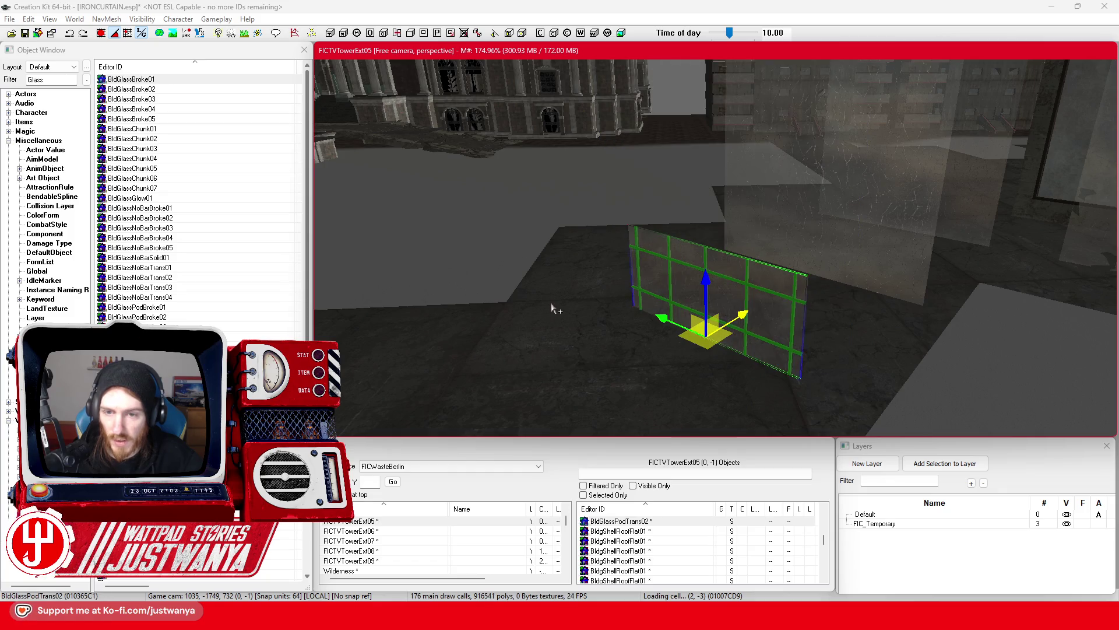
{"action": "key", "text": "Down"}
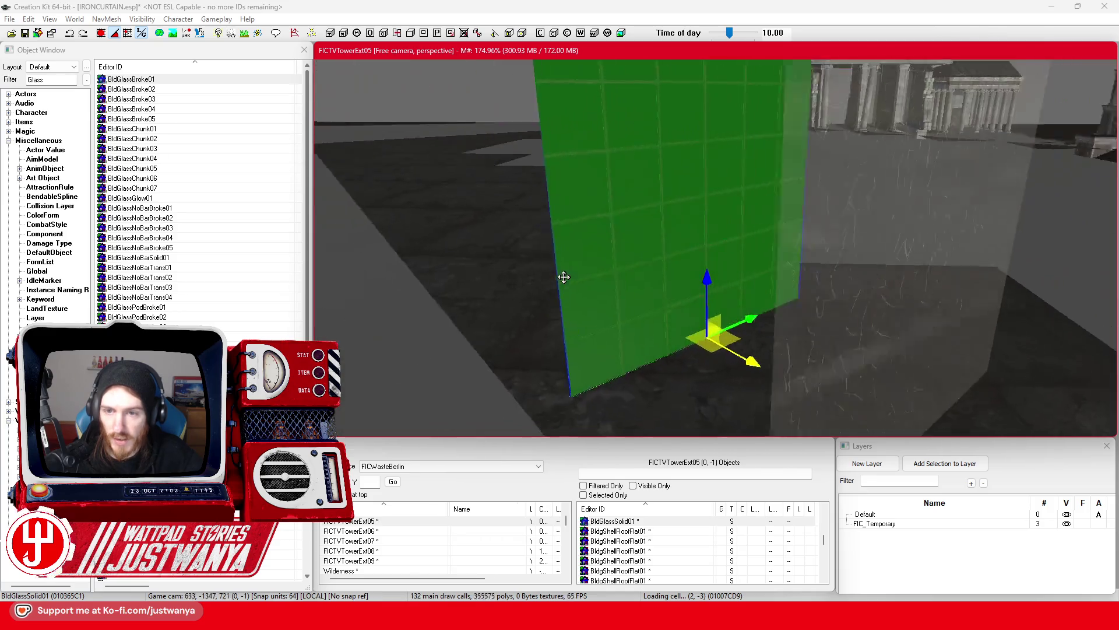
{"action": "key", "text": "e"}
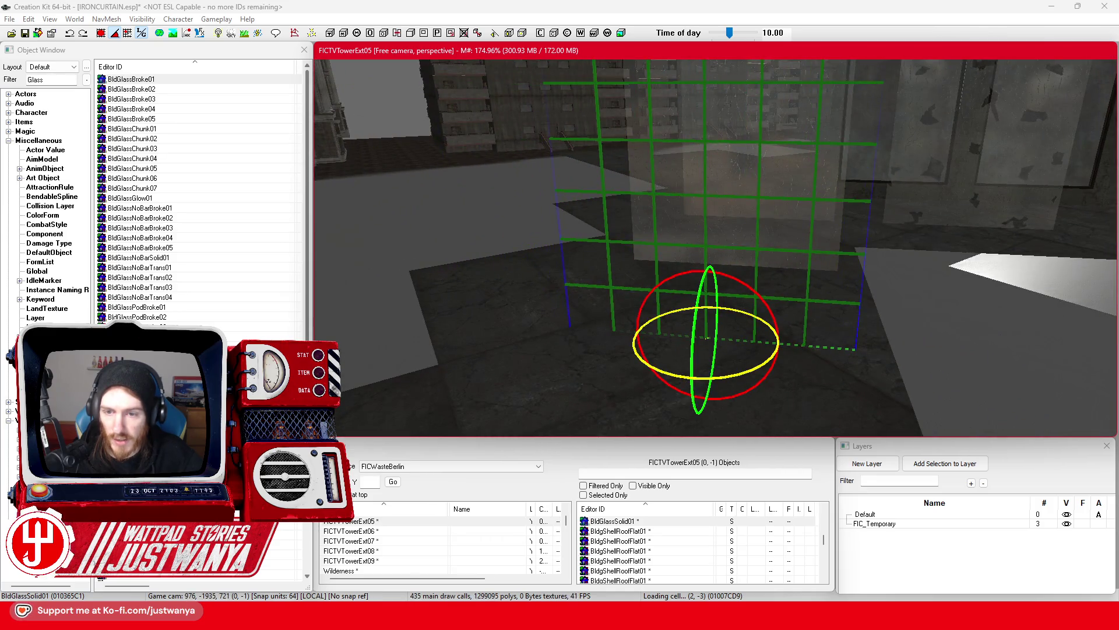
{"action": "scroll", "coordinate": [649, 337], "scroll_direction": "down", "scroll_amount": 5}
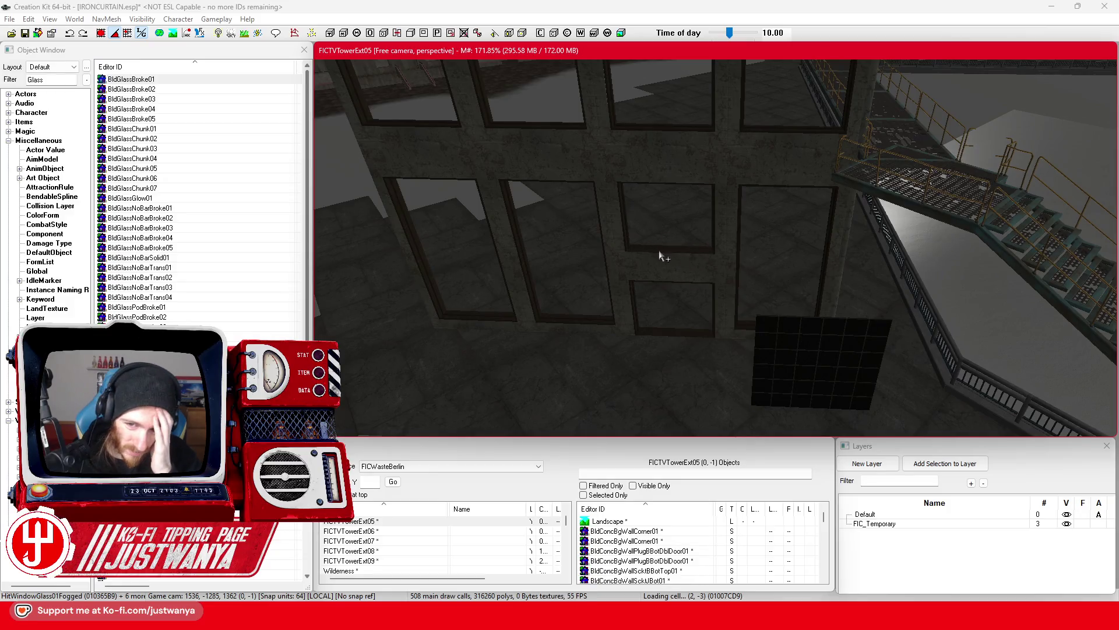
Select the eight window-plug frames on the facade and delete them
{"action": "left_click", "coordinate": [659, 251]}
{"action": "scroll", "coordinate": [670, 295], "scroll_direction": "up", "scroll_amount": 3}
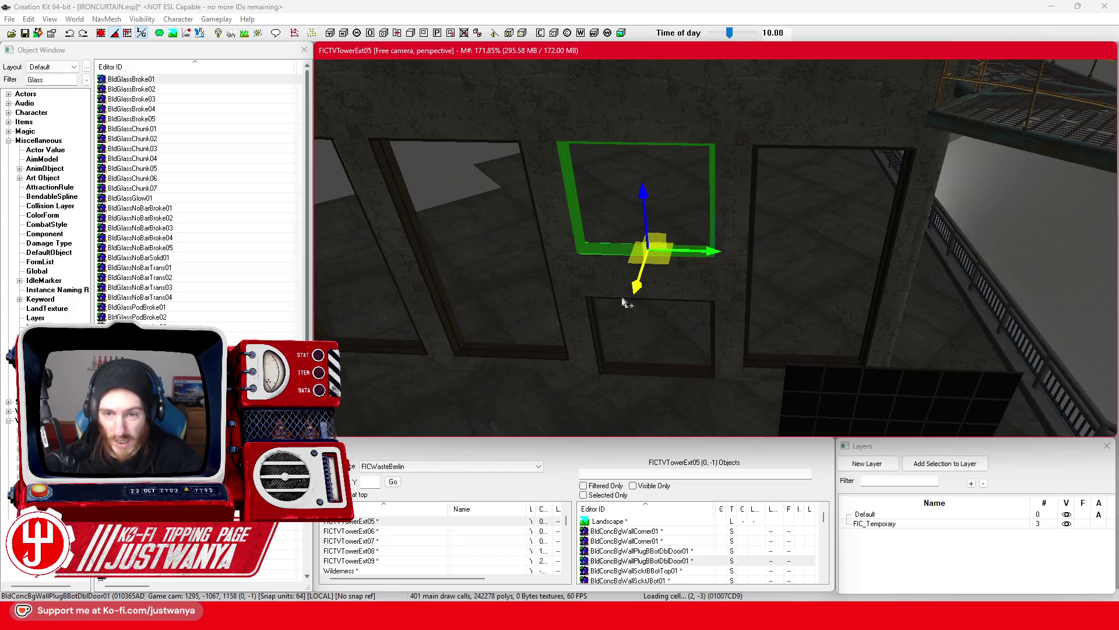
{"action": "scroll", "coordinate": [621, 302], "scroll_direction": "down", "scroll_amount": 2}
{"action": "left_click", "coordinate": [651, 320], "text": "ctrl"}
{"action": "left_click", "coordinate": [875, 384], "text": "ctrl"}
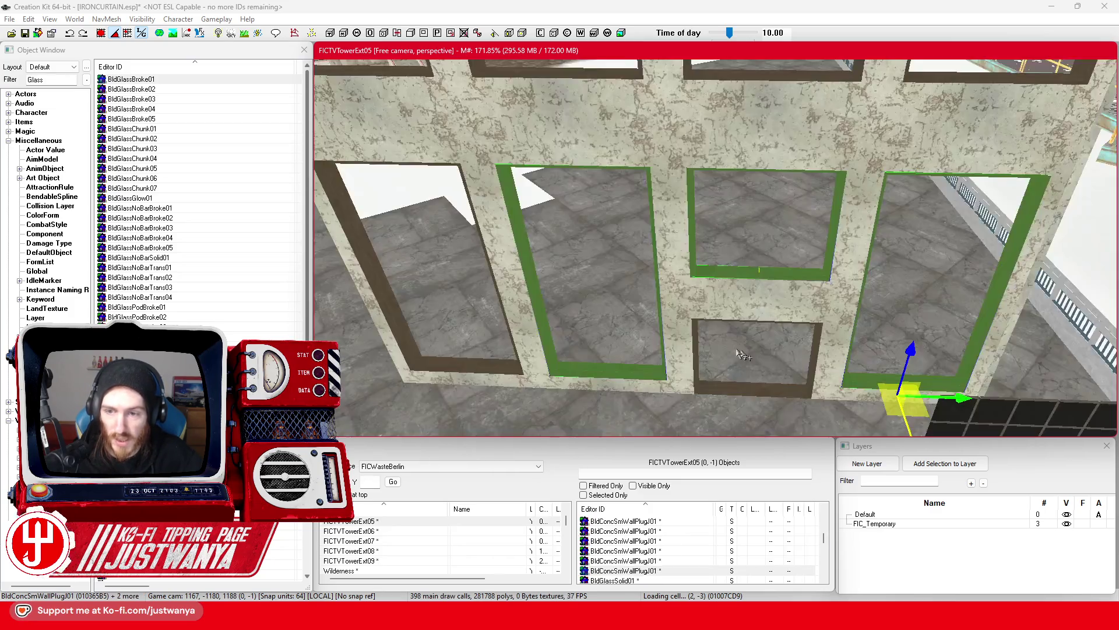
{"action": "scroll", "coordinate": [740, 354], "scroll_direction": "down", "scroll_amount": 2}
{"action": "left_click", "coordinate": [550, 224], "text": "ctrl"}
{"action": "left_click", "coordinate": [499, 124], "text": "ctrl"}
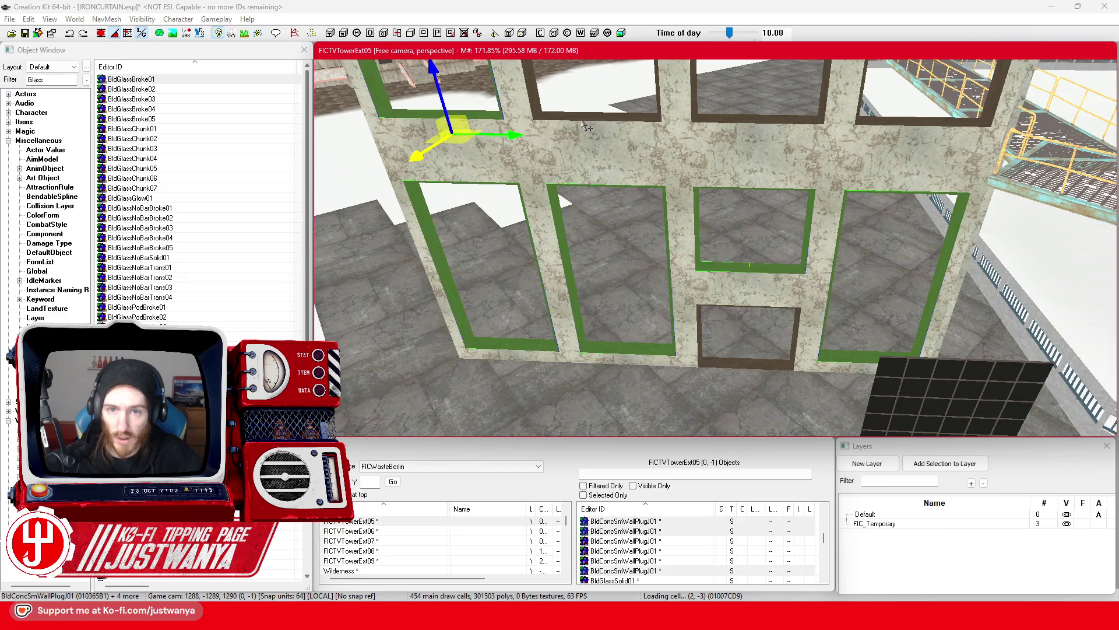
{"action": "left_click", "coordinate": [612, 121], "text": "ctrl"}
{"action": "left_click", "coordinate": [770, 119], "text": "ctrl"}
{"action": "left_click", "coordinate": [901, 119], "text": "ctrl"}
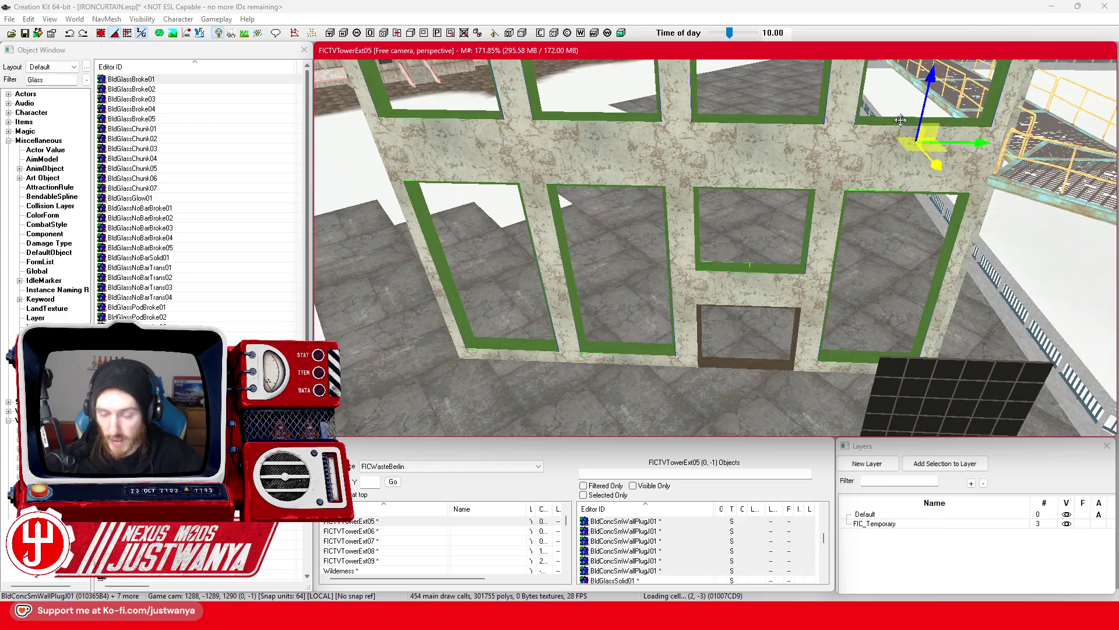
{"action": "key", "text": "Delete"}
Swap the wall panel beside the door frame to a concrete pillar, then delete it
{"action": "left_click", "coordinate": [756, 293]}
{"action": "key", "text": "f"}
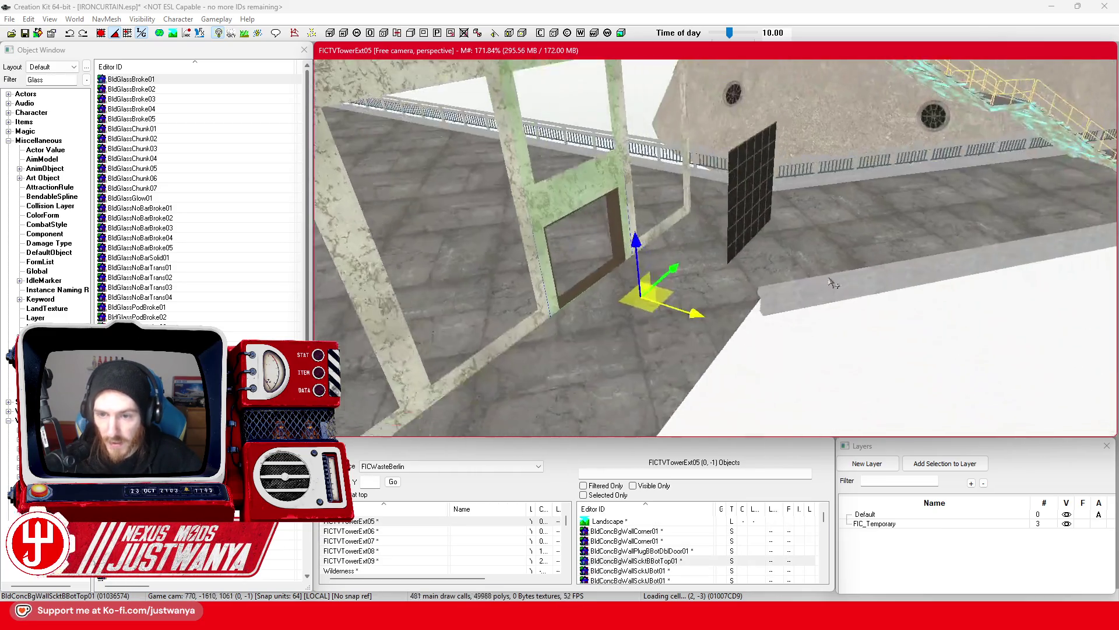
{"action": "left_click", "coordinate": [679, 311]}
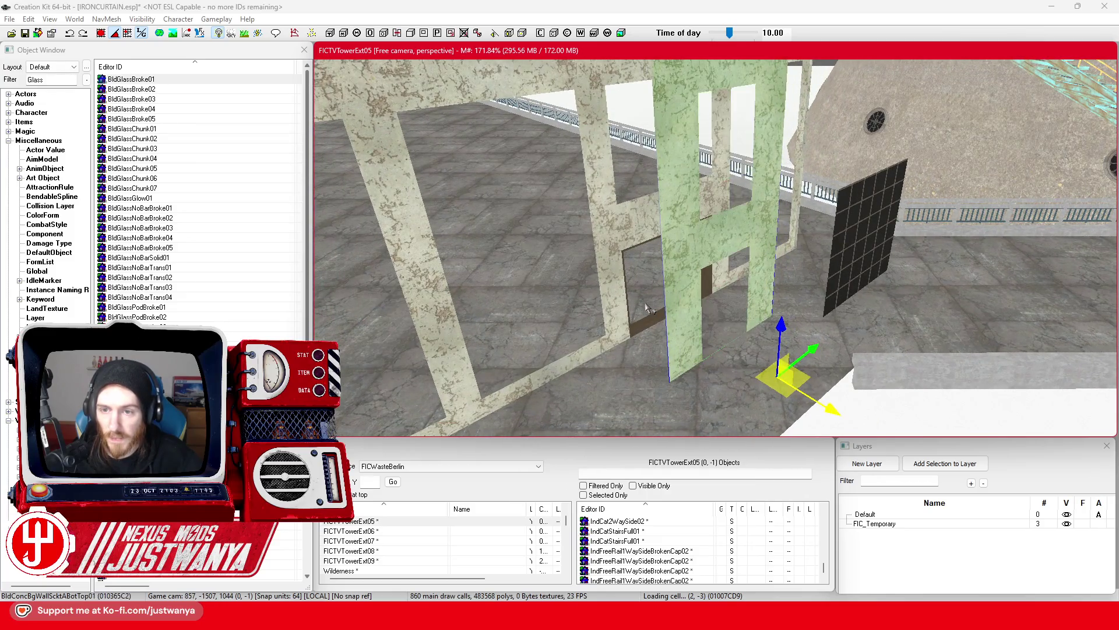
{"action": "key", "text": "bracketright"}
{"action": "key", "text": "bracketright"}
{"action": "key", "text": "bracketright"}
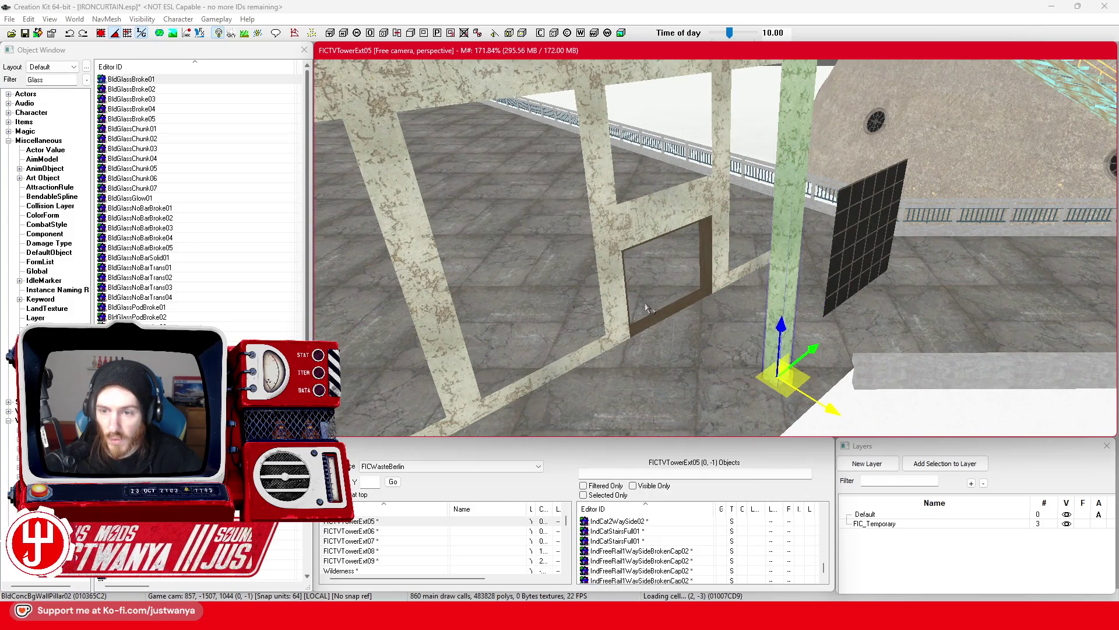
{"action": "key", "text": "Delete"}
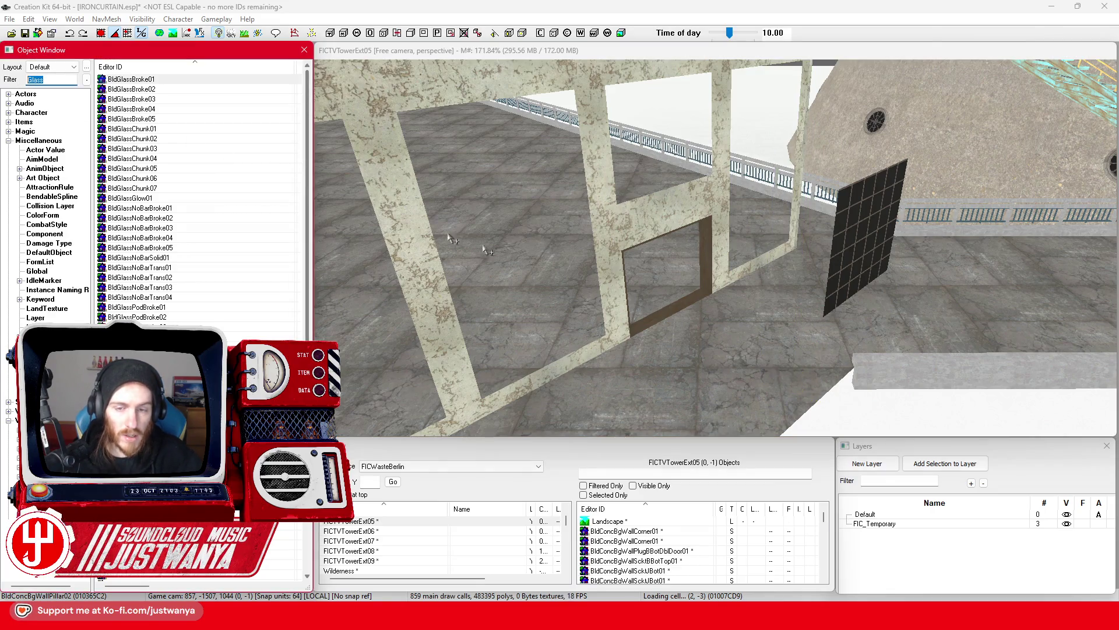
Filter for BldConcSmWall, place a small wall, and swap it to BldConcSmWallAlcove02
{"action": "left_click", "coordinate": [651, 236]}
{"action": "left_click", "coordinate": [52, 79]}
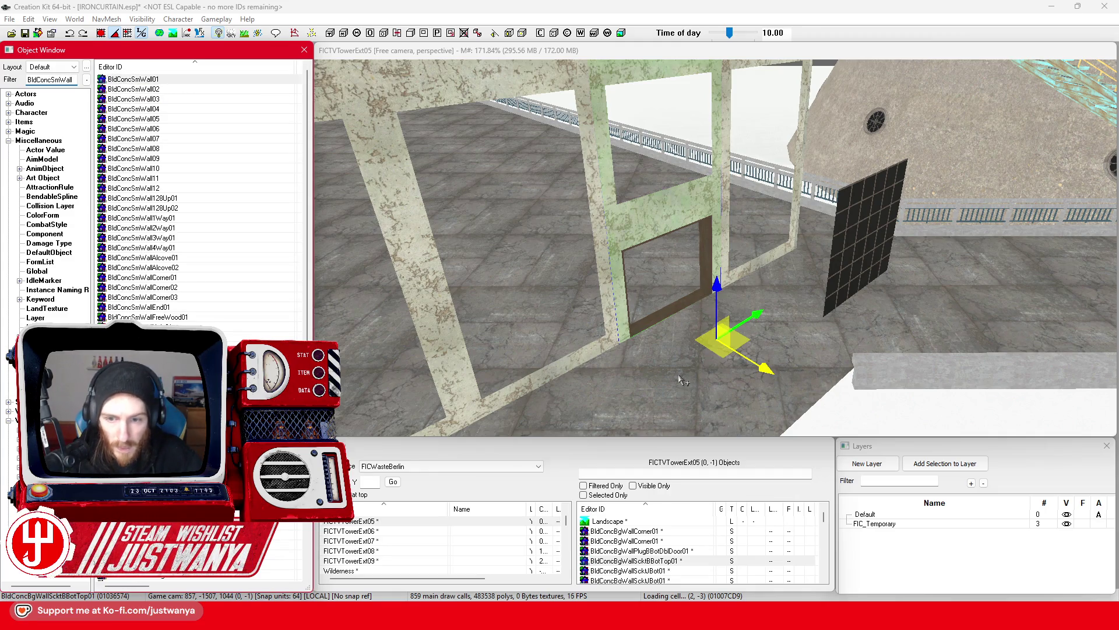
{"action": "left_click_drag", "start_coordinate": [683, 380], "coordinate": [589, 350]}
{"action": "scroll", "coordinate": [588, 349], "scroll_direction": "up", "scroll_amount": 3}
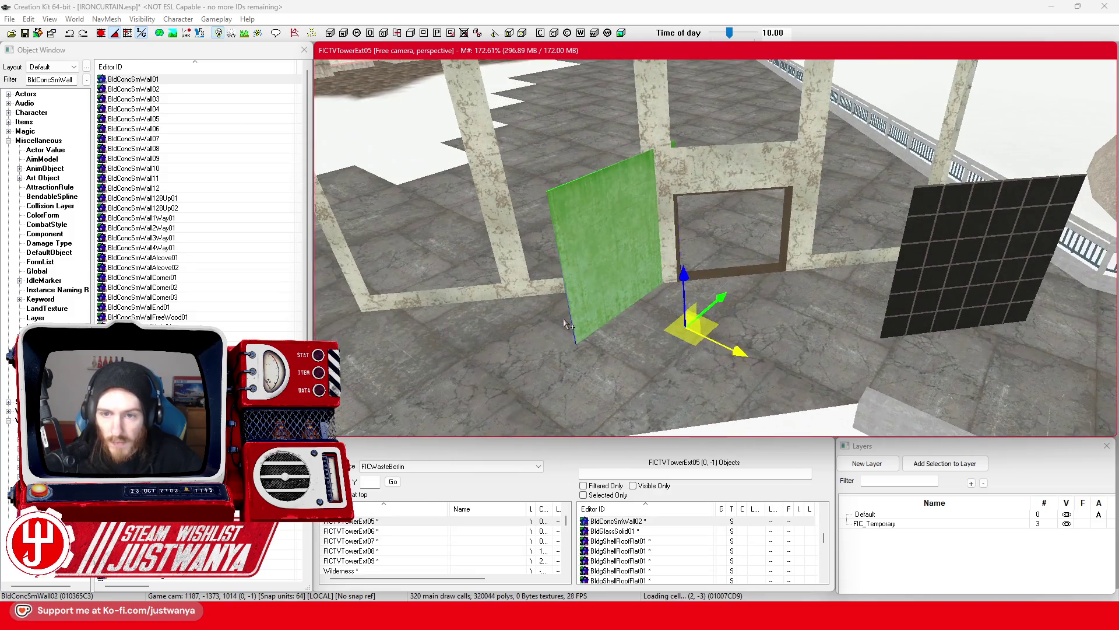
{"action": "key", "text": "Down"}
{"action": "key", "text": "Down"}
{"action": "key", "text": "Down"}
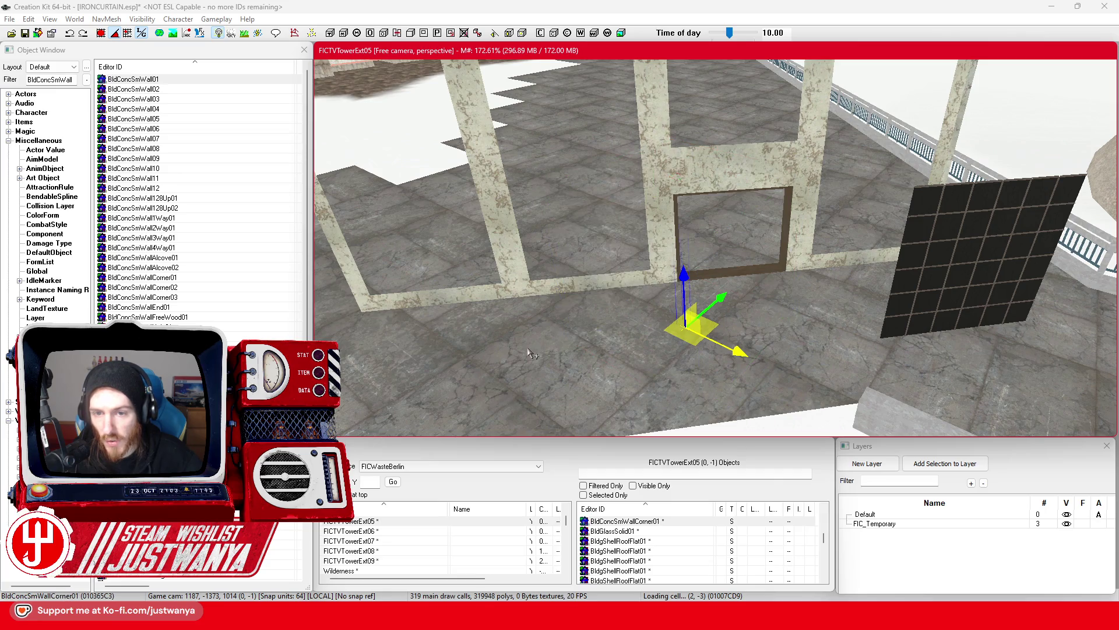
Rotate the alcove wall to face outward, delete the piece above the opening, and slide the wall into the gap
{"action": "key", "text": "e"}
{"action": "left_click_drag", "start_coordinate": [659, 377], "coordinate": [664, 362]}
{"action": "key", "text": "w"}
{"action": "scroll", "coordinate": [666, 349], "scroll_direction": "up", "scroll_amount": 2}
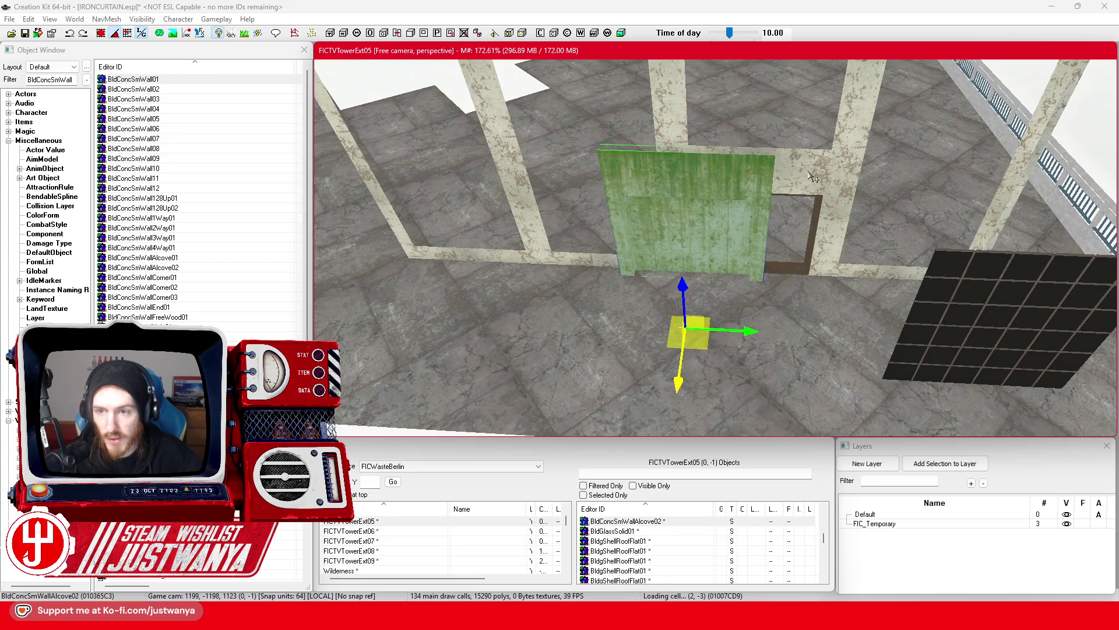
{"action": "left_click", "coordinate": [812, 177]}
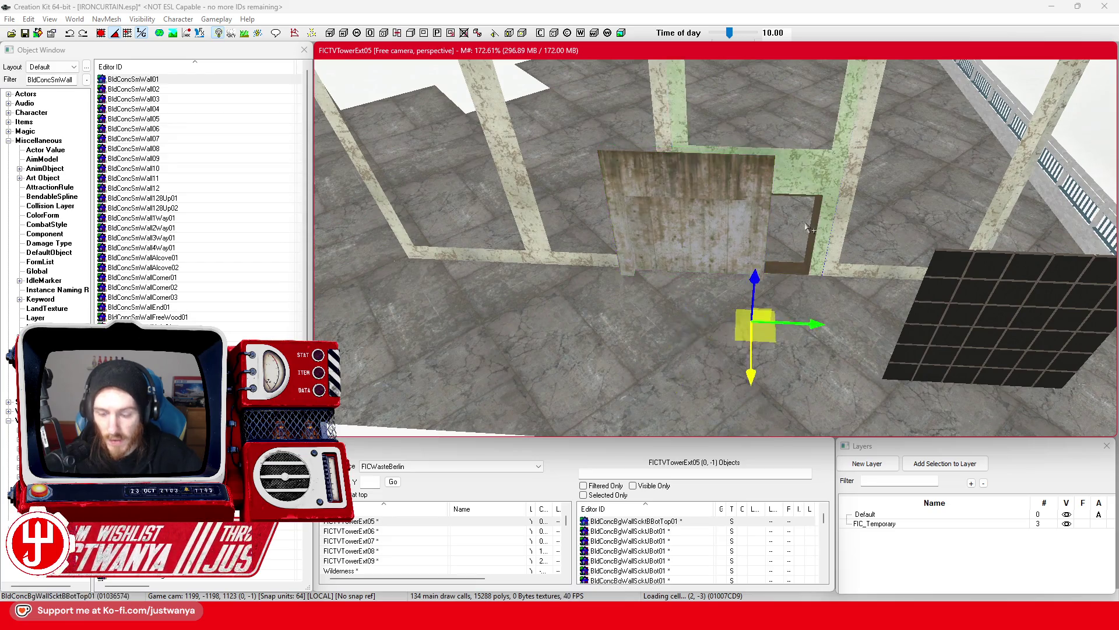
{"action": "key", "text": "Delete"}
{"action": "left_click_drag", "start_coordinate": [736, 187], "coordinate": [808, 190]}
Orbit around the alcove wall to inspect its recessed frame and edges
{"action": "key", "text": "shift"}
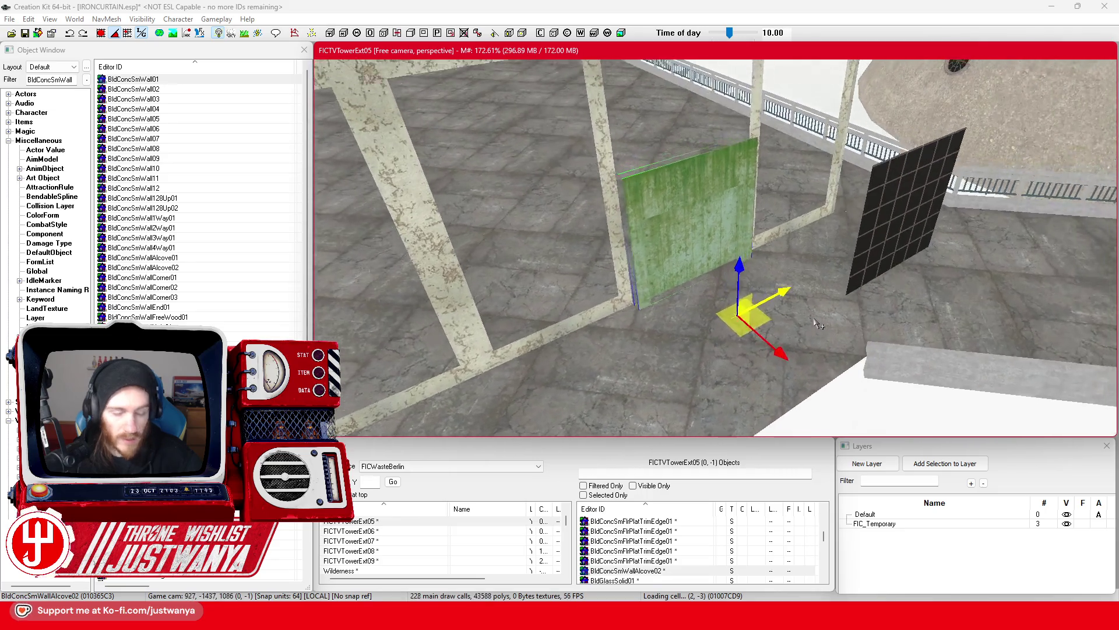
{"action": "key", "text": "shift"}
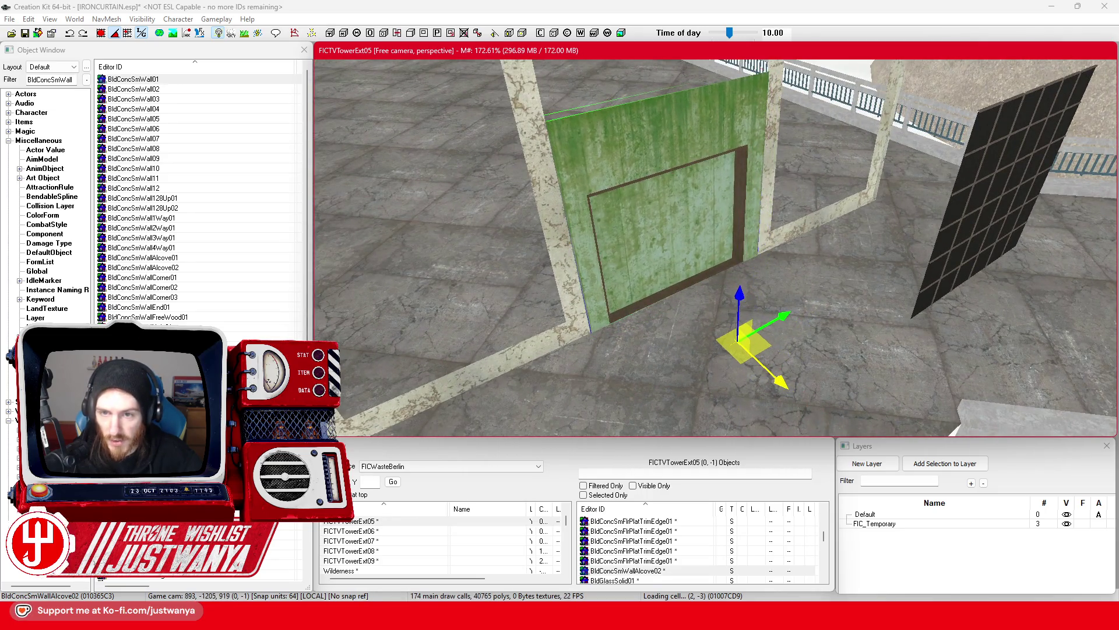
{"action": "scroll", "coordinate": [740, 344], "scroll_direction": "up", "scroll_amount": 5}
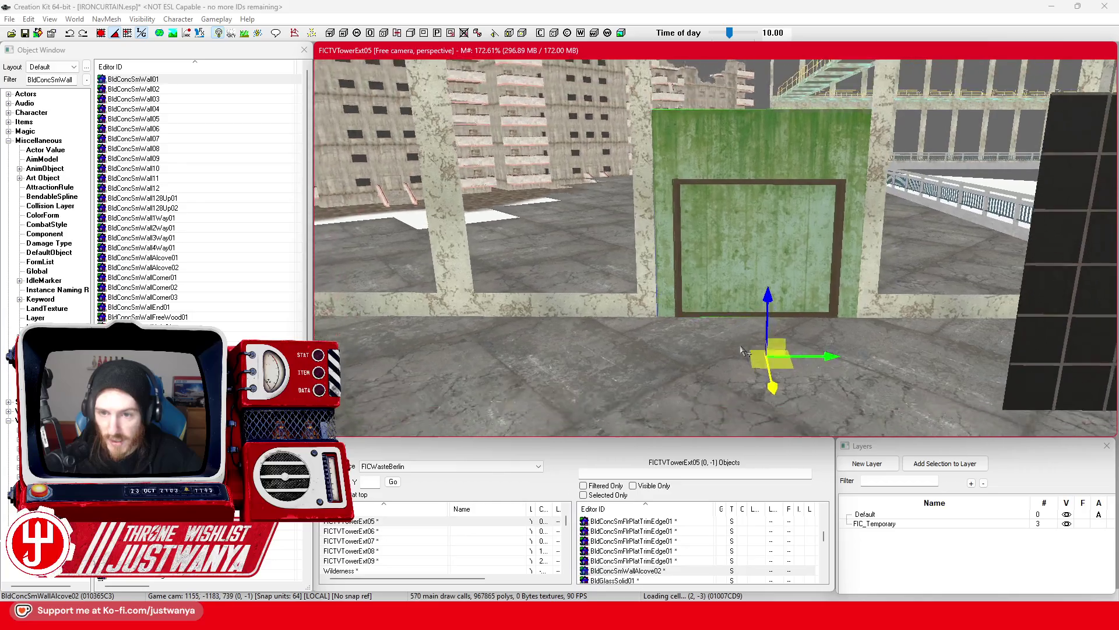
{"action": "key", "text": "shift"}
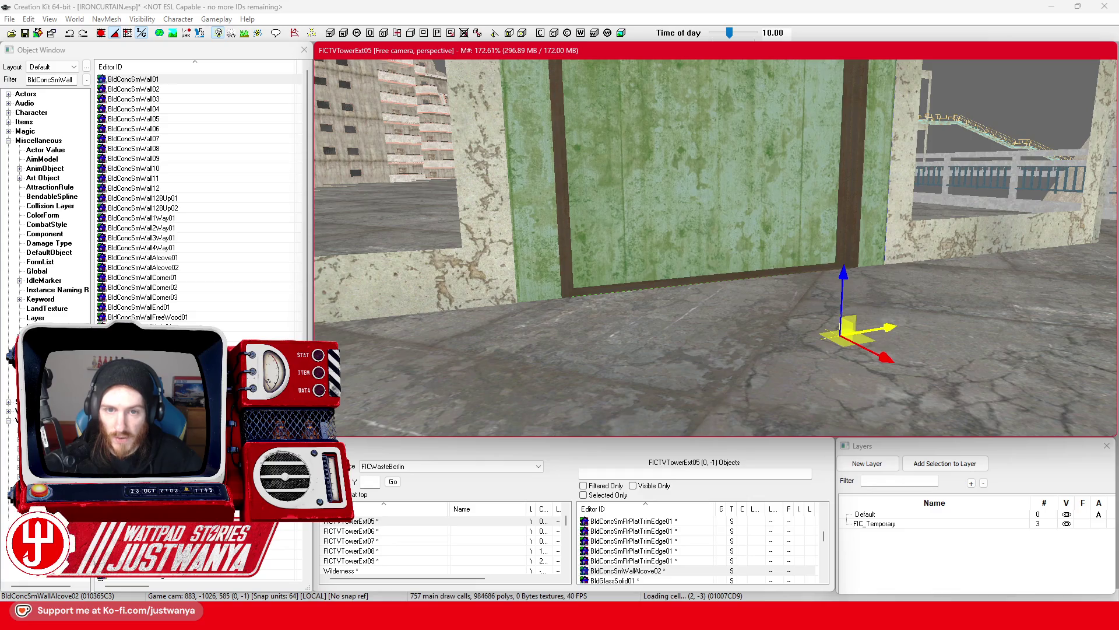
{"action": "key", "text": "shift"}
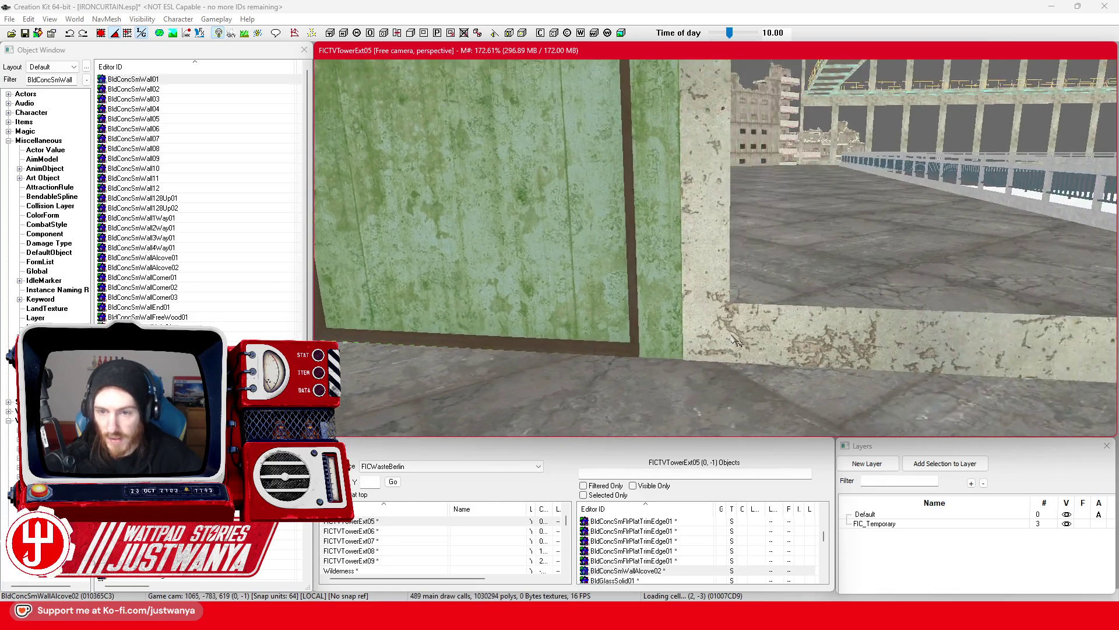
{"action": "scroll", "coordinate": [733, 346], "scroll_direction": "up", "scroll_amount": 3}
{"action": "scroll", "coordinate": [733, 345], "scroll_direction": "down", "scroll_amount": 5}
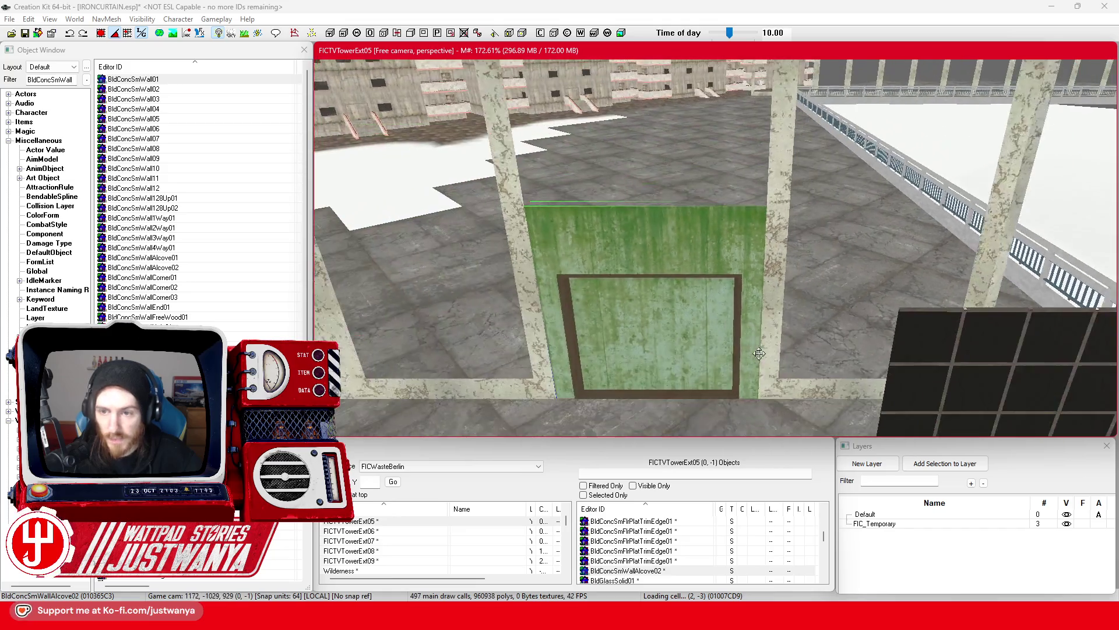
{"action": "scroll", "coordinate": [759, 353], "scroll_direction": "down", "scroll_amount": 2}
Give the alcove wall the FIC_MatSwap_Brick_to_ConcretePostWar material swap
{"action": "double_click", "coordinate": [659, 256]}
{"action": "left_click", "coordinate": [552, 326]}
{"action": "left_click", "coordinate": [560, 427]}
{"action": "left_click", "coordinate": [516, 454]}
{"action": "left_click", "coordinate": [932, 350]}
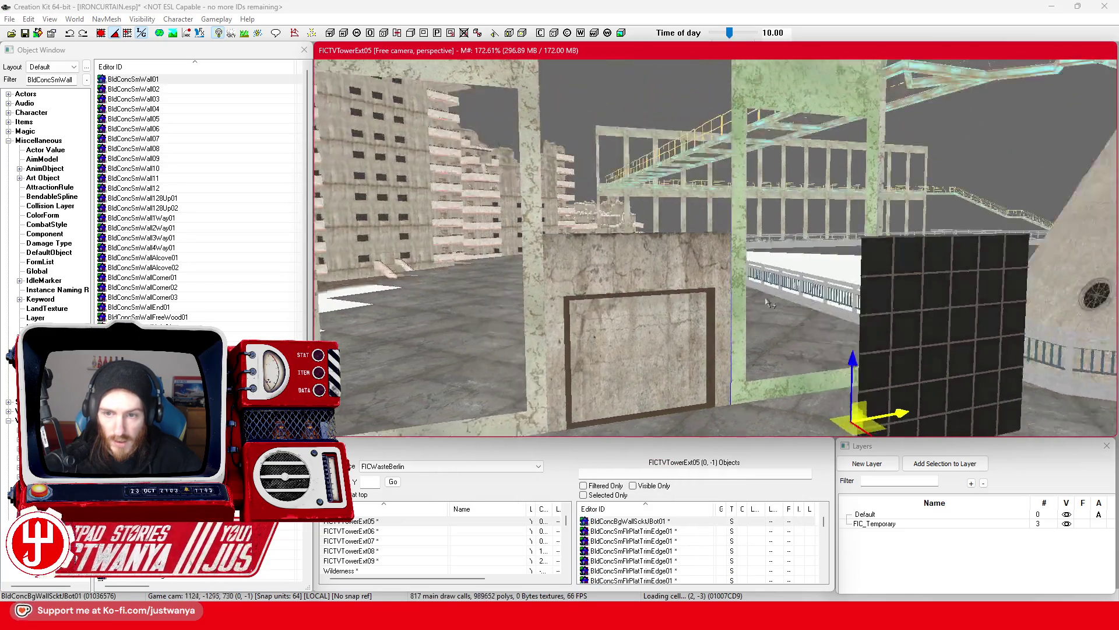
Delete the two wall pieces beneath the catwalk
{"action": "key", "text": "shift"}
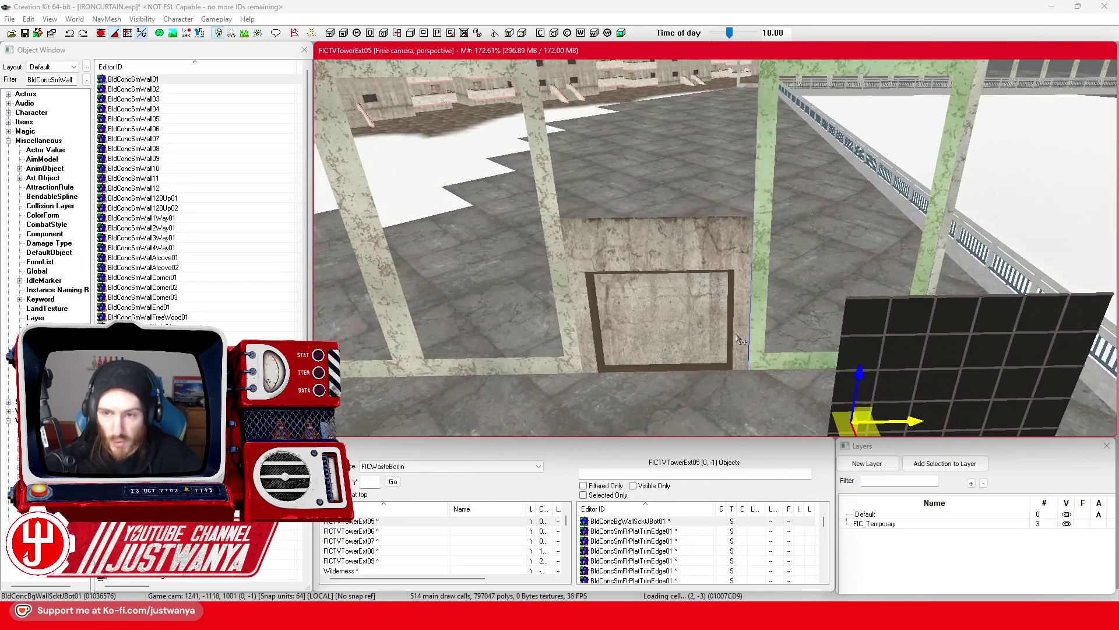
{"action": "left_click_drag", "start_coordinate": [698, 354], "coordinate": [694, 366]}
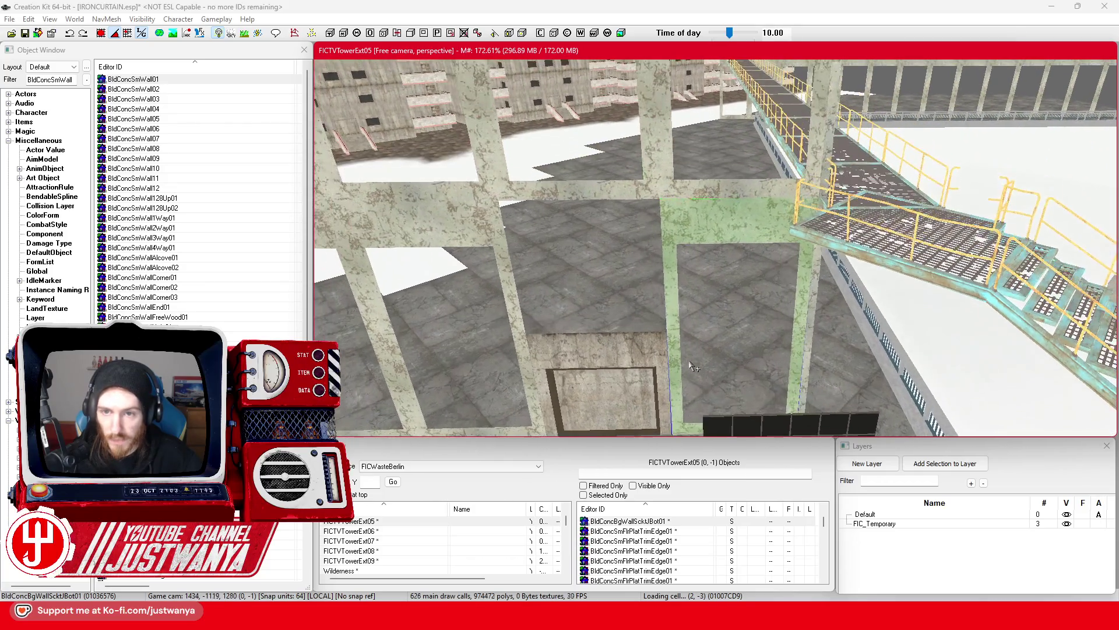
{"action": "left_click", "coordinate": [710, 190], "text": "ctrl"}
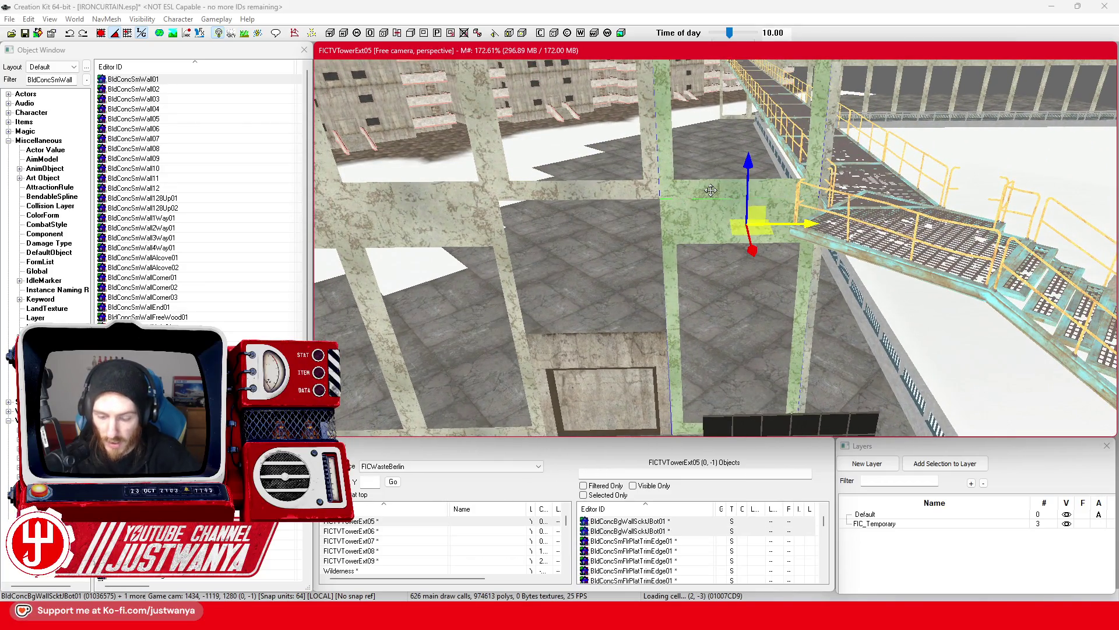
{"action": "key", "text": "Delete"}
Delete the remaining wall corner frames near the stairs and walkway
{"action": "left_click", "coordinate": [833, 145], "text": "ctrl"}
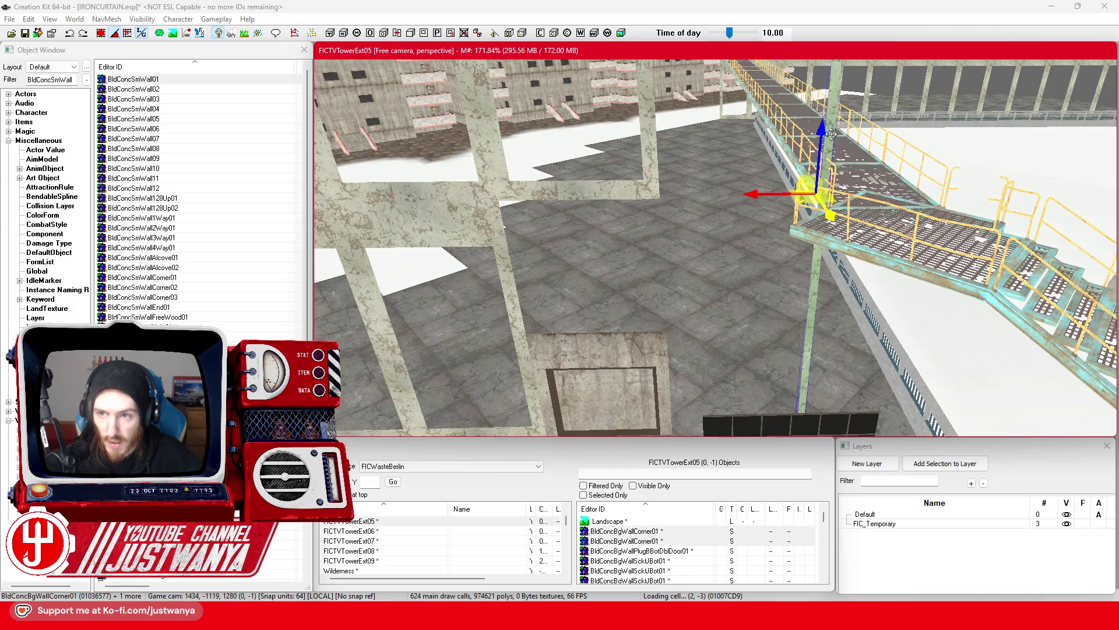
{"action": "key", "text": "e"}
{"action": "key", "text": "w"}
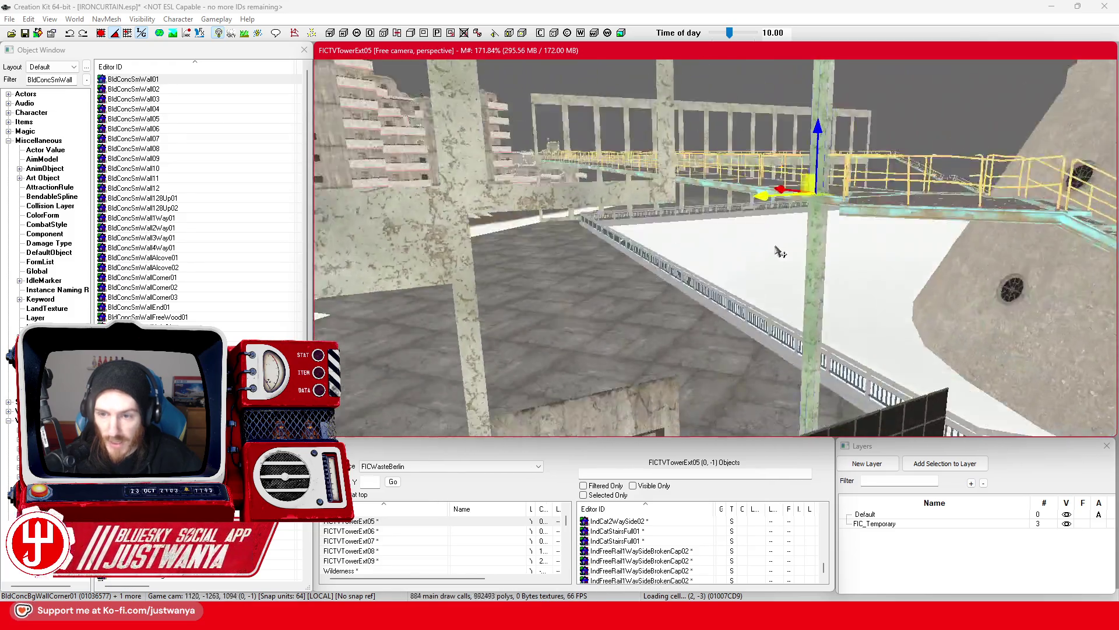
{"action": "mouse_move", "coordinate": [780, 252]}
{"action": "left_mouse_down"}
{"action": "mouse_move", "coordinate": [751, 256]}
{"action": "mouse_move", "coordinate": [756, 274]}
{"action": "mouse_move", "coordinate": [660, 322]}
{"action": "left_mouse_up"}
{"action": "mouse_move", "coordinate": [840, 269]}
{"action": "left_mouse_down"}
{"action": "mouse_move", "coordinate": [824, 243]}
{"action": "mouse_move", "coordinate": [785, 318]}
{"action": "left_mouse_up"}
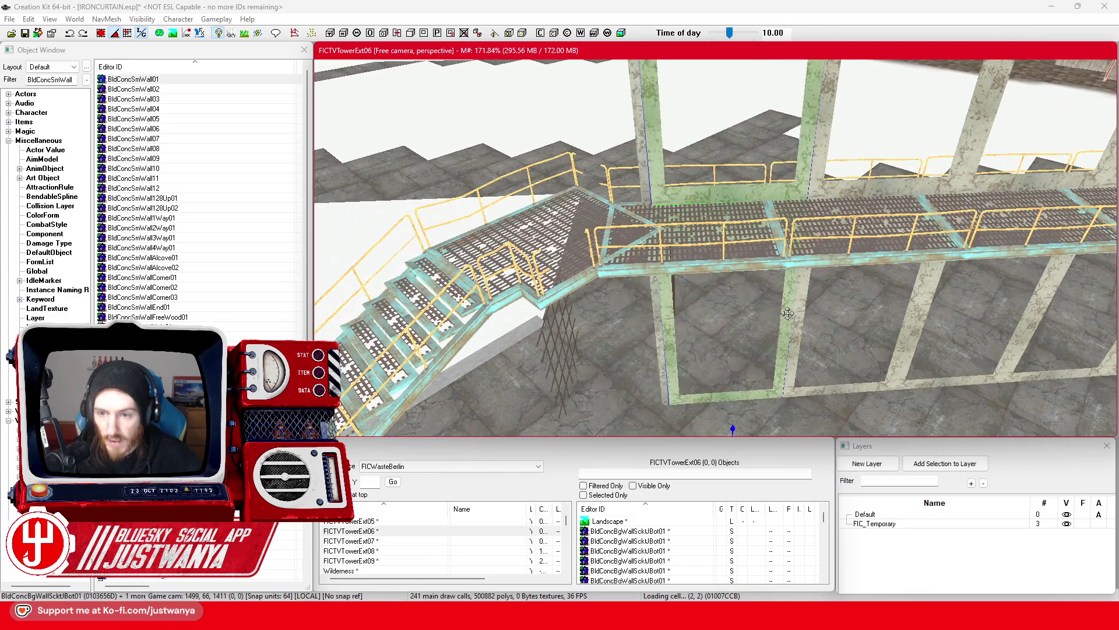
{"action": "key", "text": "Delete"}
{"action": "left_click", "coordinate": [646, 154]}
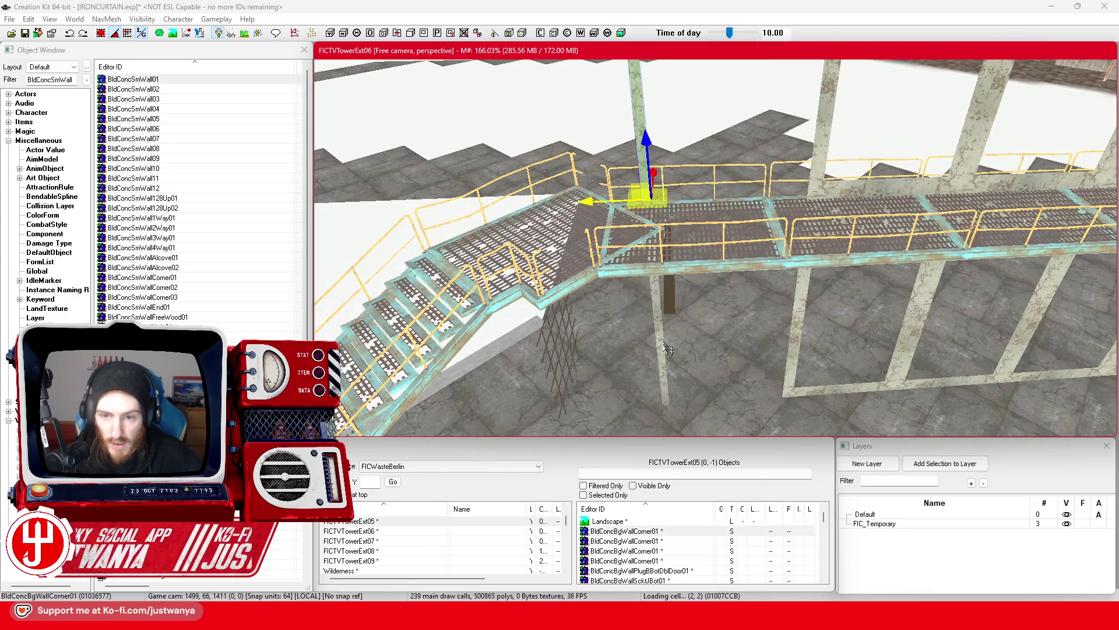
{"action": "mouse_move", "coordinate": [616, 420]}
{"action": "left_mouse_down"}
{"action": "mouse_move", "coordinate": [629, 382]}
{"action": "mouse_move", "coordinate": [659, 391]}
{"action": "mouse_move", "coordinate": [749, 383]}
{"action": "left_mouse_up"}
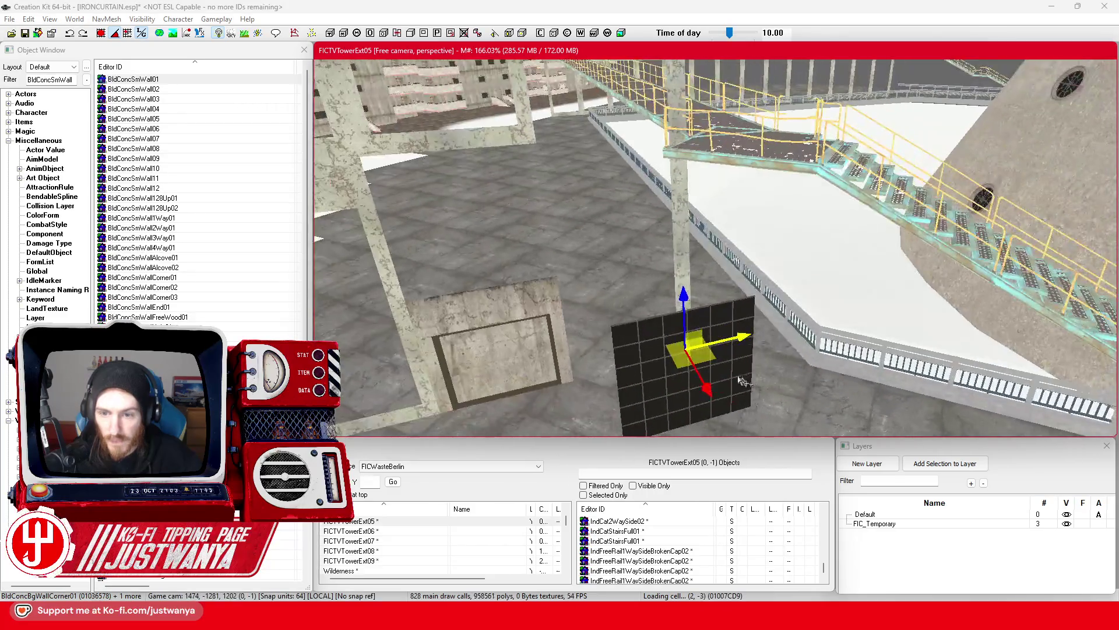
Move the black glass panel right up beside the alcove wall
{"action": "left_click", "coordinate": [749, 383]}
{"action": "mouse_move", "coordinate": [718, 315]}
{"action": "left_mouse_down"}
{"action": "mouse_move", "coordinate": [775, 311]}
{"action": "mouse_move", "coordinate": [752, 315]}
{"action": "left_mouse_up"}
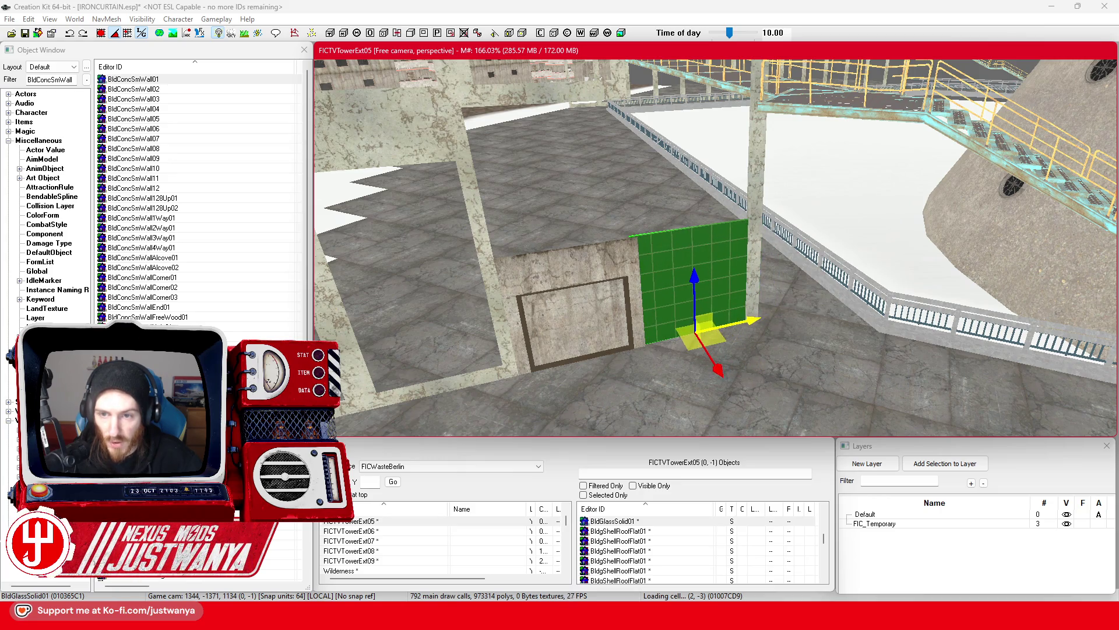
{"action": "key", "text": "shift"}
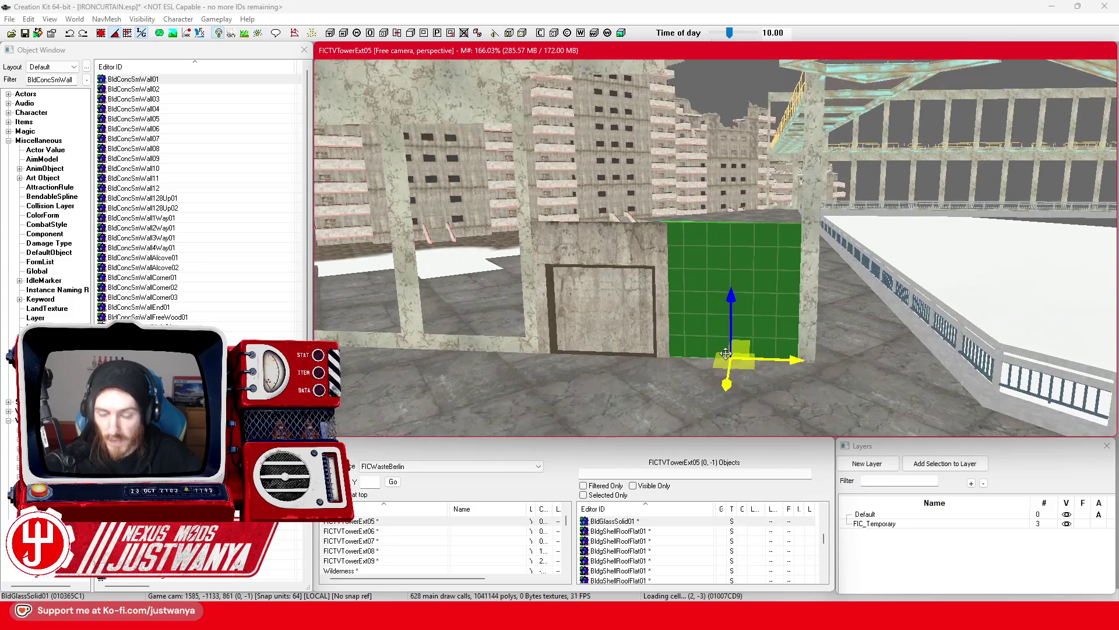
{"action": "scroll", "coordinate": [725, 353], "scroll_direction": "up", "scroll_amount": 5}
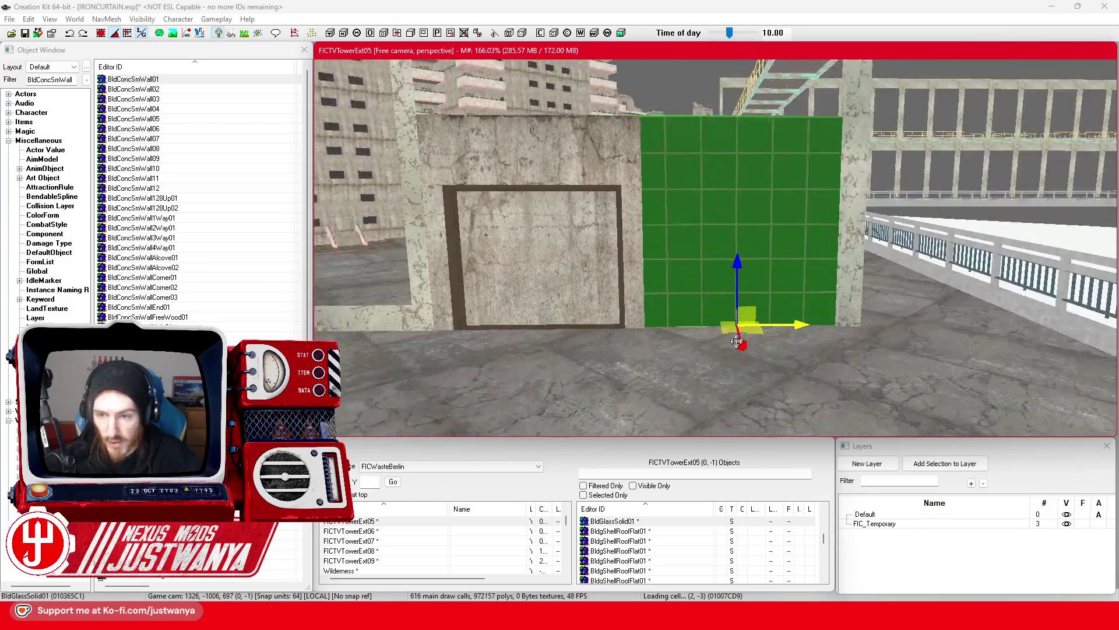
{"action": "key", "text": "shift"}
{"action": "left_click_drag", "start_coordinate": [810, 293], "coordinate": [806, 282]}
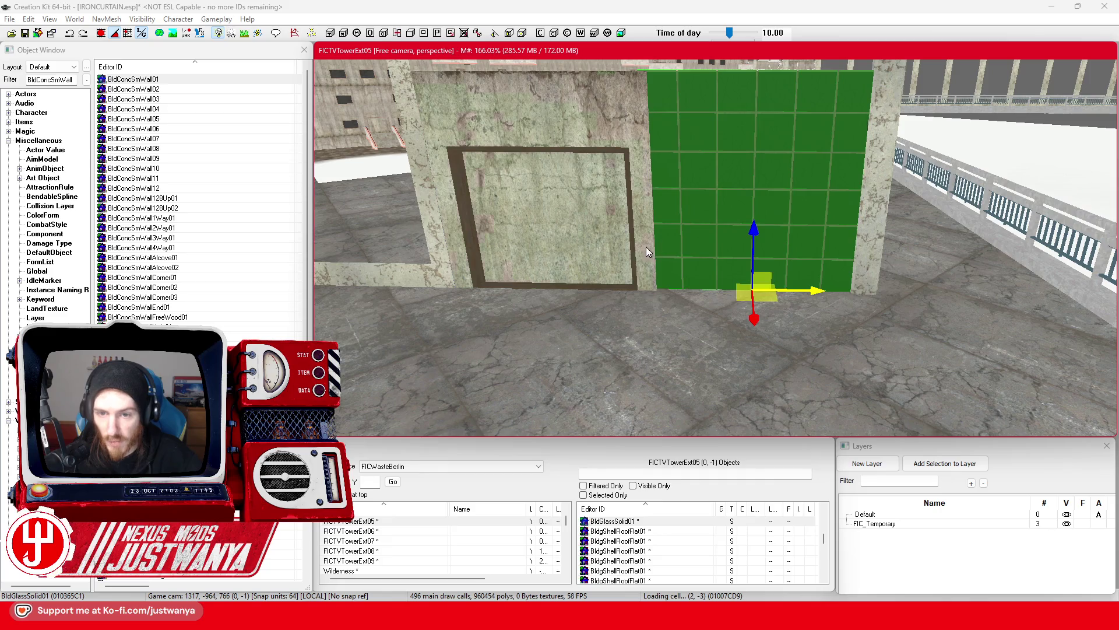
Save the IRONCURTAIN.esp plugin
{"action": "left_click", "coordinate": [648, 252]}
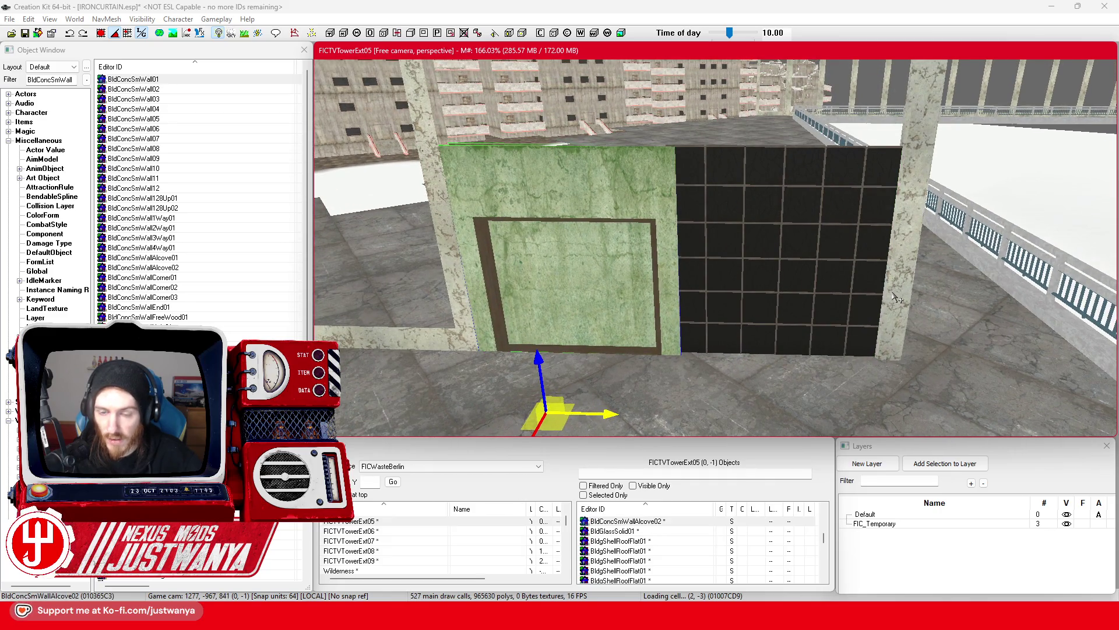
{"action": "left_click", "coordinate": [484, 240]}
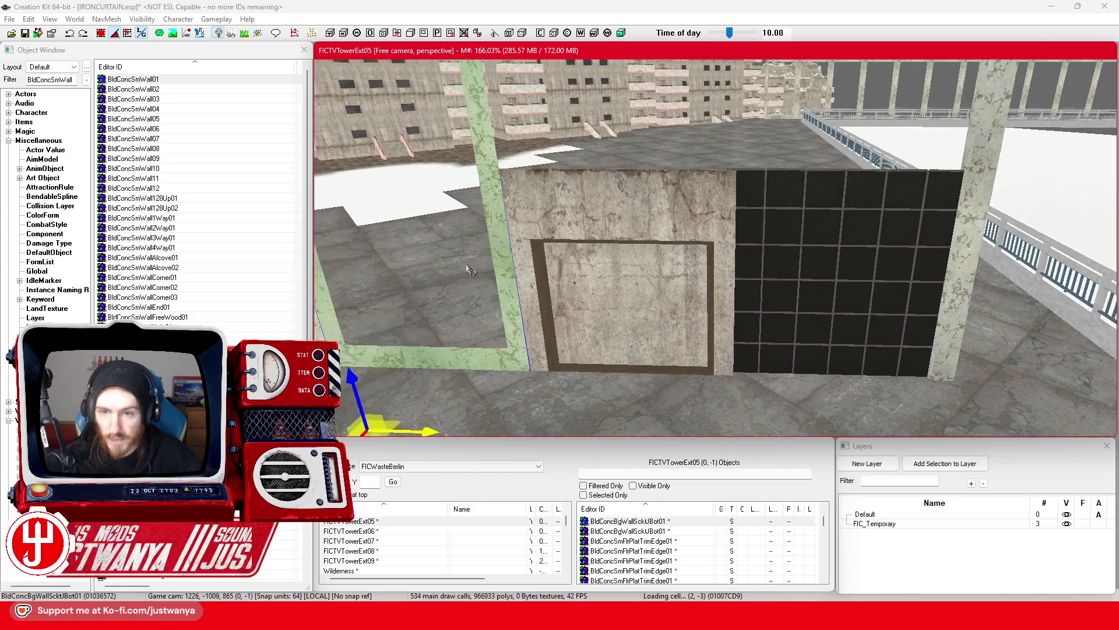
{"action": "scroll", "coordinate": [469, 268], "scroll_direction": "down", "scroll_amount": 2}
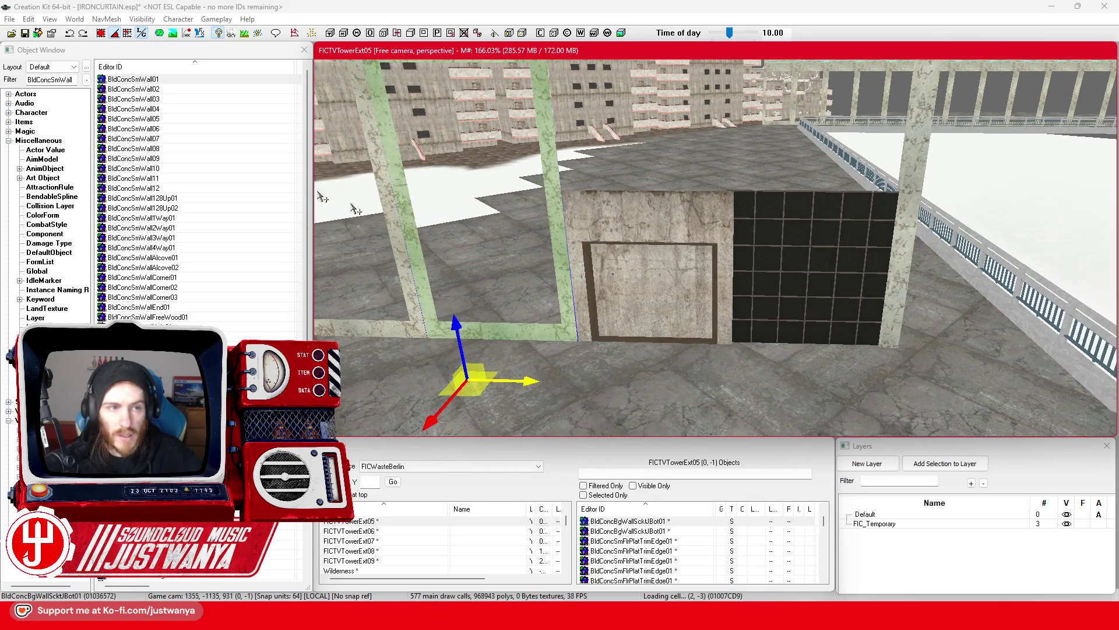
{"action": "left_click", "coordinate": [25, 33]}
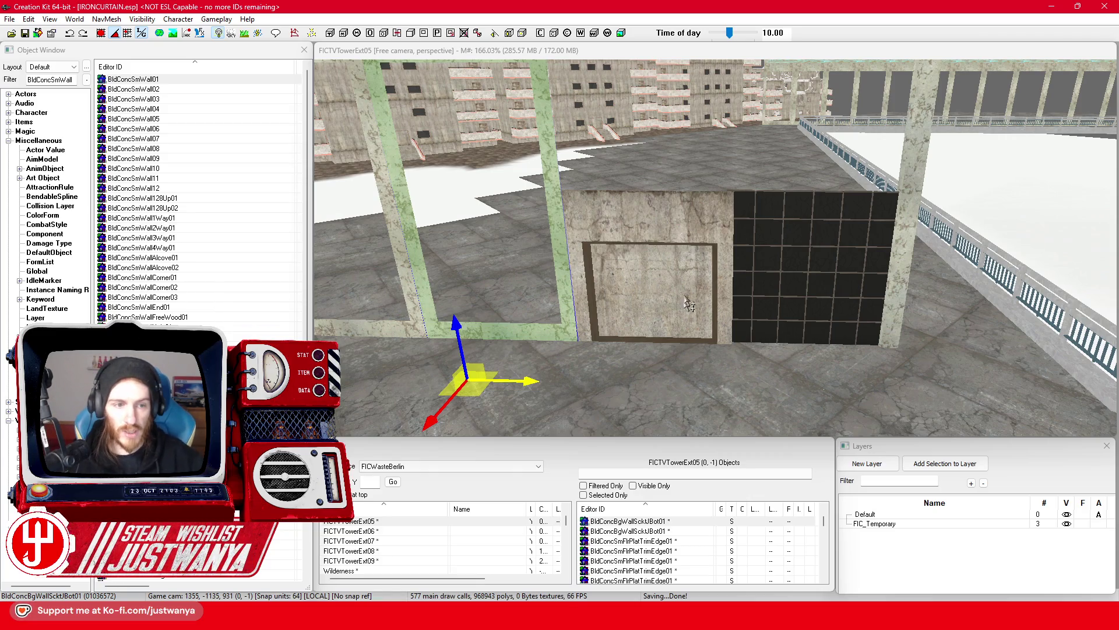
Place a BldConcSmWallCorner01 piece from the small concrete wall list into the cell
{"action": "scroll", "coordinate": [687, 310], "scroll_direction": "up", "scroll_amount": 2}
{"action": "scroll", "coordinate": [208, 200], "scroll_direction": "down", "scroll_amount": 6}
{"action": "scroll", "coordinate": [209, 200], "scroll_direction": "up", "scroll_amount": 6}
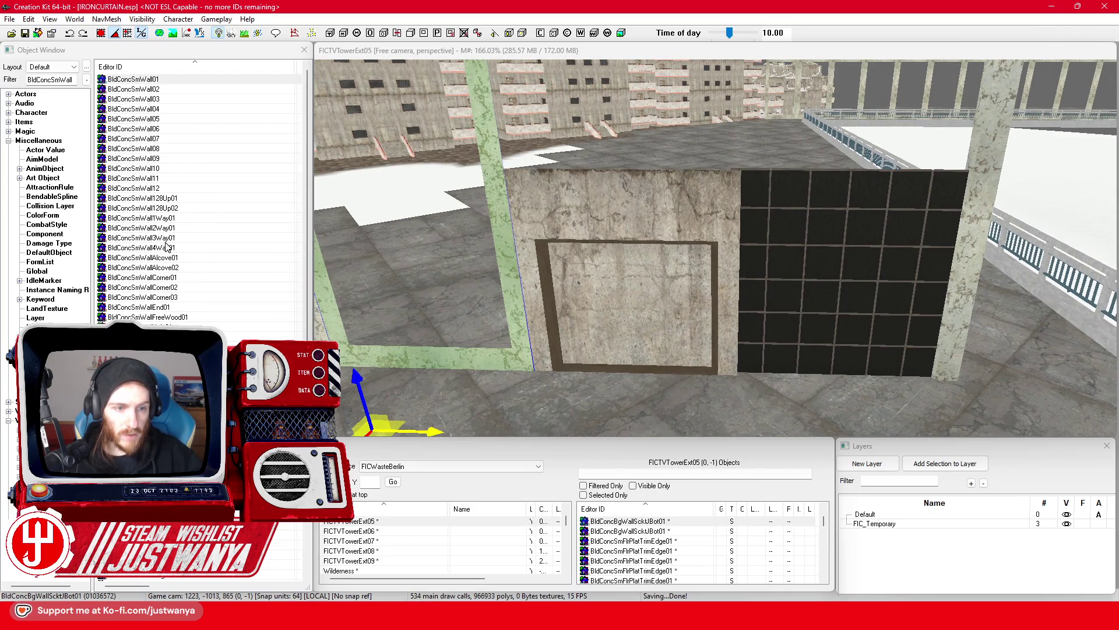
{"action": "left_click", "coordinate": [162, 269]}
{"action": "left_click_drag", "start_coordinate": [136, 278], "coordinate": [726, 408]}
Slide the corner piece flush into the alcove wall–glass seam and open its reference properties
{"action": "scroll", "coordinate": [714, 373], "scroll_direction": "up", "scroll_amount": 2}
{"action": "key", "text": "e"}
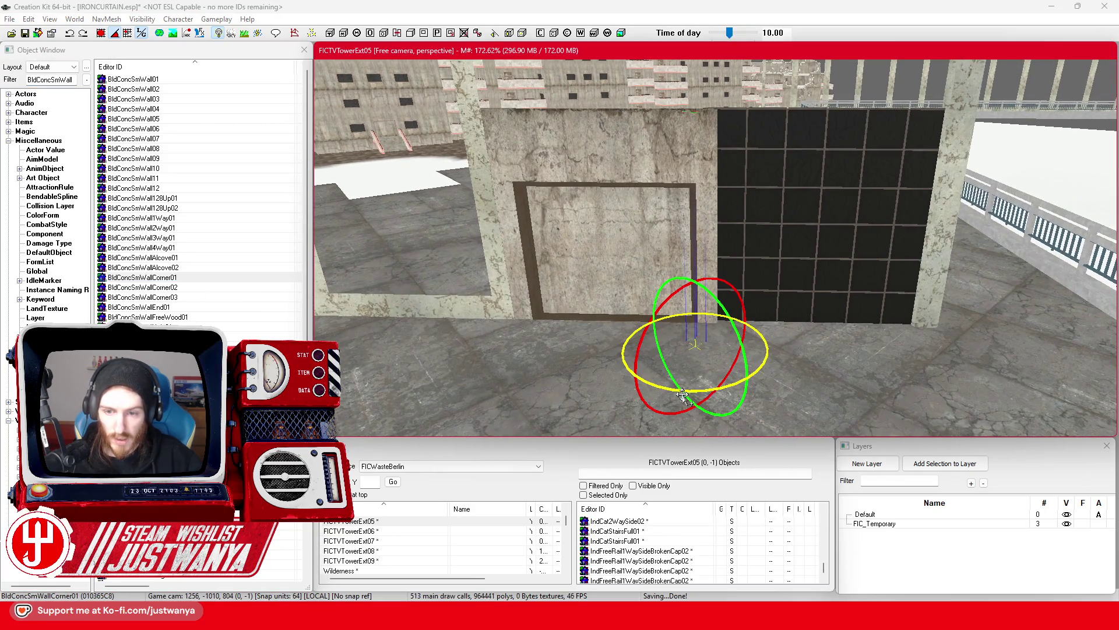
{"action": "key", "text": "w"}
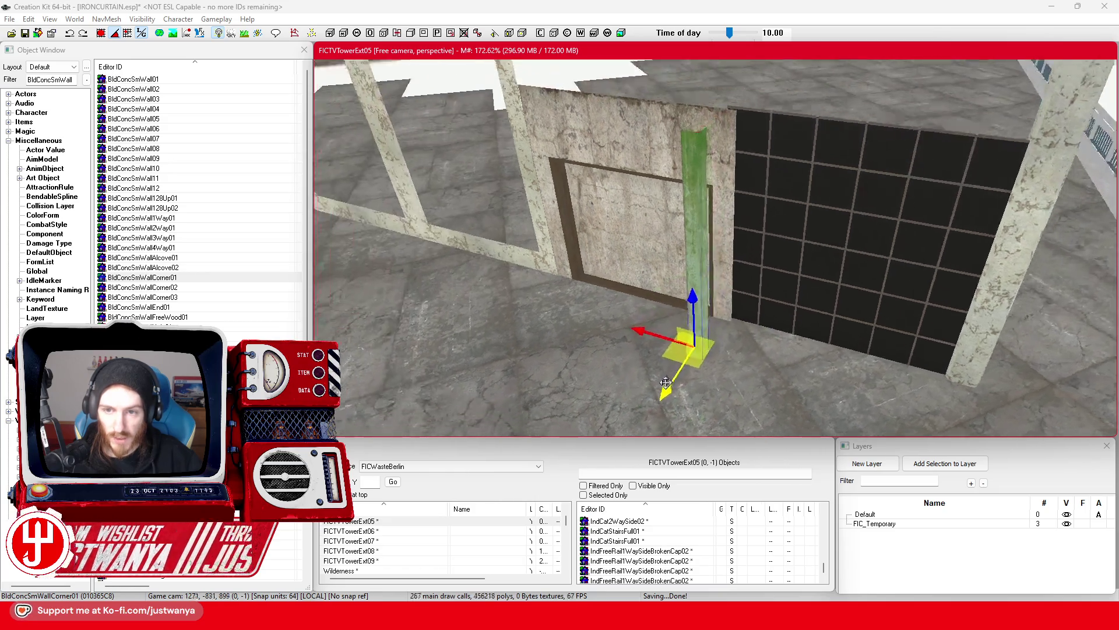
{"action": "mouse_move", "coordinate": [646, 403]}
{"action": "left_mouse_down"}
{"action": "mouse_move", "coordinate": [693, 363]}
{"action": "mouse_move", "coordinate": [693, 346]}
{"action": "left_mouse_up"}
{"action": "left_click_drag", "start_coordinate": [706, 309], "coordinate": [715, 286]}
{"action": "scroll", "coordinate": [715, 287], "scroll_direction": "up", "scroll_amount": 5}
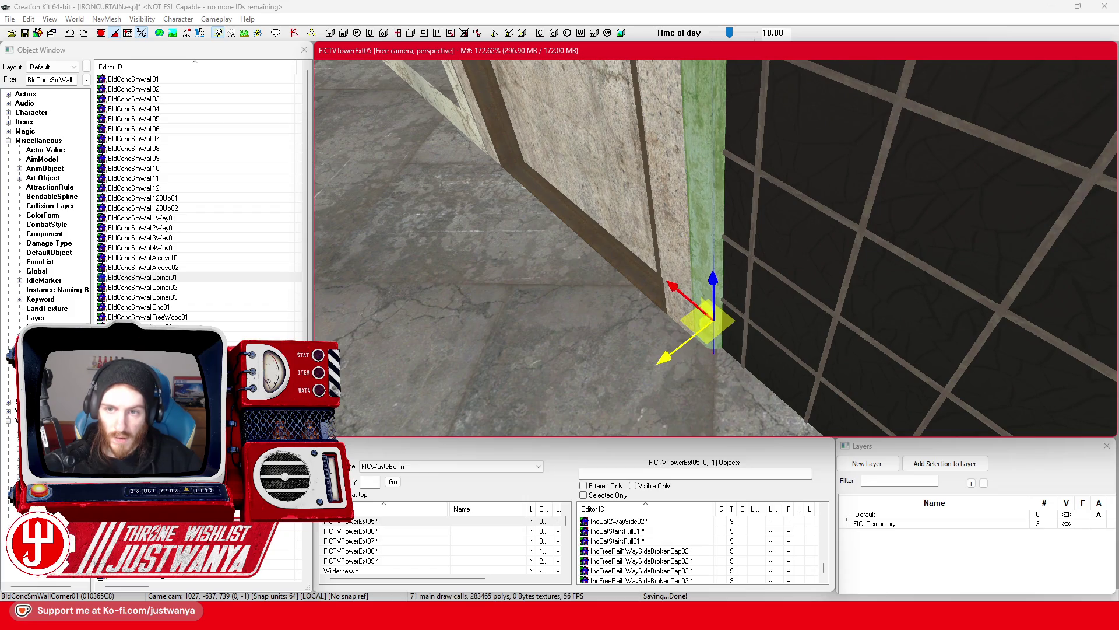
{"action": "double_click", "coordinate": [702, 219]}
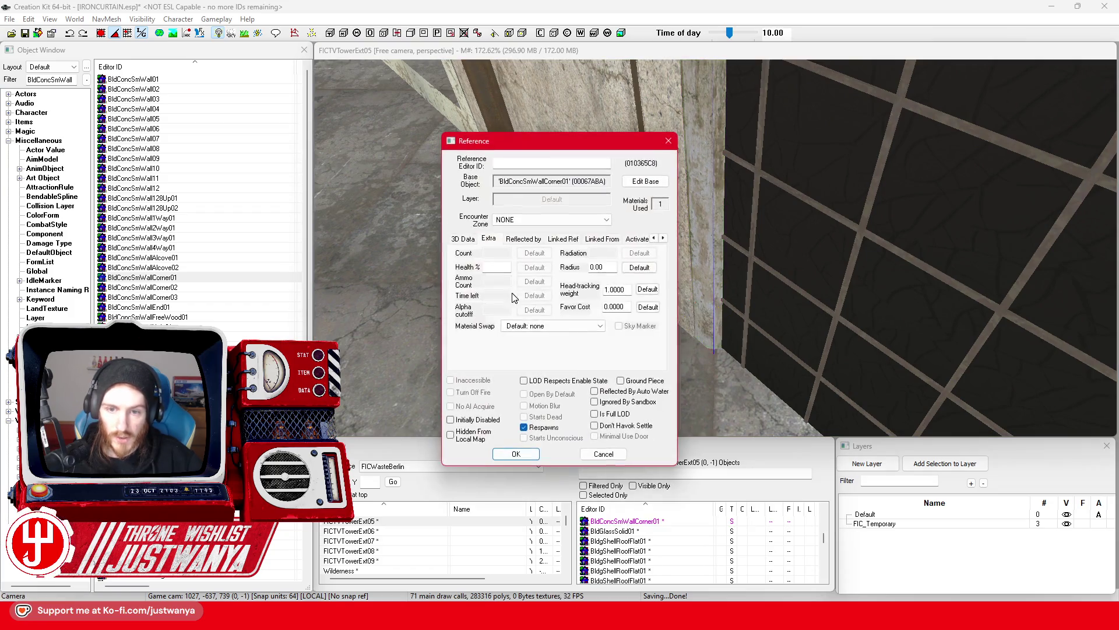
Apply the green plaster material swap to the corner piece and confirm with OK
{"action": "left_click", "coordinate": [532, 326]}
{"action": "left_click", "coordinate": [560, 428]}
{"action": "left_click", "coordinate": [516, 453]}
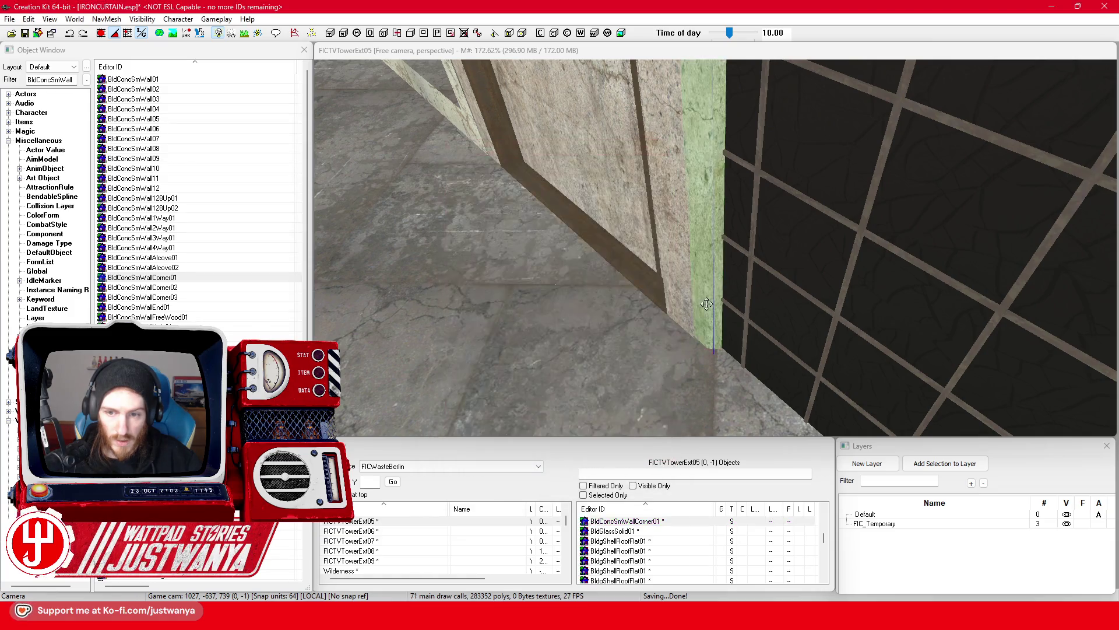
{"action": "scroll", "coordinate": [643, 349], "scroll_direction": "up", "scroll_amount": 3}
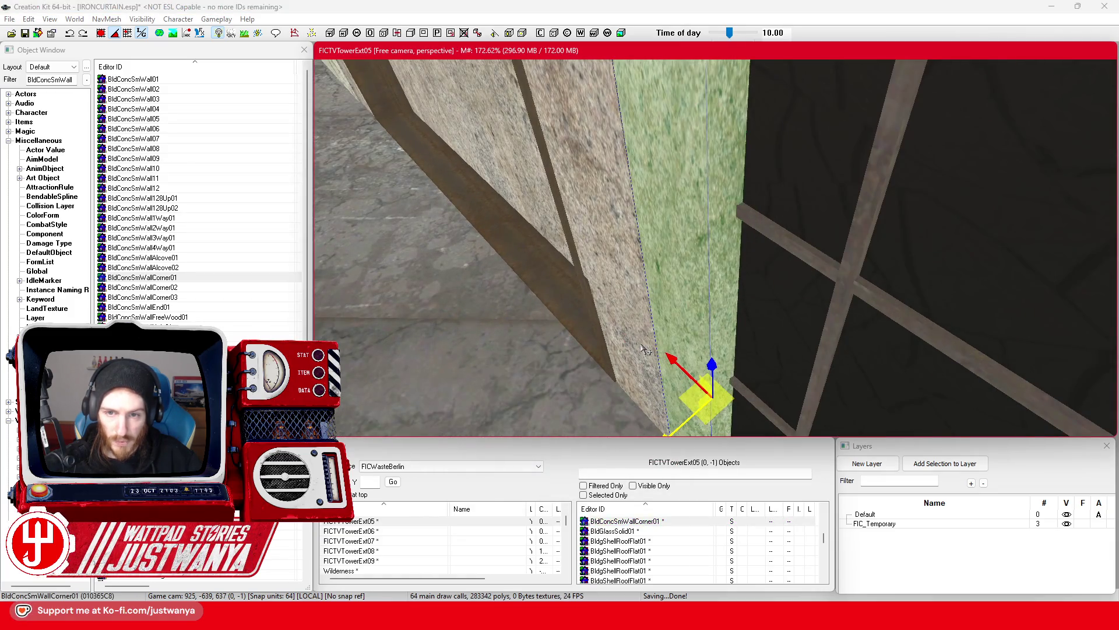
{"action": "scroll", "coordinate": [643, 348], "scroll_direction": "down", "scroll_amount": 3}
{"action": "mouse_move", "coordinate": [643, 349]}
{"action": "left_mouse_down"}
{"action": "mouse_move", "coordinate": [782, 330]}
{"action": "mouse_move", "coordinate": [828, 350]}
{"action": "left_mouse_up"}
Duplicate the green corner piece and slide the copy against the concrete wall's edge
{"action": "key", "text": "2"}
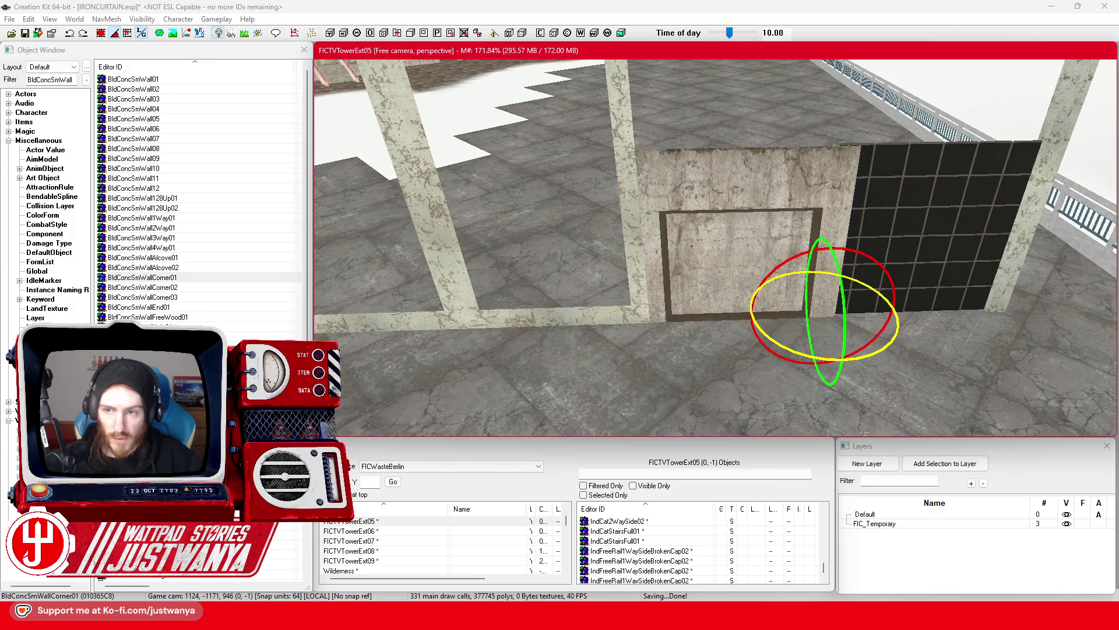
{"action": "key", "text": "1"}
{"action": "left_click_drag", "start_coordinate": [775, 209], "coordinate": [630, 207]}
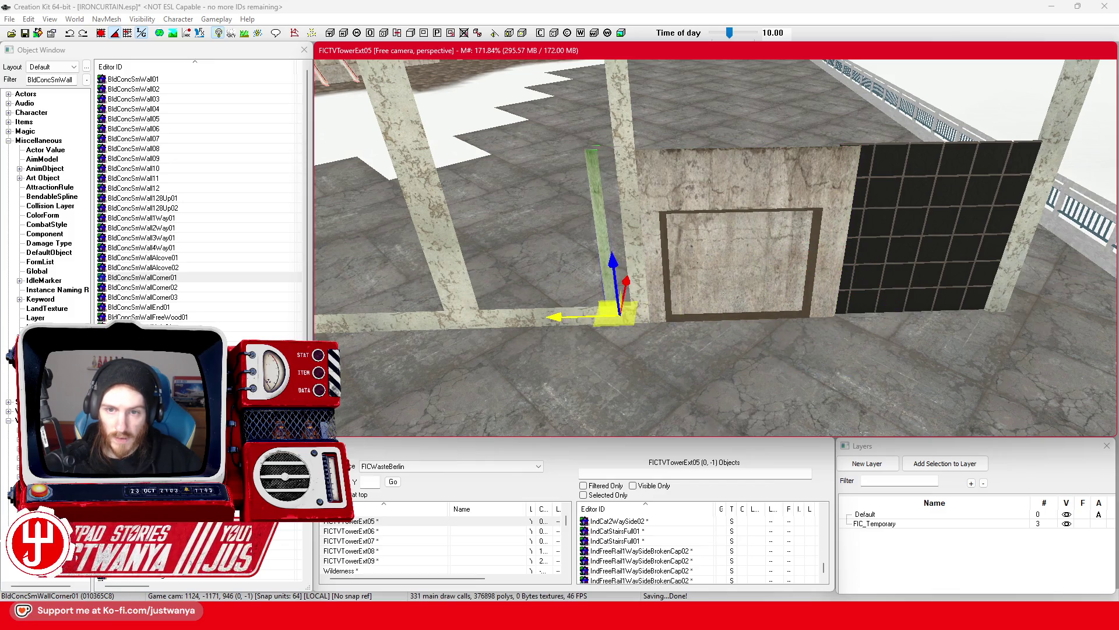
{"action": "key", "text": "ctrl+d"}
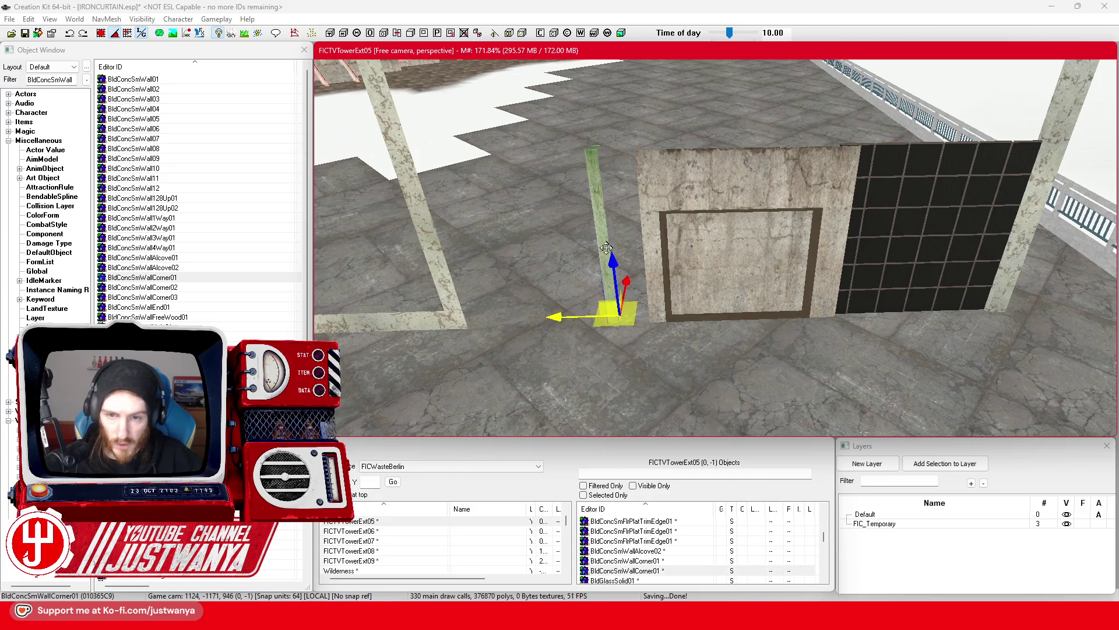
{"action": "scroll", "coordinate": [557, 387], "scroll_direction": "up", "scroll_amount": 4}
{"action": "left_click_drag", "start_coordinate": [513, 385], "coordinate": [590, 383]}
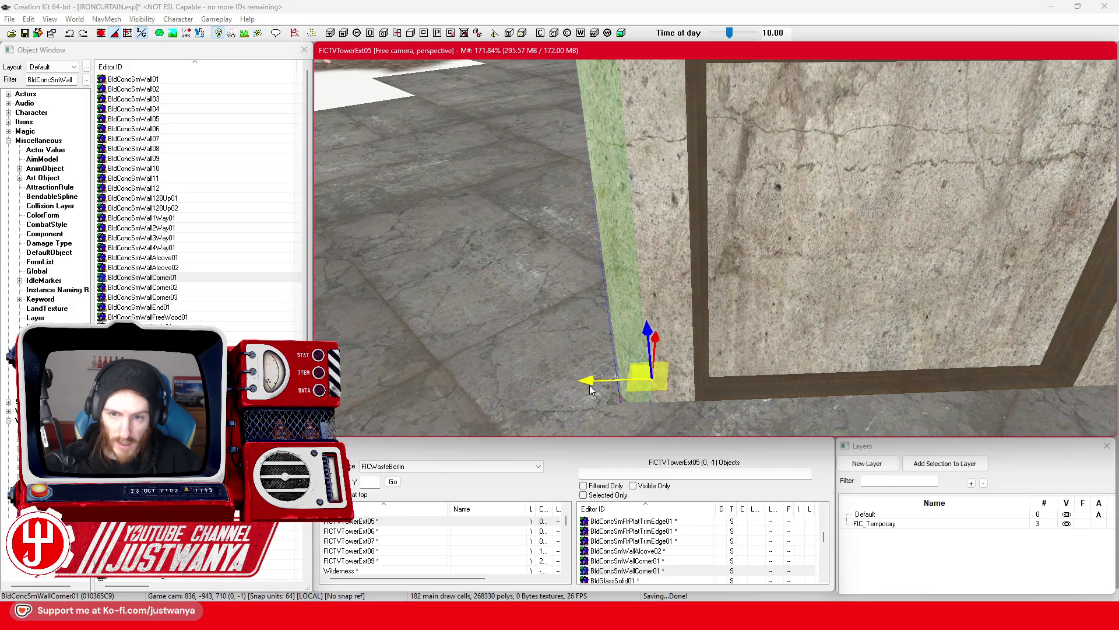
Orbit around the copied corner piece to check its fit against the doorway wall
{"action": "left_click_drag", "start_coordinate": [562, 362], "coordinate": [644, 349]}
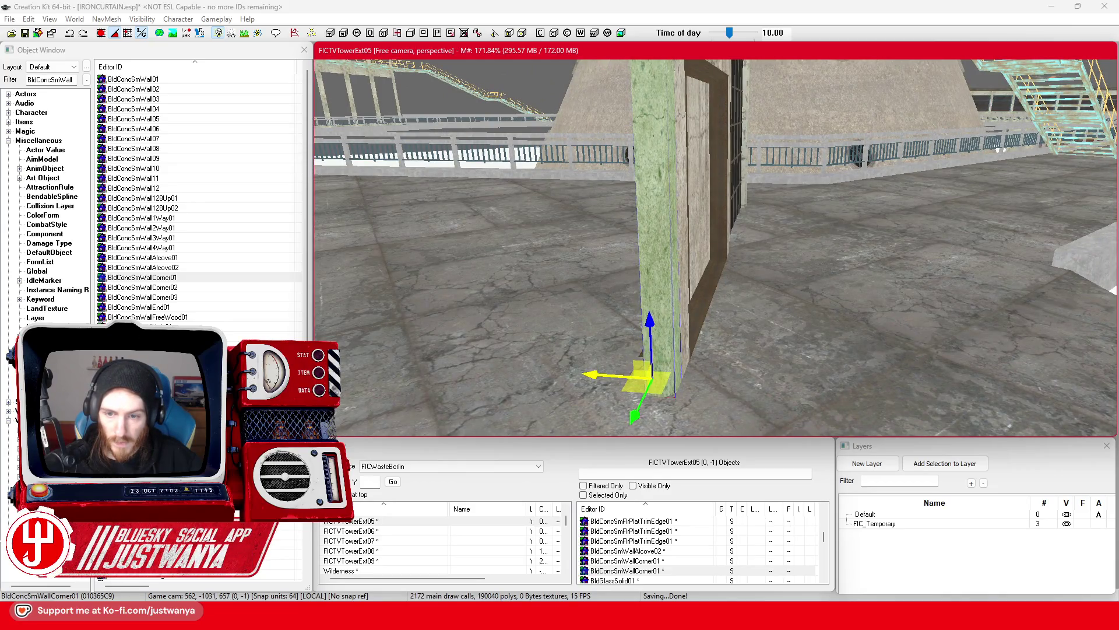
{"action": "scroll", "coordinate": [588, 374], "scroll_direction": "up", "scroll_amount": 3}
{"action": "left_click_drag", "start_coordinate": [588, 373], "coordinate": [587, 430]}
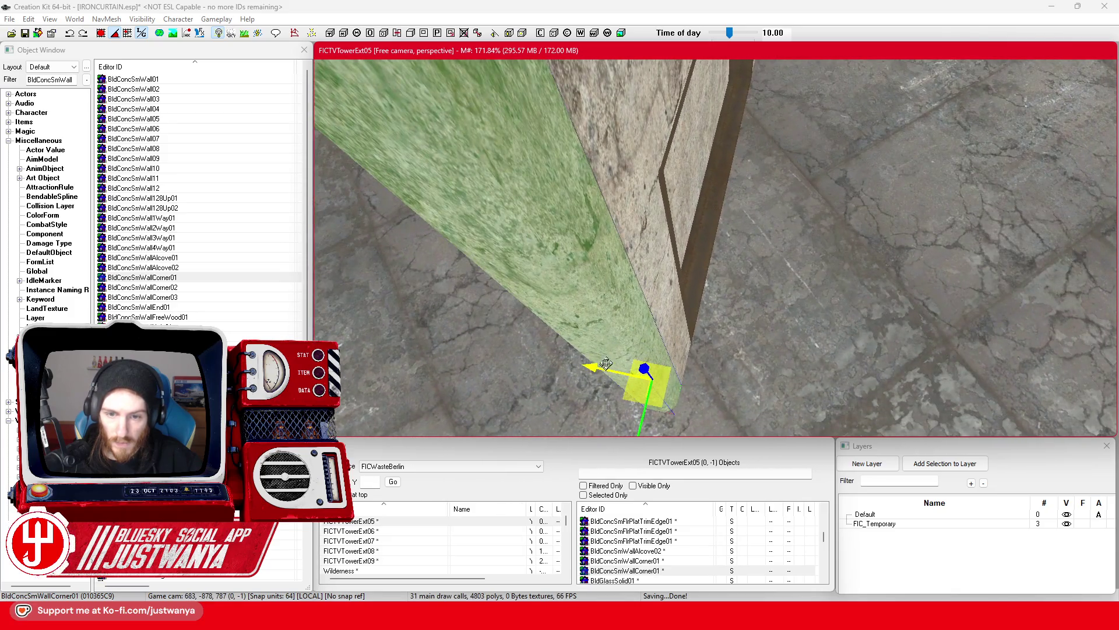
{"action": "scroll", "coordinate": [648, 316], "scroll_direction": "down", "scroll_amount": 5}
{"action": "left_click_drag", "start_coordinate": [648, 315], "coordinate": [541, 187]}
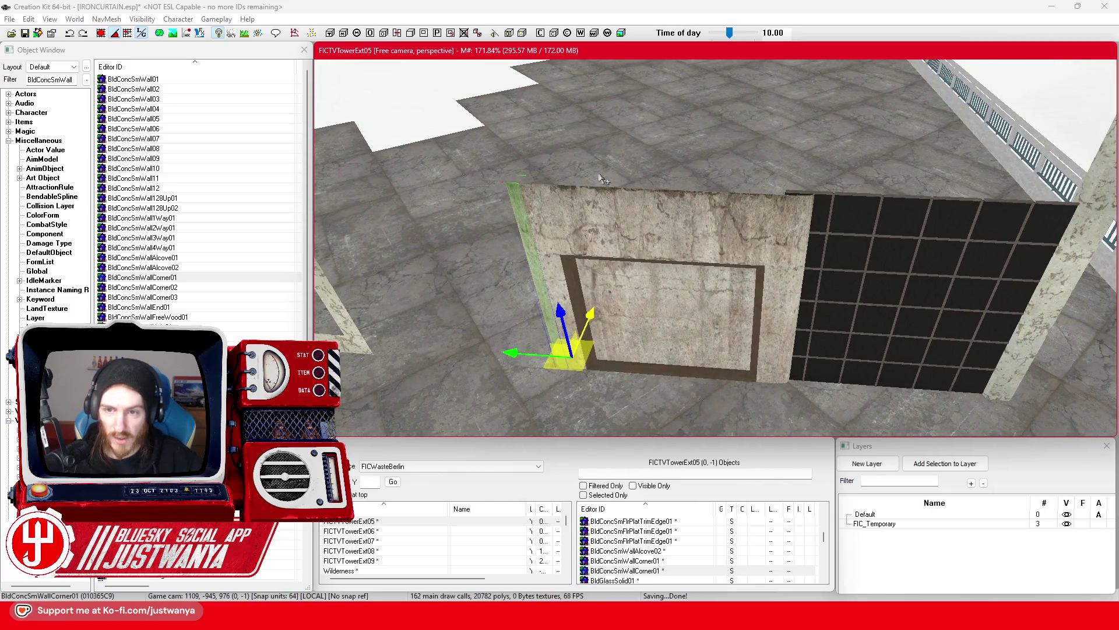
{"action": "scroll", "coordinate": [569, 317], "scroll_direction": "down", "scroll_amount": 2}
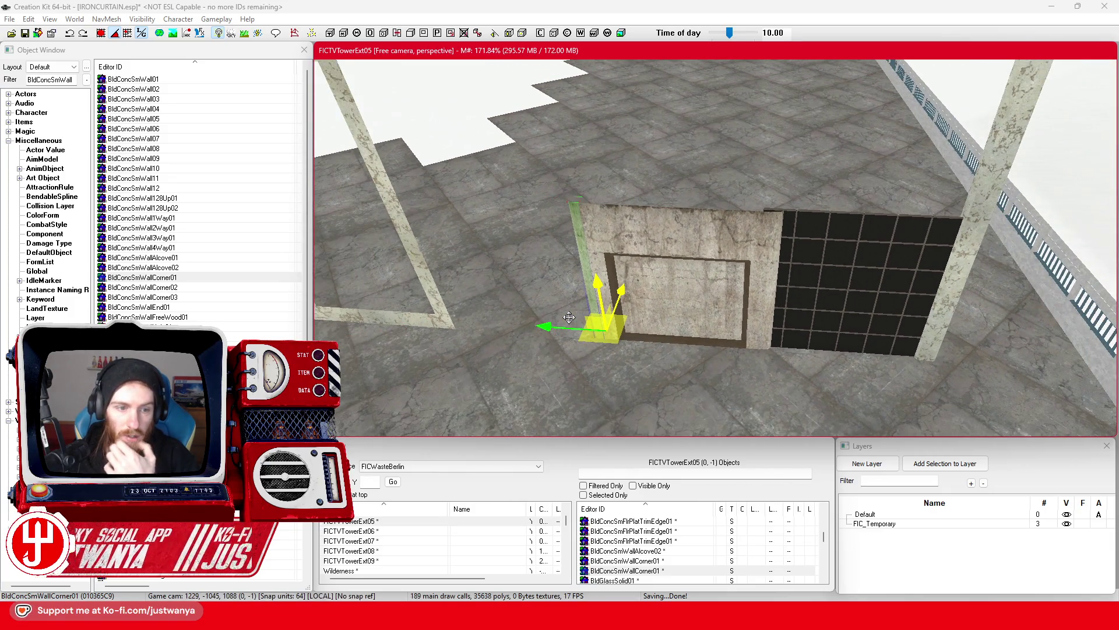
{"action": "scroll", "coordinate": [176, 299], "scroll_direction": "down", "scroll_amount": 7}
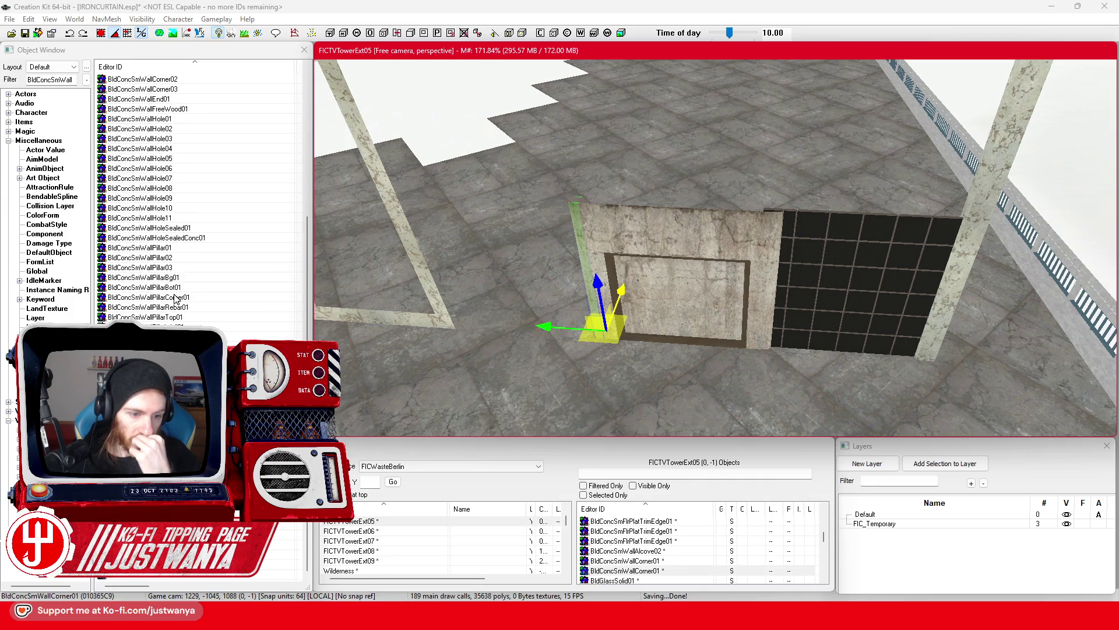
{"action": "scroll", "coordinate": [175, 299], "scroll_direction": "up", "scroll_amount": 6}
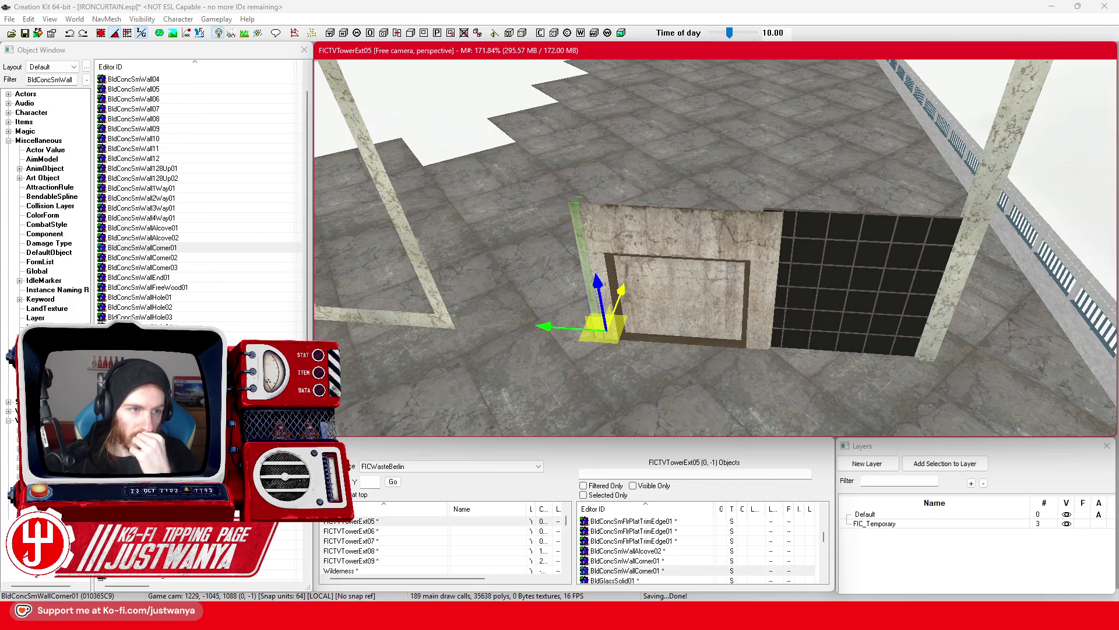
{"action": "left_click_drag", "start_coordinate": [51, 79], "coordinate": [73, 79]}
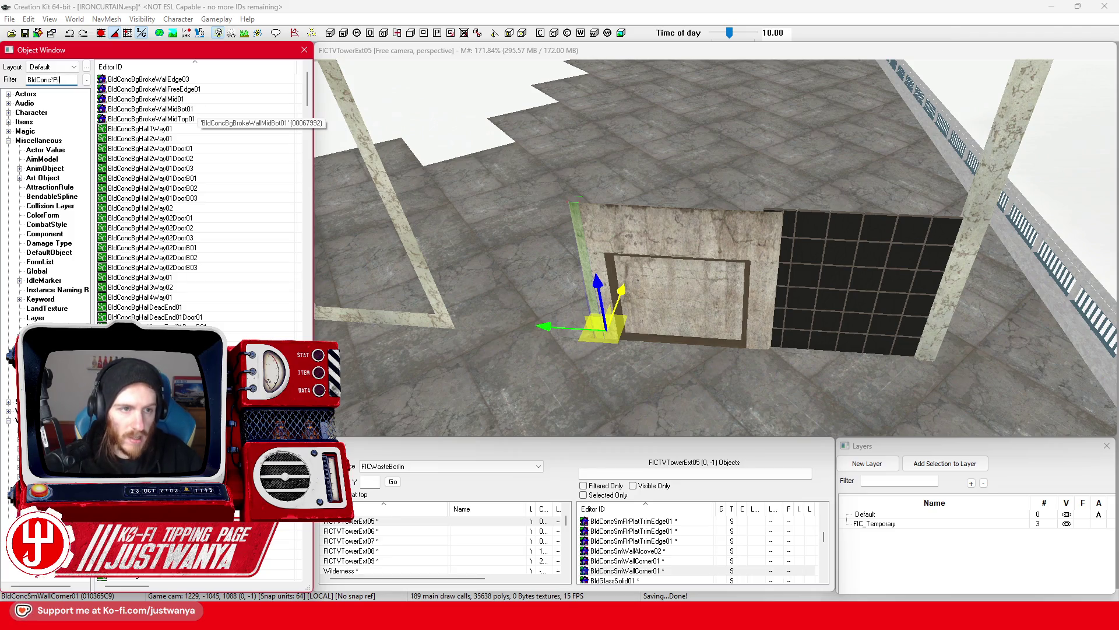
Try a BldConcBgWallPillar01 and a BldConcMdWallPillarCorner01 pillar near the wall, undoing each
{"action": "left_click_drag", "start_coordinate": [139, 79], "coordinate": [556, 359]}
{"action": "scroll", "coordinate": [557, 359], "scroll_direction": "down", "scroll_amount": 3}
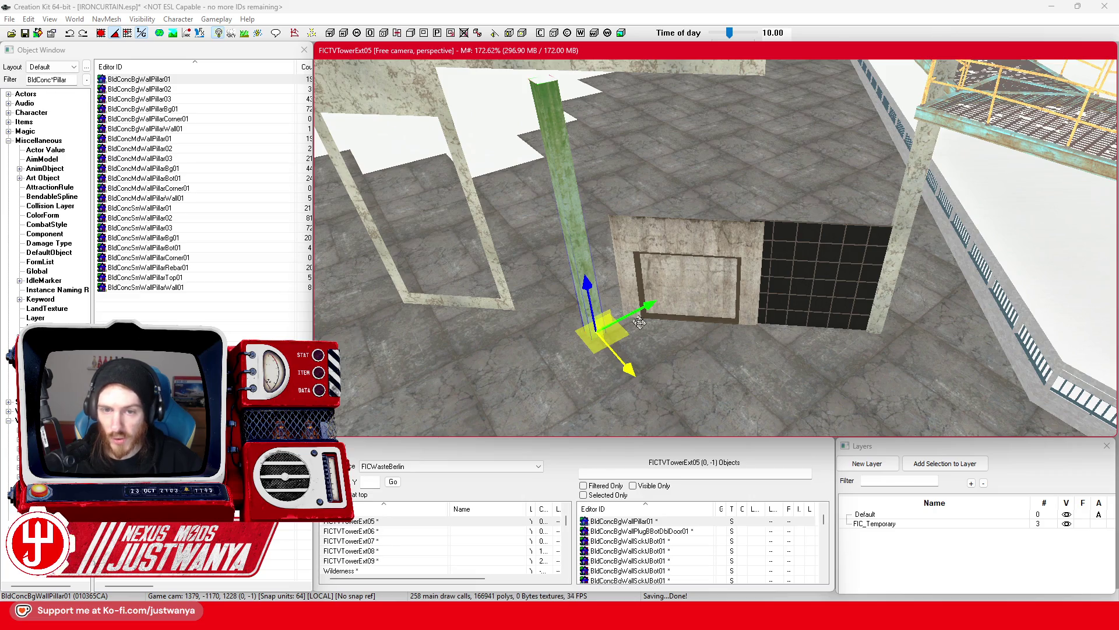
{"action": "mouse_move", "coordinate": [653, 327]}
{"action": "left_mouse_down"}
{"action": "mouse_move", "coordinate": [819, 239]}
{"action": "mouse_move", "coordinate": [650, 323]}
{"action": "mouse_move", "coordinate": [644, 347]}
{"action": "left_mouse_up"}
{"action": "key", "text": "ctrl+z"}
{"action": "key", "text": "ctrl+z"}
{"action": "key", "text": "ctrl+z"}
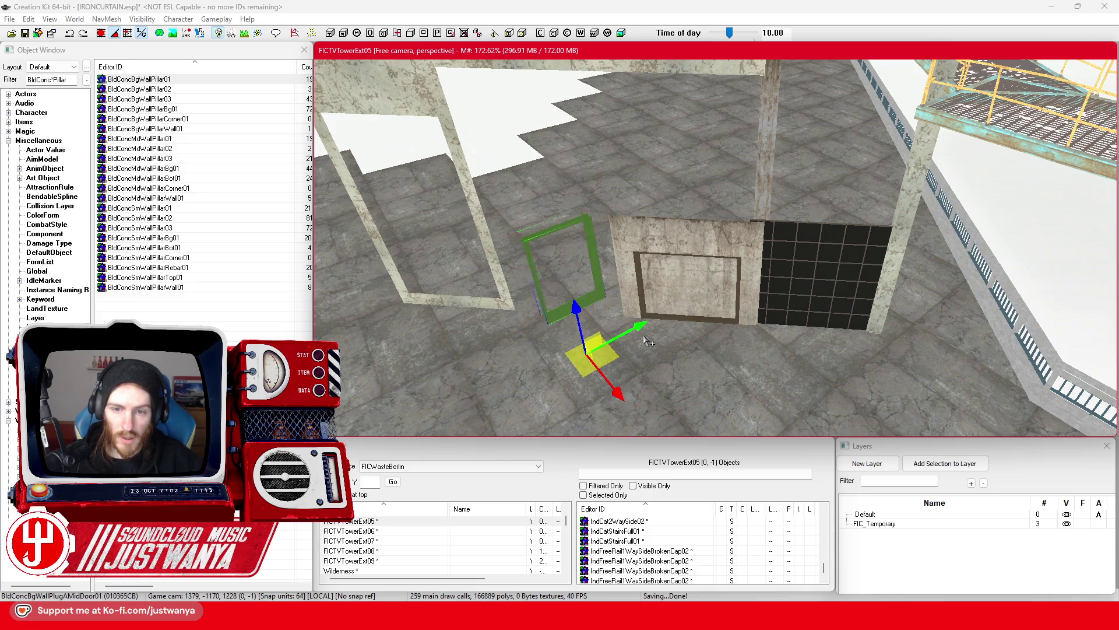
{"action": "key", "text": "ctrl+z"}
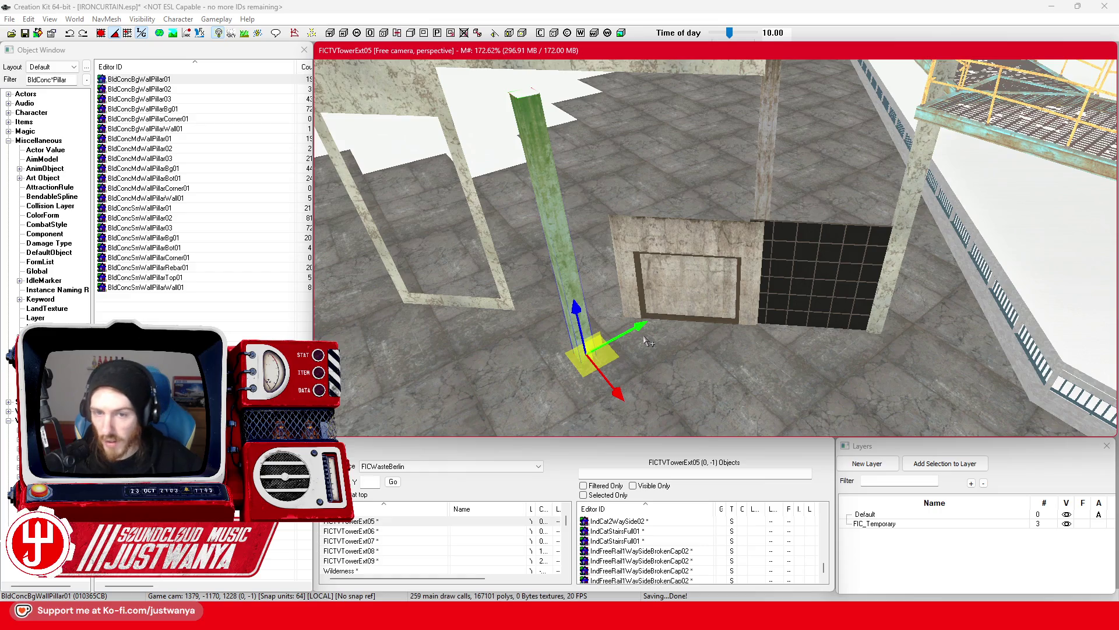
{"action": "key", "text": "ctrl+z"}
{"action": "key", "text": "ctrl+z"}
{"action": "key", "text": "ctrl+z"}
{"action": "key", "text": "ctrl+z"}
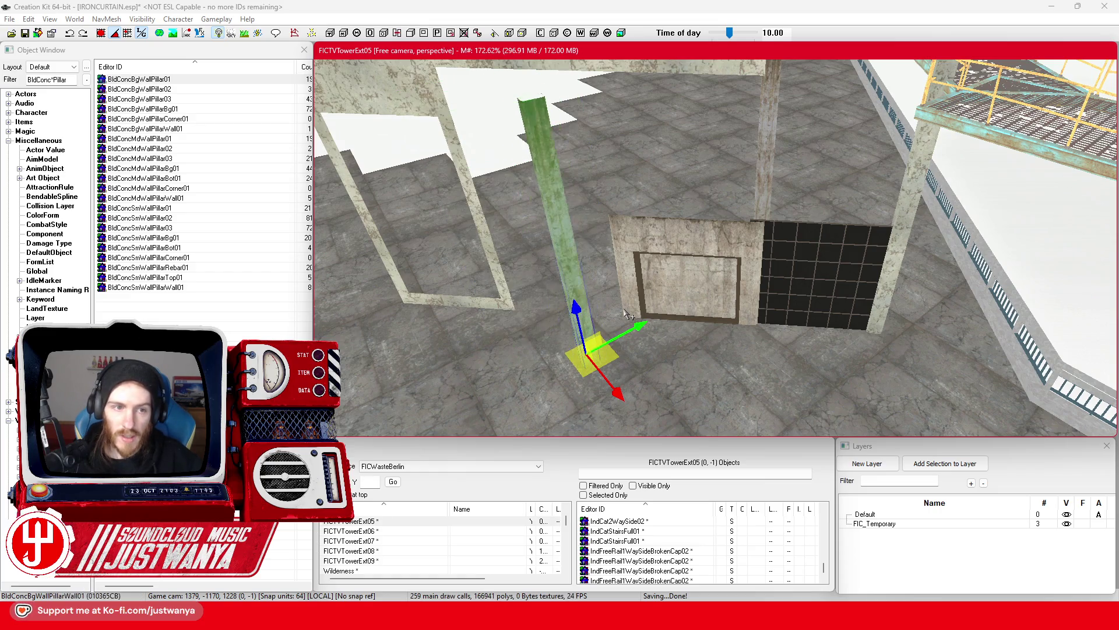
{"action": "key", "text": "ctrl+z"}
{"action": "key", "text": "ctrl+z"}
{"action": "key", "text": "ctrl+z"}
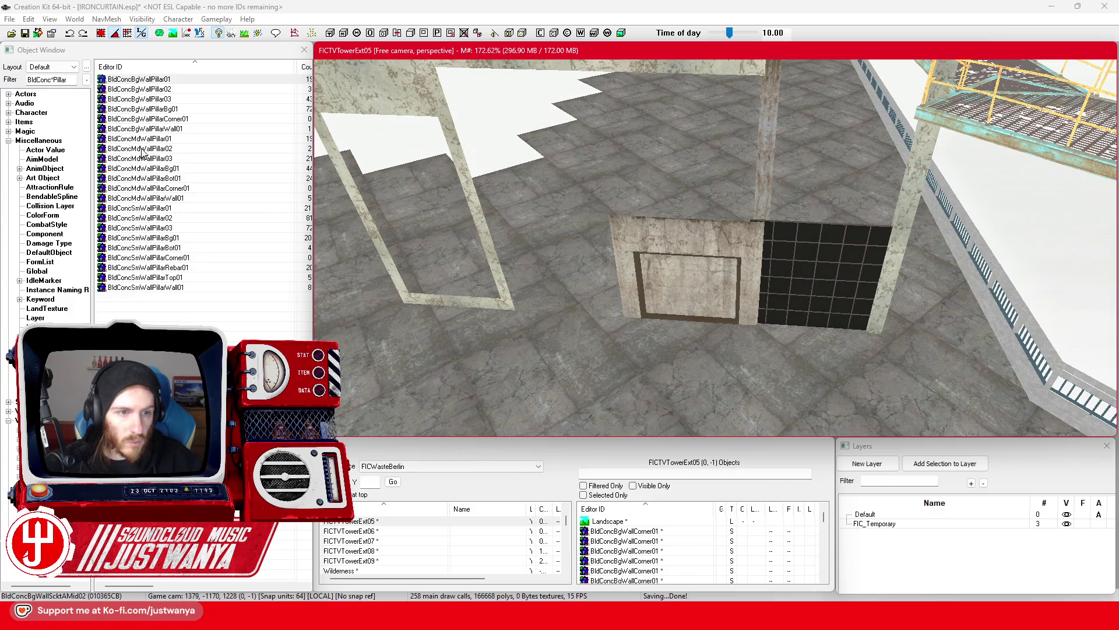
{"action": "left_click_drag", "start_coordinate": [147, 187], "coordinate": [559, 338]}
{"action": "key", "text": "ctrl+z"}
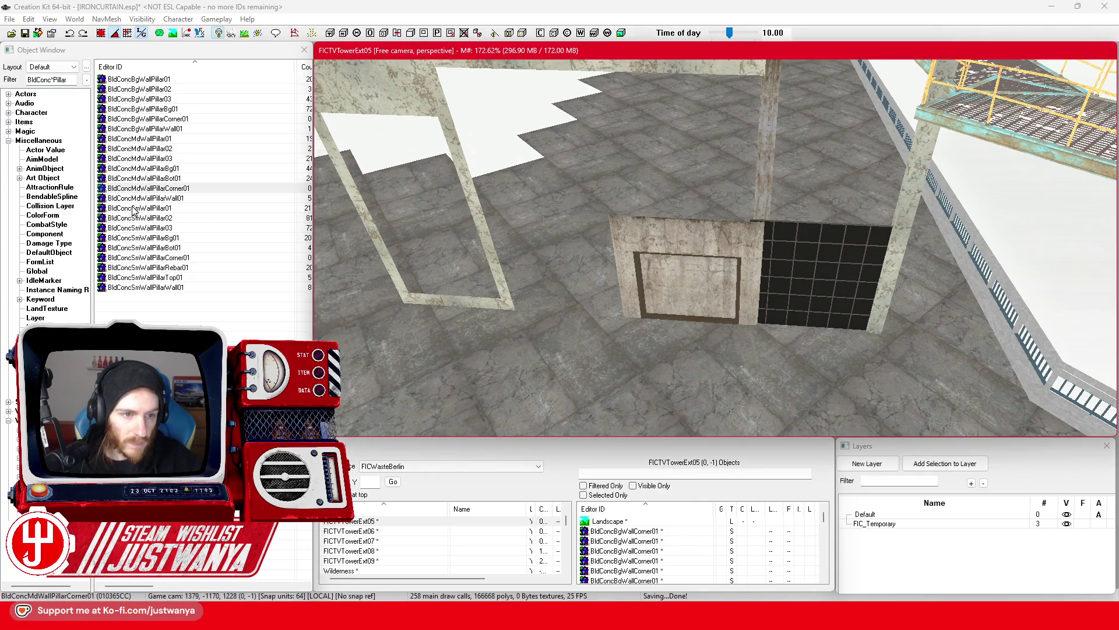
Place a BldConcSmWallPillar01 and cycle its variants down to the slim BldConcSmWallPillar03
{"action": "mouse_move", "coordinate": [133, 211]}
{"action": "left_mouse_down"}
{"action": "mouse_move", "coordinate": [583, 315]}
{"action": "mouse_move", "coordinate": [598, 298]}
{"action": "left_mouse_up"}
{"action": "scroll", "coordinate": [599, 298], "scroll_direction": "up", "scroll_amount": 3}
{"action": "key", "text": "Down"}
{"action": "key", "text": "Down"}
{"action": "key", "text": "Down"}
{"action": "key", "text": "Down"}
{"action": "key", "text": "Down"}
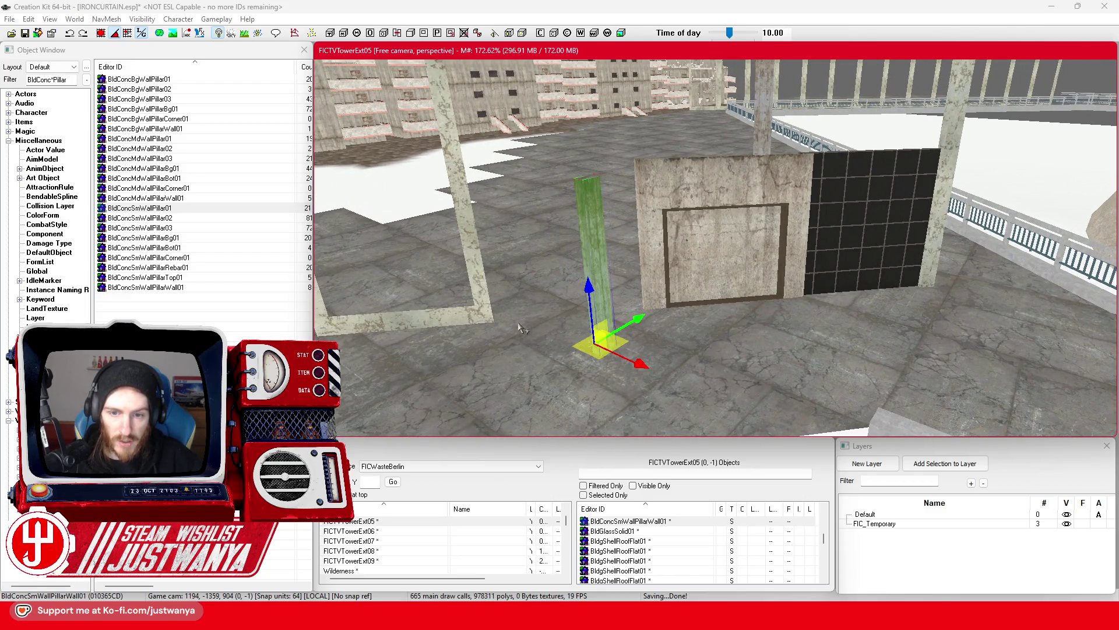
{"action": "scroll", "coordinate": [587, 284], "scroll_direction": "up", "scroll_amount": 3}
{"action": "key", "text": "Down"}
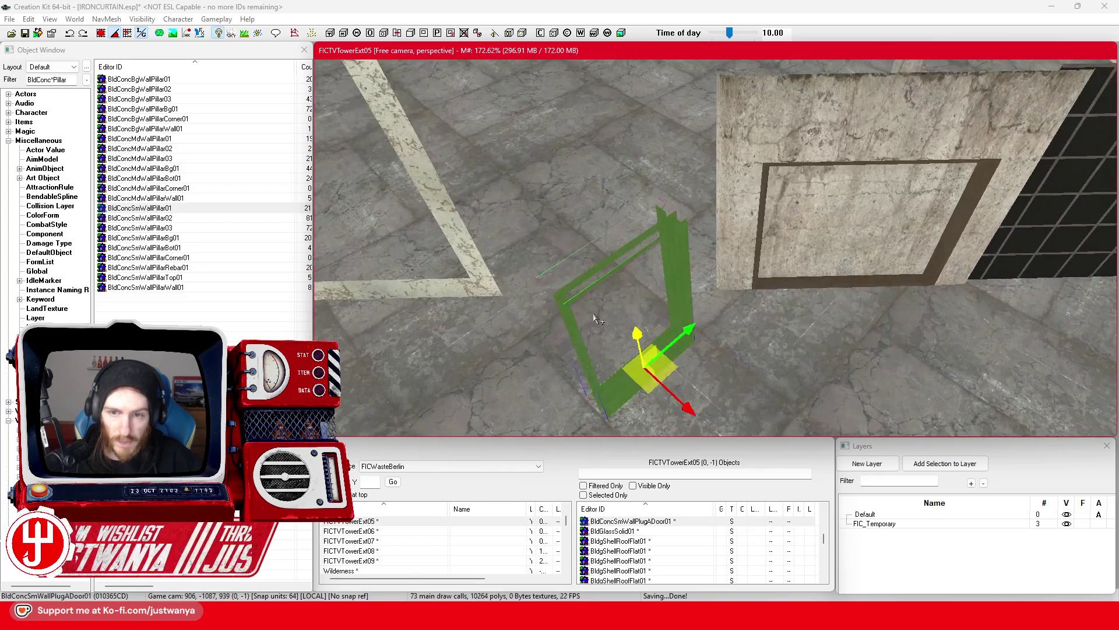
{"action": "key", "text": "Down"}
{"action": "key", "text": "Down"}
{"action": "key", "text": "Down"}
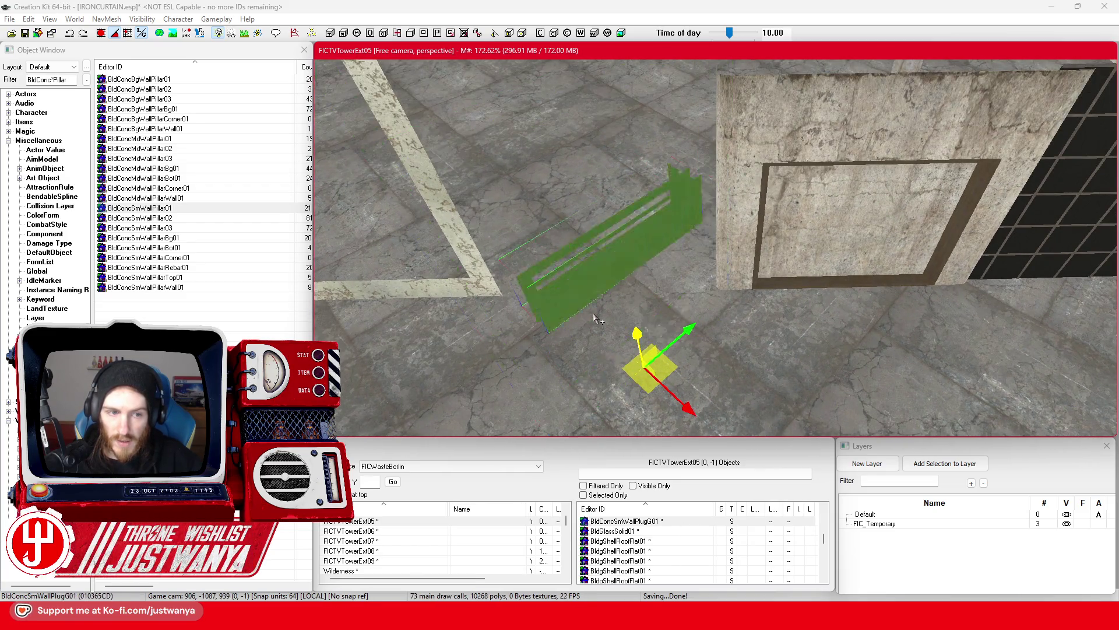
{"action": "key", "text": "Down"}
{"action": "key", "text": "Down"}
{"action": "key", "text": "Down"}
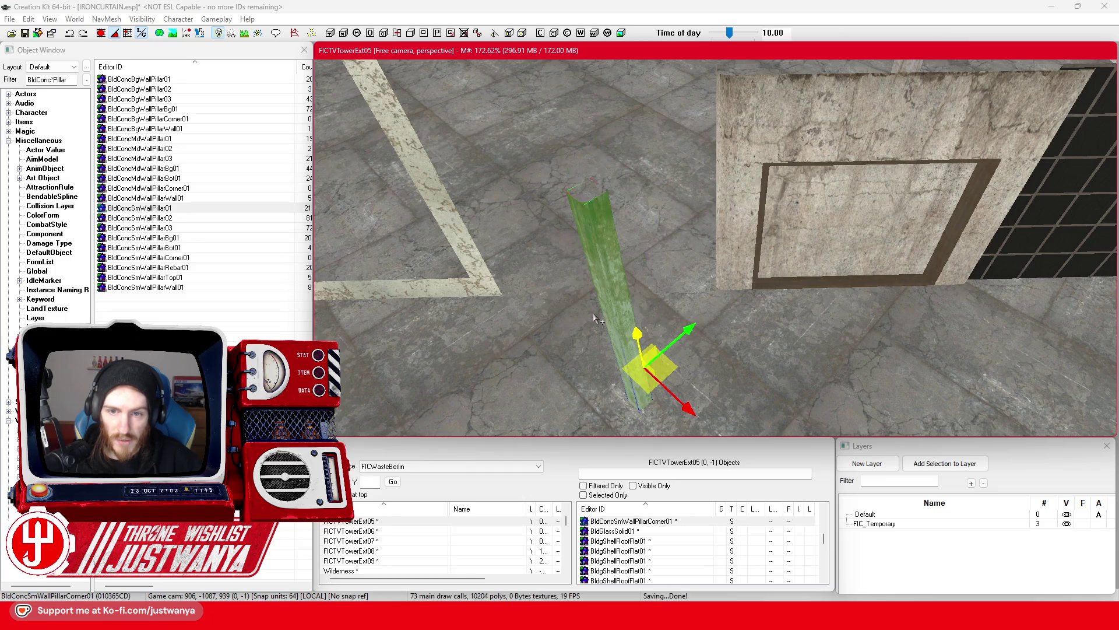
{"action": "key", "text": "Down"}
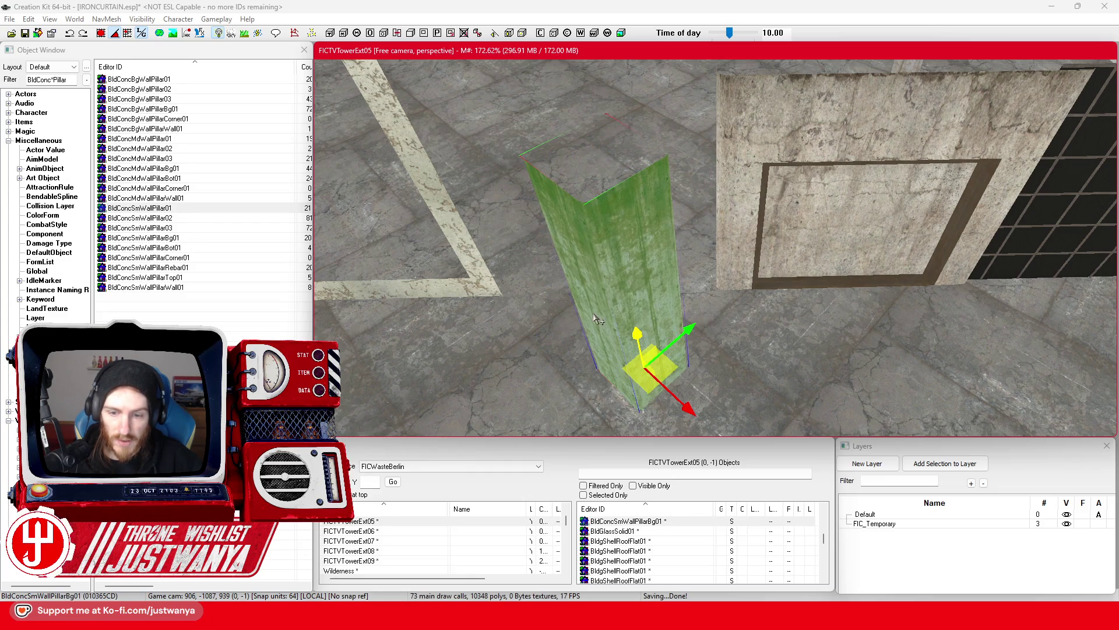
{"action": "key", "text": "Down"}
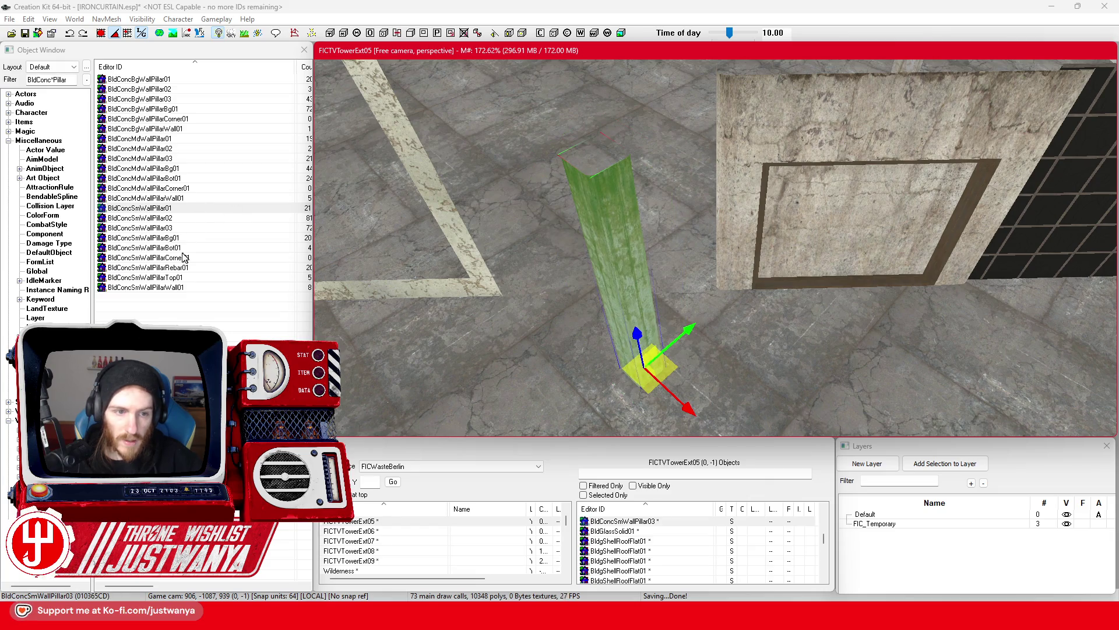
Test a BldConcSmWallPillarTop01 piece, delete it, and reselect the slim pillar
{"action": "left_click_drag", "start_coordinate": [158, 277], "coordinate": [496, 374]}
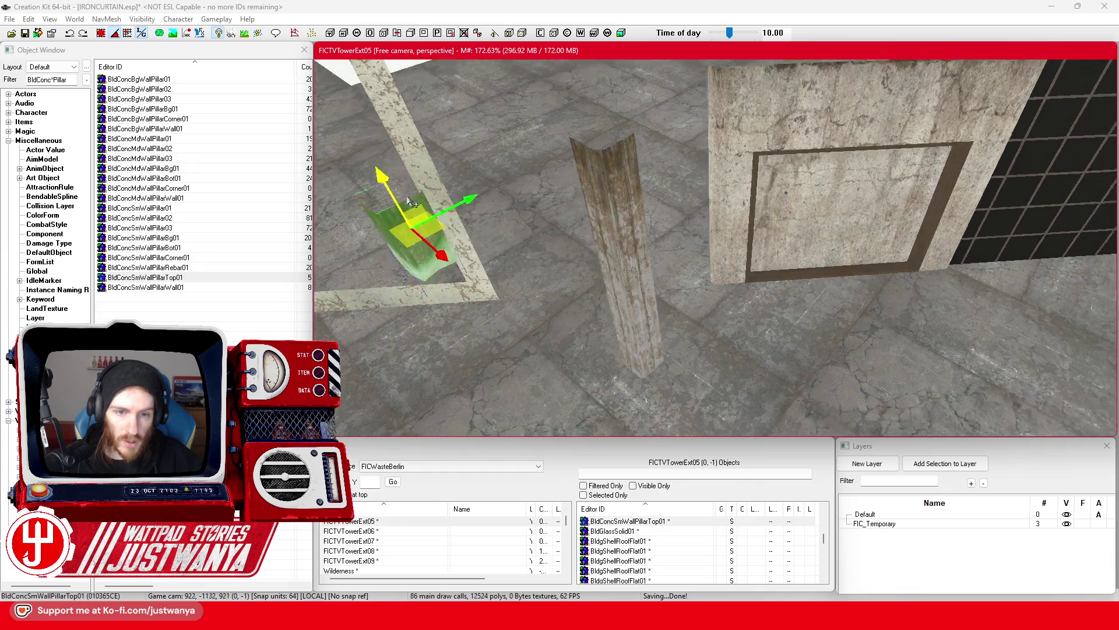
{"action": "scroll", "coordinate": [481, 138], "scroll_direction": "down", "scroll_amount": 5}
{"action": "scroll", "coordinate": [478, 145], "scroll_direction": "up", "scroll_amount": 4}
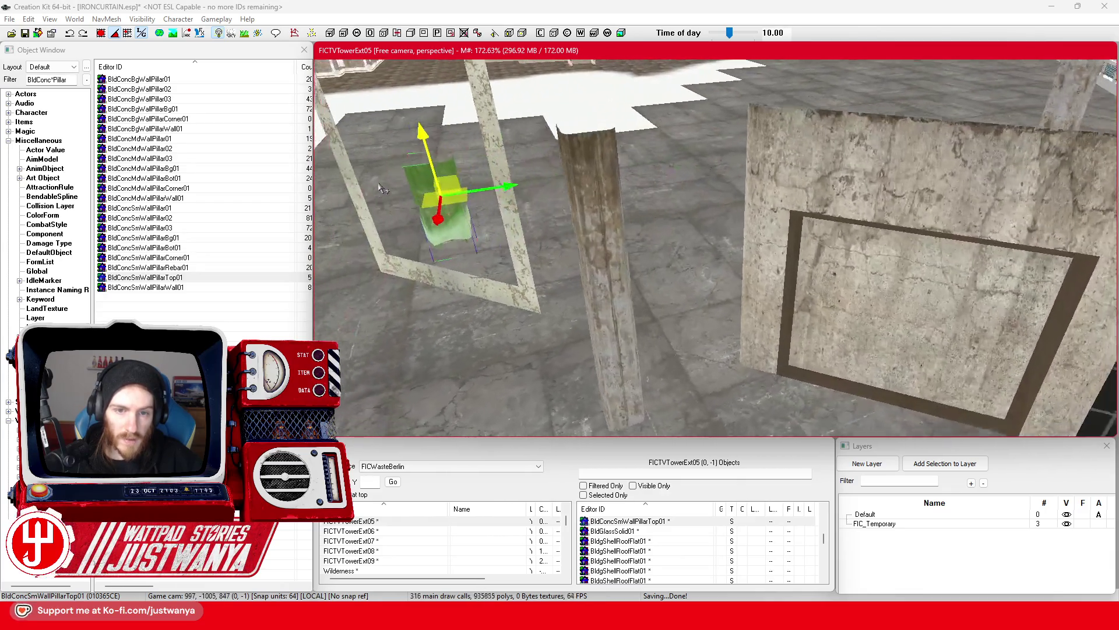
{"action": "scroll", "coordinate": [475, 154], "scroll_direction": "up", "scroll_amount": 4}
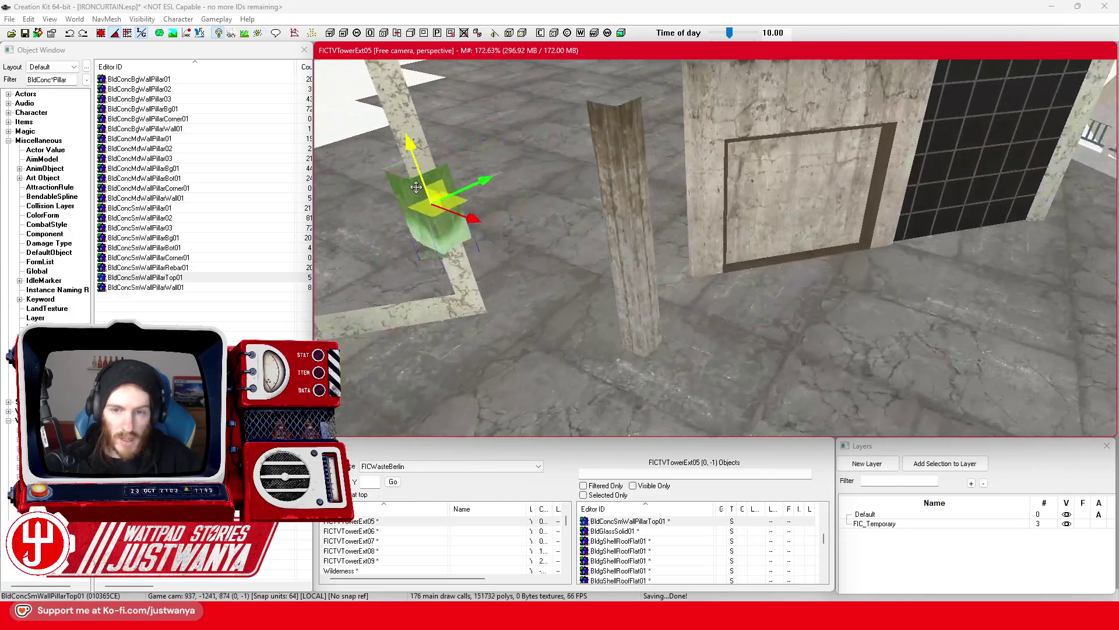
{"action": "key", "text": "Delete"}
{"action": "left_click", "coordinate": [626, 233]}
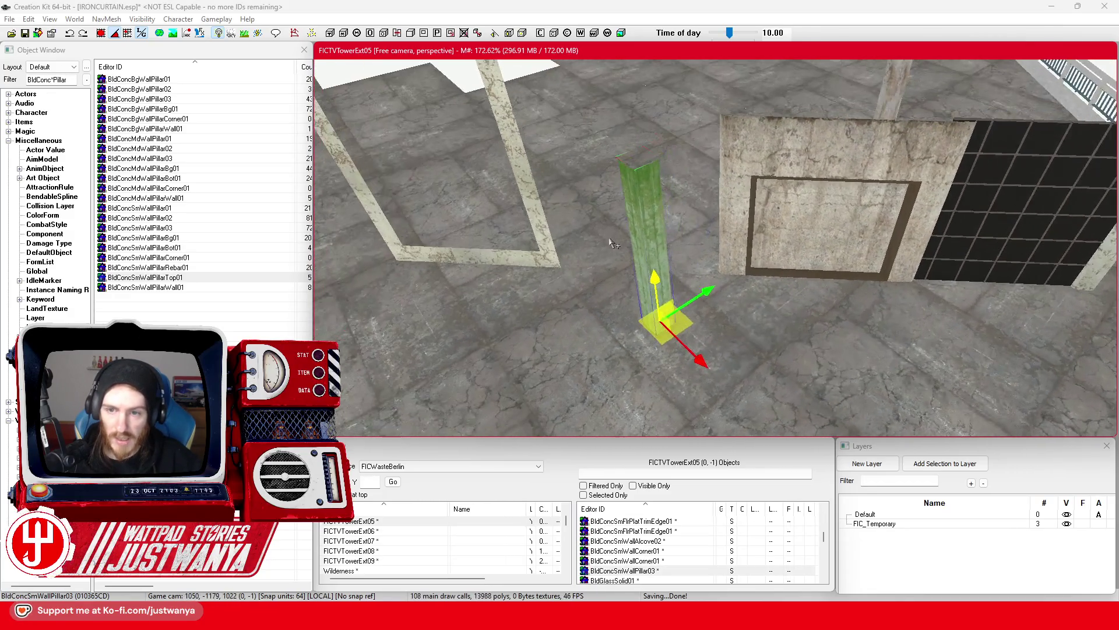
Tip the BldConcSmWallPillar03 over so it lies flat along the wall
{"action": "key", "text": "e"}
{"action": "left_click_drag", "start_coordinate": [653, 383], "coordinate": [653, 384]}
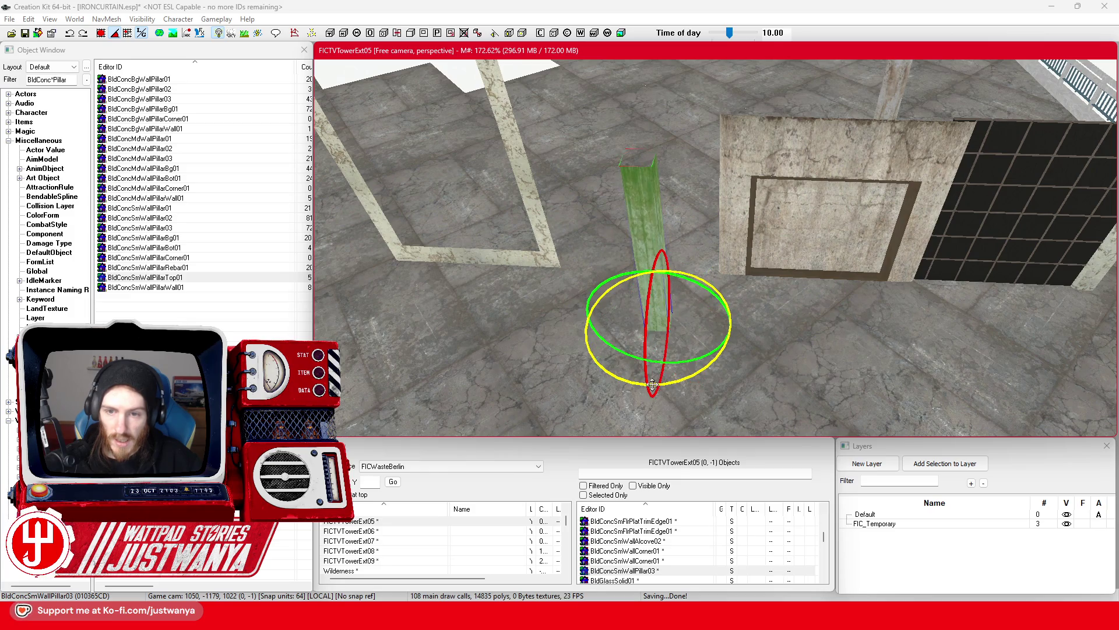
{"action": "left_click_drag", "start_coordinate": [625, 274], "coordinate": [659, 321]}
{"action": "key", "text": "w"}
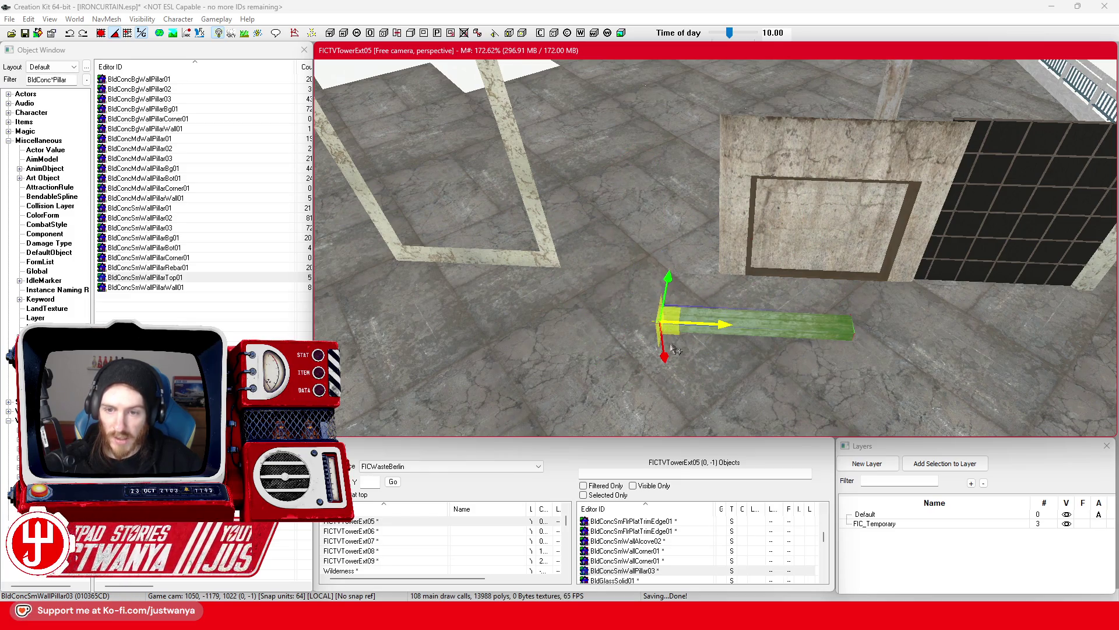
{"action": "mouse_move", "coordinate": [728, 326]}
{"action": "left_mouse_down"}
{"action": "mouse_move", "coordinate": [671, 245]}
{"action": "mouse_move", "coordinate": [641, 175]}
{"action": "mouse_move", "coordinate": [553, 227]}
{"action": "left_mouse_up"}
Slide the flat pillar onto the concrete wall top, toggling world/local axes to align it
{"action": "left_click_drag", "start_coordinate": [688, 158], "coordinate": [798, 148]}
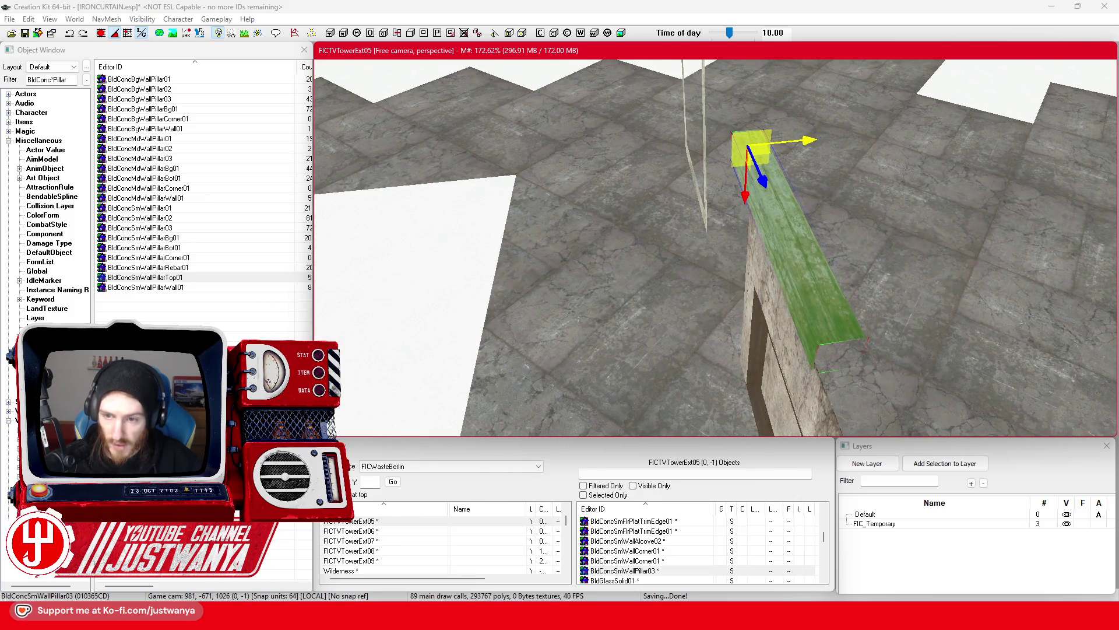
{"action": "scroll", "coordinate": [524, 213], "scroll_direction": "down", "scroll_amount": 5}
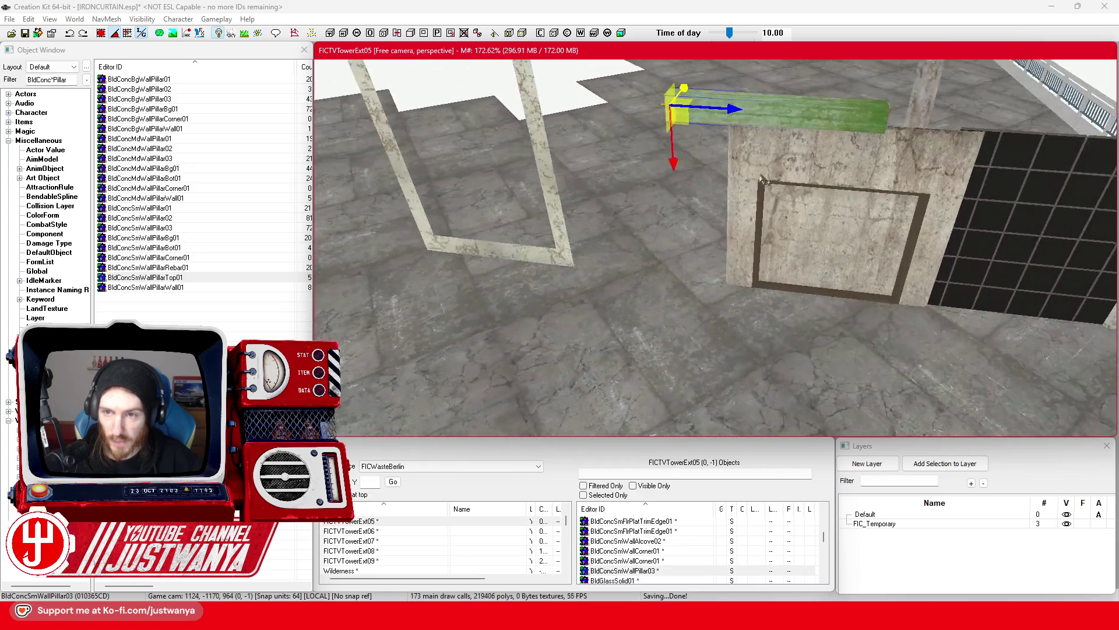
{"action": "mouse_move", "coordinate": [393, 158]}
{"action": "left_mouse_down"}
{"action": "mouse_move", "coordinate": [542, 170]}
{"action": "mouse_move", "coordinate": [541, 152]}
{"action": "left_mouse_up"}
{"action": "scroll", "coordinate": [541, 152], "scroll_direction": "up", "scroll_amount": 3}
{"action": "key", "text": "l"}
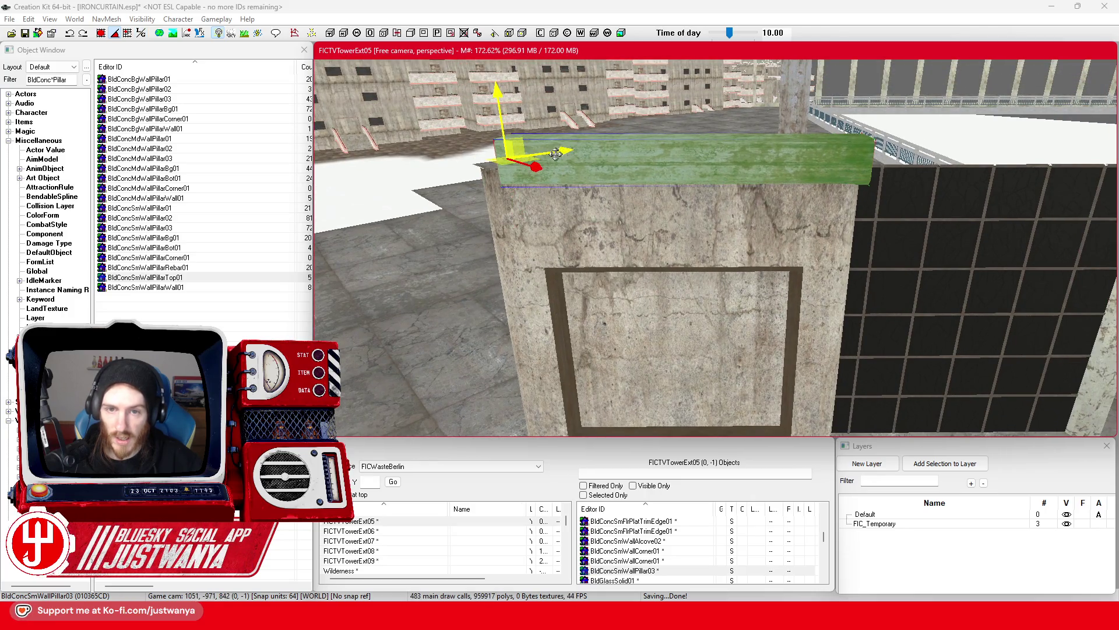
{"action": "left_click", "coordinate": [146, 35]}
{"action": "mouse_move", "coordinate": [576, 165]}
{"action": "left_mouse_down"}
{"action": "mouse_move", "coordinate": [553, 165]}
{"action": "mouse_move", "coordinate": [690, 202]}
{"action": "mouse_move", "coordinate": [666, 226]}
{"action": "left_mouse_up"}
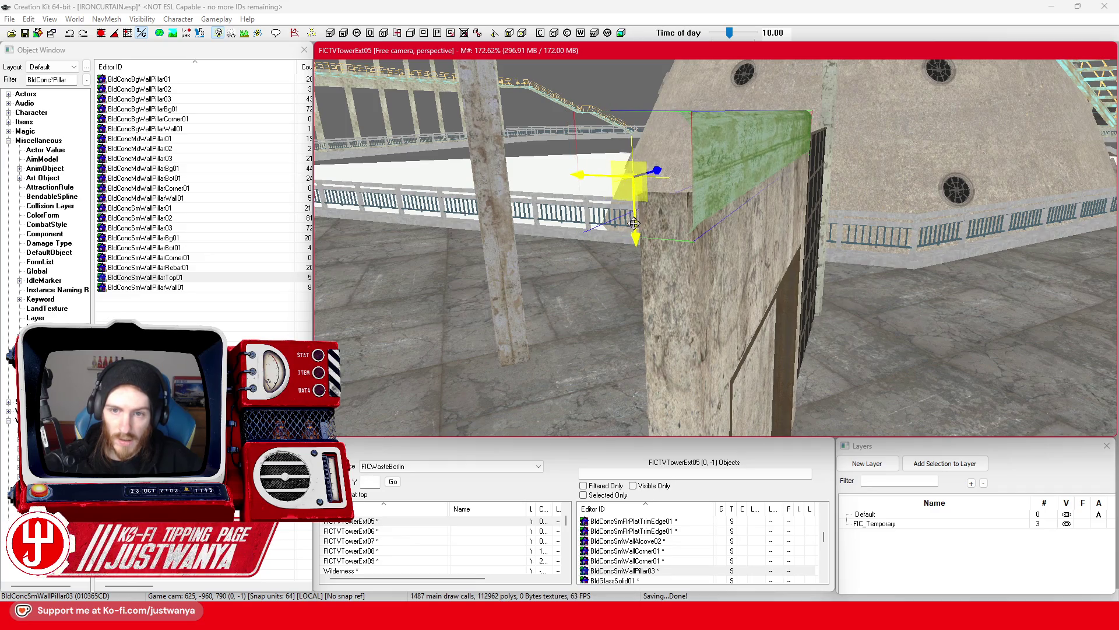
{"action": "left_click_drag", "start_coordinate": [636, 233], "coordinate": [639, 240]}
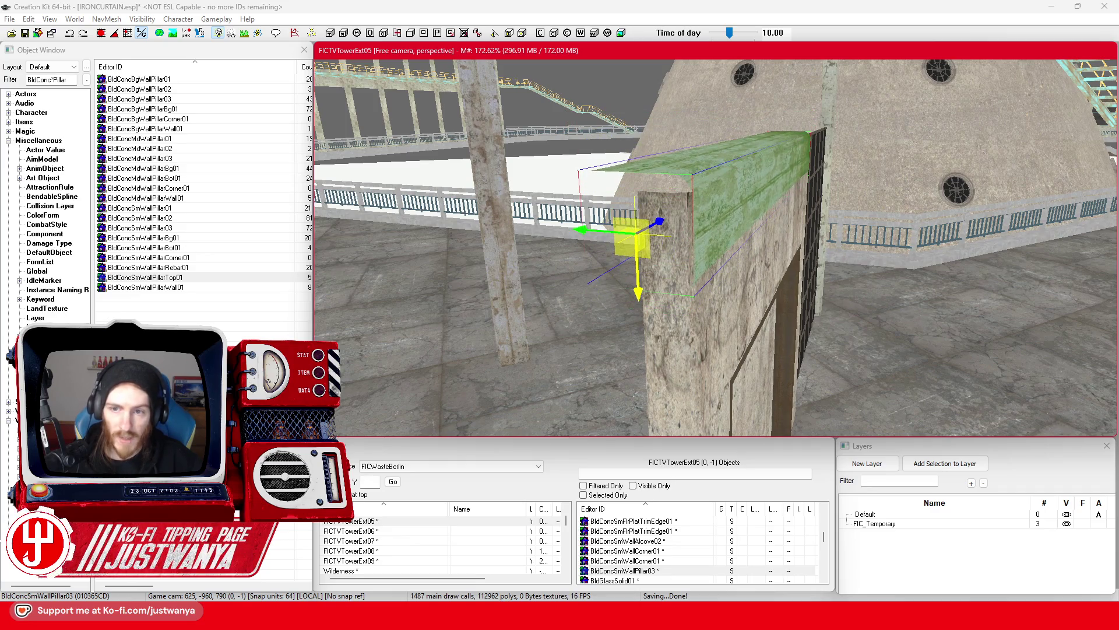
Frame the dark glass panel and orbit the view to look down the stairs
{"action": "key", "text": "w"}
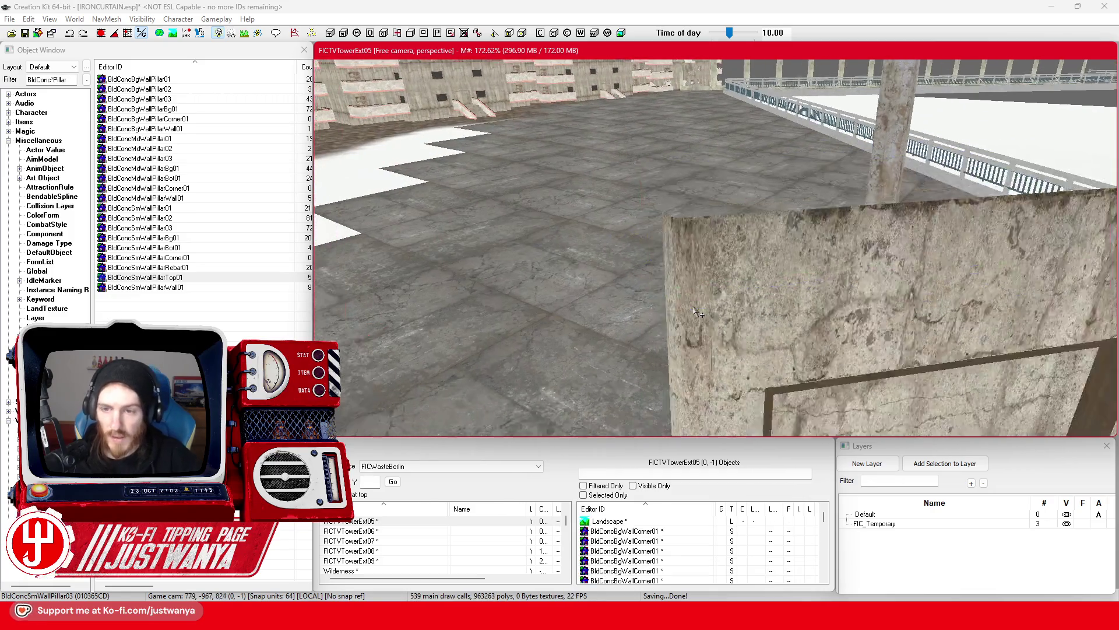
{"action": "scroll", "coordinate": [696, 312], "scroll_direction": "down", "scroll_amount": 2}
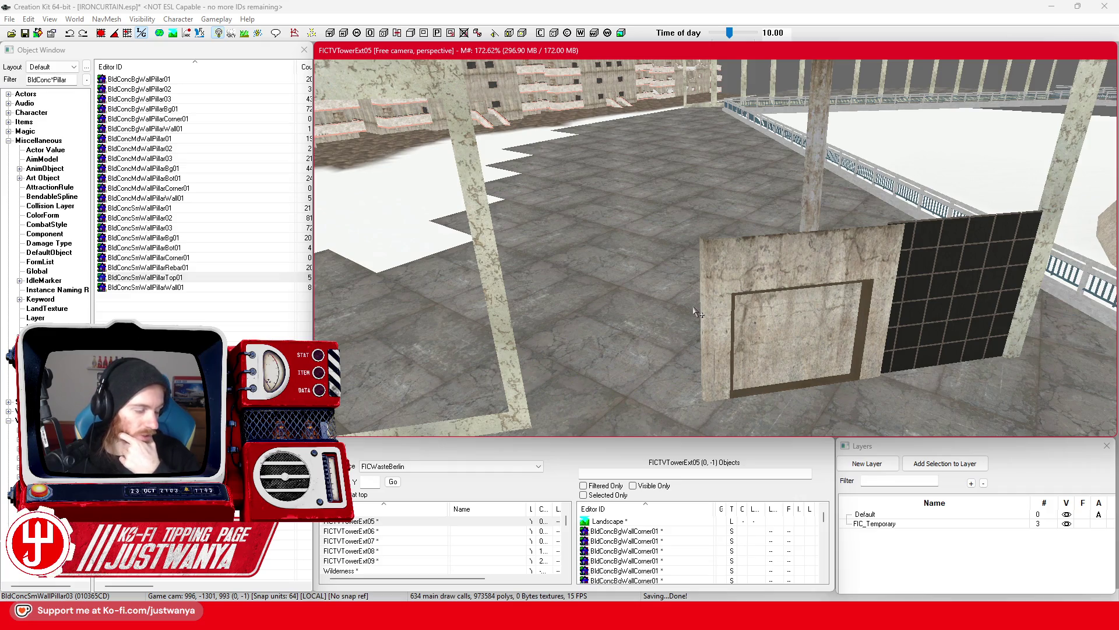
{"action": "left_click", "coordinate": [956, 292]}
{"action": "key", "text": "f"}
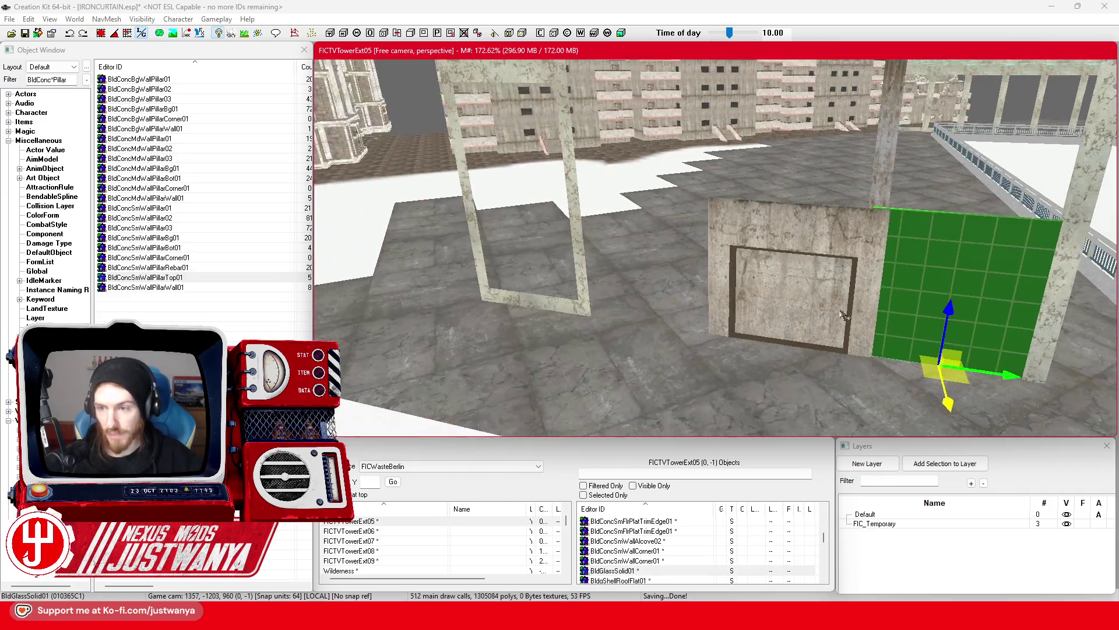
{"action": "scroll", "coordinate": [791, 311], "scroll_direction": "down", "scroll_amount": 10}
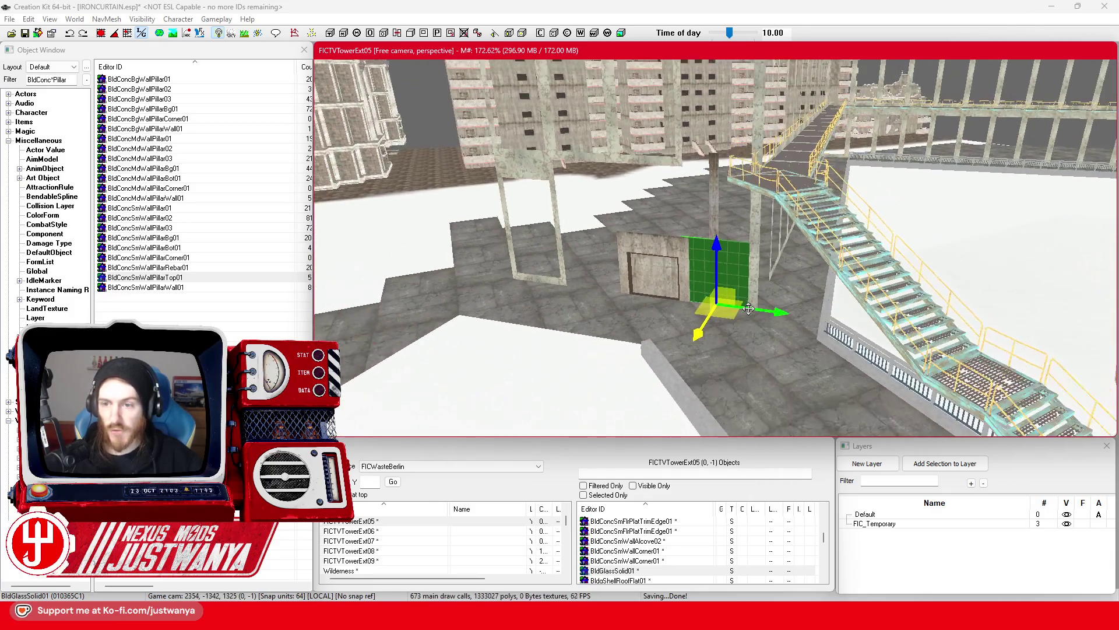
{"action": "left_click_drag", "start_coordinate": [748, 309], "coordinate": [781, 315]}
{"action": "left_click", "coordinate": [669, 561]}
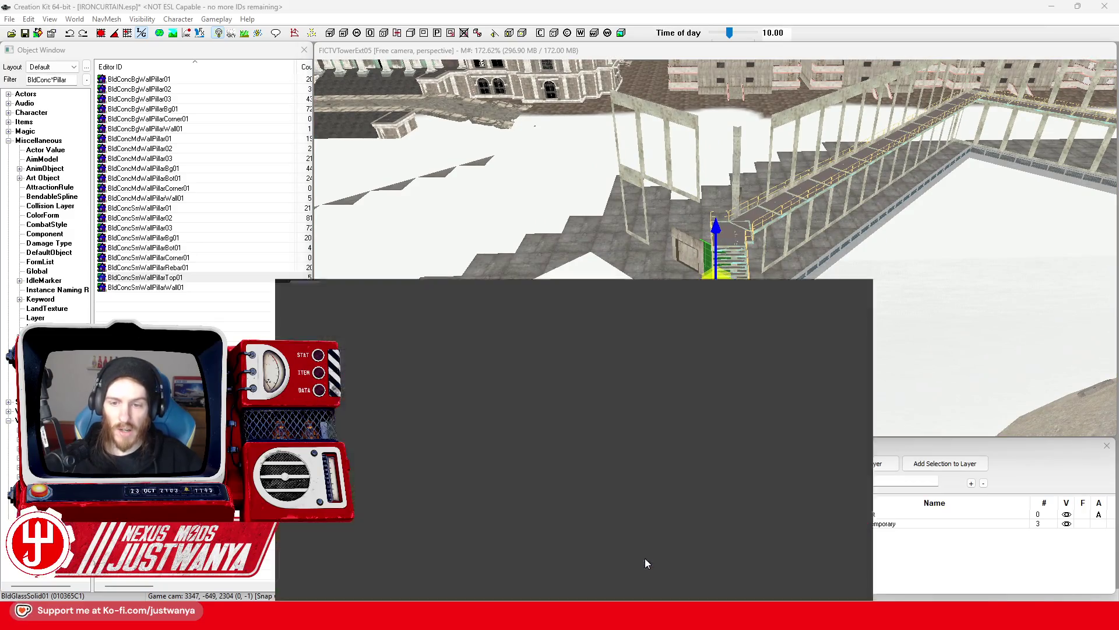
Zoom, pan and tilt the 3D map around Spielbank Berlin, then minimize the browser
{"action": "scroll", "coordinate": [603, 383], "scroll_direction": "down", "scroll_amount": 3}
{"action": "left_click_drag", "start_coordinate": [603, 383], "coordinate": [678, 385]}
{"action": "scroll", "coordinate": [678, 386], "scroll_direction": "down", "scroll_amount": 3}
{"action": "scroll", "coordinate": [738, 350], "scroll_direction": "up", "scroll_amount": 3}
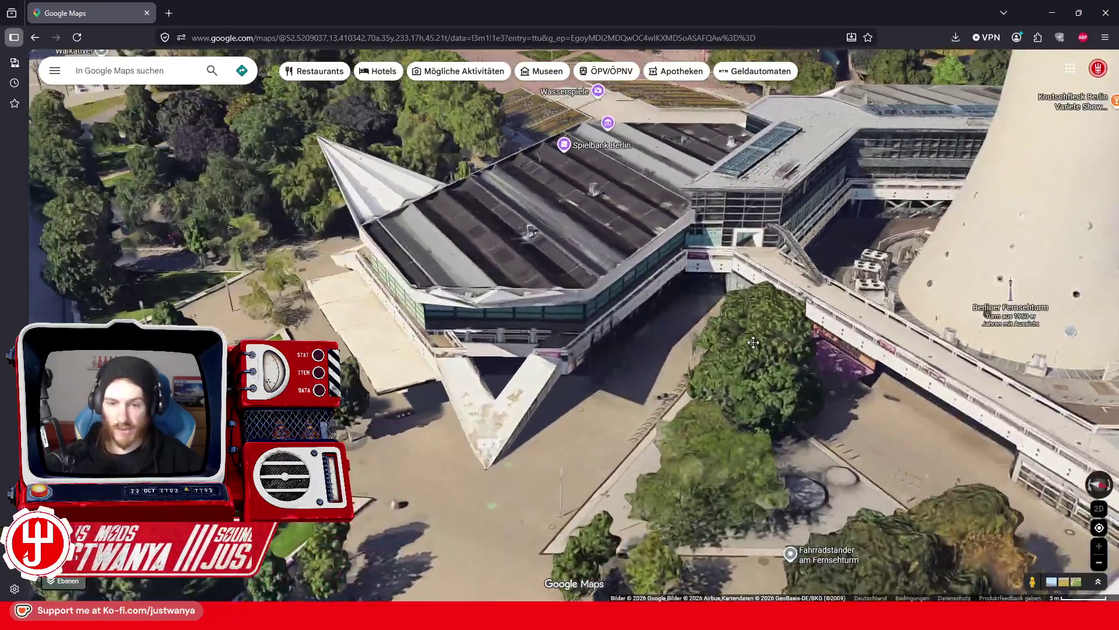
{"action": "scroll", "coordinate": [738, 349], "scroll_direction": "down", "scroll_amount": 2}
{"action": "scroll", "coordinate": [740, 351], "scroll_direction": "up", "scroll_amount": 2}
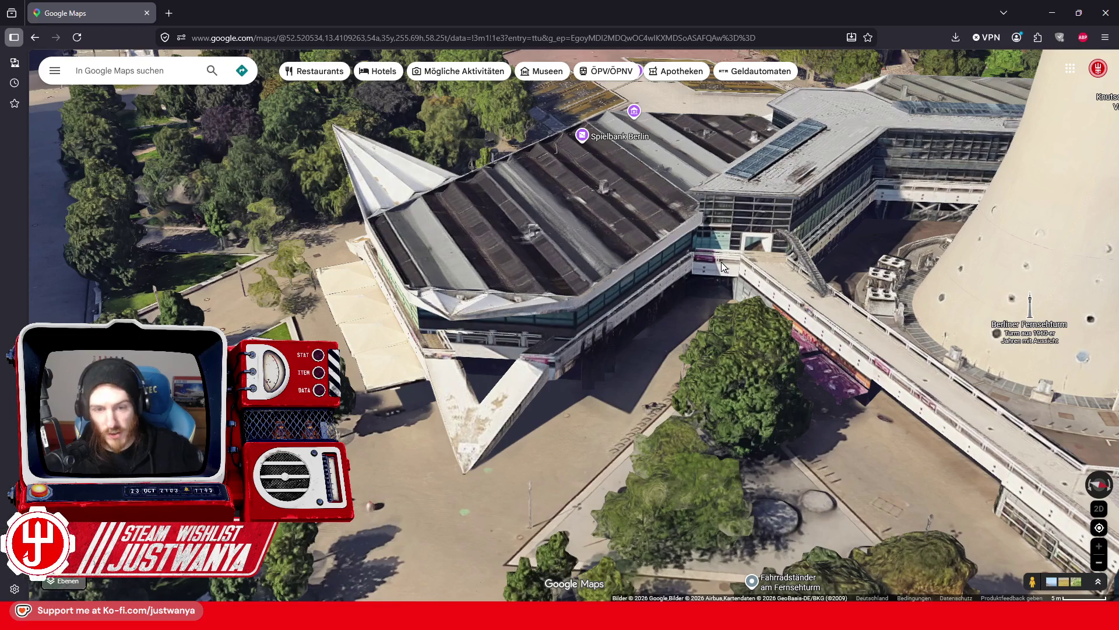
{"action": "mouse_move", "coordinate": [839, 274]}
{"action": "left_mouse_down"}
{"action": "mouse_move", "coordinate": [719, 458]}
{"action": "mouse_move", "coordinate": [721, 250]}
{"action": "left_mouse_up"}
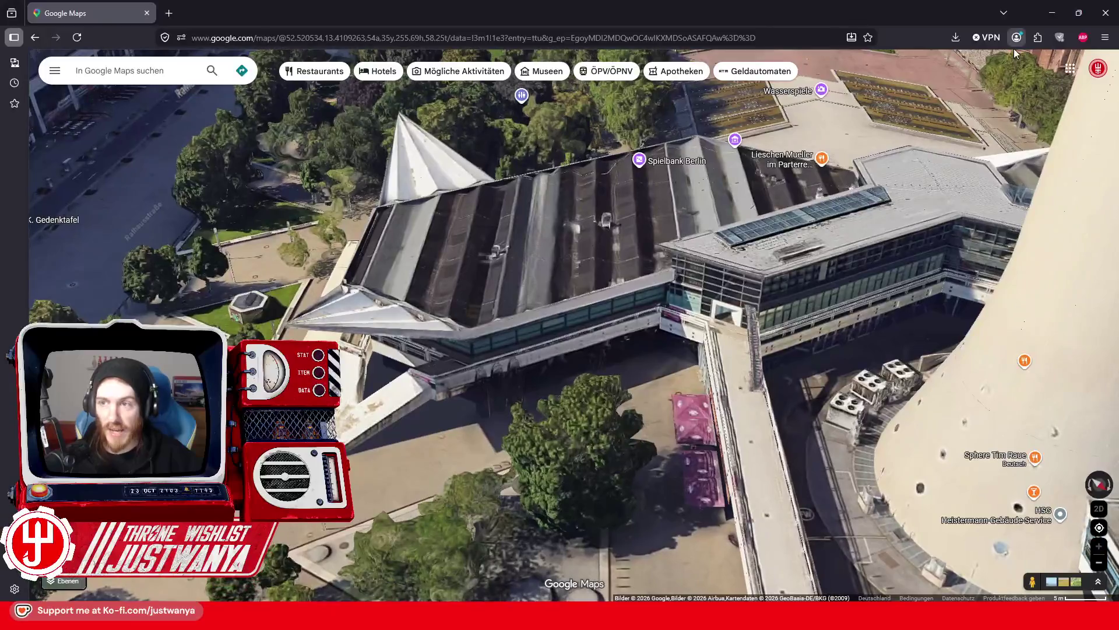
{"action": "scroll", "coordinate": [461, 358], "scroll_direction": "down", "scroll_amount": 5}
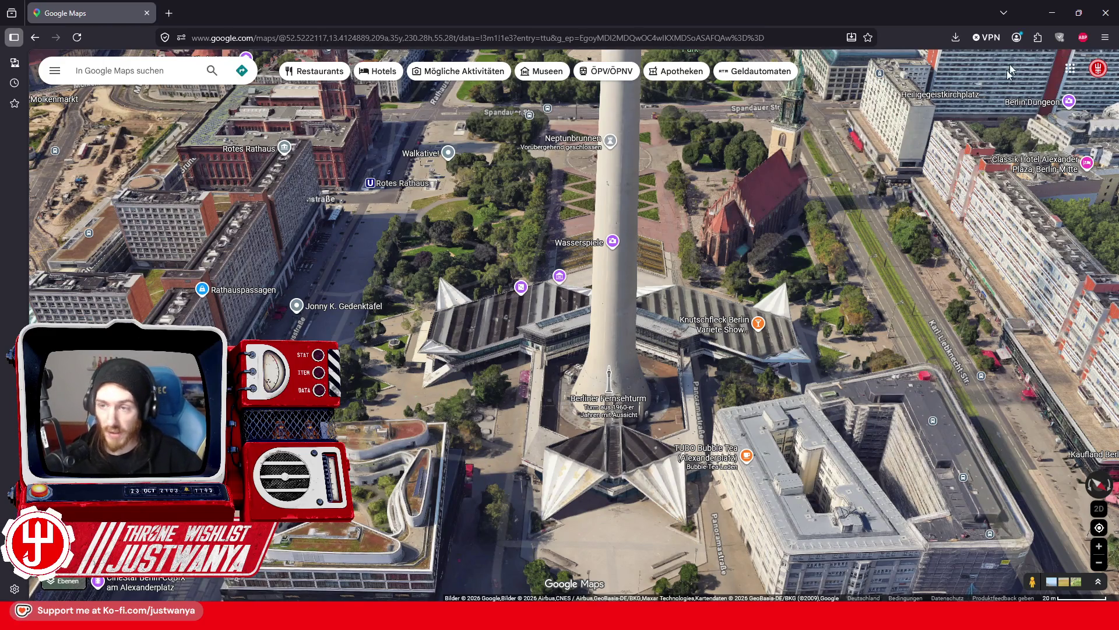
{"action": "left_click", "coordinate": [1052, 7]}
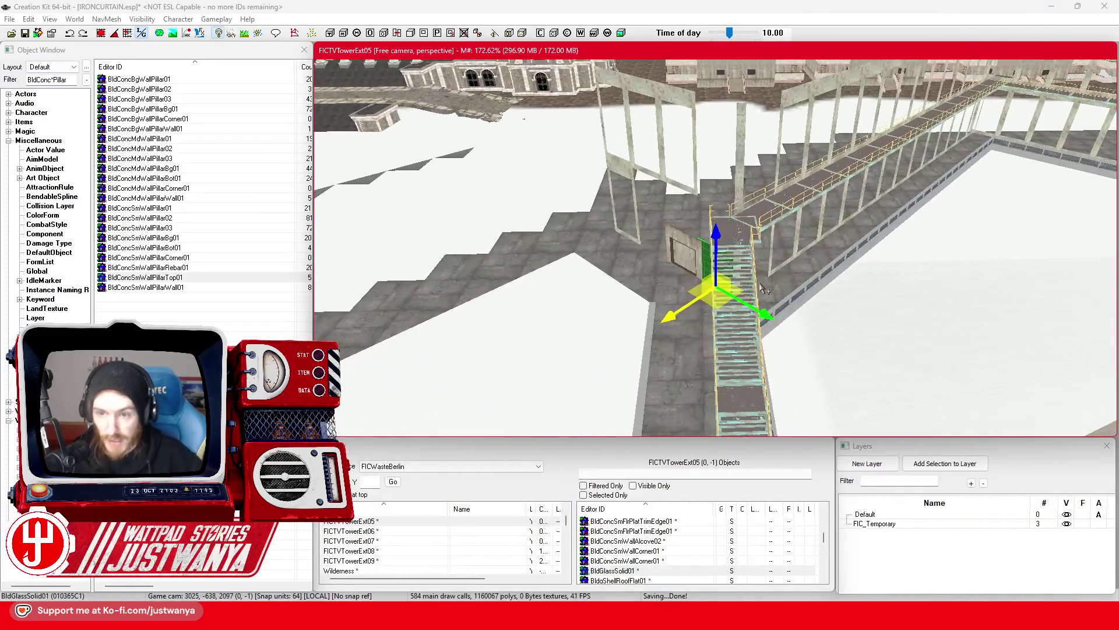
{"action": "left_click", "coordinate": [763, 287]}
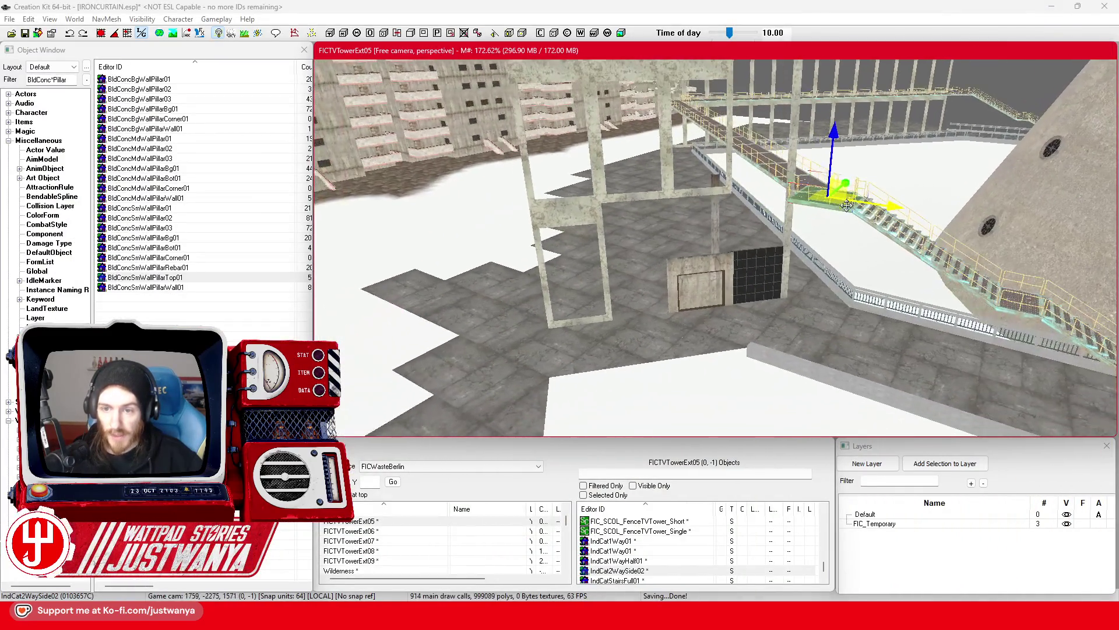
{"action": "scroll", "coordinate": [762, 328], "scroll_direction": "up", "scroll_amount": 5}
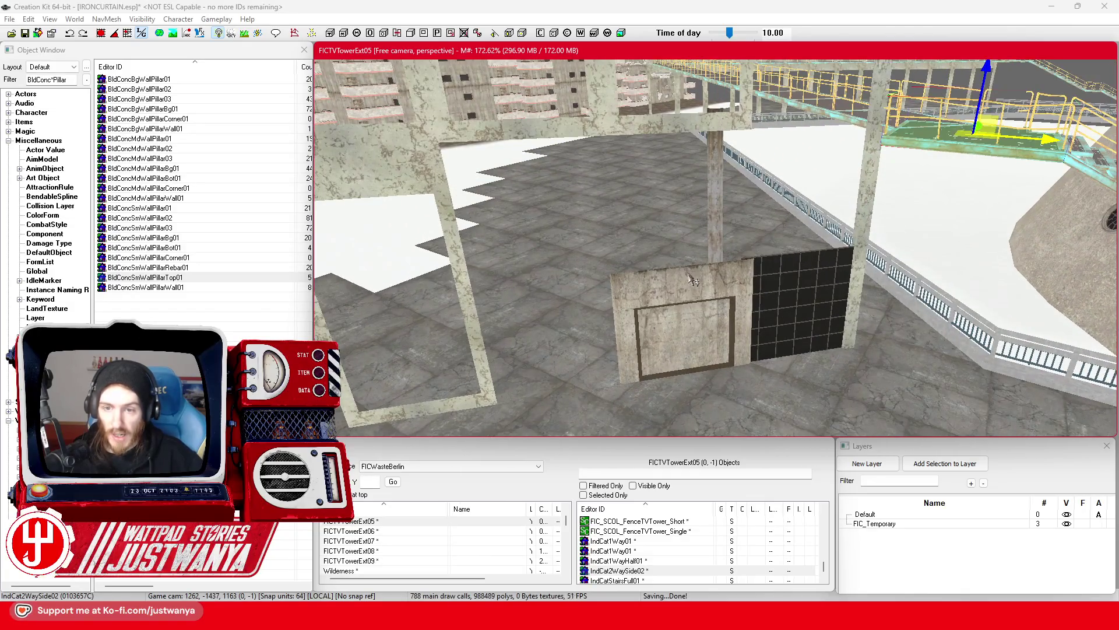
{"action": "left_click", "coordinate": [702, 273]}
{"action": "scroll", "coordinate": [703, 272], "scroll_direction": "down", "scroll_amount": 2}
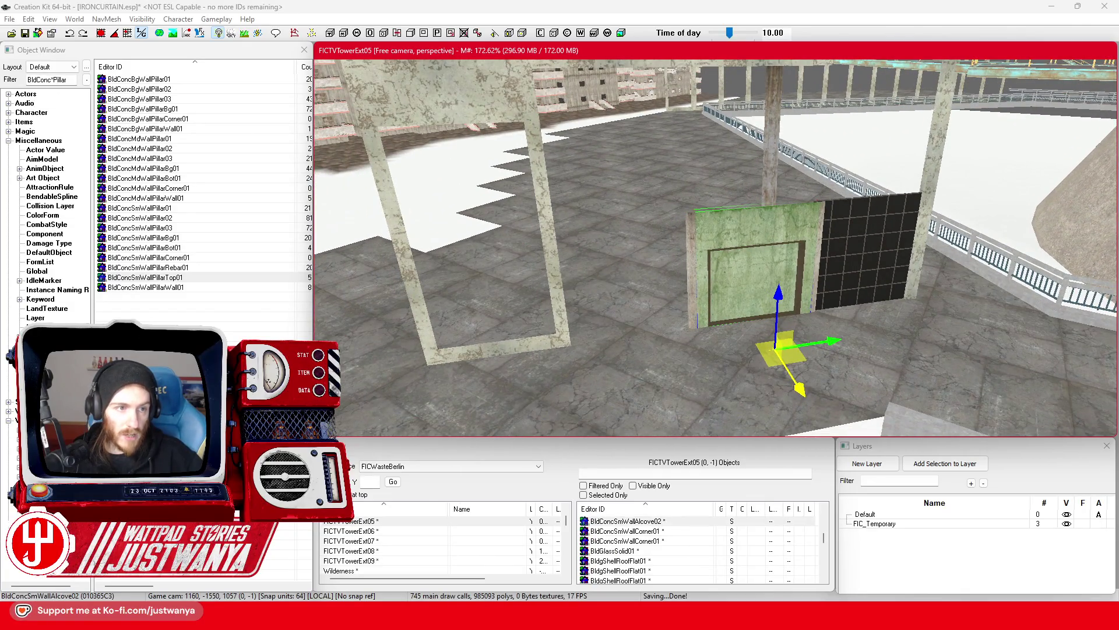
{"action": "left_click_drag", "start_coordinate": [52, 80], "coordinate": [36, 81]}
{"action": "type", "text": "Brick"}
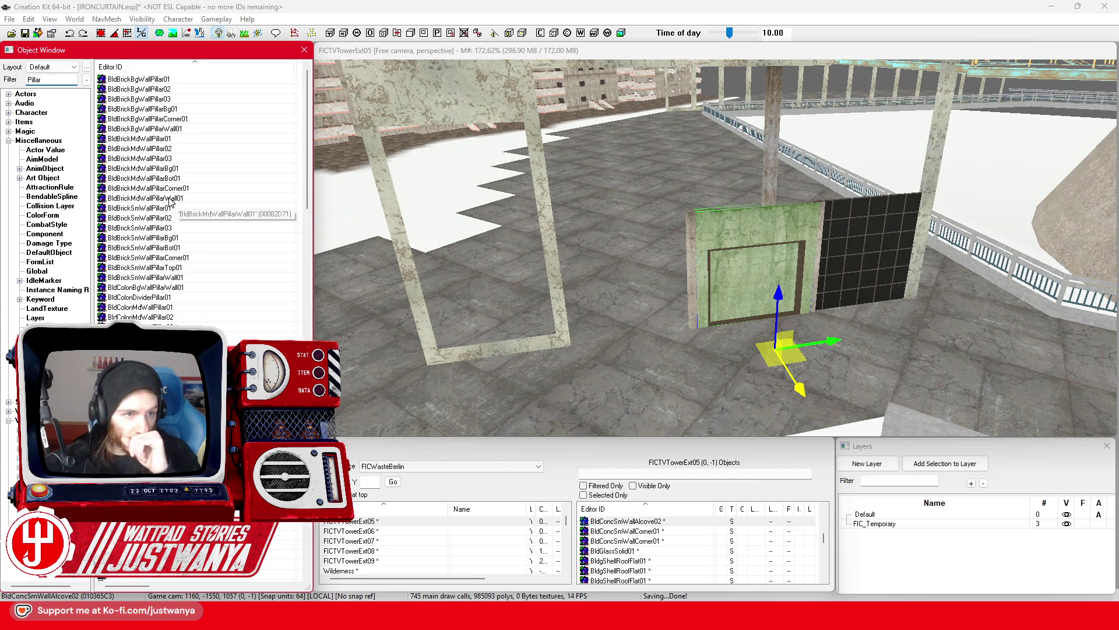
{"action": "left_click_drag", "start_coordinate": [644, 408], "coordinate": [635, 397]}
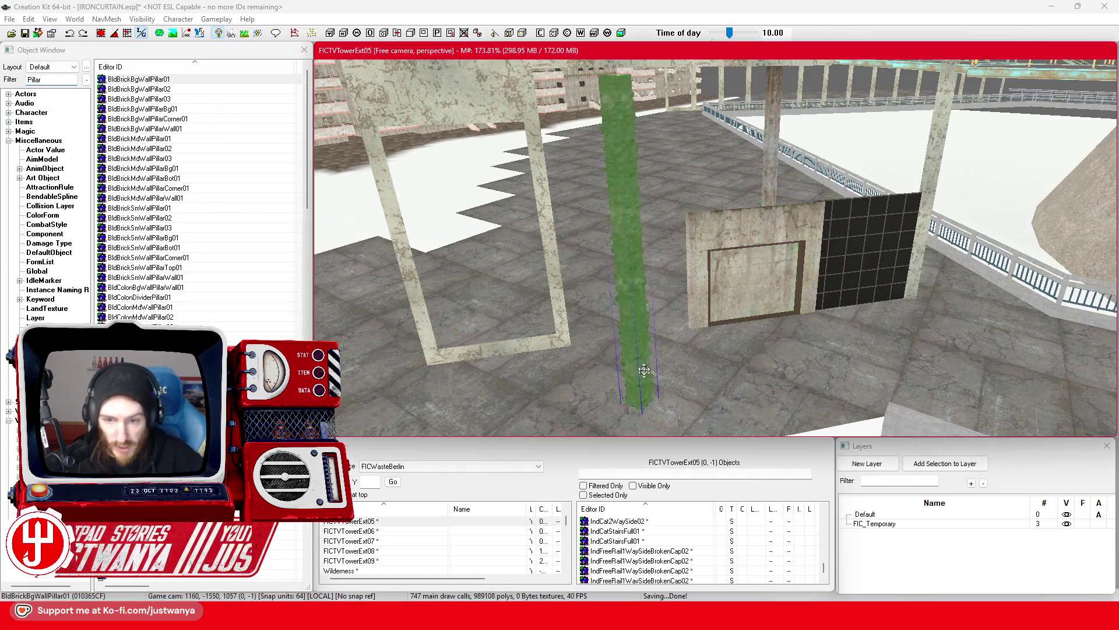
{"action": "key", "text": "period"}
{"action": "key", "text": "period"}
{"action": "key", "text": "period"}
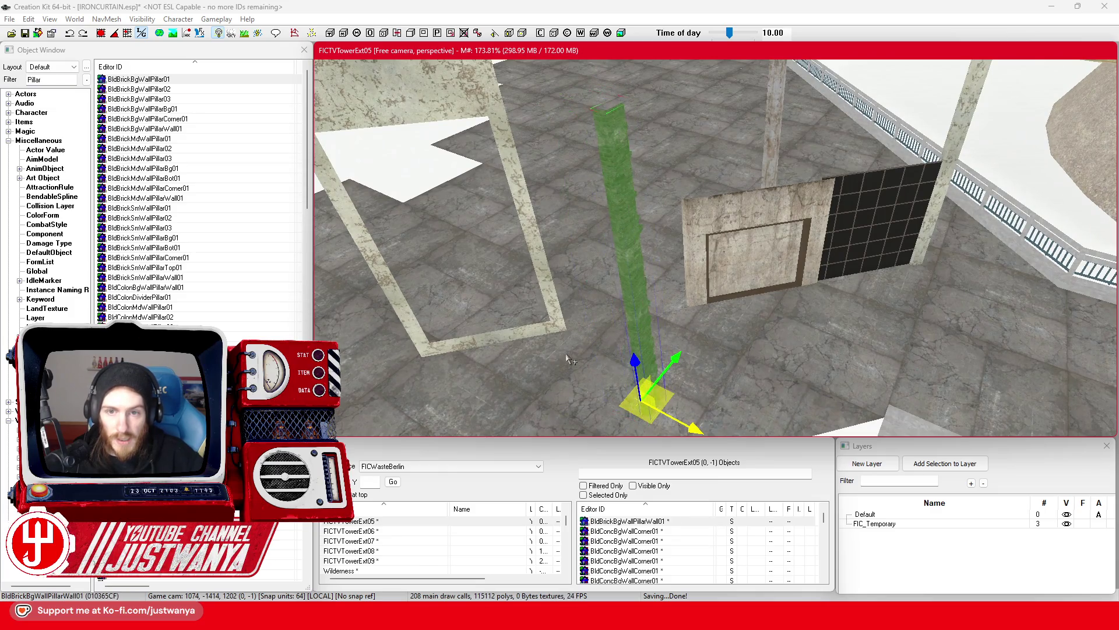
{"action": "key", "text": "period"}
{"action": "key", "text": "period"}
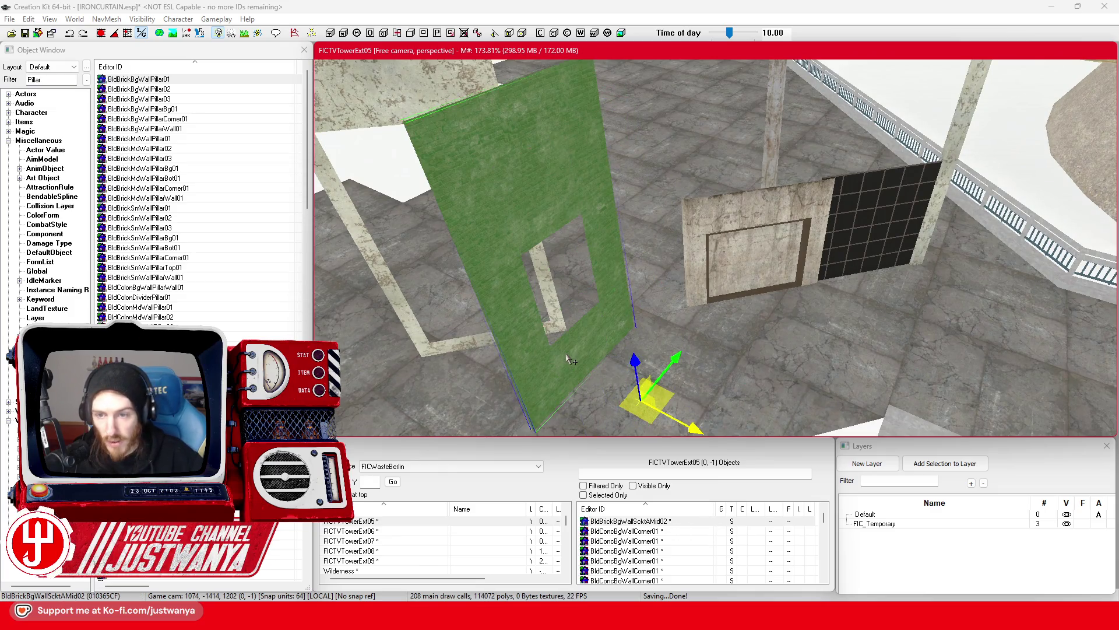
{"action": "scroll", "coordinate": [215, 247], "scroll_direction": "down", "scroll_amount": 15}
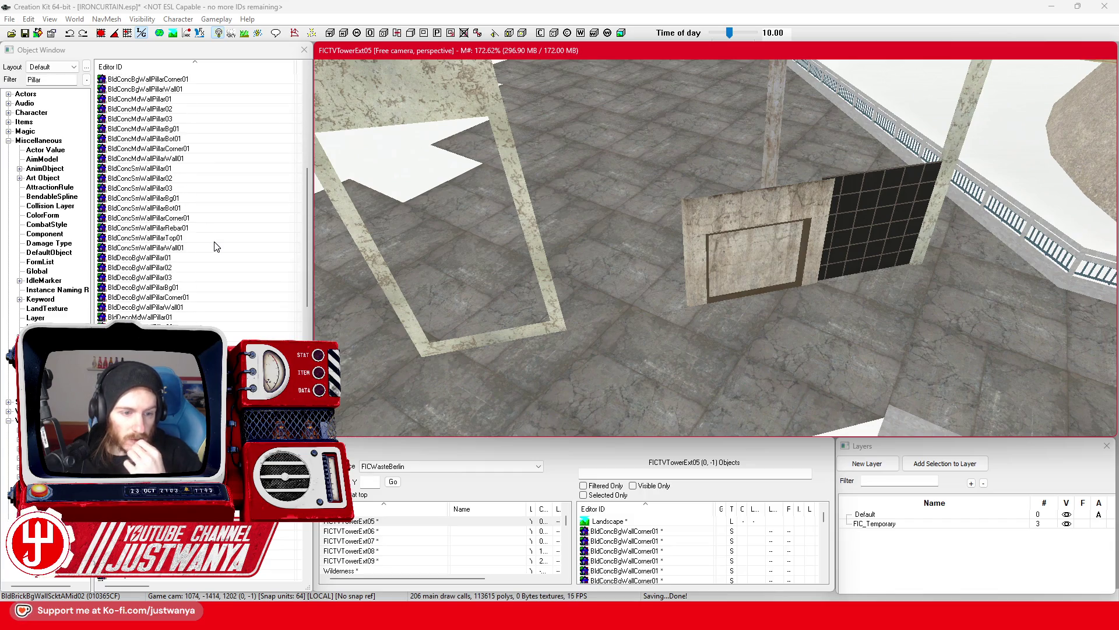
{"action": "mouse_move", "coordinate": [142, 317]}
{"action": "left_mouse_down"}
{"action": "mouse_move", "coordinate": [287, 326]}
{"action": "mouse_move", "coordinate": [648, 301]}
{"action": "left_mouse_up"}
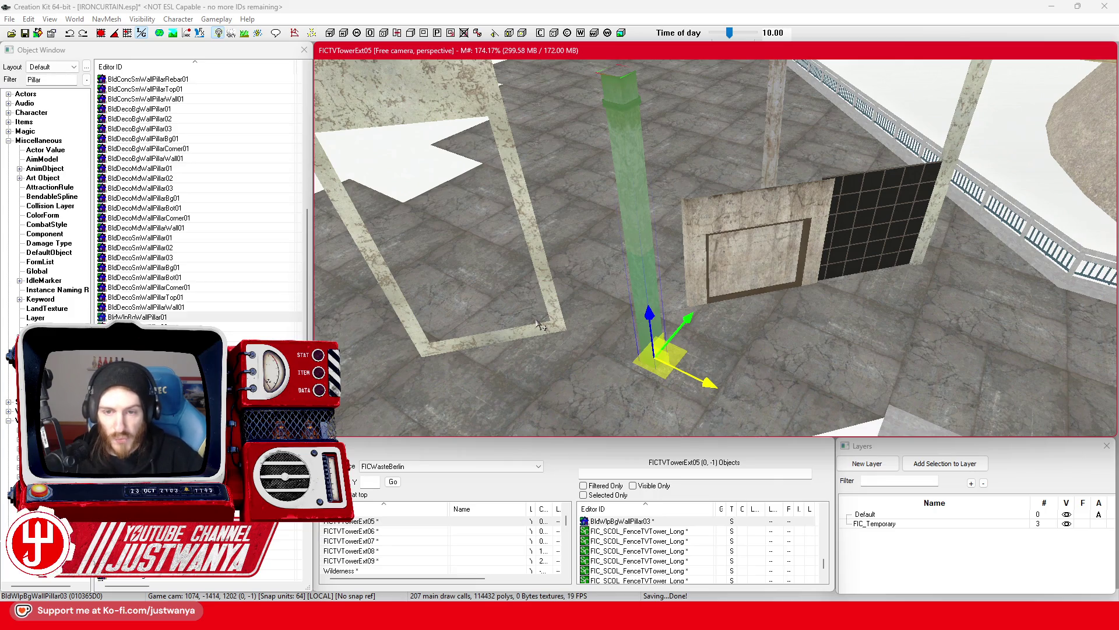
{"action": "key", "text": "period"}
{"action": "key", "text": "period"}
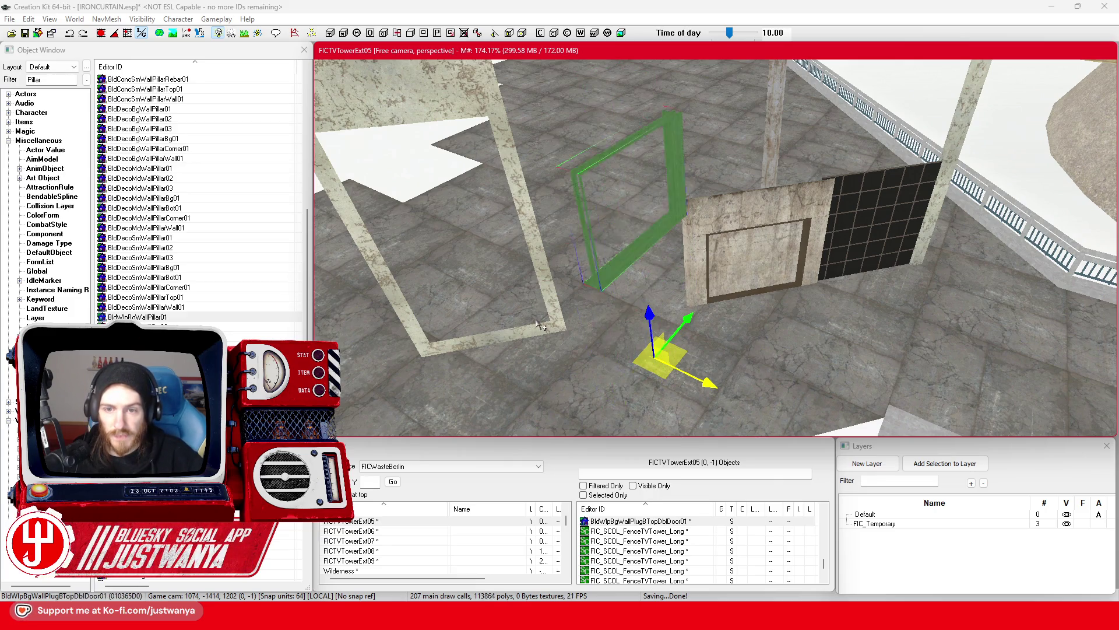
{"action": "key", "text": "period"}
{"action": "key", "text": "period"}
{"action": "key", "text": "period"}
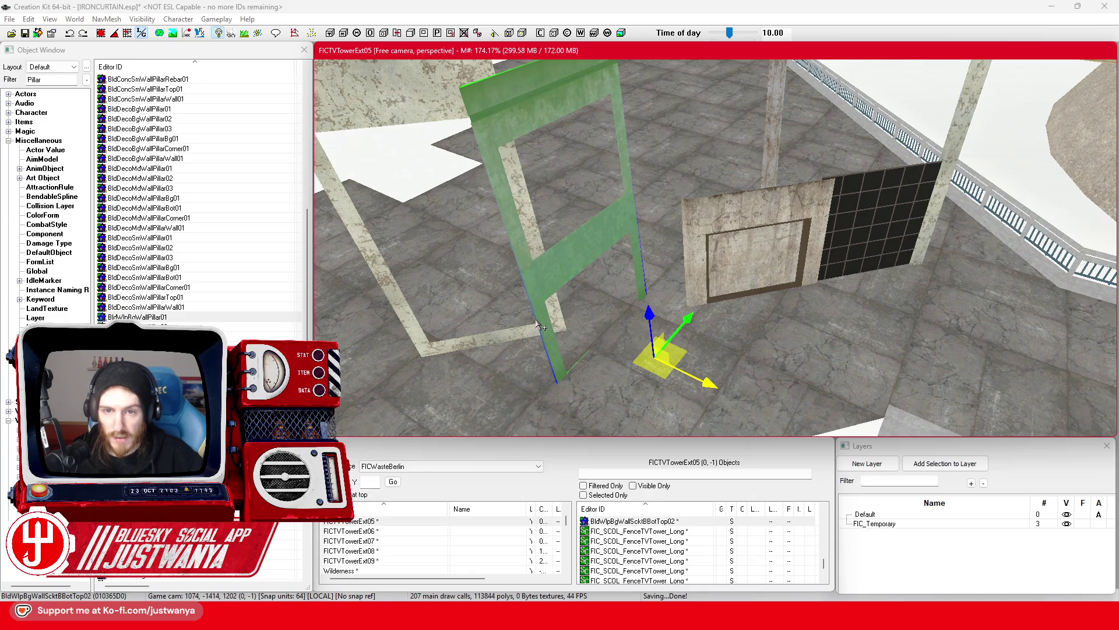
{"action": "key", "text": "Delete"}
{"action": "scroll", "coordinate": [216, 289], "scroll_direction": "down", "scroll_amount": 8}
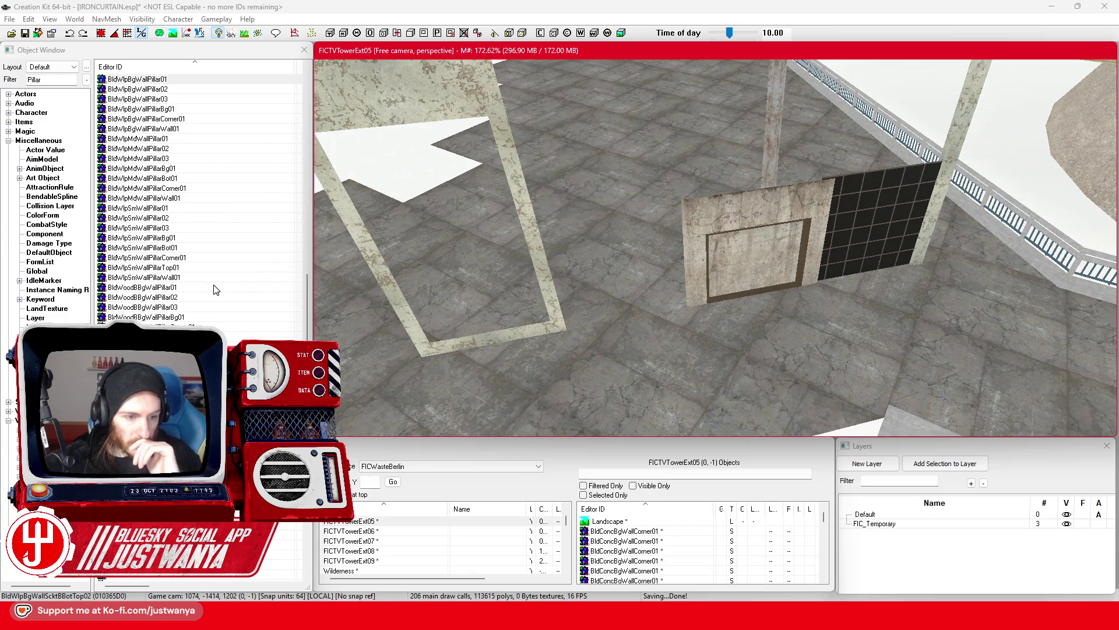
{"action": "scroll", "coordinate": [168, 292], "scroll_direction": "down", "scroll_amount": 10}
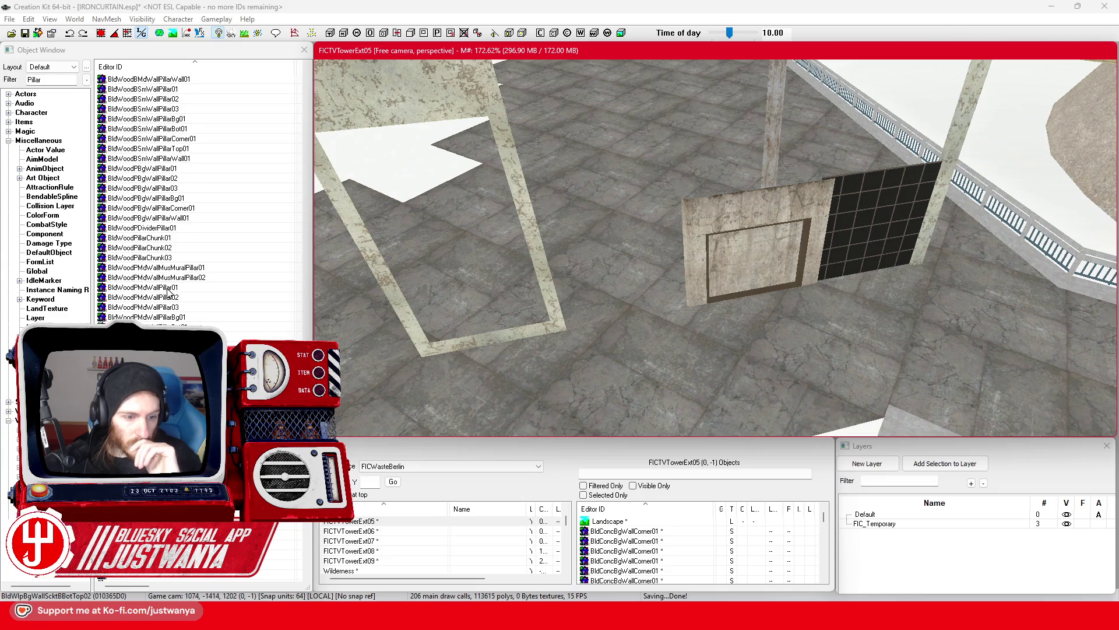
{"action": "key", "text": "ctrl+v"}
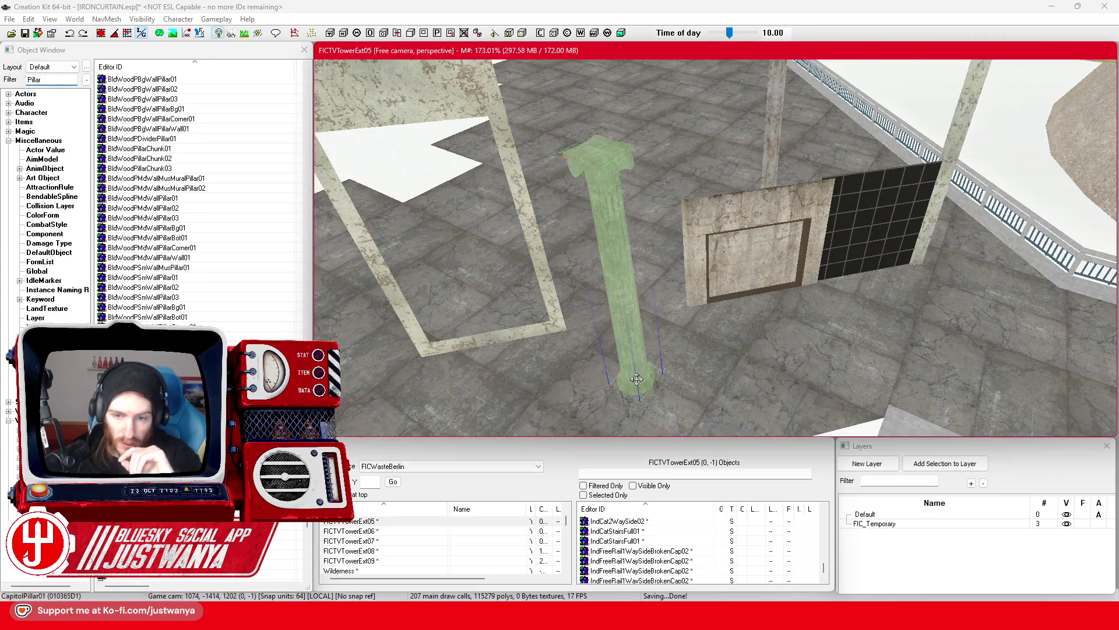
{"action": "key", "text": "Delete"}
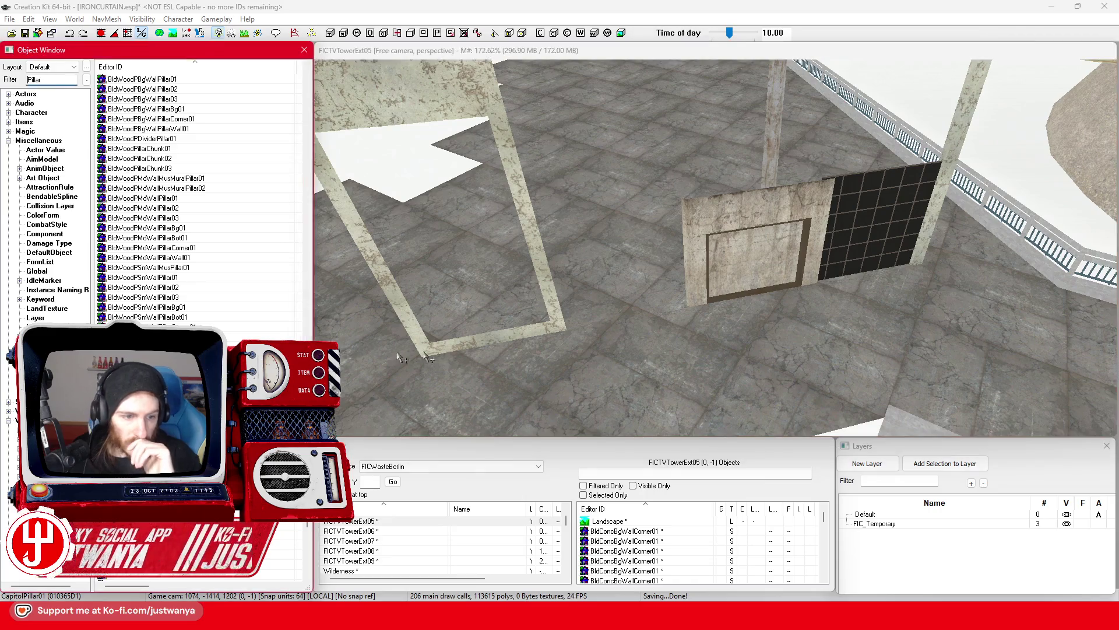
{"action": "key", "text": "ctrl+v"}
{"action": "key", "text": "Delete"}
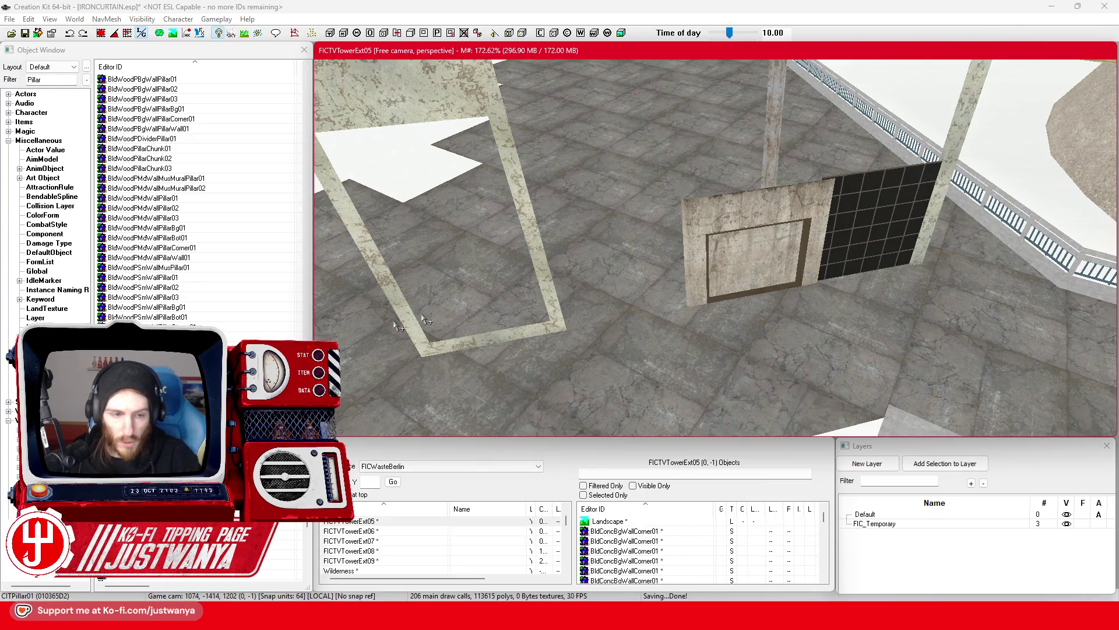
{"action": "key", "text": "ctrl+v"}
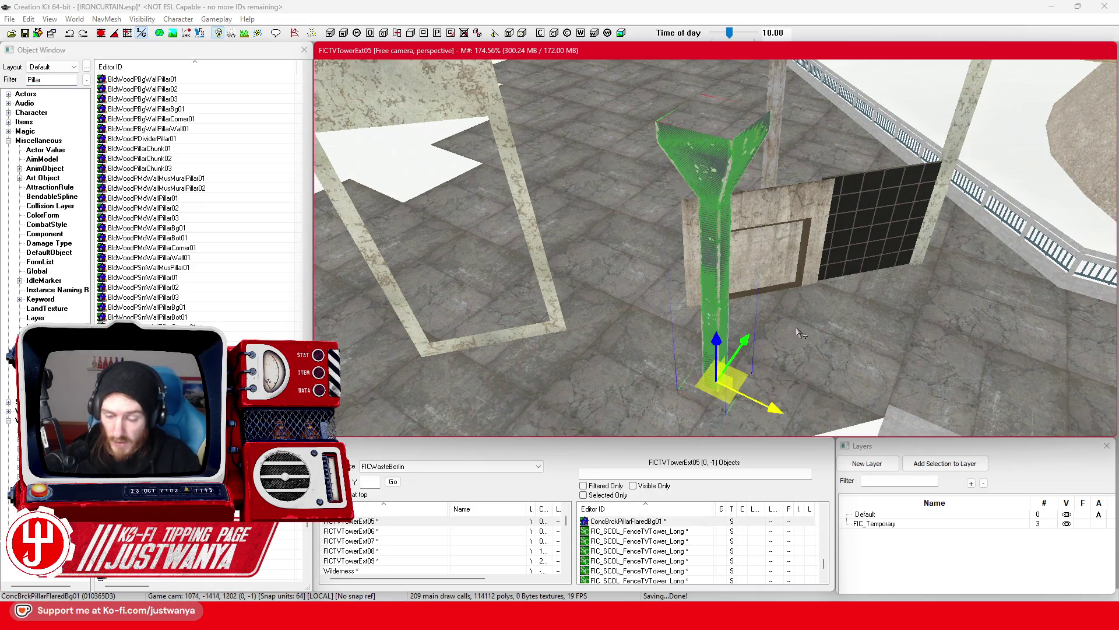
{"action": "key", "text": "Delete"}
{"action": "scroll", "coordinate": [207, 279], "scroll_direction": "down", "scroll_amount": 4}
{"action": "left_click", "coordinate": [206, 278]}
{"action": "left_click_drag", "start_coordinate": [206, 278], "coordinate": [694, 373]}
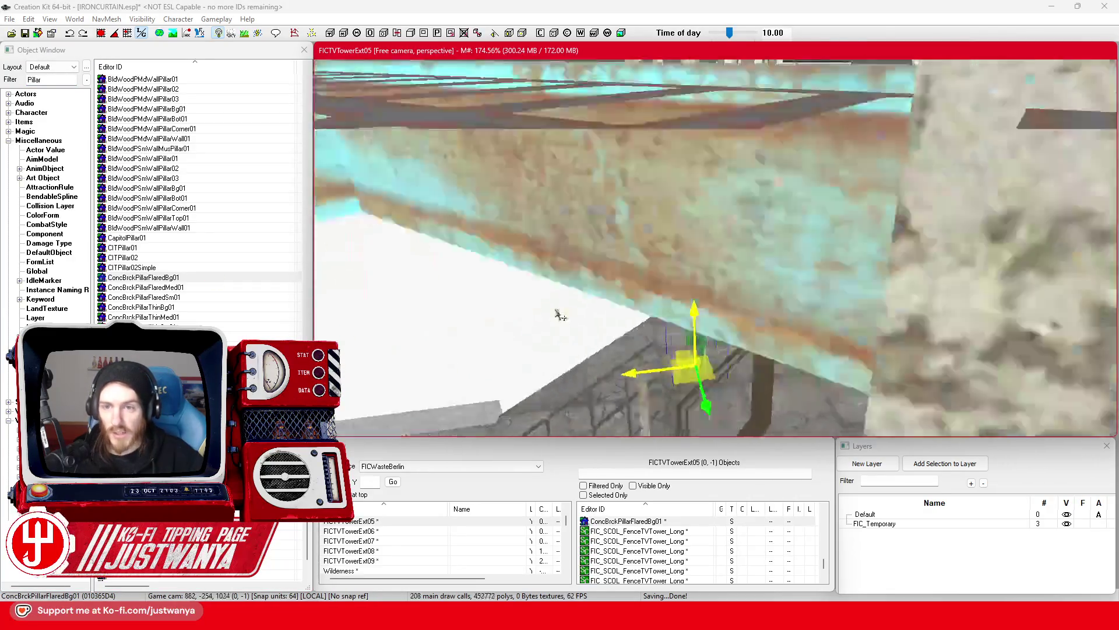
{"action": "scroll", "coordinate": [560, 315], "scroll_direction": "down", "scroll_amount": 5}
{"action": "key", "text": "shift"}
{"action": "key", "text": "ctrl+e"}
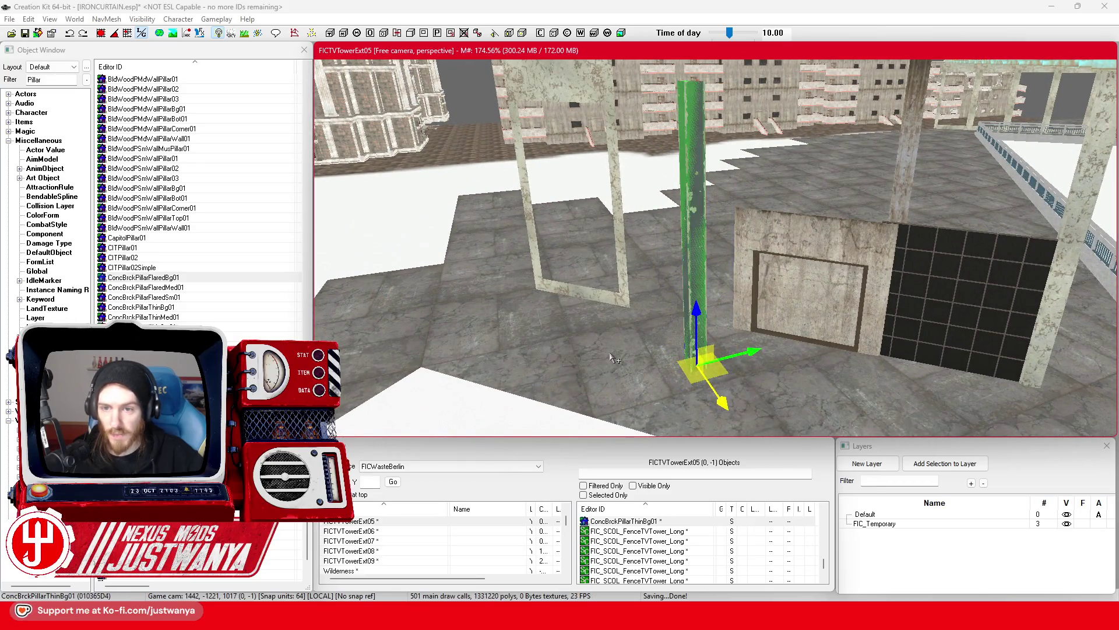
{"action": "key", "text": "shift"}
{"action": "key", "text": "shift"}
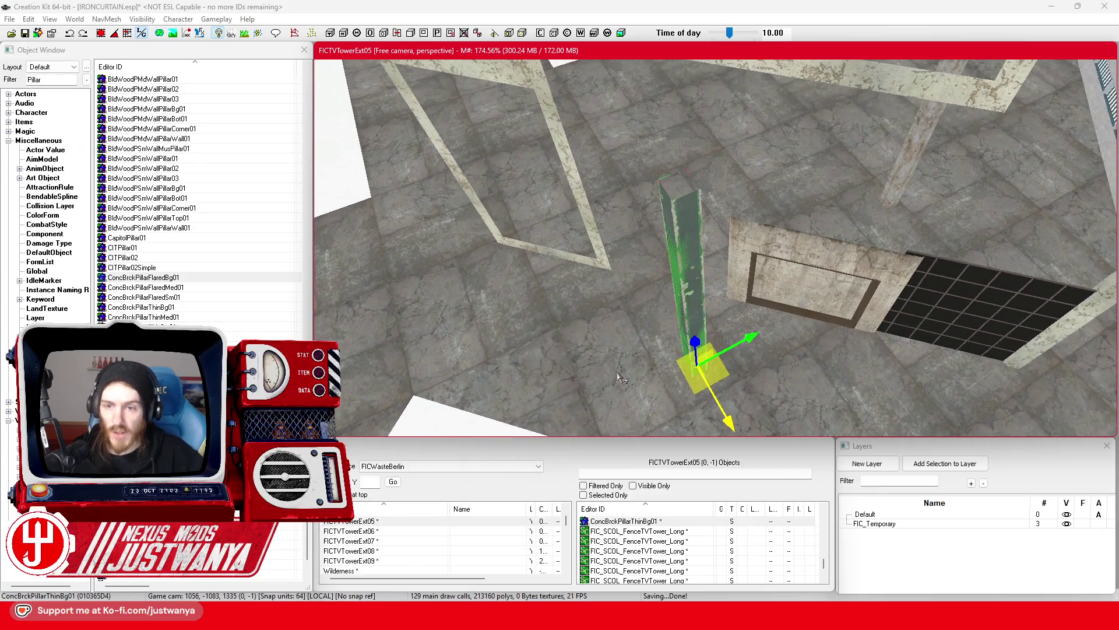
{"action": "key", "text": "ctrl+e"}
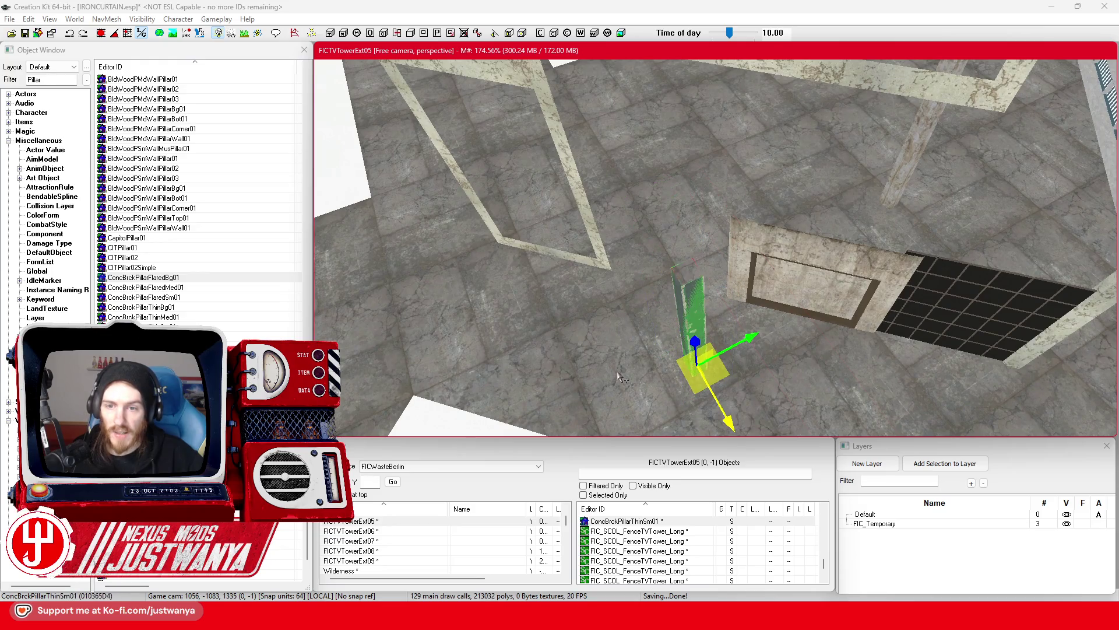
{"action": "key", "text": "ctrl+e"}
{"action": "key", "text": "shift"}
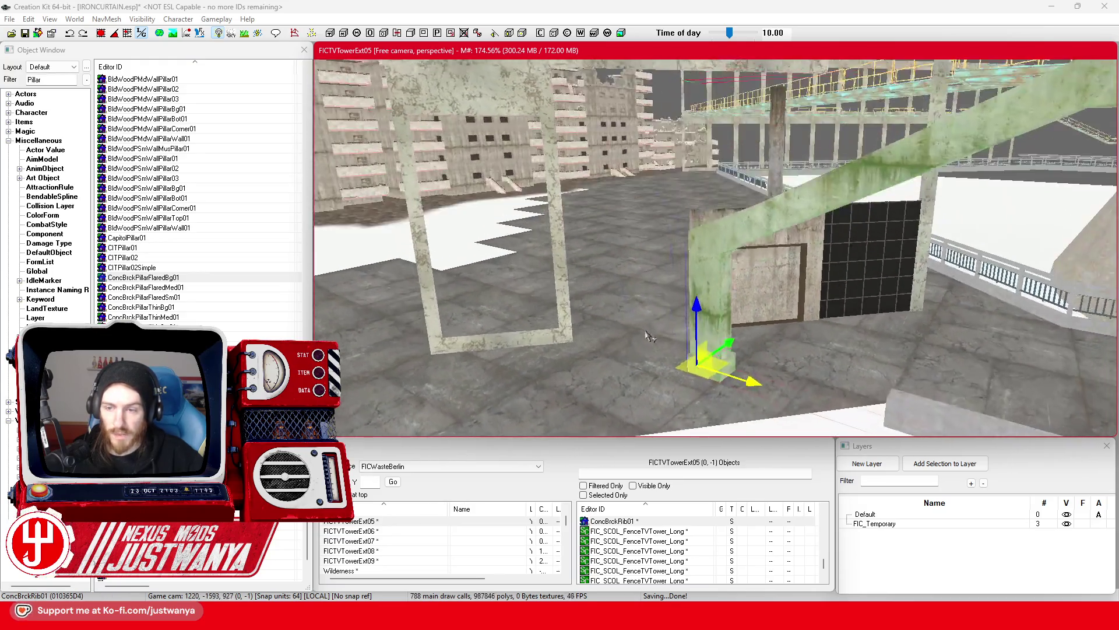
{"action": "key", "text": "shift"}
{"action": "key", "text": "shift"}
{"action": "key", "text": "ctrl+e"}
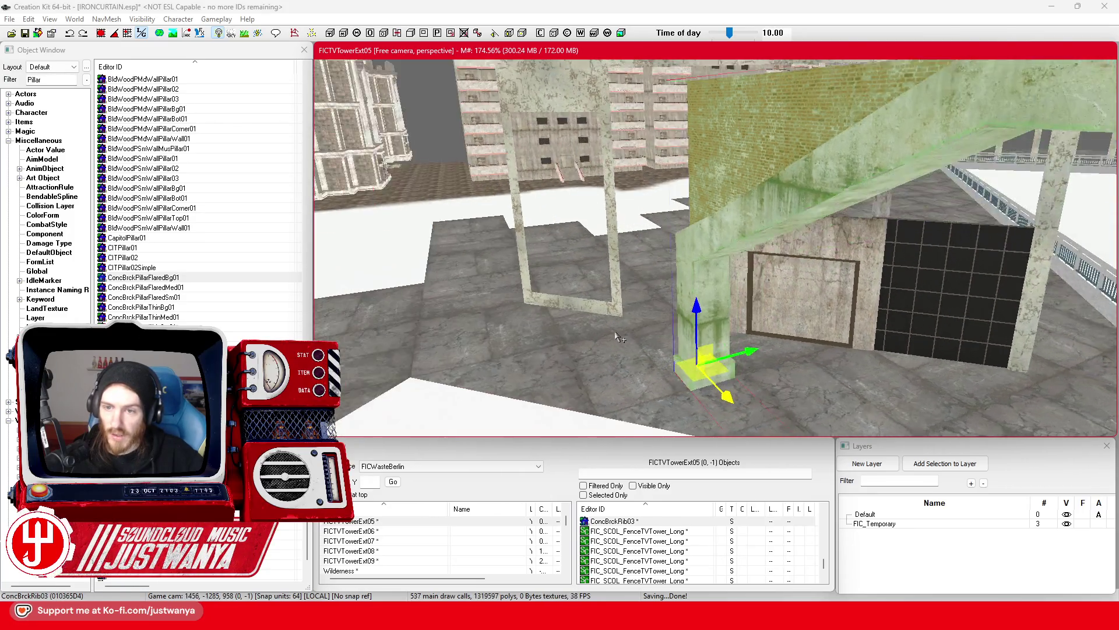
{"action": "key", "text": "shift"}
{"action": "key", "text": "Delete"}
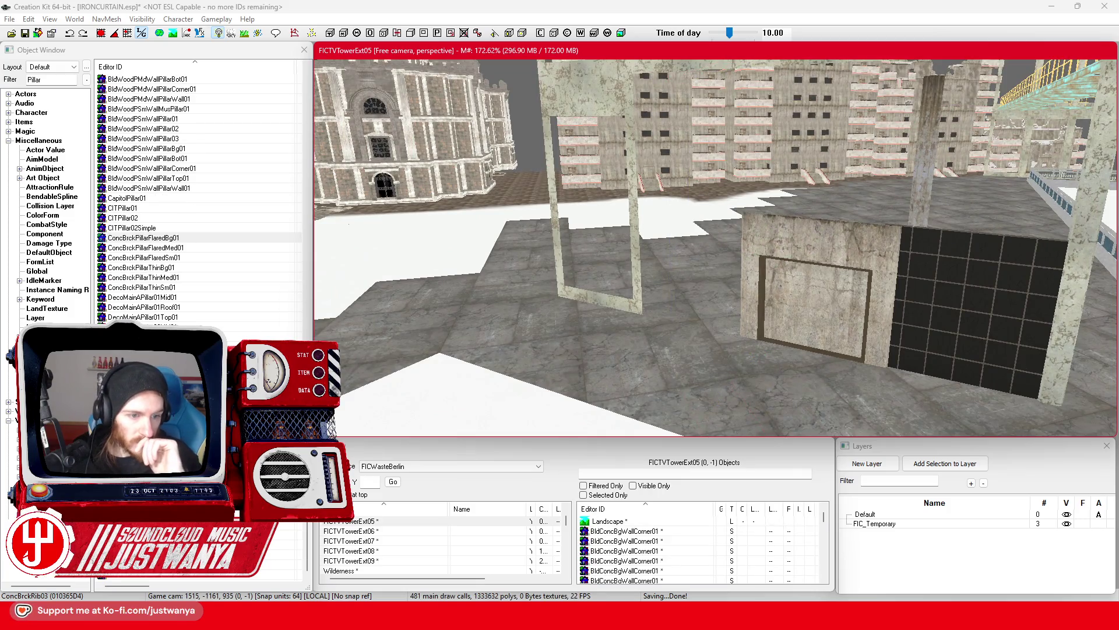
{"action": "left_click", "coordinate": [52, 79]}
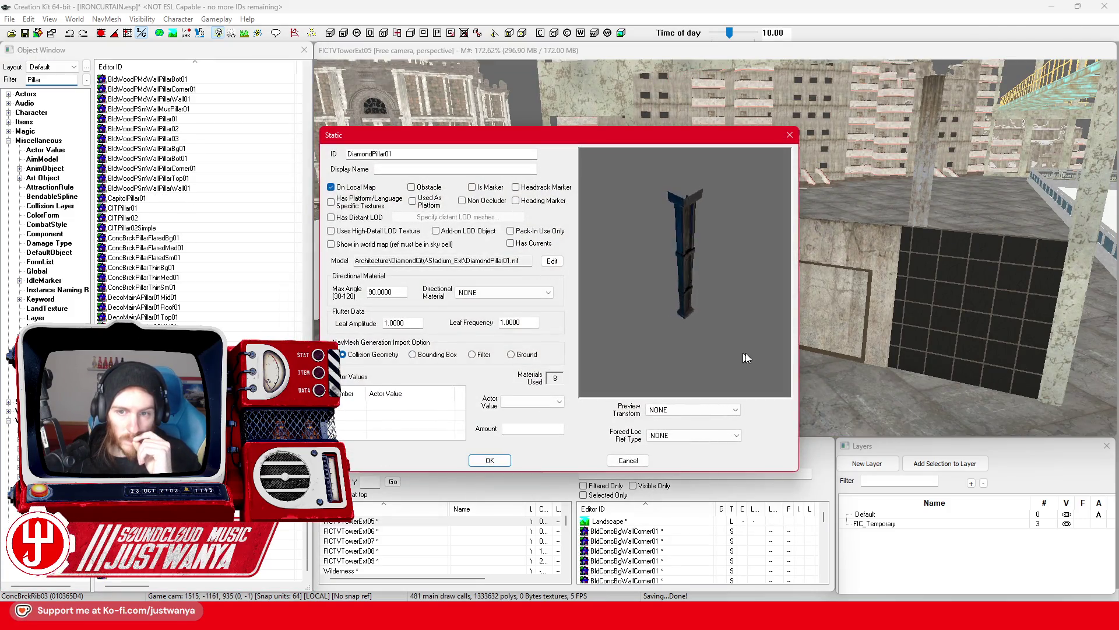
{"action": "left_click", "coordinate": [789, 135]}
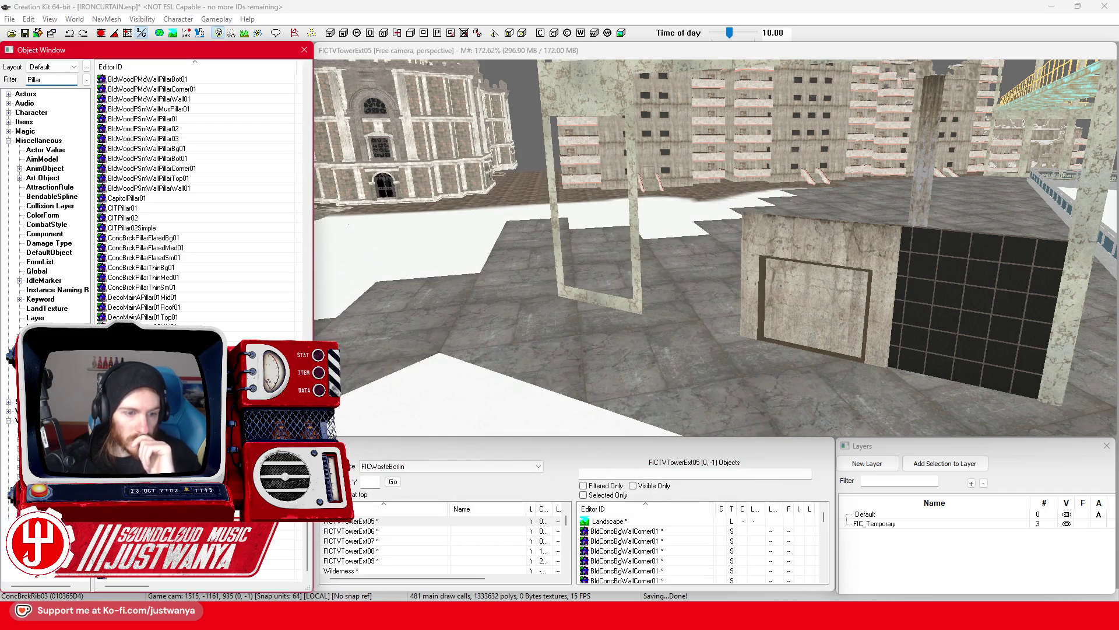
{"action": "key", "text": "Return"}
{"action": "mouse_move", "coordinate": [688, 301]}
{"action": "left_mouse_down"}
{"action": "mouse_move", "coordinate": [679, 362]}
{"action": "mouse_move", "coordinate": [721, 391]}
{"action": "left_mouse_up"}
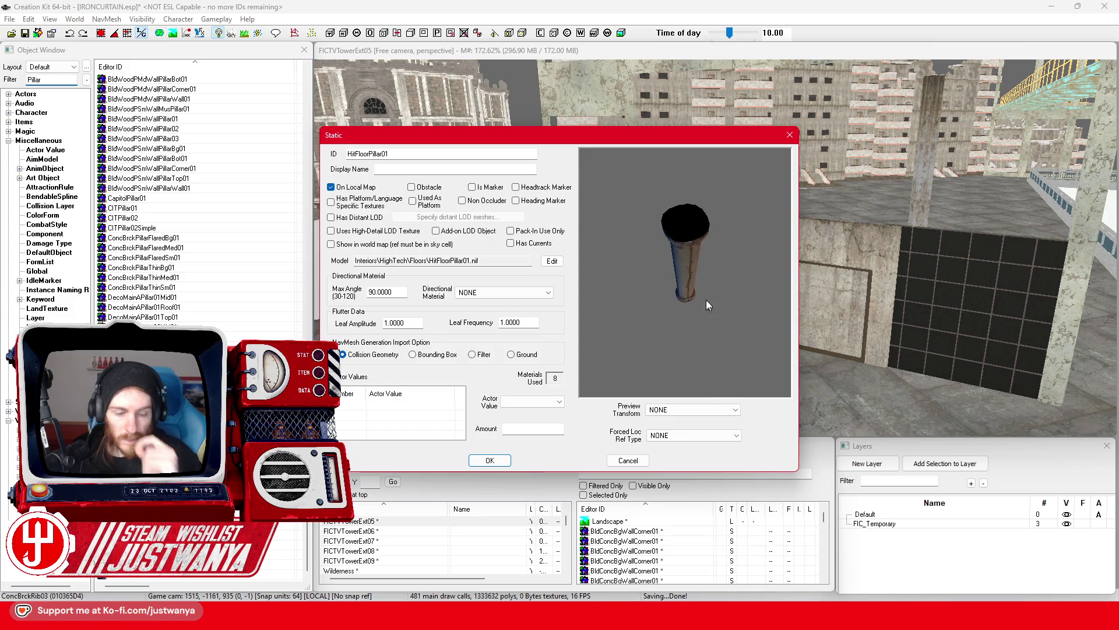
{"action": "mouse_move", "coordinate": [700, 290]}
{"action": "left_mouse_down"}
{"action": "mouse_move", "coordinate": [698, 233]}
{"action": "mouse_move", "coordinate": [686, 275]}
{"action": "mouse_move", "coordinate": [684, 263]}
{"action": "mouse_move", "coordinate": [703, 227]}
{"action": "left_mouse_up"}
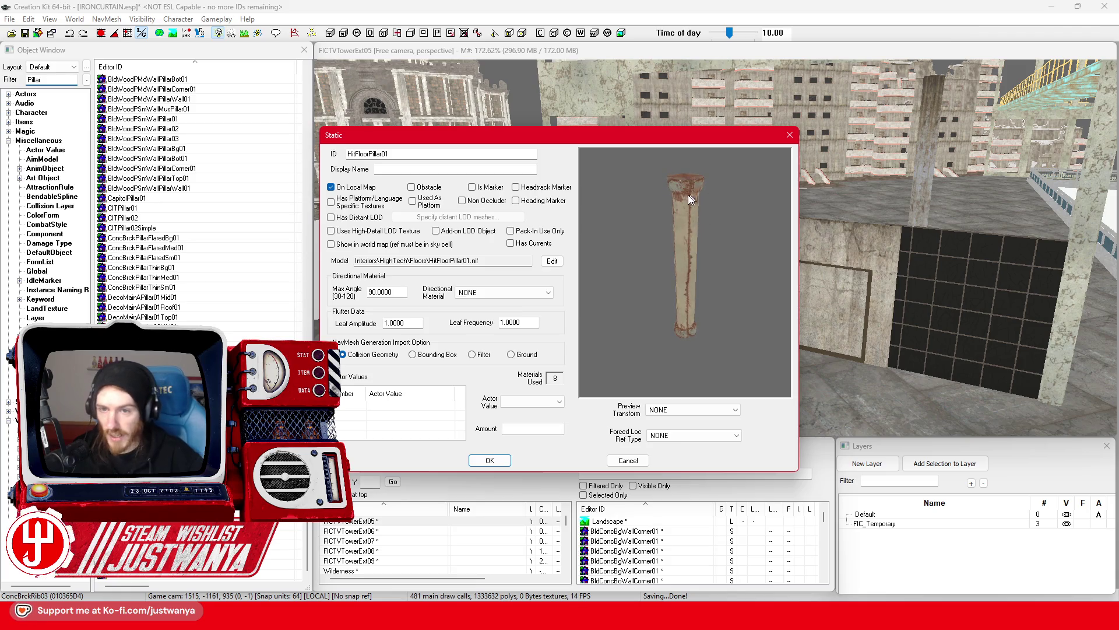
{"action": "left_click", "coordinate": [790, 137]}
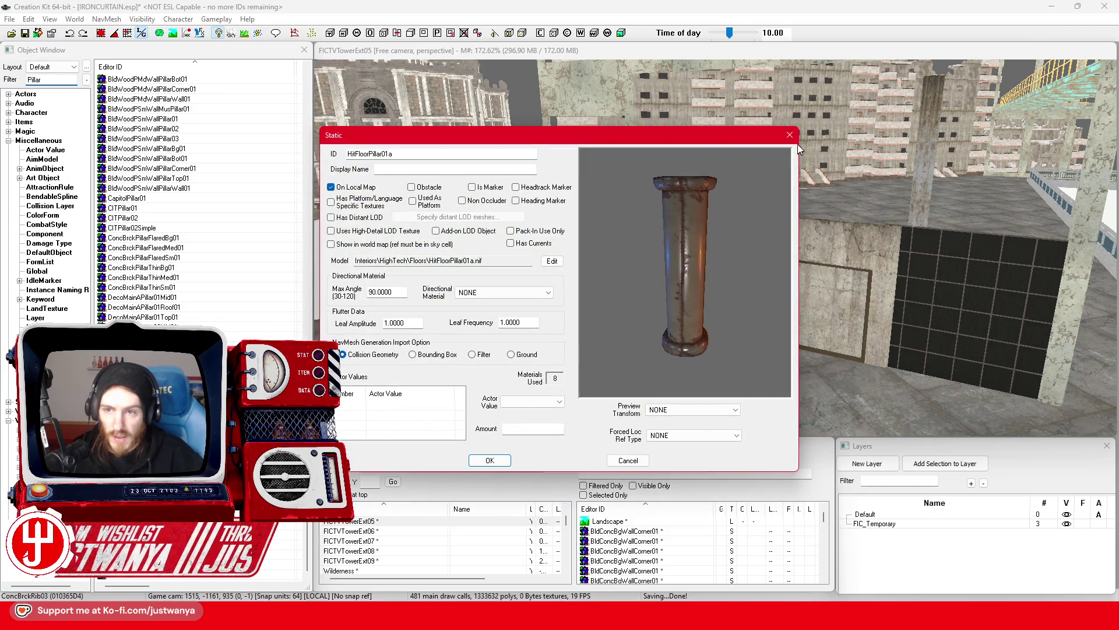
{"action": "left_click", "coordinate": [794, 141]}
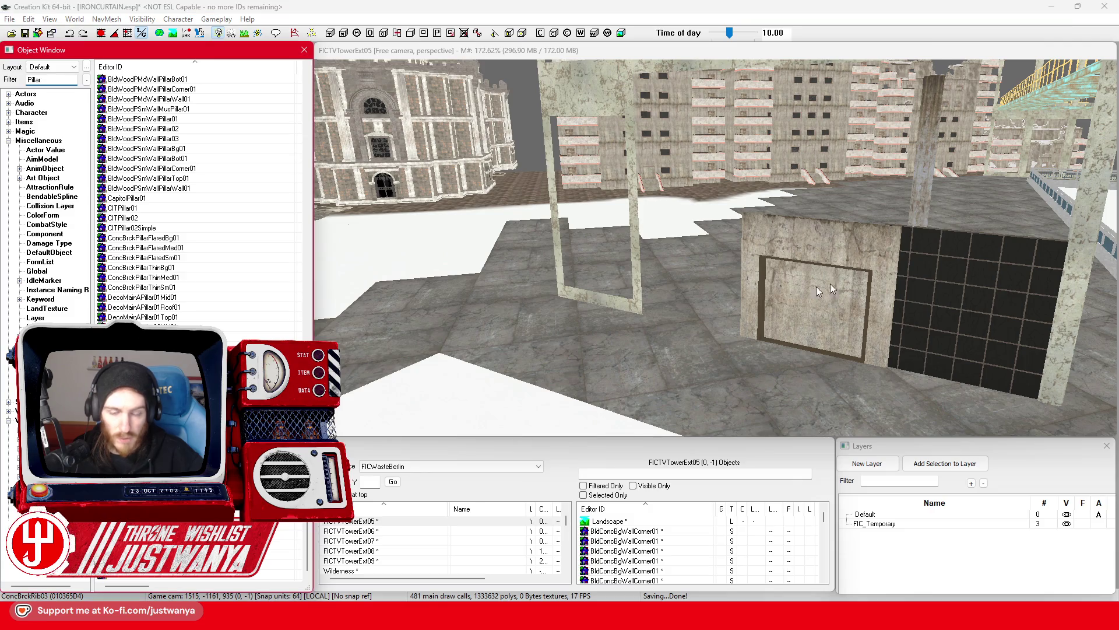
{"action": "left_click", "coordinate": [794, 140]}
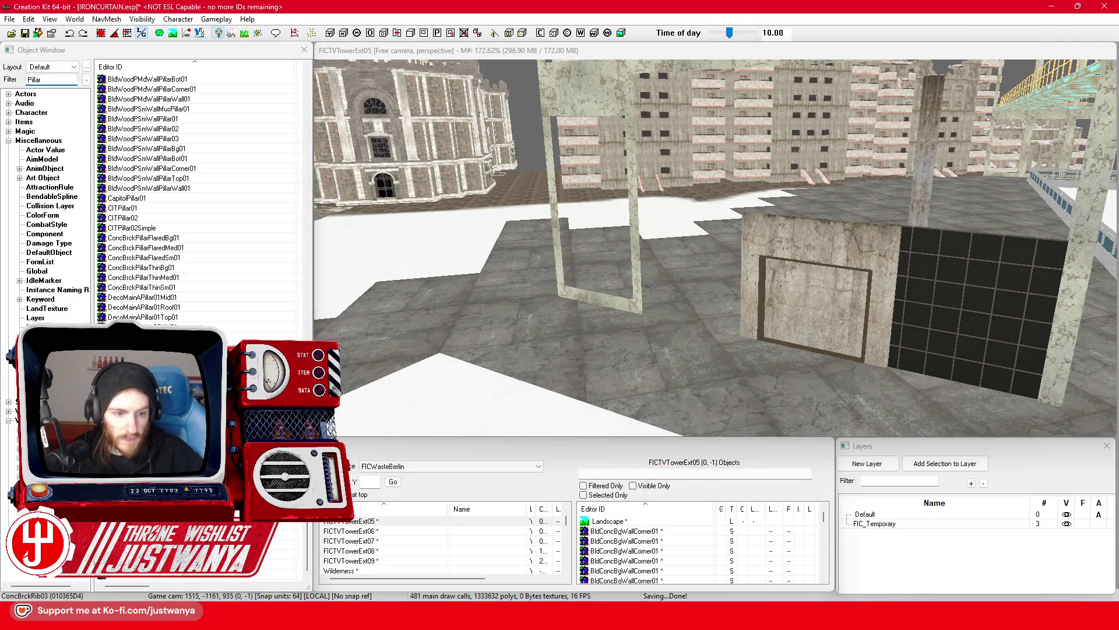
{"action": "key", "text": "Return"}
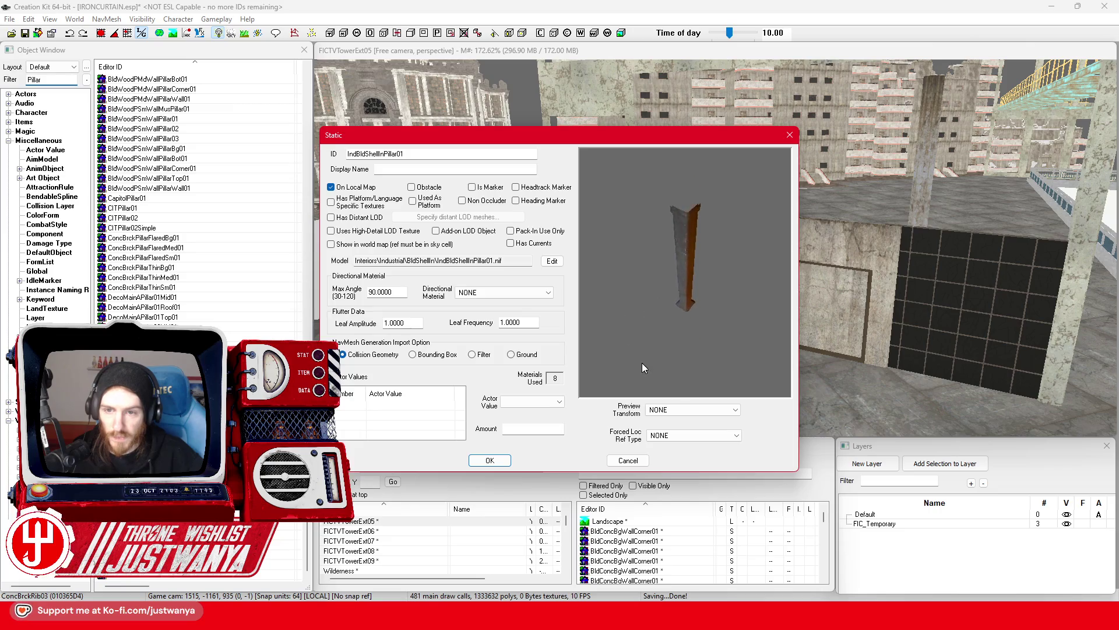
{"action": "left_click", "coordinate": [790, 136]}
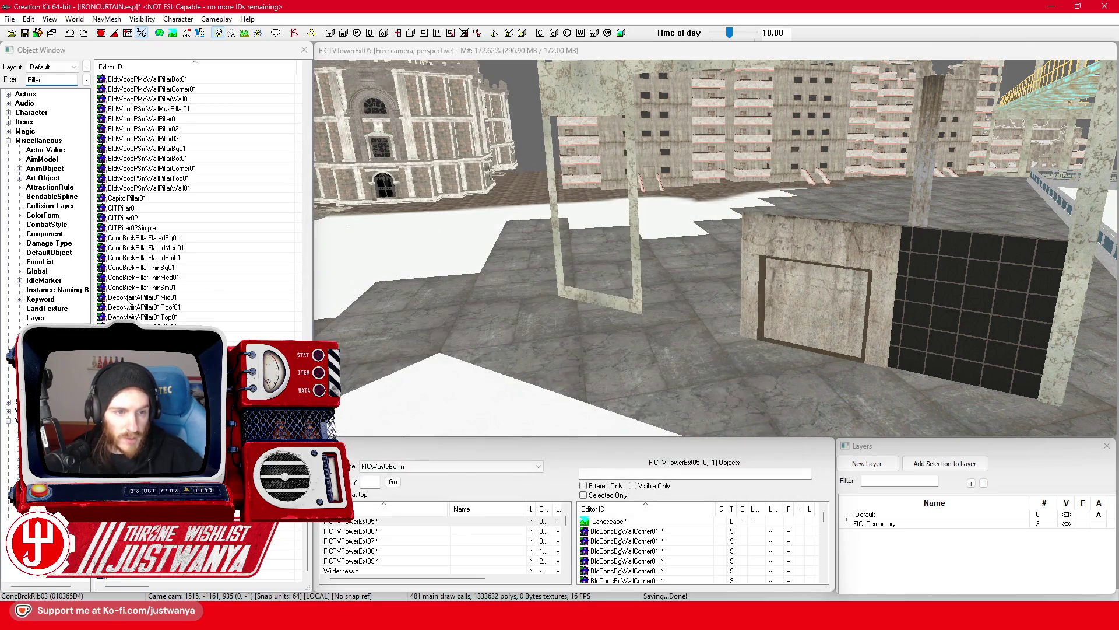
{"action": "key", "text": "Down"}
{"action": "key", "text": "Return"}
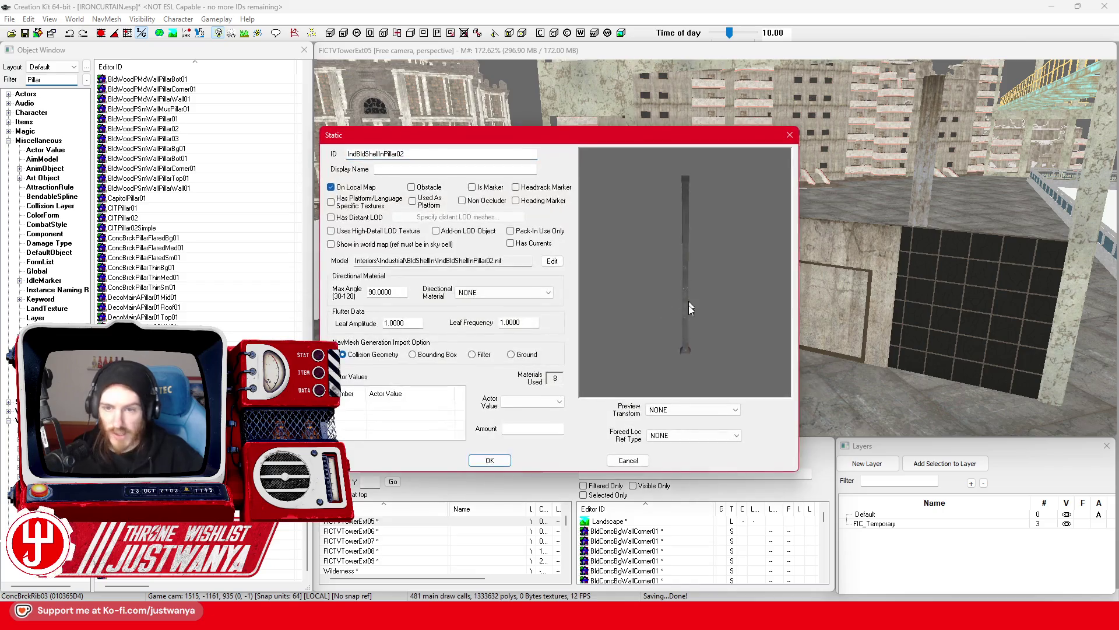
{"action": "key", "text": "Escape"}
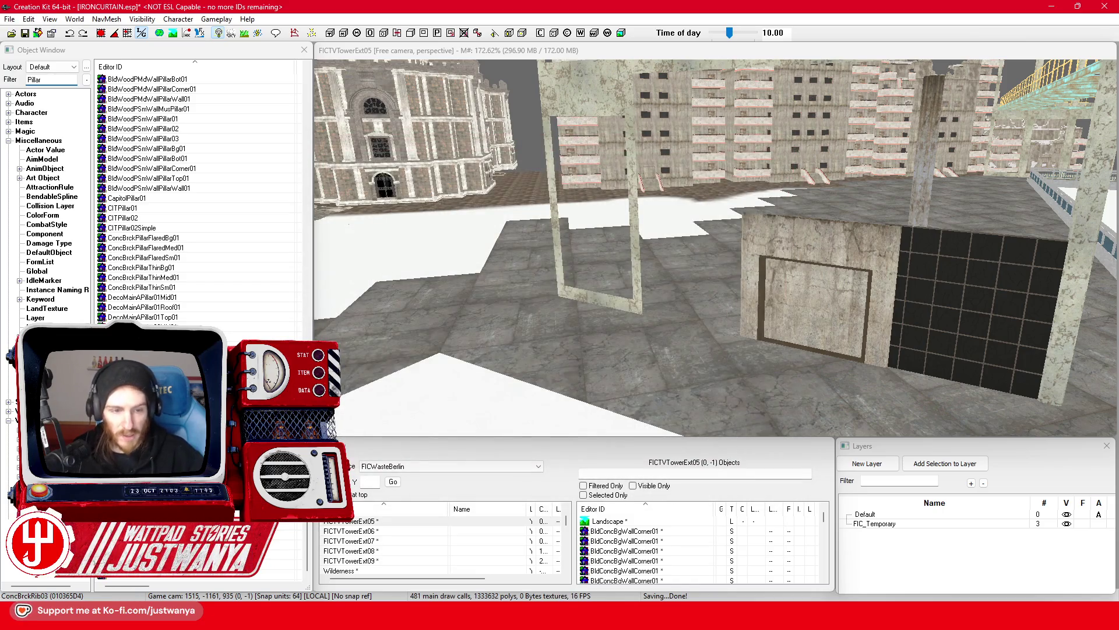
{"action": "key", "text": "Down"}
{"action": "key", "text": "Return"}
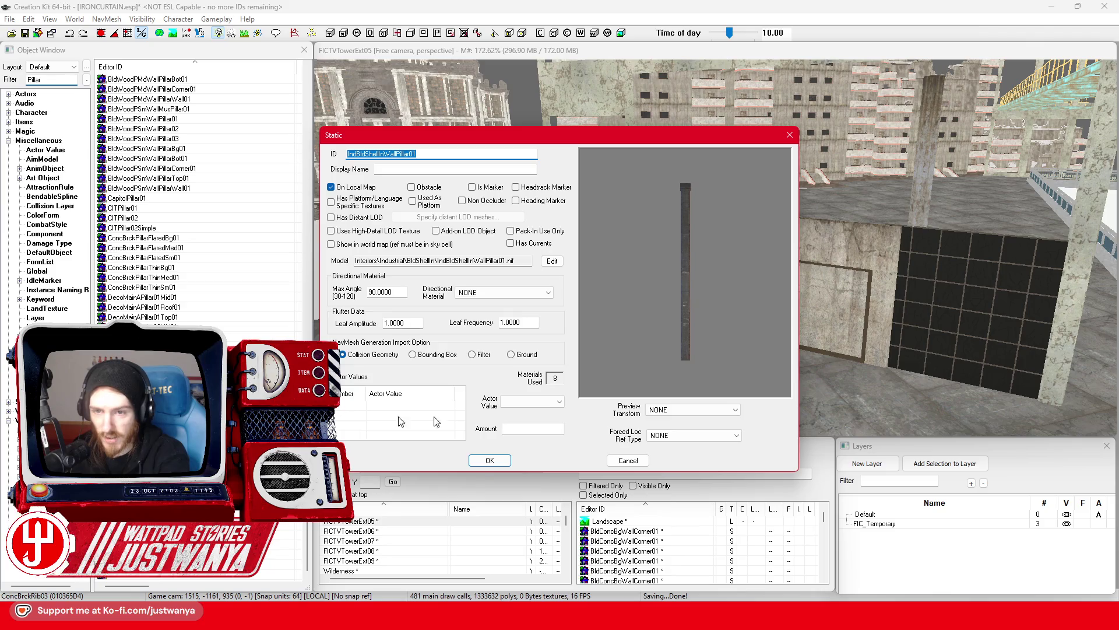
{"action": "left_click_drag", "start_coordinate": [671, 303], "coordinate": [686, 408]}
{"action": "key", "text": "Escape"}
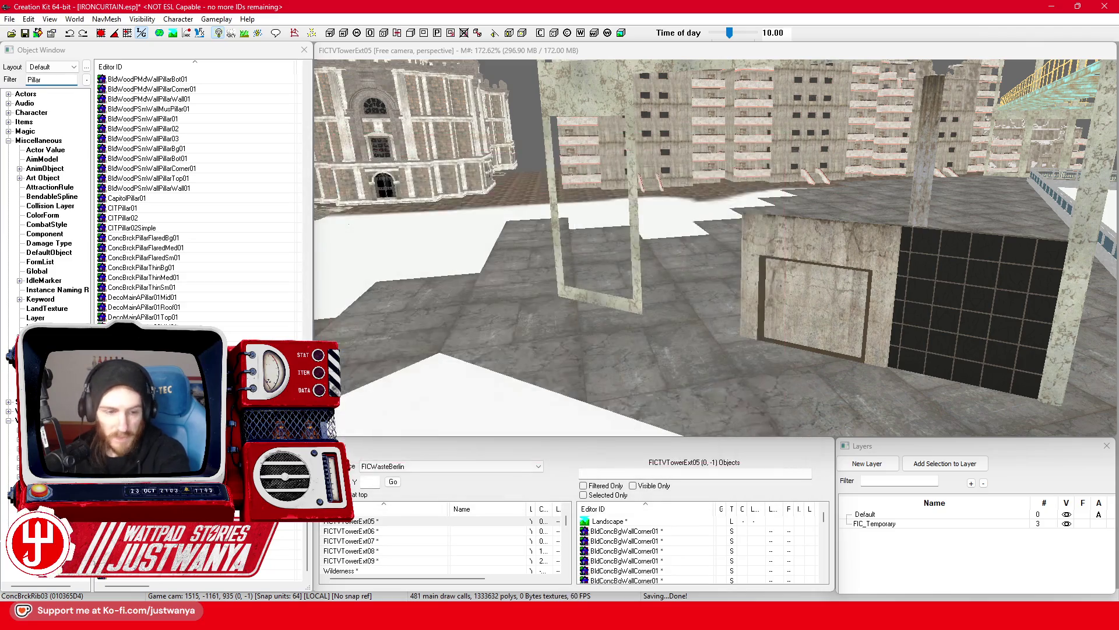
{"action": "key", "text": "Down"}
{"action": "key", "text": "Return"}
{"action": "left_click_drag", "start_coordinate": [676, 355], "coordinate": [680, 244]}
{"action": "left_click", "coordinate": [791, 136]}
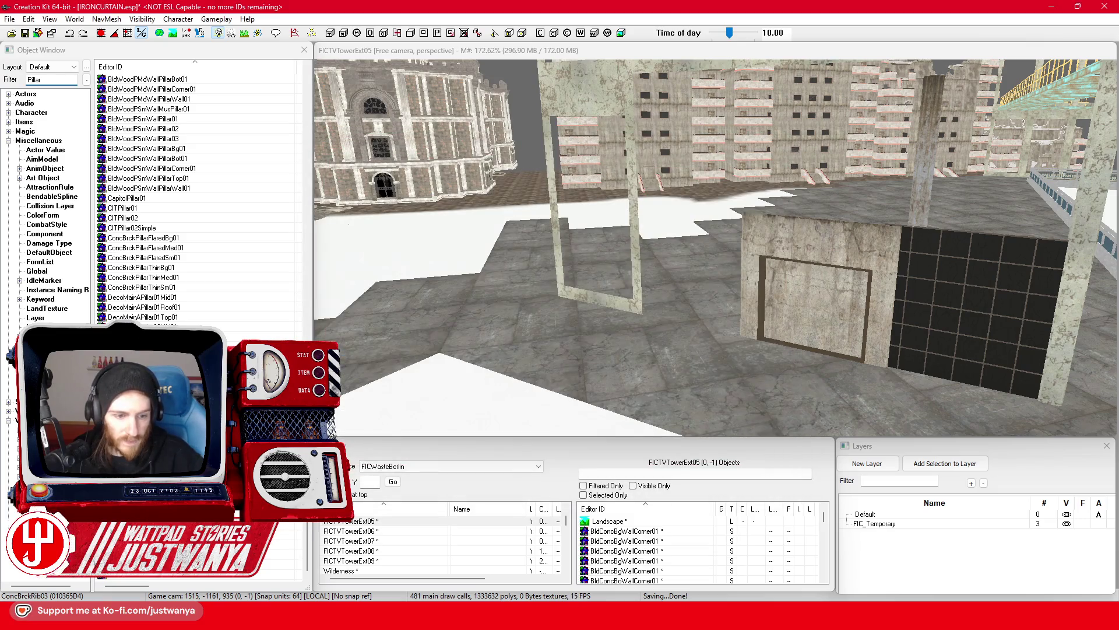
{"action": "key", "text": "Return"}
{"action": "mouse_move", "coordinate": [683, 329]}
{"action": "left_mouse_down"}
{"action": "mouse_move", "coordinate": [617, 366]}
{"action": "mouse_move", "coordinate": [715, 334]}
{"action": "left_mouse_up"}
{"action": "left_click_drag", "start_coordinate": [707, 229], "coordinate": [711, 223]}
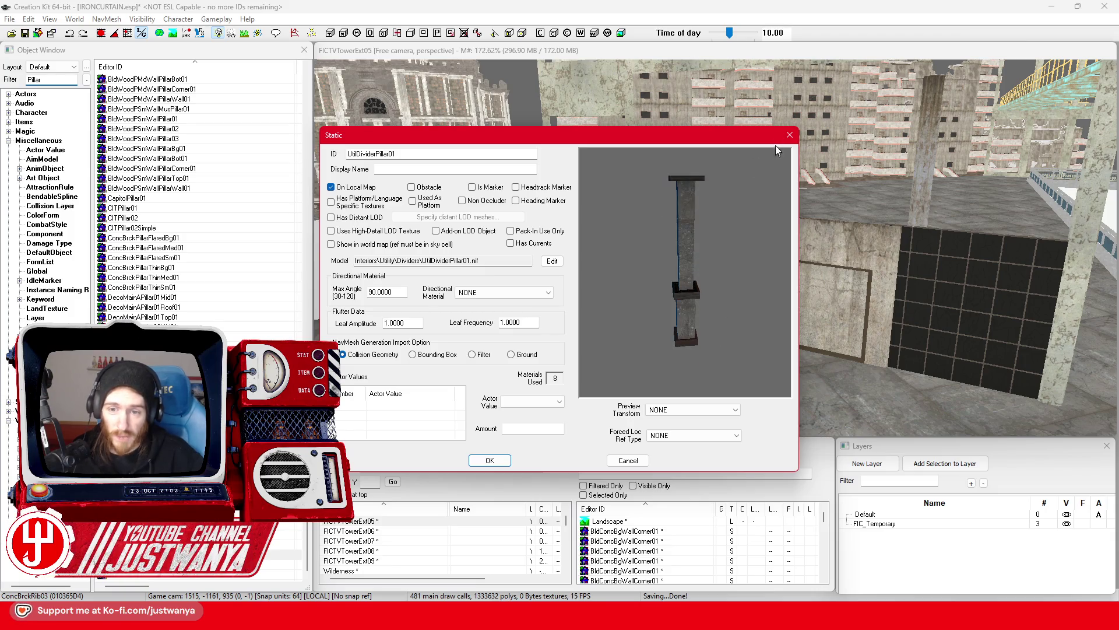
{"action": "left_click", "coordinate": [790, 135]}
{"action": "left_click", "coordinate": [283, 563]}
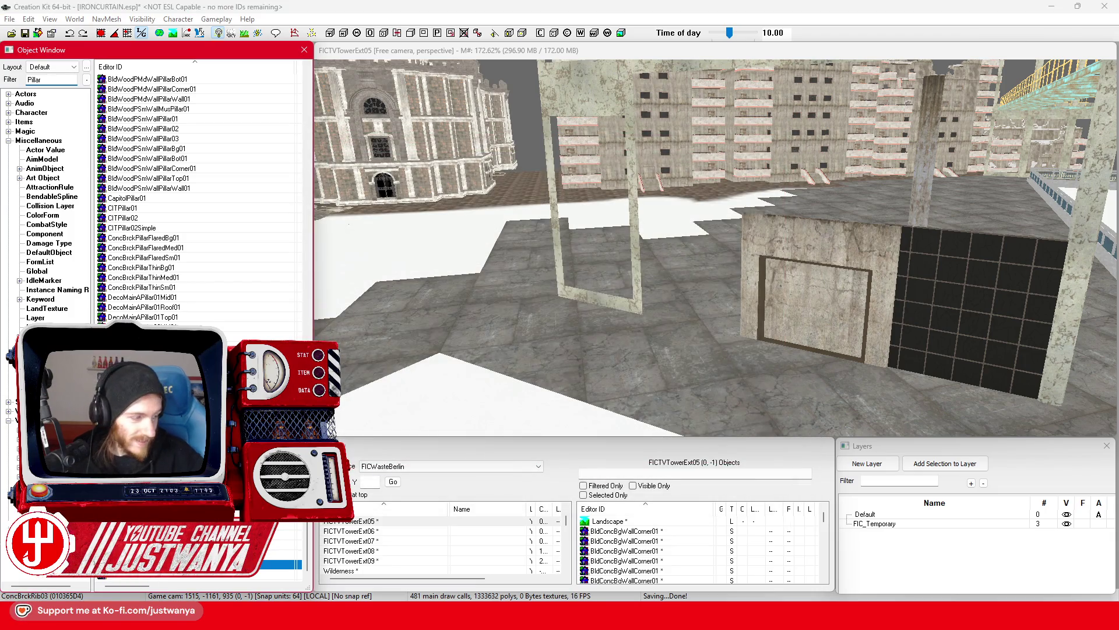
{"action": "double_click", "coordinate": [282, 563]}
{"action": "left_click_drag", "start_coordinate": [680, 363], "coordinate": [684, 295]}
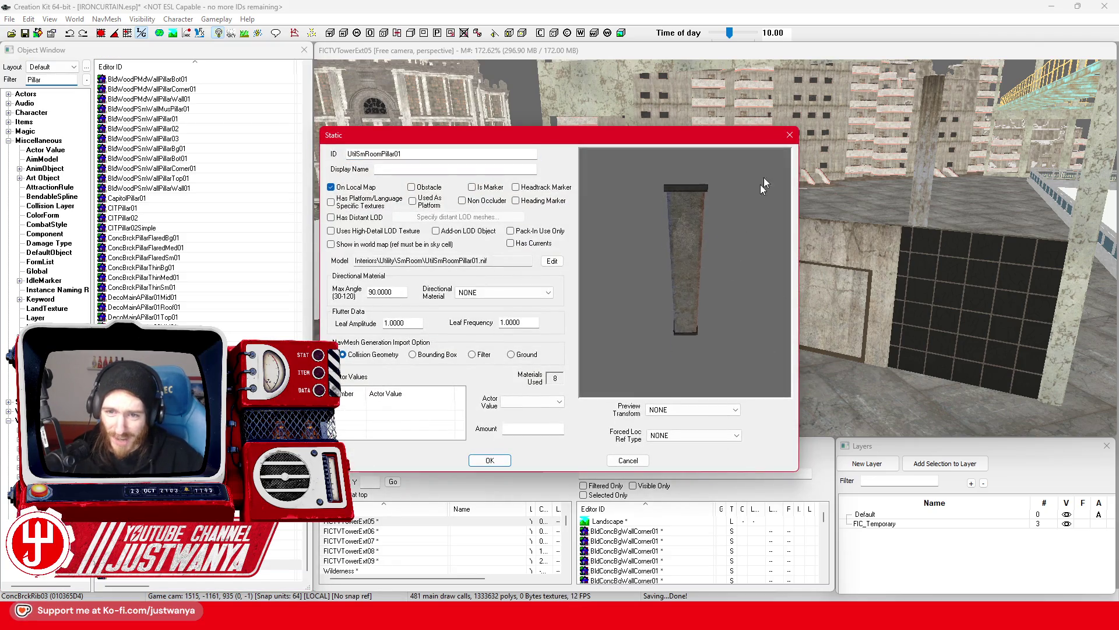
{"action": "left_click", "coordinate": [790, 136]}
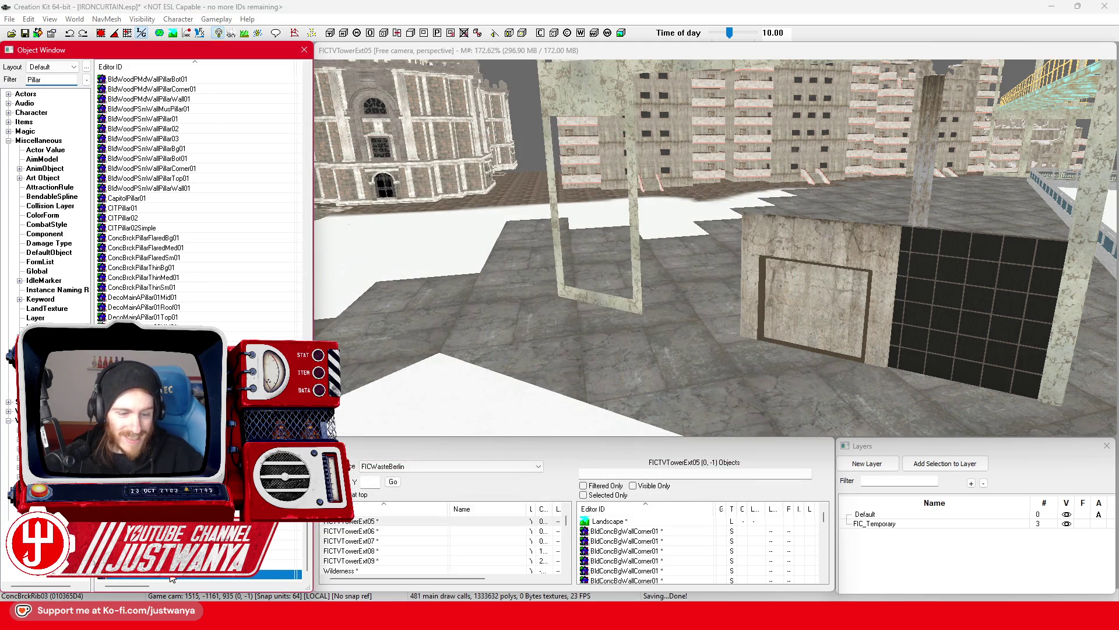
{"action": "double_click", "coordinate": [173, 578]}
{"action": "mouse_move", "coordinate": [701, 250]}
{"action": "left_mouse_down"}
{"action": "mouse_move", "coordinate": [679, 338]}
{"action": "mouse_move", "coordinate": [712, 245]}
{"action": "left_mouse_up"}
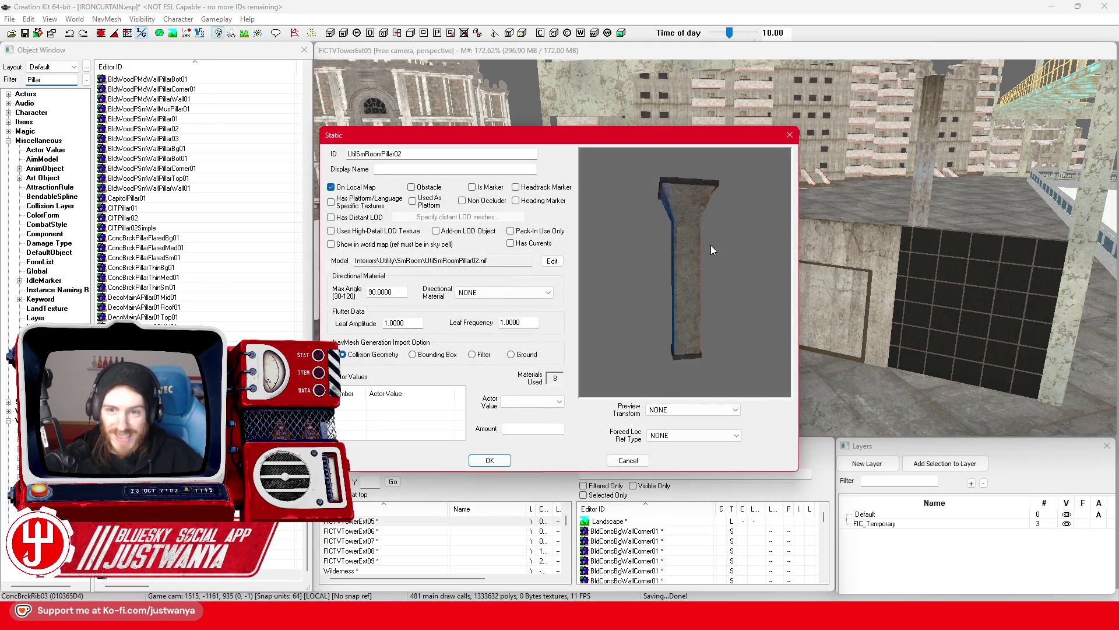
{"action": "left_click", "coordinate": [790, 136]}
{"action": "scroll", "coordinate": [807, 296], "scroll_direction": "up", "scroll_amount": 5}
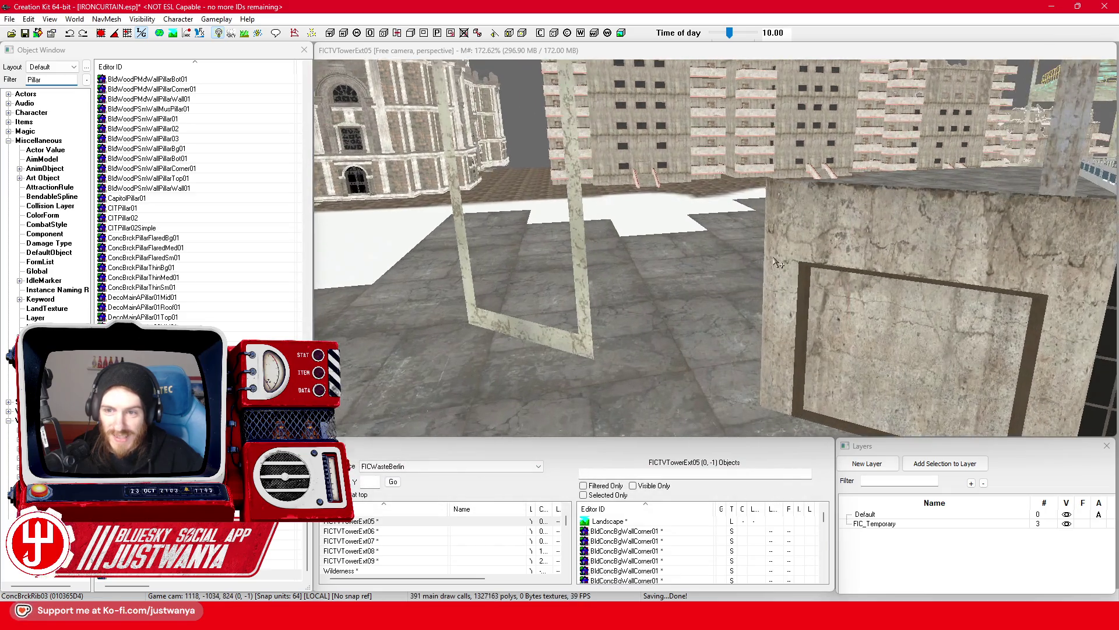
Select and frame the BldConcBgWallPillar01 pillar beside the dark glass wall
{"action": "scroll", "coordinate": [808, 296], "scroll_direction": "up", "scroll_amount": 5}
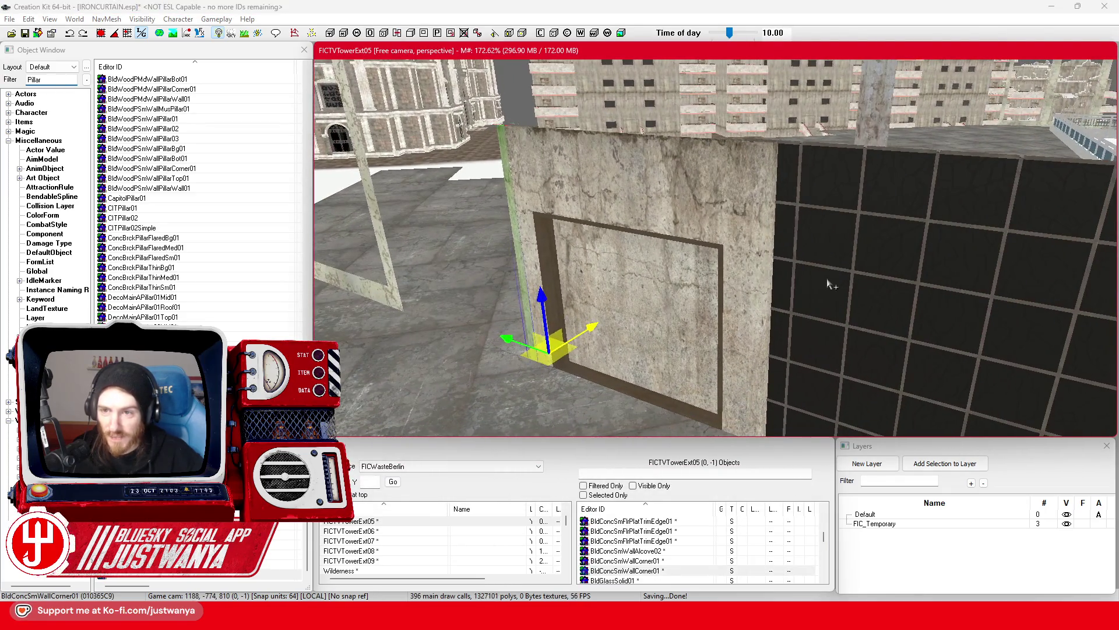
{"action": "left_click", "coordinate": [816, 295]}
{"action": "scroll", "coordinate": [822, 338], "scroll_direction": "down", "scroll_amount": 3}
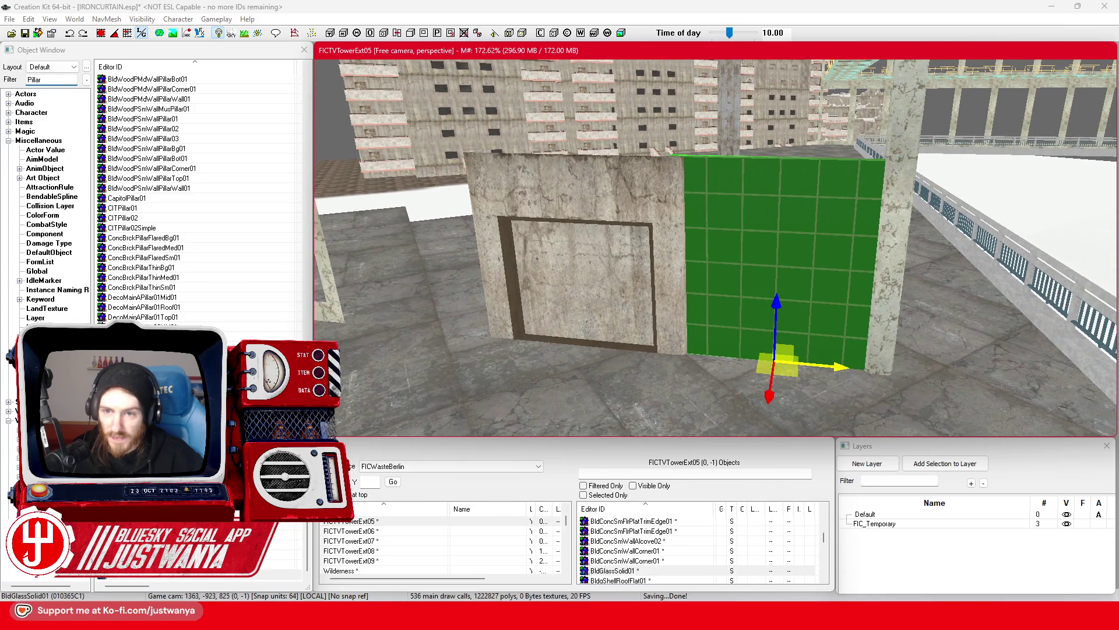
{"action": "scroll", "coordinate": [701, 347], "scroll_direction": "down", "scroll_amount": 5}
{"action": "left_click", "coordinate": [750, 353]}
{"action": "key", "text": "f"}
{"action": "key", "text": "2"}
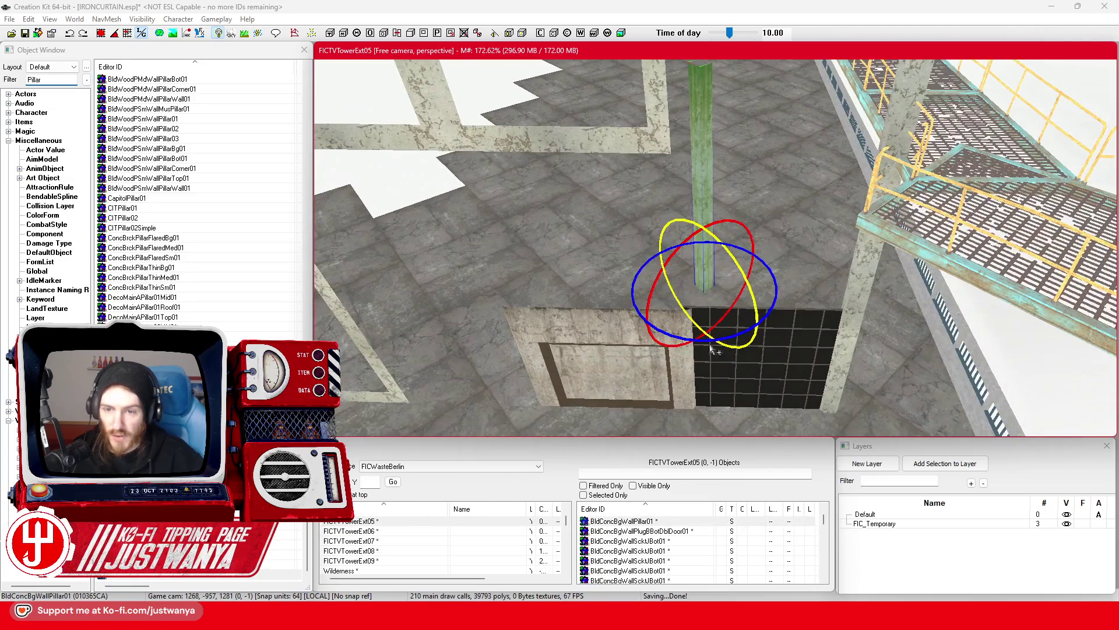
{"action": "key", "text": "1"}
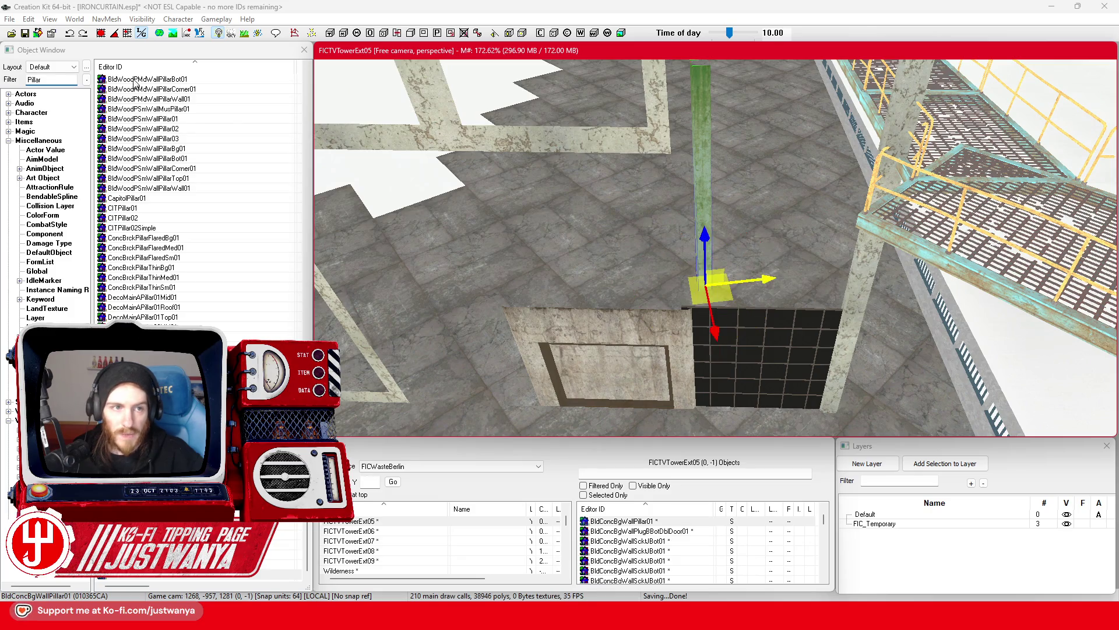
{"action": "left_click", "coordinate": [83, 34]}
{"action": "left_click", "coordinate": [662, 165]}
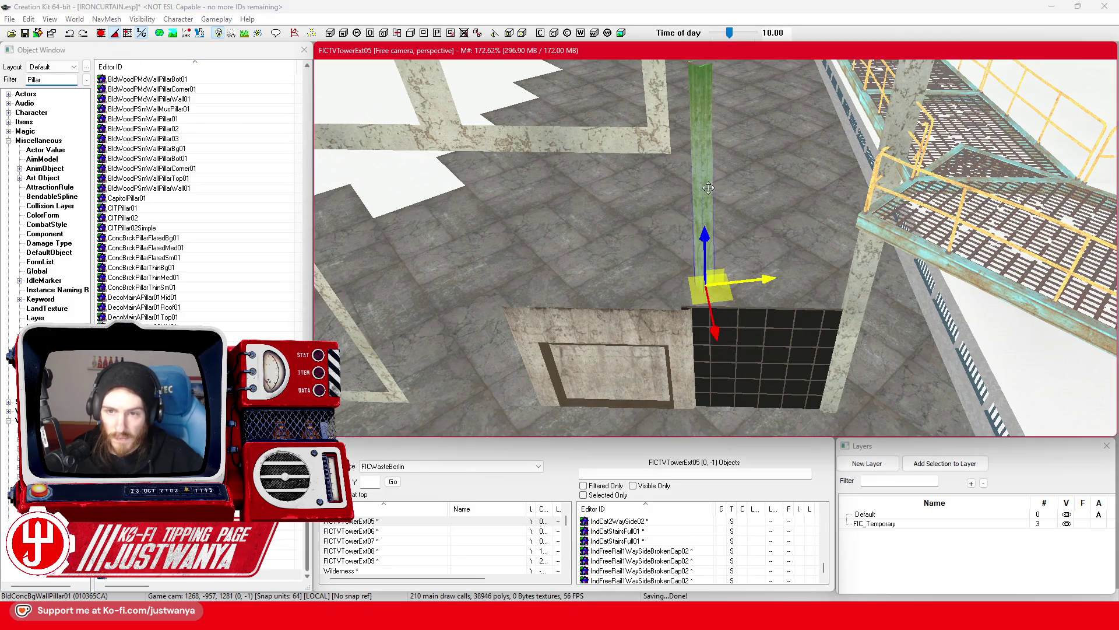
{"action": "key", "text": "2"}
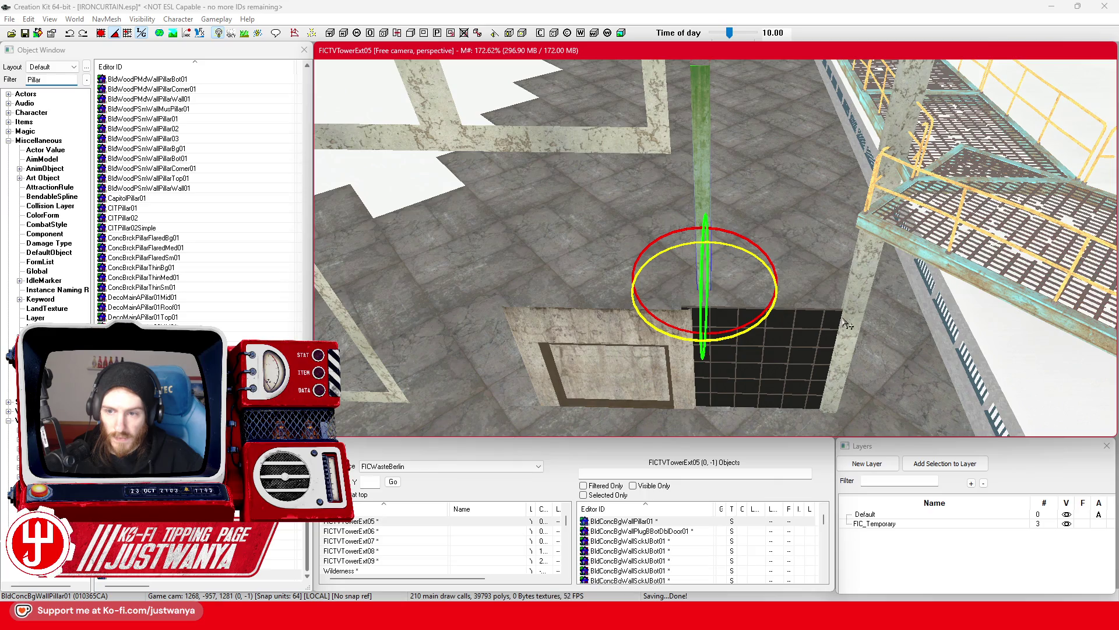
{"action": "key", "text": "d"}
{"action": "left_click", "coordinate": [853, 307]}
{"action": "scroll", "coordinate": [852, 303], "scroll_direction": "up", "scroll_amount": 3}
{"action": "key", "text": "1"}
Check the neighbouring wall and catwalk pieces, then drop the pillar onto the floor
{"action": "key", "text": "shift"}
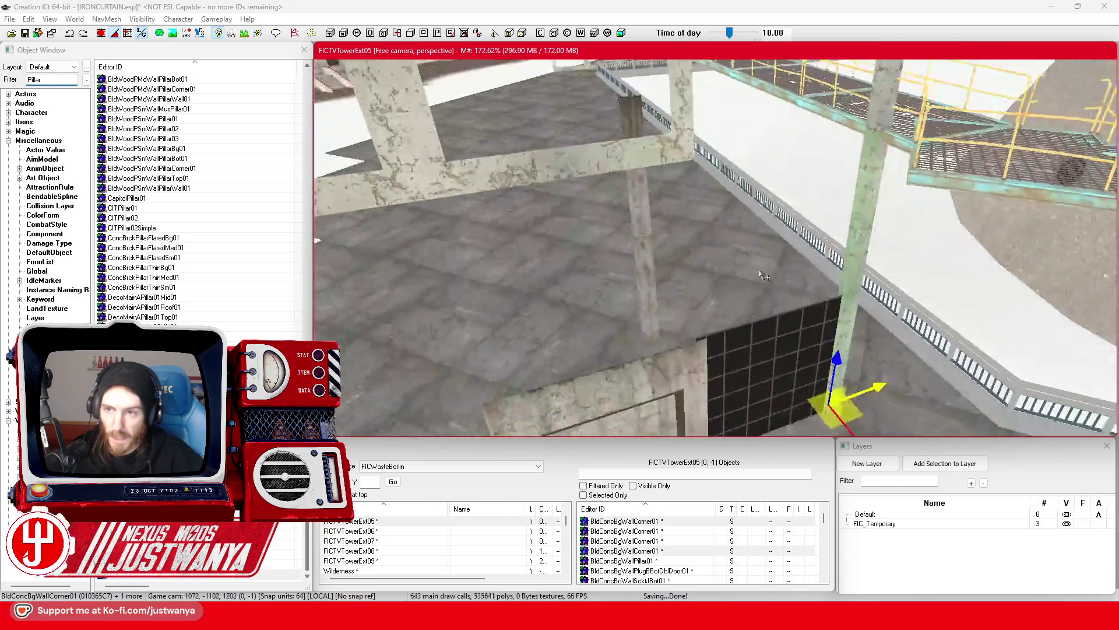
{"action": "left_click", "coordinate": [748, 286], "text": "ctrl"}
{"action": "key", "text": "shift"}
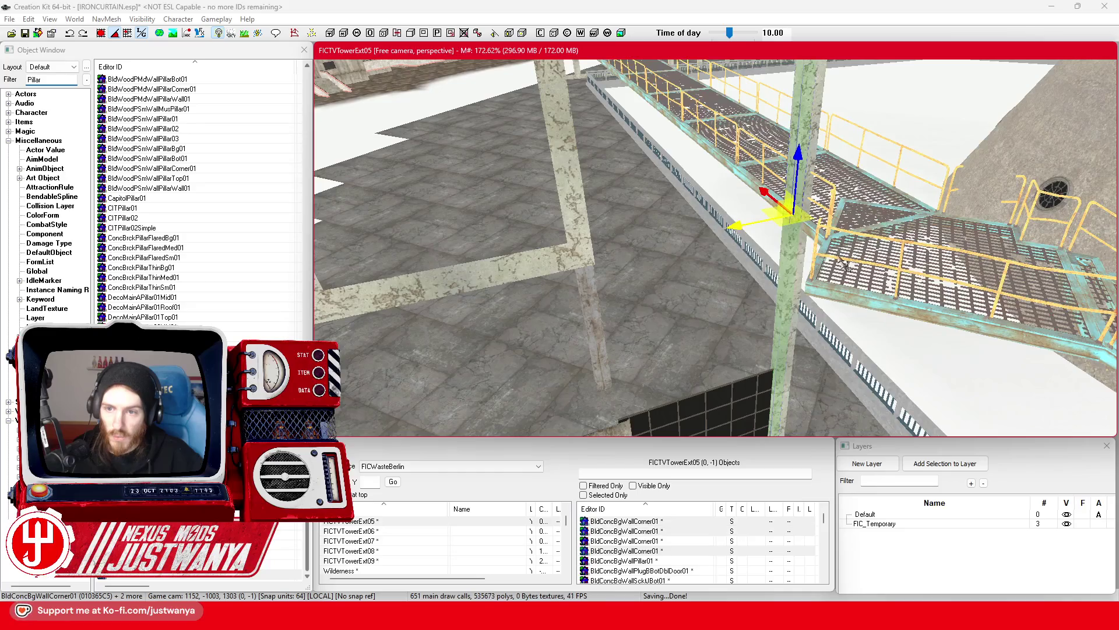
{"action": "key", "text": "shift"}
{"action": "left_click", "coordinate": [812, 130], "text": "ctrl"}
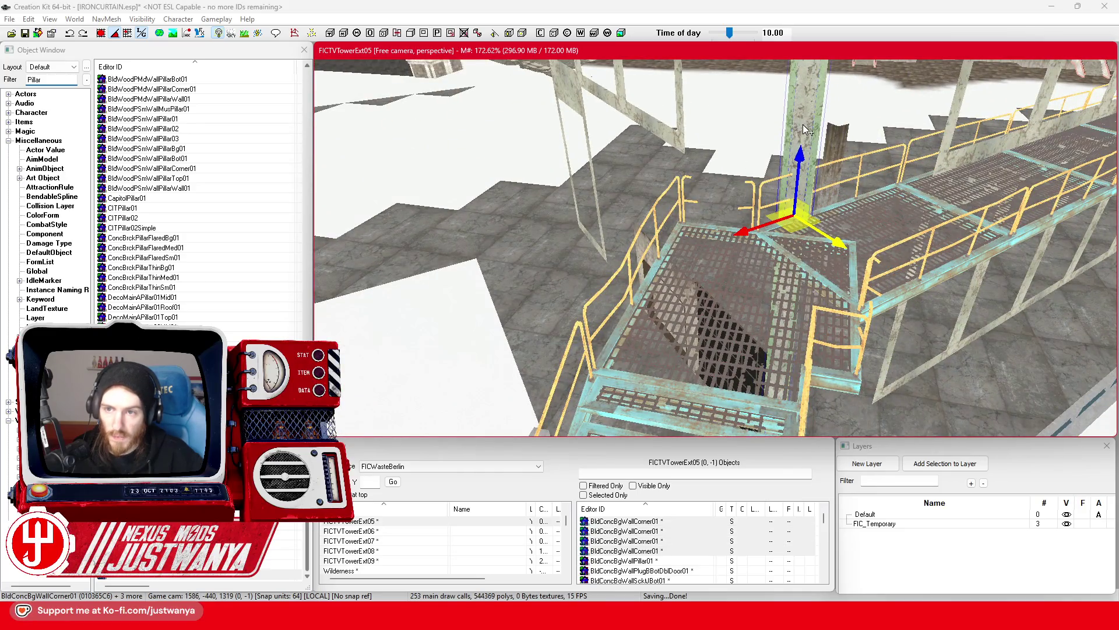
{"action": "left_click", "coordinate": [806, 129], "text": "ctrl"}
{"action": "key", "text": "shift"}
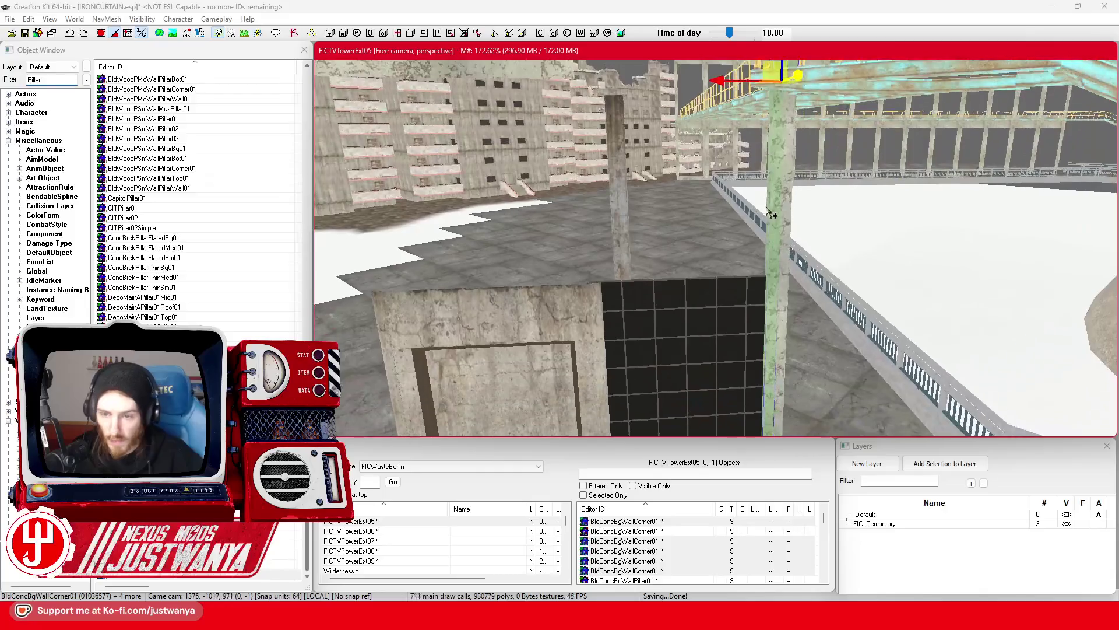
{"action": "key", "text": "shift"}
{"action": "left_click", "coordinate": [628, 202]}
{"action": "key", "text": "f"}
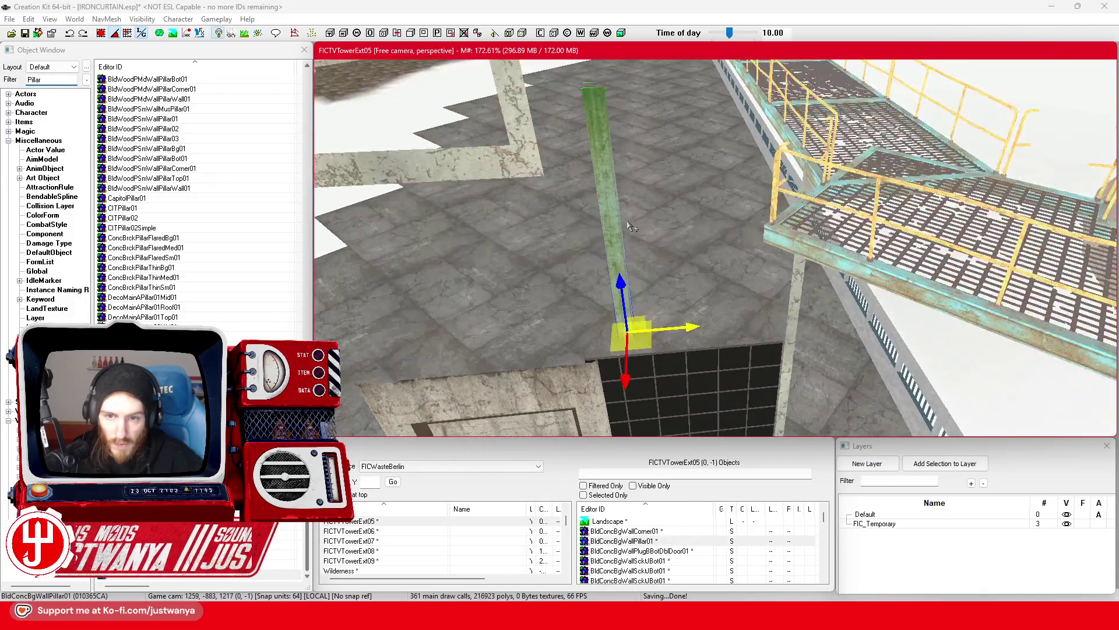
{"action": "key", "text": "f"}
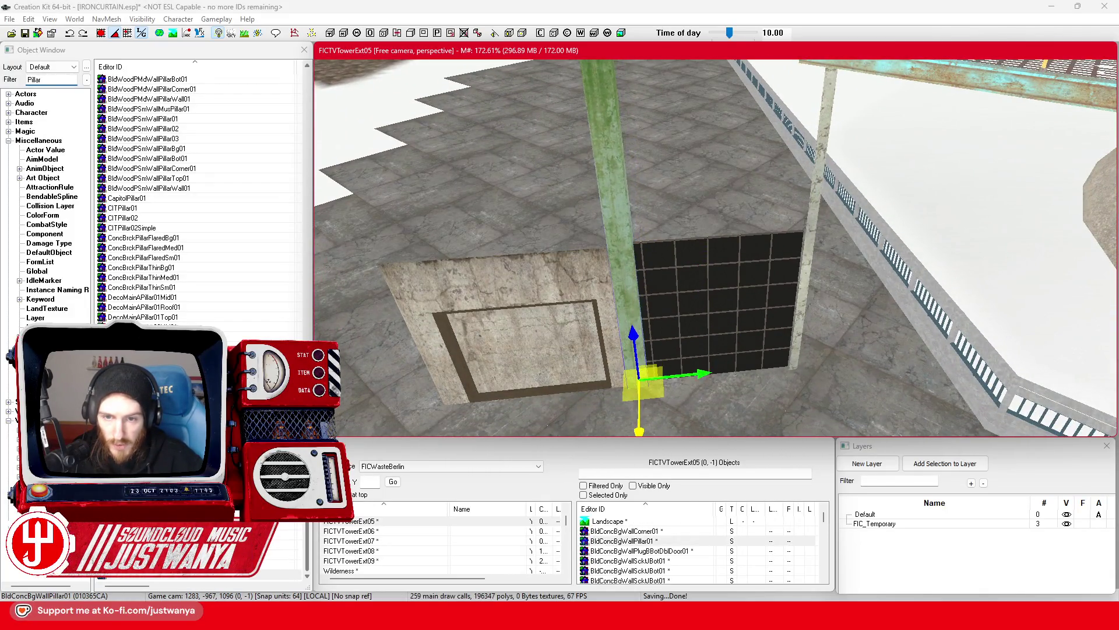
Slide and rotate the pillar into the corner by the glass and delete the stray corner piece
{"action": "left_click_drag", "start_coordinate": [697, 371], "coordinate": [848, 361]}
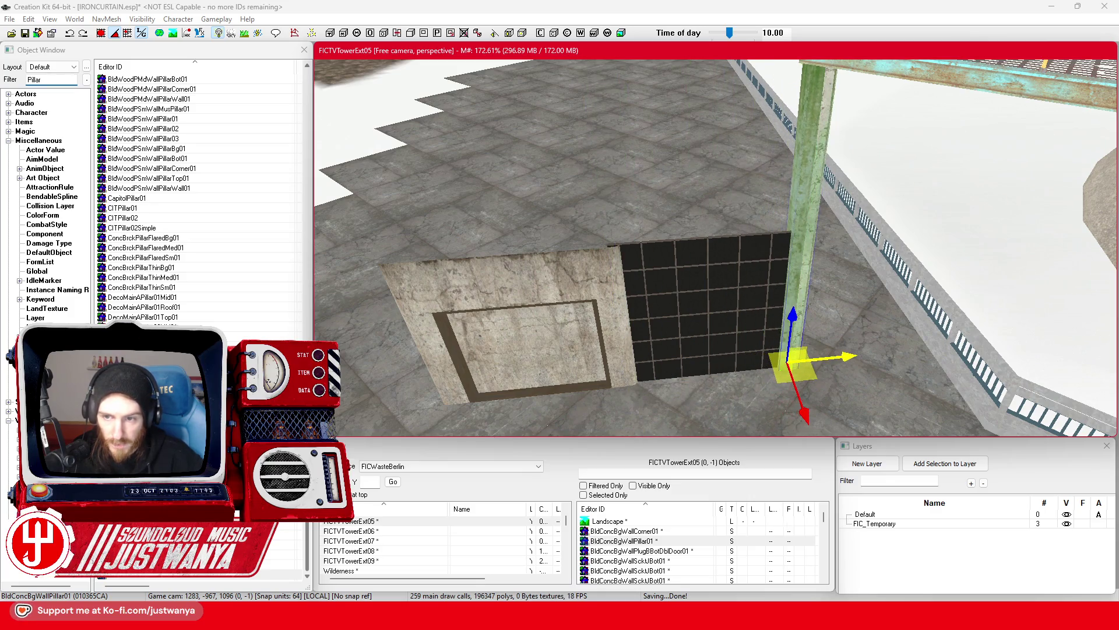
{"action": "key", "text": "shift"}
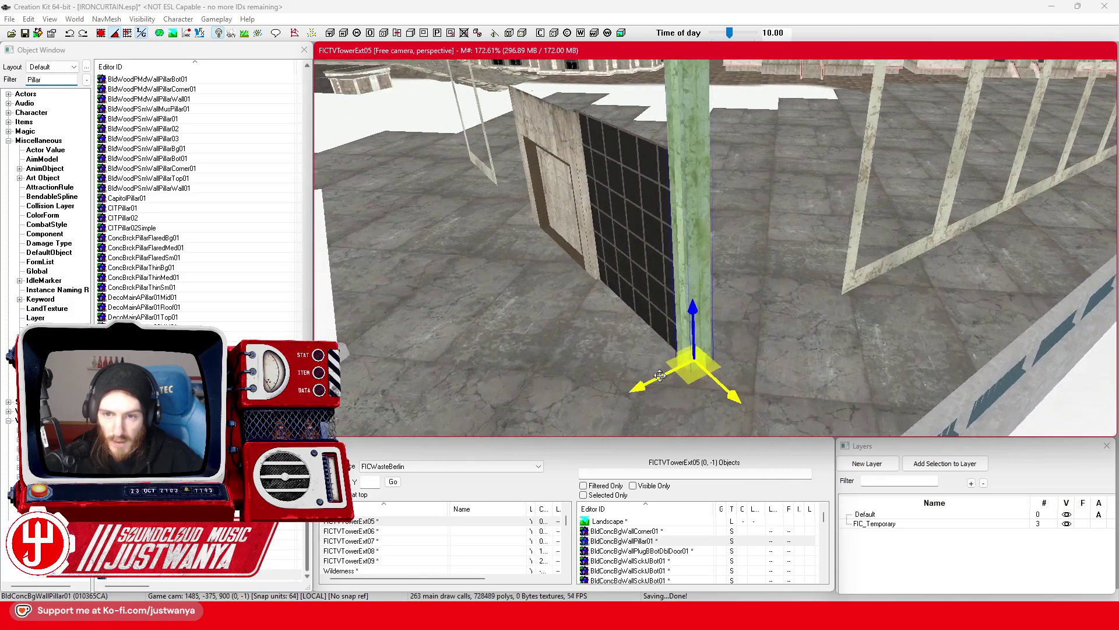
{"action": "key", "text": "shift"}
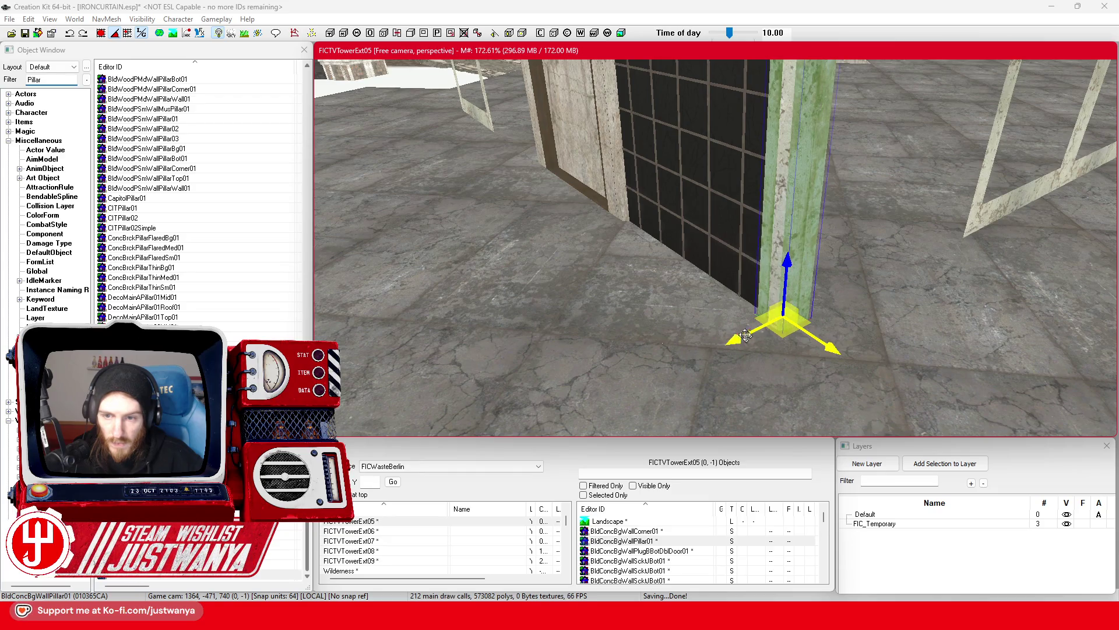
{"action": "left_click_drag", "start_coordinate": [747, 338], "coordinate": [723, 340]}
{"action": "key", "text": "shift"}
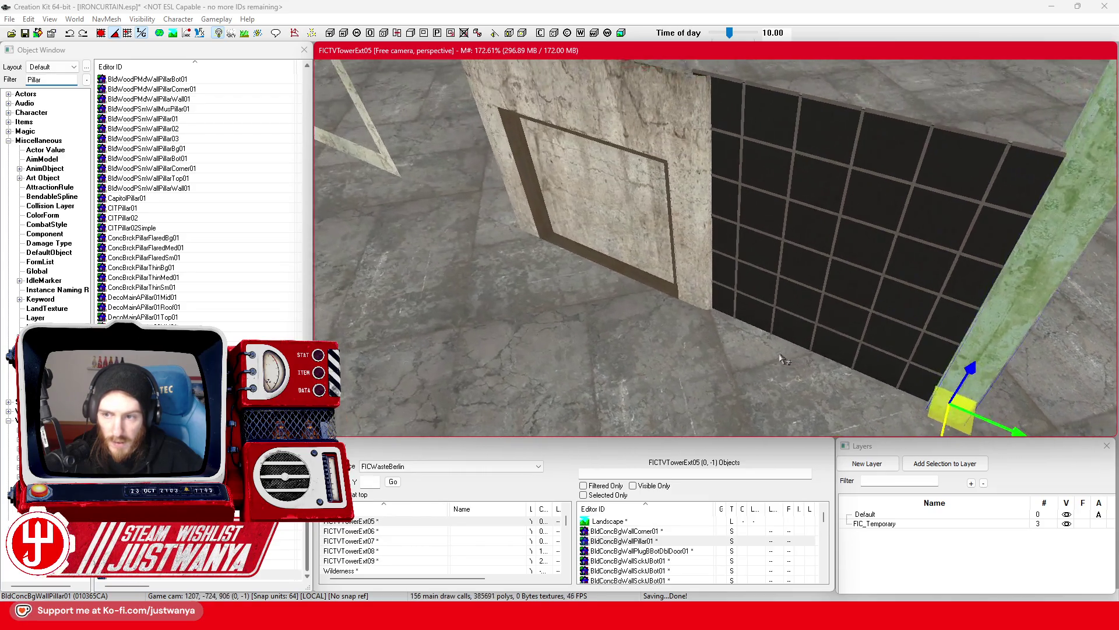
{"action": "mouse_move", "coordinate": [826, 349]}
{"action": "left_mouse_down"}
{"action": "mouse_move", "coordinate": [793, 323]}
{"action": "mouse_move", "coordinate": [822, 326]}
{"action": "mouse_move", "coordinate": [808, 327]}
{"action": "left_mouse_up"}
{"action": "key", "text": "Delete"}
{"action": "left_click", "coordinate": [776, 327]}
Assign a Material Swap to the pillar in its reference properties
{"action": "scroll", "coordinate": [802, 314], "scroll_direction": "up", "scroll_amount": 3}
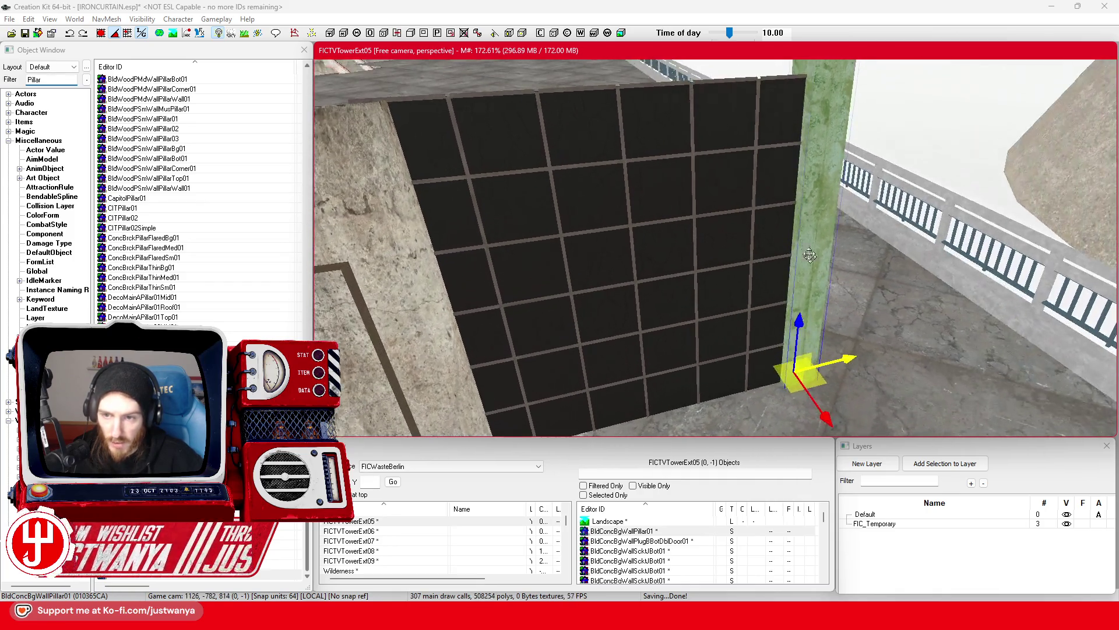
{"action": "double_click", "coordinate": [806, 249]}
{"action": "left_click", "coordinate": [525, 328]}
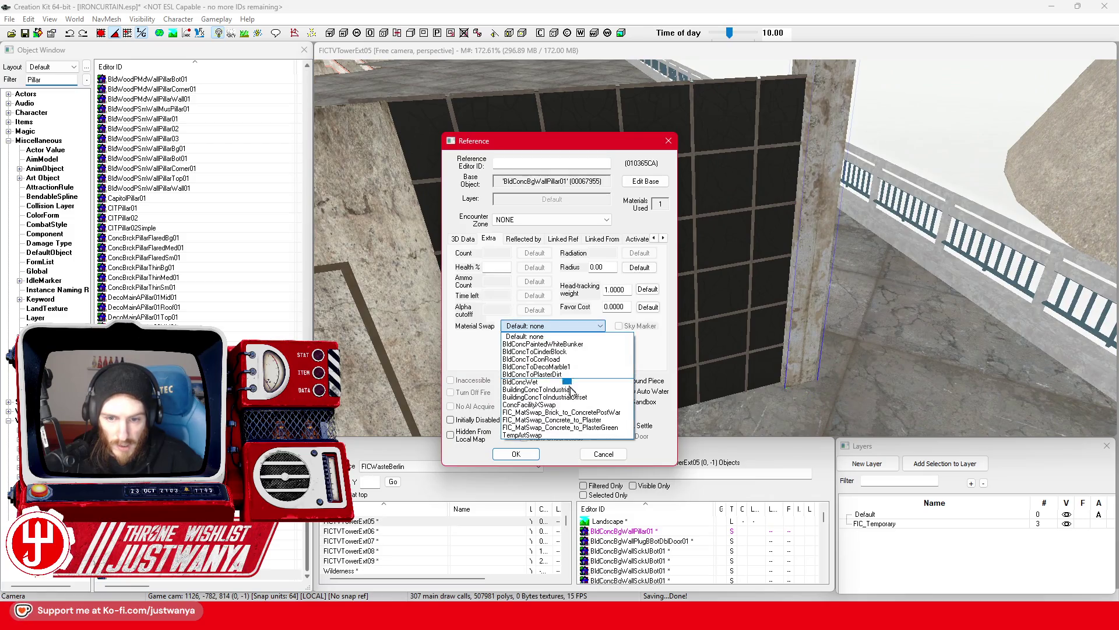
{"action": "left_click", "coordinate": [603, 414]}
{"action": "left_click", "coordinate": [516, 453]}
{"action": "scroll", "coordinate": [698, 349], "scroll_direction": "up", "scroll_amount": 5}
{"action": "mouse_move", "coordinate": [698, 349]}
{"action": "left_mouse_down"}
{"action": "mouse_move", "coordinate": [813, 332]}
{"action": "mouse_move", "coordinate": [644, 298]}
{"action": "left_mouse_up"}
{"action": "scroll", "coordinate": [639, 294], "scroll_direction": "down", "scroll_amount": 10}
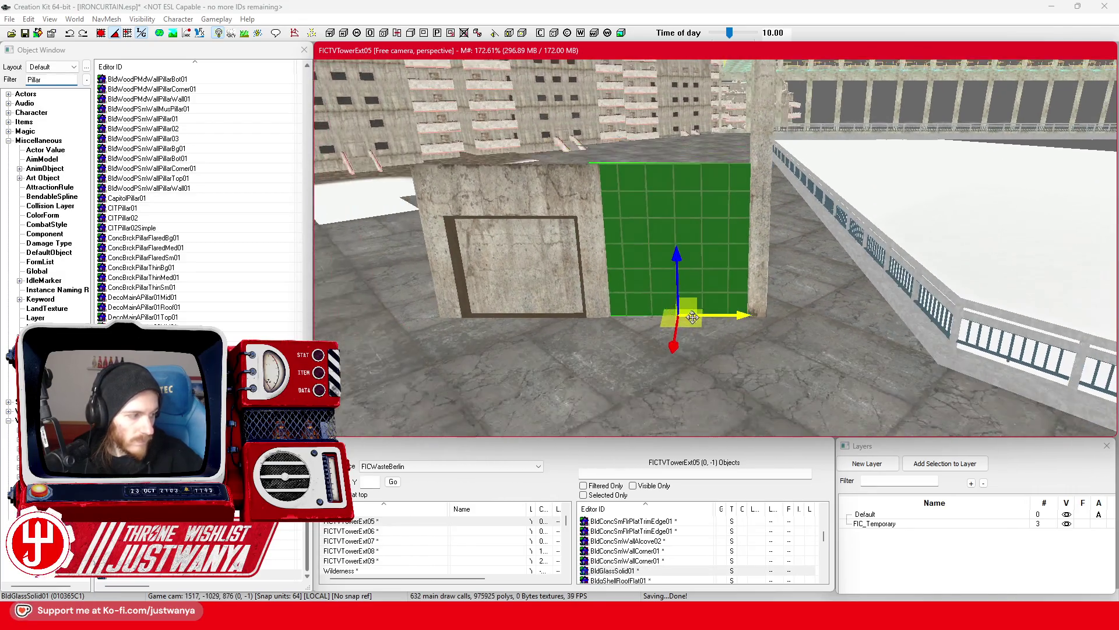
Raise a glass panel and delete the old window-frame wall piece
{"action": "scroll", "coordinate": [711, 316], "scroll_direction": "up", "scroll_amount": 5}
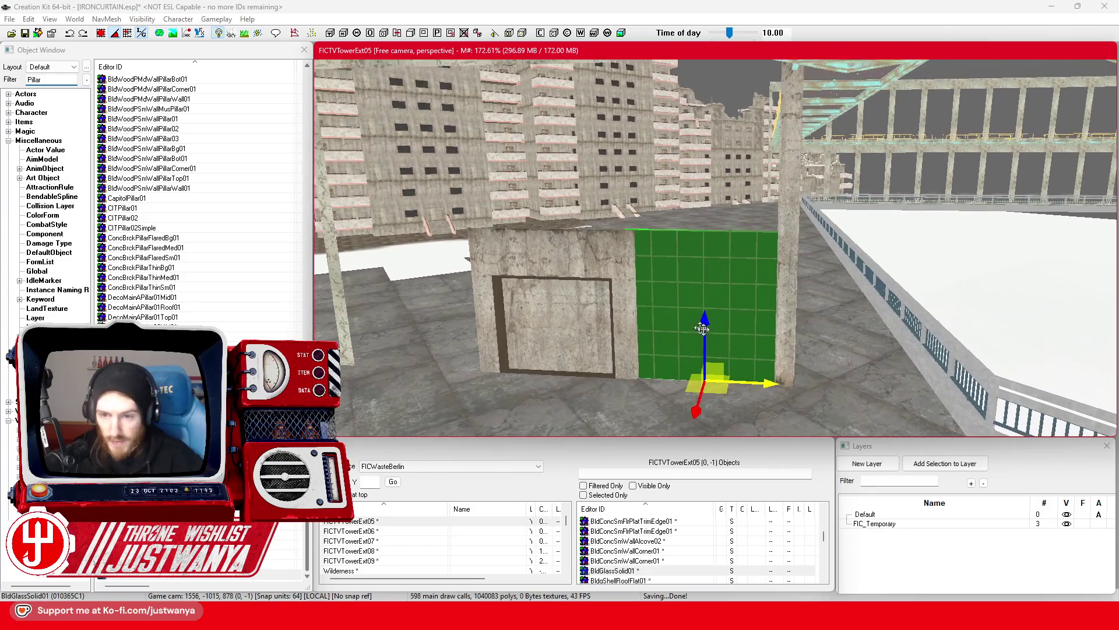
{"action": "left_click_drag", "start_coordinate": [704, 260], "coordinate": [705, 228]}
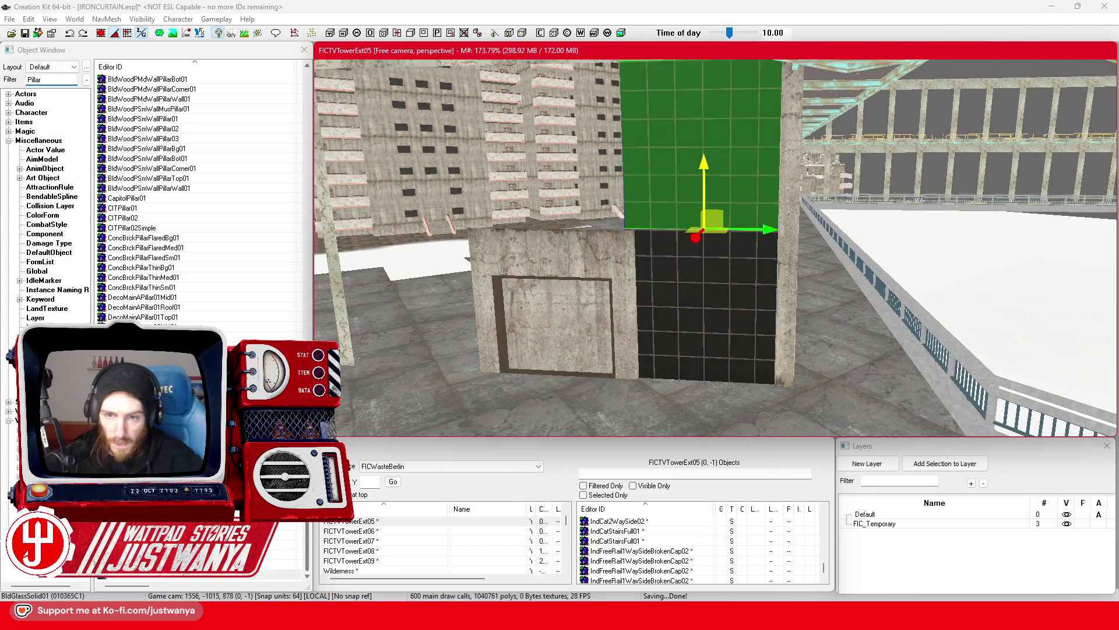
{"action": "key", "text": "shift"}
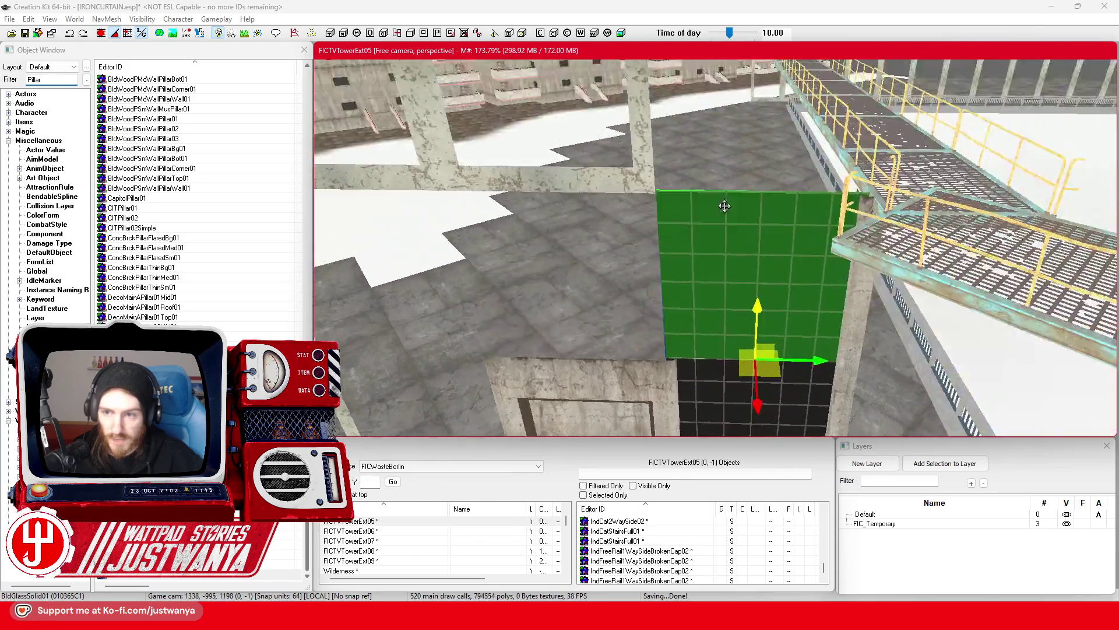
{"action": "key", "text": "shift"}
{"action": "left_click", "coordinate": [735, 309], "text": "ctrl"}
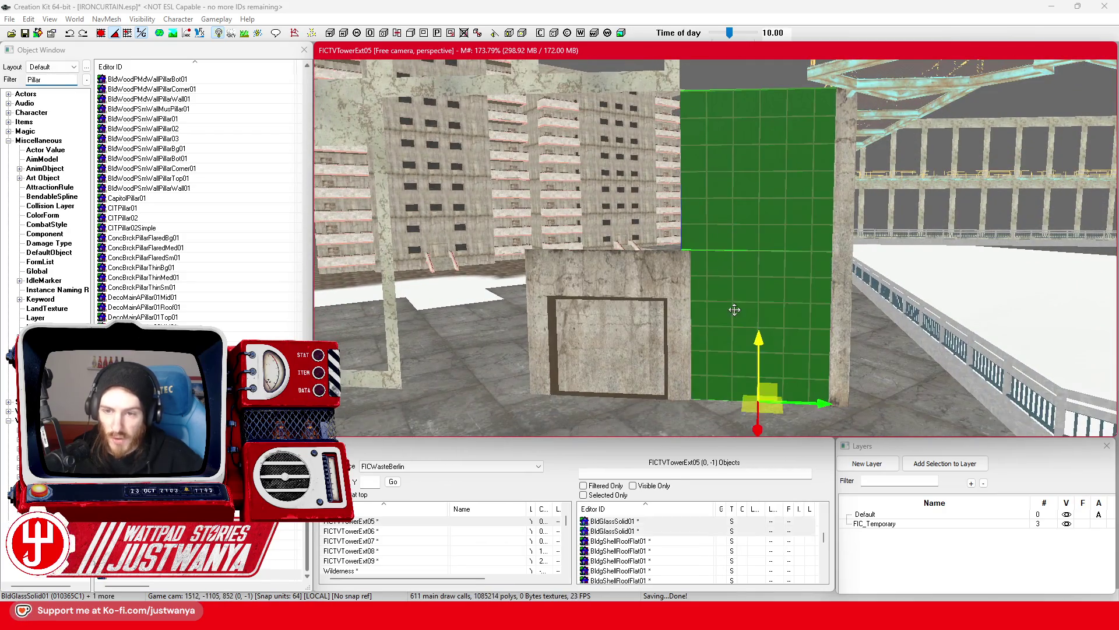
{"action": "left_click", "coordinate": [846, 252], "text": "ctrl"}
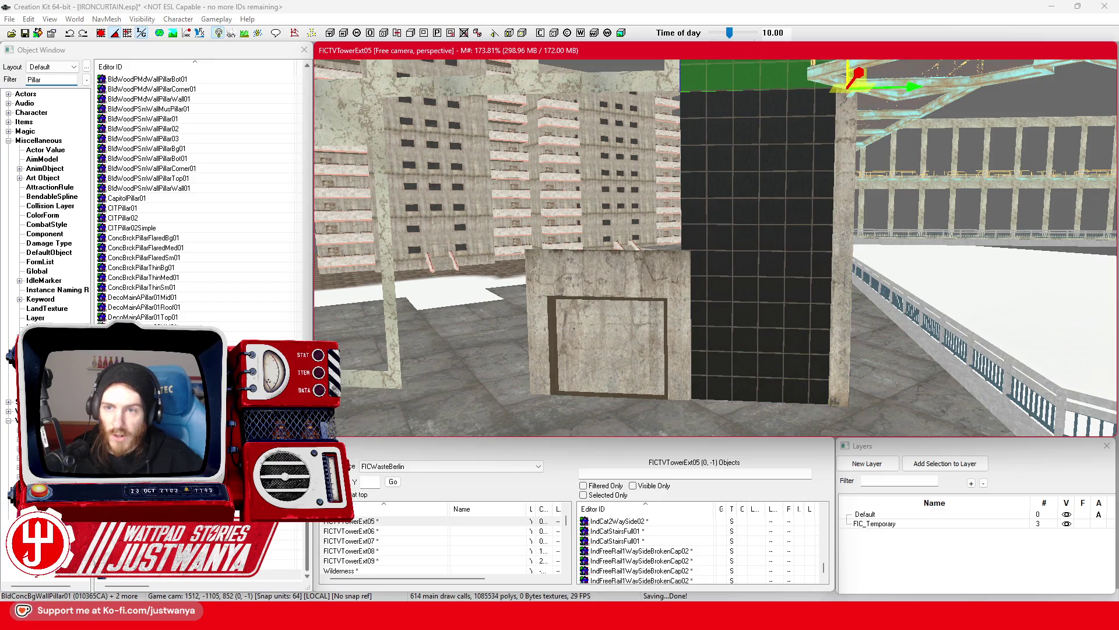
{"action": "key", "text": "shift"}
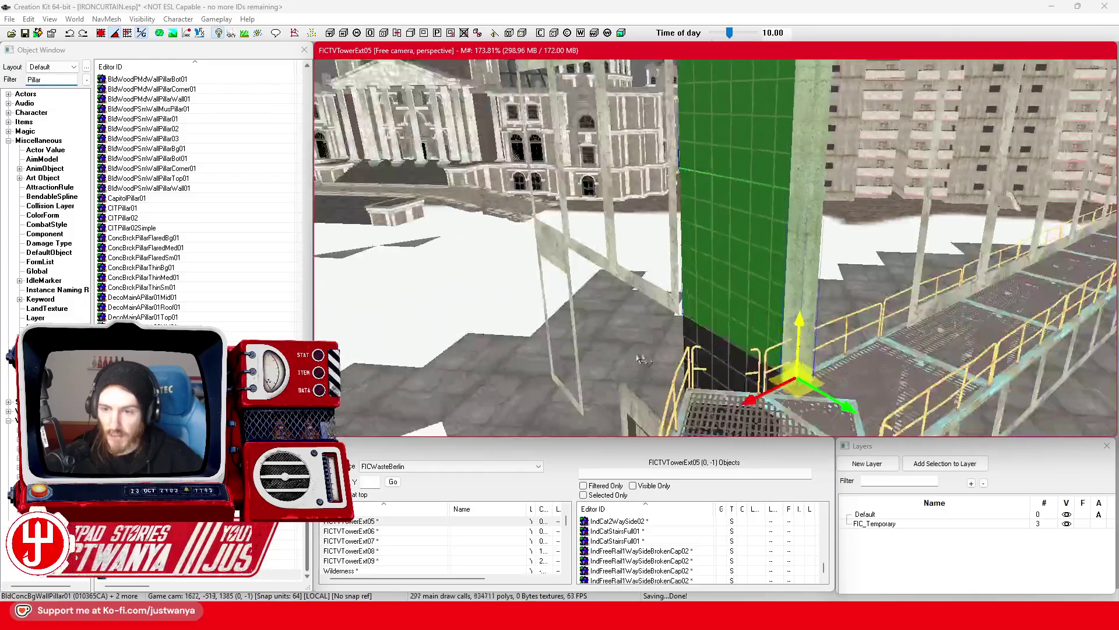
{"action": "scroll", "coordinate": [689, 347], "scroll_direction": "down", "scroll_amount": 5}
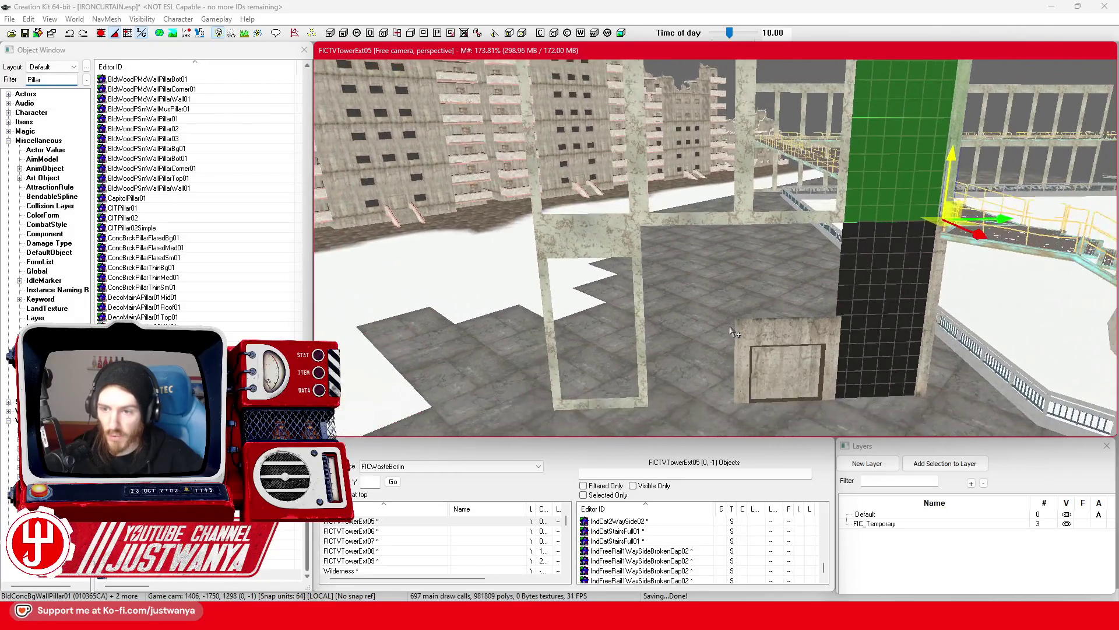
{"action": "left_click", "coordinate": [781, 239]}
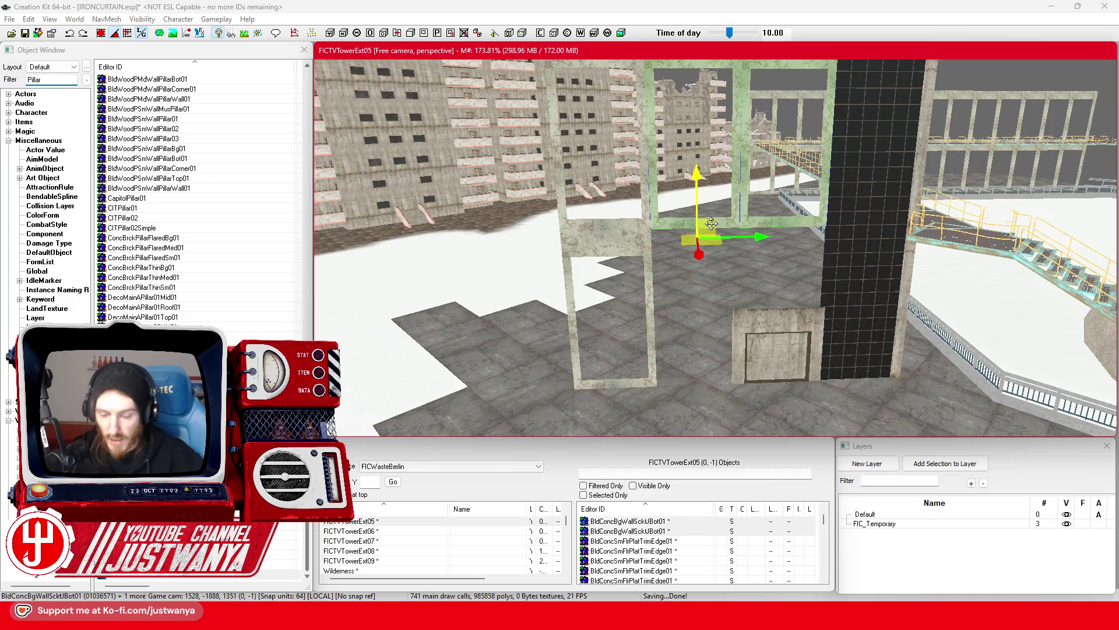
{"action": "key", "text": "Delete"}
Select the four BldGlassSolid01 pieces and slide them left along X
{"action": "left_click", "coordinate": [851, 344]}
{"action": "left_click", "coordinate": [855, 270], "text": "ctrl"}
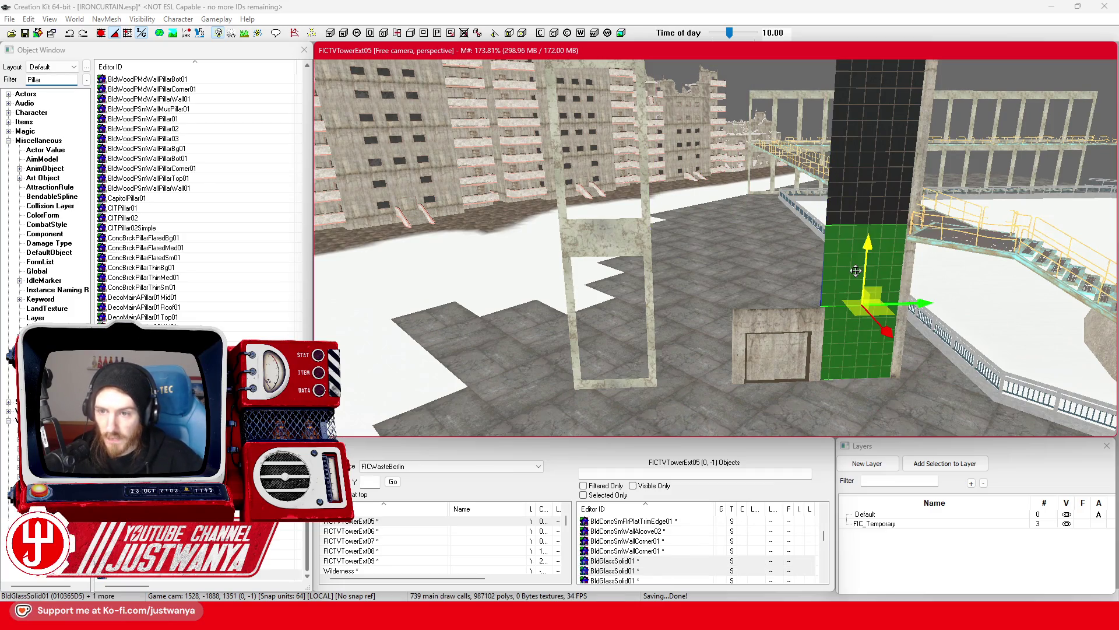
{"action": "left_click", "coordinate": [865, 194], "text": "ctrl"}
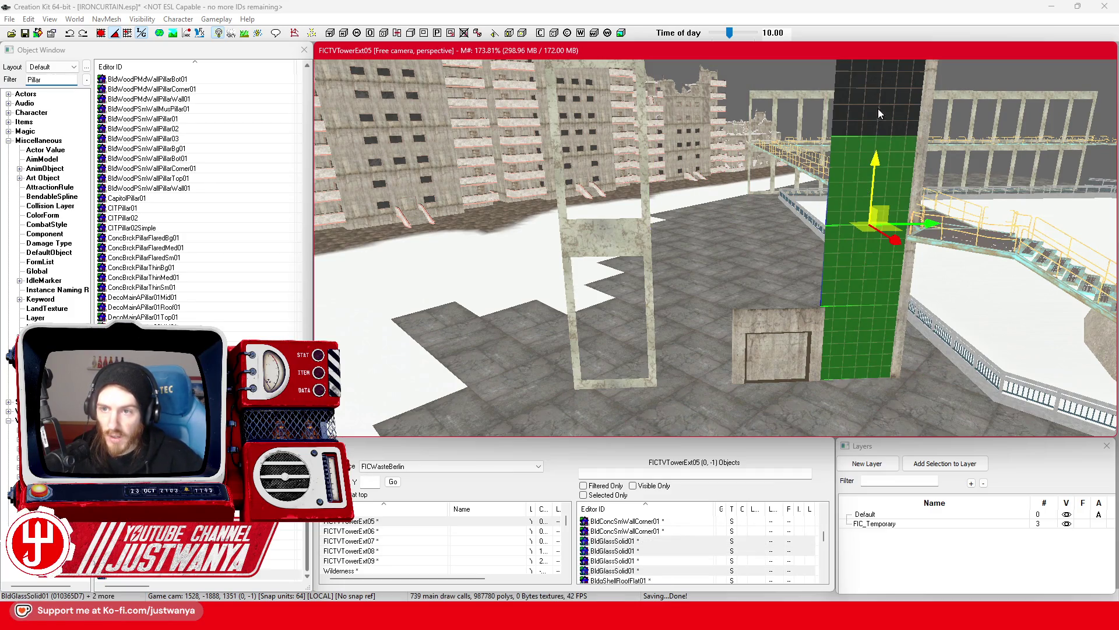
{"action": "left_click", "coordinate": [878, 108], "text": "ctrl"}
{"action": "left_click_drag", "start_coordinate": [871, 211], "coordinate": [780, 211]}
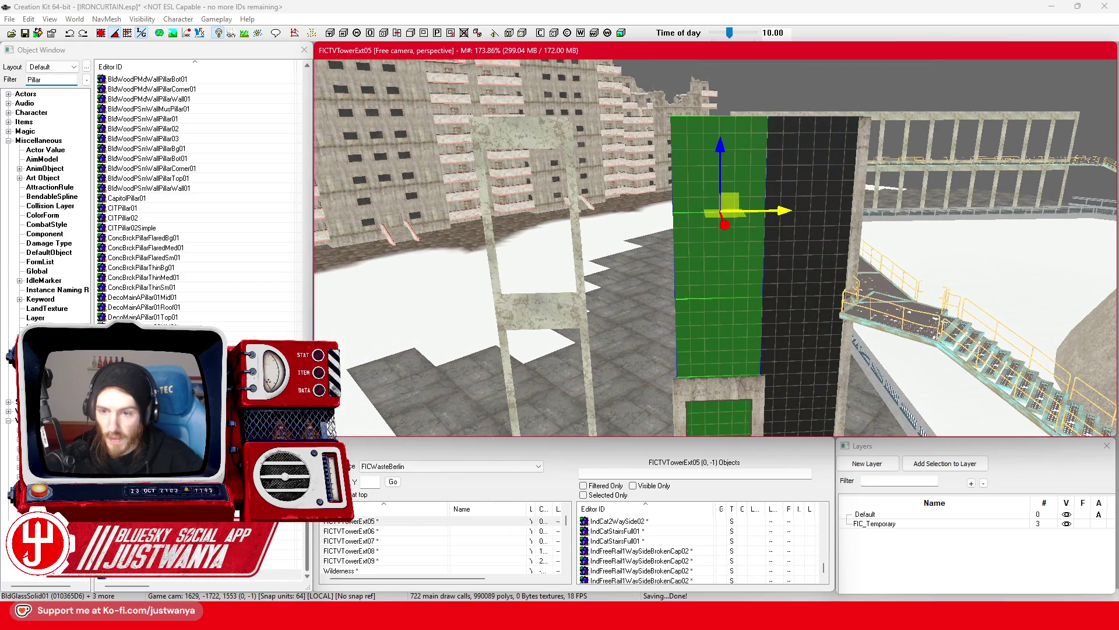
{"action": "scroll", "coordinate": [778, 204], "scroll_direction": "up", "scroll_amount": 3}
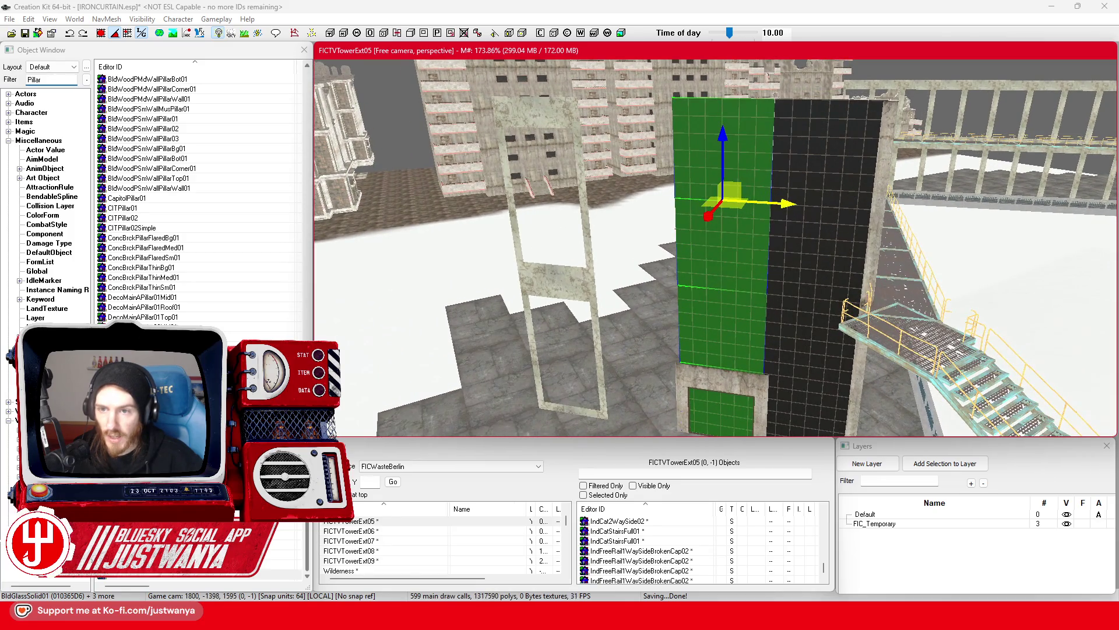
{"action": "left_click_drag", "start_coordinate": [787, 200], "coordinate": [691, 200]}
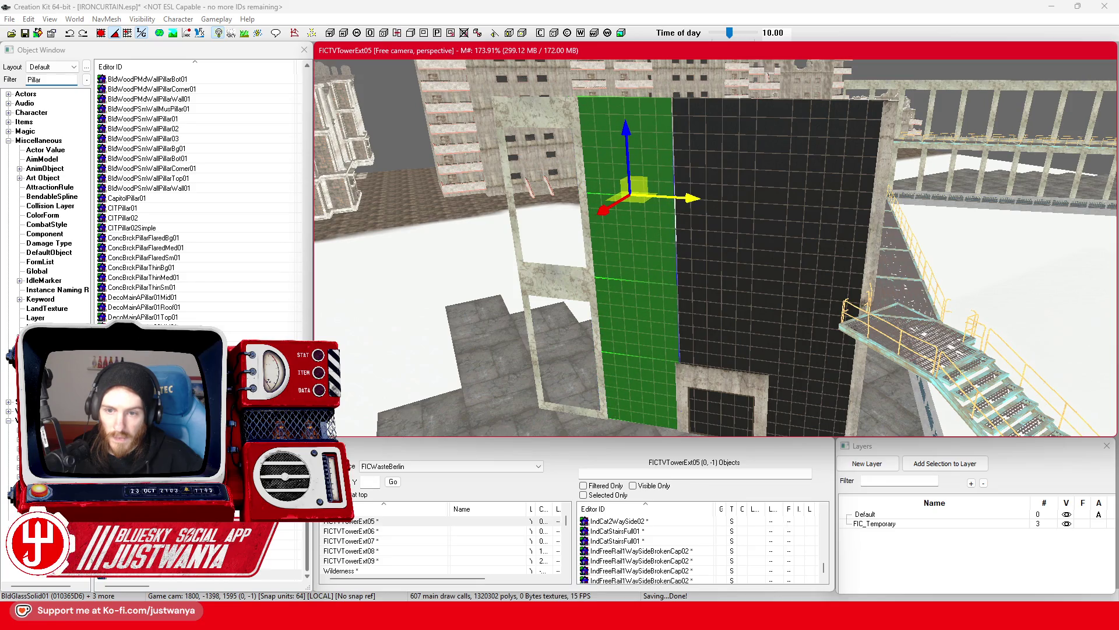
{"action": "scroll", "coordinate": [742, 176], "scroll_direction": "down", "scroll_amount": 3}
Delete the white pillar and swing the view up toward the glass wall
{"action": "left_click", "coordinate": [688, 264]}
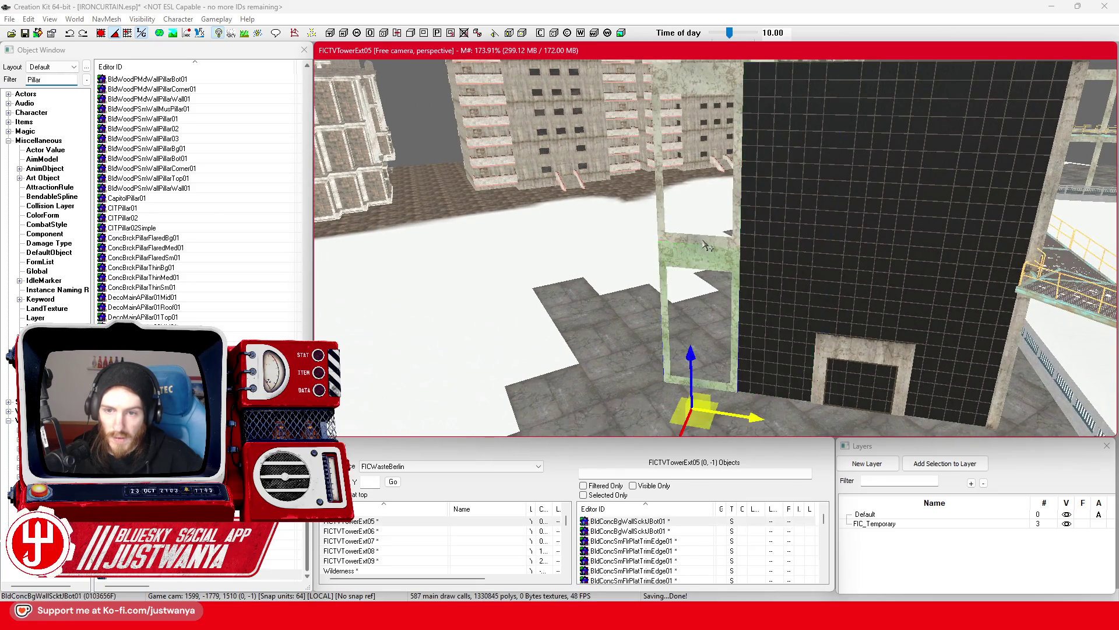
{"action": "key", "text": "Delete"}
{"action": "mouse_move", "coordinate": [796, 136]}
{"action": "left_mouse_down"}
{"action": "mouse_move", "coordinate": [804, 143]}
{"action": "mouse_move", "coordinate": [772, 165]}
{"action": "mouse_move", "coordinate": [785, 165]}
{"action": "mouse_move", "coordinate": [785, 243]}
{"action": "mouse_move", "coordinate": [769, 242]}
{"action": "mouse_move", "coordinate": [689, 341]}
{"action": "left_mouse_up"}
Click through the large and lower glass panels to find the column to move
{"action": "scroll", "coordinate": [694, 332], "scroll_direction": "up", "scroll_amount": 5}
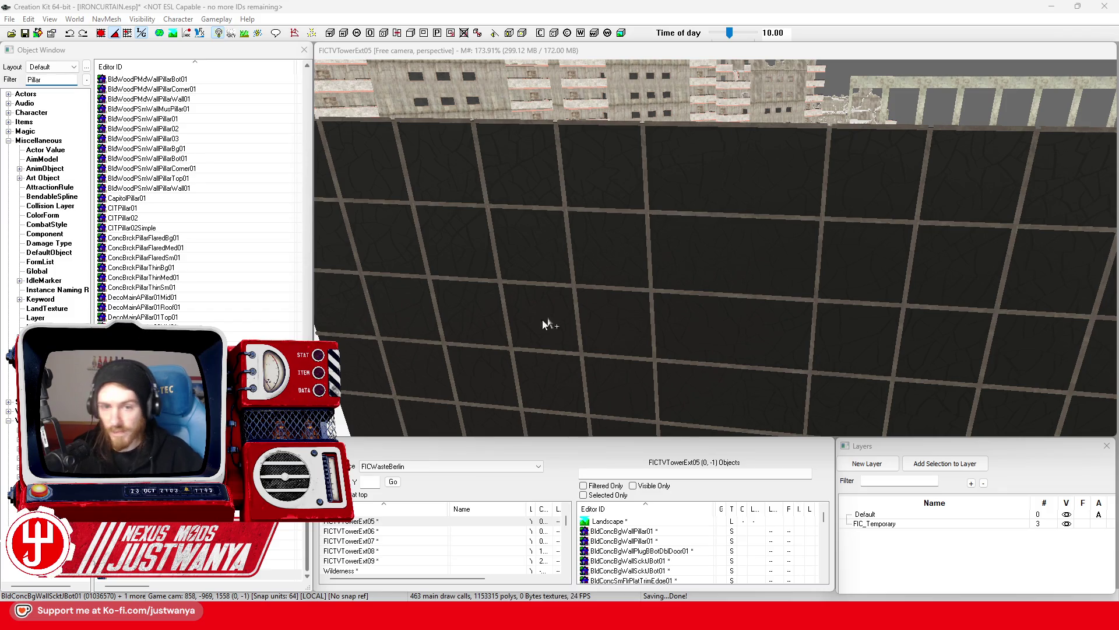
{"action": "left_click", "coordinate": [596, 231]}
{"action": "scroll", "coordinate": [604, 323], "scroll_direction": "down", "scroll_amount": 5}
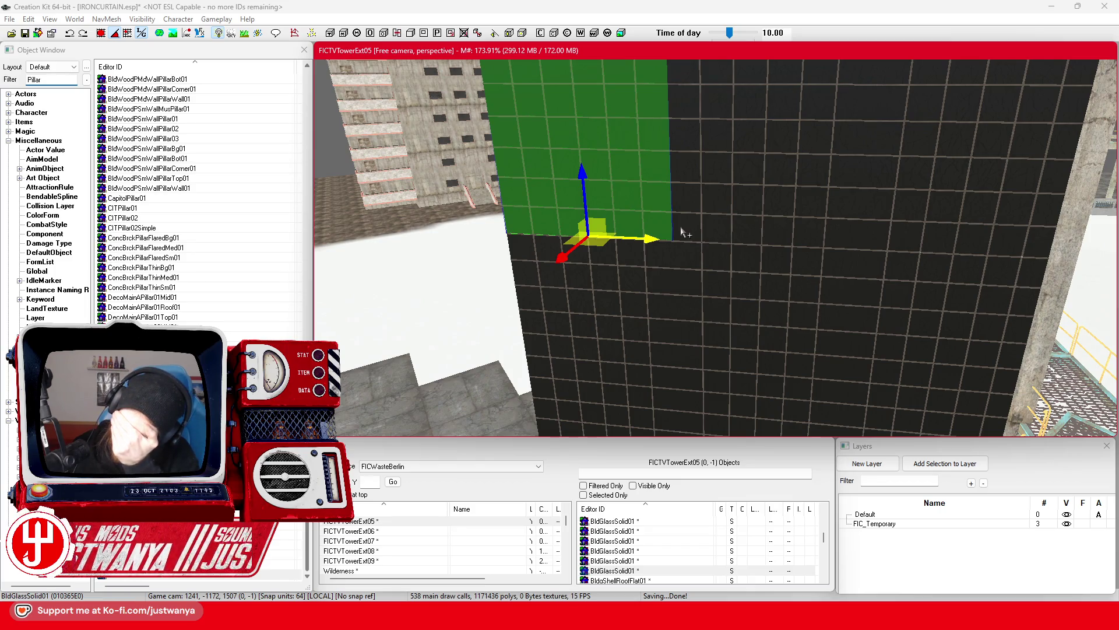
{"action": "left_click", "coordinate": [664, 299]}
{"action": "left_click", "coordinate": [784, 181]}
{"action": "scroll", "coordinate": [730, 286], "scroll_direction": "down", "scroll_amount": 4}
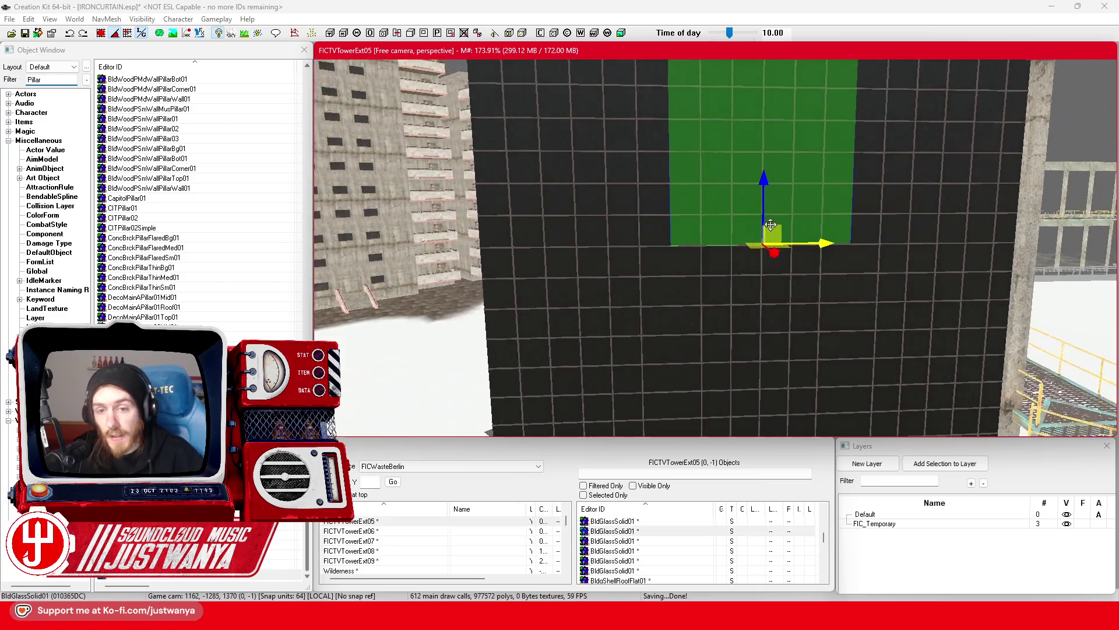
{"action": "scroll", "coordinate": [735, 274], "scroll_direction": "down", "scroll_amount": 3}
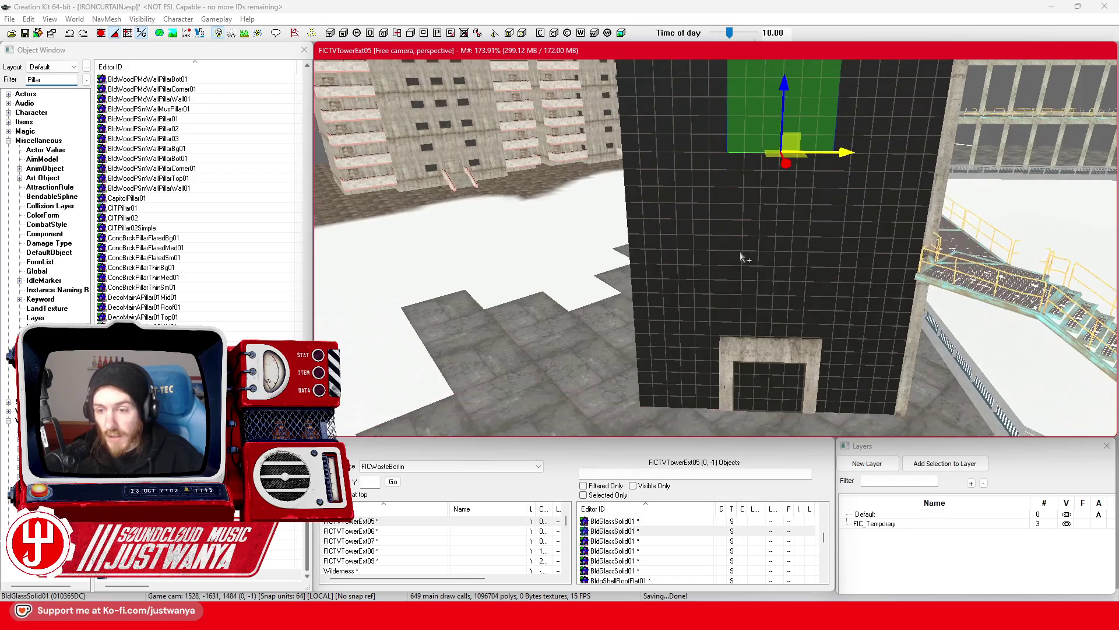
Move the four stacked glass panels left, then slide BldConcBgWallPillar01 to the left corner
{"action": "left_click", "coordinate": [685, 395]}
{"action": "left_click", "coordinate": [688, 298], "text": "ctrl"}
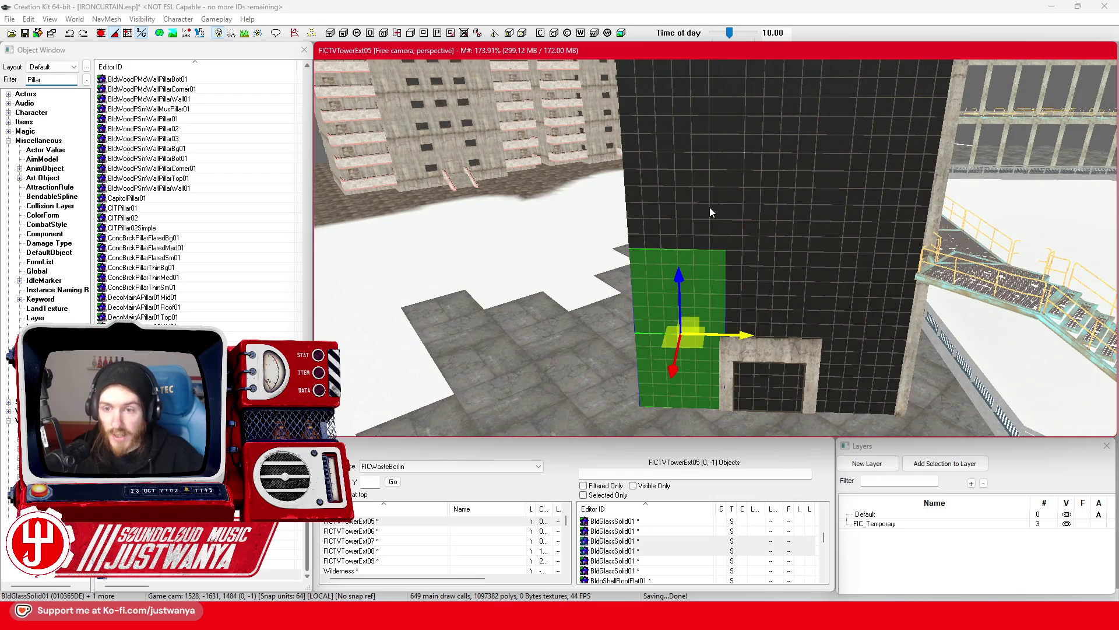
{"action": "left_click", "coordinate": [712, 212], "text": "ctrl"}
{"action": "left_click", "coordinate": [705, 125], "text": "ctrl"}
{"action": "scroll", "coordinate": [714, 195], "scroll_direction": "up", "scroll_amount": 3}
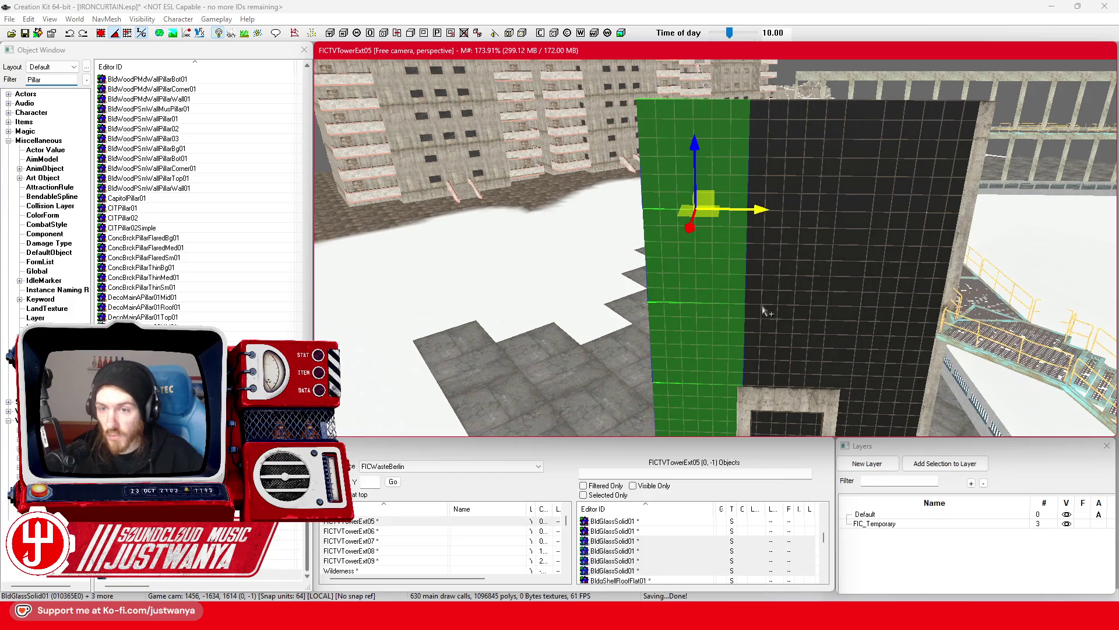
{"action": "left_click_drag", "start_coordinate": [758, 209], "coordinate": [650, 207]}
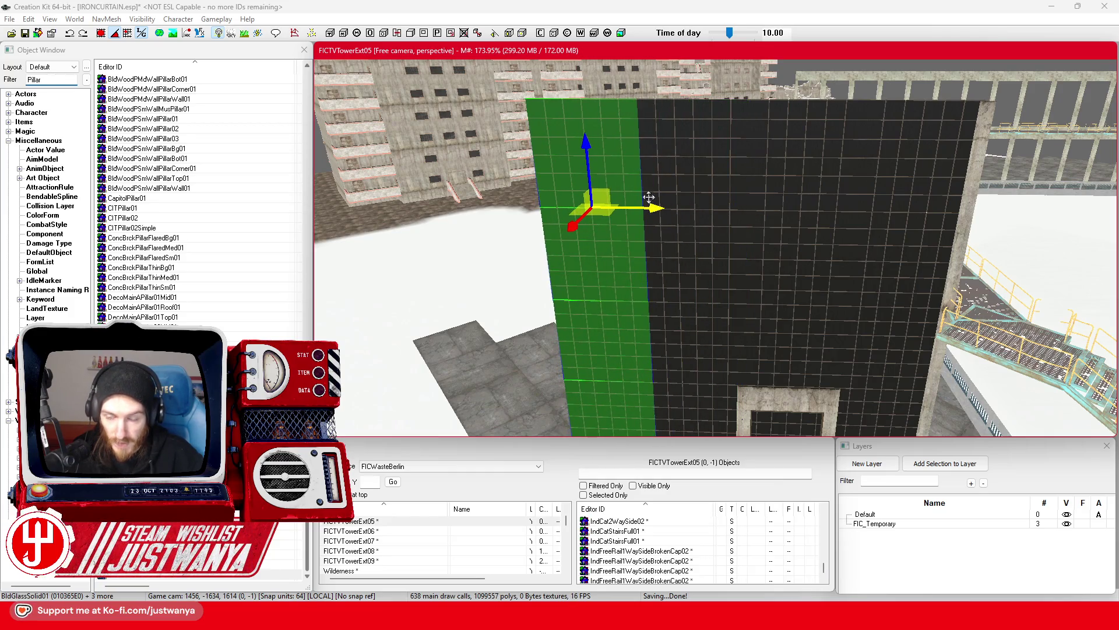
{"action": "left_click", "coordinate": [977, 190]}
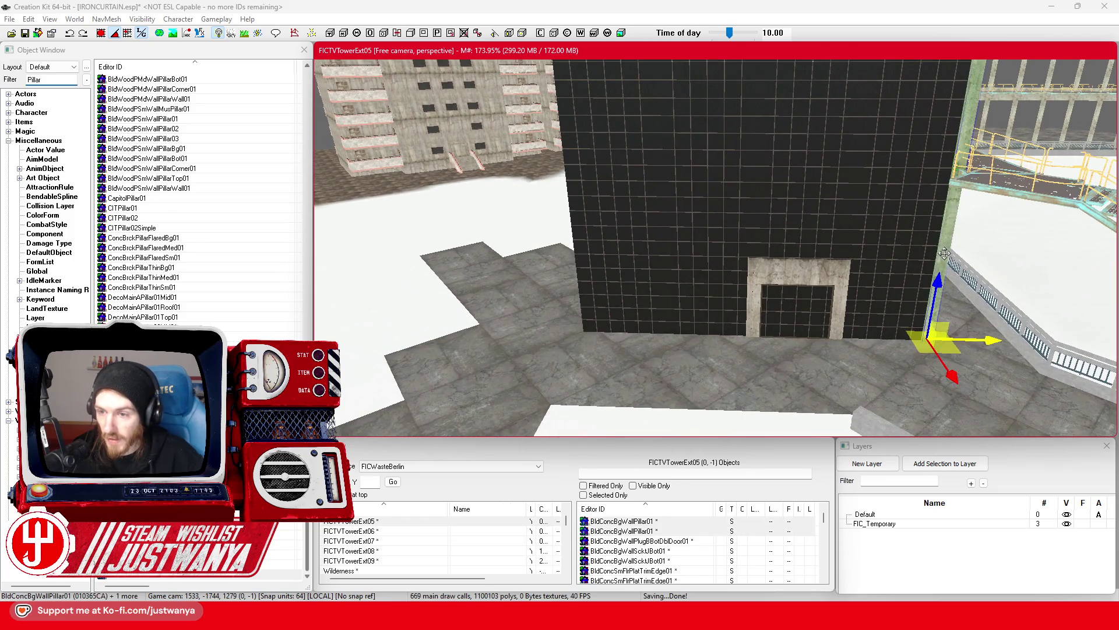
{"action": "mouse_move", "coordinate": [992, 342]}
{"action": "left_mouse_down"}
{"action": "mouse_move", "coordinate": [642, 342]}
{"action": "mouse_move", "coordinate": [638, 332]}
{"action": "left_mouse_up"}
Pull BldConcSmWallAlcove02 outward along X, then select the BldConcSmWallAlcove01 panel
{"action": "left_click_drag", "start_coordinate": [916, 338], "coordinate": [860, 373]}
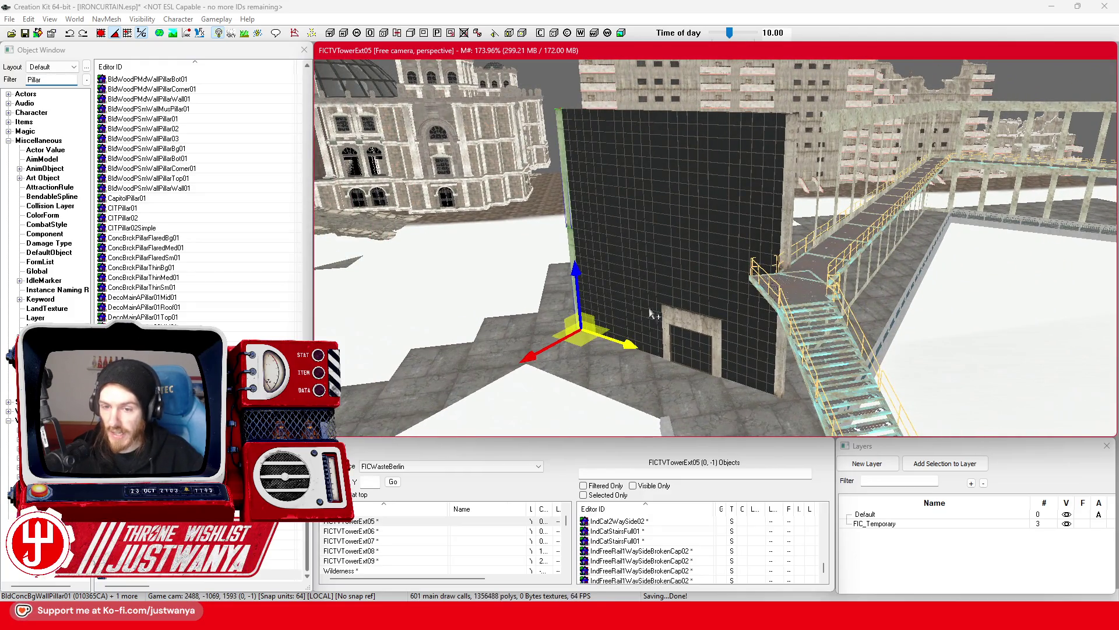
{"action": "scroll", "coordinate": [649, 313], "scroll_direction": "up", "scroll_amount": 5}
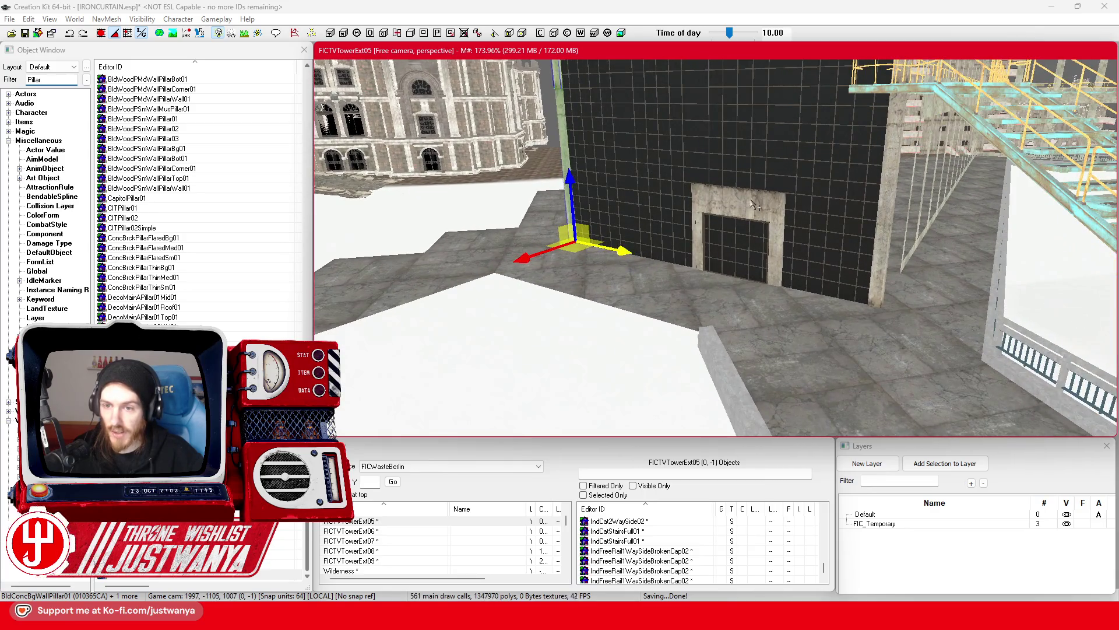
{"action": "left_click", "coordinate": [755, 206]}
{"action": "scroll", "coordinate": [752, 245], "scroll_direction": "up", "scroll_amount": 3}
{"action": "left_click_drag", "start_coordinate": [744, 284], "coordinate": [655, 314]}
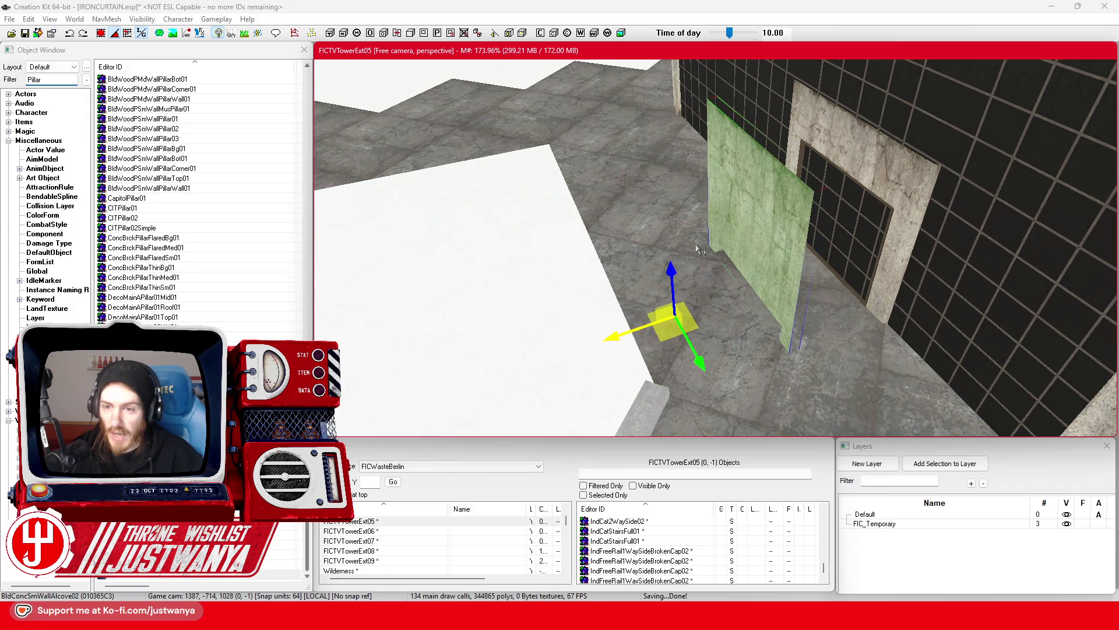
{"action": "left_click", "coordinate": [762, 244]}
{"action": "left_click", "coordinate": [762, 244]}
{"action": "scroll", "coordinate": [799, 218], "scroll_direction": "up", "scroll_amount": 2}
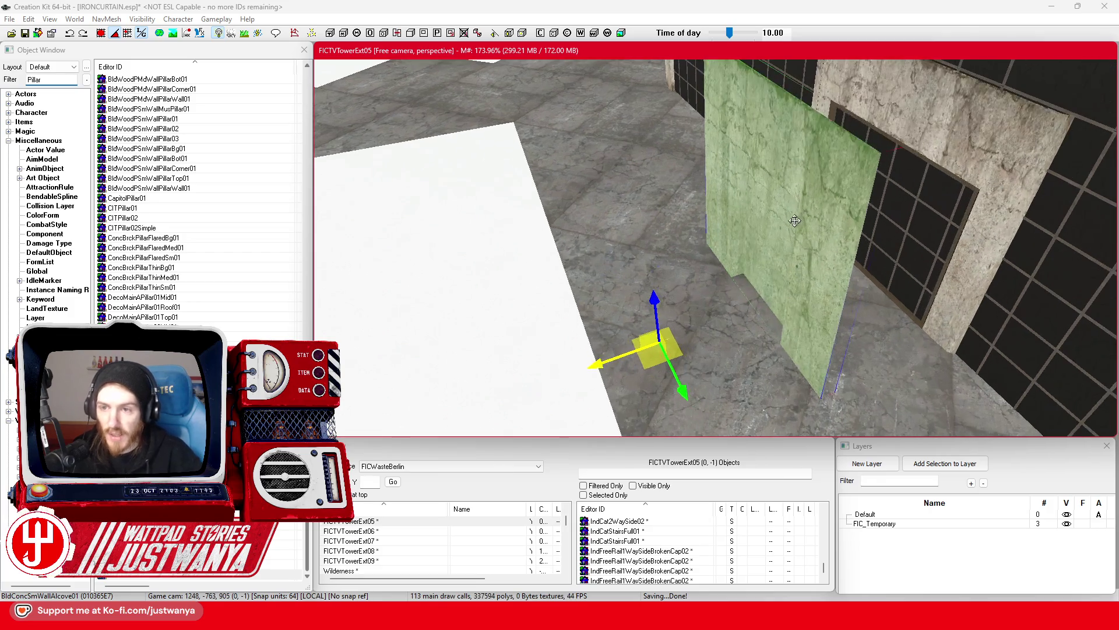
{"action": "double_click", "coordinate": [35, 79]}
Filter the object list with 'BS', then view the alcove wall's Reference dialog and close it unchanged
{"action": "type", "text": "BldConc"}
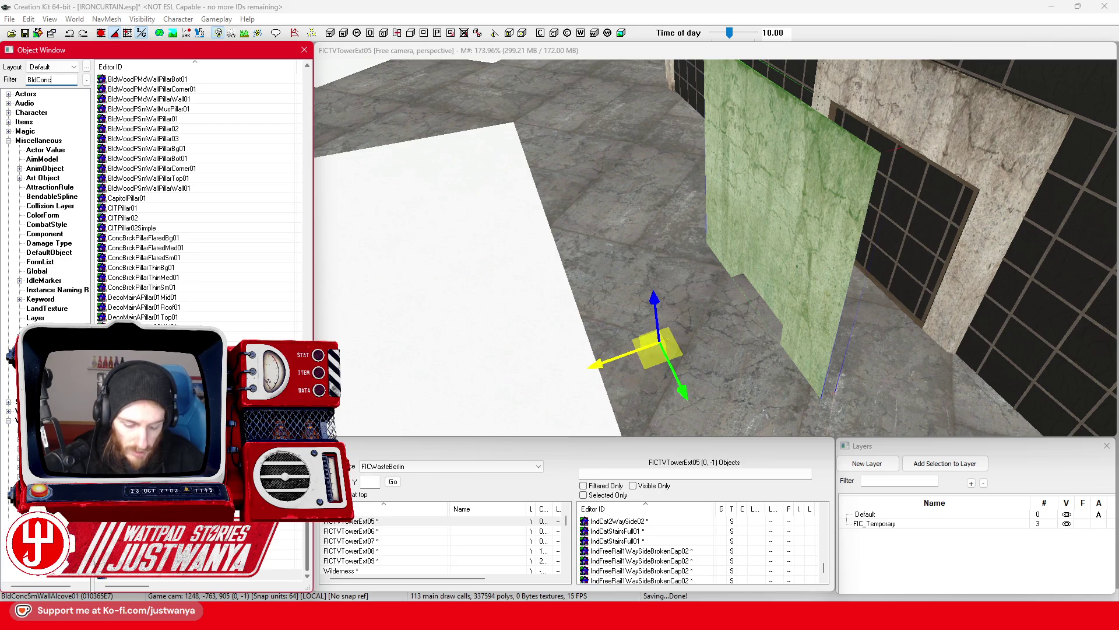
{"action": "type", "text": "SmWall"}
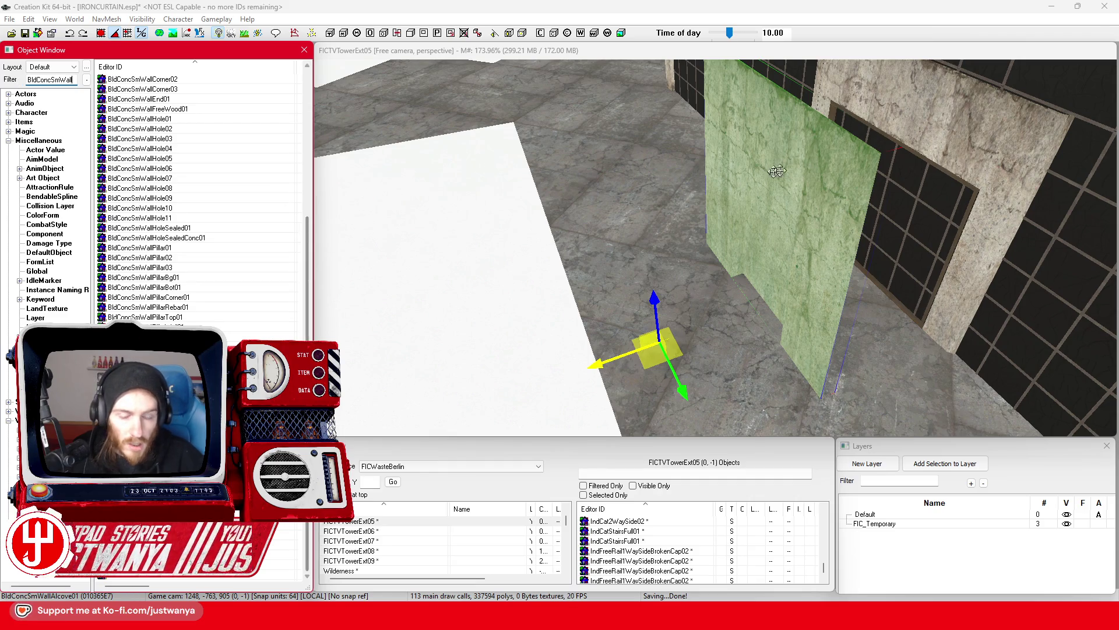
{"action": "double_click", "coordinate": [828, 150]}
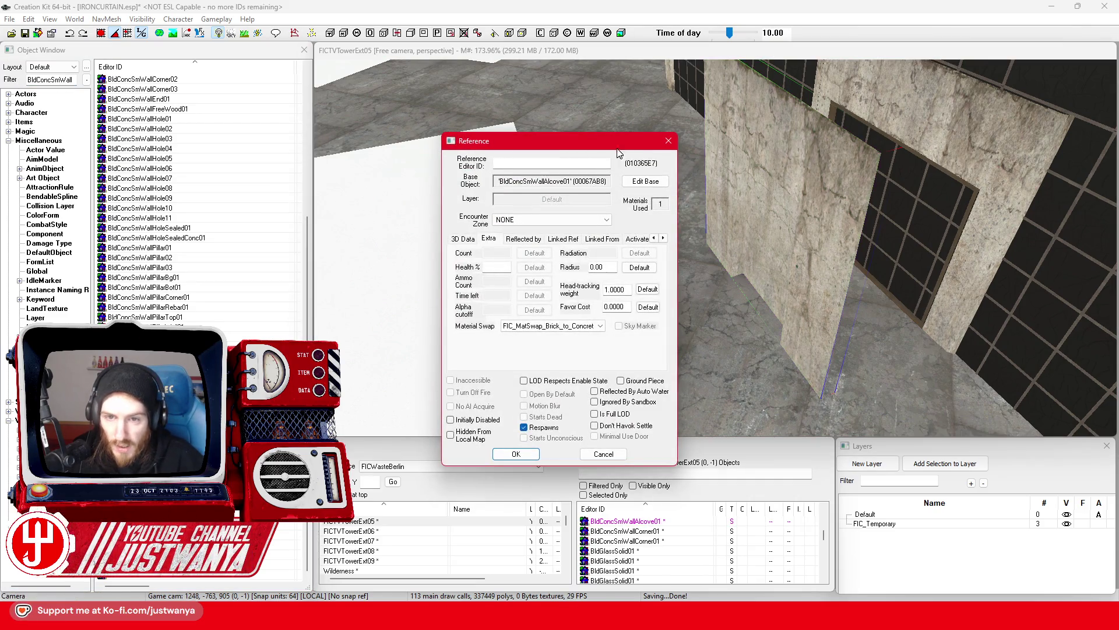
{"action": "left_click", "coordinate": [668, 142]}
Scroll through the filtered wall pieces and select 'Wall' in the filter text
{"action": "scroll", "coordinate": [200, 205], "scroll_direction": "up", "scroll_amount": 6}
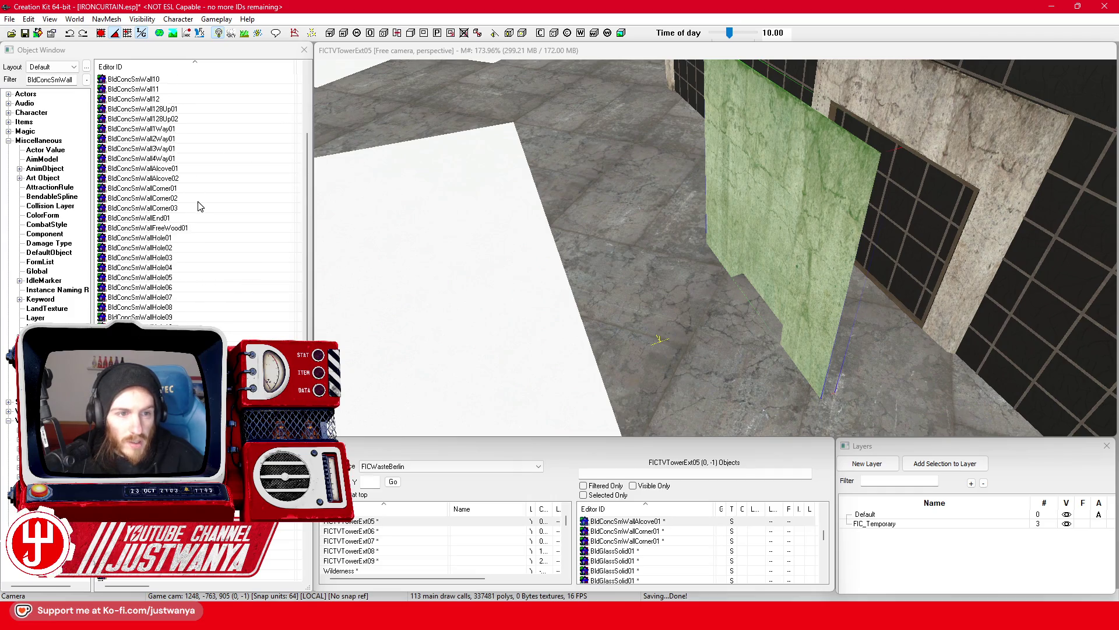
{"action": "scroll", "coordinate": [200, 206], "scroll_direction": "up", "scroll_amount": 1}
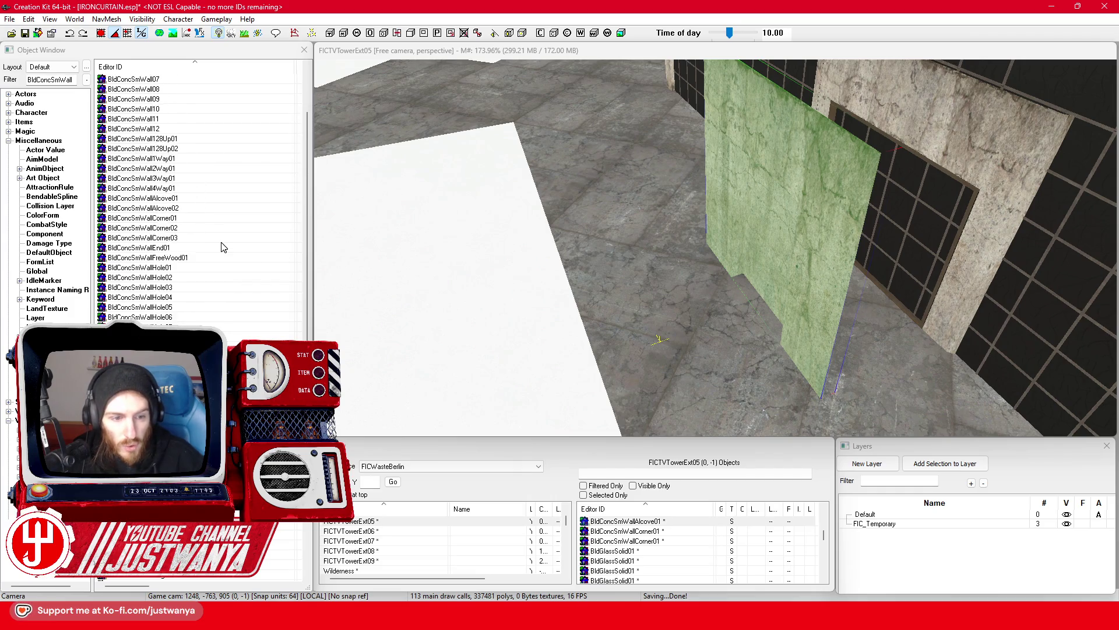
{"action": "scroll", "coordinate": [210, 315], "scroll_direction": "down", "scroll_amount": 1}
{"action": "scroll", "coordinate": [200, 198], "scroll_direction": "up", "scroll_amount": 1}
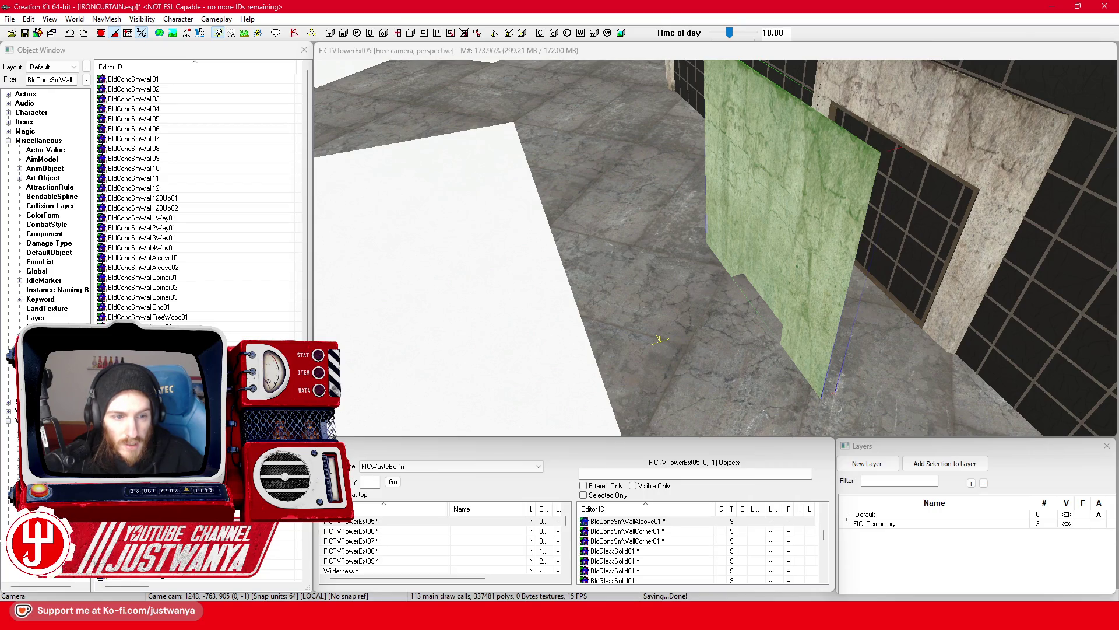
{"action": "left_click_drag", "start_coordinate": [73, 80], "coordinate": [59, 81]}
{"action": "type", "text": "hell"}
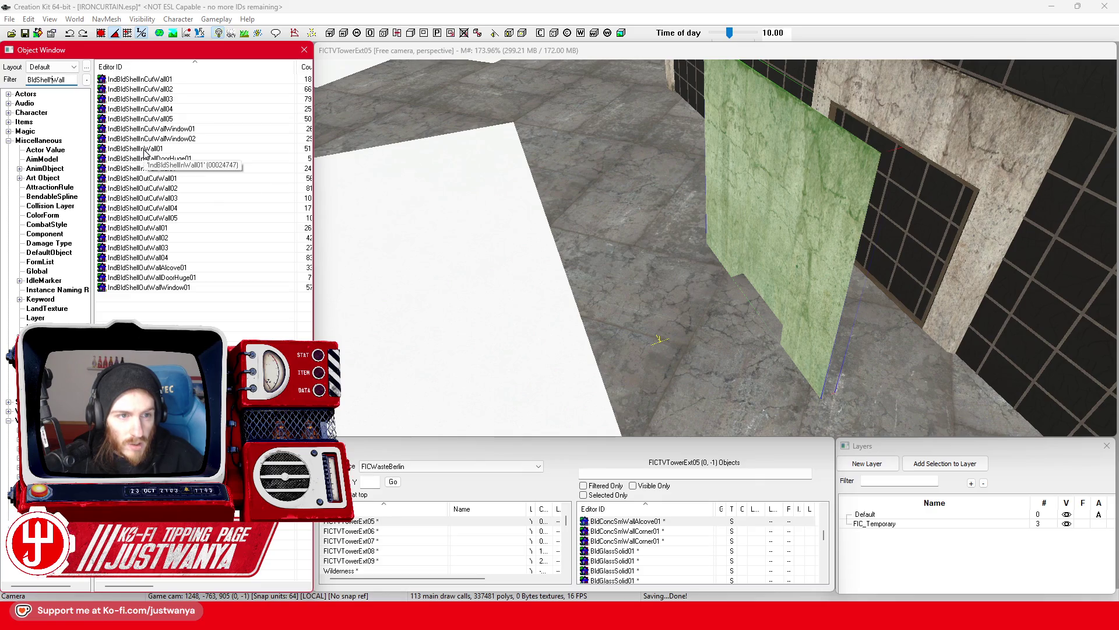
Try an IndBldShellInWall01 wall on the floor, view it from around the tower, then undo it
{"action": "left_click_drag", "start_coordinate": [145, 153], "coordinate": [185, 162]}
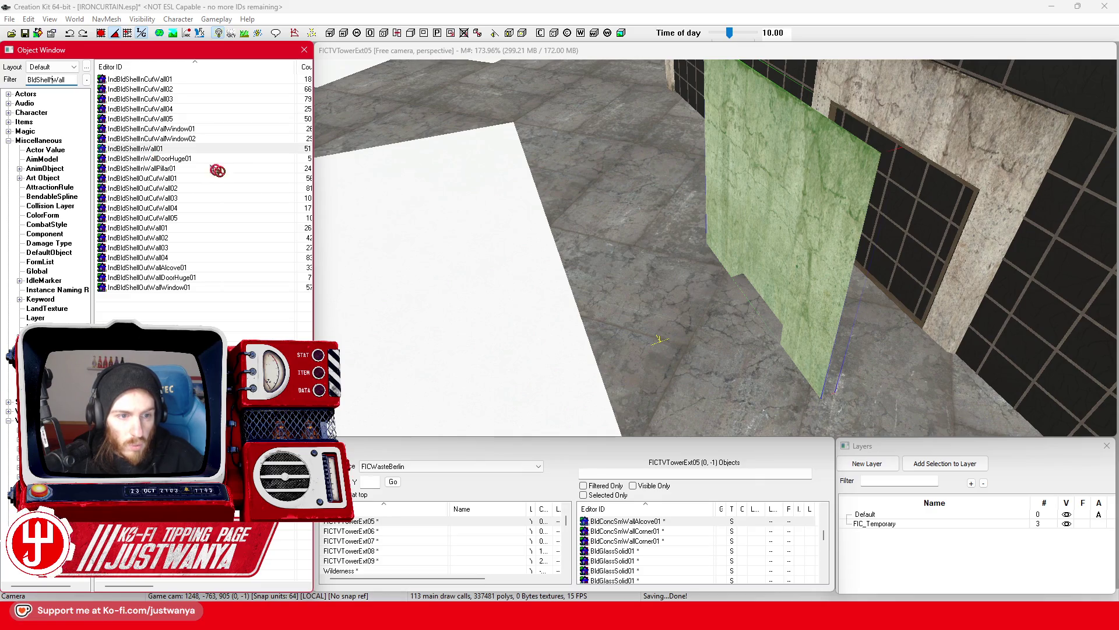
{"action": "left_click_drag", "start_coordinate": [641, 327], "coordinate": [634, 309]}
{"action": "left_click_drag", "start_coordinate": [540, 351], "coordinate": [542, 333]}
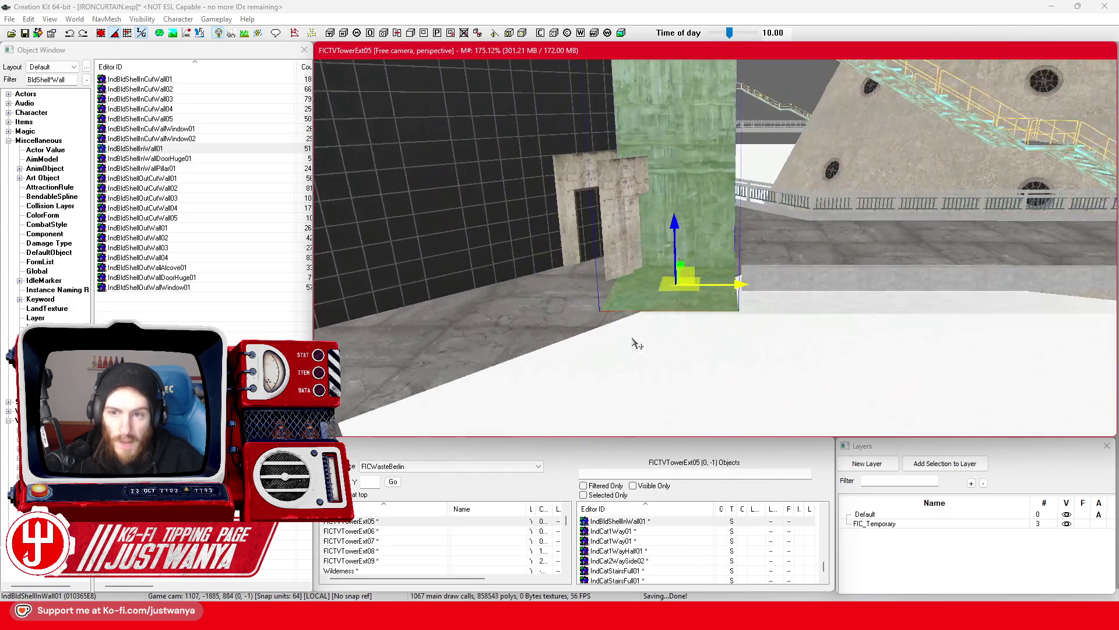
{"action": "left_click_drag", "start_coordinate": [637, 344], "coordinate": [580, 370]}
{"action": "key", "text": "ctrl+z"}
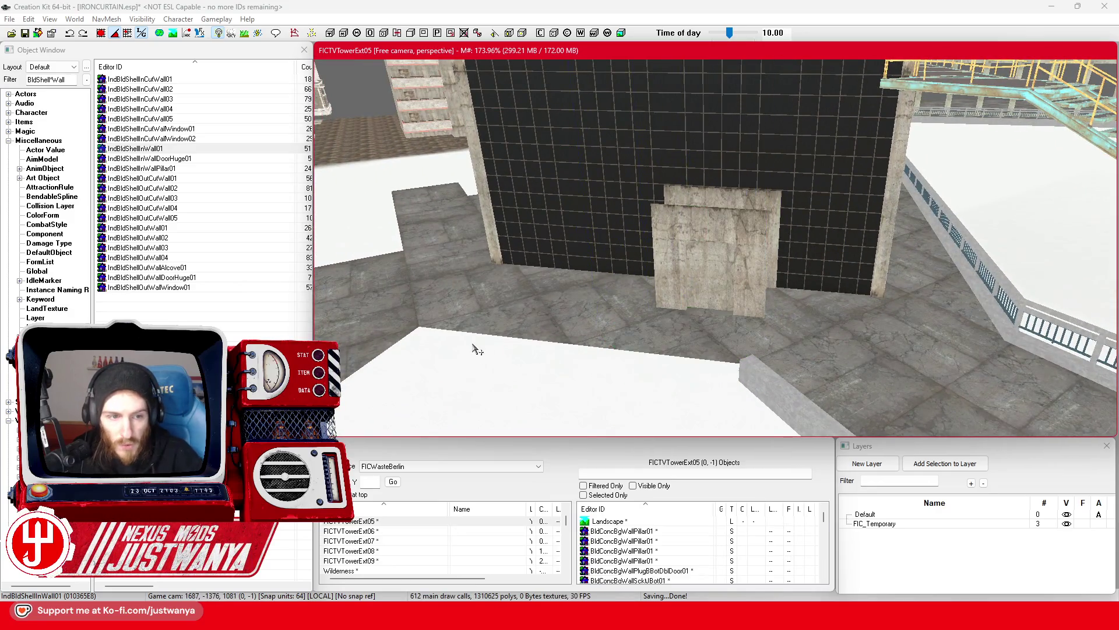
{"action": "scroll", "coordinate": [542, 324], "scroll_direction": "up", "scroll_amount": 3}
Delete the alcove wall piece at the doorway
{"action": "left_click", "coordinate": [676, 277]}
{"action": "scroll", "coordinate": [643, 312], "scroll_direction": "up", "scroll_amount": 3}
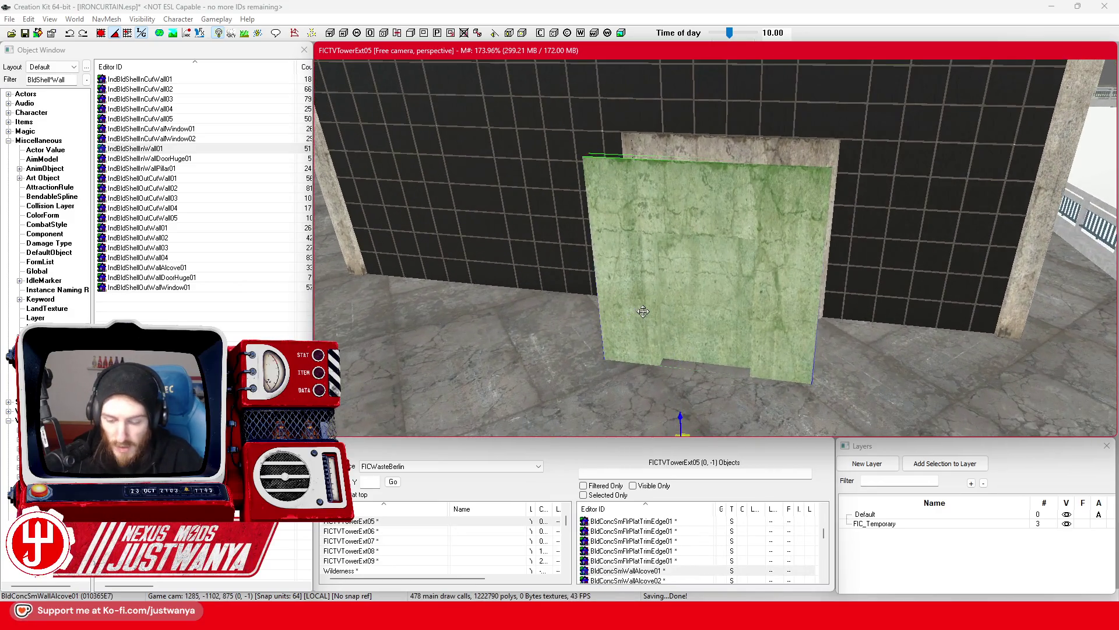
{"action": "key", "text": "Delete"}
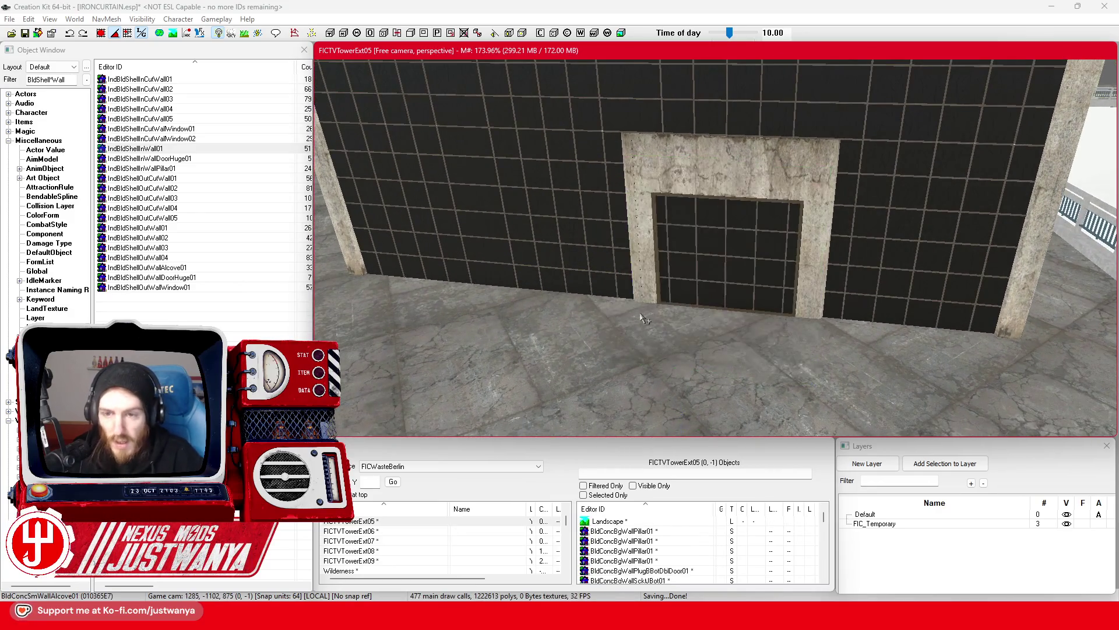
{"action": "left_click_drag", "start_coordinate": [642, 319], "coordinate": [601, 313]}
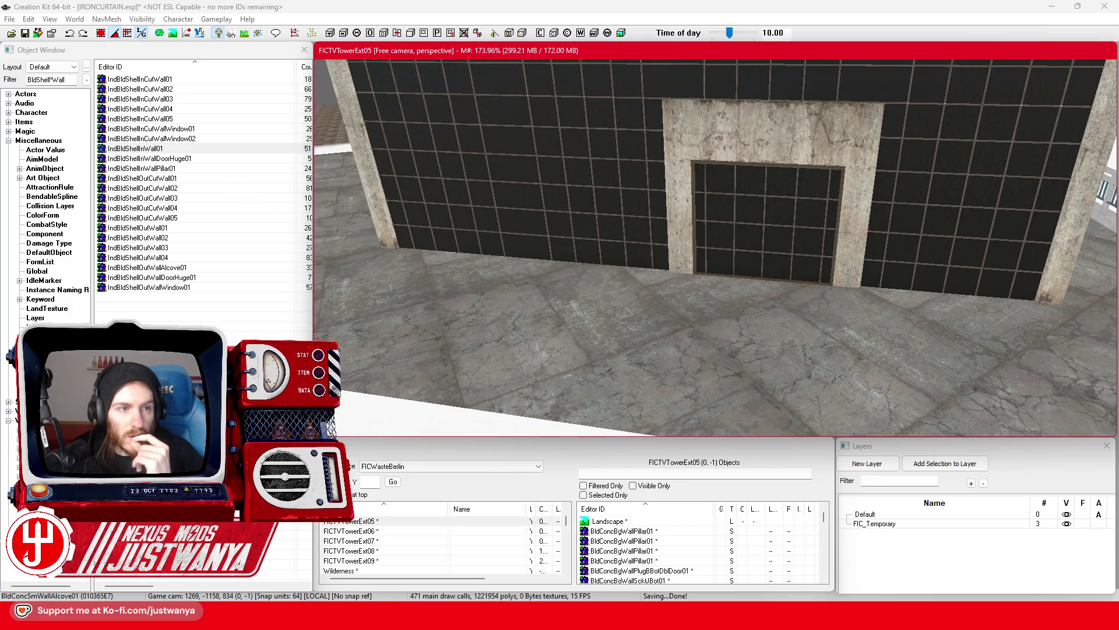
Place an IndBldShellInCutWall01 at the doorway and cycle its model through variants to IndBldShellInWallPillar01
{"action": "mouse_move", "coordinate": [130, 82]}
{"action": "left_mouse_down"}
{"action": "mouse_move", "coordinate": [522, 297]}
{"action": "mouse_move", "coordinate": [700, 366]}
{"action": "left_mouse_up"}
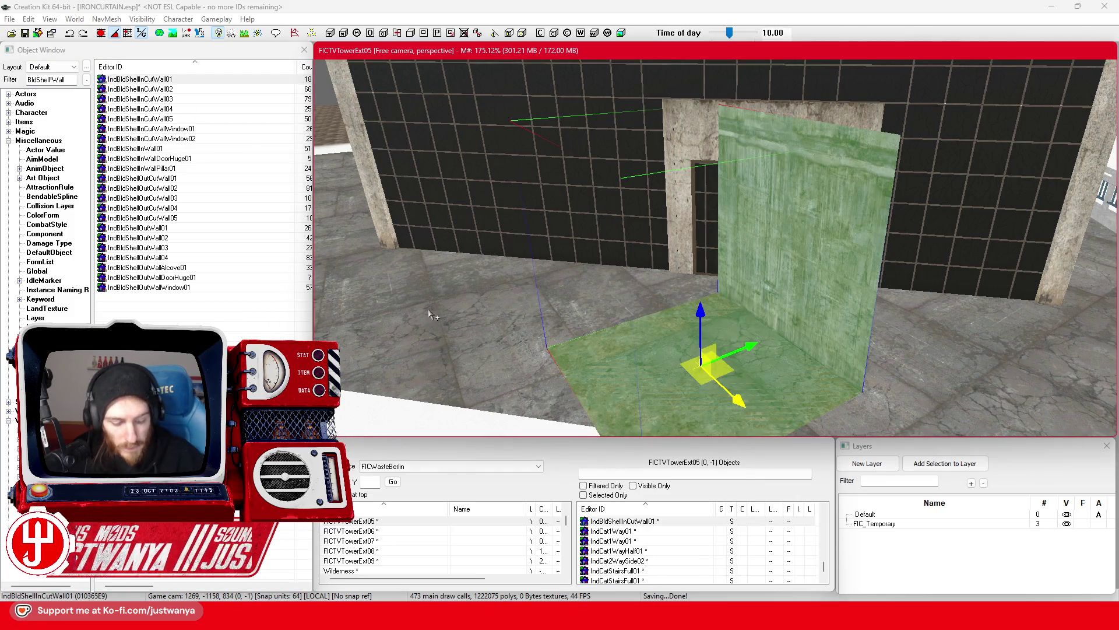
{"action": "key", "text": "1"}
{"action": "key", "text": "1"}
{"action": "key", "text": "1"}
{"action": "key", "text": "1"}
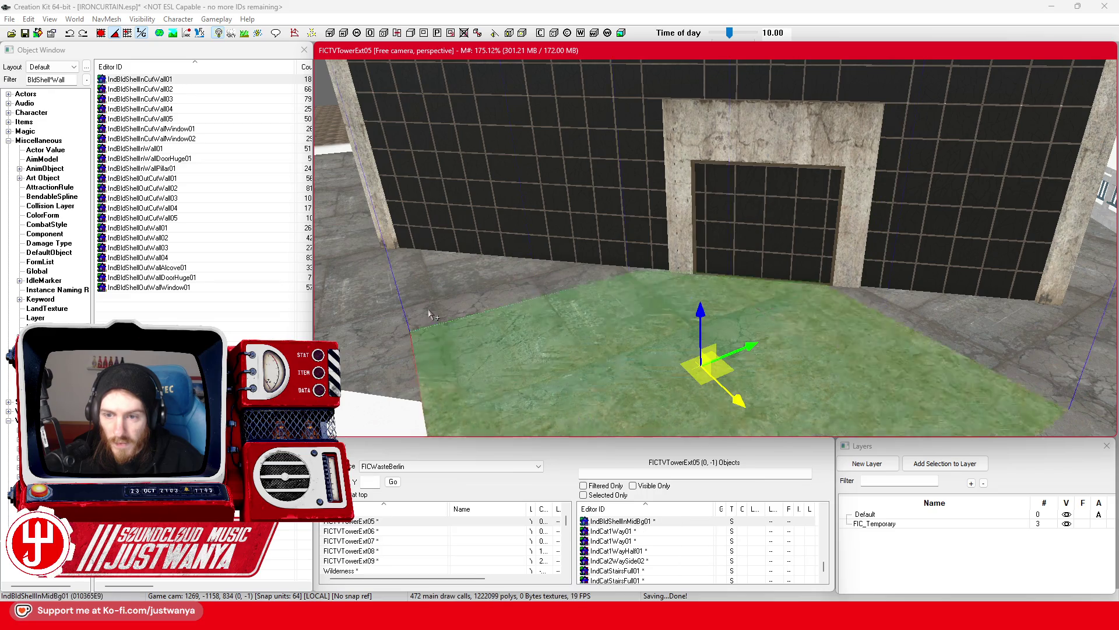
{"action": "key", "text": "1"}
{"action": "key", "text": "1"}
{"action": "key", "text": "1"}
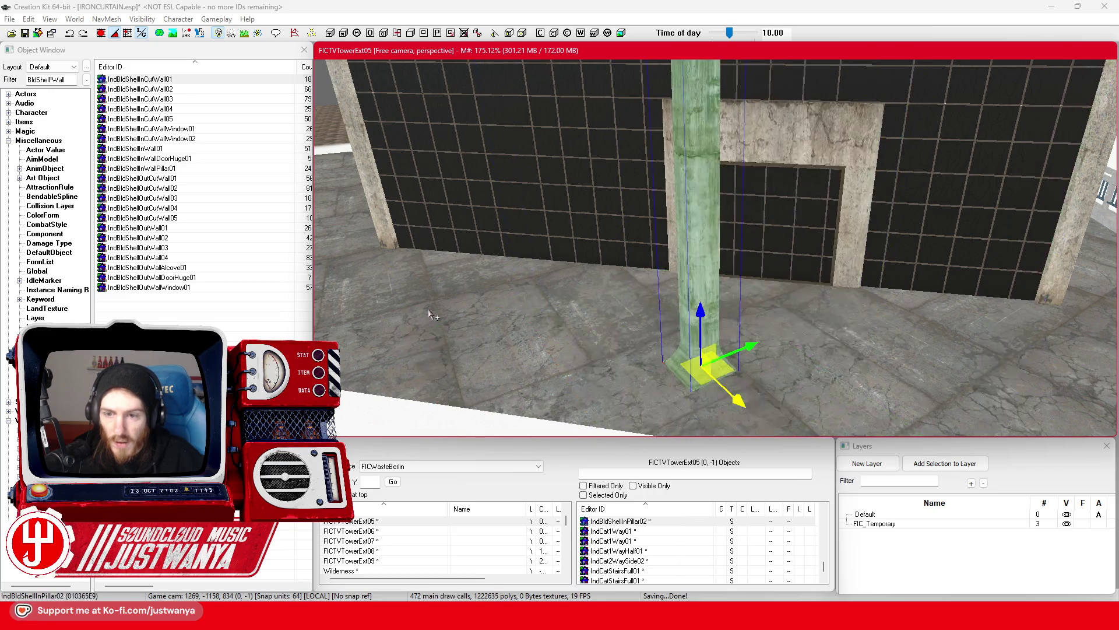
{"action": "mouse_move", "coordinate": [618, 271]}
{"action": "left_mouse_down"}
{"action": "mouse_move", "coordinate": [656, 331]}
{"action": "mouse_move", "coordinate": [630, 327]}
{"action": "left_mouse_up"}
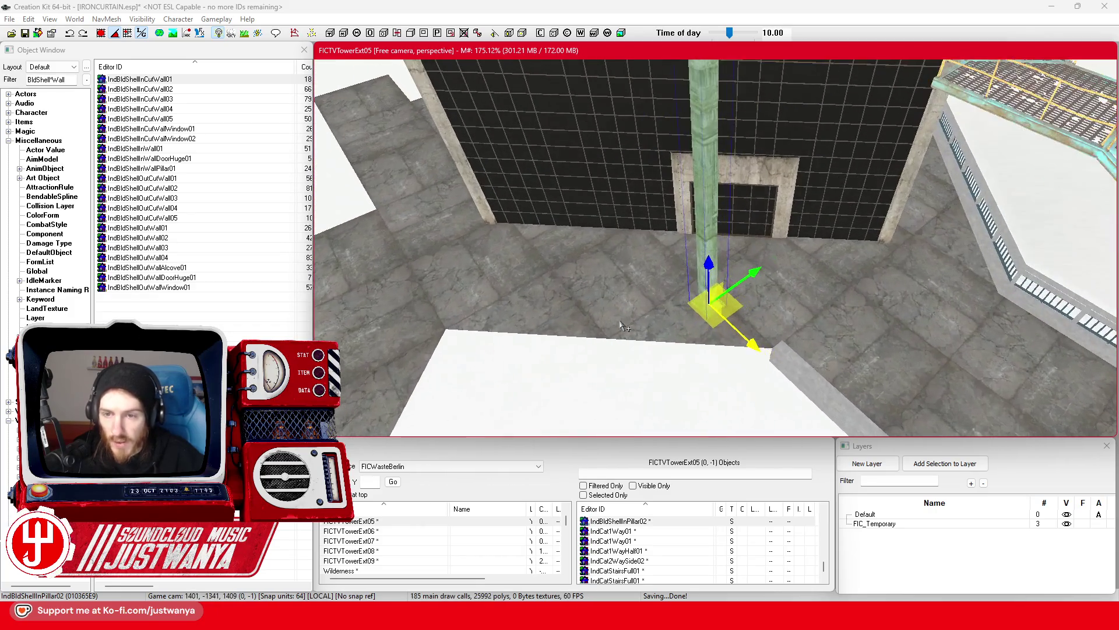
{"action": "key", "text": "1"}
{"action": "key", "text": "1"}
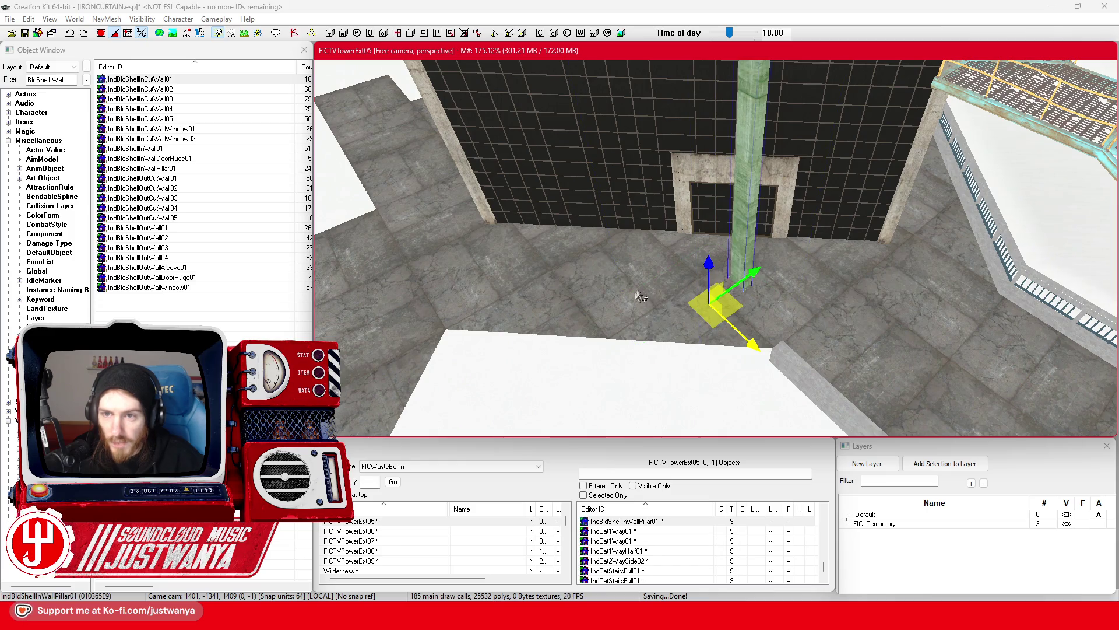
{"action": "key", "text": "1"}
{"action": "key", "text": "1"}
{"action": "key", "text": "1"}
{"action": "key", "text": "1"}
{"action": "key", "text": "1"}
{"action": "key", "text": "shift"}
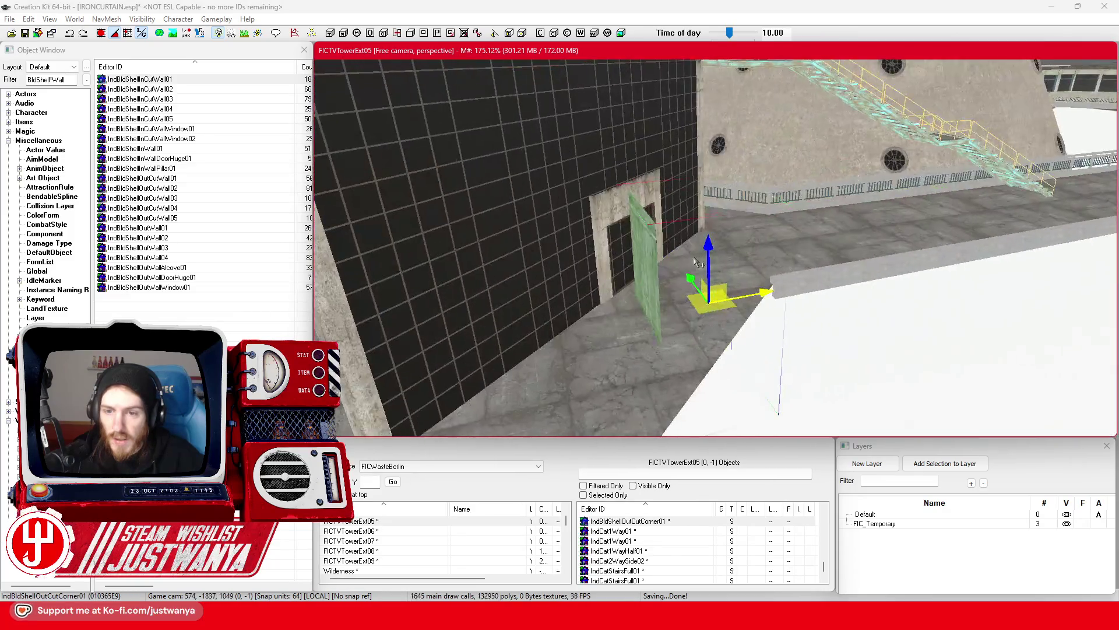
{"action": "left_click", "coordinate": [26, 80]}
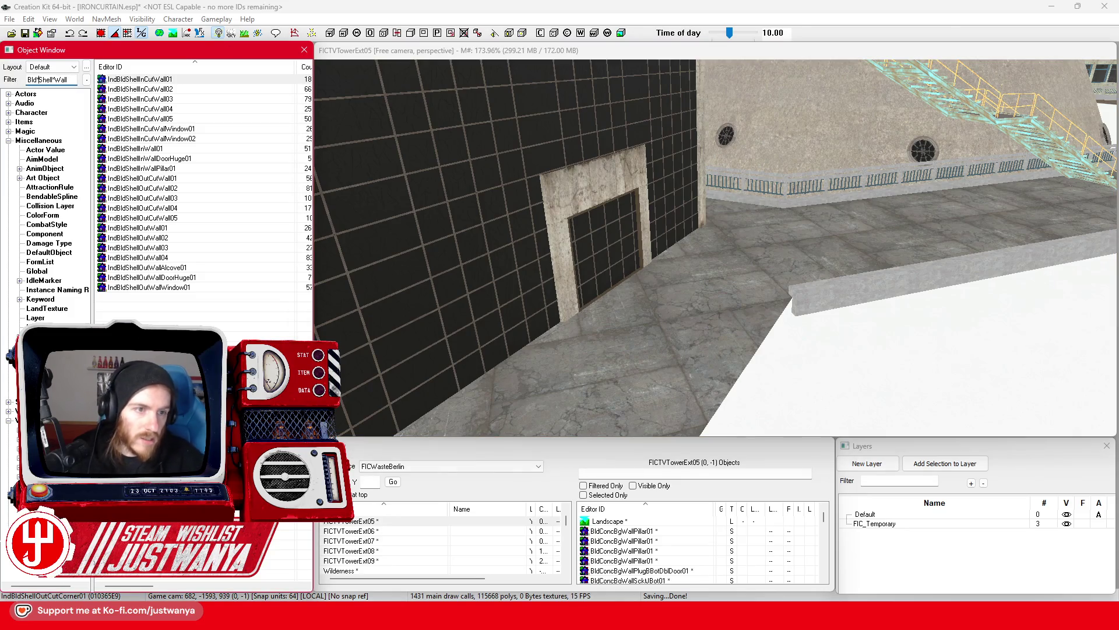
Change the filter to Bld*Shell*Wall and place a BldgShellBrickAngle45Wall01flat near the doorway, cycling through corner variants
{"action": "type", "text": "*"}
{"action": "mouse_move", "coordinate": [153, 79]}
{"action": "left_mouse_down"}
{"action": "mouse_move", "coordinate": [353, 167]}
{"action": "mouse_move", "coordinate": [737, 304]}
{"action": "mouse_move", "coordinate": [671, 300]}
{"action": "left_mouse_up"}
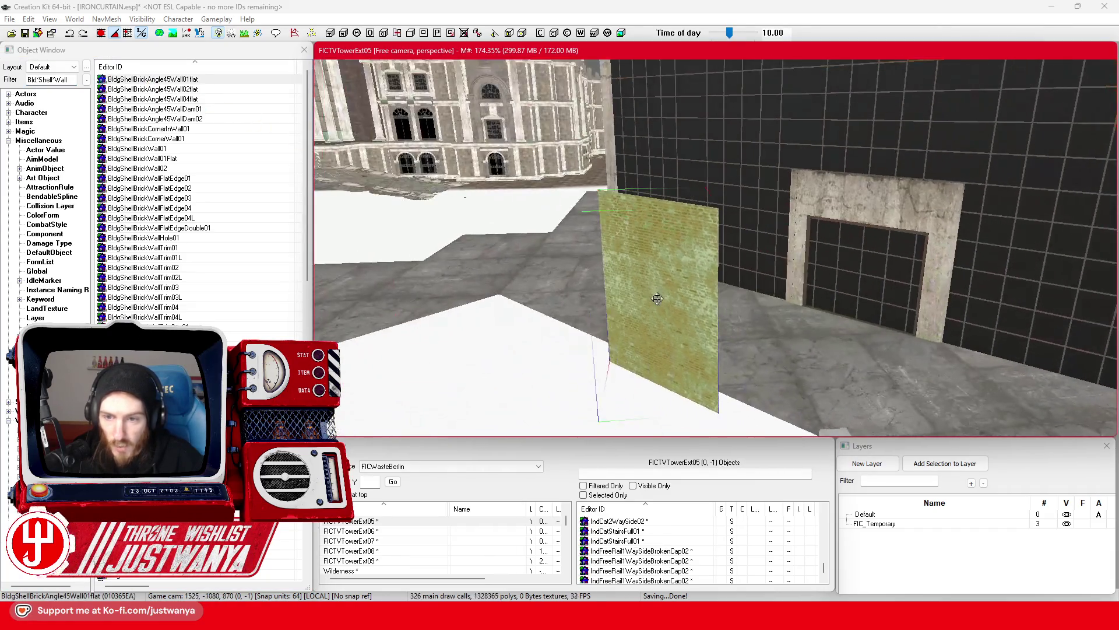
{"action": "key", "text": "q"}
{"action": "key", "text": "q"}
{"action": "key", "text": "q"}
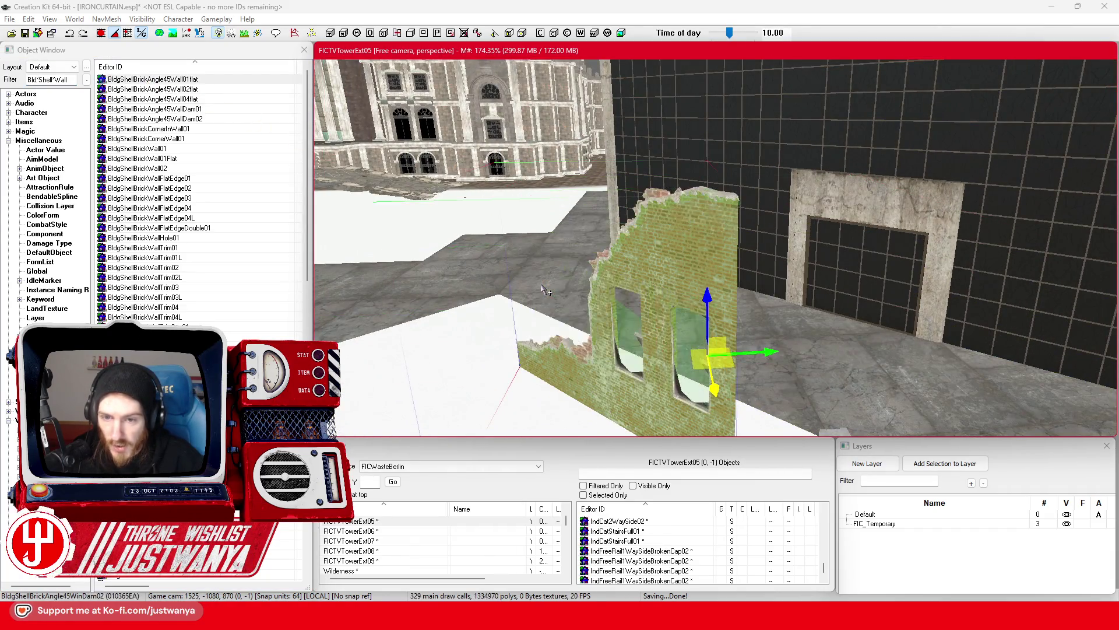
{"action": "key", "text": "q"}
{"action": "key", "text": "q"}
{"action": "key", "text": "q"}
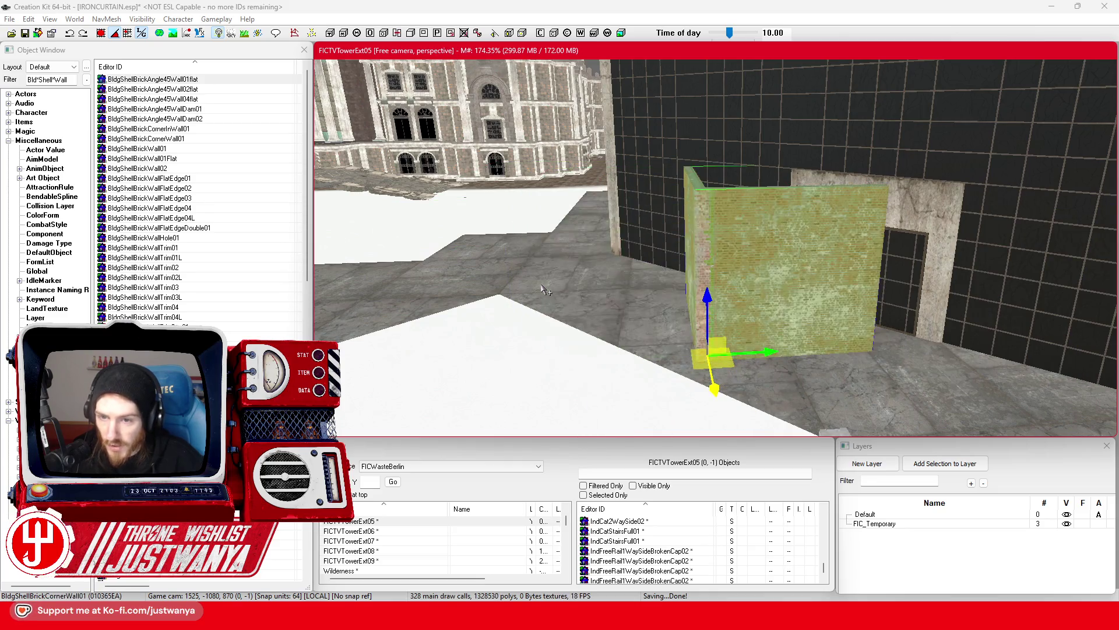
{"action": "key", "text": "q"}
{"action": "key", "text": "q"}
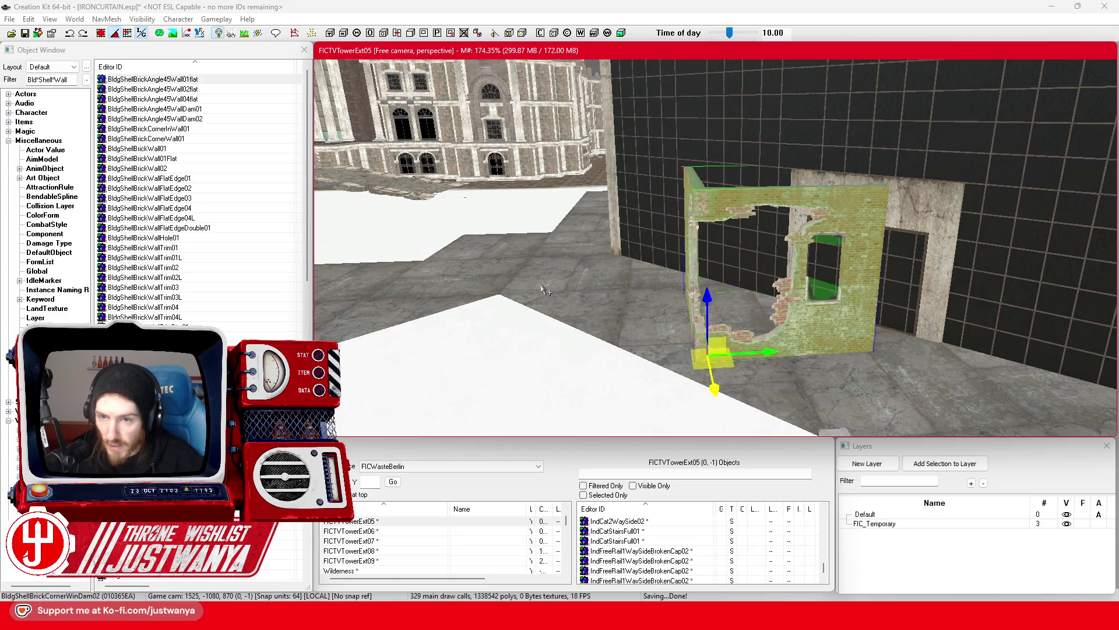
Cycle the brick wall to BldgShellBrickDoorDouble01Corrected and open its material swap list
{"action": "mouse_move", "coordinate": [547, 288]}
{"action": "left_mouse_down"}
{"action": "mouse_move", "coordinate": [739, 244]}
{"action": "mouse_move", "coordinate": [634, 276]}
{"action": "left_mouse_up"}
{"action": "key", "text": "q"}
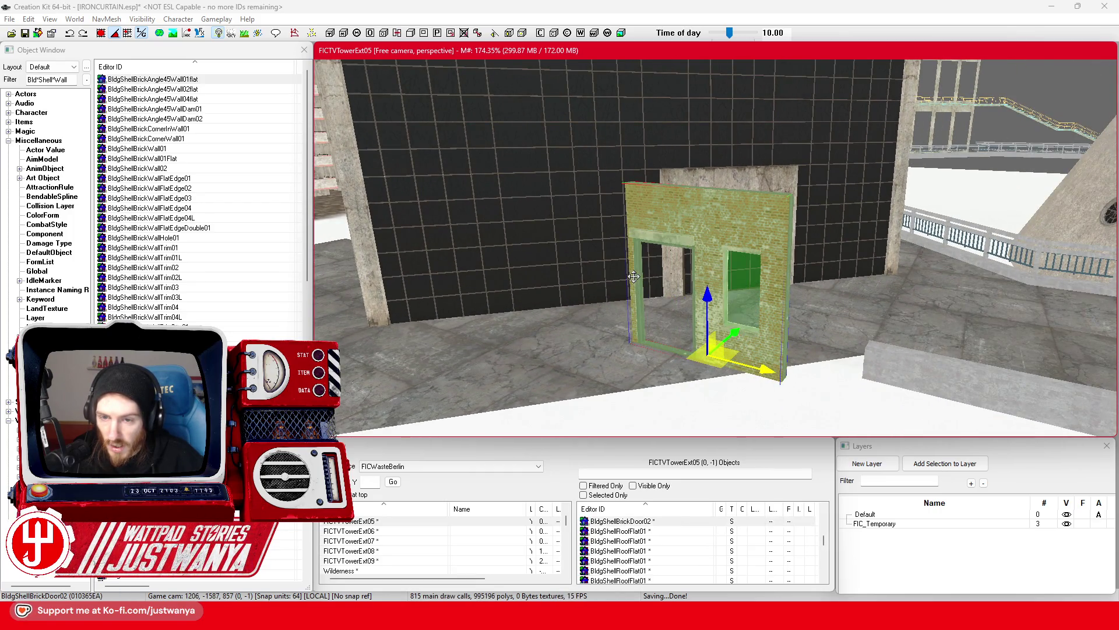
{"action": "key", "text": "q"}
{"action": "key", "text": "q"}
{"action": "left_click_drag", "start_coordinate": [634, 276], "coordinate": [676, 300]}
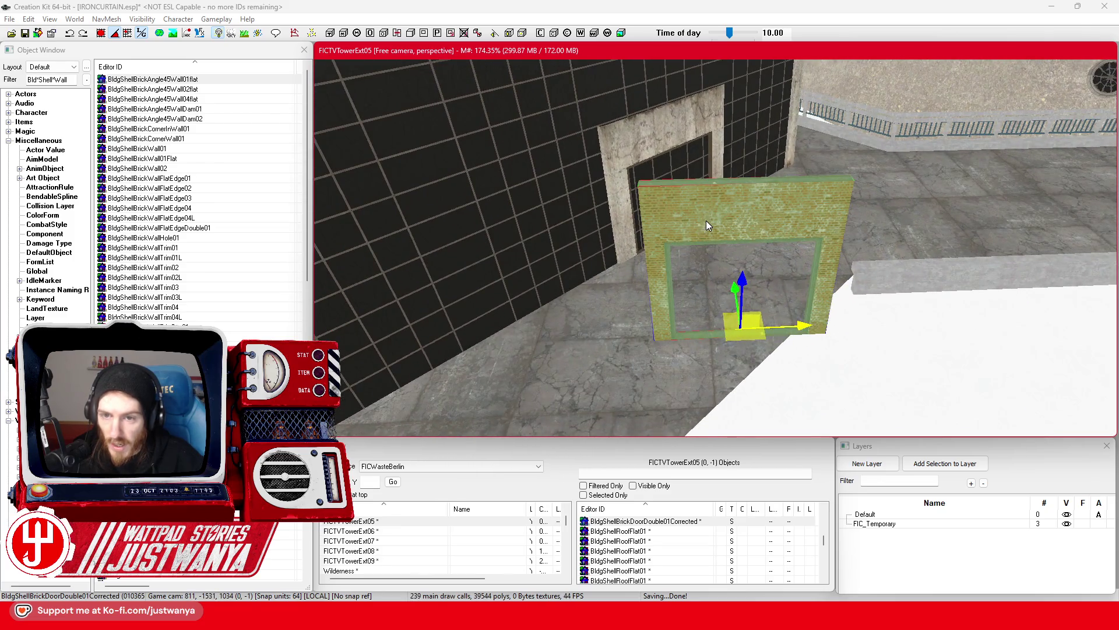
{"action": "double_click", "coordinate": [706, 220]}
{"action": "left_click", "coordinate": [559, 327]}
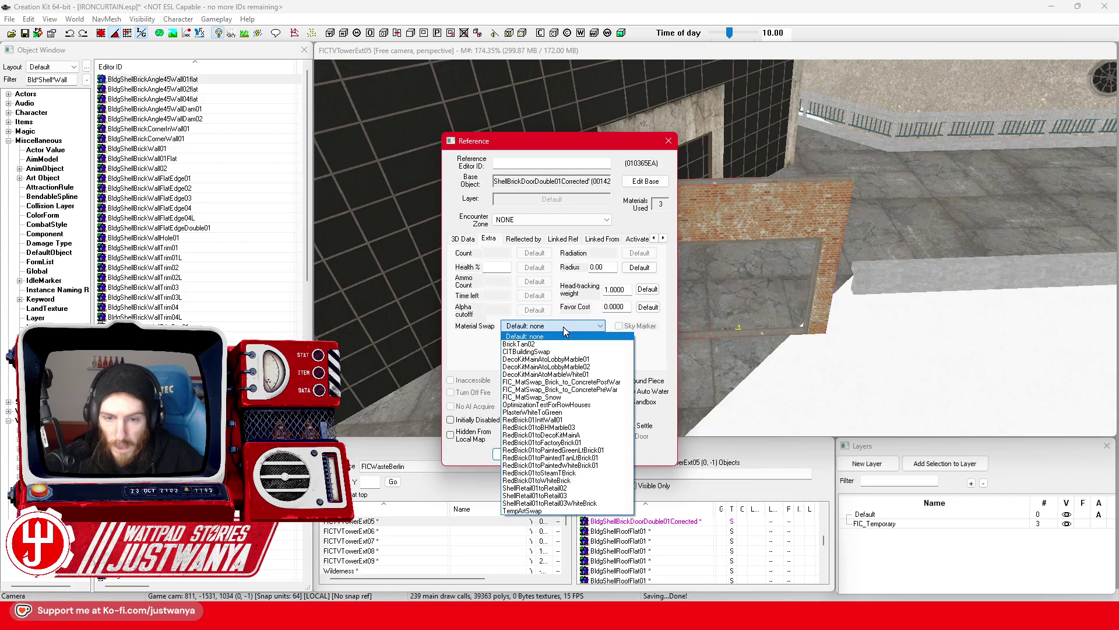
Apply the brick-to-concrete post-war material swap and delete the BldConcSmWallAlcove02 wall
{"action": "left_click", "coordinate": [560, 381]}
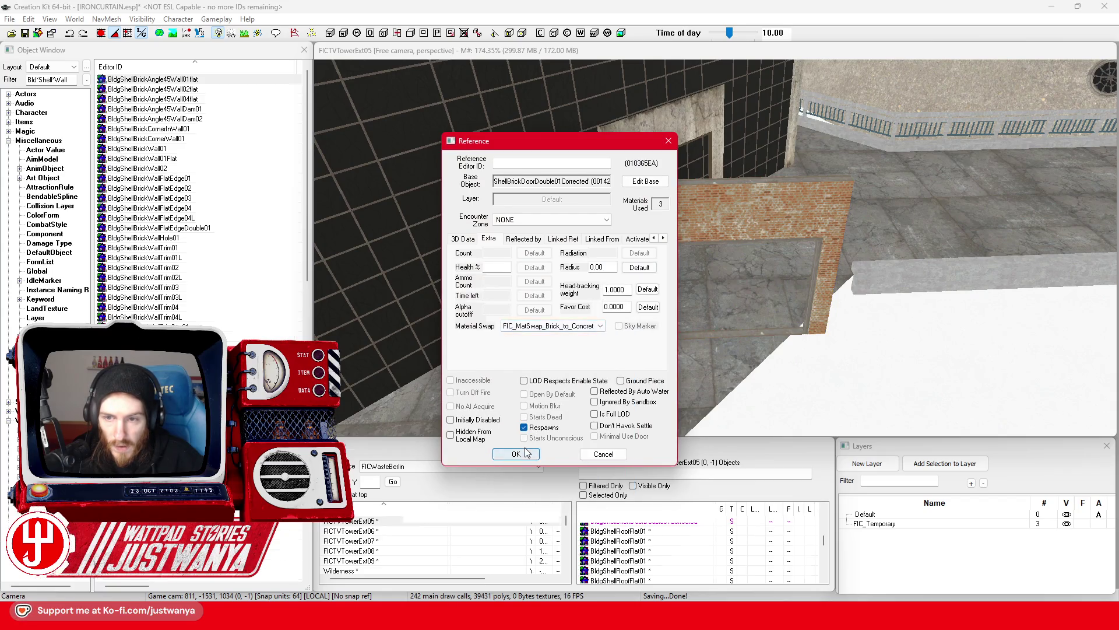
{"action": "left_click", "coordinate": [517, 454]}
{"action": "left_click", "coordinate": [671, 192]}
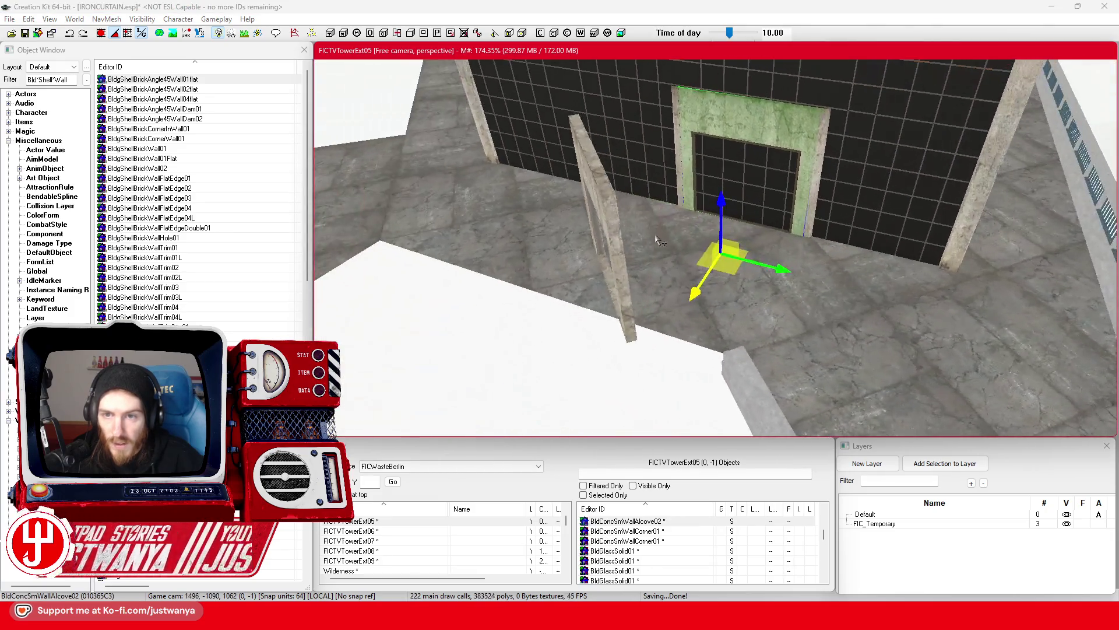
{"action": "scroll", "coordinate": [693, 236], "scroll_direction": "up", "scroll_amount": 5}
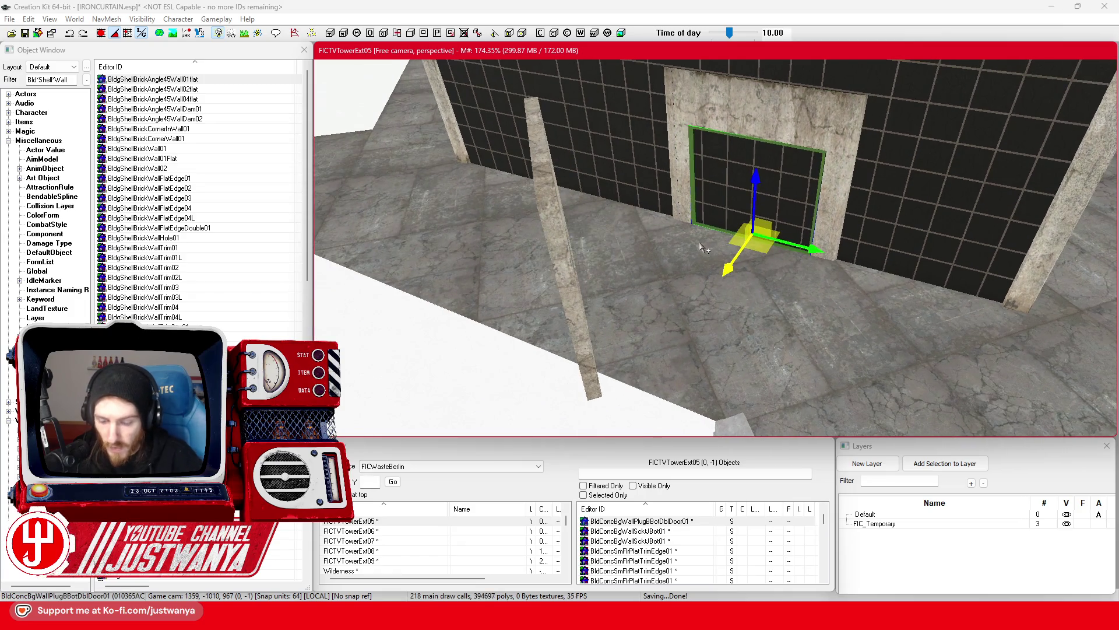
{"action": "left_click", "coordinate": [706, 189]}
{"action": "left_click", "coordinate": [707, 185]}
{"action": "scroll", "coordinate": [699, 181], "scroll_direction": "down", "scroll_amount": 3}
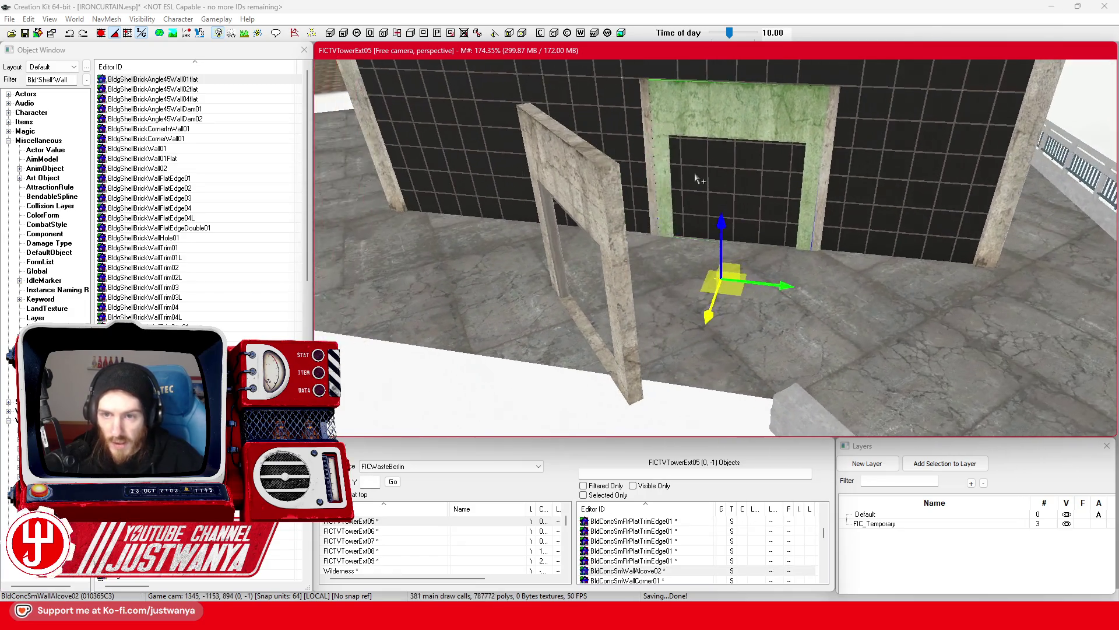
{"action": "key", "text": "Delete"}
Move the door frame into the alcove's place, flush with the back wall over the opening
{"action": "left_click", "coordinate": [606, 263]}
{"action": "mouse_move", "coordinate": [606, 262]}
{"action": "left_mouse_down"}
{"action": "mouse_move", "coordinate": [790, 255]}
{"action": "mouse_move", "coordinate": [741, 302]}
{"action": "left_mouse_up"}
{"action": "key", "text": "e"}
{"action": "key", "text": "w"}
{"action": "scroll", "coordinate": [740, 302], "scroll_direction": "up", "scroll_amount": 5}
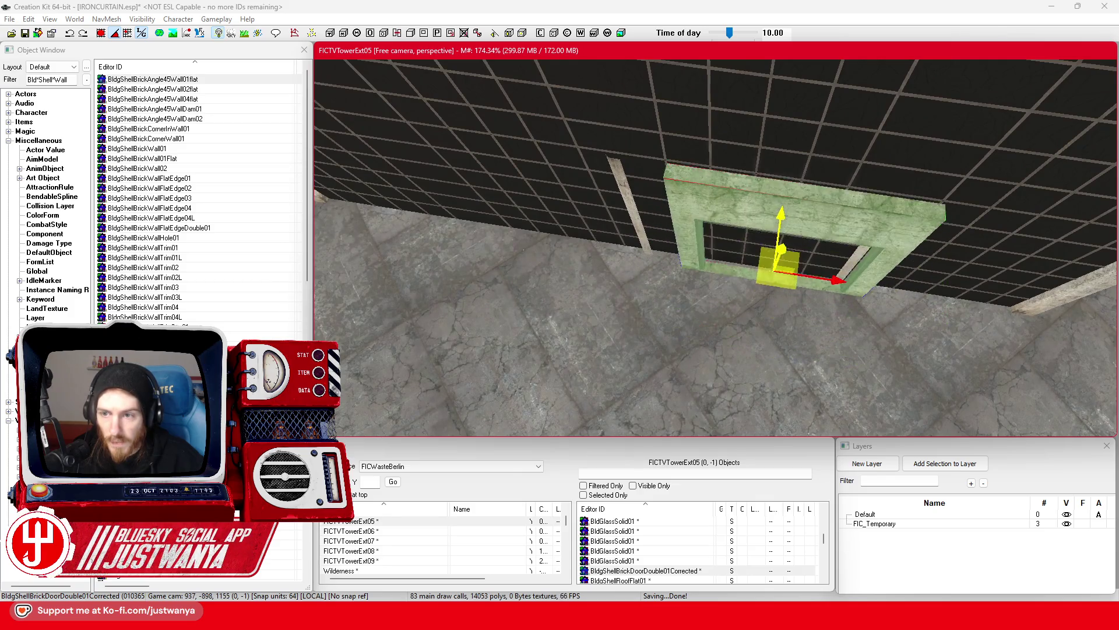
{"action": "left_click_drag", "start_coordinate": [787, 198], "coordinate": [787, 204]}
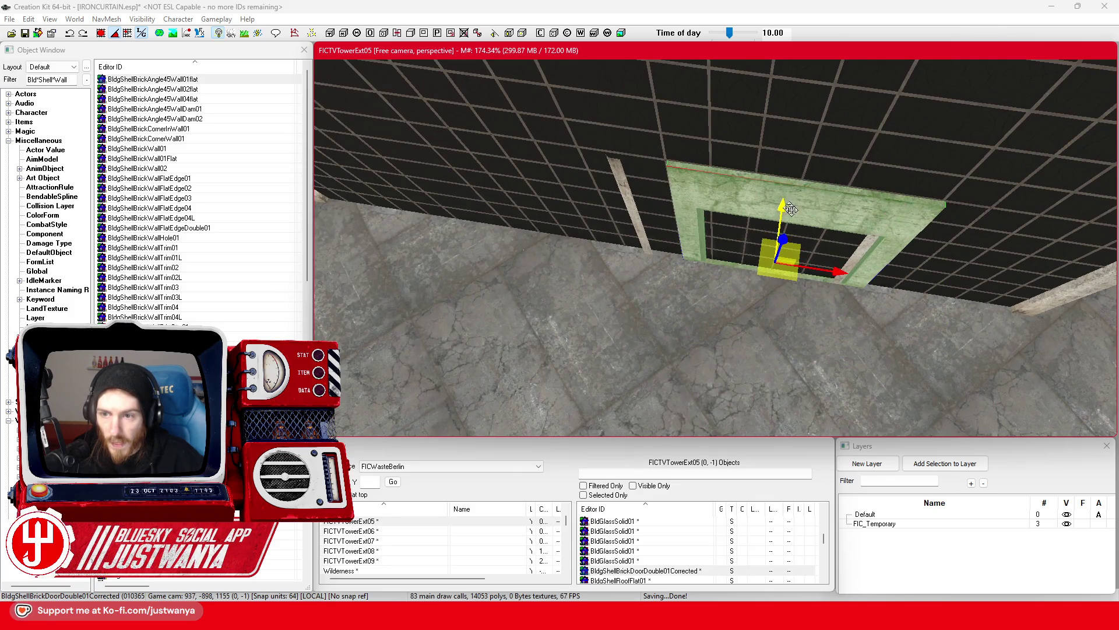
{"action": "left_click_drag", "start_coordinate": [832, 278], "coordinate": [802, 273]}
Inspect the door frame and the BldConcSmWallCorner01 corner pieces from several angles
{"action": "left_click", "coordinate": [843, 251]}
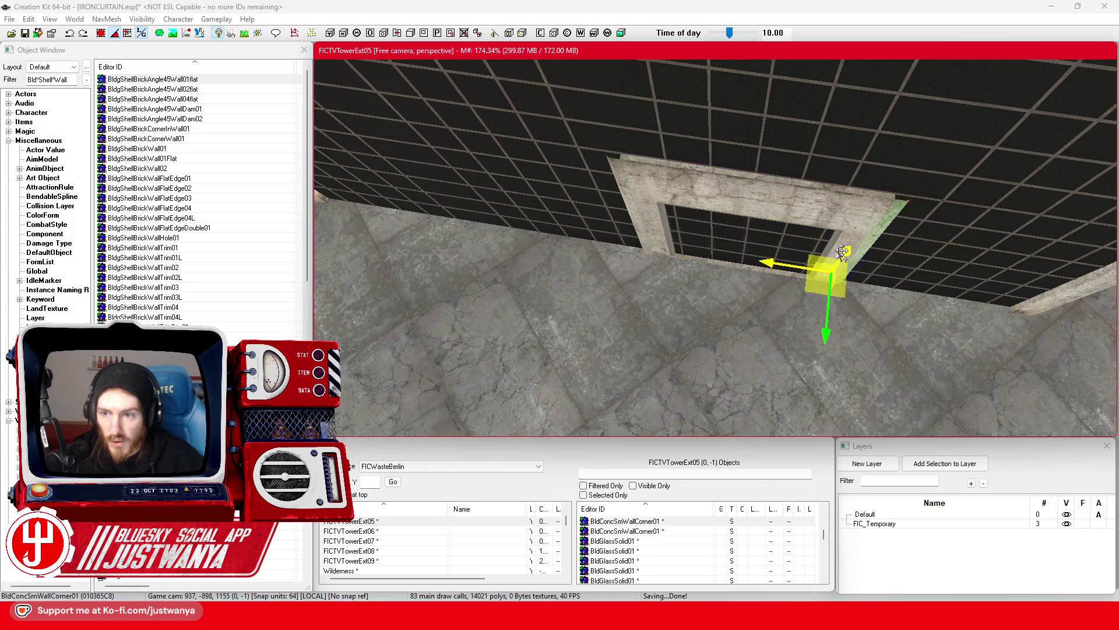
{"action": "left_click", "coordinate": [629, 202], "text": "ctrl"}
{"action": "left_click", "coordinate": [711, 193]}
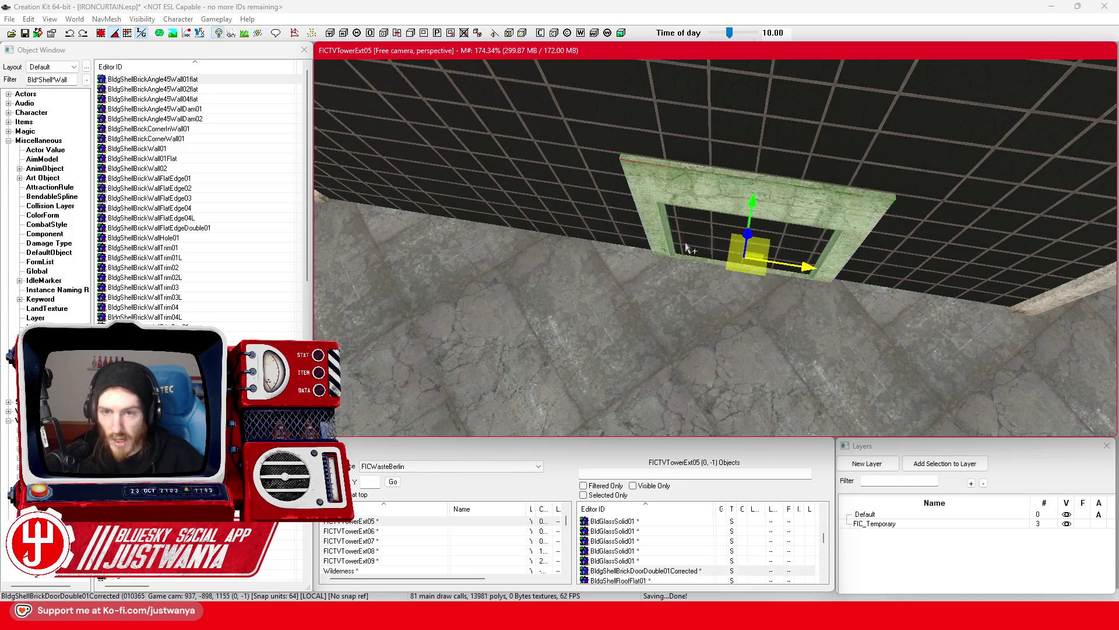
{"action": "key", "text": "shift"}
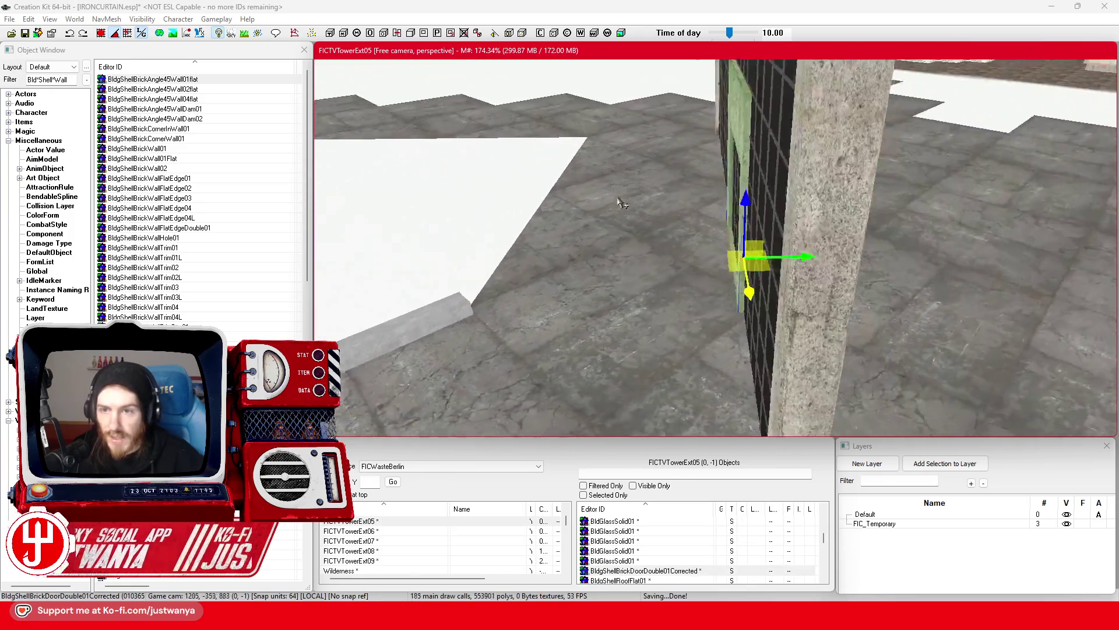
{"action": "key", "text": "shift"}
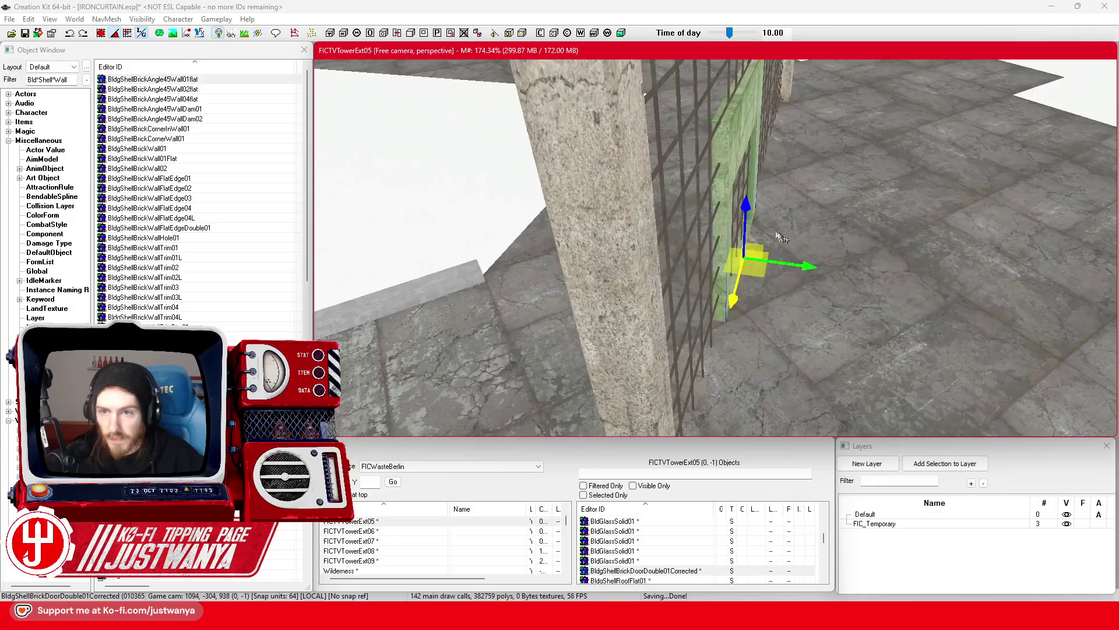
{"action": "key", "text": "shift"}
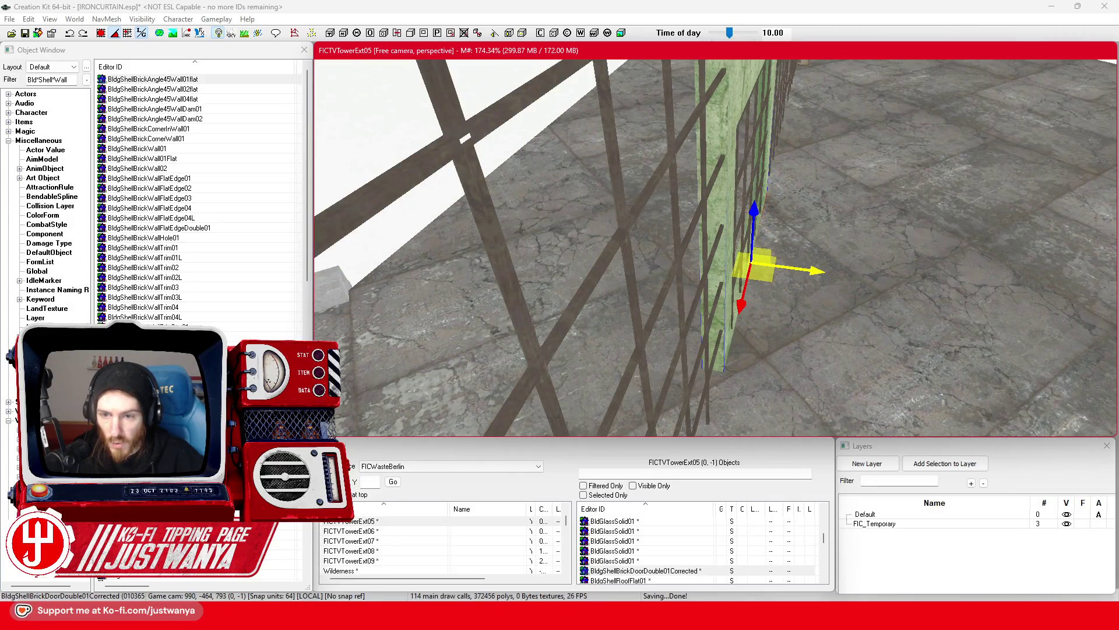
{"action": "key", "text": "shift"}
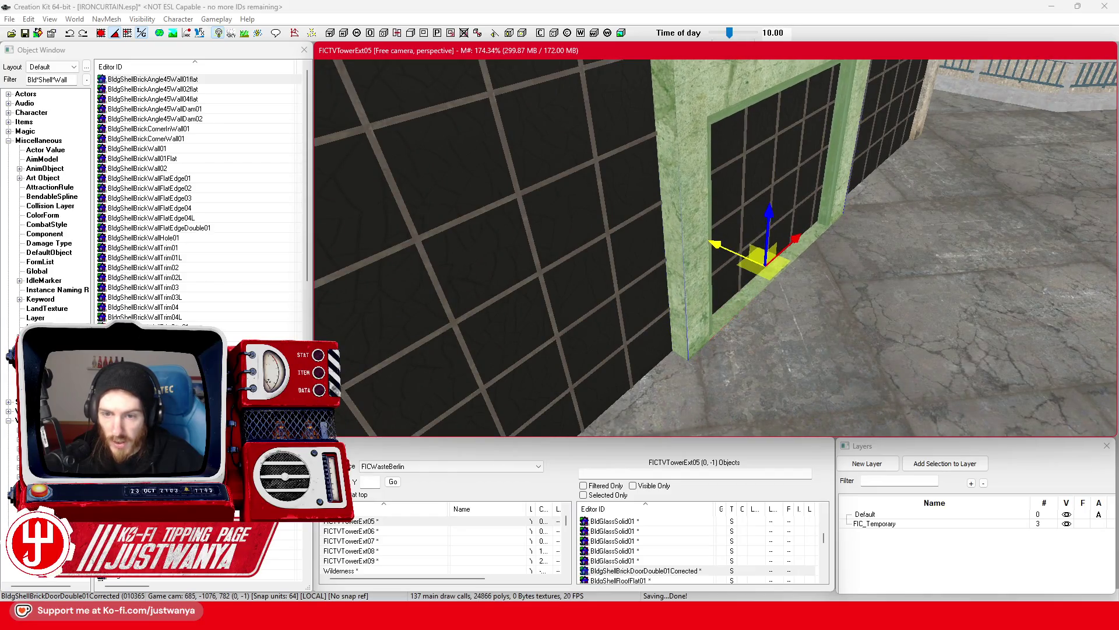
{"action": "key", "text": "shift"}
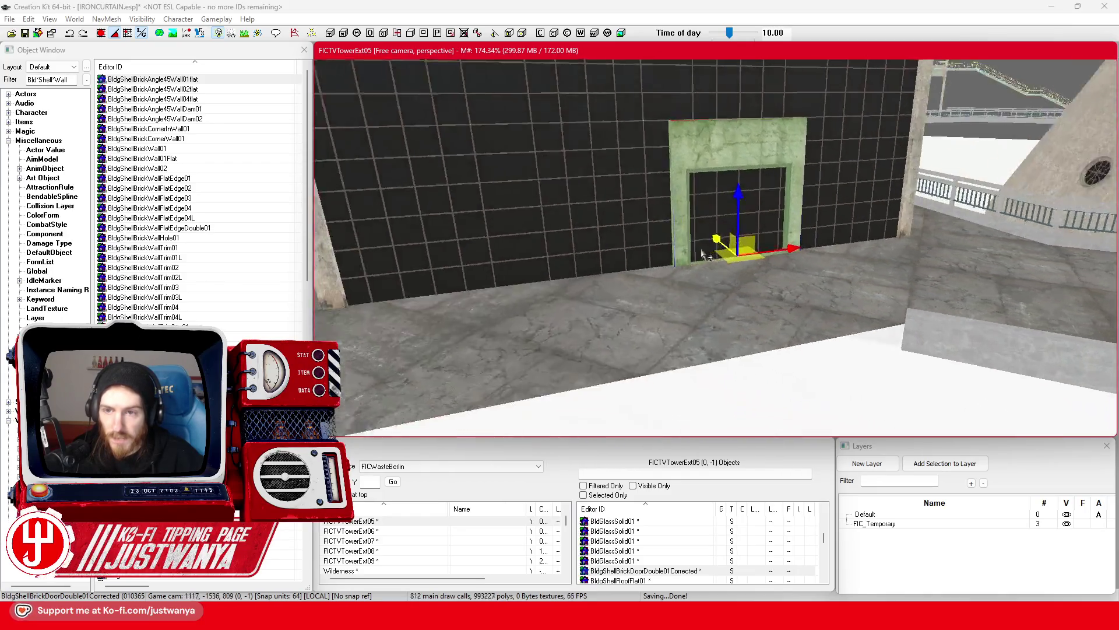
Slide the door frame slightly further left along the wall and save the plugin
{"action": "scroll", "coordinate": [678, 248], "scroll_direction": "down", "scroll_amount": 5}
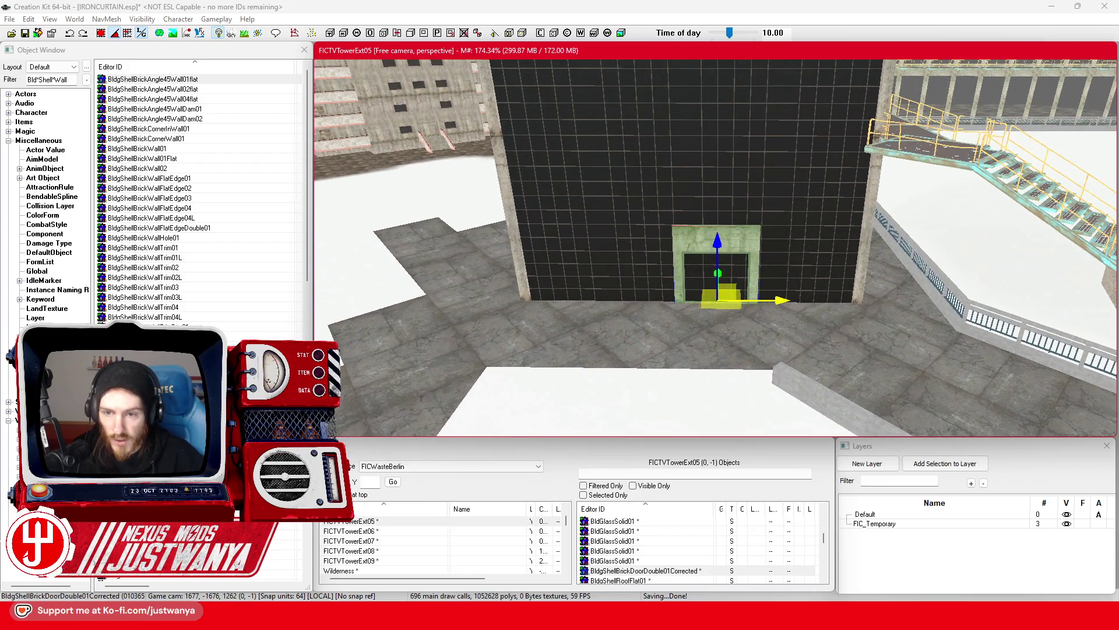
{"action": "left_click_drag", "start_coordinate": [717, 280], "coordinate": [695, 280]}
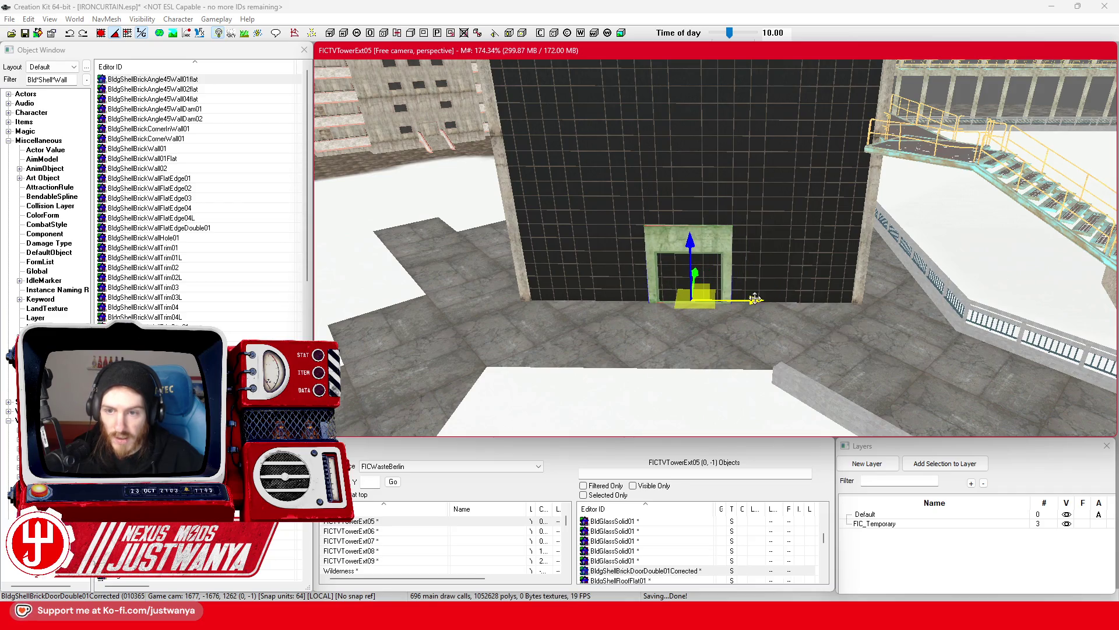
{"action": "scroll", "coordinate": [755, 299], "scroll_direction": "down", "scroll_amount": 5}
{"action": "left_click_drag", "start_coordinate": [748, 326], "coordinate": [615, 256]}
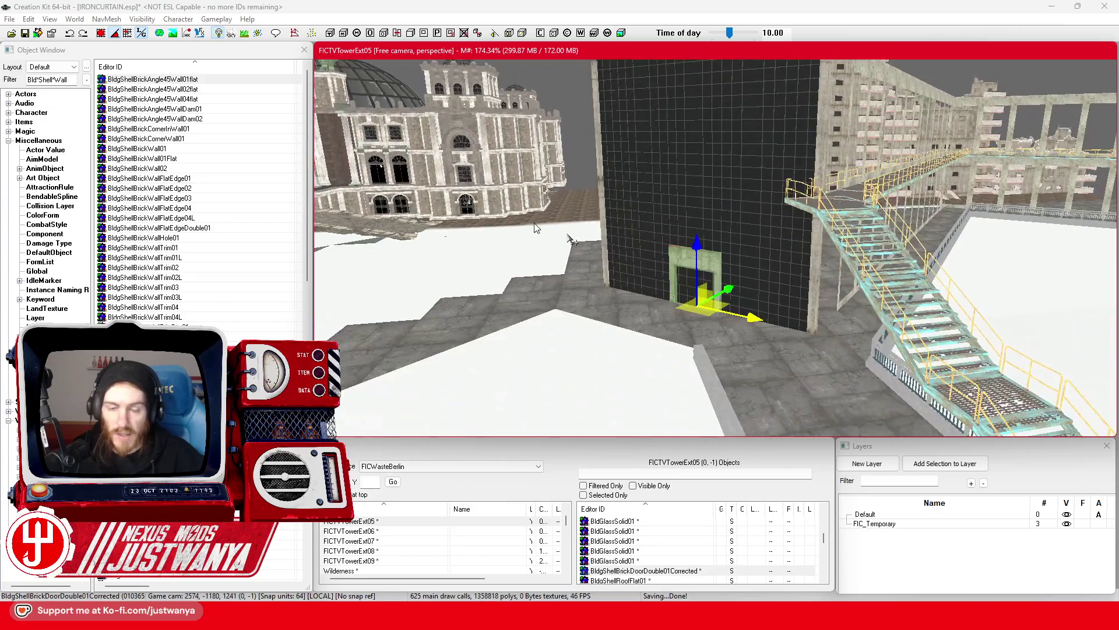
{"action": "left_click", "coordinate": [24, 36]}
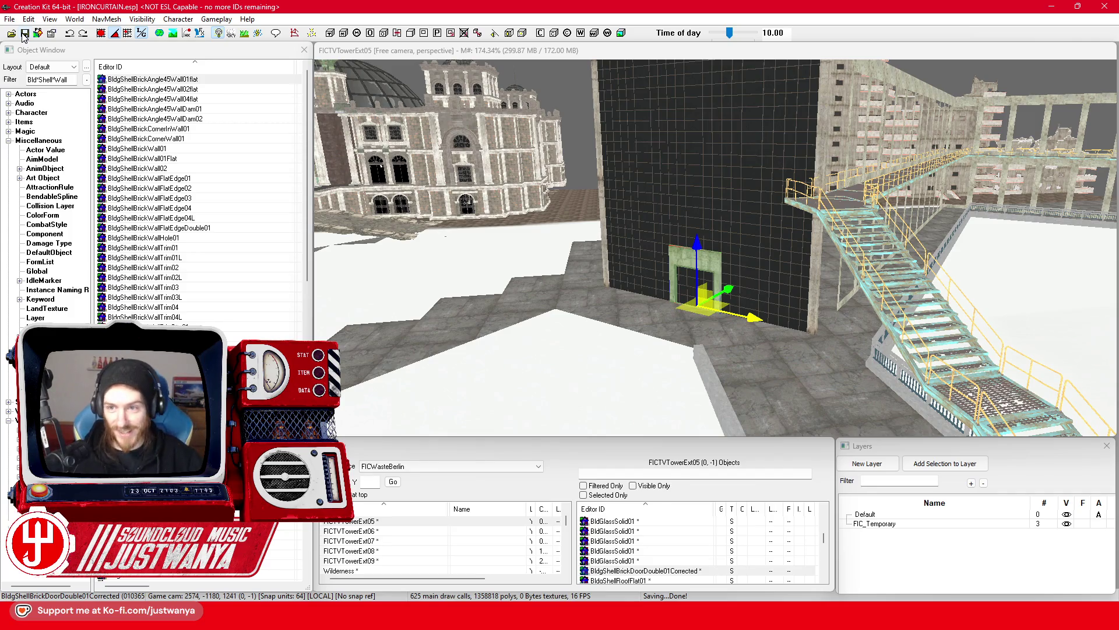
Select the BldConcBgWallScktJBot01 wall pieces along the FICTVTowerExt06 catwalk
{"action": "left_click", "coordinate": [779, 299]}
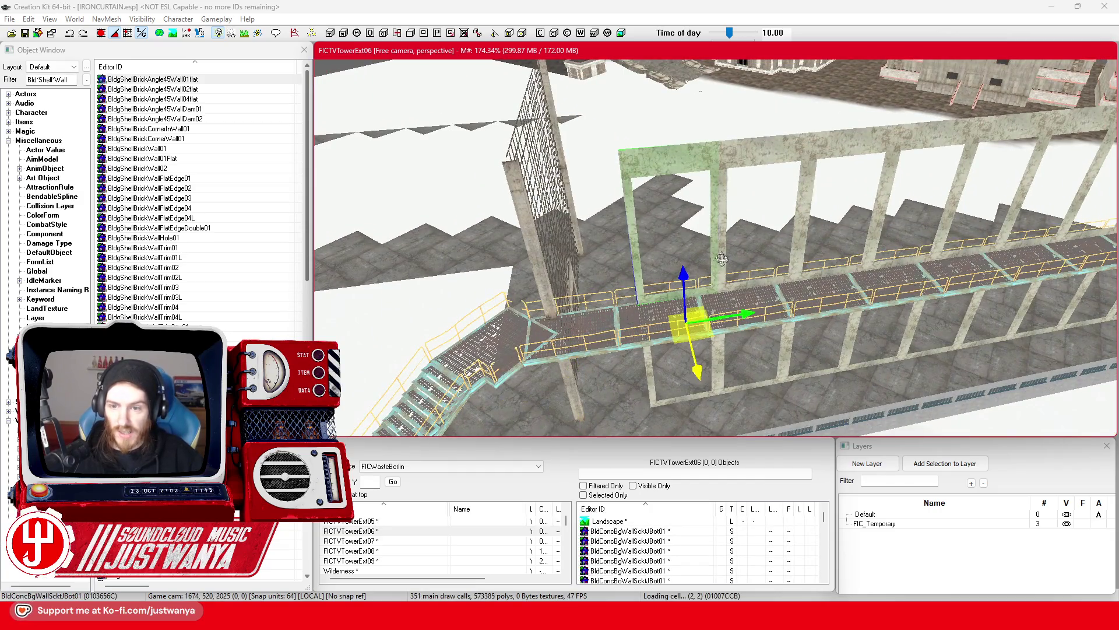
{"action": "left_click", "coordinate": [787, 156], "text": "ctrl"}
{"action": "left_click", "coordinate": [787, 156], "text": "ctrl"}
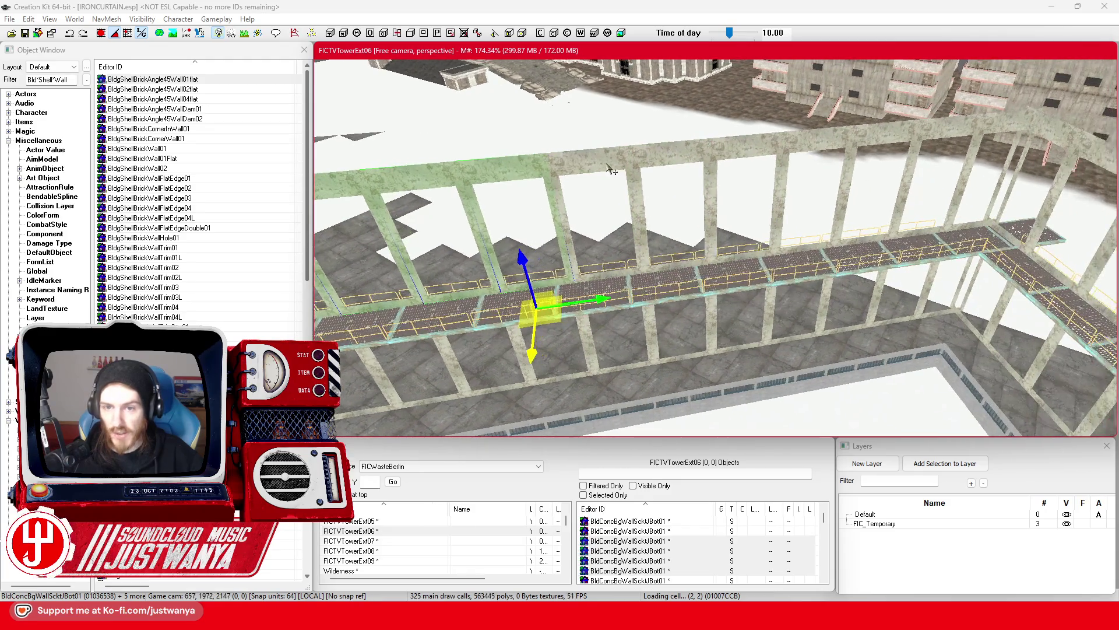
{"action": "left_click", "coordinate": [713, 153], "text": "ctrl"}
{"action": "left_click", "coordinate": [758, 151], "text": "ctrl"}
{"action": "left_click", "coordinate": [834, 141], "text": "ctrl"}
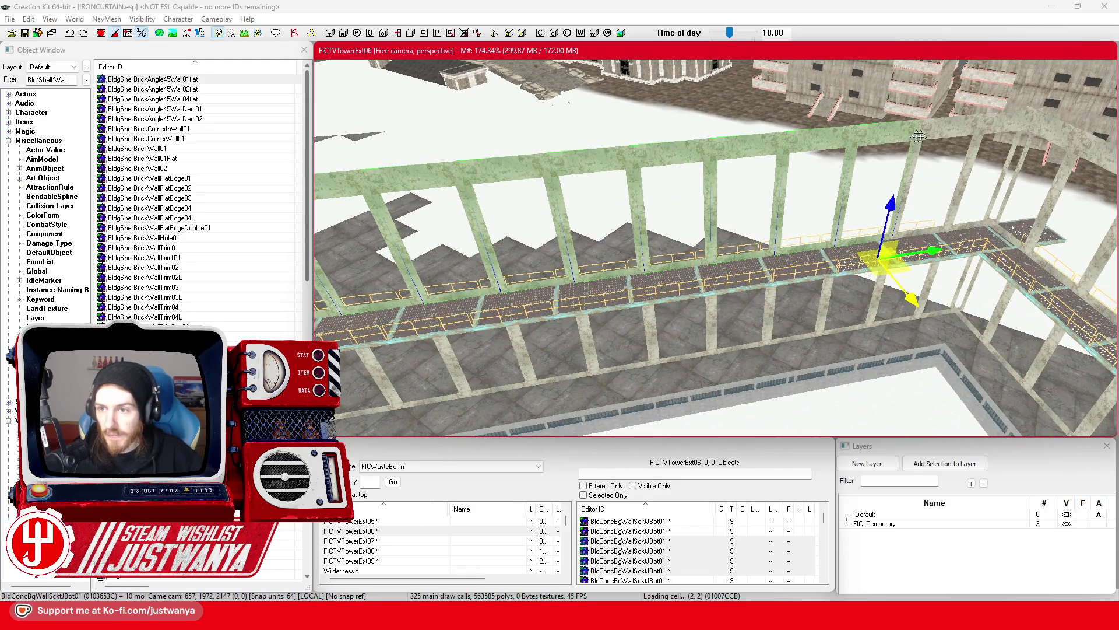
{"action": "left_click", "coordinate": [886, 210], "text": "ctrl"}
Add the remaining wall pieces along the run, then select the glass wall by the FICTVTowerExt05 stairs
{"action": "scroll", "coordinate": [777, 226], "scroll_direction": "down", "scroll_amount": 5}
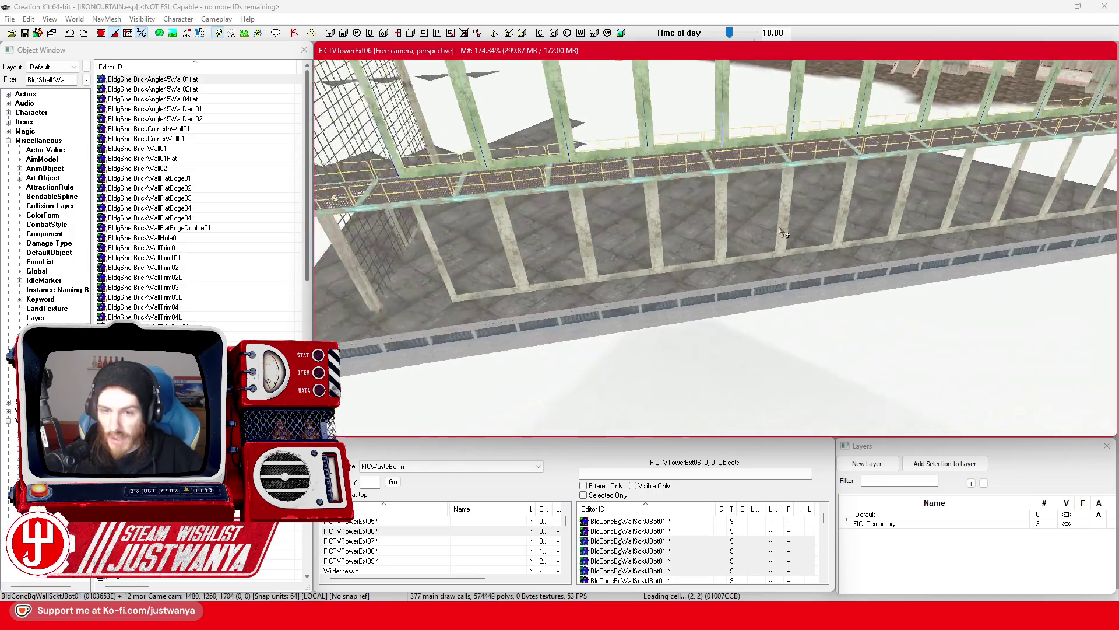
{"action": "left_click", "coordinate": [638, 283], "text": "ctrl"}
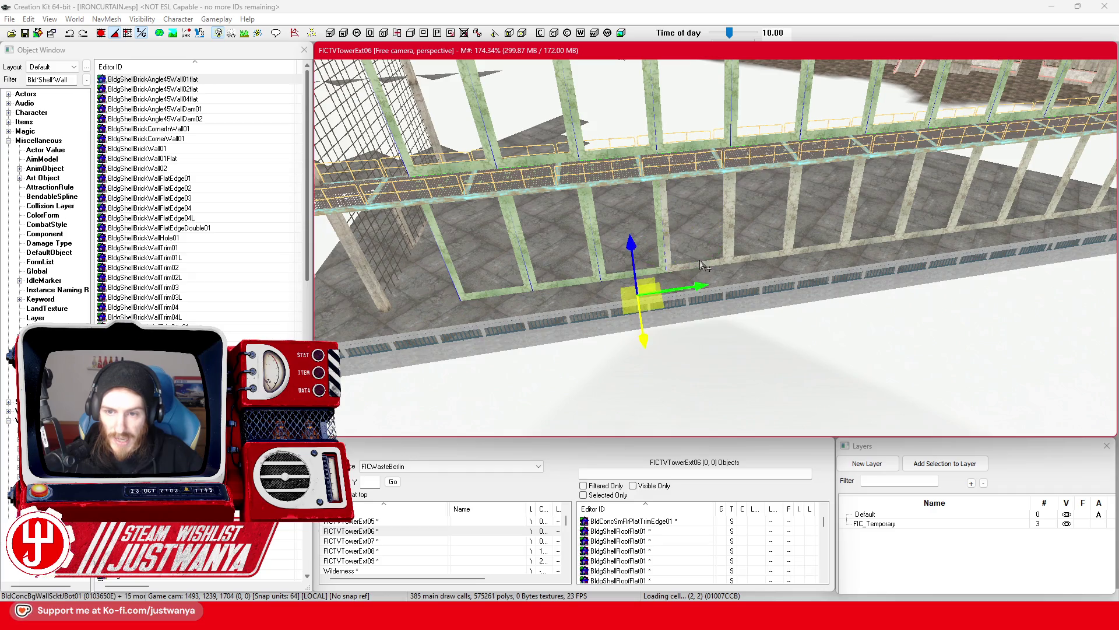
{"action": "left_click", "coordinate": [764, 265], "text": "ctrl"}
{"action": "left_click_drag", "start_coordinate": [804, 249], "coordinate": [550, 275]}
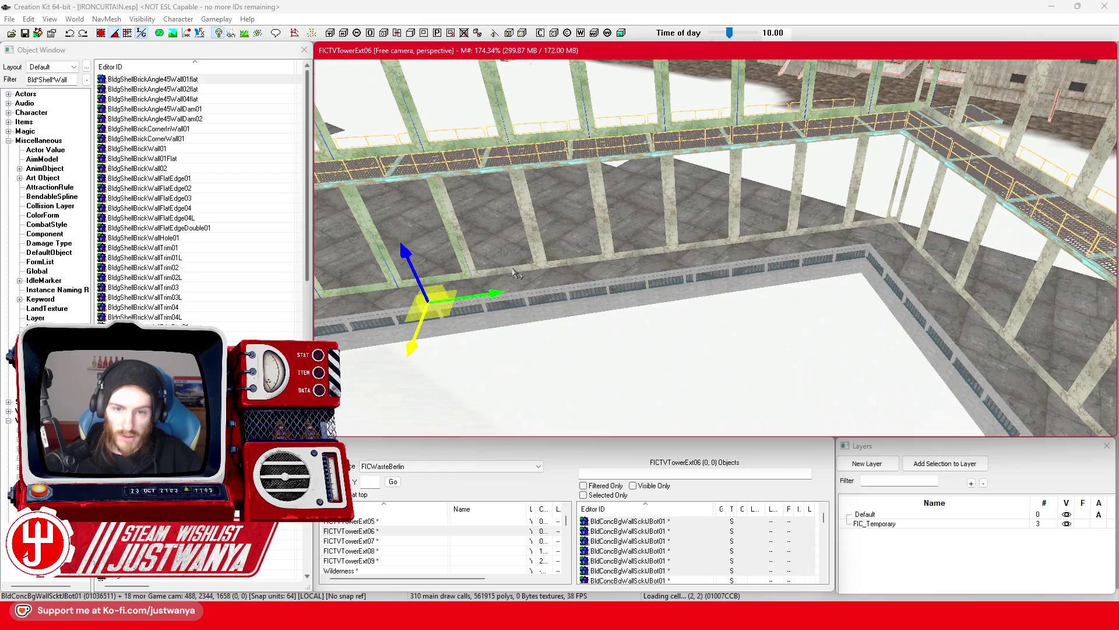
{"action": "left_click", "coordinate": [516, 272], "text": "ctrl"}
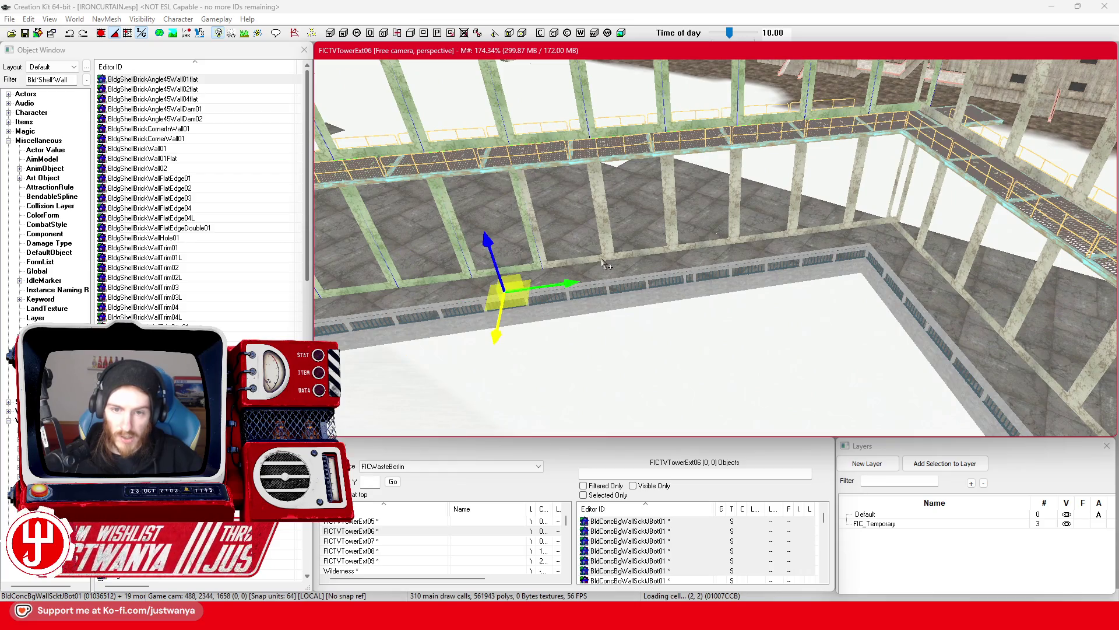
{"action": "left_click", "coordinate": [592, 256], "text": "ctrl"}
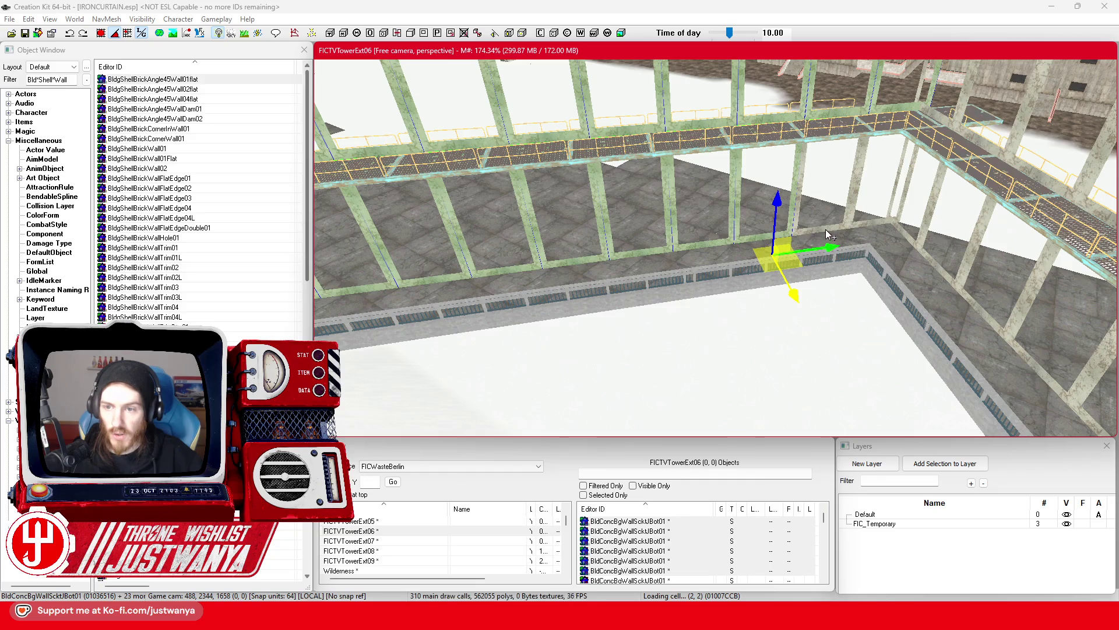
{"action": "left_click_drag", "start_coordinate": [794, 265], "coordinate": [828, 295]}
{"action": "left_click", "coordinate": [775, 261]}
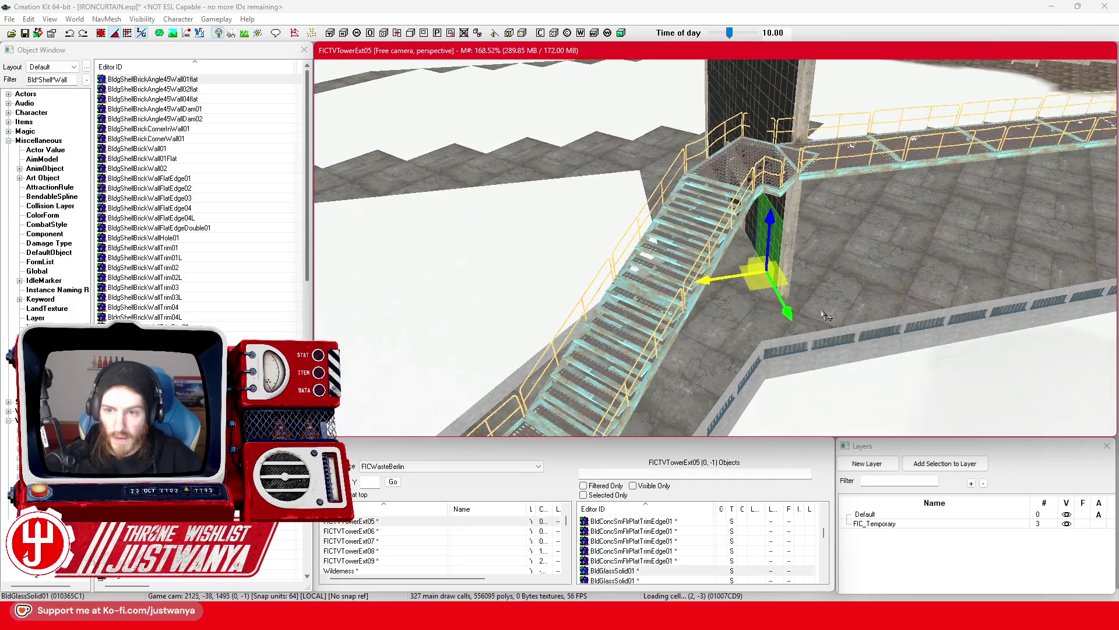
Rotate the BldGlassSolid01 panel 90° and nudge it into position
{"action": "key", "text": "2"}
{"action": "left_click_drag", "start_coordinate": [775, 292], "coordinate": [741, 333]}
{"action": "key", "text": "1"}
{"action": "scroll", "coordinate": [705, 350], "scroll_direction": "up", "scroll_amount": 5}
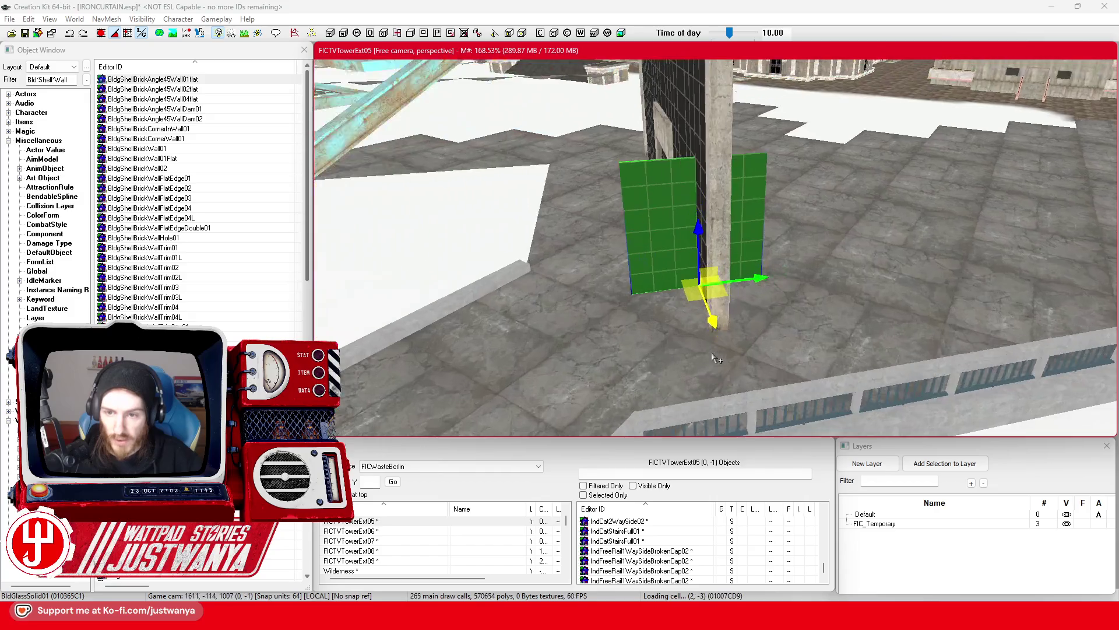
{"action": "left_click_drag", "start_coordinate": [717, 355], "coordinate": [714, 349]}
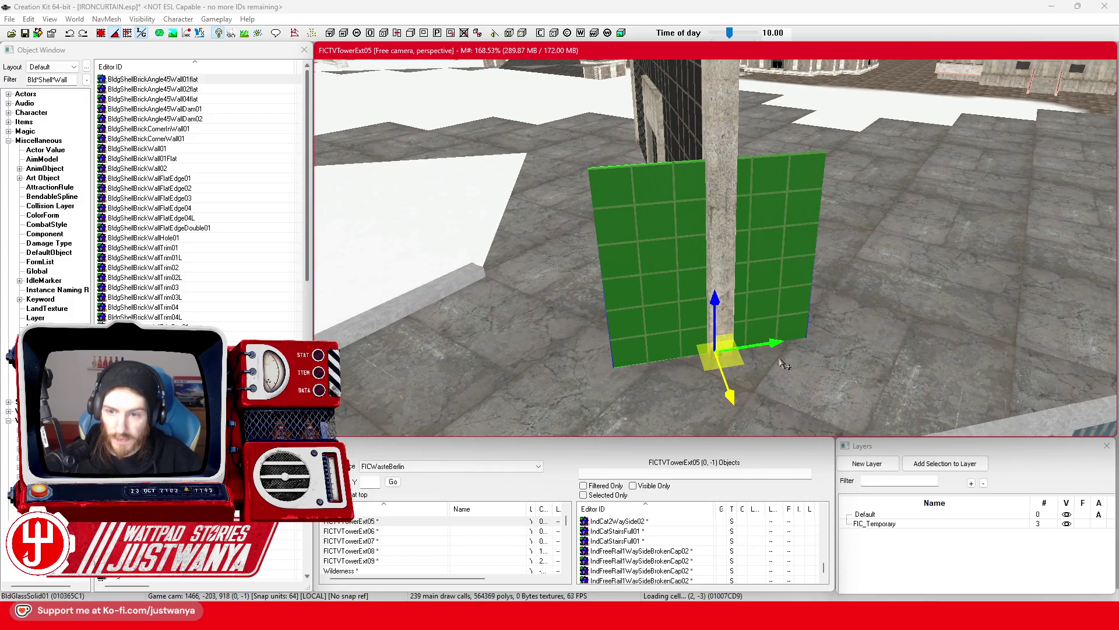
{"action": "key", "text": "shift"}
{"action": "left_click_drag", "start_coordinate": [851, 344], "coordinate": [848, 344]}
{"action": "key", "text": "shift"}
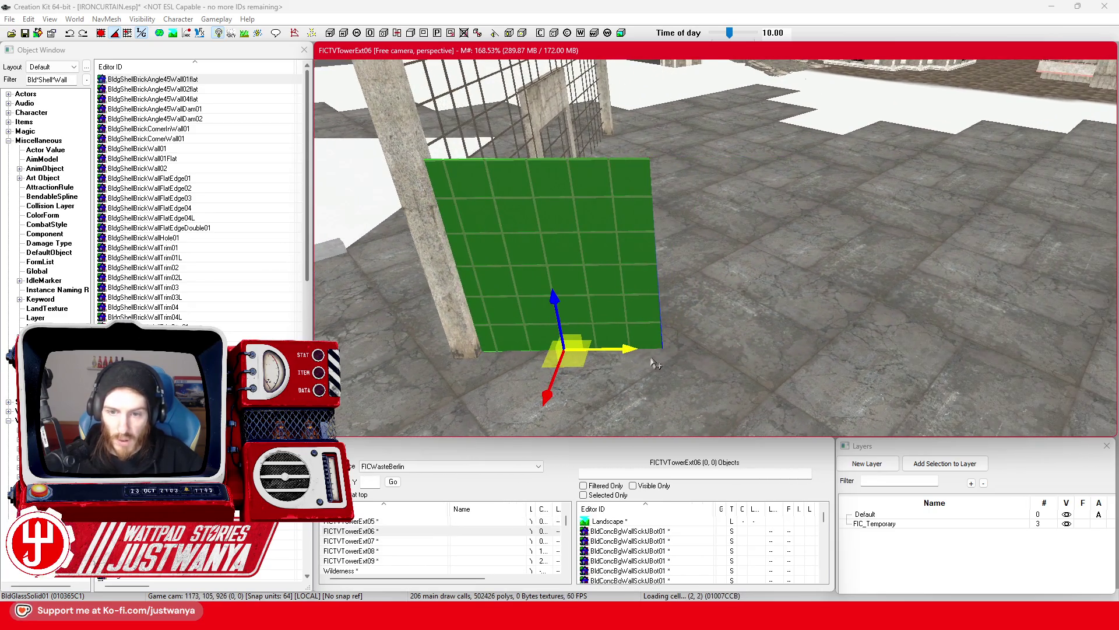
{"action": "left_click_drag", "start_coordinate": [848, 344], "coordinate": [841, 344]}
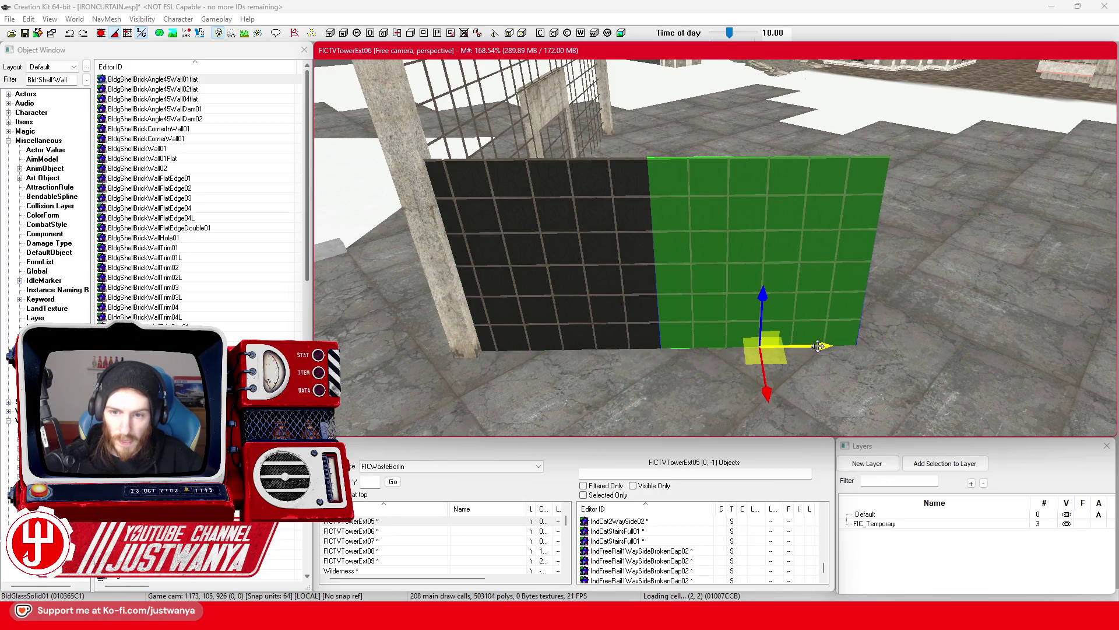
Duplicate the two glass panels, move the copies two widths right, and butt them up
{"action": "left_click", "coordinate": [586, 299], "text": "ctrl"}
{"action": "key", "text": "ctrl+d"}
{"action": "mouse_move", "coordinate": [585, 299]}
{"action": "left_mouse_down"}
{"action": "mouse_move", "coordinate": [1040, 299]}
{"action": "mouse_move", "coordinate": [1020, 299]}
{"action": "left_mouse_up"}
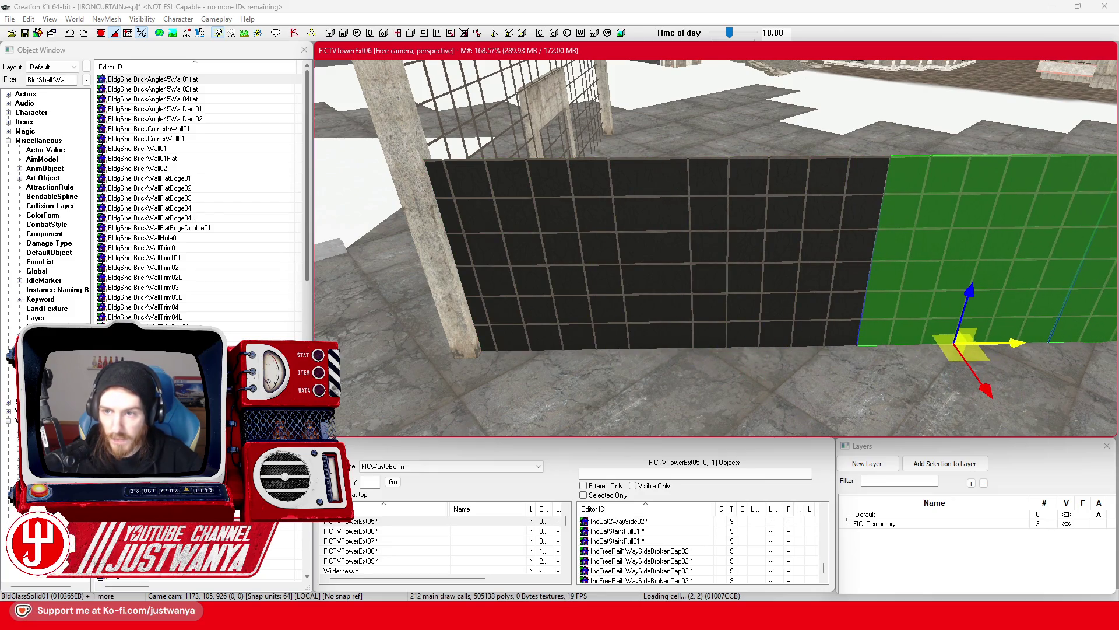
{"action": "key", "text": "f"}
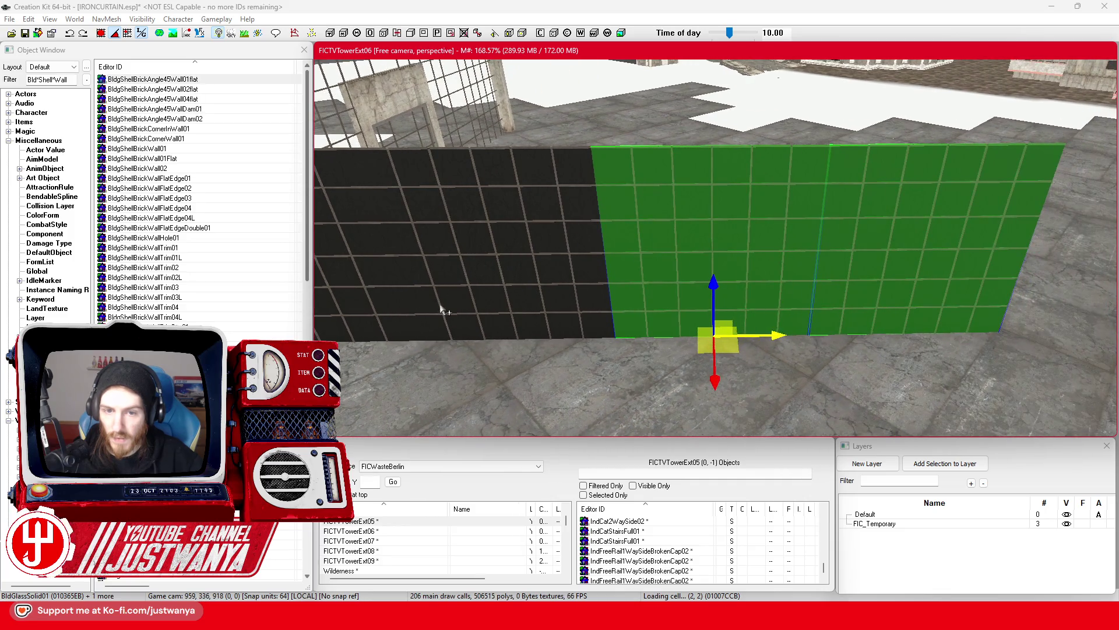
{"action": "left_click", "coordinate": [375, 330], "text": "ctrl"}
{"action": "left_click", "coordinate": [569, 325], "text": "ctrl"}
{"action": "key", "text": "f"}
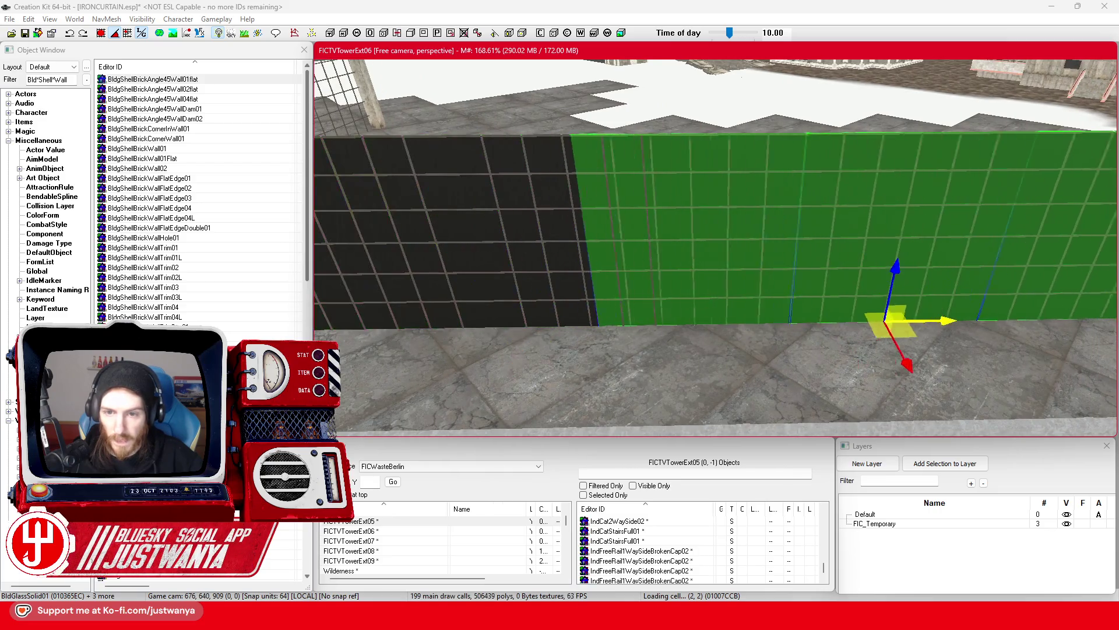
{"action": "left_click_drag", "start_coordinate": [965, 320], "coordinate": [972, 319]}
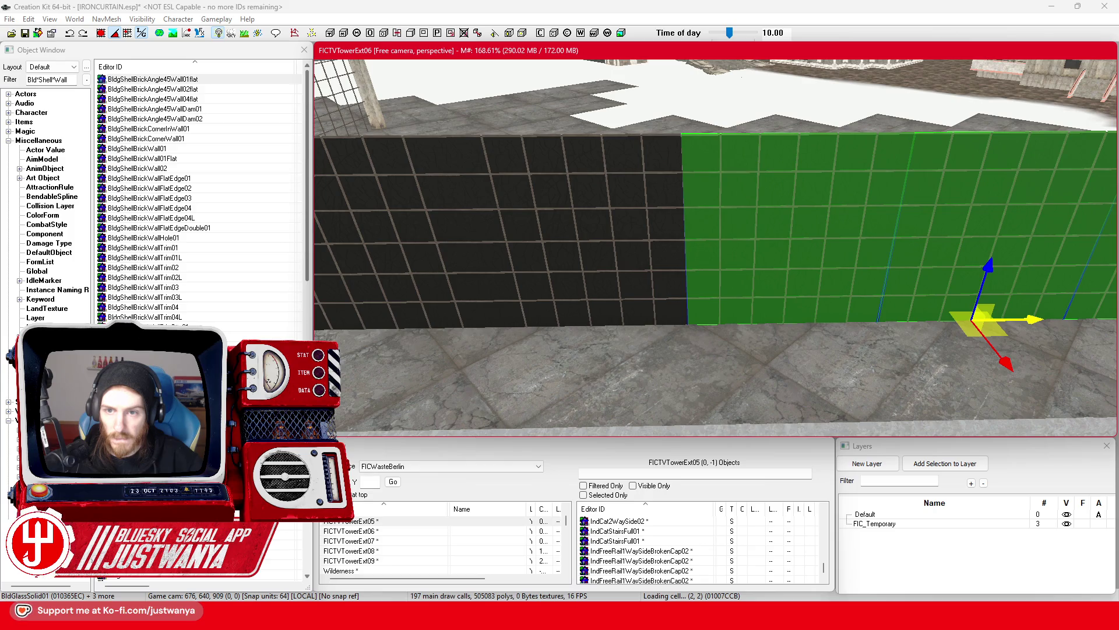
Slide the glass panels far right along the rooftop edge, then narrow the selection to two
{"action": "scroll", "coordinate": [997, 322], "scroll_direction": "down", "scroll_amount": 10}
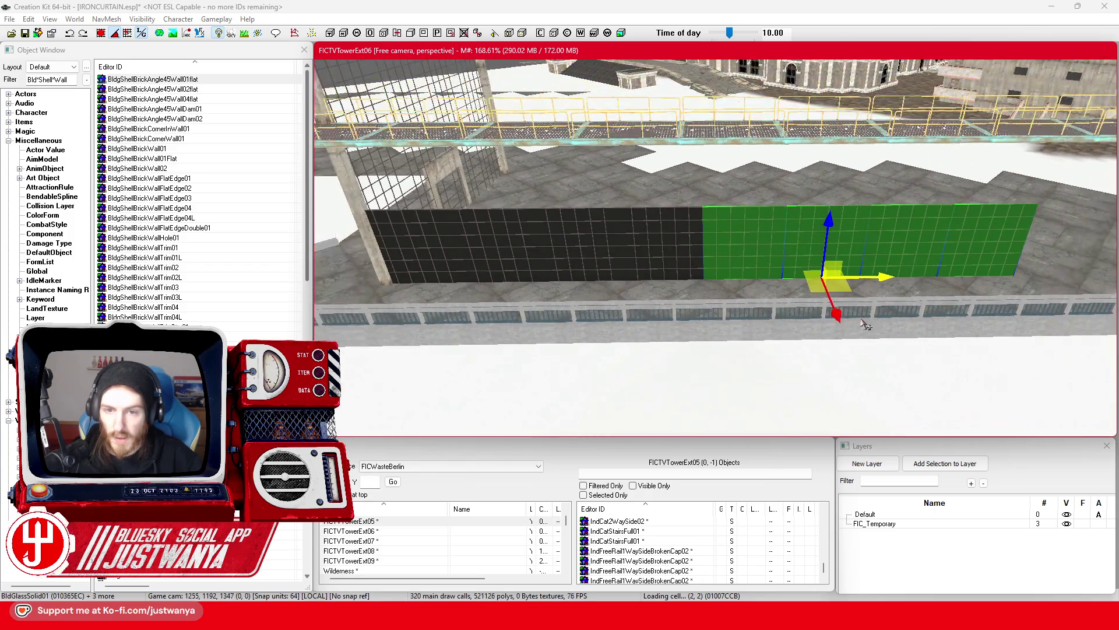
{"action": "scroll", "coordinate": [707, 322], "scroll_direction": "up", "scroll_amount": 8}
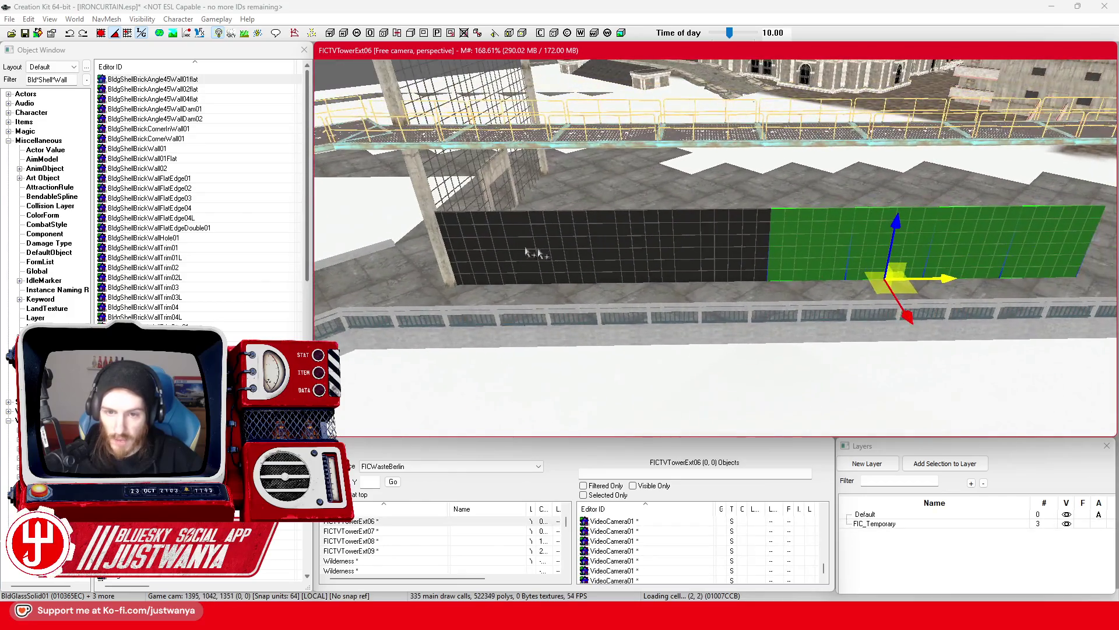
{"action": "mouse_move", "coordinate": [608, 251]}
{"action": "left_mouse_down"}
{"action": "mouse_move", "coordinate": [943, 276]}
{"action": "mouse_move", "coordinate": [848, 270]}
{"action": "left_mouse_up"}
{"action": "key", "text": "shift"}
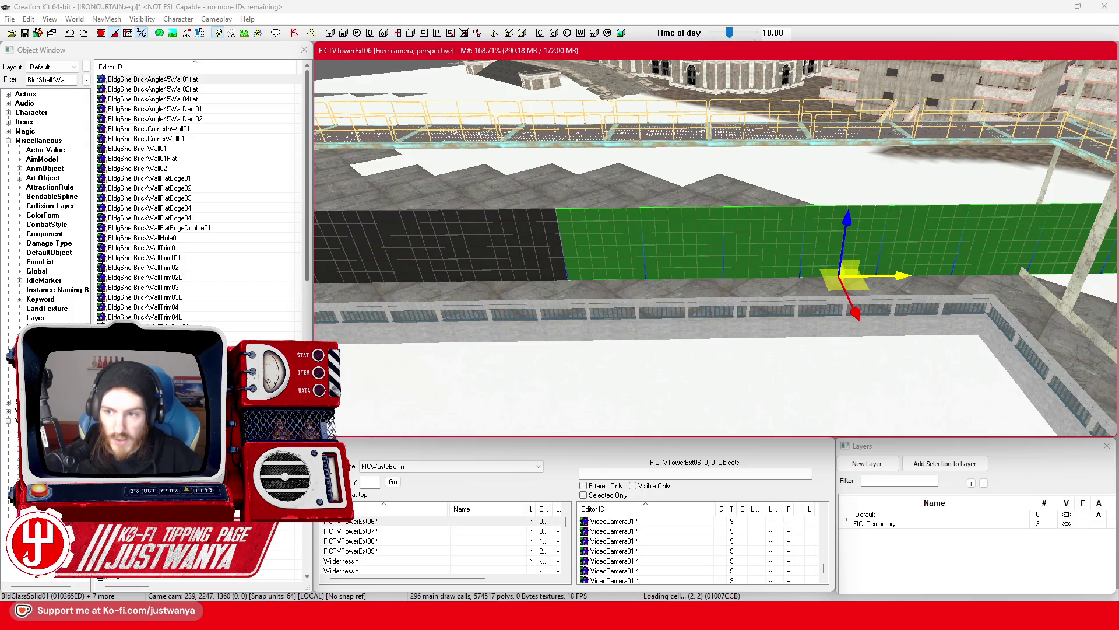
{"action": "key", "text": "shift"}
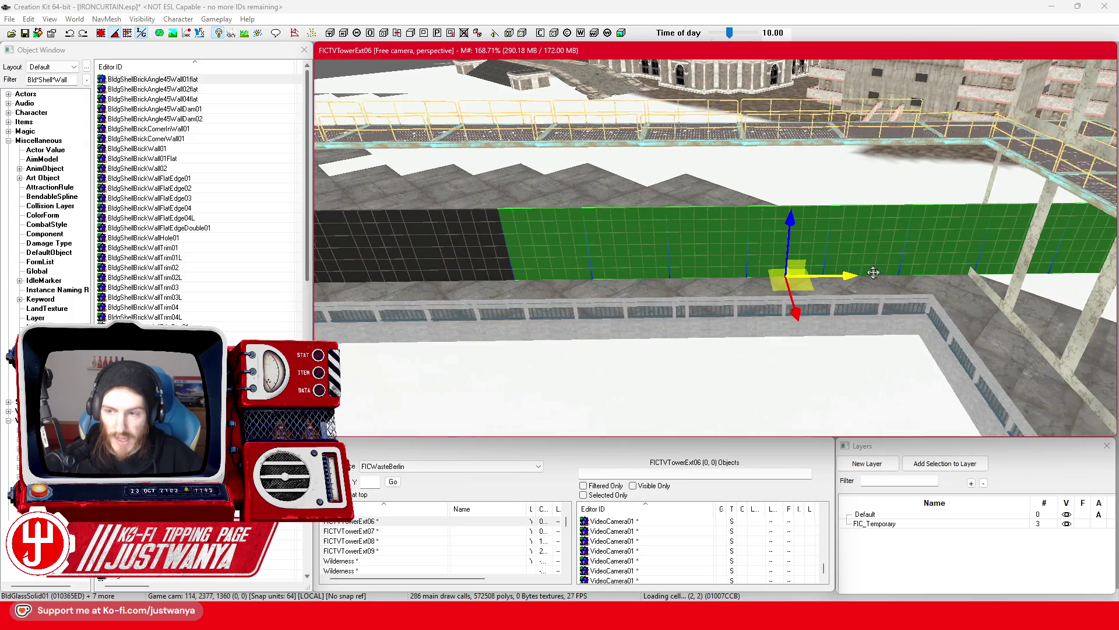
{"action": "left_click", "coordinate": [859, 259]}
{"action": "key", "text": "shift"}
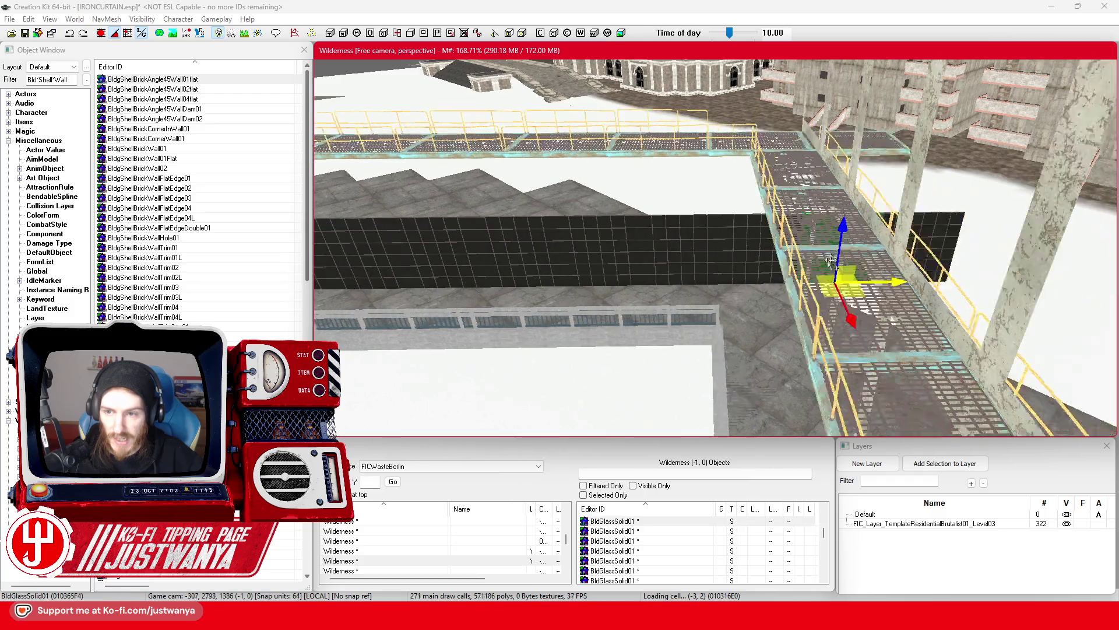
Select a row of glass wall panels and raise it upward
{"action": "left_click", "coordinate": [616, 258]}
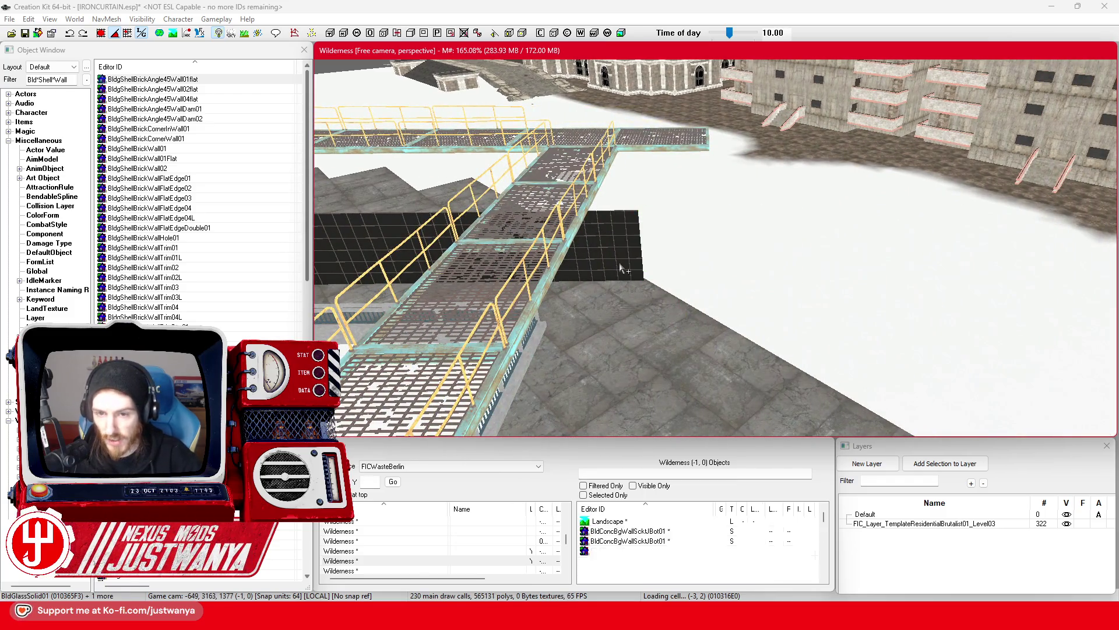
{"action": "key", "text": "shift"}
{"action": "left_click", "coordinate": [887, 259], "text": "ctrl"}
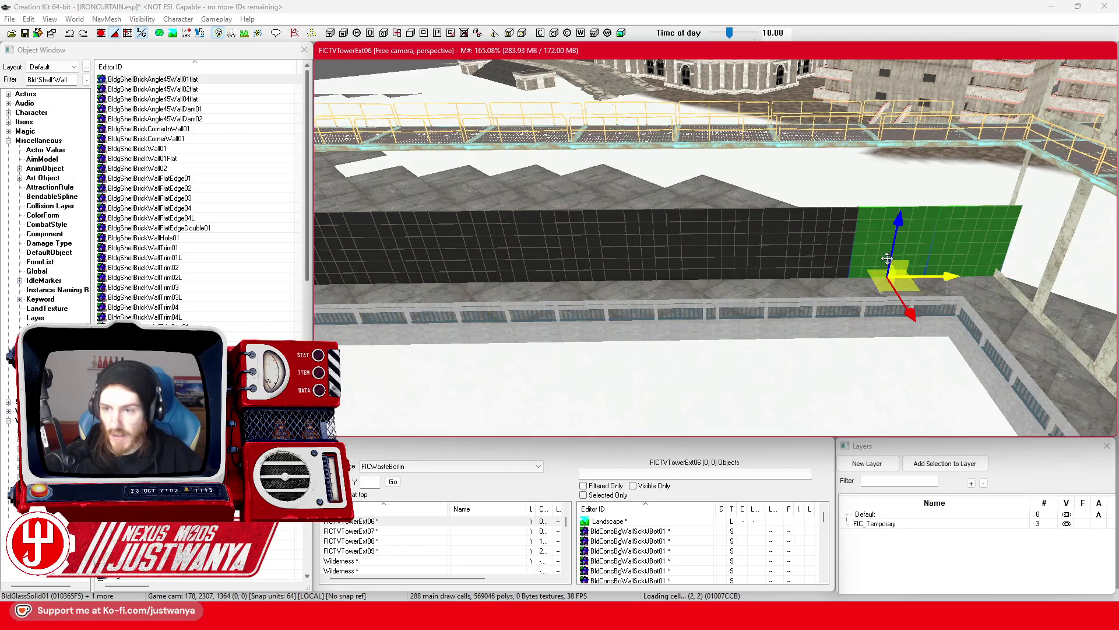
{"action": "left_click", "coordinate": [760, 260], "text": "ctrl"}
{"action": "left_click", "coordinate": [817, 254], "text": "ctrl"}
{"action": "left_click", "coordinate": [630, 251], "text": "ctrl"}
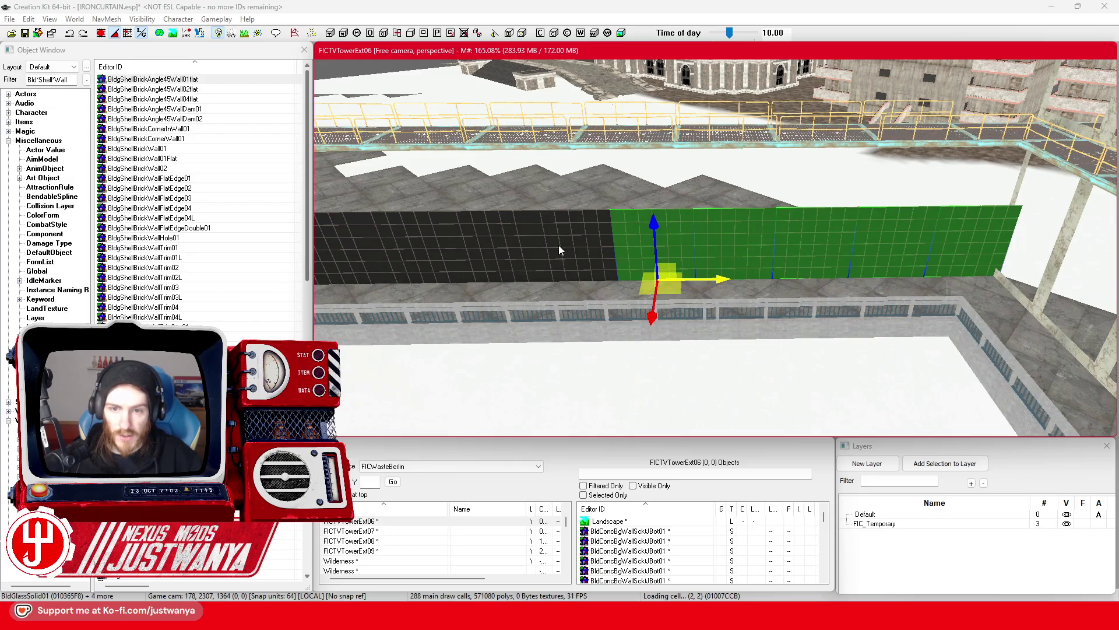
{"action": "left_click", "coordinate": [467, 249], "text": "ctrl"}
{"action": "key", "text": "shift"}
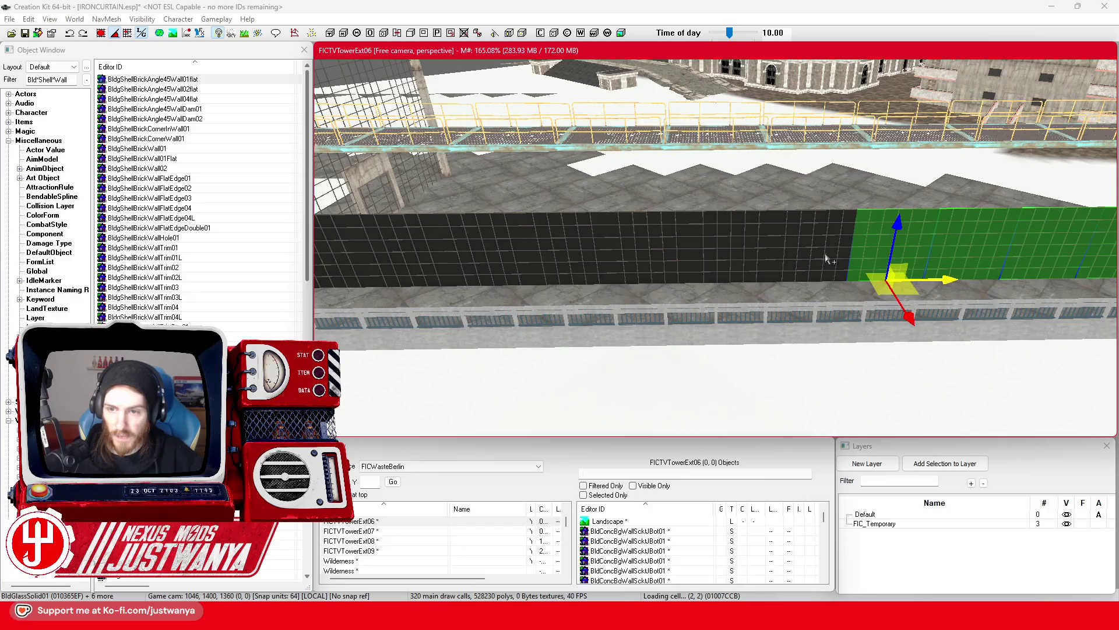
{"action": "left_click", "coordinate": [729, 266], "text": "ctrl"}
{"action": "left_click", "coordinate": [647, 261], "text": "ctrl"}
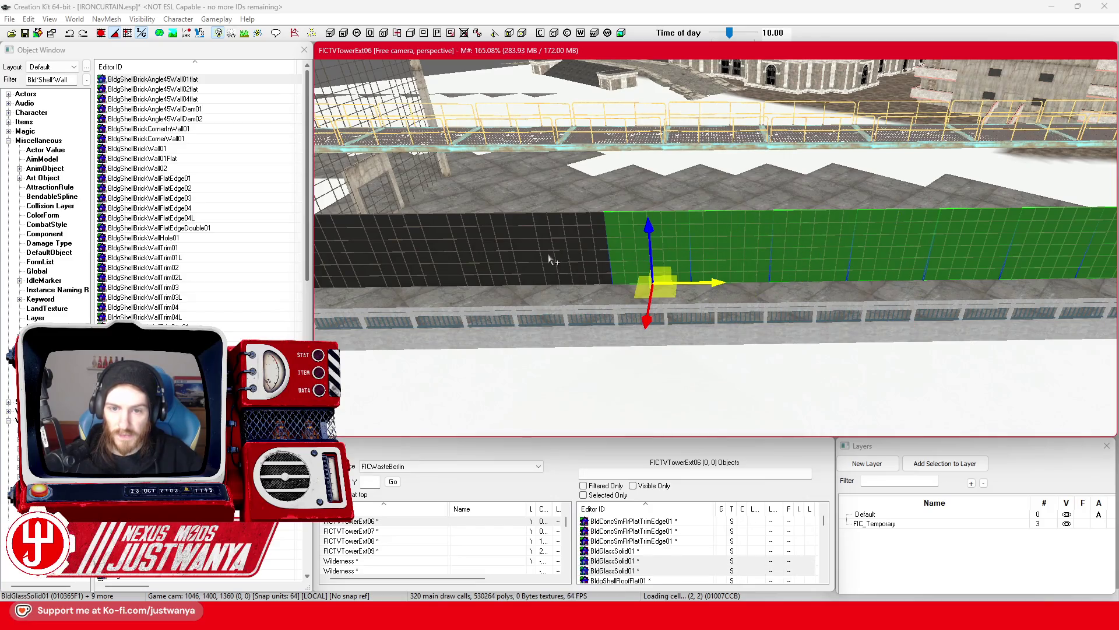
{"action": "left_click", "coordinate": [550, 257], "text": "ctrl"}
{"action": "left_click", "coordinate": [495, 260], "text": "ctrl"}
{"action": "left_click", "coordinate": [404, 262], "text": "ctrl"}
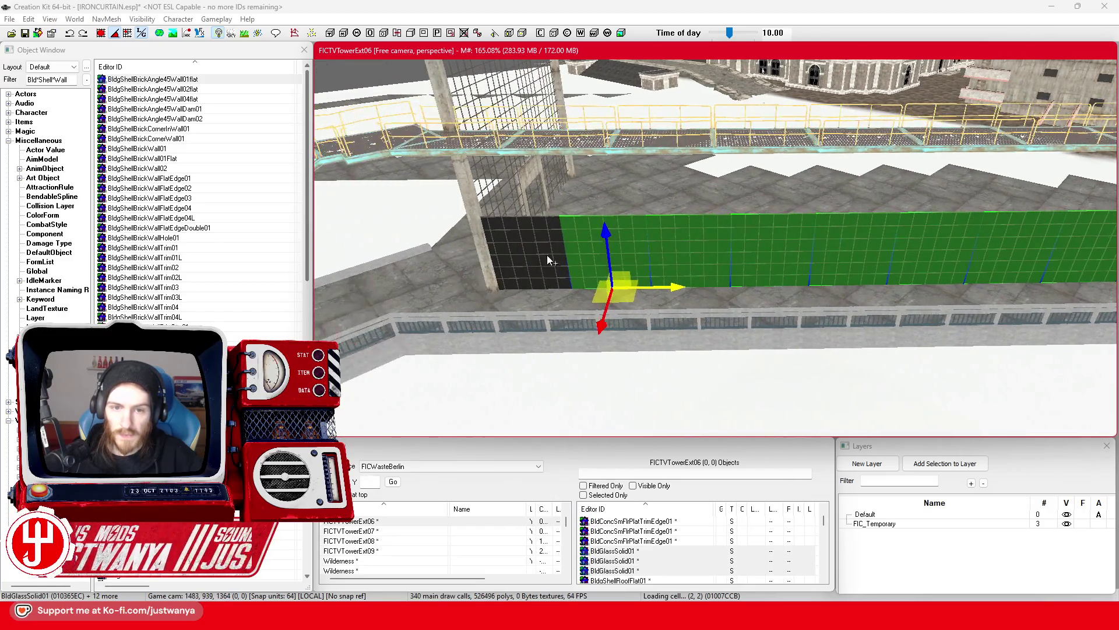
{"action": "left_click", "coordinate": [521, 245], "text": "ctrl"}
{"action": "left_click_drag", "start_coordinate": [521, 237], "coordinate": [507, 164]}
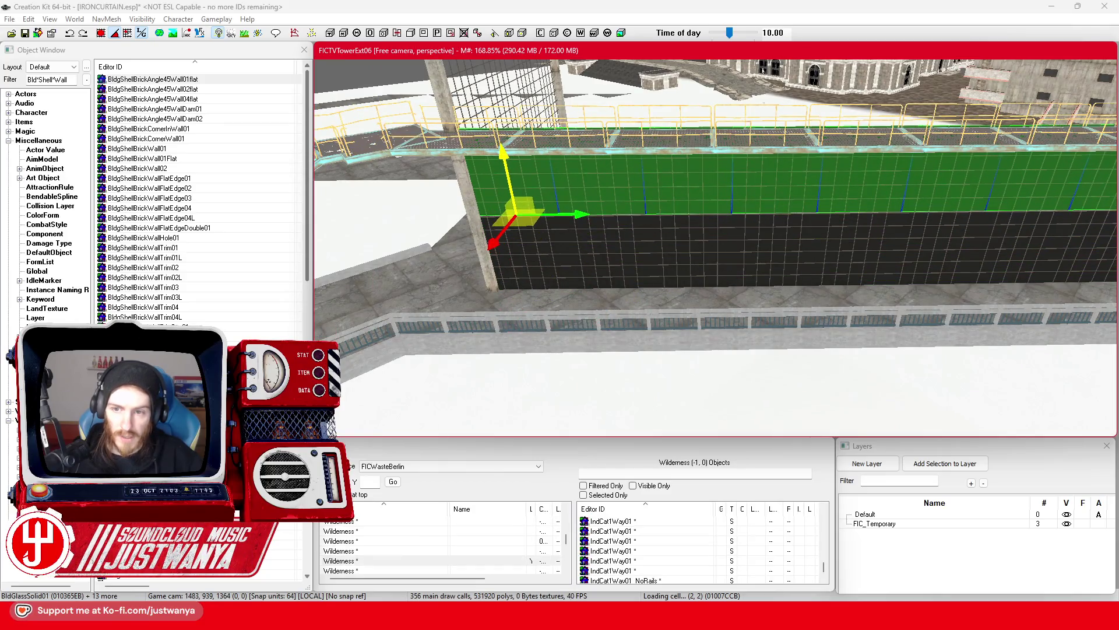
Select the exposed lower glass panels and lift that row above the walkway
{"action": "left_click", "coordinate": [561, 267], "text": "ctrl"}
{"action": "left_click", "coordinate": [698, 244], "text": "ctrl"}
{"action": "left_click", "coordinate": [809, 248], "text": "ctrl"}
{"action": "left_click", "coordinate": [863, 252], "text": "ctrl"}
{"action": "left_click", "coordinate": [953, 251], "text": "ctrl"}
{"action": "left_click", "coordinate": [677, 261], "text": "ctrl"}
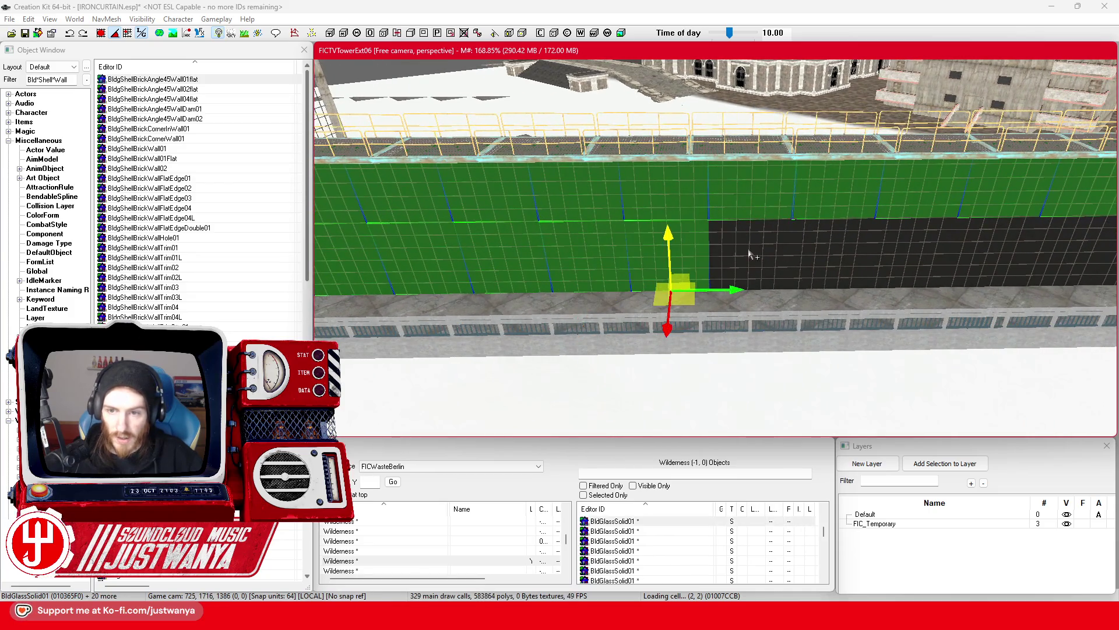
{"action": "left_click", "coordinate": [764, 250], "text": "ctrl"}
{"action": "left_click", "coordinate": [828, 254], "text": "ctrl"}
{"action": "left_click", "coordinate": [907, 247], "text": "ctrl"}
{"action": "left_click", "coordinate": [996, 252], "text": "ctrl"}
{"action": "left_click", "coordinate": [805, 250], "text": "ctrl"}
{"action": "left_click", "coordinate": [906, 248], "text": "ctrl"}
{"action": "left_click", "coordinate": [905, 248], "text": "ctrl"}
{"action": "left_click_drag", "start_coordinate": [906, 248], "coordinate": [905, 117]}
{"action": "key", "text": "shift"}
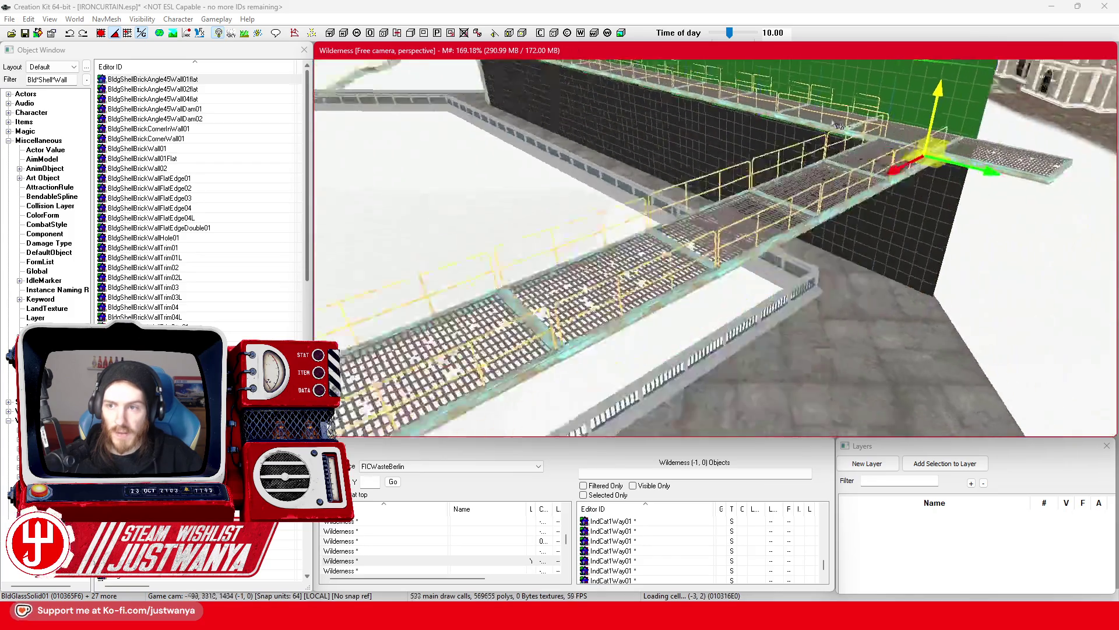
Clear the current selection and orbit the view to face the catwalk railing side-on
{"action": "scroll", "coordinate": [642, 221], "scroll_direction": "up", "scroll_amount": 5}
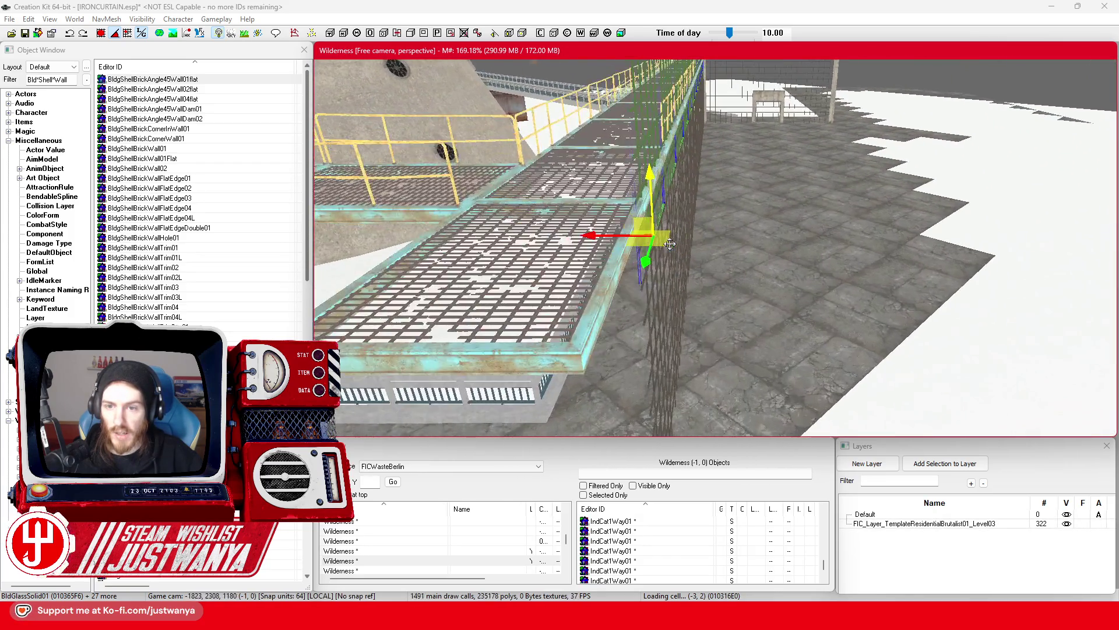
{"action": "scroll", "coordinate": [624, 233], "scroll_direction": "up", "scroll_amount": 4}
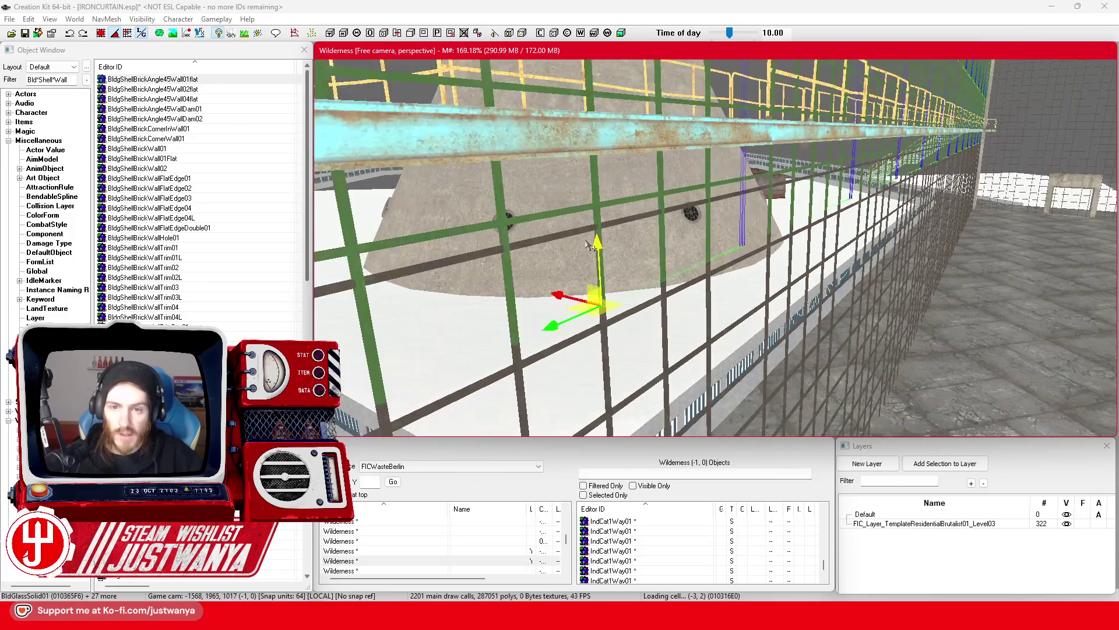
{"action": "key", "text": "Escape"}
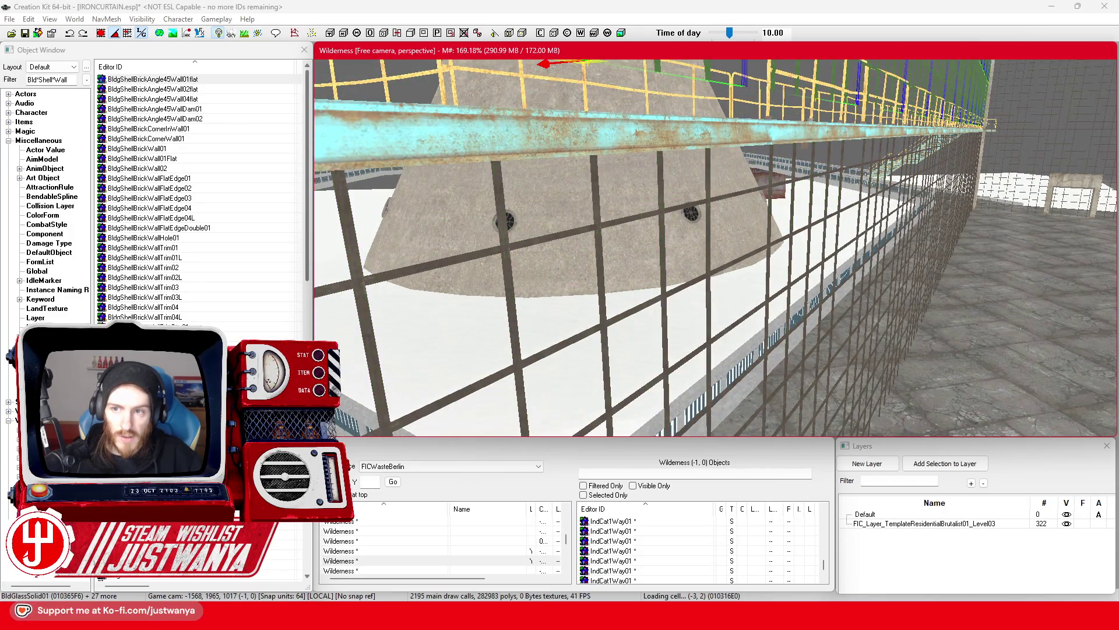
{"action": "scroll", "coordinate": [721, 248], "scroll_direction": "down", "scroll_amount": 5}
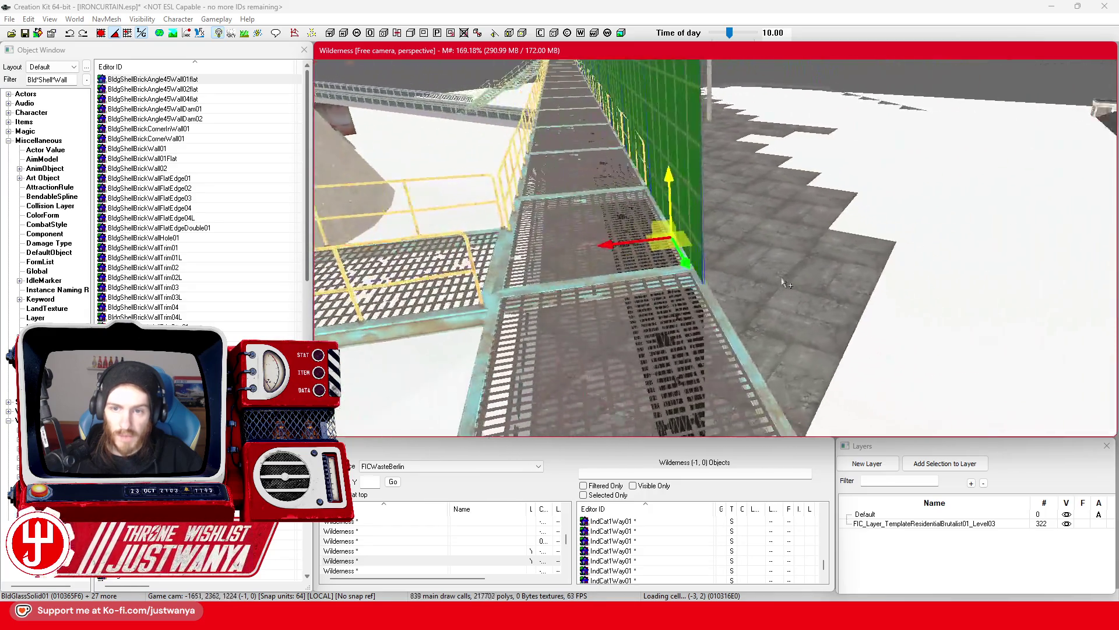
{"action": "left_click_drag", "start_coordinate": [786, 284], "coordinate": [914, 286]}
{"action": "scroll", "coordinate": [914, 285], "scroll_direction": "down", "scroll_amount": 2}
{"action": "scroll", "coordinate": [760, 264], "scroll_direction": "down", "scroll_amount": 3}
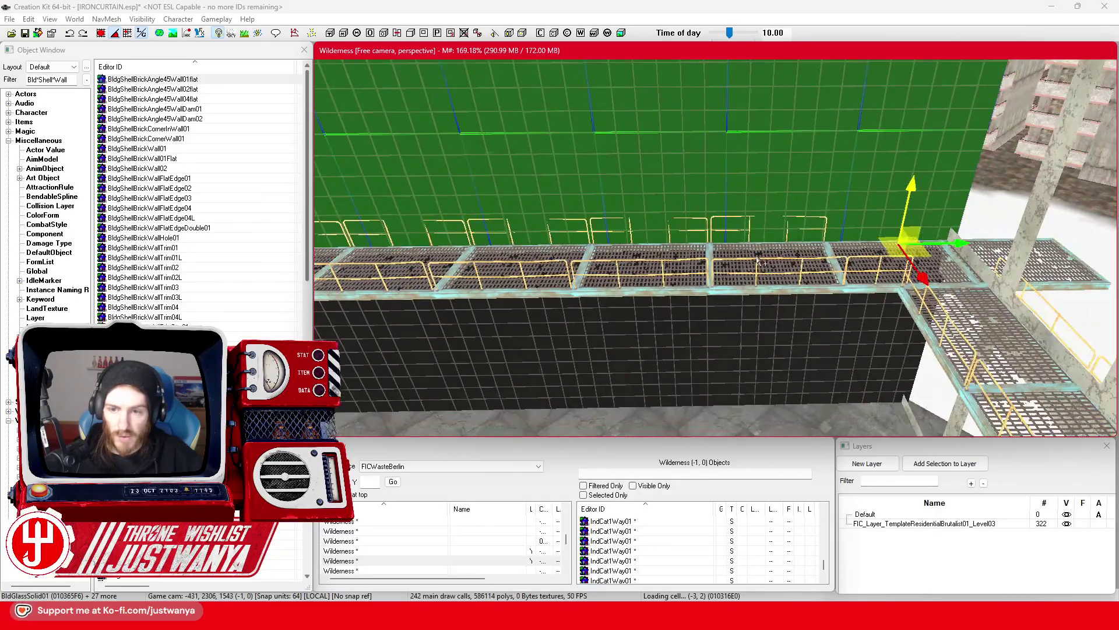
{"action": "scroll", "coordinate": [719, 278], "scroll_direction": "down", "scroll_amount": 4}
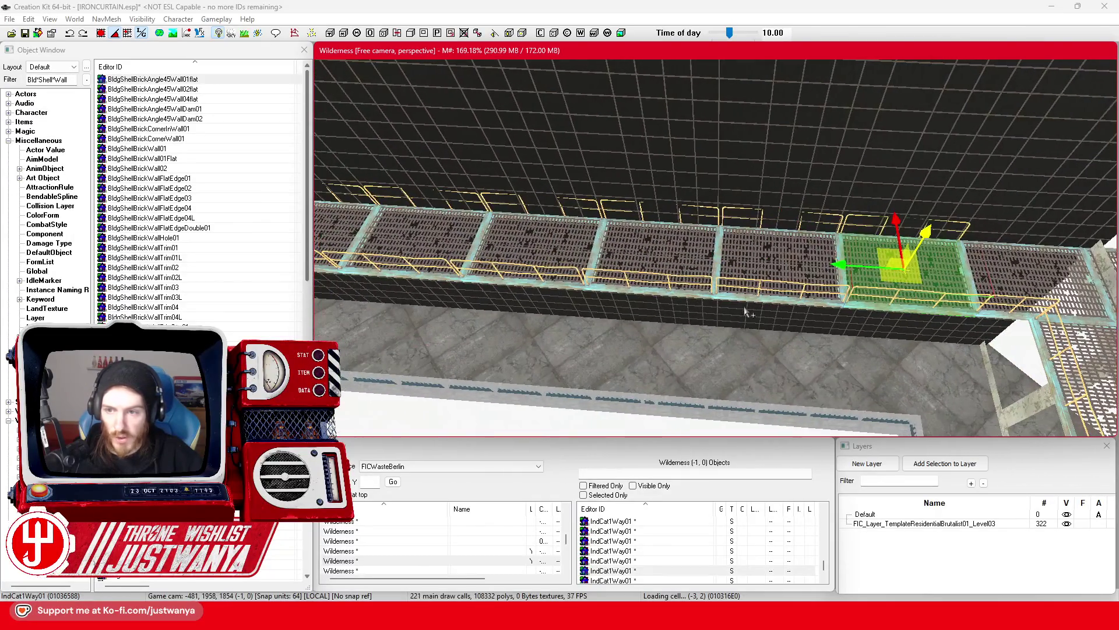
Select the first run of IndCatWay01 catwalk tiles along the glass wall
{"action": "left_click", "coordinate": [756, 255]}
{"action": "left_click", "coordinate": [657, 271]}
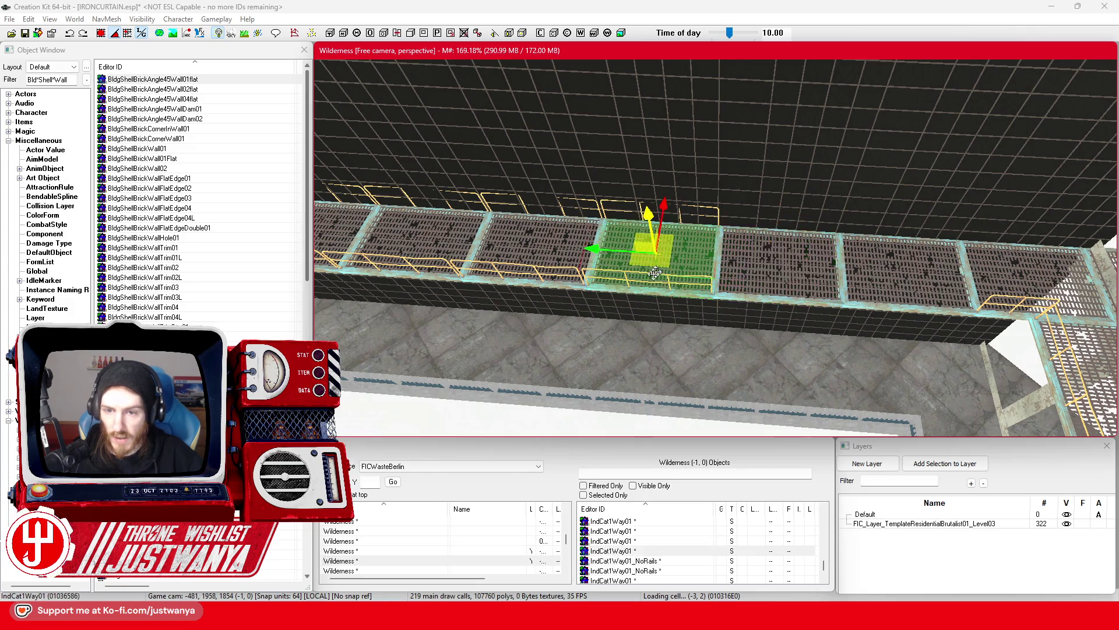
{"action": "left_click", "coordinate": [562, 285]}
{"action": "left_click_drag", "start_coordinate": [564, 288], "coordinate": [632, 294]}
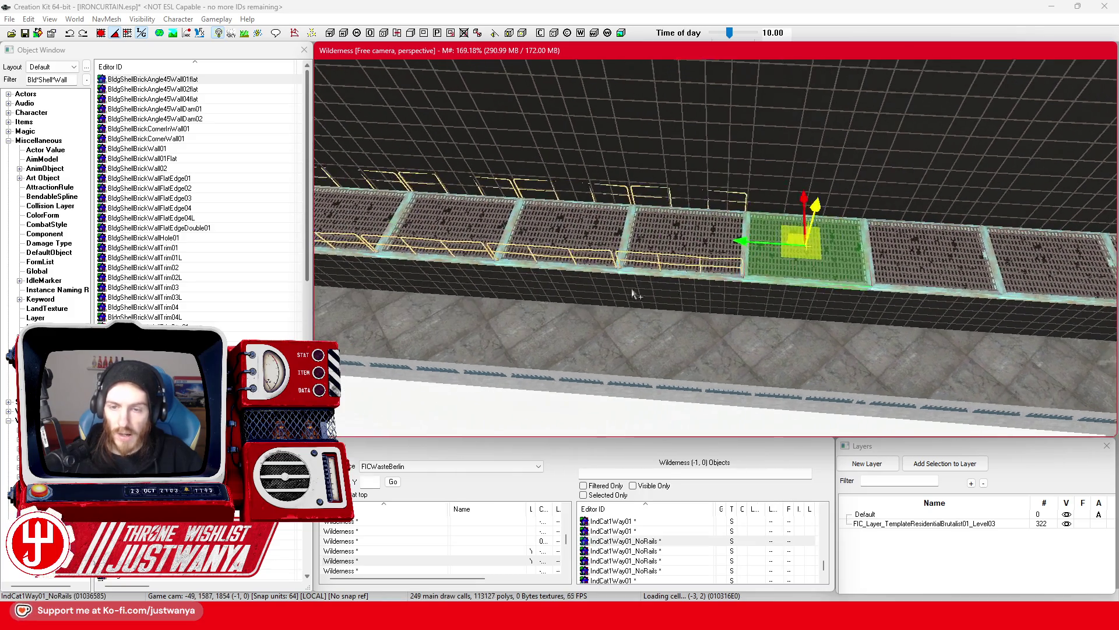
{"action": "left_click", "coordinate": [698, 264]}
{"action": "left_click", "coordinate": [570, 257]}
{"action": "left_click_drag", "start_coordinate": [571, 257], "coordinate": [647, 258]}
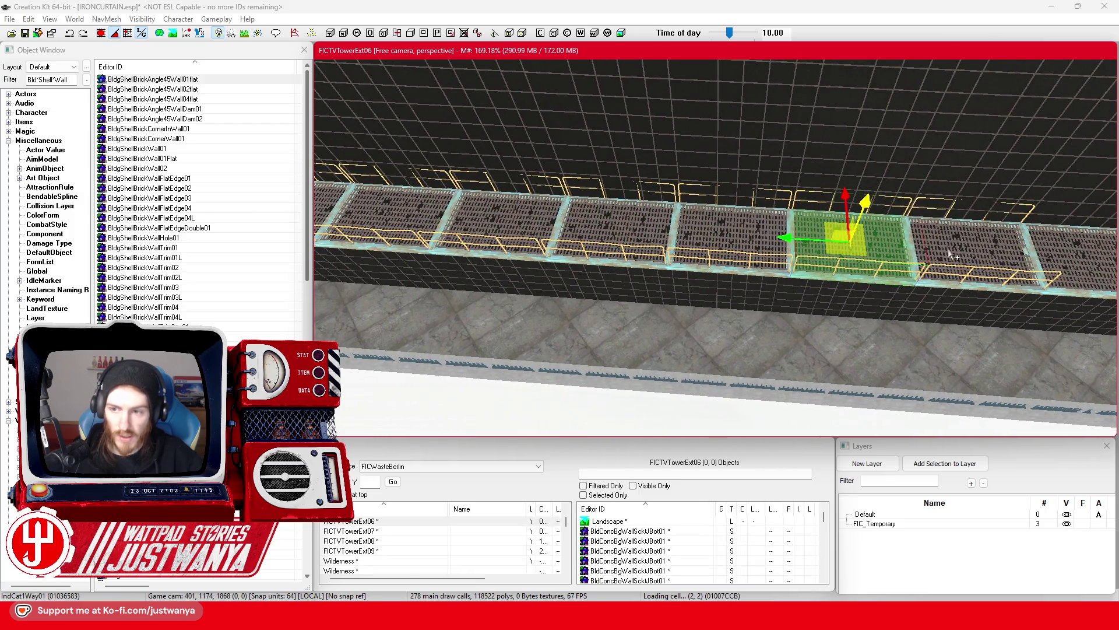
{"action": "left_click", "coordinate": [949, 254]}
{"action": "left_click", "coordinate": [832, 265], "text": "ctrl"}
{"action": "left_click", "coordinate": [737, 259], "text": "ctrl"}
Add the remaining catwalk tiles, including the grey one and the stair-landing piece
{"action": "left_click", "coordinate": [595, 240], "text": "ctrl"}
{"action": "left_click", "coordinate": [519, 239], "text": "ctrl"}
{"action": "left_click_drag", "start_coordinate": [519, 239], "coordinate": [694, 244]}
{"action": "left_click", "coordinate": [693, 243], "text": "ctrl"}
{"action": "left_click", "coordinate": [581, 234], "text": "ctrl"}
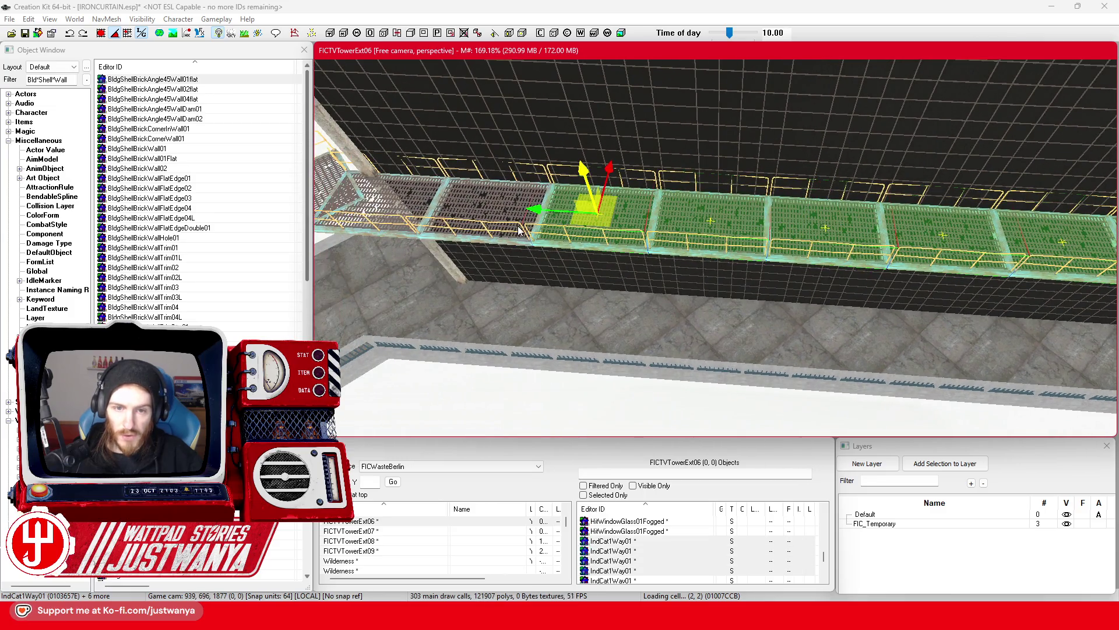
{"action": "left_click", "coordinate": [519, 229], "text": "ctrl"}
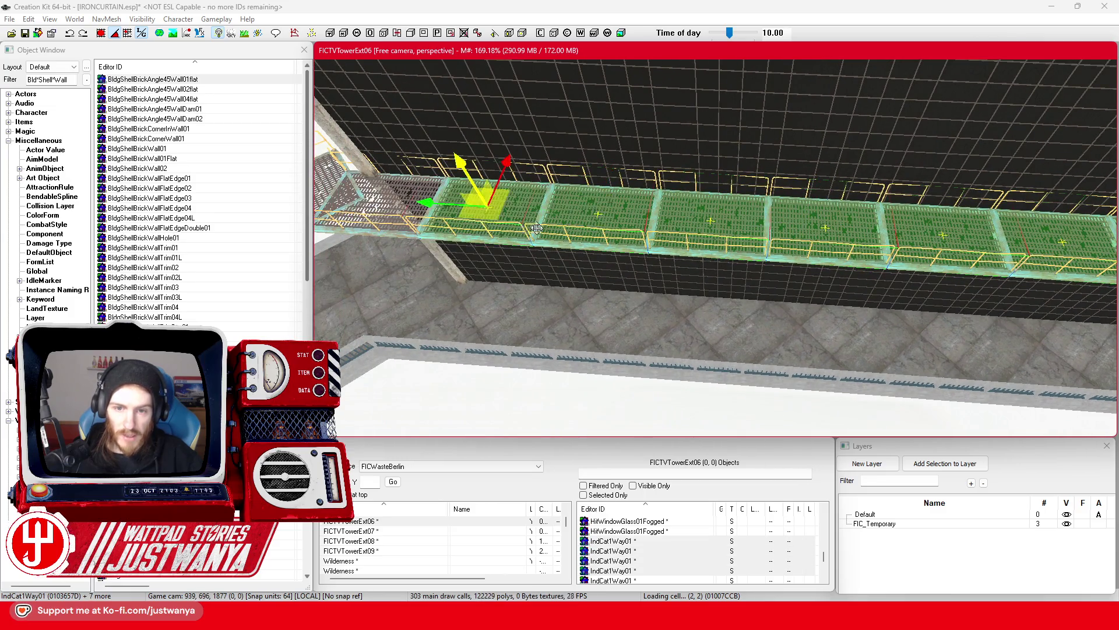
{"action": "left_click", "coordinate": [407, 225], "text": "ctrl"}
{"action": "left_click_drag", "start_coordinate": [406, 224], "coordinate": [528, 241]}
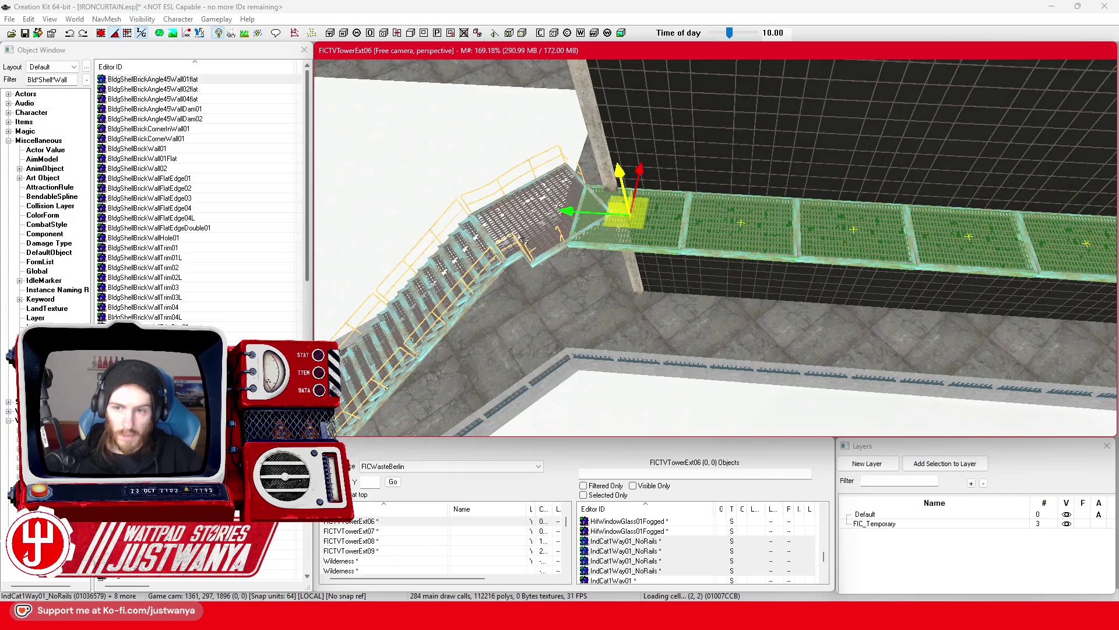
Add five more walkway segments between the concrete pillars to the catwalk selection
{"action": "scroll", "coordinate": [651, 264], "scroll_direction": "down", "scroll_amount": 5}
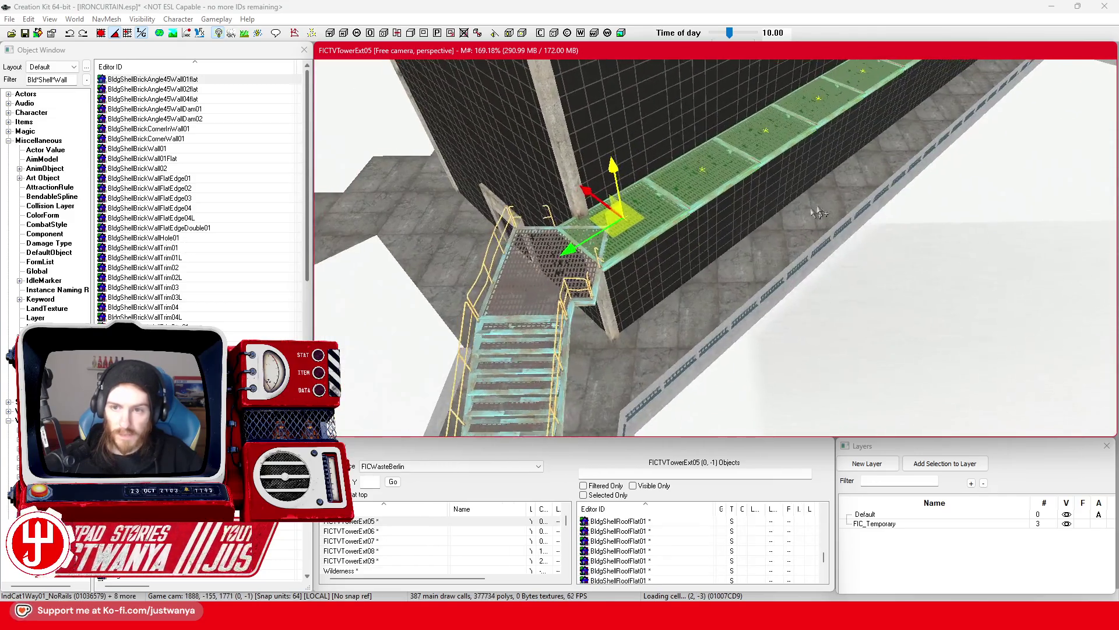
{"action": "scroll", "coordinate": [633, 312], "scroll_direction": "down", "scroll_amount": 5}
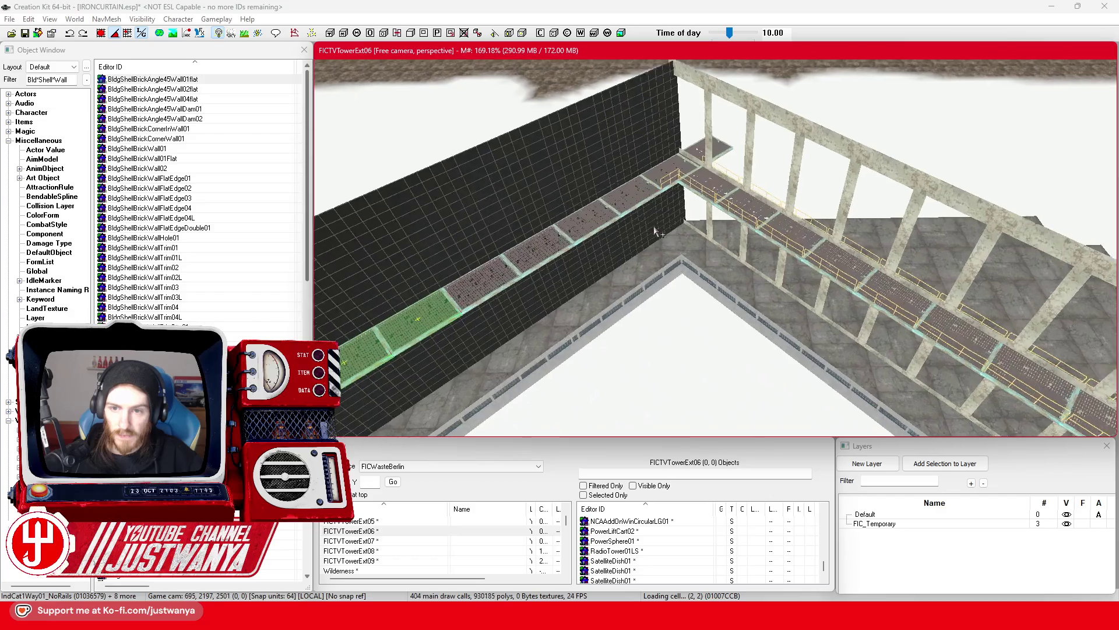
{"action": "scroll", "coordinate": [659, 234], "scroll_direction": "up", "scroll_amount": 2}
{"action": "left_click_drag", "start_coordinate": [789, 204], "coordinate": [774, 212]}
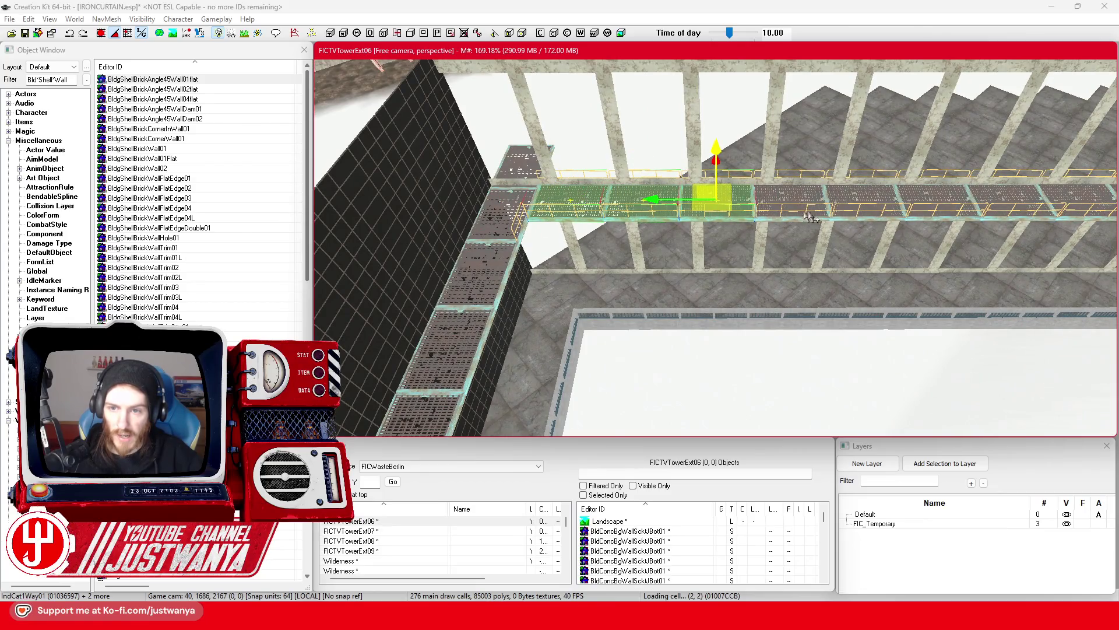
{"action": "left_click", "coordinate": [957, 216], "text": "ctrl"}
{"action": "left_click_drag", "start_coordinate": [957, 215], "coordinate": [657, 230]}
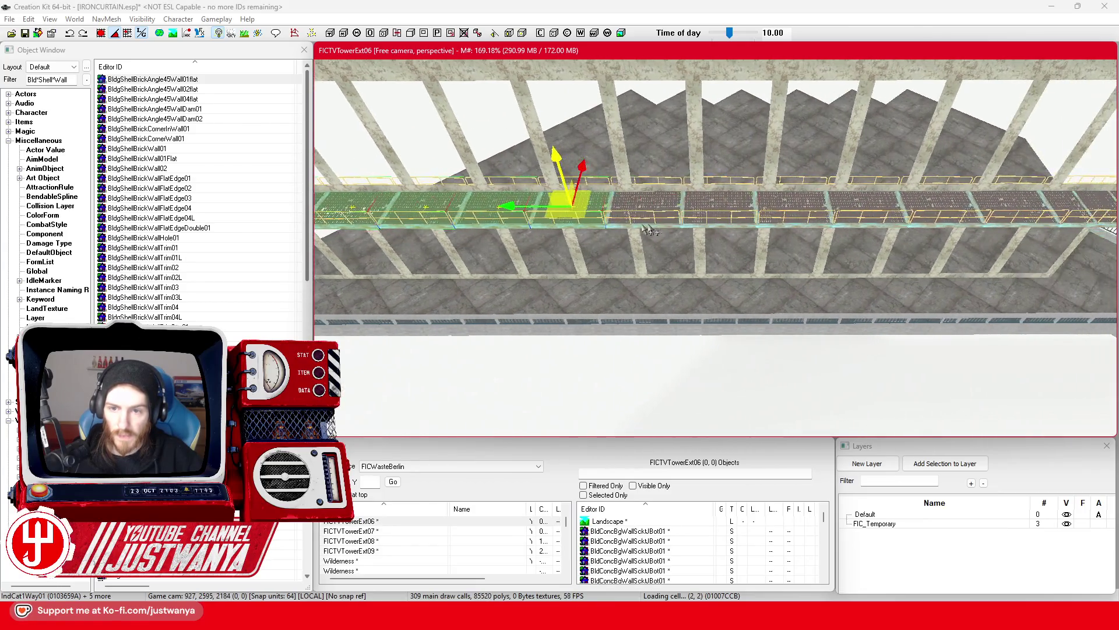
{"action": "left_click", "coordinate": [722, 219], "text": "ctrl"}
{"action": "left_click", "coordinate": [794, 220], "text": "ctrl"}
{"action": "left_click", "coordinate": [870, 219], "text": "ctrl"}
{"action": "left_click", "coordinate": [961, 218], "text": "ctrl"}
{"action": "left_click_drag", "start_coordinate": [961, 218], "coordinate": [772, 226]}
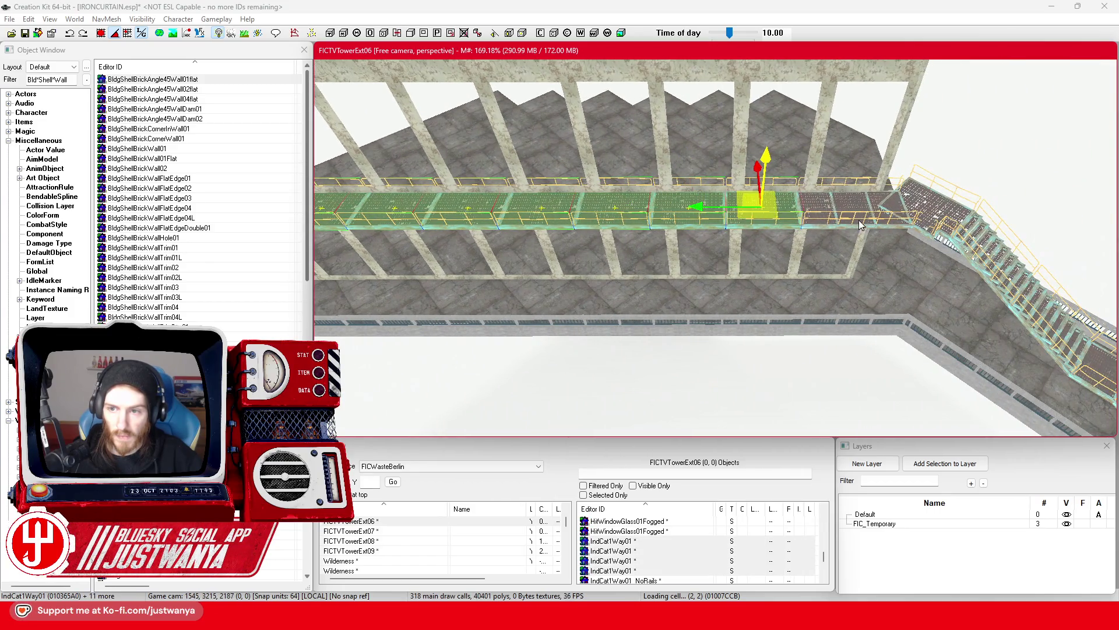
{"action": "mouse_move", "coordinate": [719, 250]}
{"action": "left_mouse_down"}
{"action": "mouse_move", "coordinate": [708, 257]}
{"action": "mouse_move", "coordinate": [911, 345]}
{"action": "mouse_move", "coordinate": [776, 239]}
{"action": "mouse_move", "coordinate": [811, 259]}
{"action": "mouse_move", "coordinate": [863, 263]}
{"action": "left_mouse_up"}
Rotate the BldConcBgWallPillar01 concrete pillar so it lies horizontal
{"action": "key", "text": "3"}
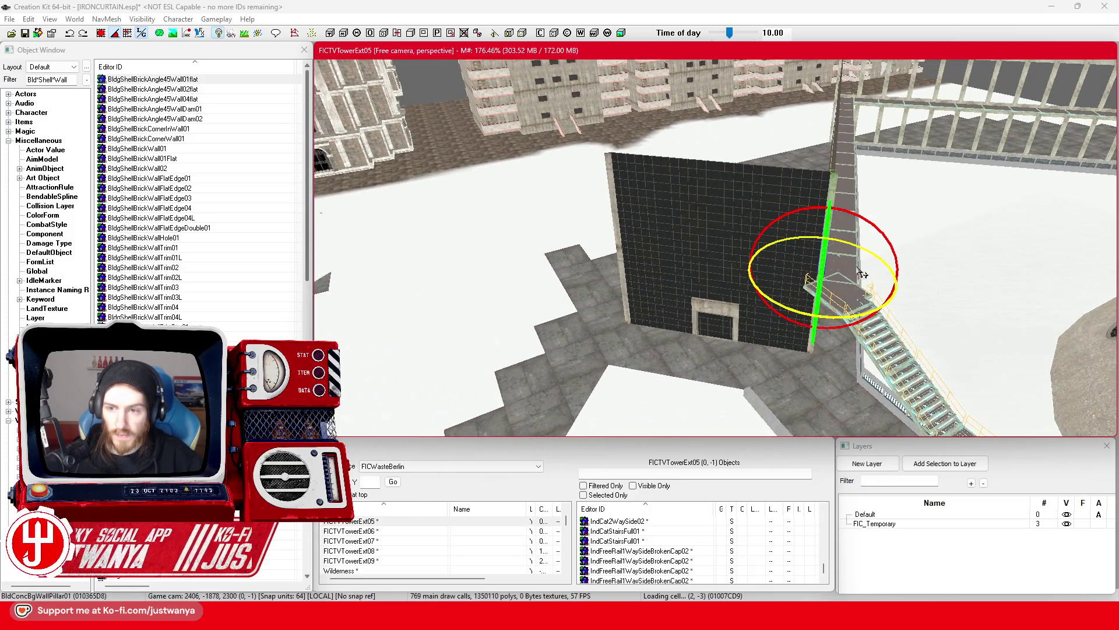
{"action": "left_click_drag", "start_coordinate": [776, 216], "coordinate": [806, 202]}
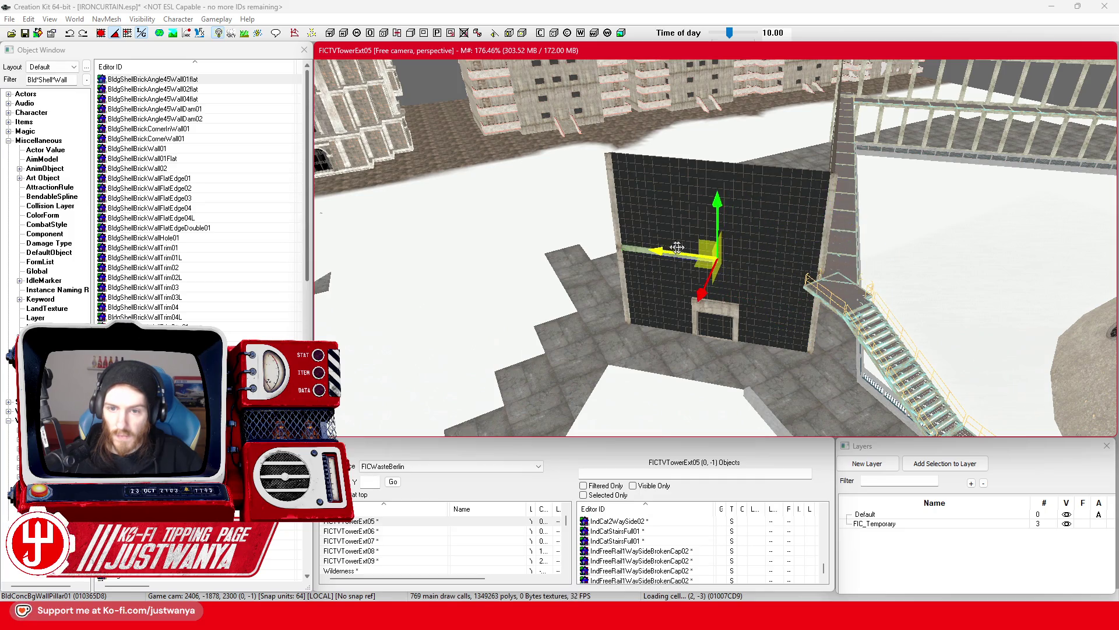
{"action": "scroll", "coordinate": [675, 247], "scroll_direction": "up", "scroll_amount": 3}
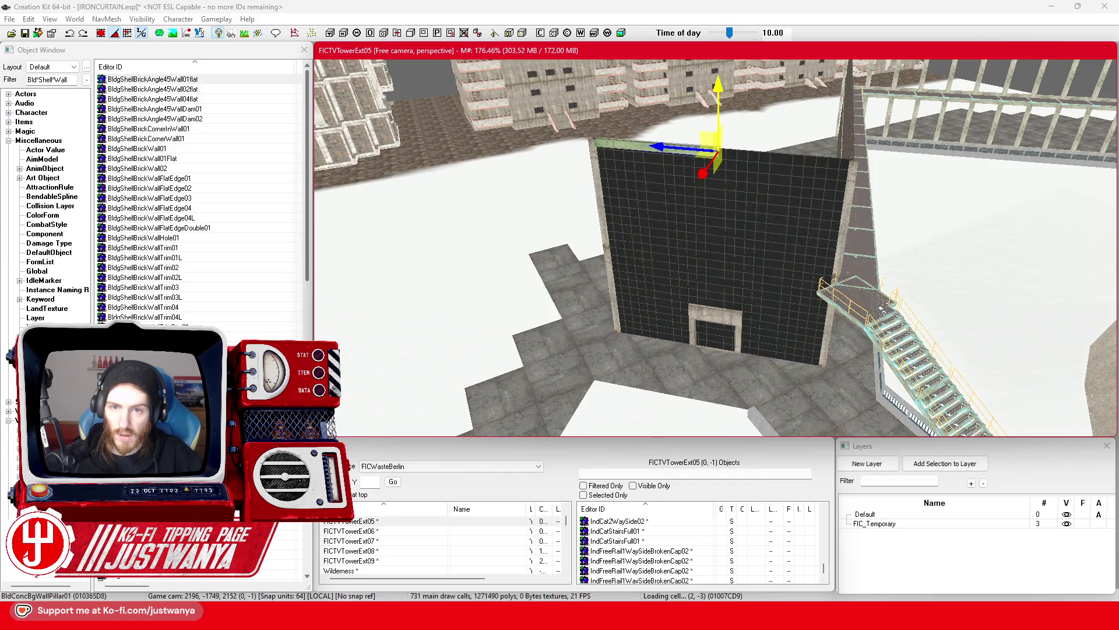
Slide the horizontal concrete trim along the top edge of the dark glass wall
{"action": "key", "text": "shift"}
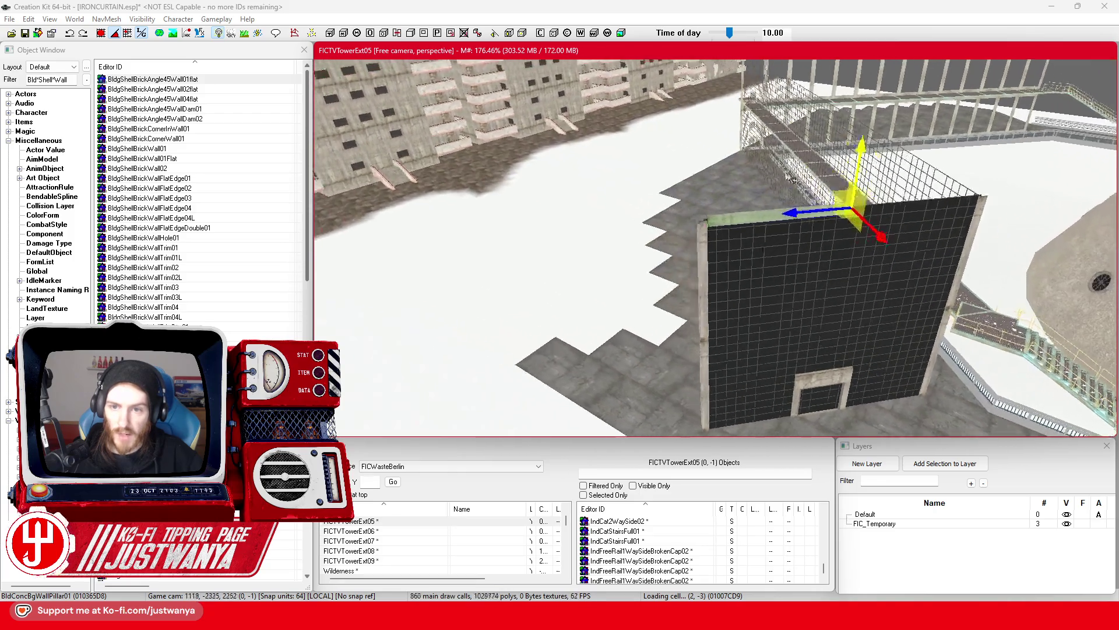
{"action": "scroll", "coordinate": [804, 245], "scroll_direction": "up", "scroll_amount": 2}
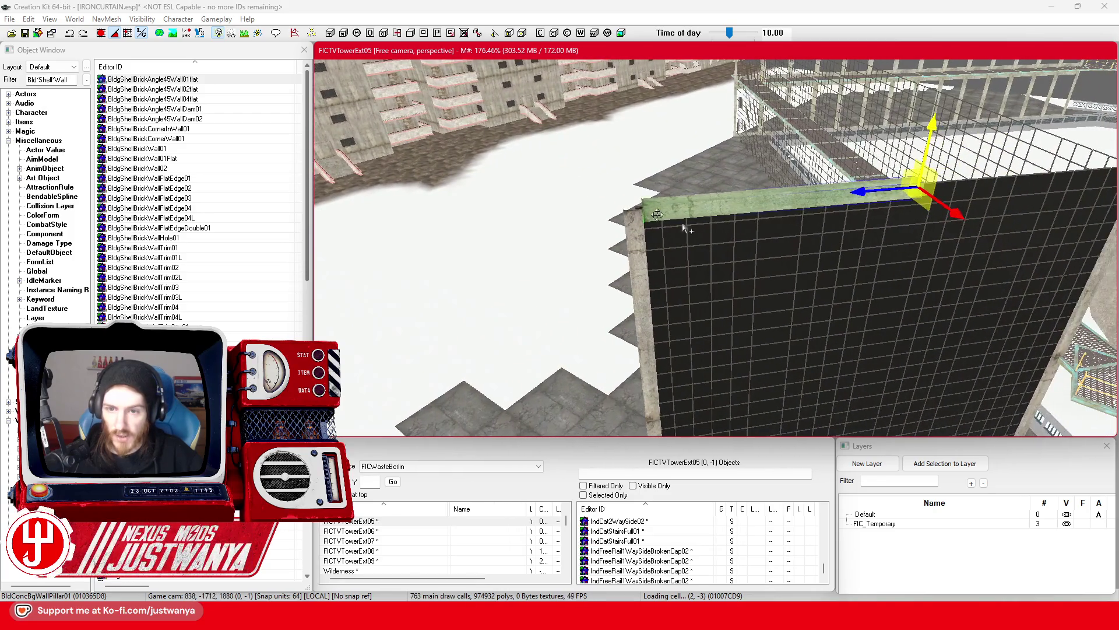
{"action": "key", "text": "shift"}
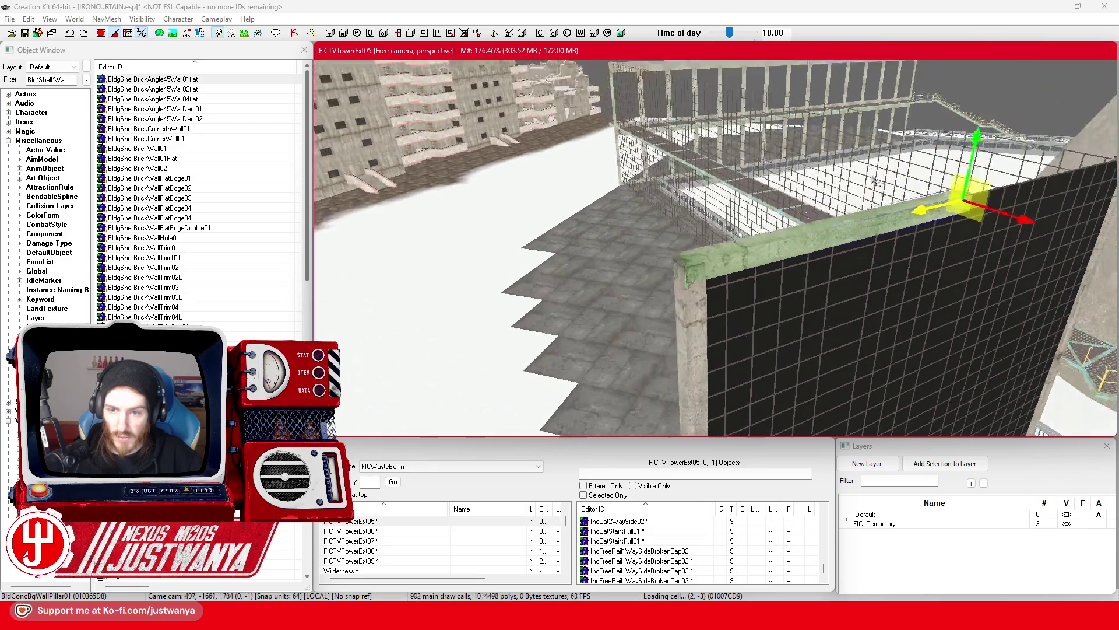
{"action": "key", "text": "shift"}
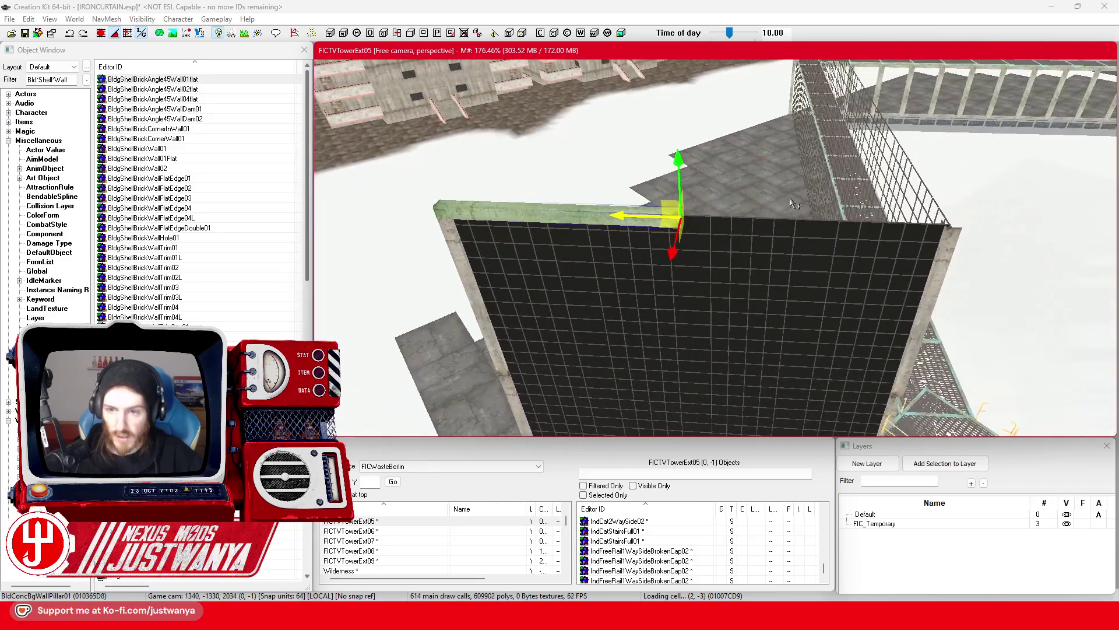
{"action": "left_click_drag", "start_coordinate": [639, 219], "coordinate": [890, 226]}
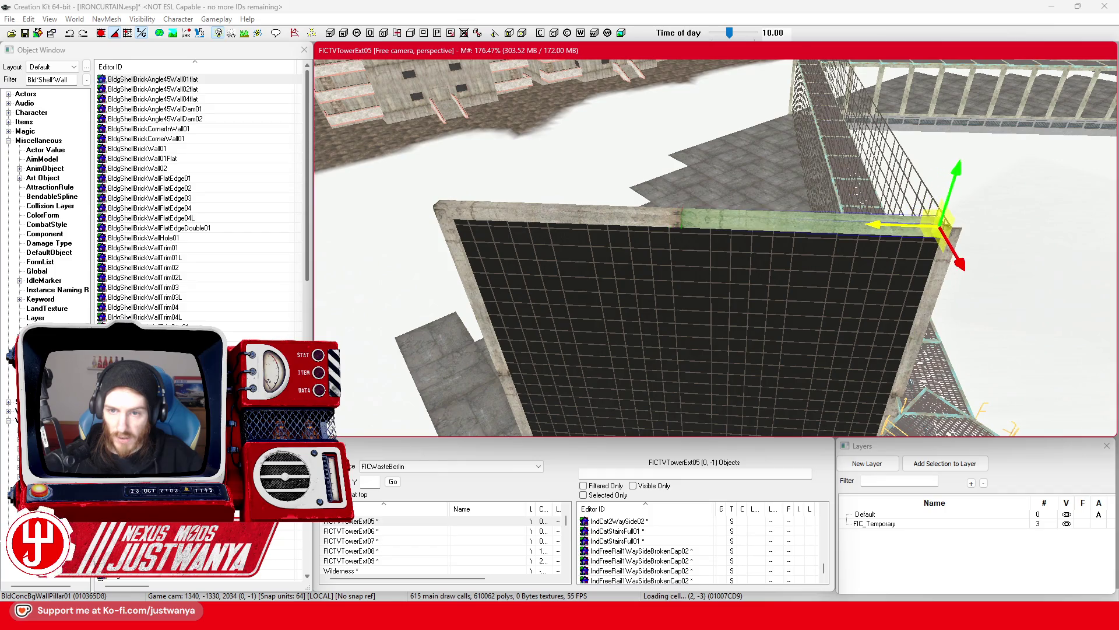
{"action": "key", "text": "shift"}
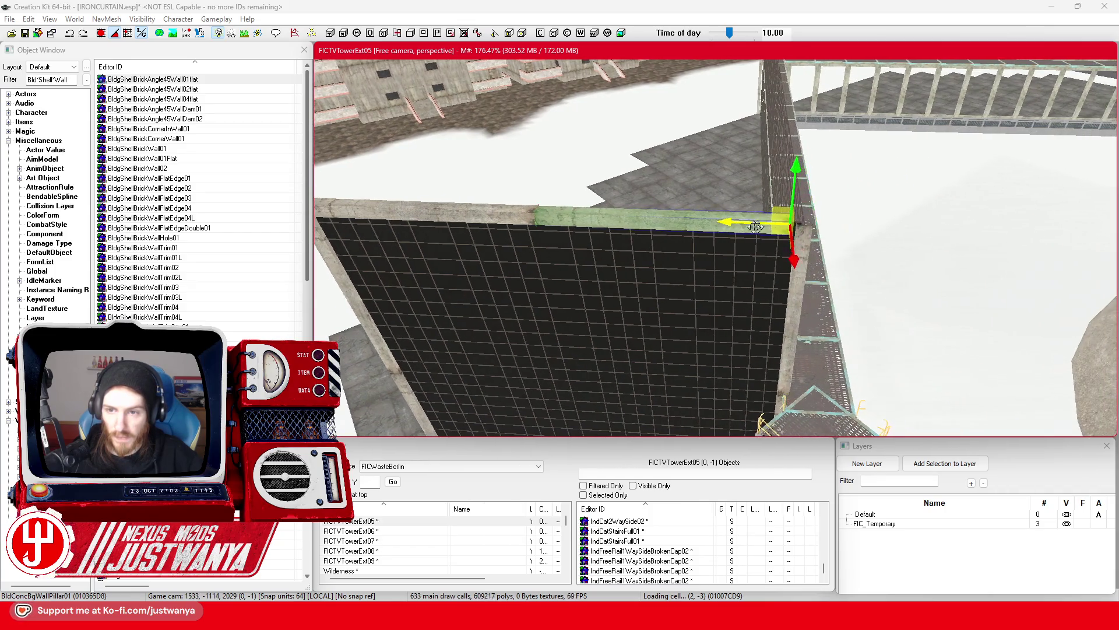
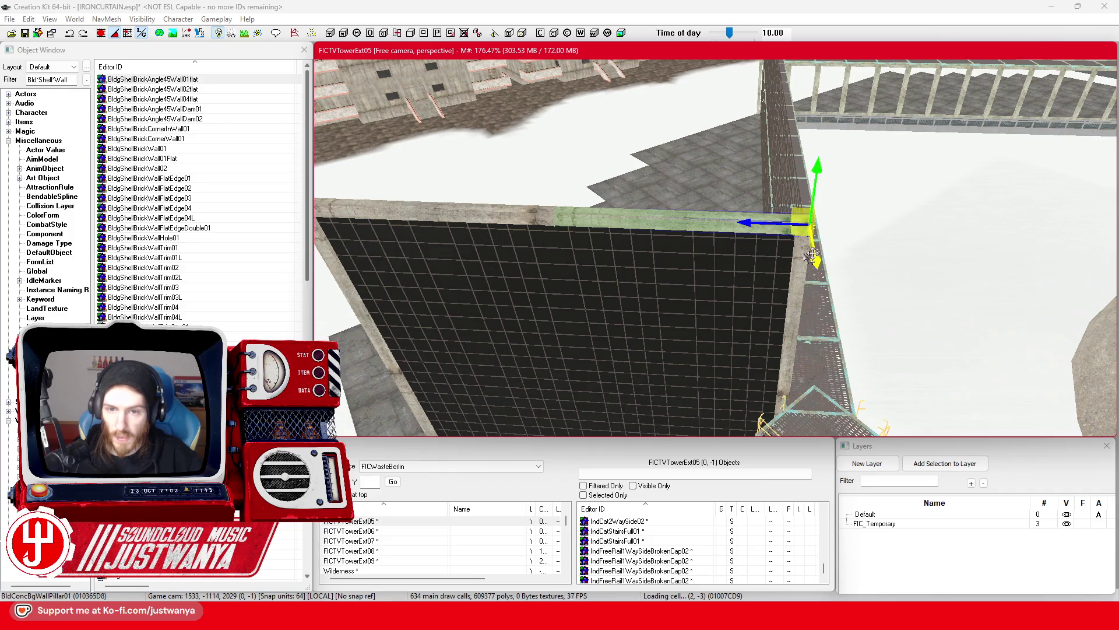
Select the BldConcBgWallPillar01 wall-top trim and slide it slightly left along X to meet the corner pillar
{"action": "left_click", "coordinate": [552, 220]}
{"action": "key", "text": "shift"}
{"action": "key", "text": "w"}
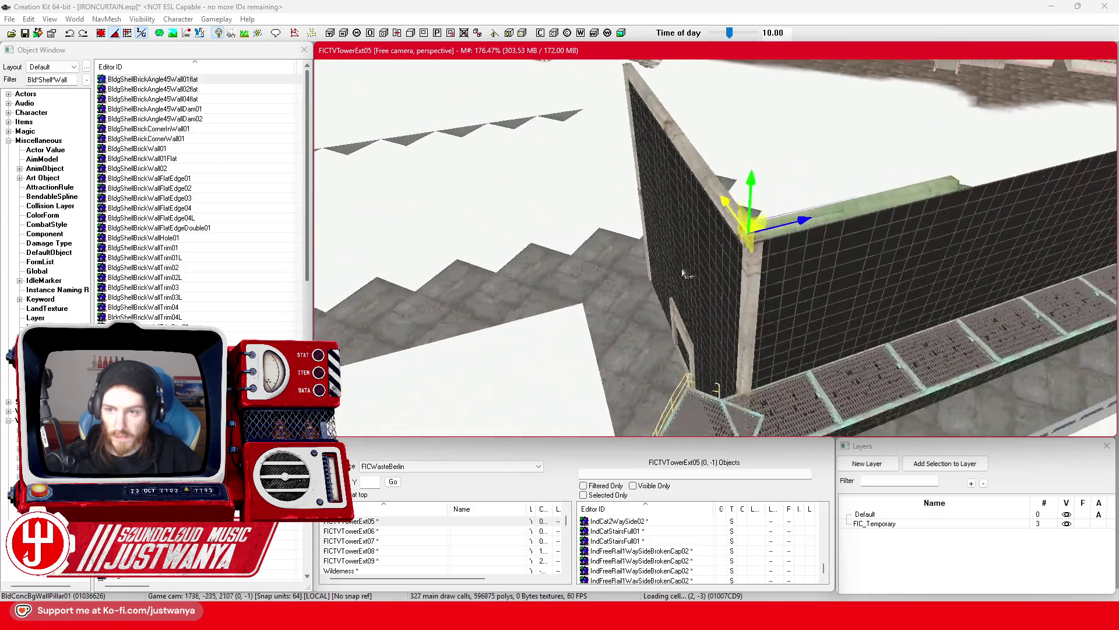
{"action": "scroll", "coordinate": [689, 274], "scroll_direction": "up", "scroll_amount": 5}
{"action": "key", "text": "shift"}
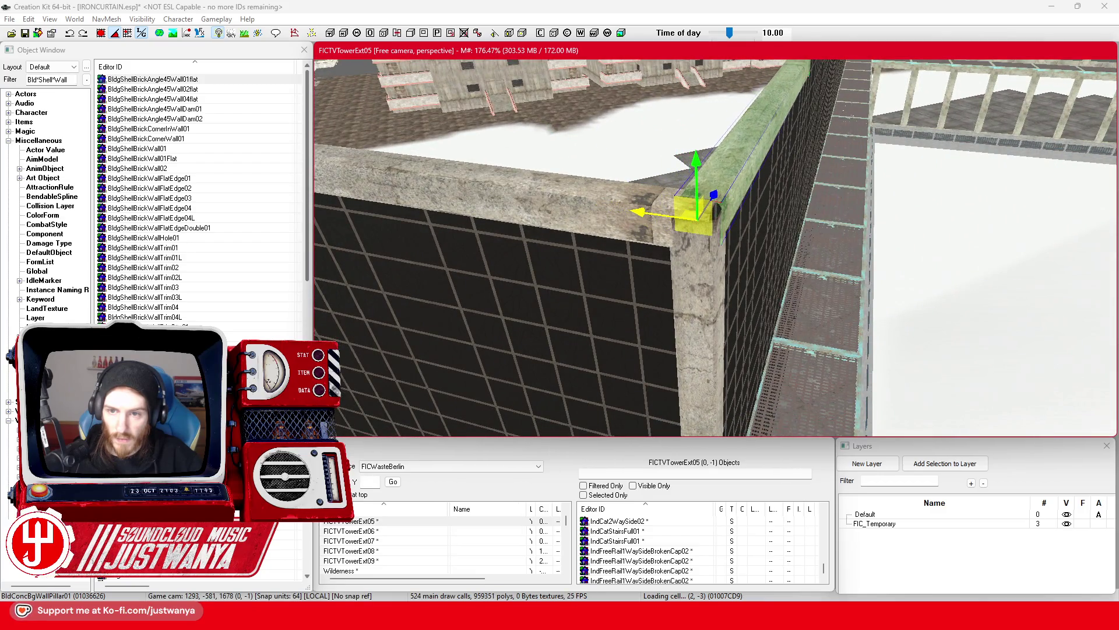
{"action": "key", "text": "shift"}
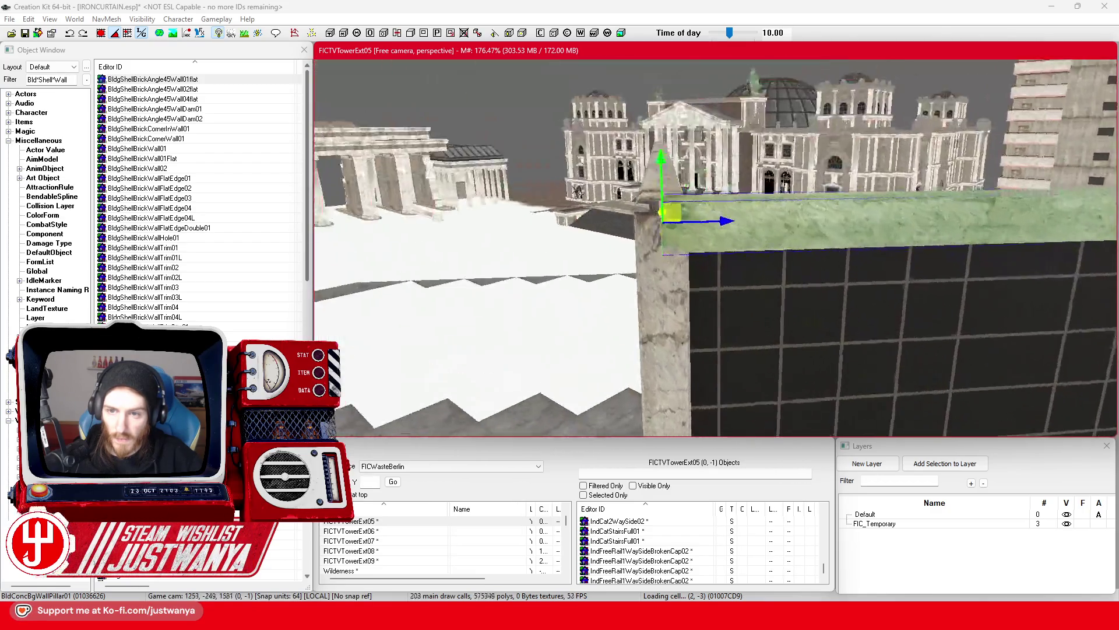
{"action": "key", "text": "shift"}
{"action": "left_click_drag", "start_coordinate": [731, 204], "coordinate": [713, 202]}
{"action": "key", "text": "shift"}
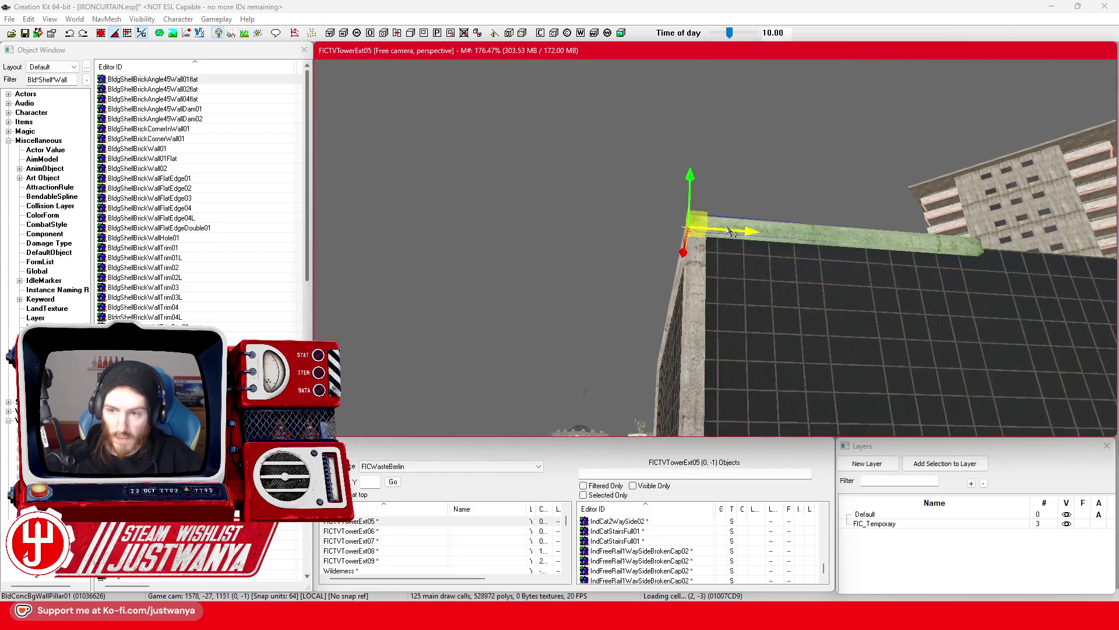
{"action": "key", "text": "shift"}
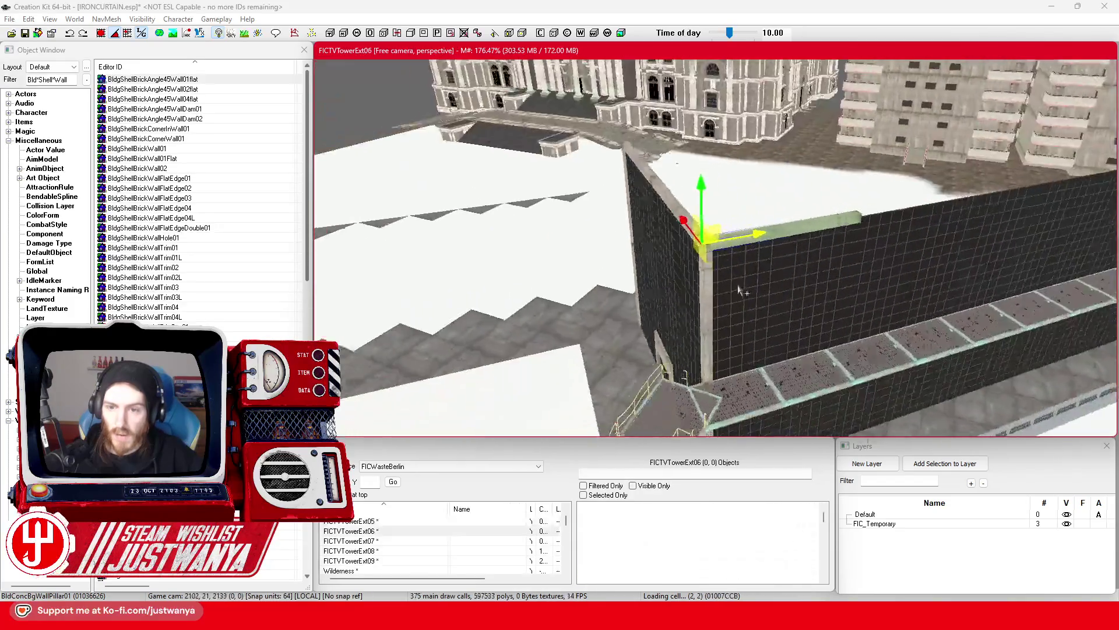
Slide the wall-top trim pieces right along the glass wall on the X axis
{"action": "left_click_drag", "start_coordinate": [556, 246], "coordinate": [700, 234]}
{"action": "scroll", "coordinate": [697, 252], "scroll_direction": "down", "scroll_amount": 5}
{"action": "mouse_move", "coordinate": [516, 200]}
{"action": "left_mouse_down"}
{"action": "mouse_move", "coordinate": [662, 193]}
{"action": "mouse_move", "coordinate": [652, 188]}
{"action": "left_mouse_up"}
{"action": "mouse_move", "coordinate": [720, 259]}
{"action": "left_mouse_down"}
{"action": "mouse_move", "coordinate": [743, 274]}
{"action": "mouse_move", "coordinate": [704, 274]}
{"action": "left_mouse_up"}
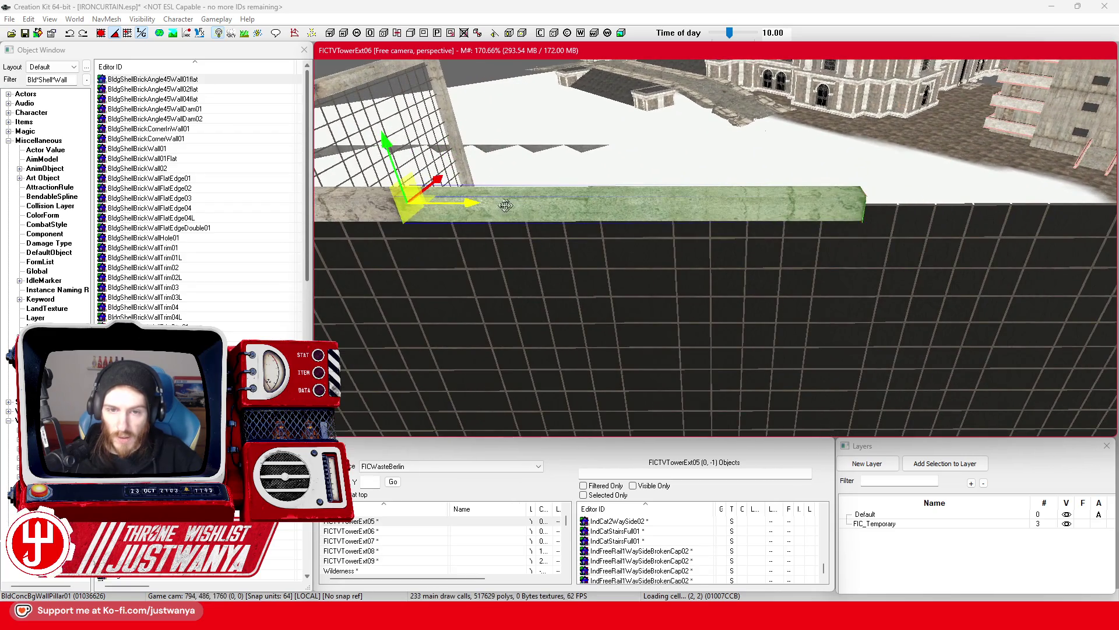
{"action": "left_click_drag", "start_coordinate": [479, 204], "coordinate": [787, 200]}
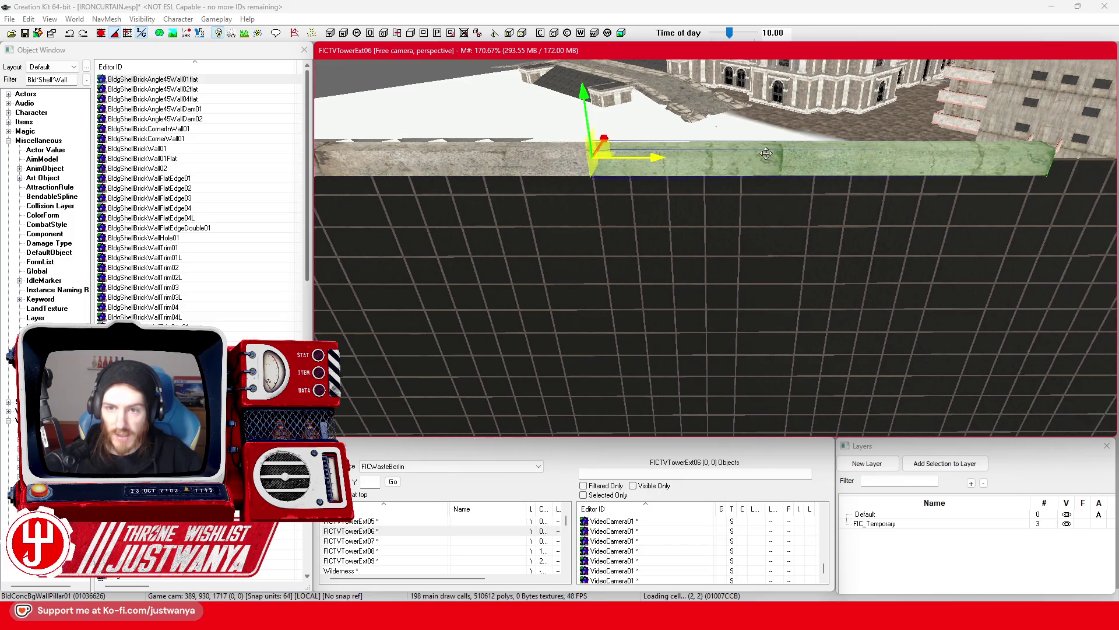
{"action": "scroll", "coordinate": [723, 183], "scroll_direction": "up", "scroll_amount": 3}
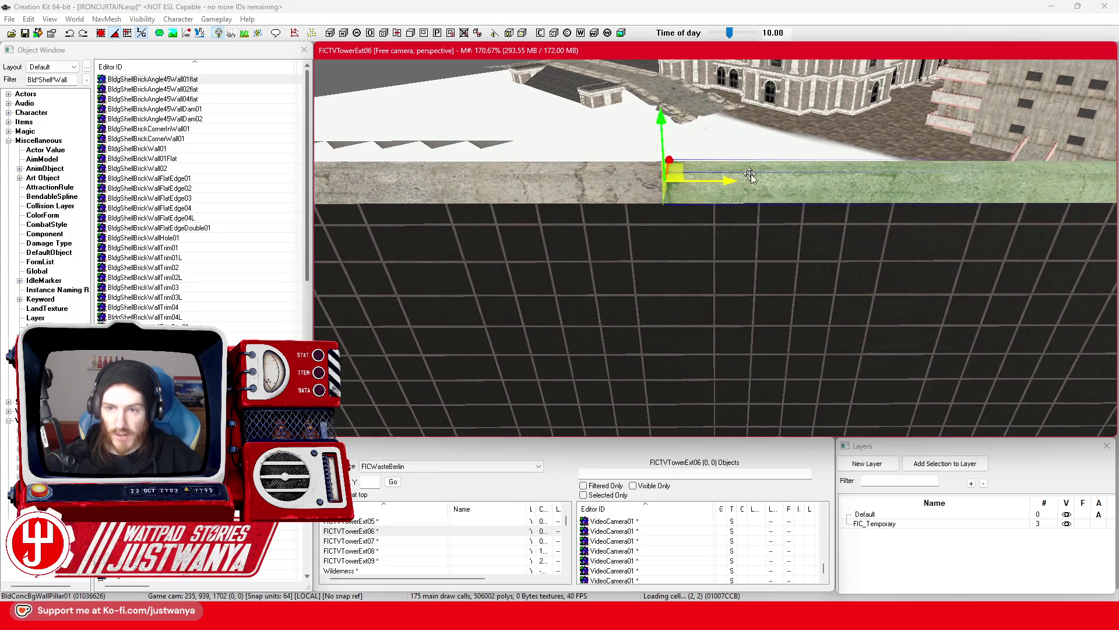
{"action": "scroll", "coordinate": [725, 184], "scroll_direction": "down", "scroll_amount": 3}
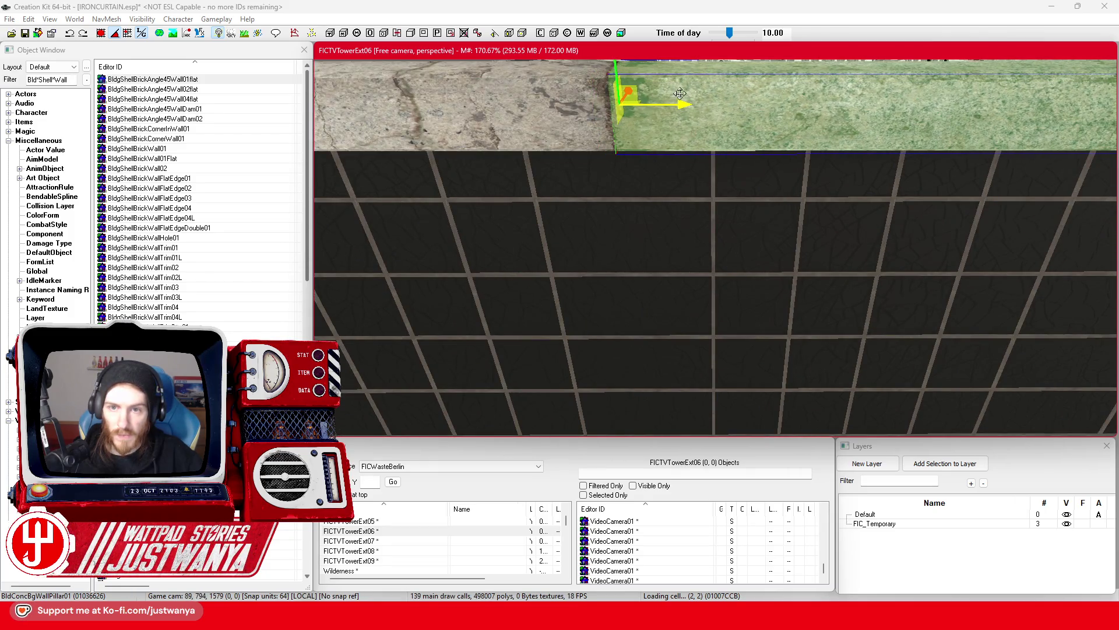
{"action": "left_click_drag", "start_coordinate": [668, 148], "coordinate": [711, 153]}
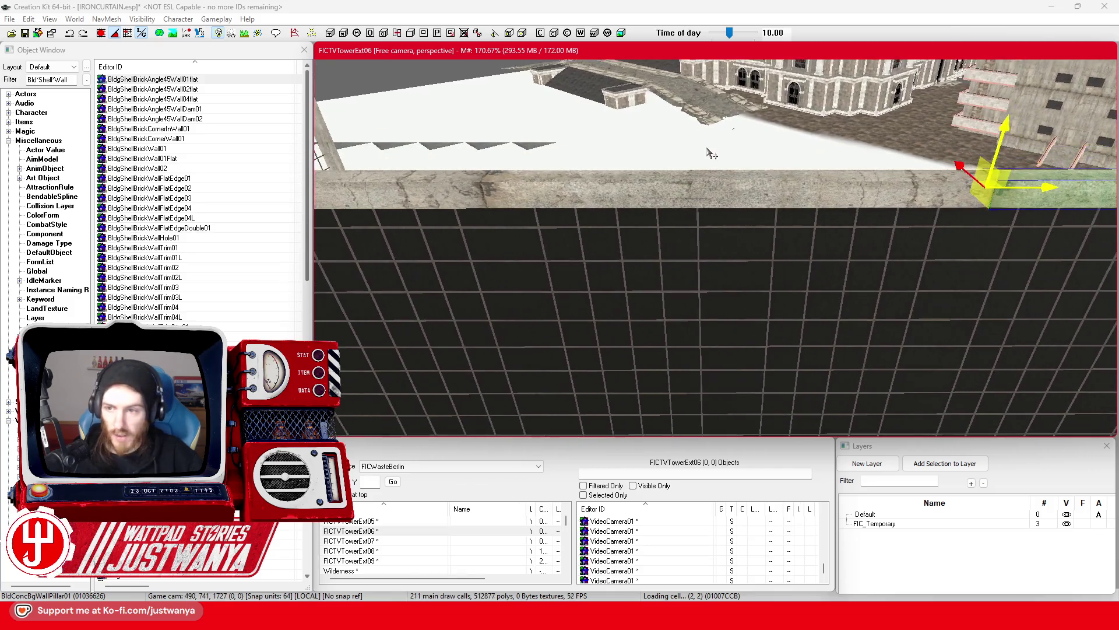
Select the wall pillar trim, slide it right, then nudge it left to close the gap
{"action": "left_click", "coordinate": [819, 204], "text": "ctrl"}
{"action": "scroll", "coordinate": [614, 181], "scroll_direction": "up", "scroll_amount": 3}
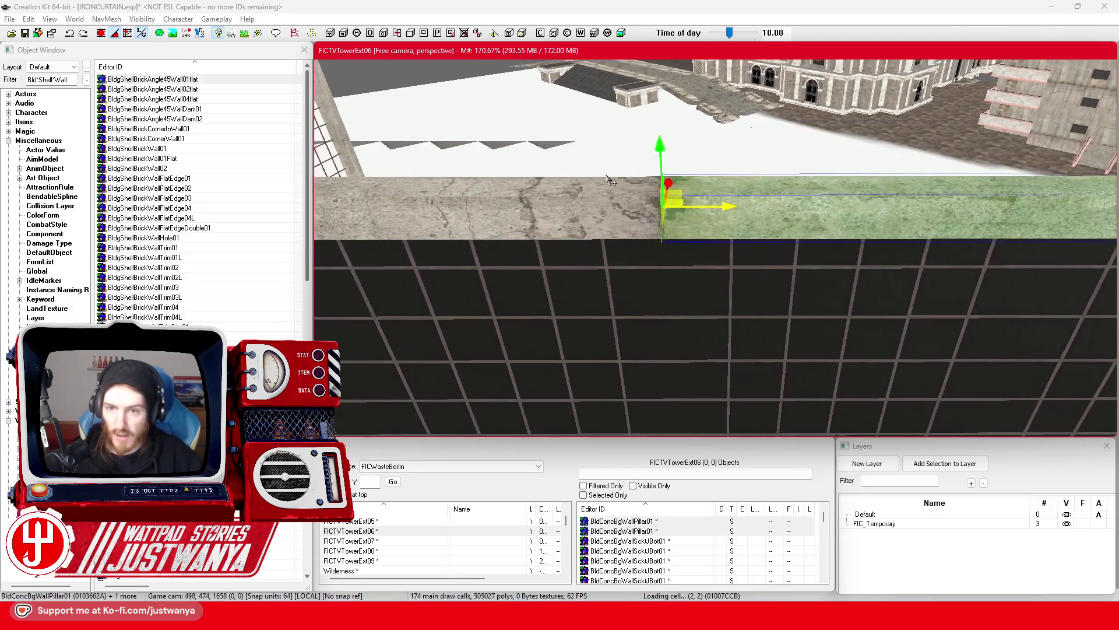
{"action": "scroll", "coordinate": [613, 181], "scroll_direction": "up", "scroll_amount": 4}
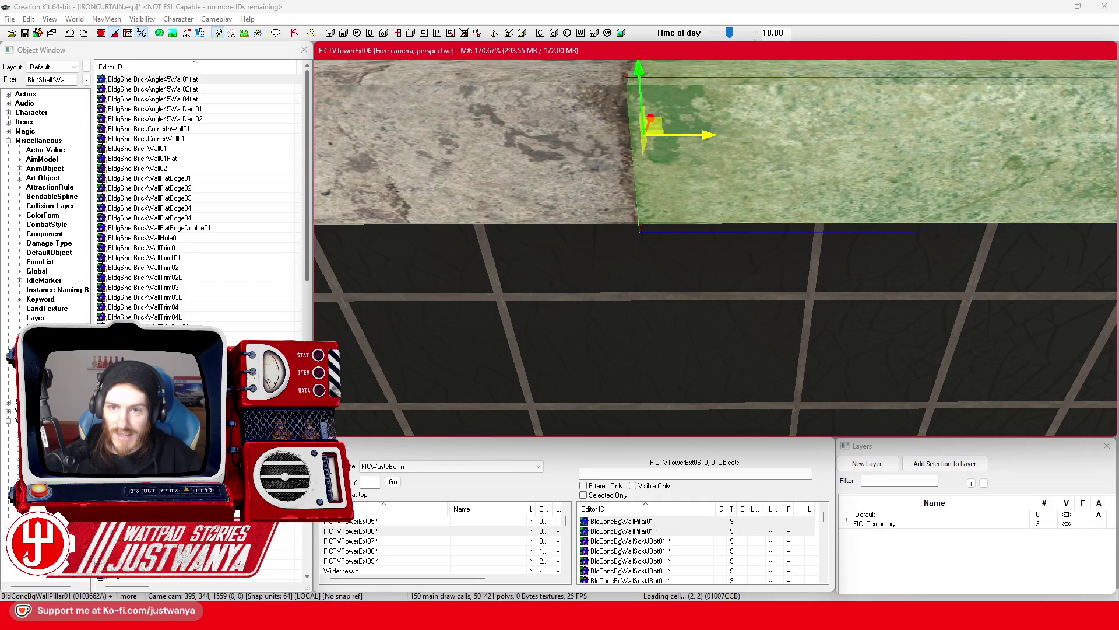
{"action": "scroll", "coordinate": [706, 123], "scroll_direction": "down", "scroll_amount": 8}
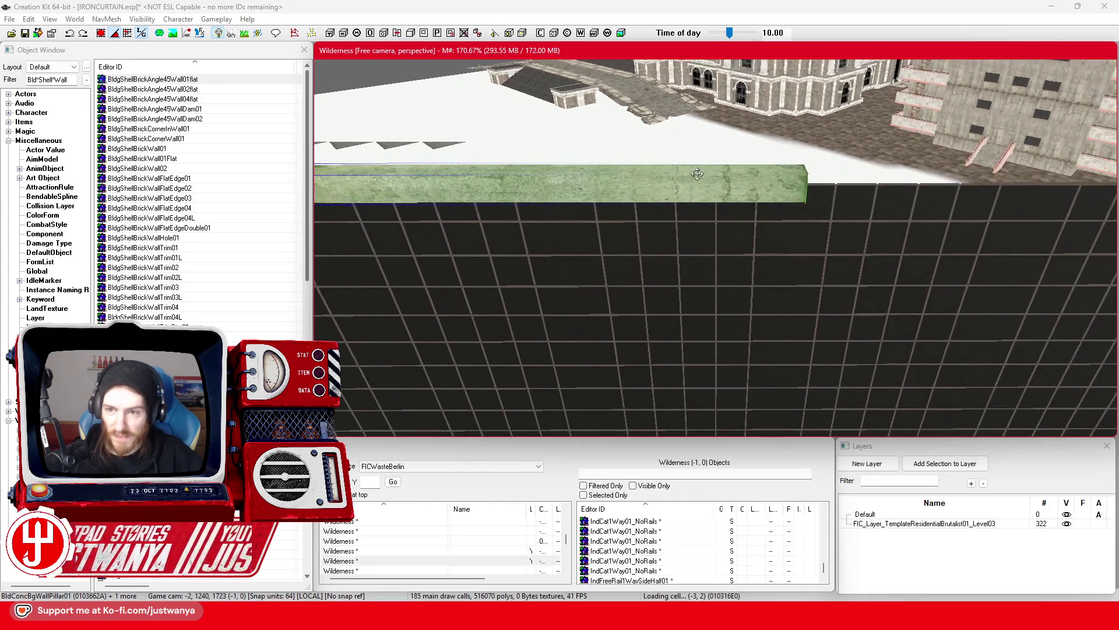
{"action": "scroll", "coordinate": [570, 191], "scroll_direction": "down", "scroll_amount": 3}
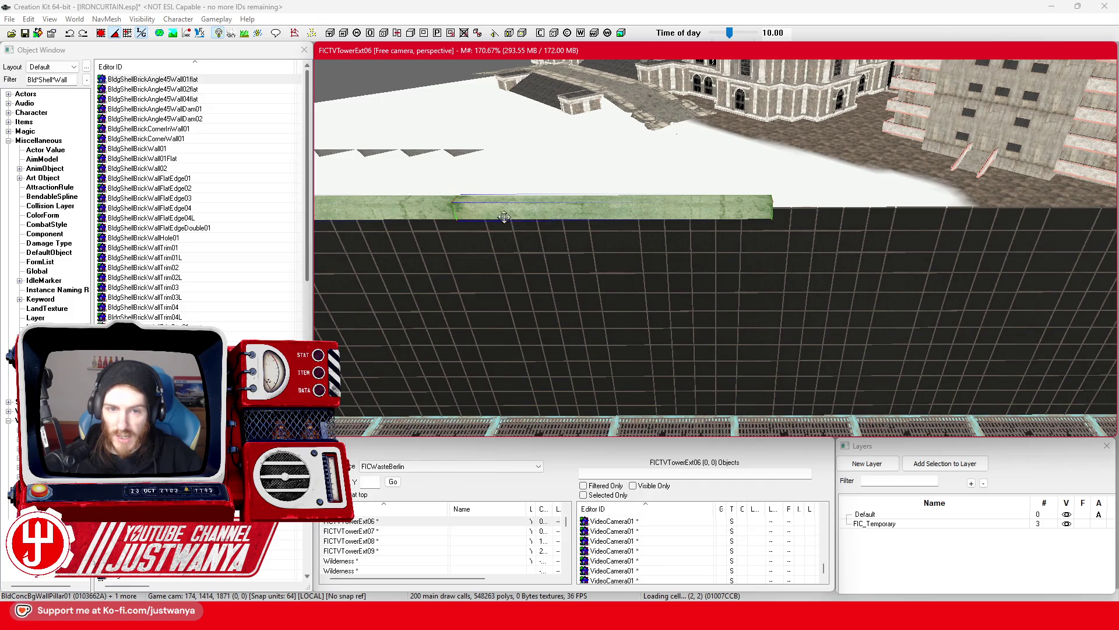
{"action": "scroll", "coordinate": [554, 226], "scroll_direction": "down", "scroll_amount": 3}
{"action": "mouse_move", "coordinate": [362, 216]}
{"action": "left_mouse_down"}
{"action": "mouse_move", "coordinate": [768, 218]}
{"action": "mouse_move", "coordinate": [748, 218]}
{"action": "left_mouse_up"}
{"action": "scroll", "coordinate": [773, 225], "scroll_direction": "up", "scroll_amount": 2}
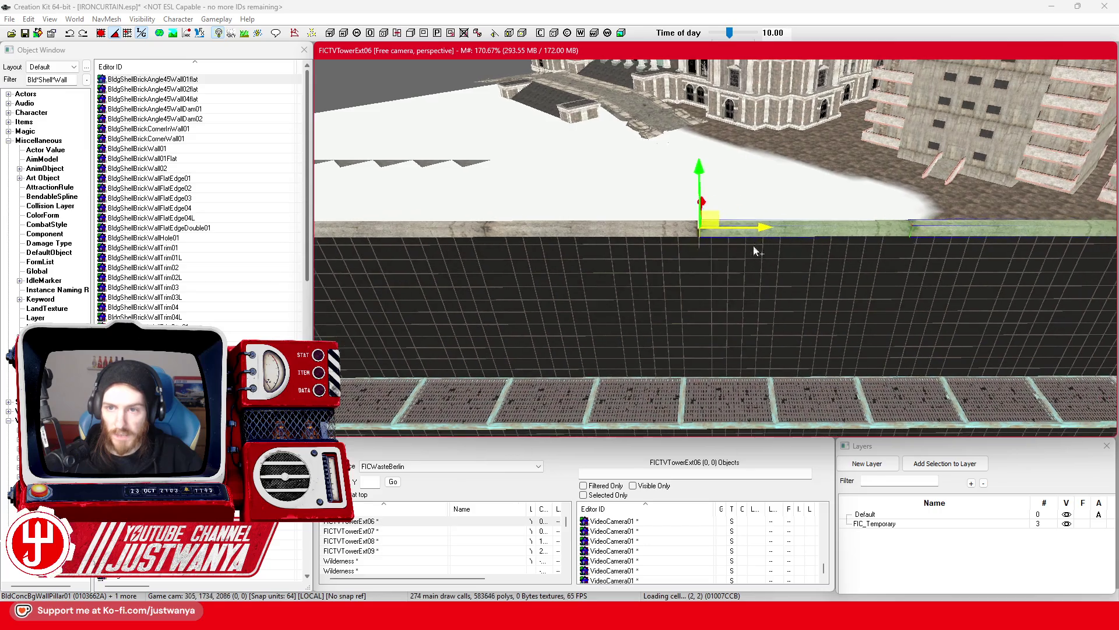
{"action": "scroll", "coordinate": [758, 224], "scroll_direction": "up", "scroll_amount": 5}
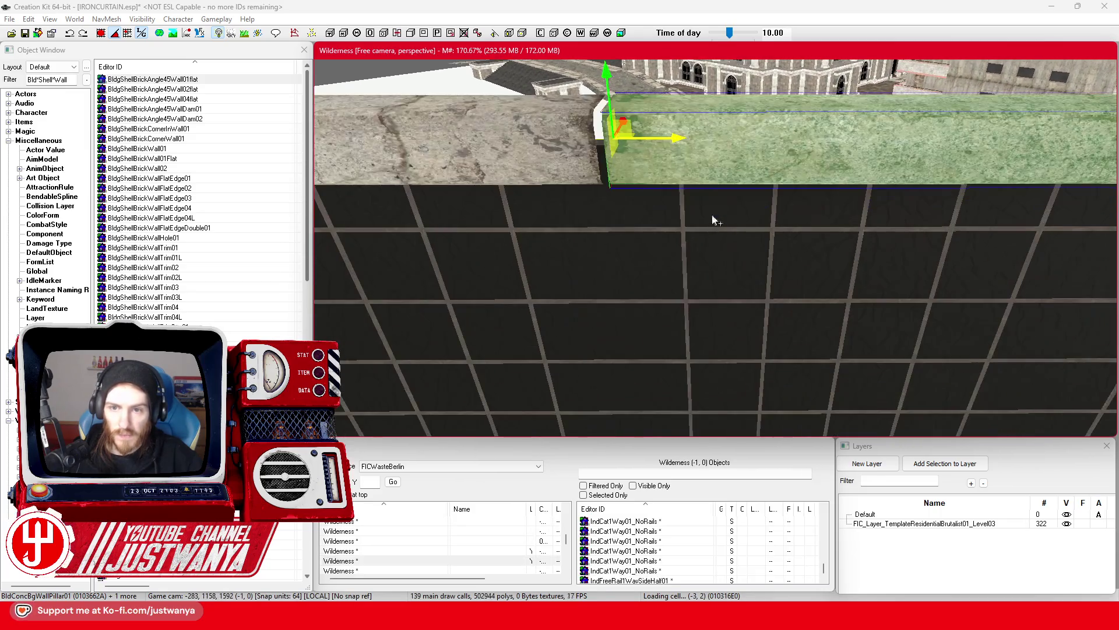
{"action": "left_click_drag", "start_coordinate": [674, 137], "coordinate": [662, 137]}
{"action": "scroll", "coordinate": [639, 220], "scroll_direction": "down", "scroll_amount": 5}
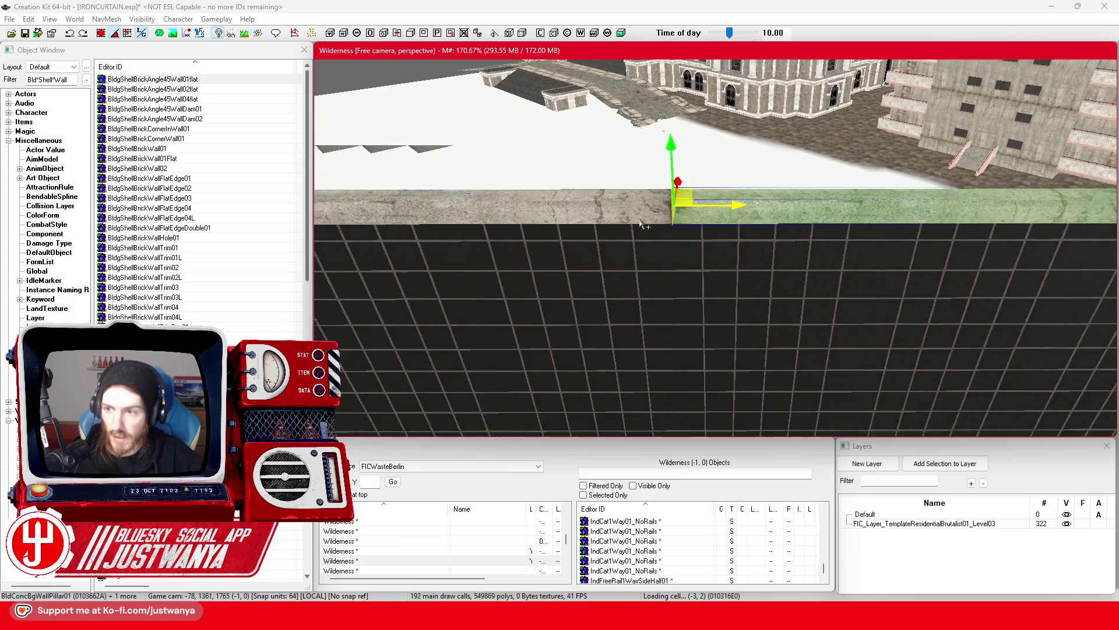
Slide the trim right so it meets the wall edge flush
{"action": "key", "text": "shift"}
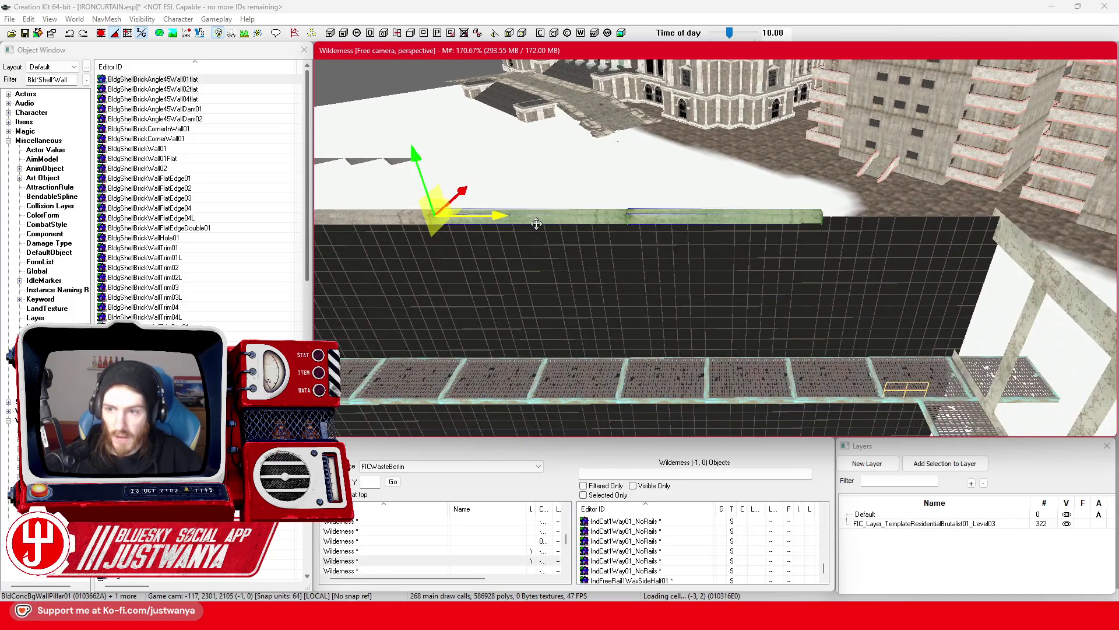
{"action": "key", "text": "shift"}
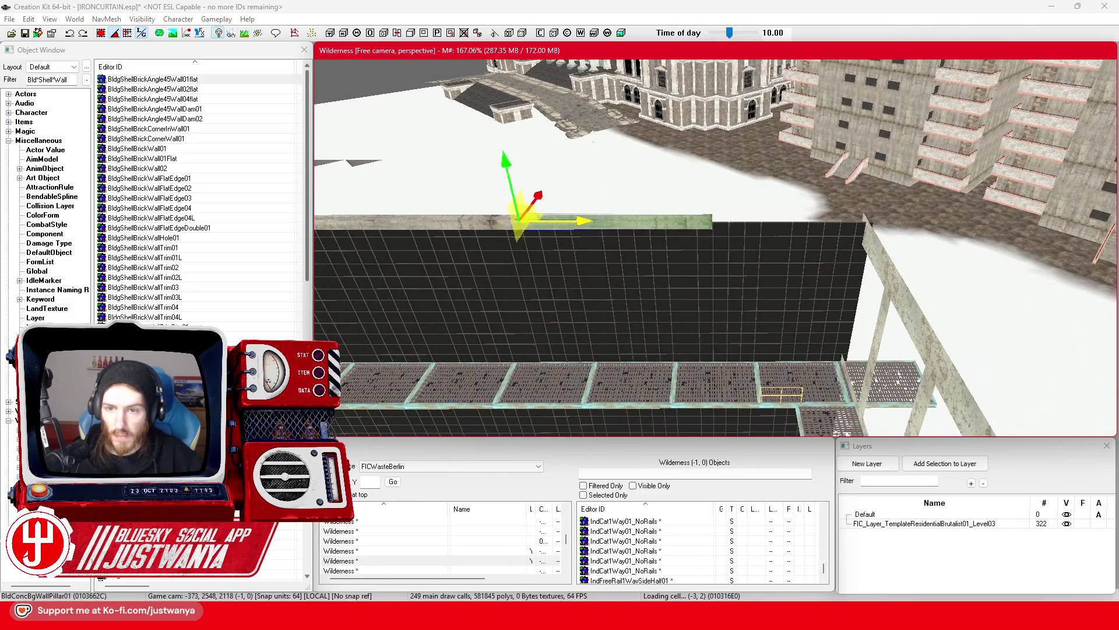
{"action": "scroll", "coordinate": [751, 255], "scroll_direction": "up", "scroll_amount": 5}
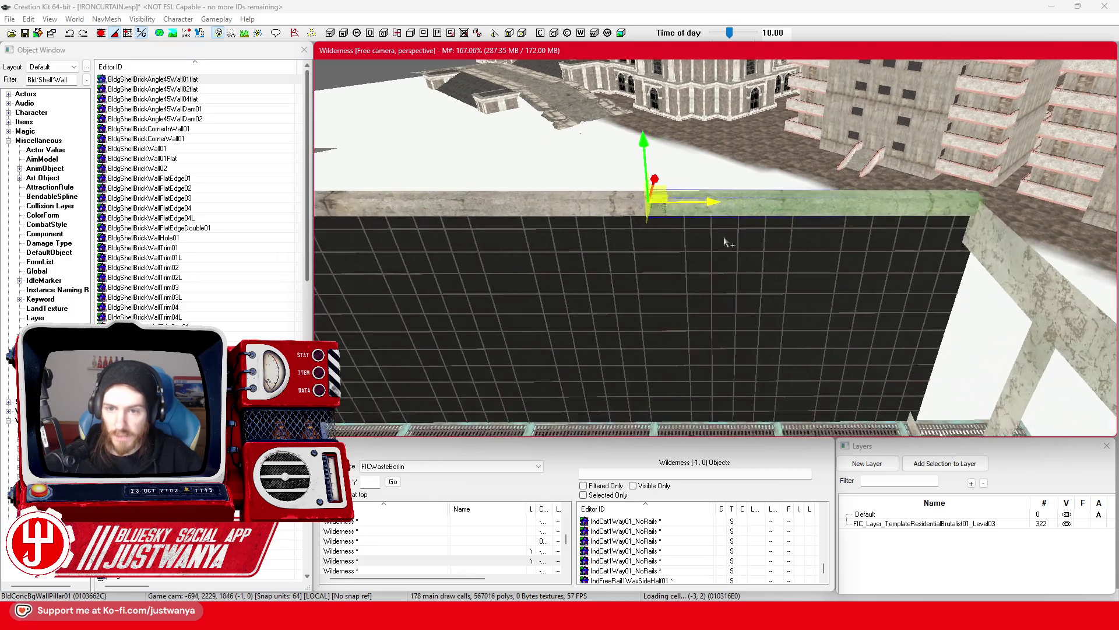
{"action": "left_click_drag", "start_coordinate": [638, 153], "coordinate": [679, 154]}
{"action": "scroll", "coordinate": [601, 250], "scroll_direction": "down", "scroll_amount": 6}
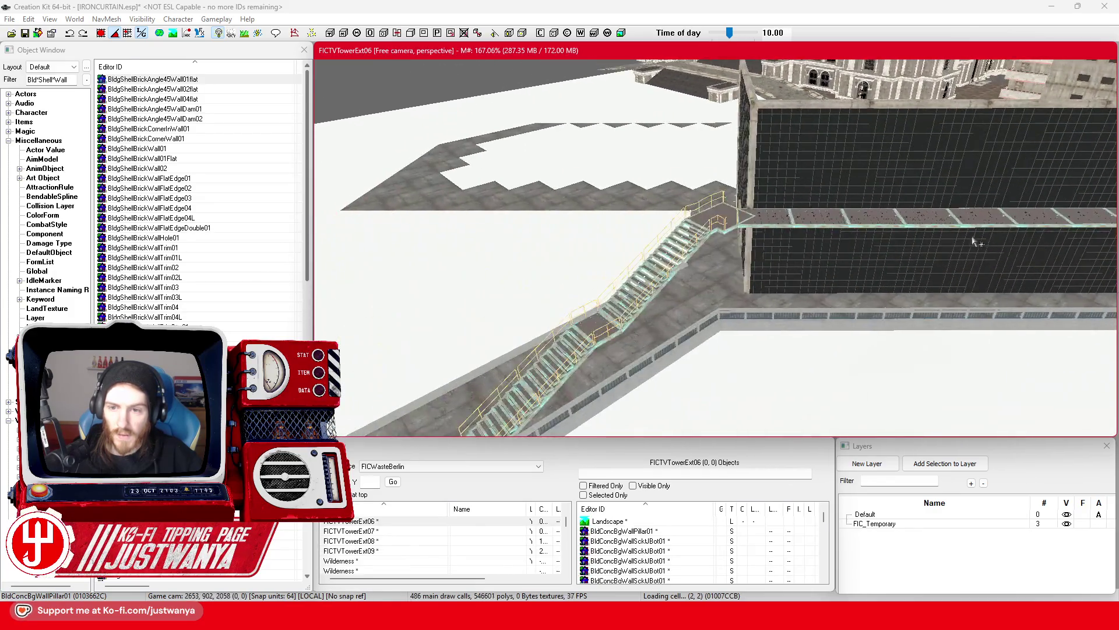
Save the IRONCURTAIN.esp plugin and switch over to Steam
{"action": "left_click", "coordinate": [694, 276]}
{"action": "key", "text": "shift"}
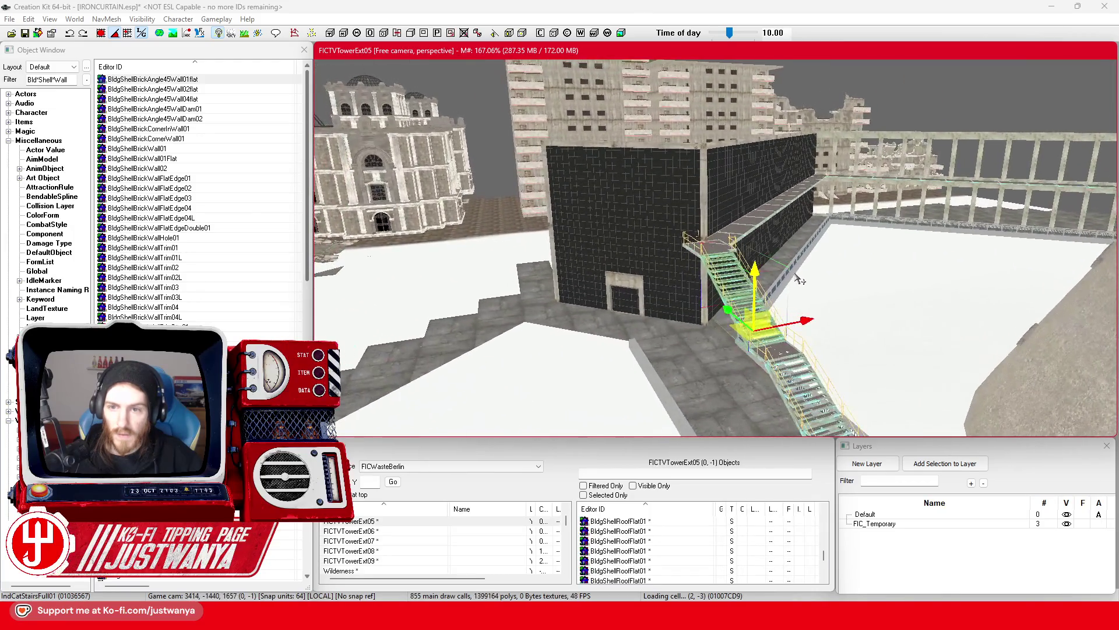
{"action": "left_click", "coordinate": [25, 33]}
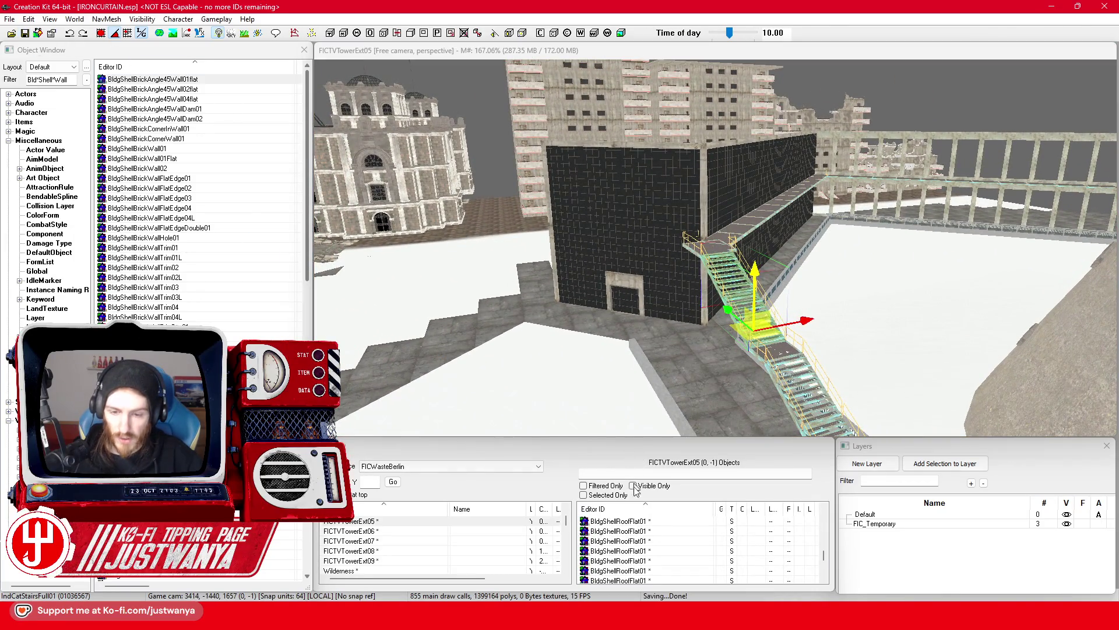
{"action": "key", "text": "alt+Tab"}
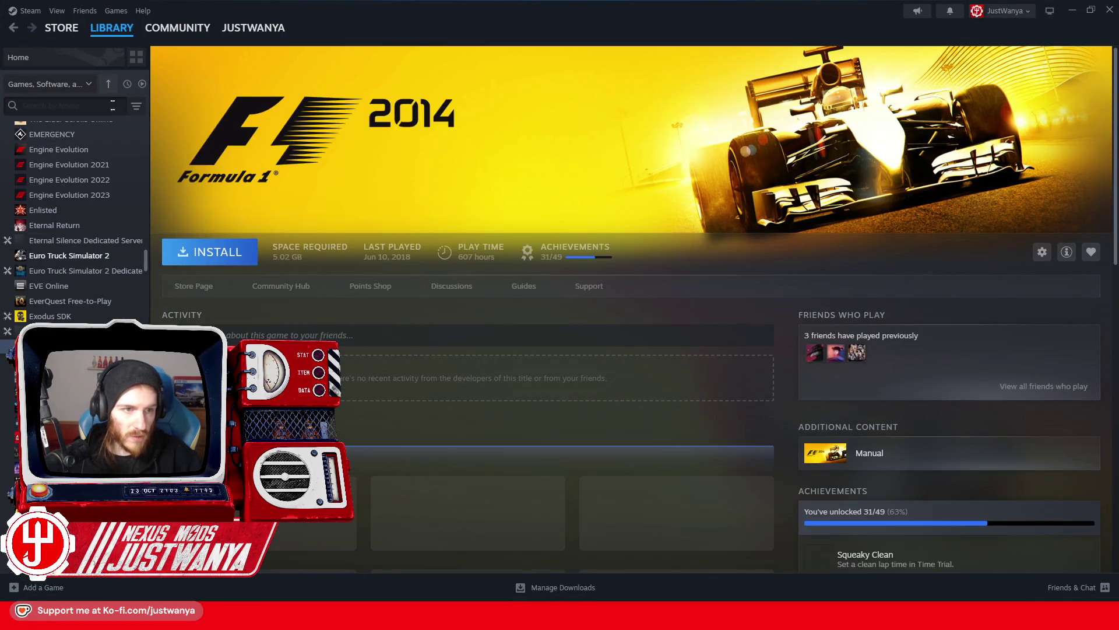
Filter the Steam library to Ready to play games and launch Fallout 4 through its launcher
{"action": "left_click", "coordinate": [136, 105]}
{"action": "left_click", "coordinate": [185, 141]}
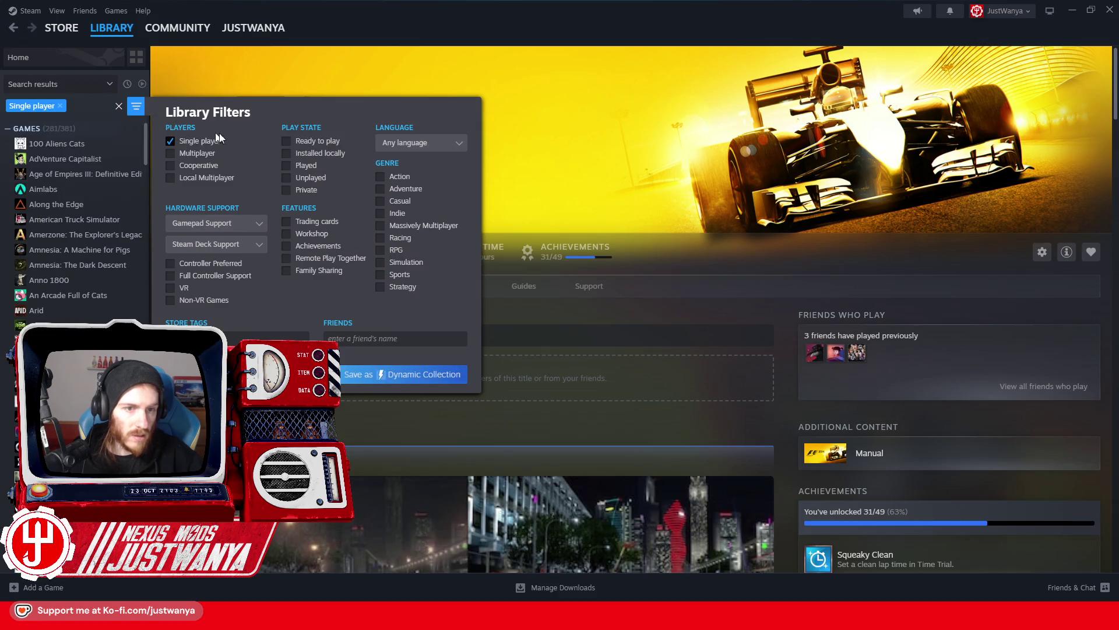
{"action": "left_click", "coordinate": [170, 141]}
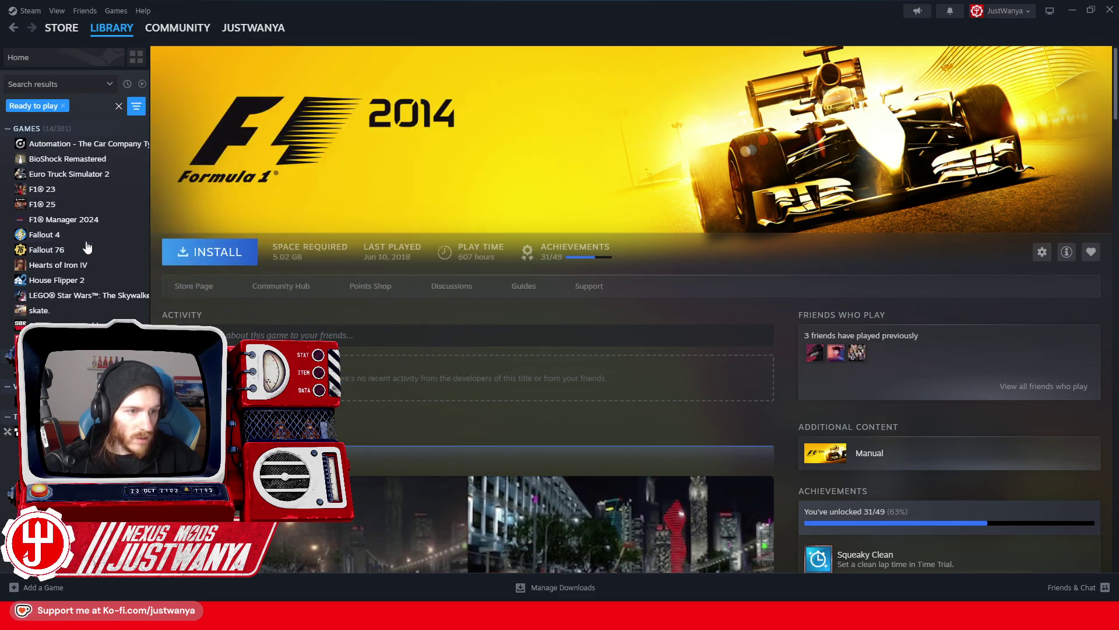
{"action": "left_click", "coordinate": [86, 238]}
{"action": "left_click", "coordinate": [208, 258]}
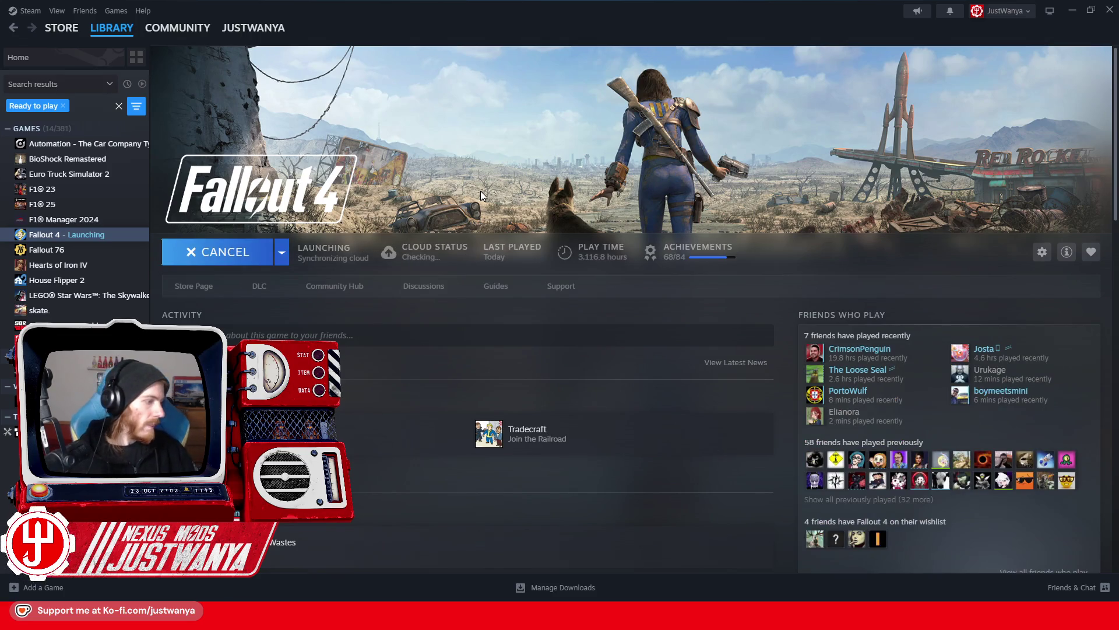
{"action": "left_click", "coordinate": [772, 220]}
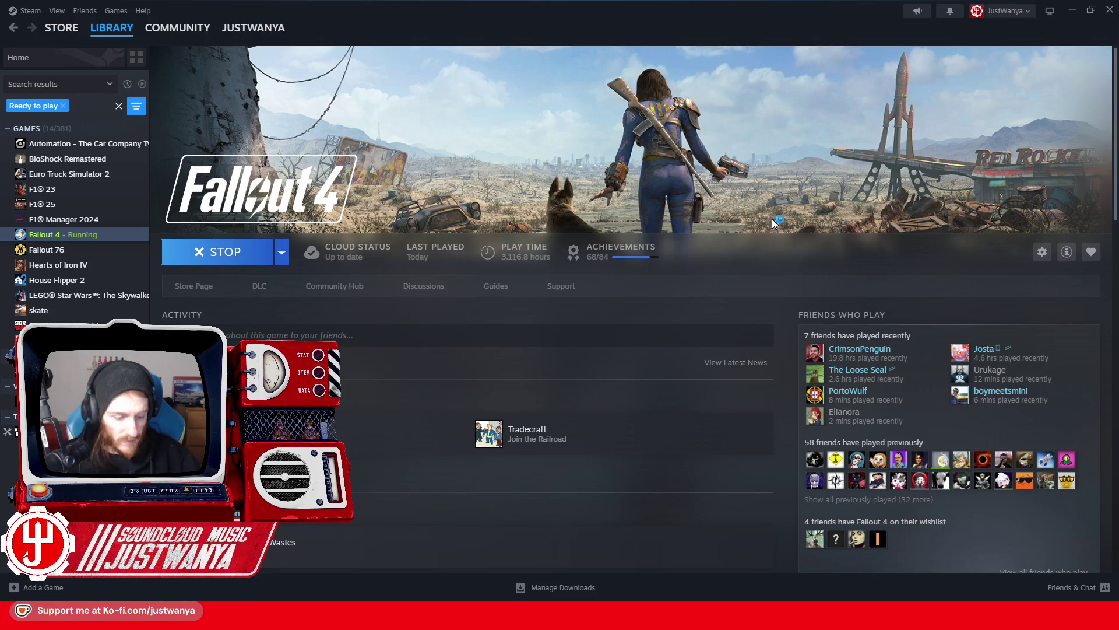
{"action": "key", "text": "alt+Tab"}
{"action": "key", "text": "alt+Tab"}
{"action": "key", "text": "alt+Tab"}
{"action": "key", "text": "alt+Tab"}
{"action": "key", "text": "alt+Tab"}
{"action": "key", "text": "alt+Tab"}
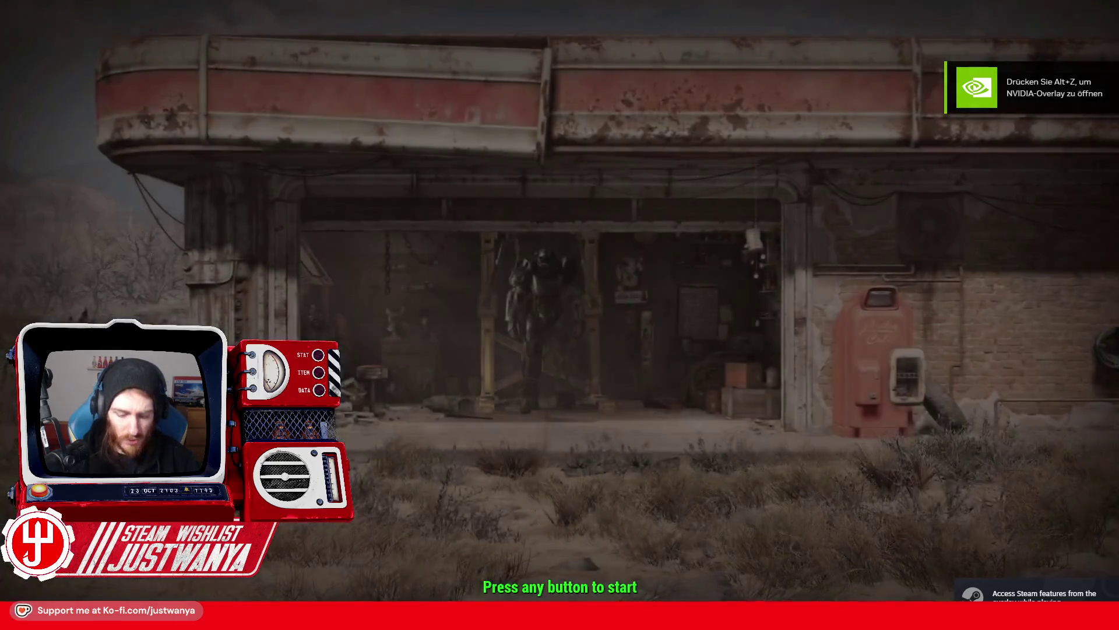
Skip the title screen and run 'coc FICTVTowerExt' in the console
{"action": "key", "text": "Return"}
{"action": "key", "text": "grave"}
{"action": "type", "text": "coc FIC"}
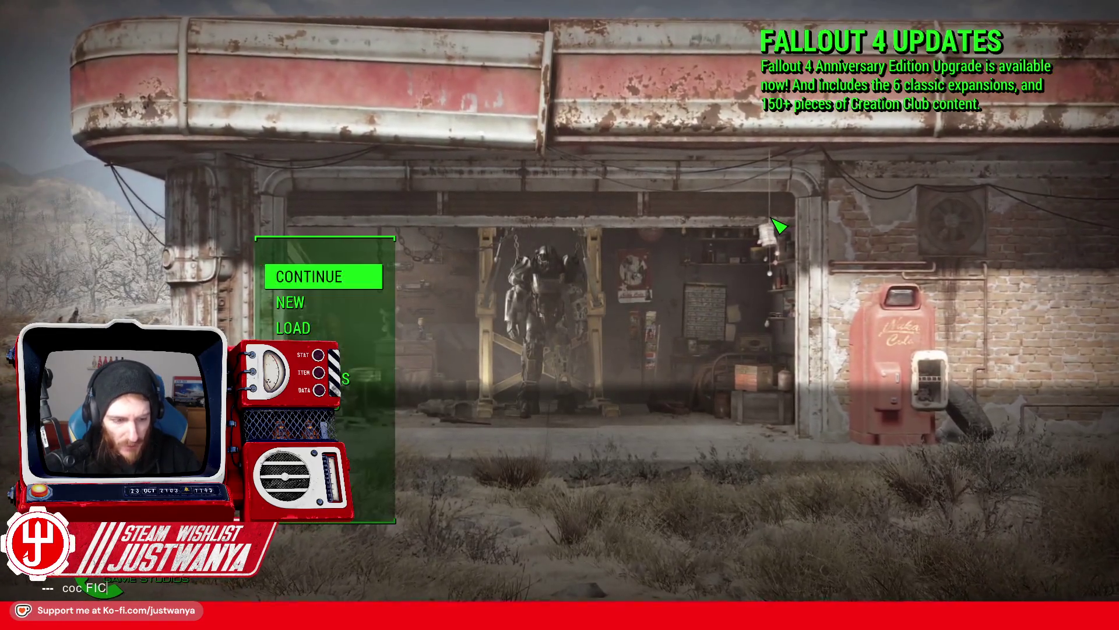
{"action": "type", "text": "TVTowerExt"}
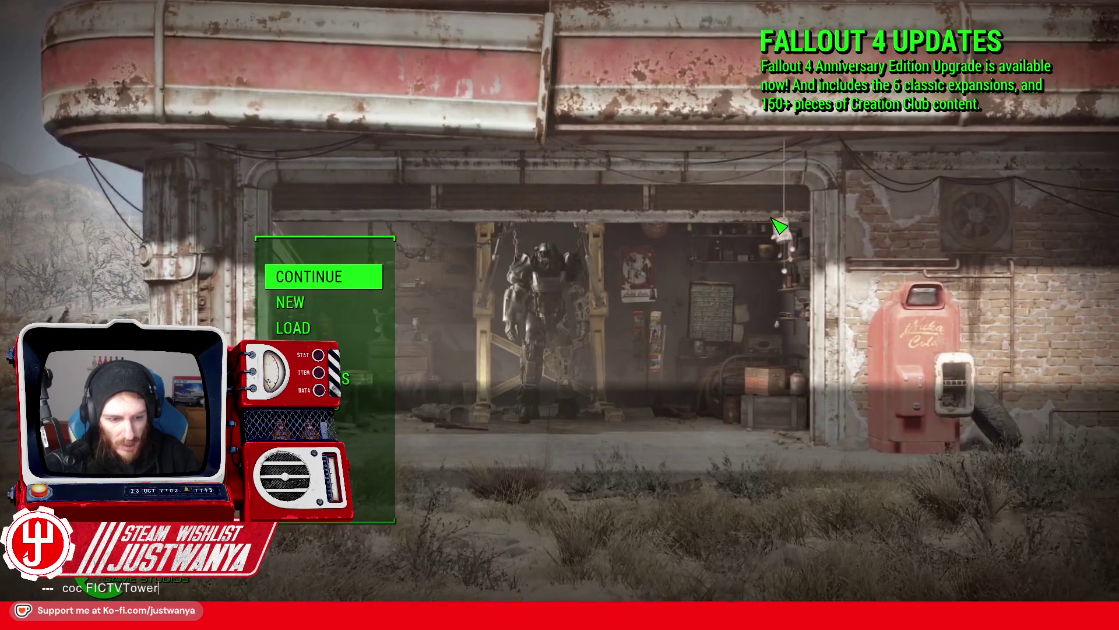
{"action": "key", "text": "Return"}
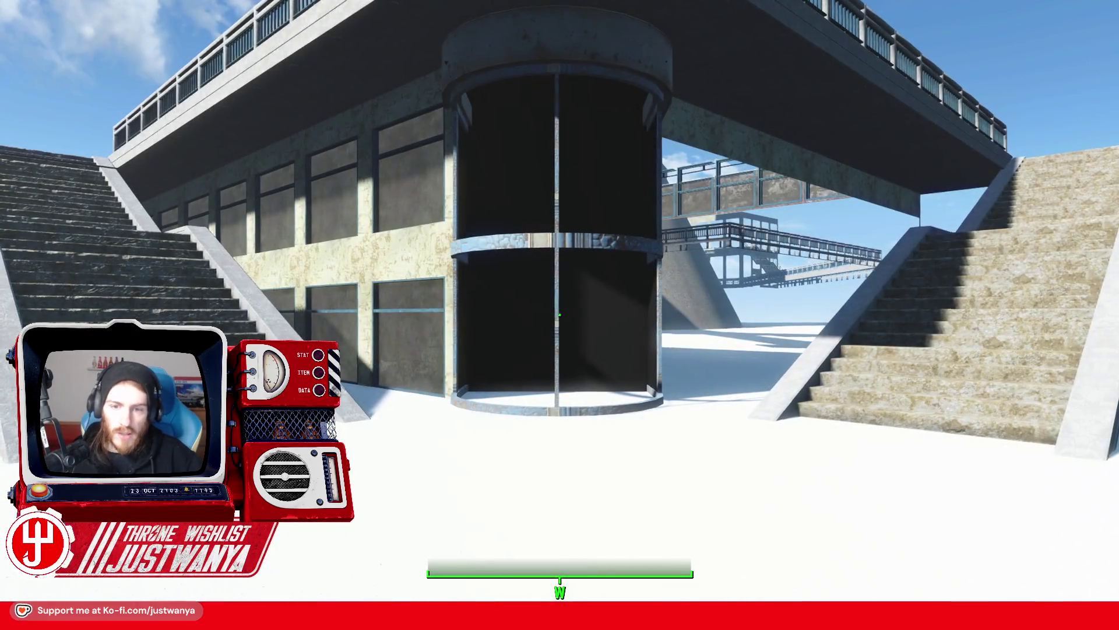
Walk past the windows and round entrance, climb the staircase, and cross the rooftop walkway
{"action": "key", "text": "s"}
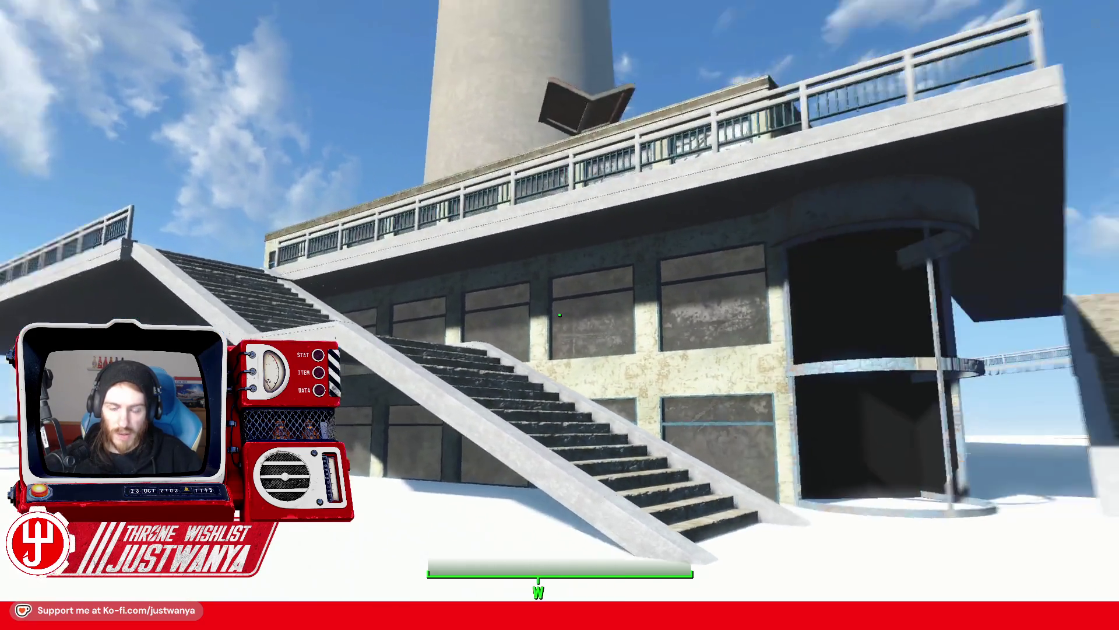
{"action": "key", "text": "w"}
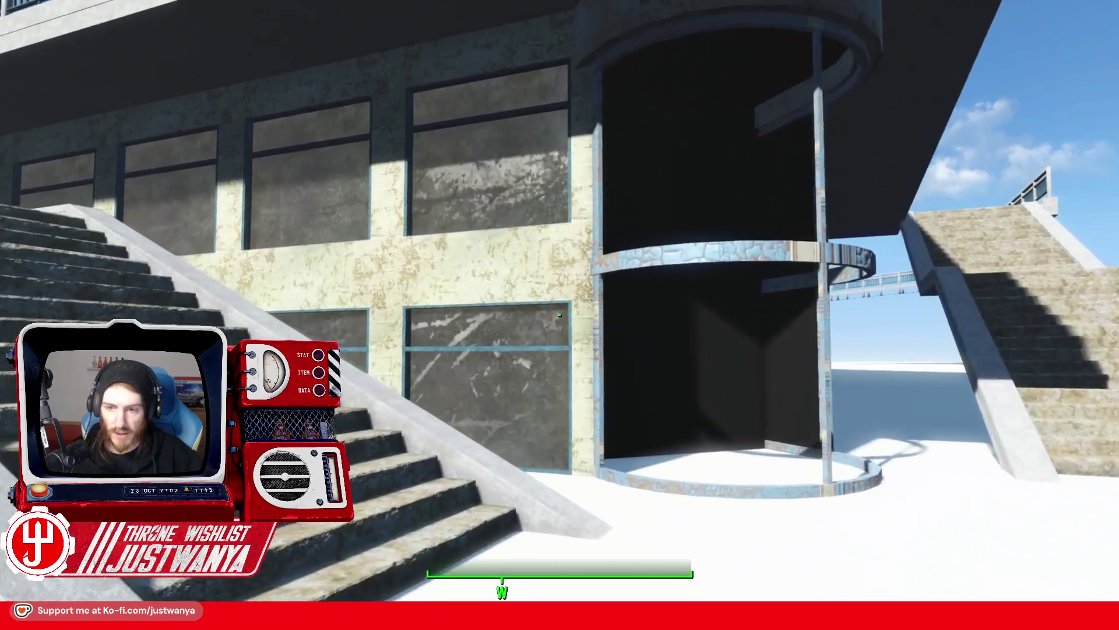
{"action": "mouse_move", "coordinate": [560, 315]}
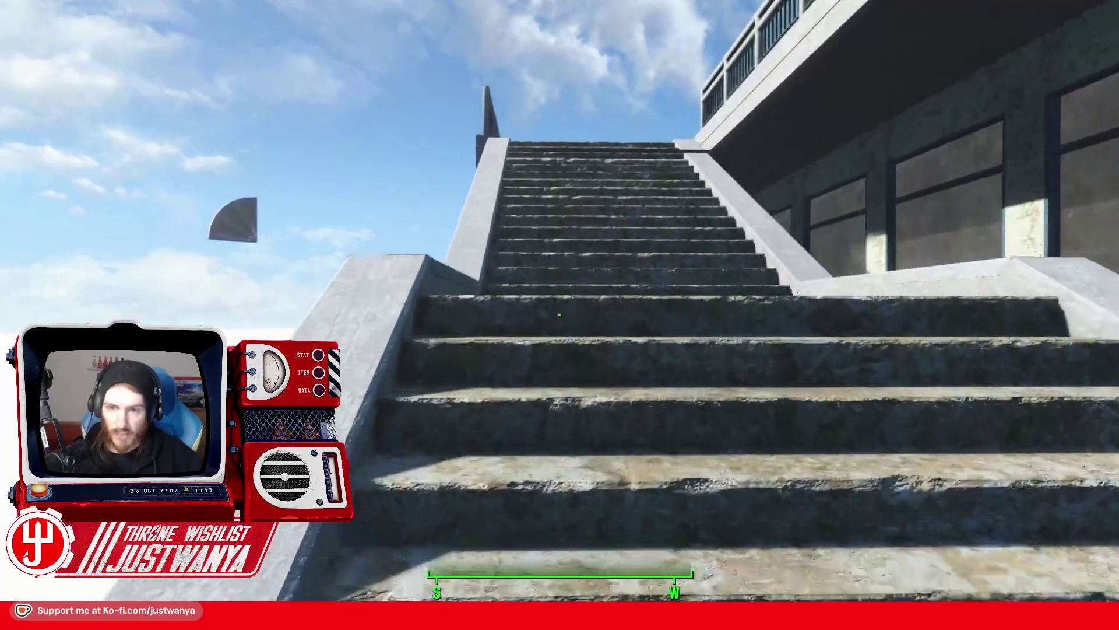
{"action": "key", "text": "w"}
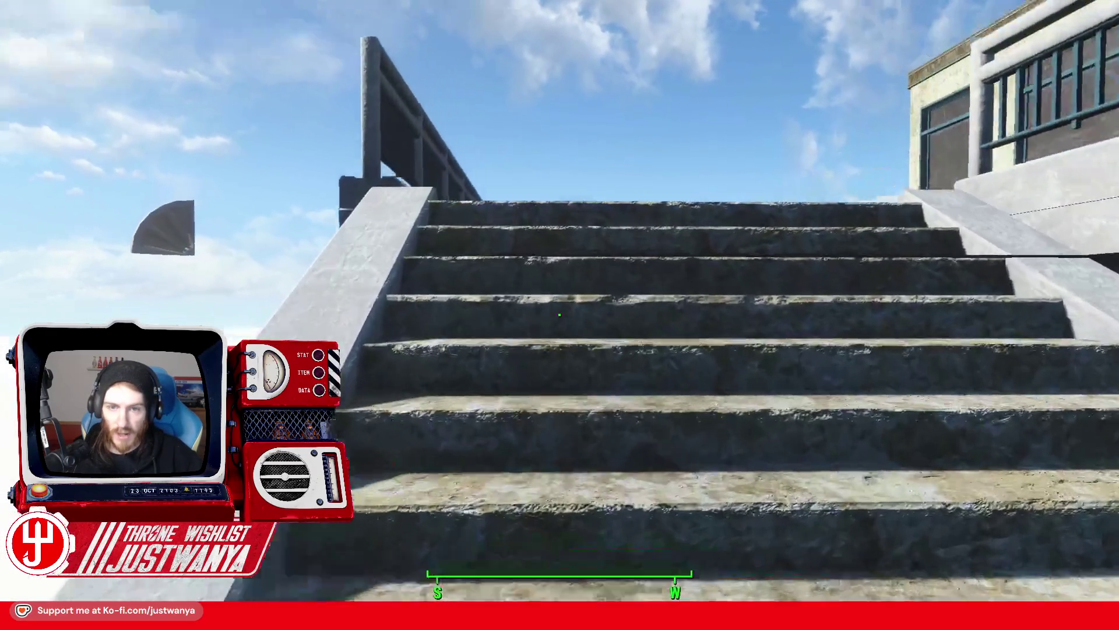
{"action": "key", "text": "w"}
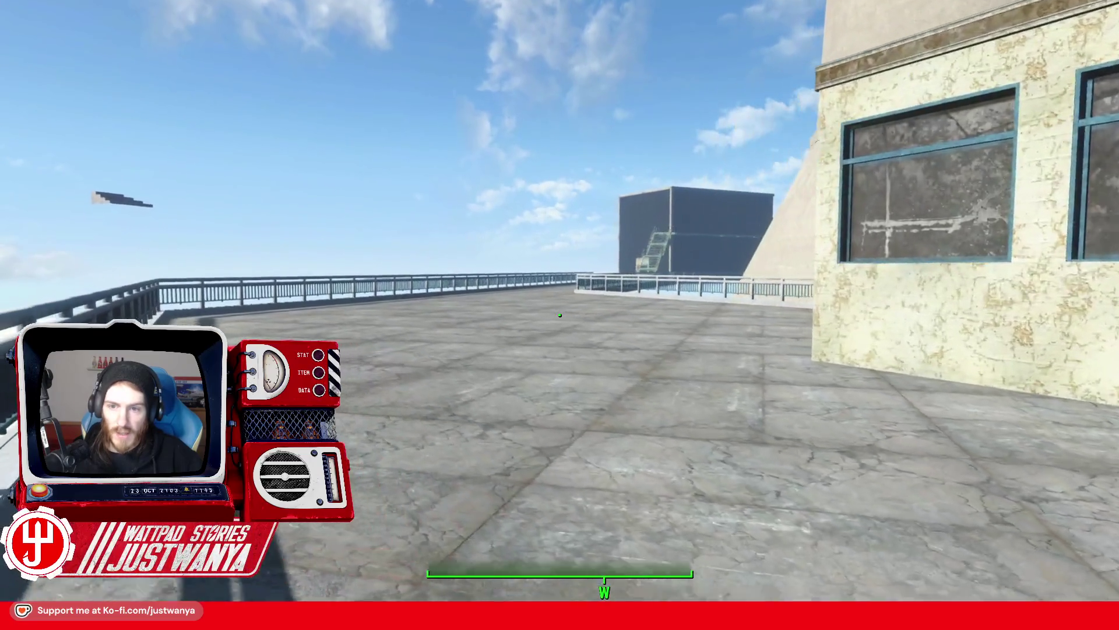
{"action": "key", "text": "a"}
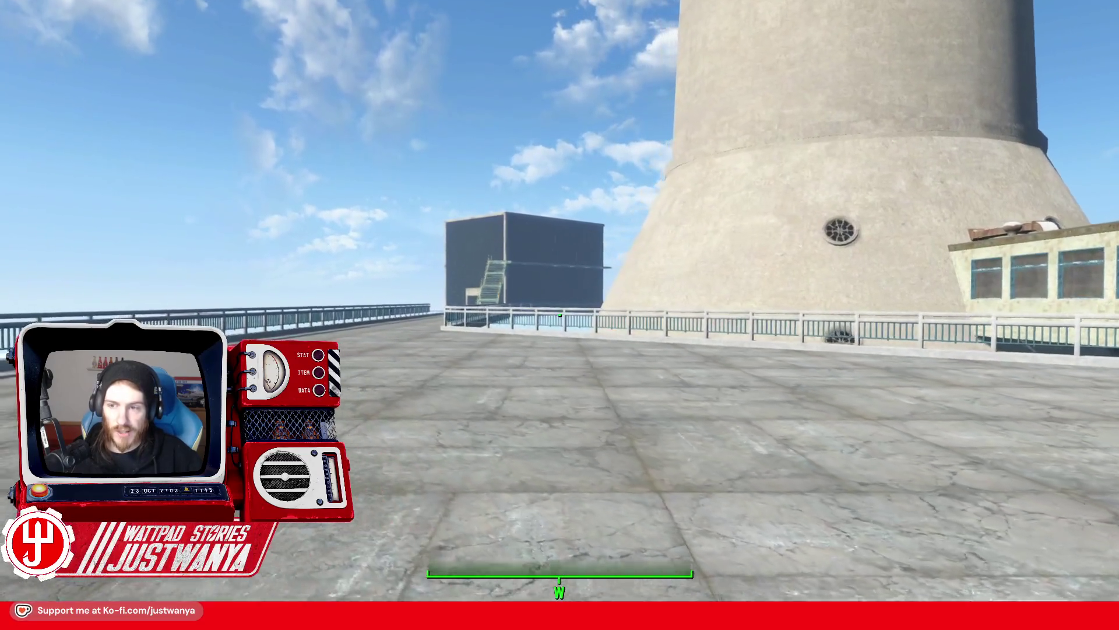
{"action": "key", "text": "a"}
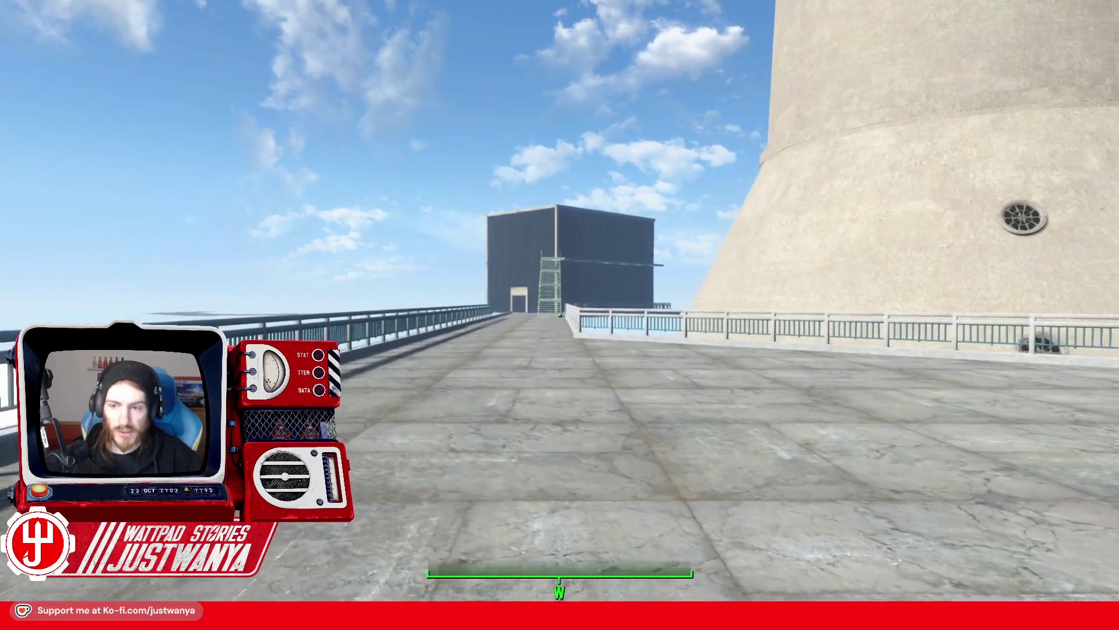
{"action": "key", "text": "s"}
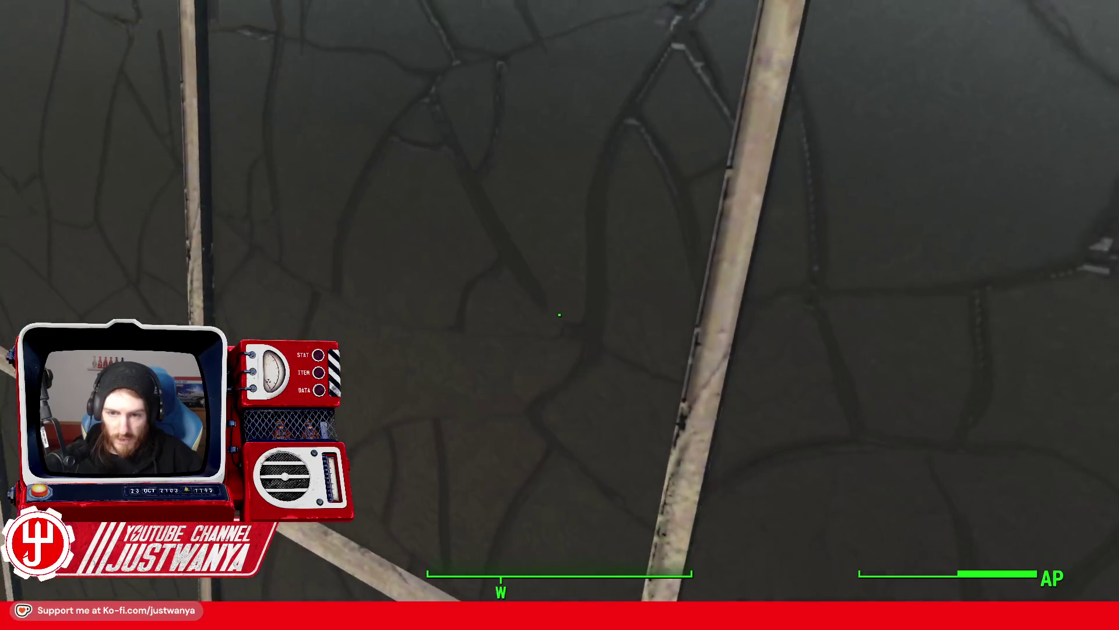
{"action": "key", "text": "s"}
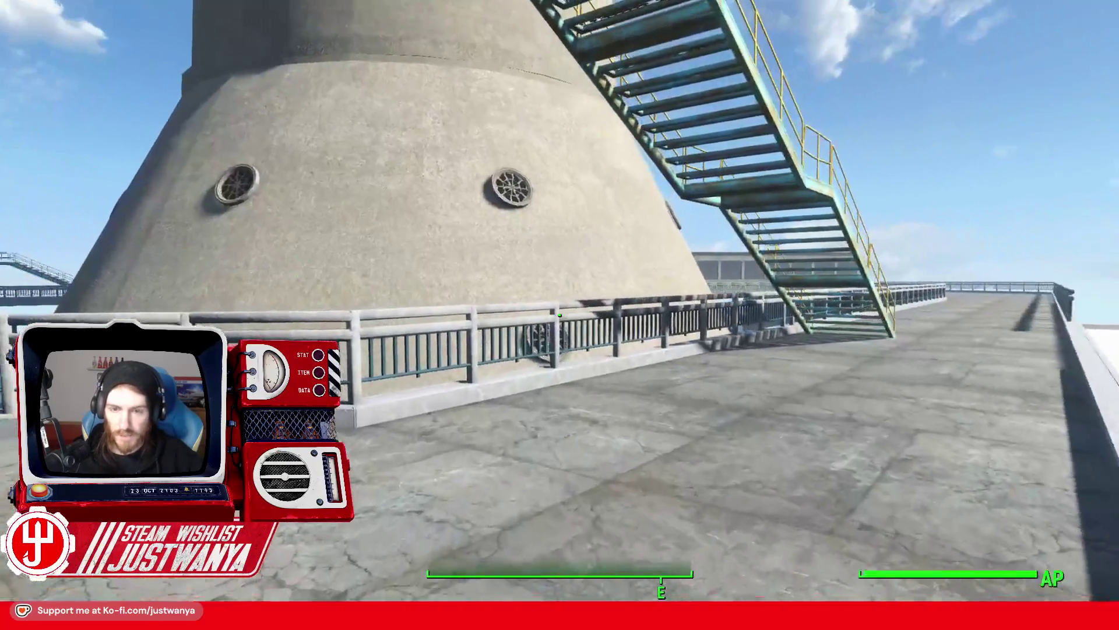
Walk the catwalk past the metal staircase and turn onto the bridge walkway
{"action": "mouse_move", "coordinate": [560, 314]}
{"action": "key", "text": "w"}
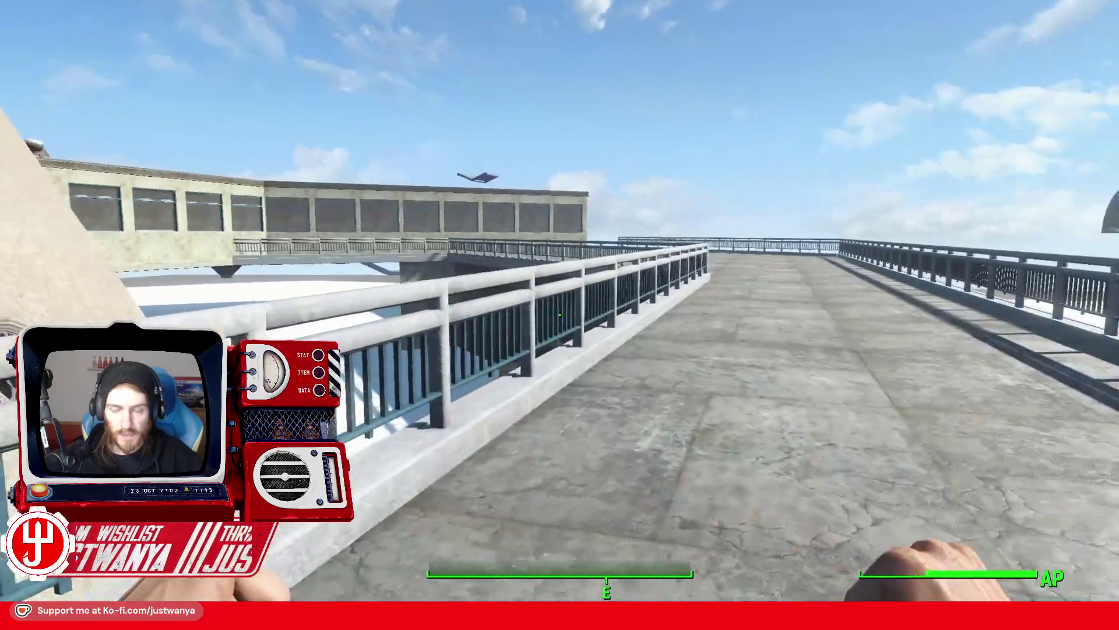
{"action": "key", "text": "w"}
{"action": "key", "text": "w"}
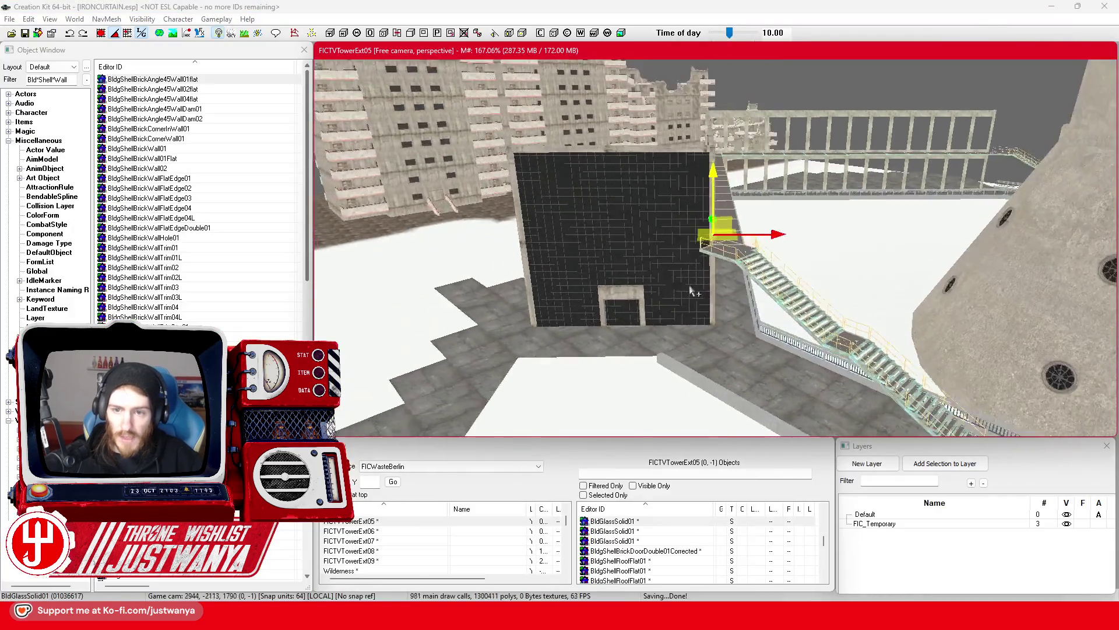
Orbit around the glass wall block with its doorway to see another side
{"action": "key", "text": "shift"}
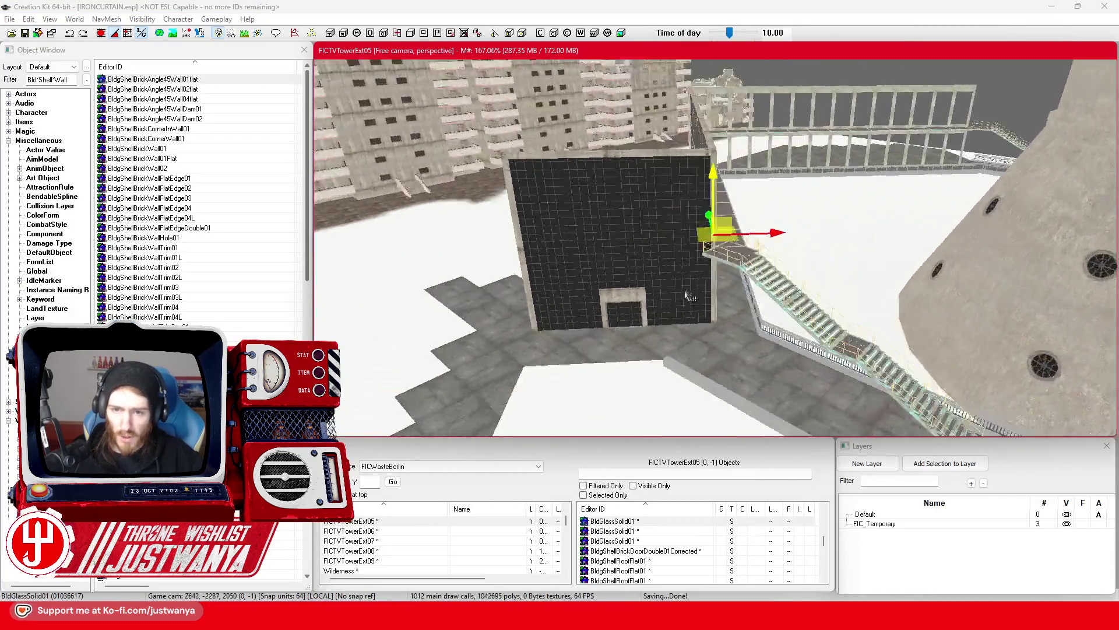
{"action": "key", "text": "shift"}
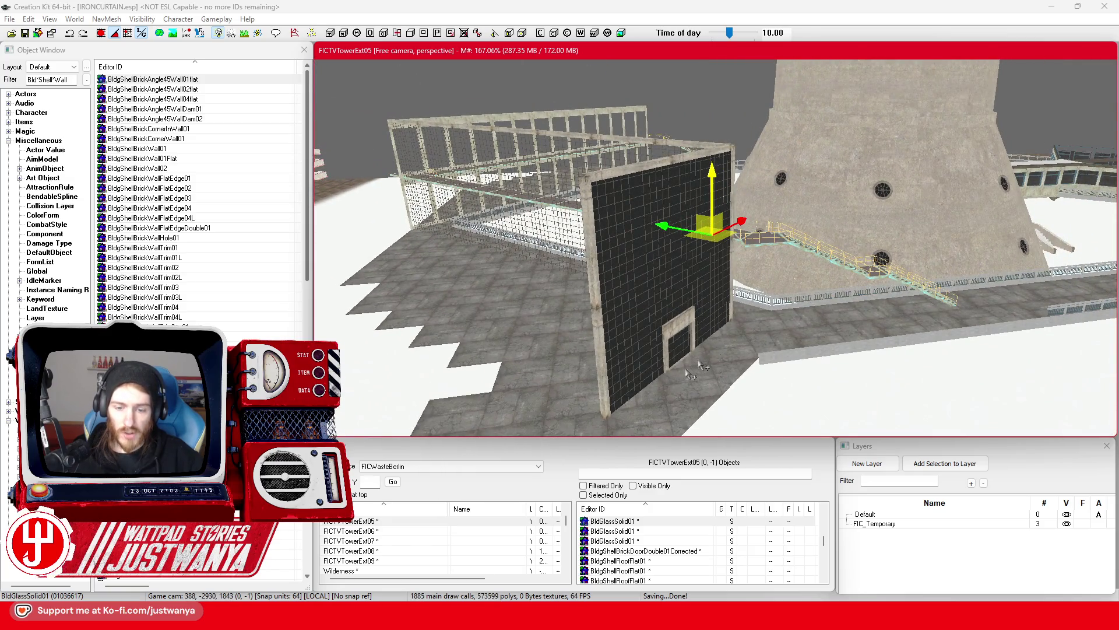
Rotate and tilt the 3D map around the Fernsehturm base, then shift toward Neptunbrunnen and the church
{"action": "mouse_move", "coordinate": [612, 618]}
{"action": "left_click", "coordinate": [648, 559]}
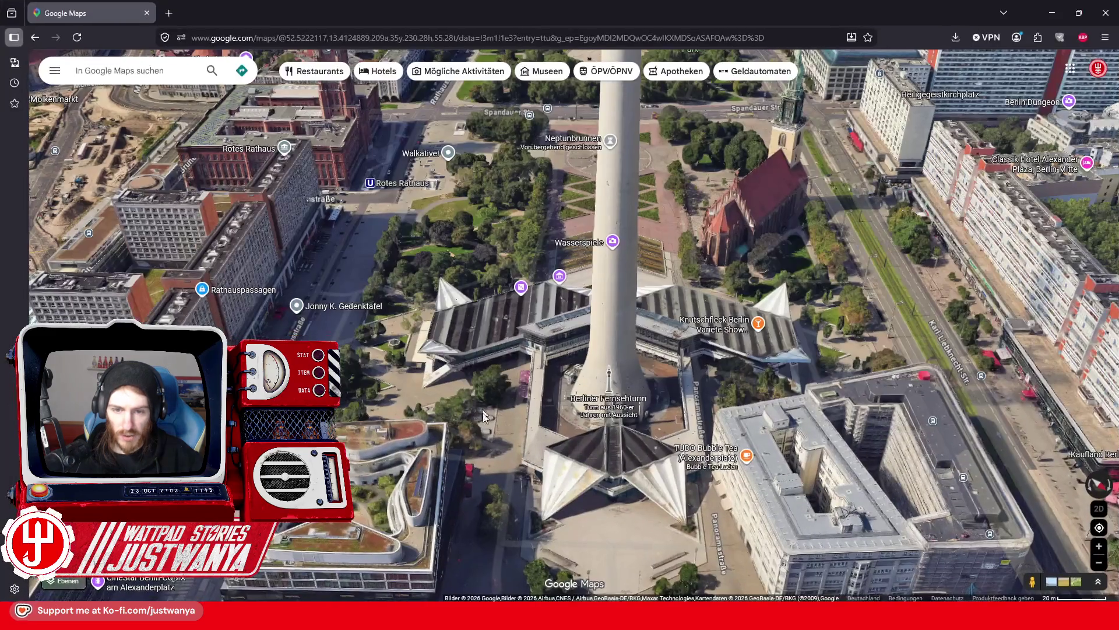
{"action": "scroll", "coordinate": [580, 424], "scroll_direction": "up", "scroll_amount": 5}
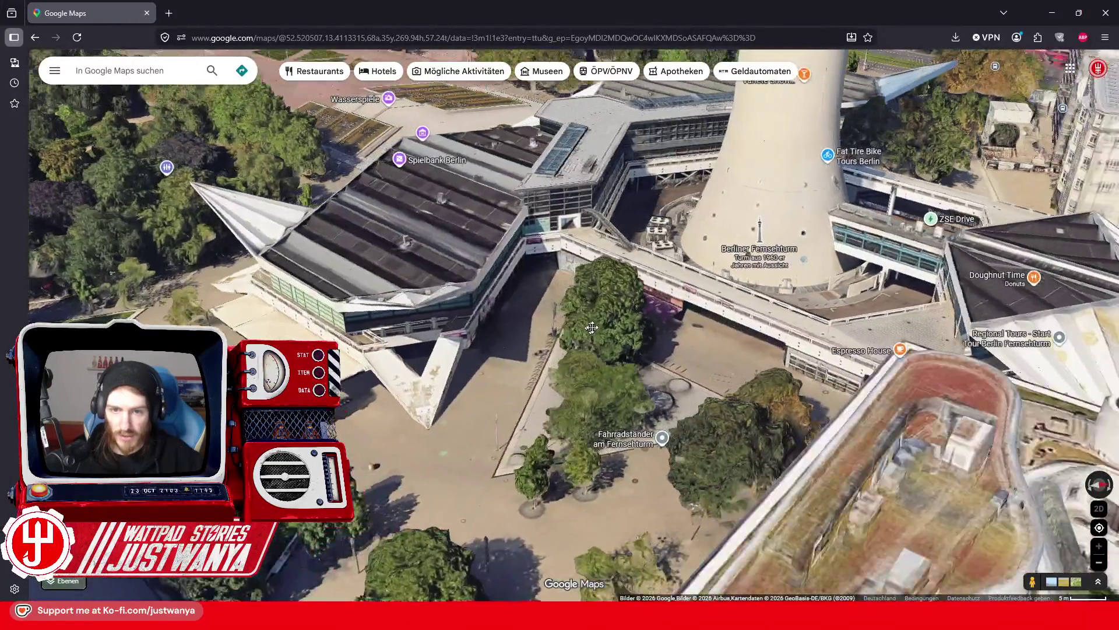
{"action": "mouse_move", "coordinate": [592, 328]}
{"action": "left_mouse_down"}
{"action": "mouse_move", "coordinate": [400, 341]}
{"action": "mouse_move", "coordinate": [511, 317]}
{"action": "mouse_move", "coordinate": [622, 260]}
{"action": "left_mouse_up"}
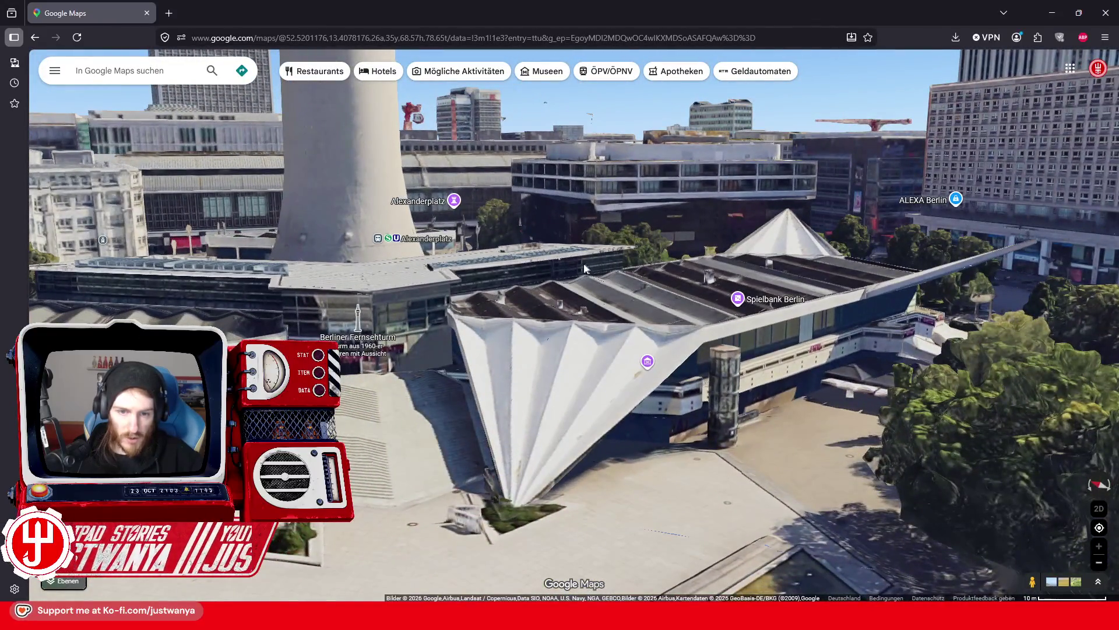
{"action": "scroll", "coordinate": [428, 391], "scroll_direction": "down", "scroll_amount": 2}
{"action": "left_click_drag", "start_coordinate": [427, 392], "coordinate": [426, 441]}
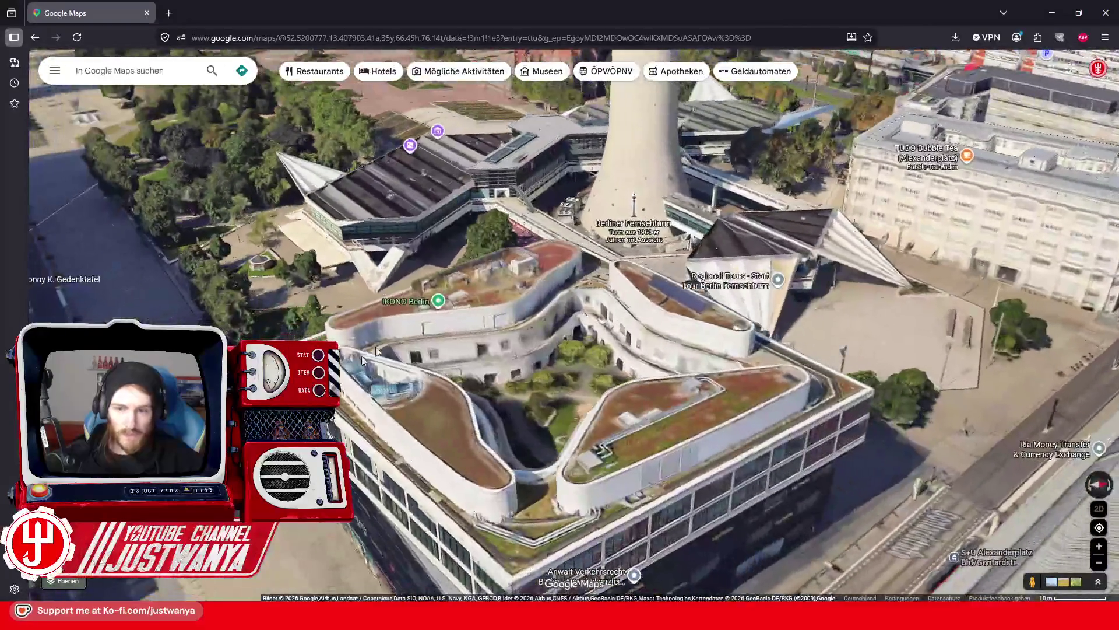
{"action": "mouse_move", "coordinate": [506, 313]}
{"action": "left_mouse_down"}
{"action": "mouse_move", "coordinate": [538, 388]}
{"action": "mouse_move", "coordinate": [579, 420]}
{"action": "mouse_move", "coordinate": [524, 428]}
{"action": "mouse_move", "coordinate": [569, 430]}
{"action": "mouse_move", "coordinate": [483, 464]}
{"action": "mouse_move", "coordinate": [562, 468]}
{"action": "mouse_move", "coordinate": [562, 426]}
{"action": "mouse_move", "coordinate": [894, 446]}
{"action": "left_mouse_up"}
{"action": "scroll", "coordinate": [483, 464], "scroll_direction": "down", "scroll_amount": 3}
{"action": "scroll", "coordinate": [716, 441], "scroll_direction": "up", "scroll_amount": 2}
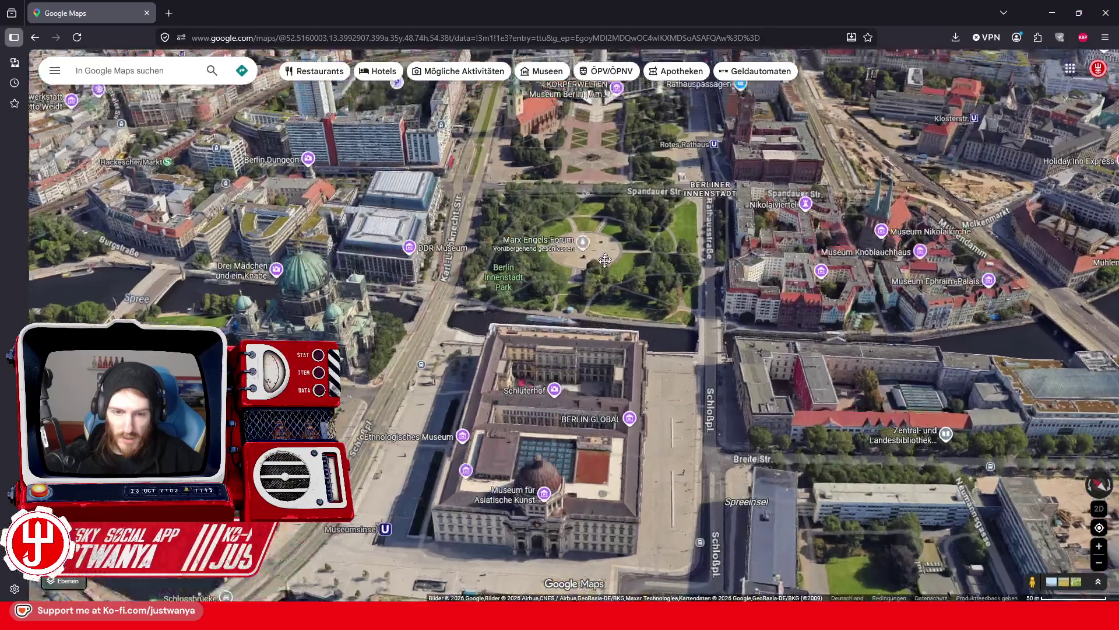
Zoom in on Neptunbrunnen and pan across the Wasserspiele terraces and church
{"action": "scroll", "coordinate": [596, 404], "scroll_direction": "up", "scroll_amount": 5}
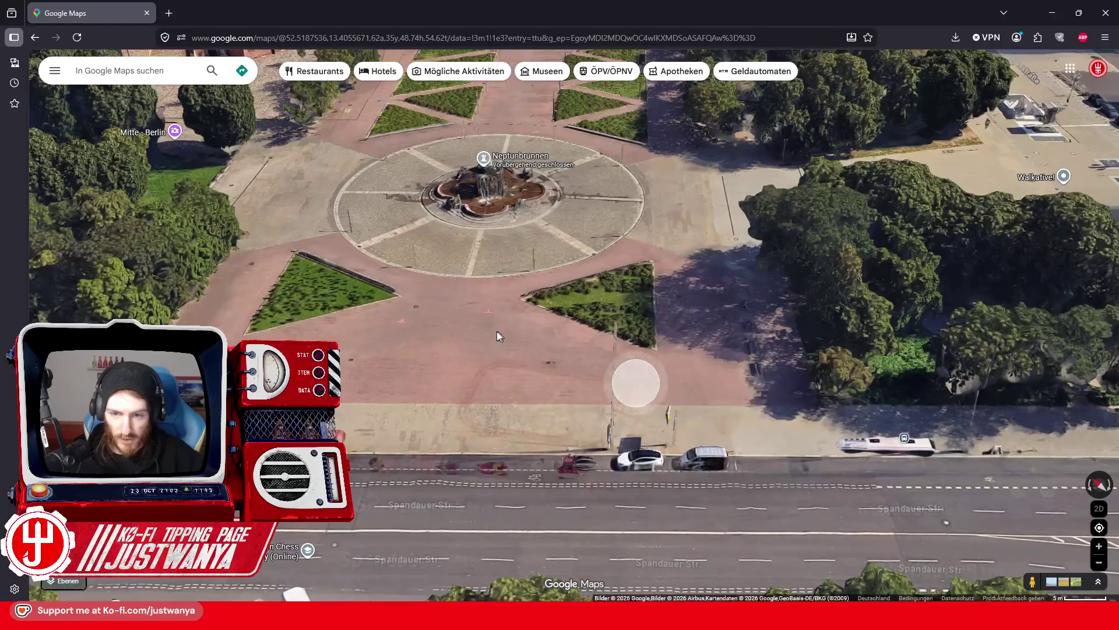
{"action": "scroll", "coordinate": [511, 338], "scroll_direction": "up", "scroll_amount": 2}
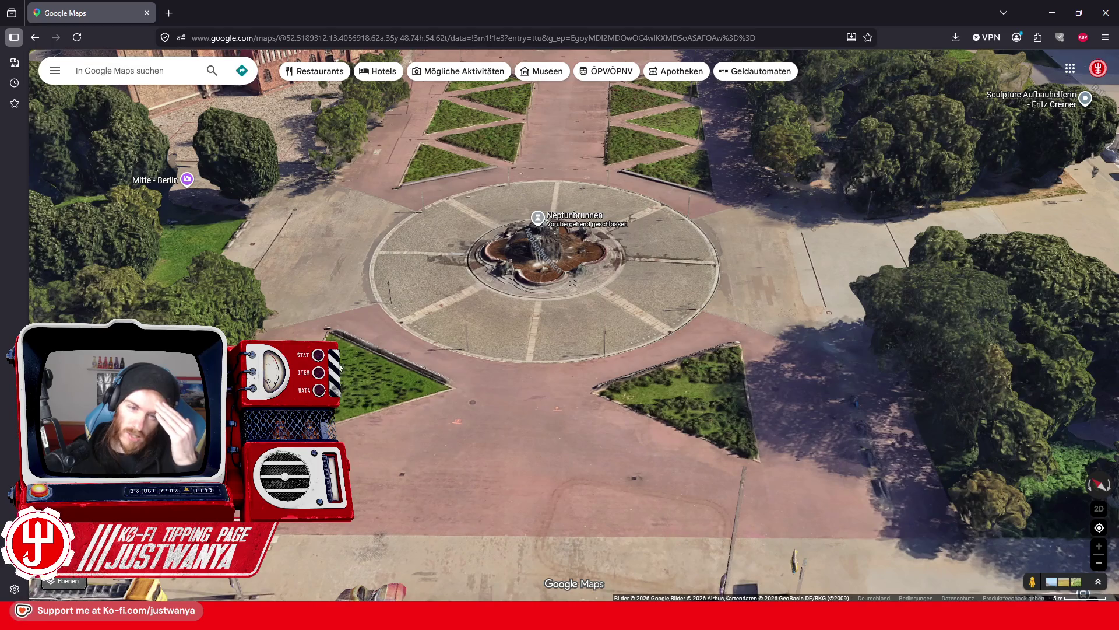
{"action": "key", "text": "Up"}
{"action": "key", "text": "Up"}
{"action": "key", "text": "Up"}
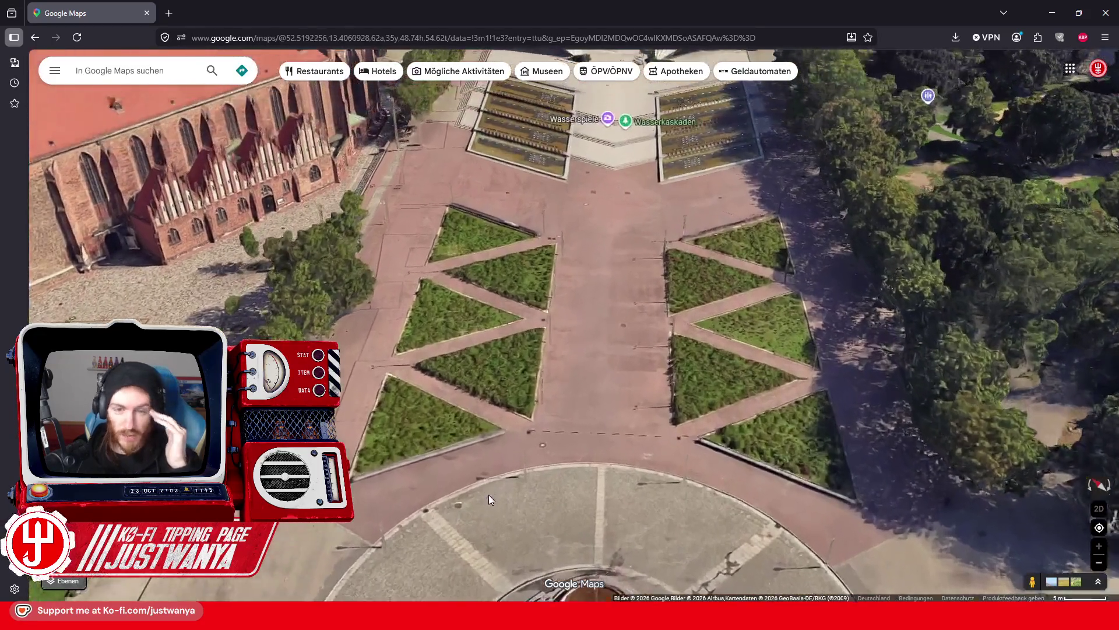
{"action": "key", "text": "Up"}
{"action": "key", "text": "Up"}
{"action": "key", "text": "Up"}
{"action": "key", "text": "Left"}
{"action": "key", "text": "Left"}
{"action": "key", "text": "Left"}
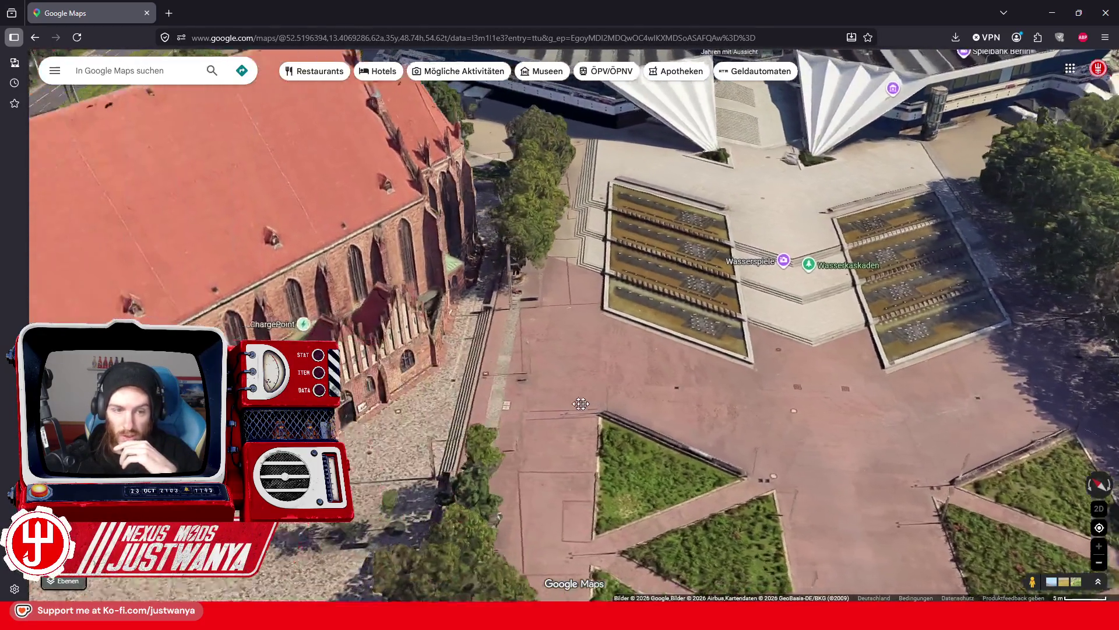
{"action": "key", "text": "Left"}
{"action": "key", "text": "Left"}
{"action": "key", "text": "Left"}
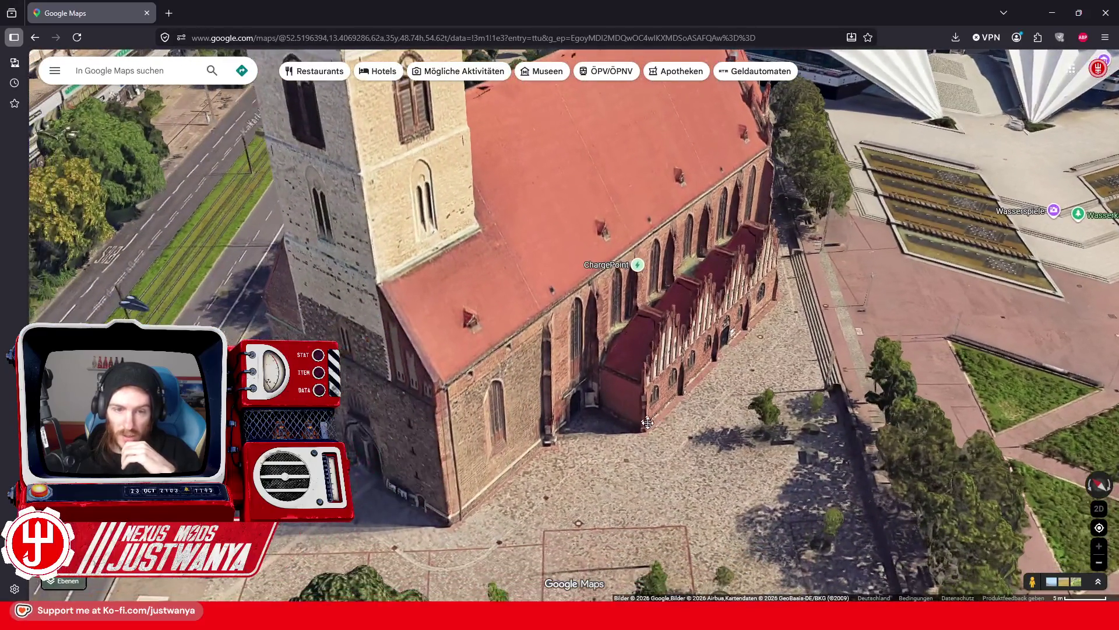
{"action": "key", "text": "Right"}
{"action": "key", "text": "Right"}
{"action": "key", "text": "Right"}
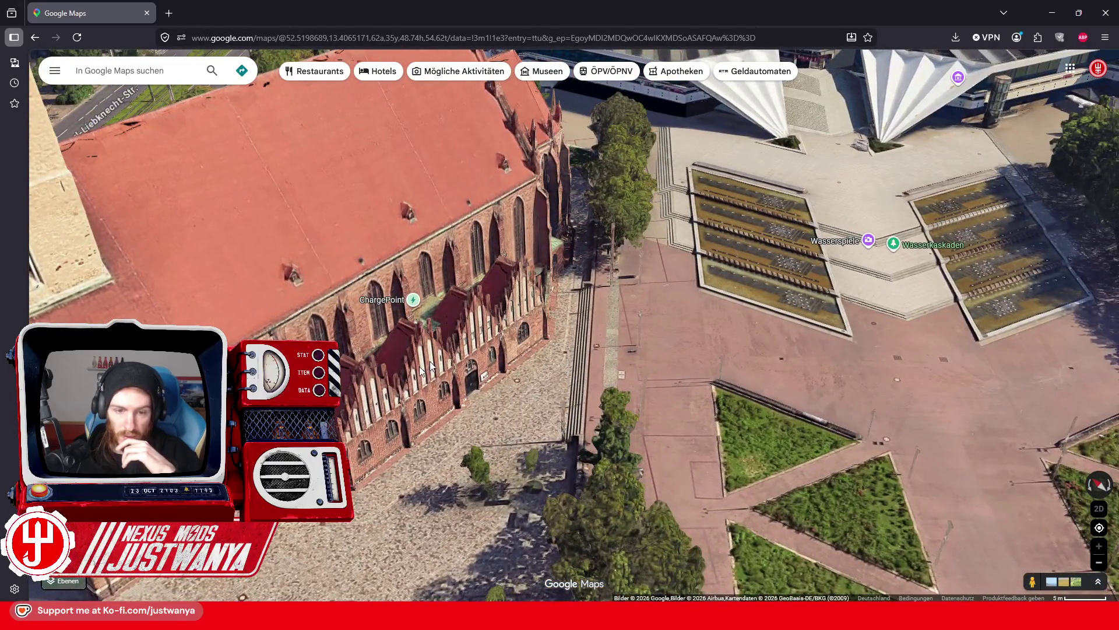
{"action": "key", "text": "Right"}
{"action": "key", "text": "Right"}
{"action": "key", "text": "Right"}
{"action": "key", "text": "Up"}
{"action": "key", "text": "Up"}
{"action": "key", "text": "Up"}
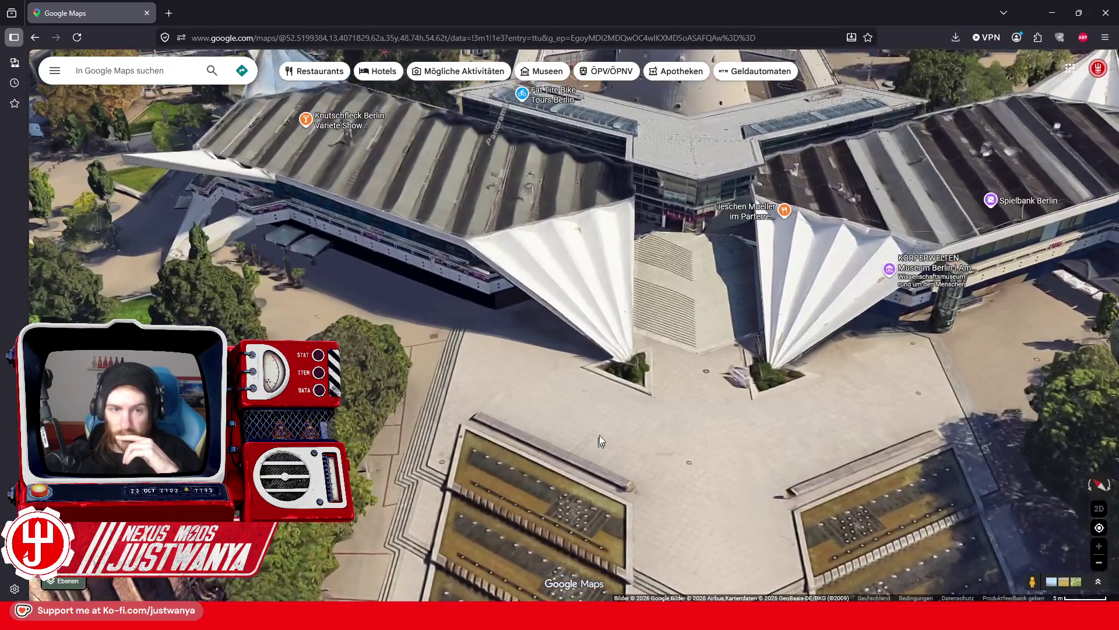
Orbit around the tower base to study the fan-shaped pavilion roofs
{"action": "mouse_move", "coordinate": [636, 396]}
{"action": "left_mouse_down"}
{"action": "mouse_move", "coordinate": [570, 460]}
{"action": "mouse_move", "coordinate": [462, 383]}
{"action": "mouse_move", "coordinate": [434, 553]}
{"action": "left_mouse_up"}
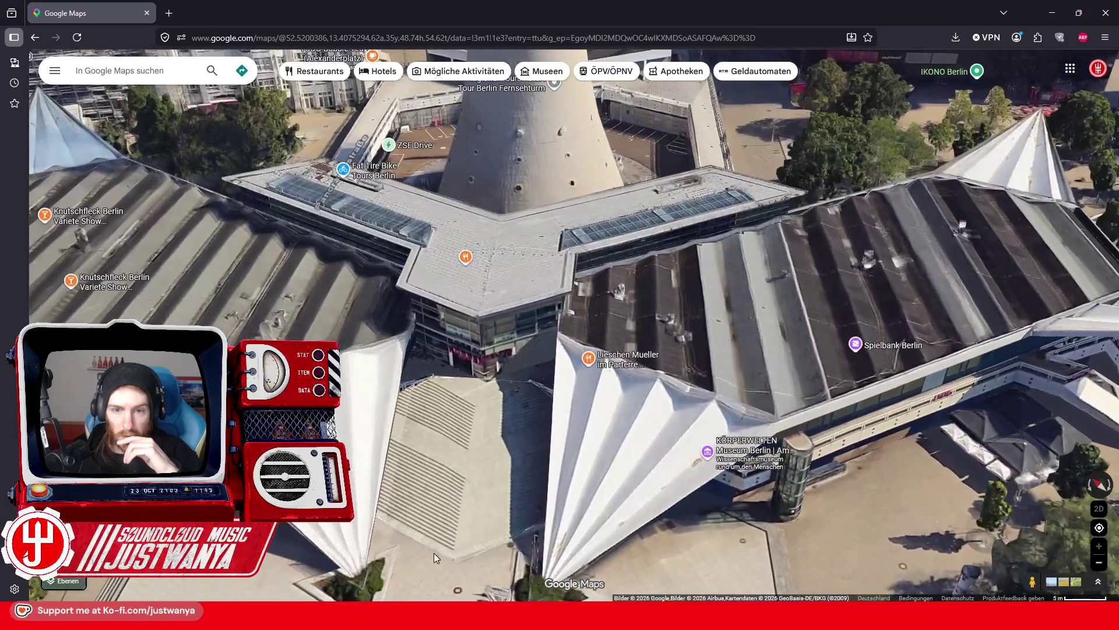
{"action": "mouse_move", "coordinate": [770, 357]}
{"action": "left_mouse_down"}
{"action": "mouse_move", "coordinate": [298, 317]}
{"action": "mouse_move", "coordinate": [297, 305]}
{"action": "mouse_move", "coordinate": [395, 341]}
{"action": "mouse_move", "coordinate": [438, 279]}
{"action": "mouse_move", "coordinate": [671, 358]}
{"action": "left_mouse_up"}
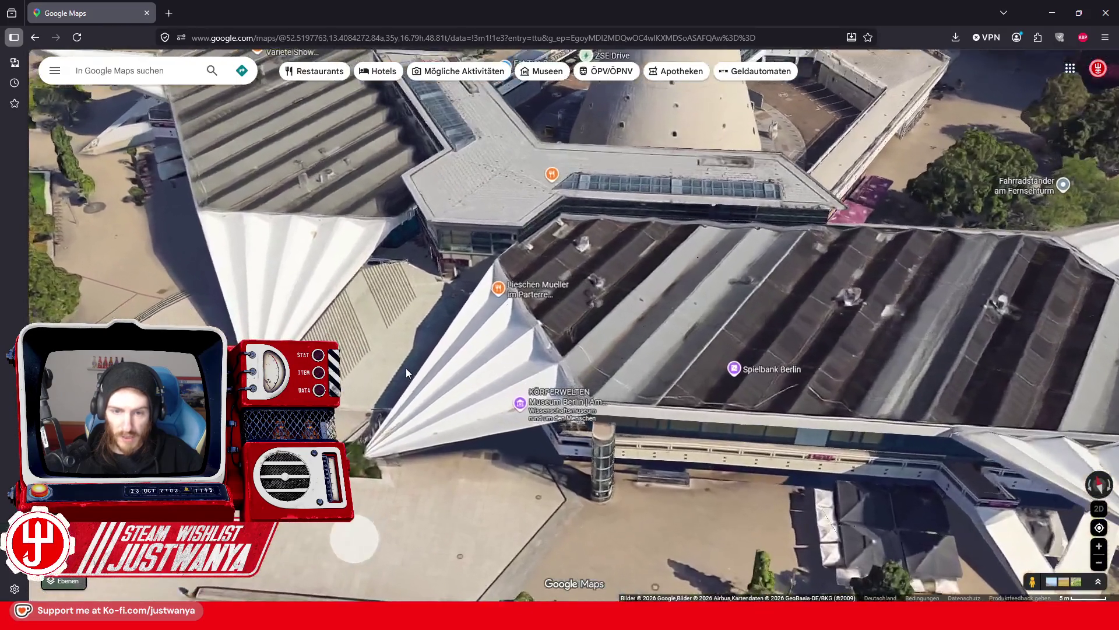
{"action": "scroll", "coordinate": [406, 368], "scroll_direction": "up", "scroll_amount": 2}
Rotate the 3D view around the TV tower and its fan-shaped pavilion roof
{"action": "left_click_drag", "start_coordinate": [404, 376], "coordinate": [586, 326]}
{"action": "mouse_move", "coordinate": [539, 358]}
{"action": "left_mouse_down"}
{"action": "mouse_move", "coordinate": [569, 332]}
{"action": "mouse_move", "coordinate": [570, 342]}
{"action": "mouse_move", "coordinate": [430, 354]}
{"action": "left_mouse_up"}
{"action": "scroll", "coordinate": [429, 357], "scroll_direction": "down", "scroll_amount": 5}
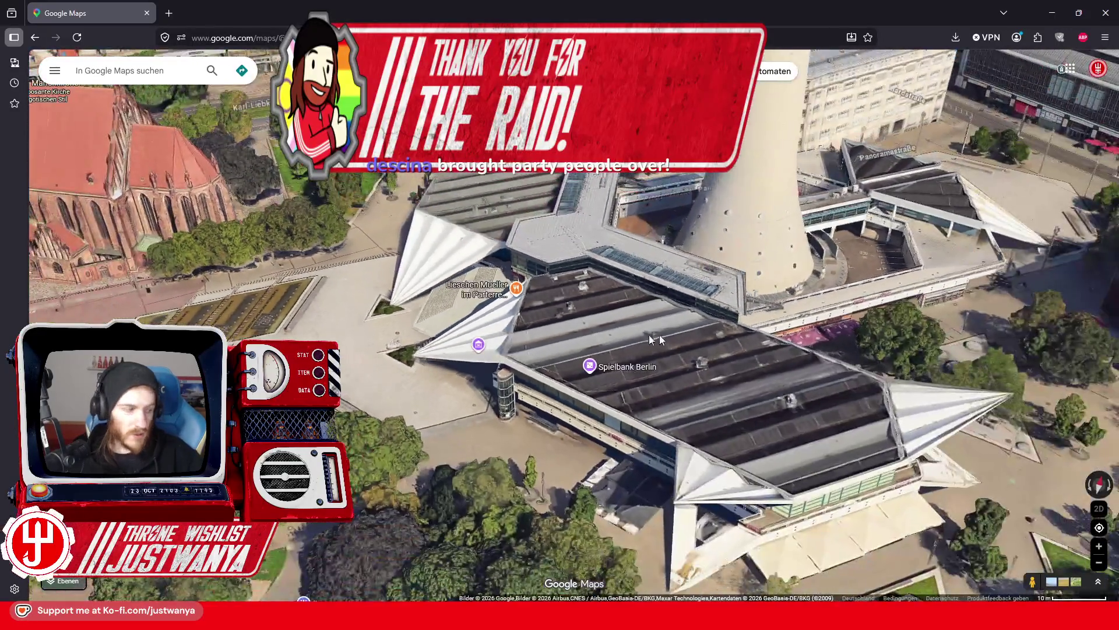
{"action": "left_click_drag", "start_coordinate": [650, 339], "coordinate": [414, 325]}
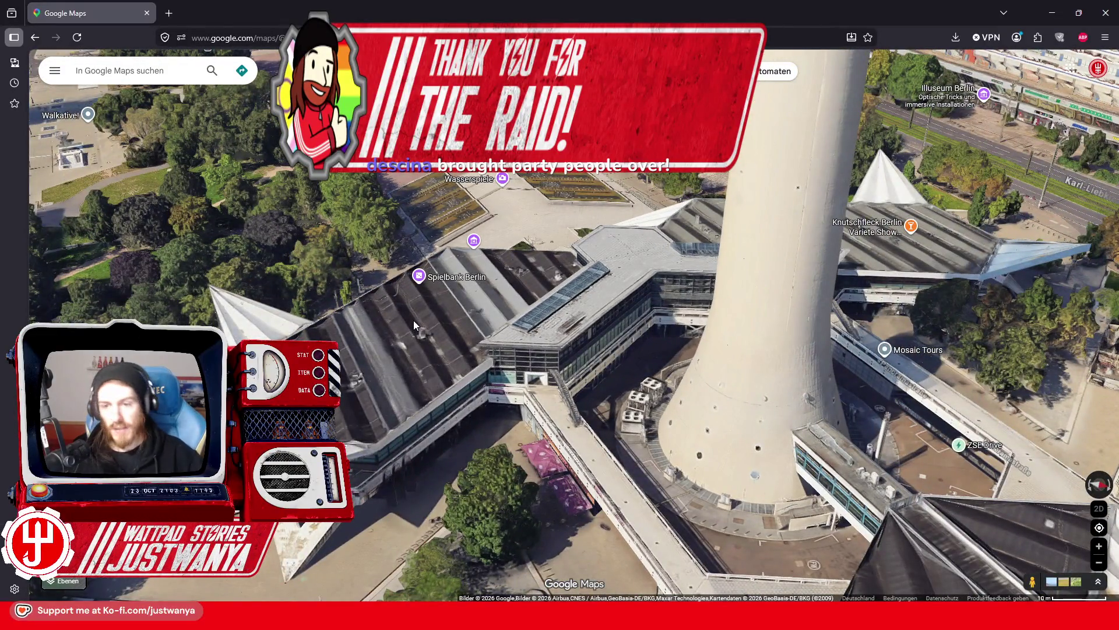
{"action": "left_click_drag", "start_coordinate": [478, 313], "coordinate": [527, 361]}
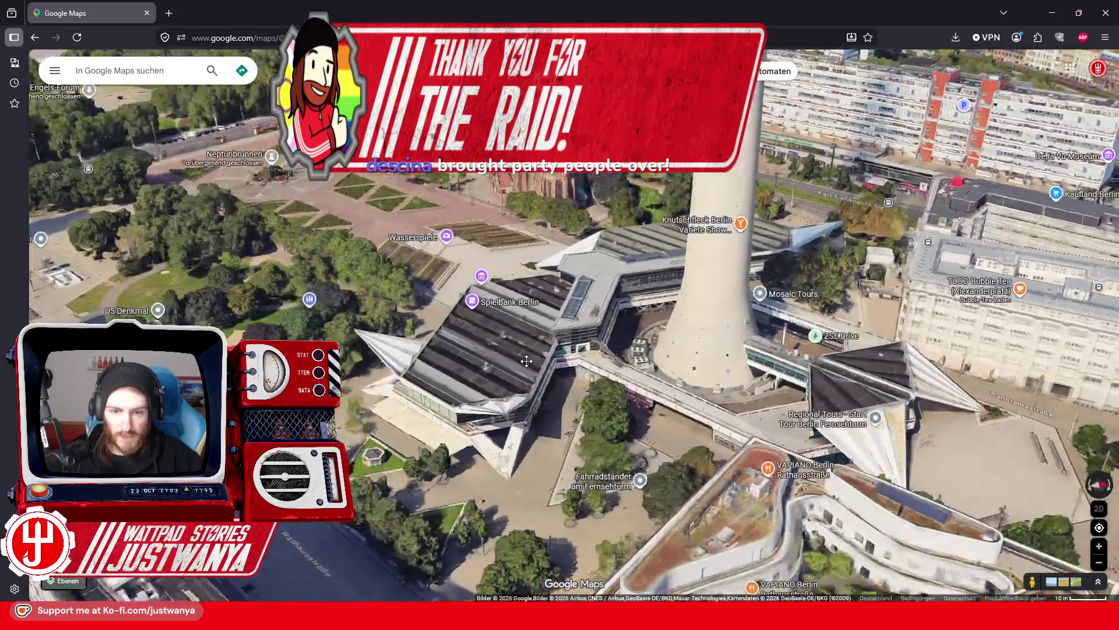
{"action": "scroll", "coordinate": [527, 361], "scroll_direction": "up", "scroll_amount": 3}
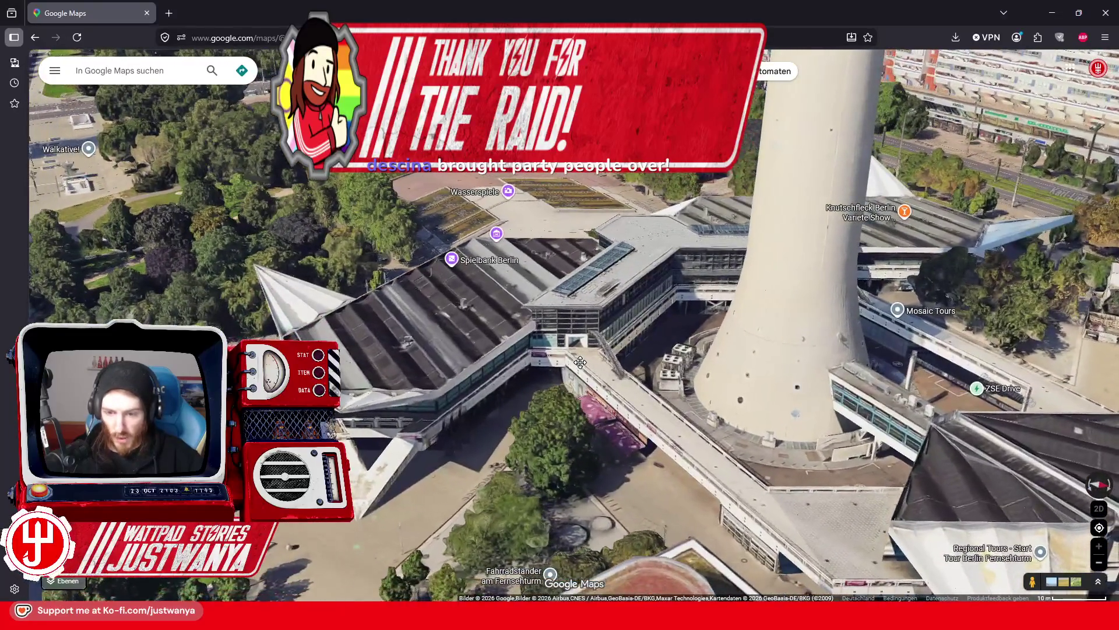
{"action": "scroll", "coordinate": [563, 359], "scroll_direction": "down", "scroll_amount": 5}
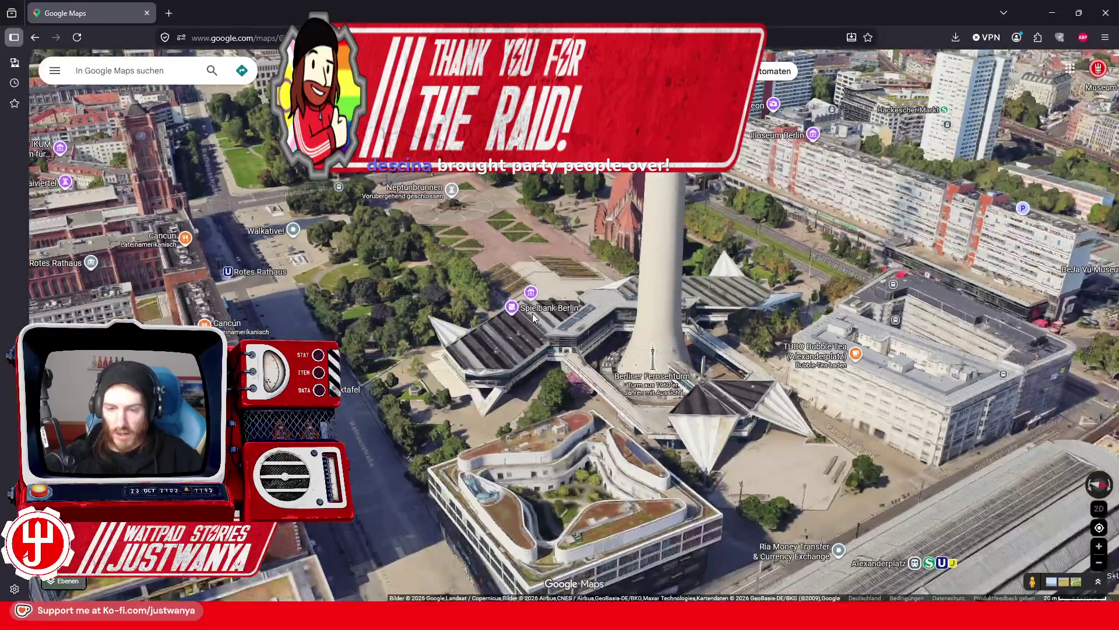
{"action": "scroll", "coordinate": [543, 274], "scroll_direction": "up", "scroll_amount": 3}
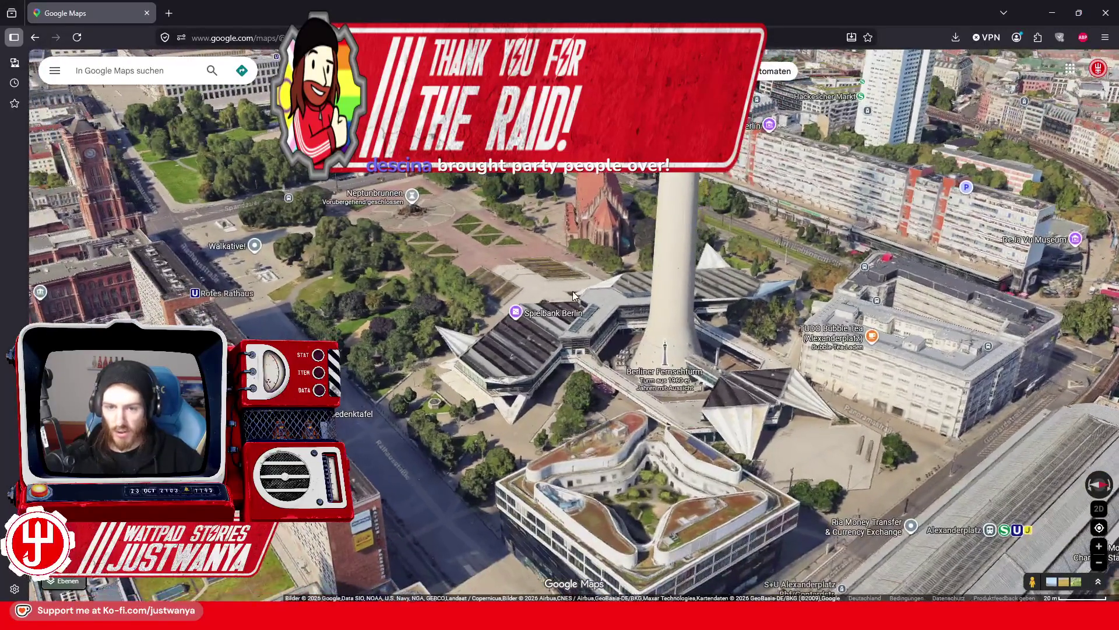
{"action": "scroll", "coordinate": [572, 292], "scroll_direction": "up", "scroll_amount": 3}
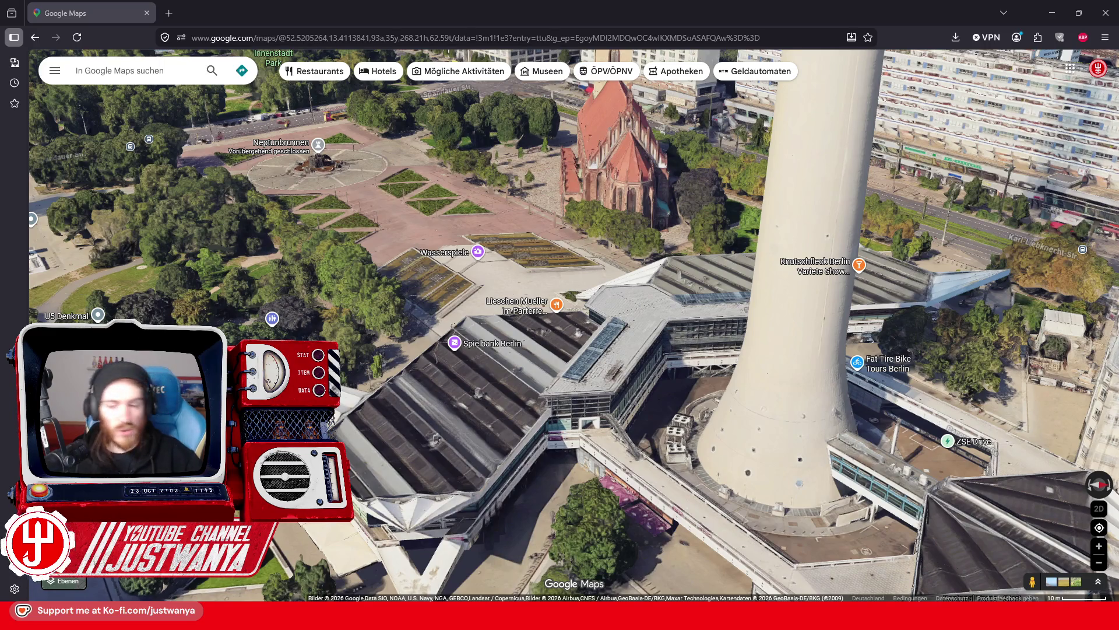
{"action": "scroll", "coordinate": [663, 351], "scroll_direction": "down", "scroll_amount": 3}
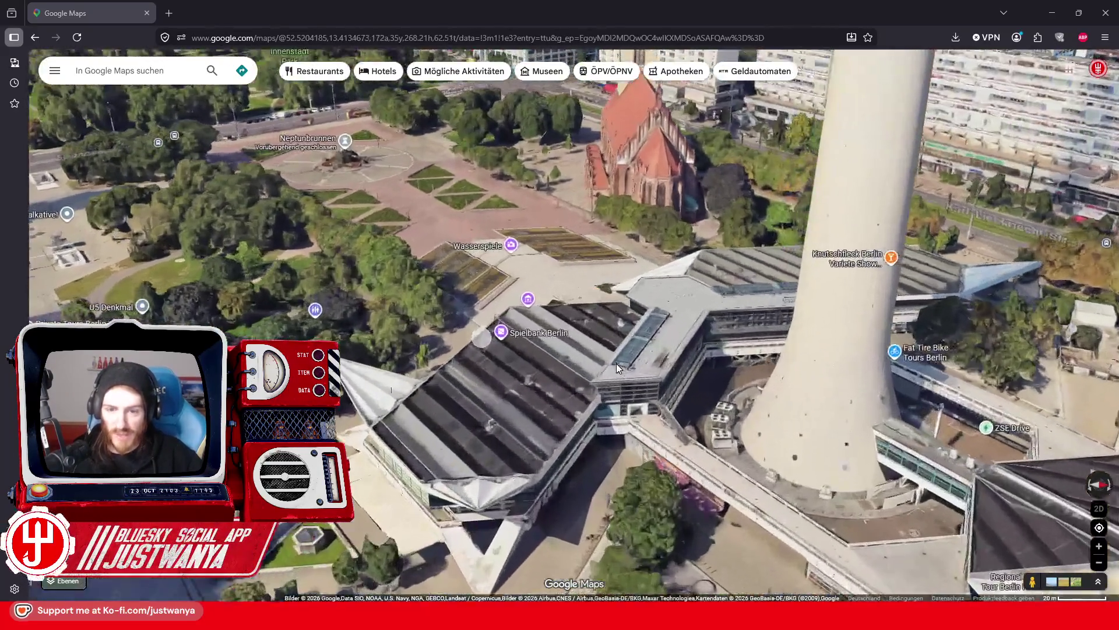
{"action": "scroll", "coordinate": [617, 363], "scroll_direction": "down", "scroll_amount": 2}
Zoom in toward Spielbank Berlin and the tower plaza, then return to Creation Kit
{"action": "mouse_move", "coordinate": [560, 363]}
{"action": "left_mouse_down"}
{"action": "mouse_move", "coordinate": [605, 383]}
{"action": "mouse_move", "coordinate": [500, 357]}
{"action": "mouse_move", "coordinate": [491, 408]}
{"action": "left_mouse_up"}
{"action": "scroll", "coordinate": [475, 383], "scroll_direction": "down", "scroll_amount": 3}
{"action": "scroll", "coordinate": [491, 408], "scroll_direction": "down", "scroll_amount": 5}
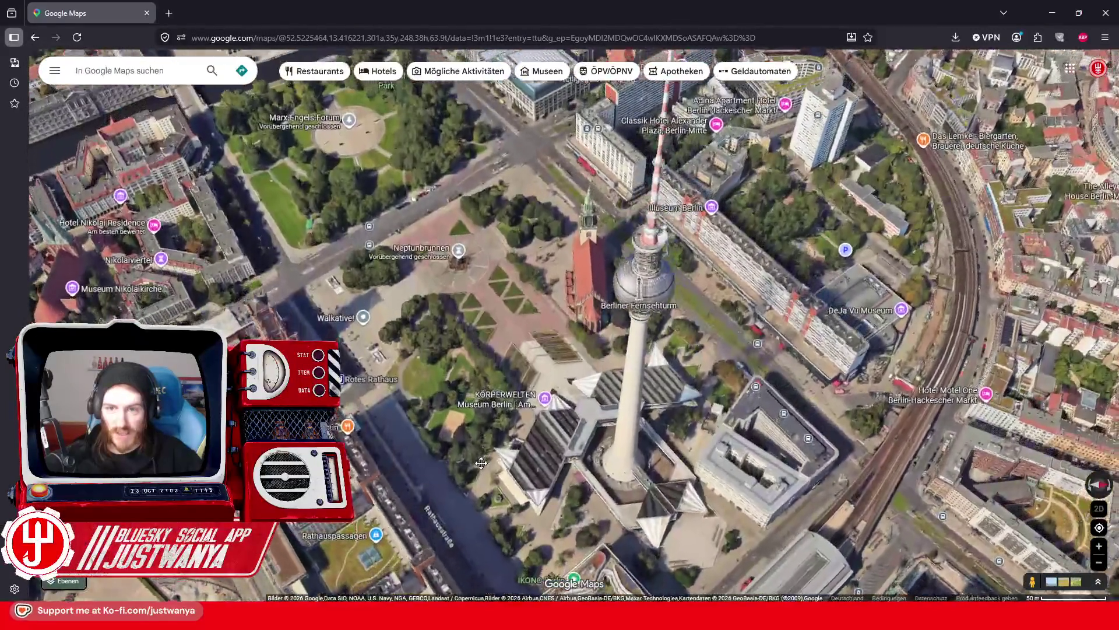
{"action": "scroll", "coordinate": [483, 388], "scroll_direction": "down", "scroll_amount": 3}
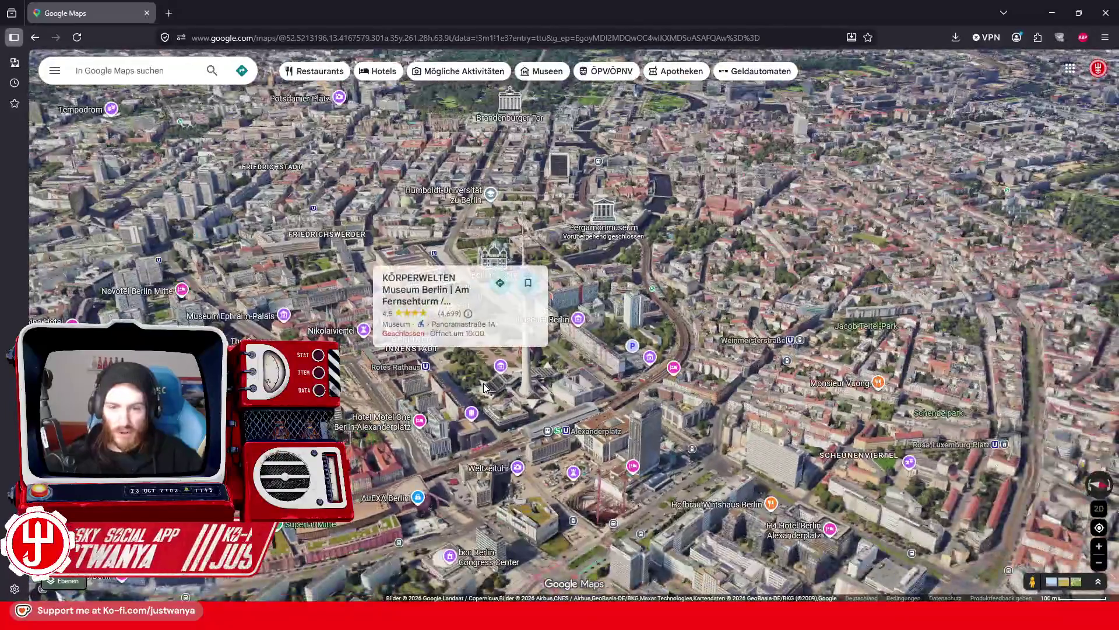
{"action": "scroll", "coordinate": [386, 512], "scroll_direction": "up", "scroll_amount": 5}
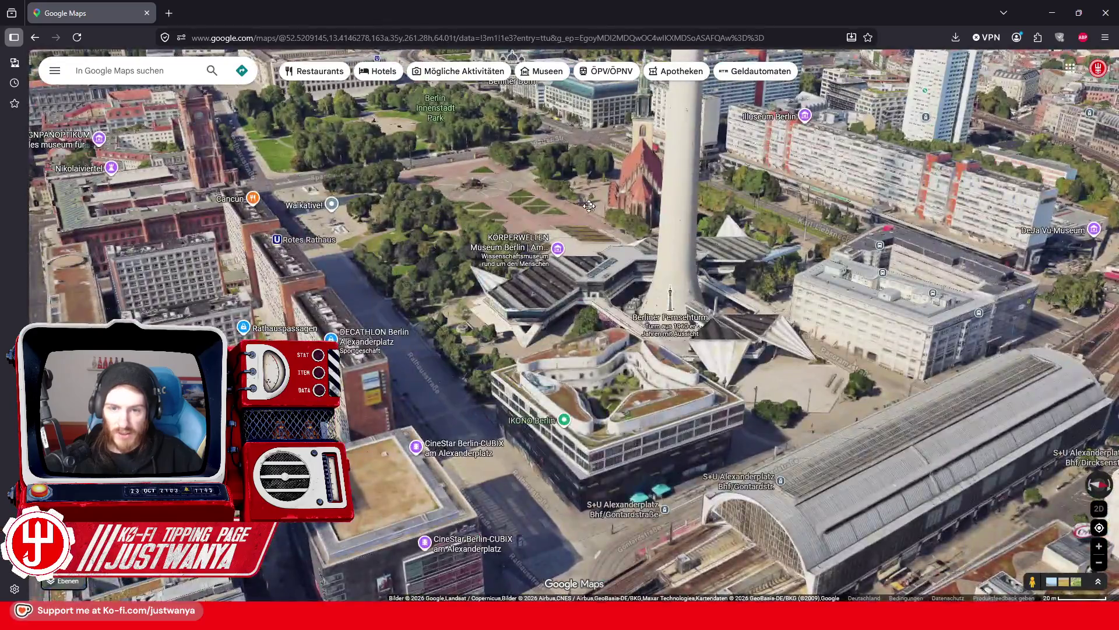
{"action": "mouse_move", "coordinate": [589, 205]}
{"action": "left_mouse_down"}
{"action": "mouse_move", "coordinate": [574, 410]}
{"action": "mouse_move", "coordinate": [591, 426]}
{"action": "mouse_move", "coordinate": [587, 391]}
{"action": "mouse_move", "coordinate": [694, 353]}
{"action": "left_mouse_up"}
{"action": "scroll", "coordinate": [573, 410], "scroll_direction": "up", "scroll_amount": 3}
{"action": "scroll", "coordinate": [694, 354], "scroll_direction": "up", "scroll_amount": 3}
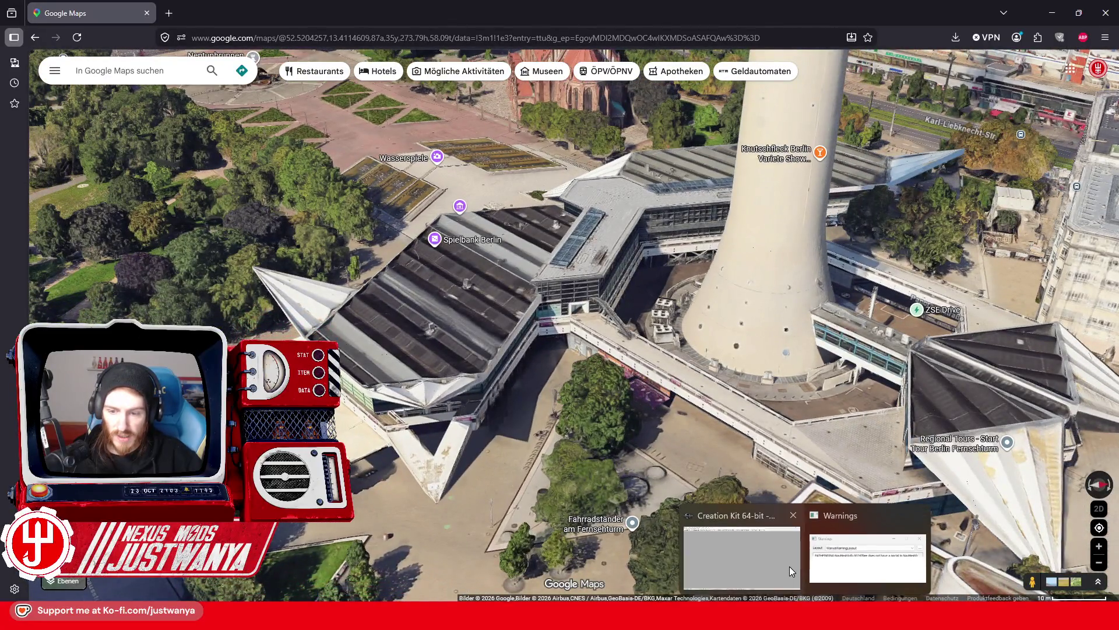
{"action": "left_click", "coordinate": [792, 571]}
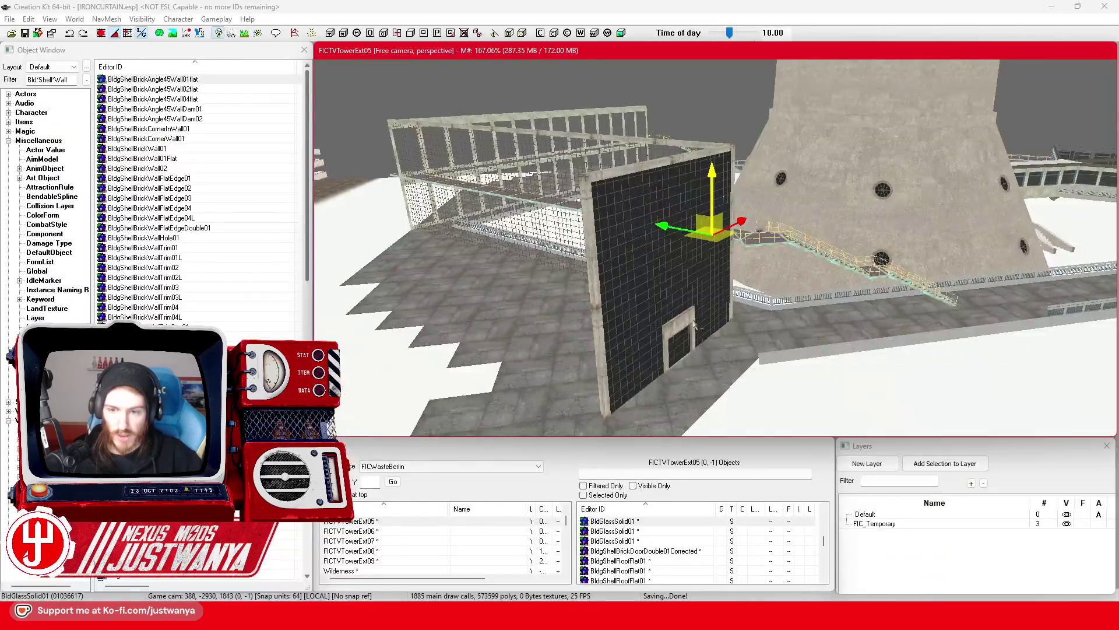
Orbit and zoom over the tower roof, white dome and shaft, then down to the glass base block
{"action": "mouse_move", "coordinate": [669, 384]}
{"action": "left_mouse_down"}
{"action": "mouse_move", "coordinate": [643, 248]}
{"action": "mouse_move", "coordinate": [629, 318]}
{"action": "mouse_move", "coordinate": [605, 349]}
{"action": "left_mouse_up"}
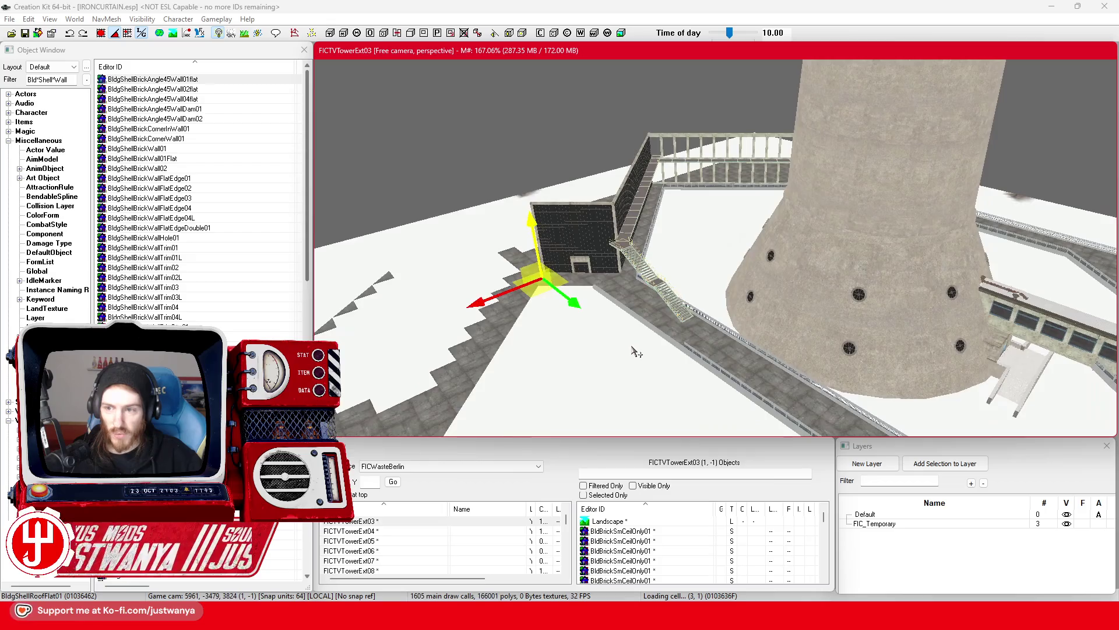
{"action": "left_click_drag", "start_coordinate": [637, 354], "coordinate": [660, 357]}
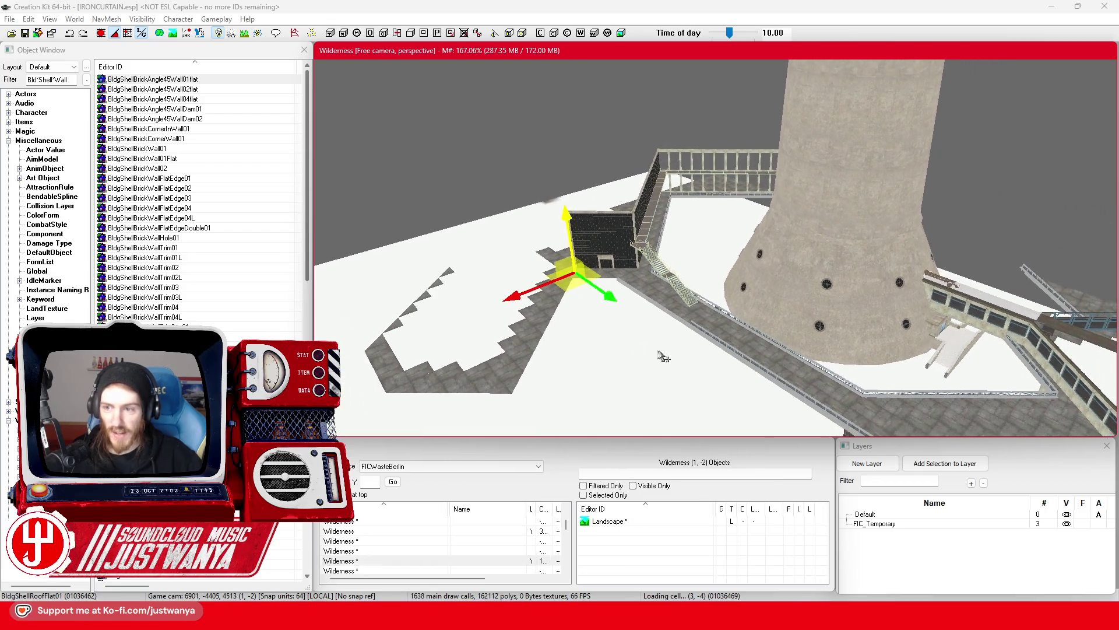
{"action": "mouse_move", "coordinate": [825, 352]}
{"action": "left_mouse_down"}
{"action": "mouse_move", "coordinate": [495, 211]}
{"action": "mouse_move", "coordinate": [707, 170]}
{"action": "mouse_move", "coordinate": [725, 340]}
{"action": "left_mouse_up"}
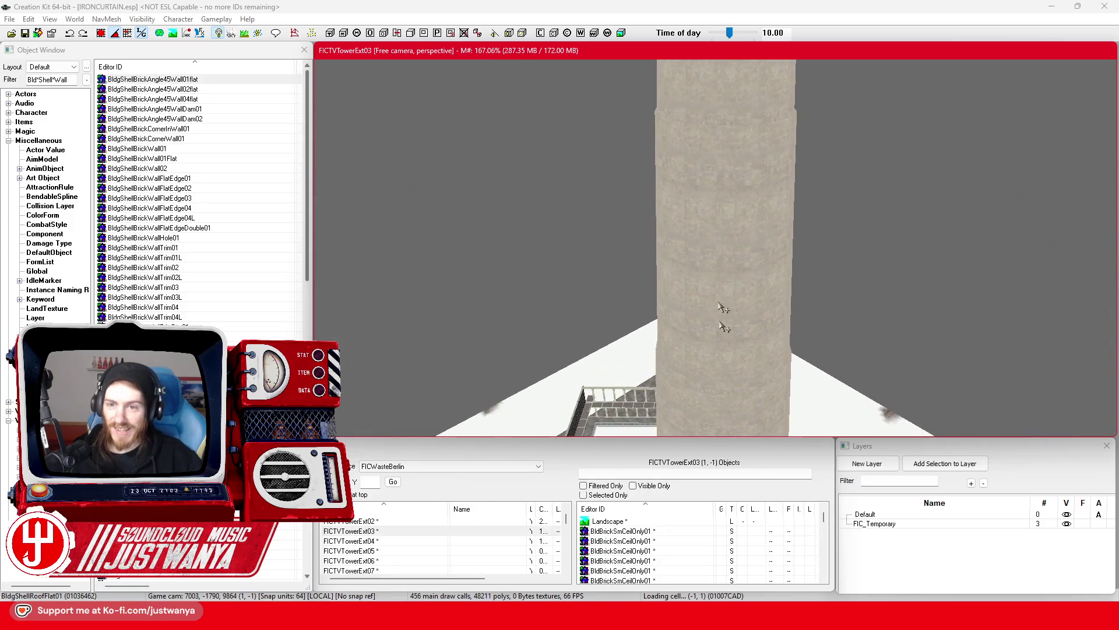
{"action": "left_click_drag", "start_coordinate": [711, 207], "coordinate": [694, 316]}
{"action": "scroll", "coordinate": [693, 316], "scroll_direction": "down", "scroll_amount": 10}
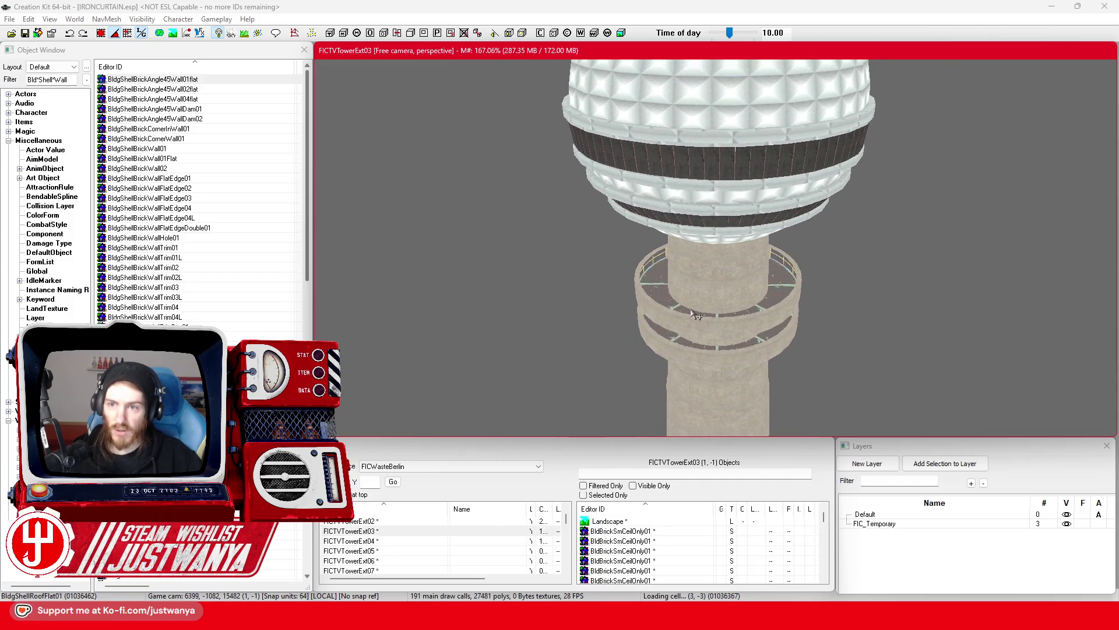
{"action": "scroll", "coordinate": [694, 307], "scroll_direction": "down", "scroll_amount": 8}
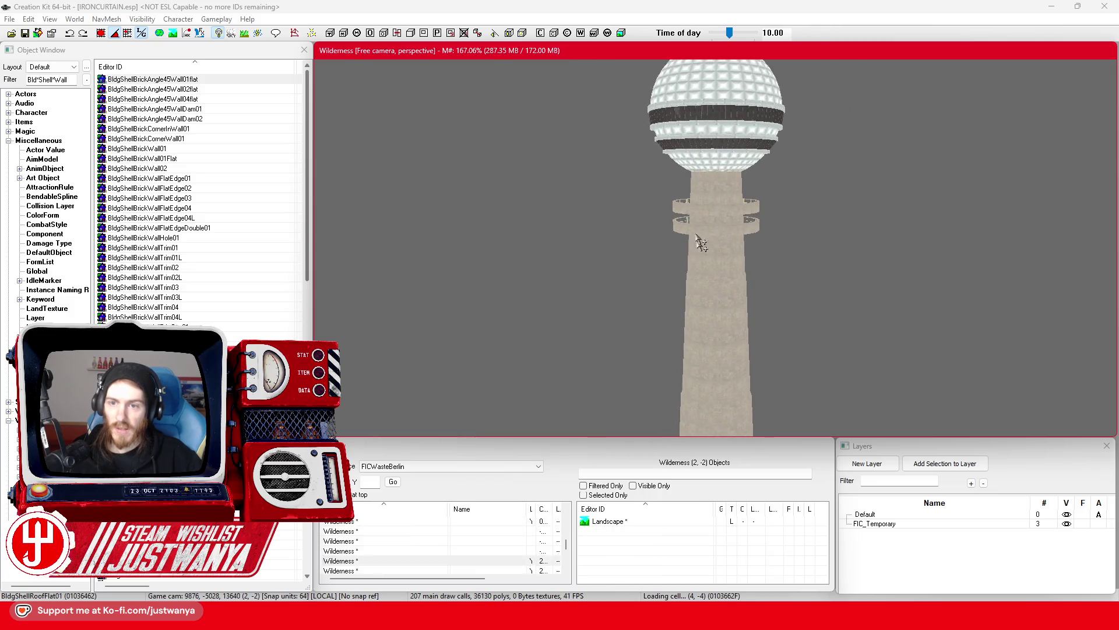
{"action": "left_click_drag", "start_coordinate": [697, 380], "coordinate": [626, 176]}
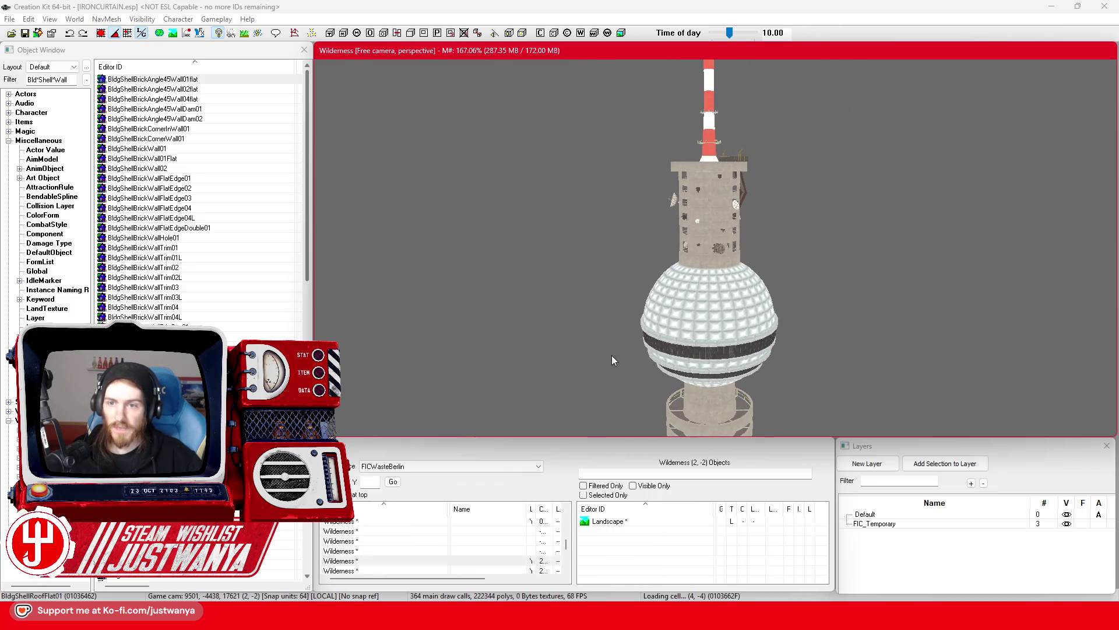
{"action": "mouse_move", "coordinate": [604, 353]}
{"action": "left_mouse_down"}
{"action": "mouse_move", "coordinate": [620, 208]}
{"action": "mouse_move", "coordinate": [639, 361]}
{"action": "left_mouse_up"}
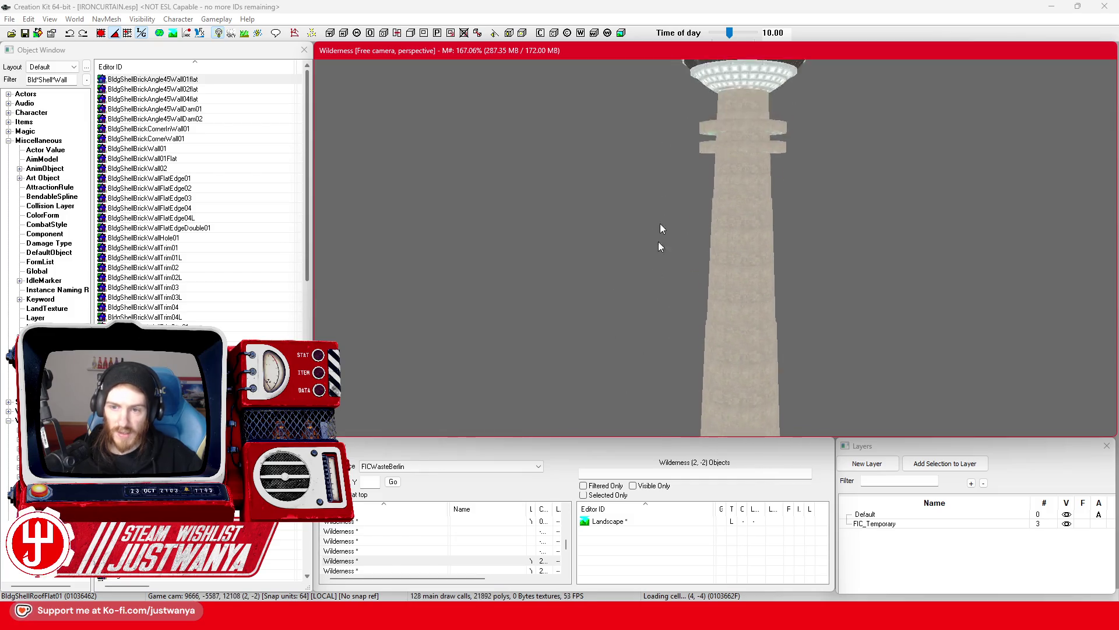
{"action": "mouse_move", "coordinate": [665, 187]}
{"action": "left_mouse_down"}
{"action": "mouse_move", "coordinate": [679, 344]}
{"action": "mouse_move", "coordinate": [717, 142]}
{"action": "mouse_move", "coordinate": [739, 196]}
{"action": "left_mouse_up"}
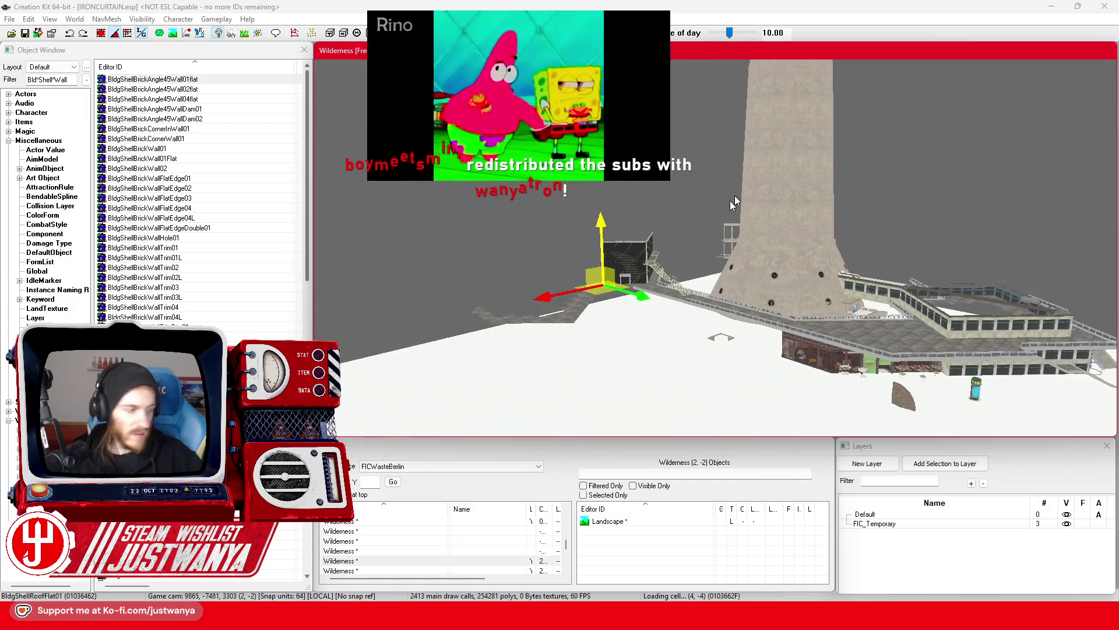
{"action": "scroll", "coordinate": [596, 306], "scroll_direction": "up", "scroll_amount": 5}
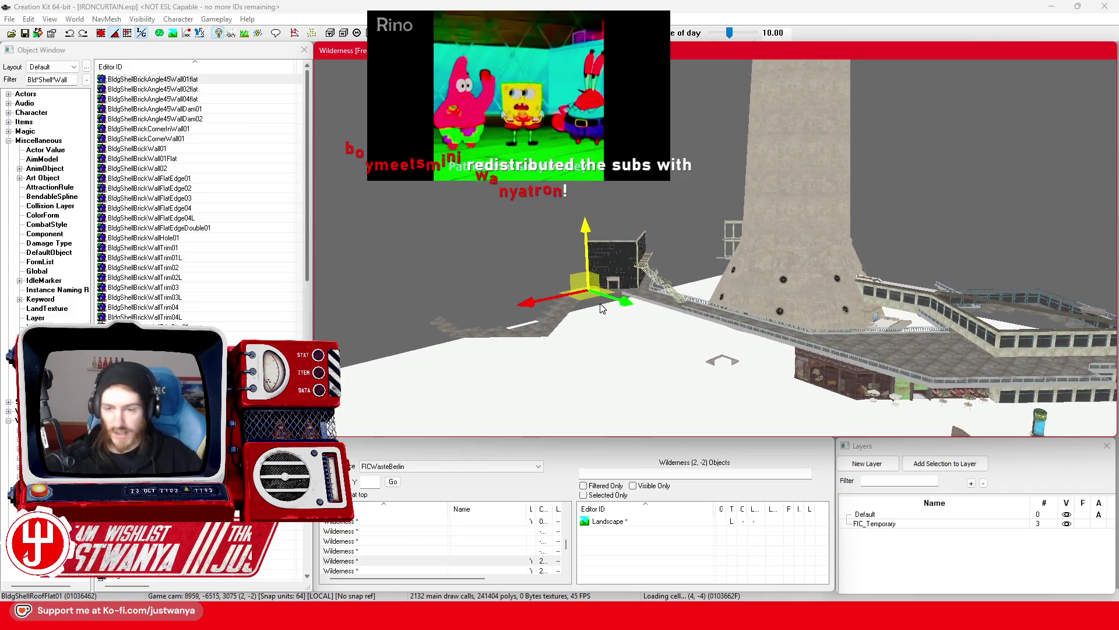
{"action": "scroll", "coordinate": [603, 296], "scroll_direction": "up", "scroll_amount": 5}
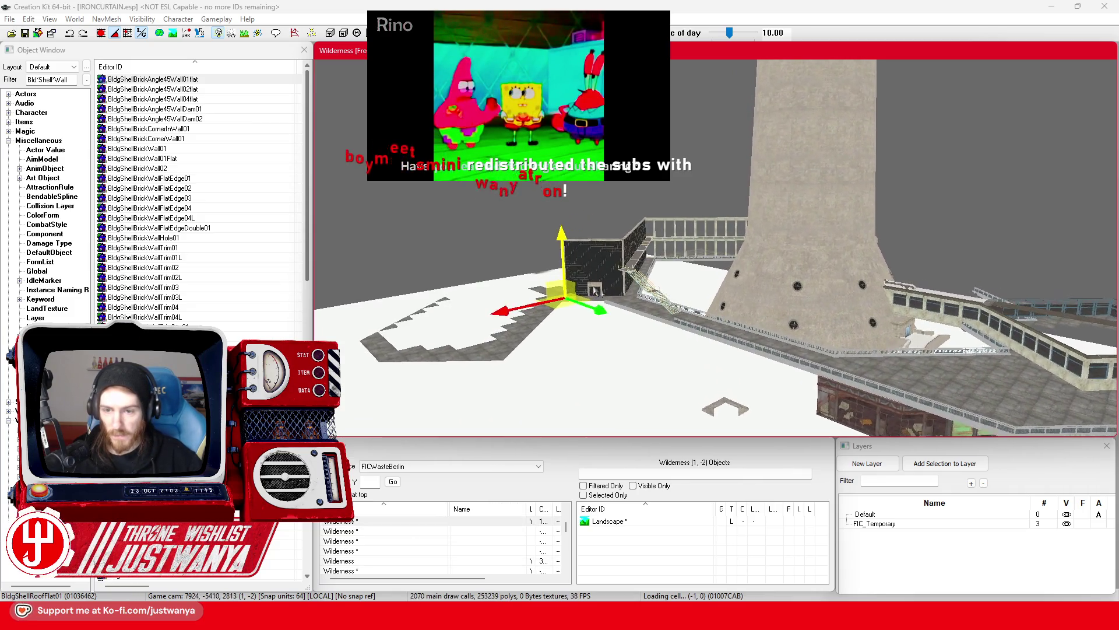
{"action": "scroll", "coordinate": [589, 285], "scroll_direction": "up", "scroll_amount": 5}
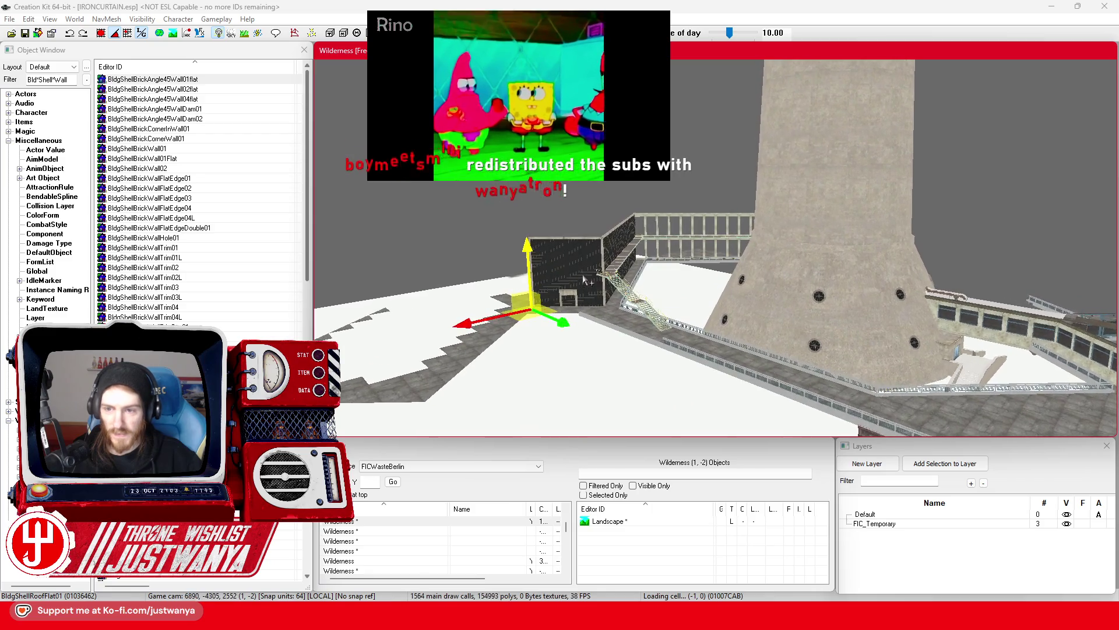
{"action": "scroll", "coordinate": [578, 271], "scroll_direction": "up", "scroll_amount": 5}
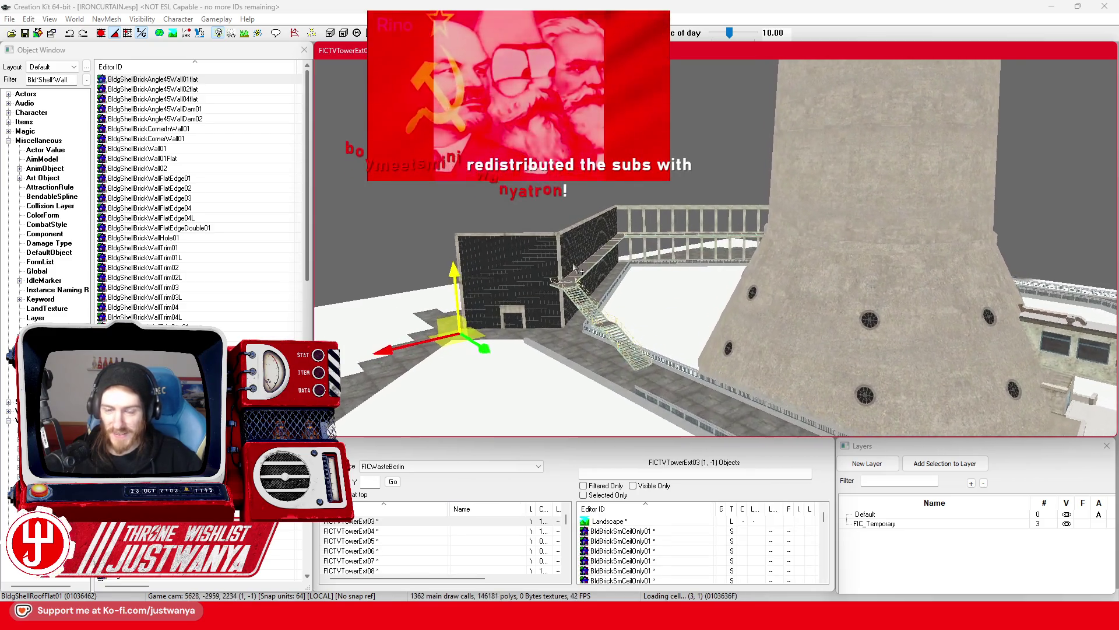
{"action": "scroll", "coordinate": [569, 263], "scroll_direction": "up", "scroll_amount": 5}
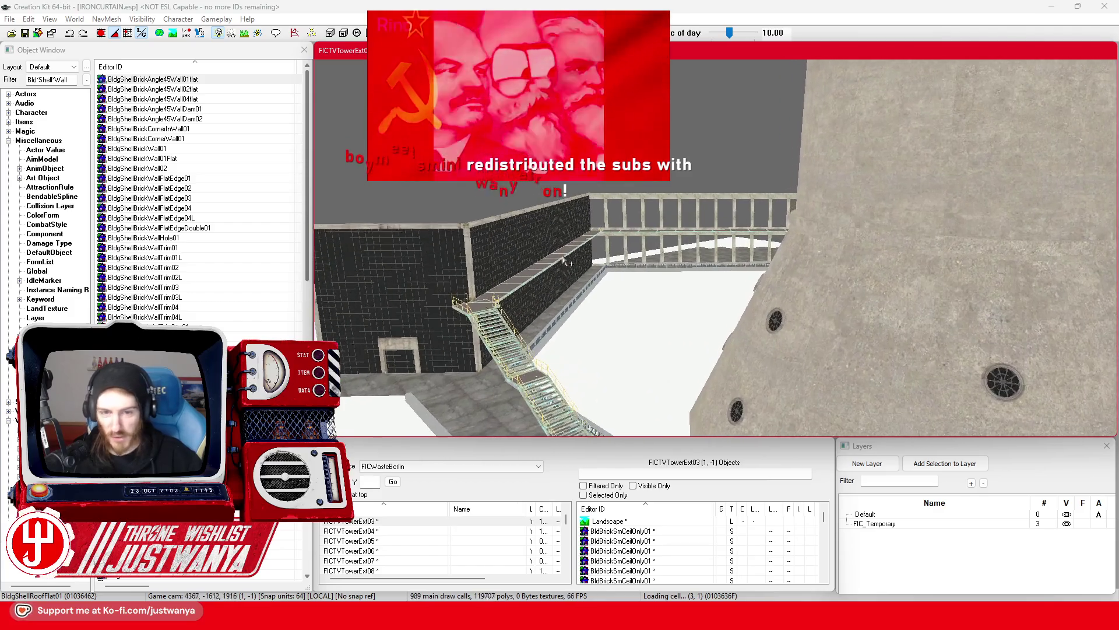
{"action": "scroll", "coordinate": [629, 255], "scroll_direction": "up", "scroll_amount": 5}
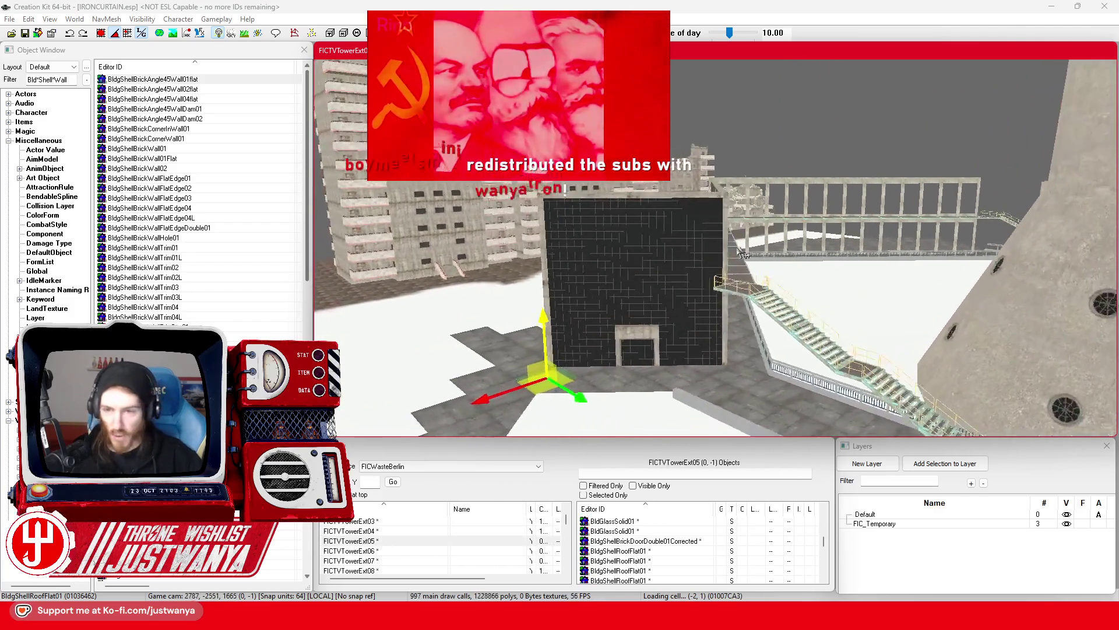
Select the glass wall beside the catwalk stairs, save the plugin, and orbit to its side
{"action": "scroll", "coordinate": [674, 316], "scroll_direction": "up", "scroll_amount": 2}
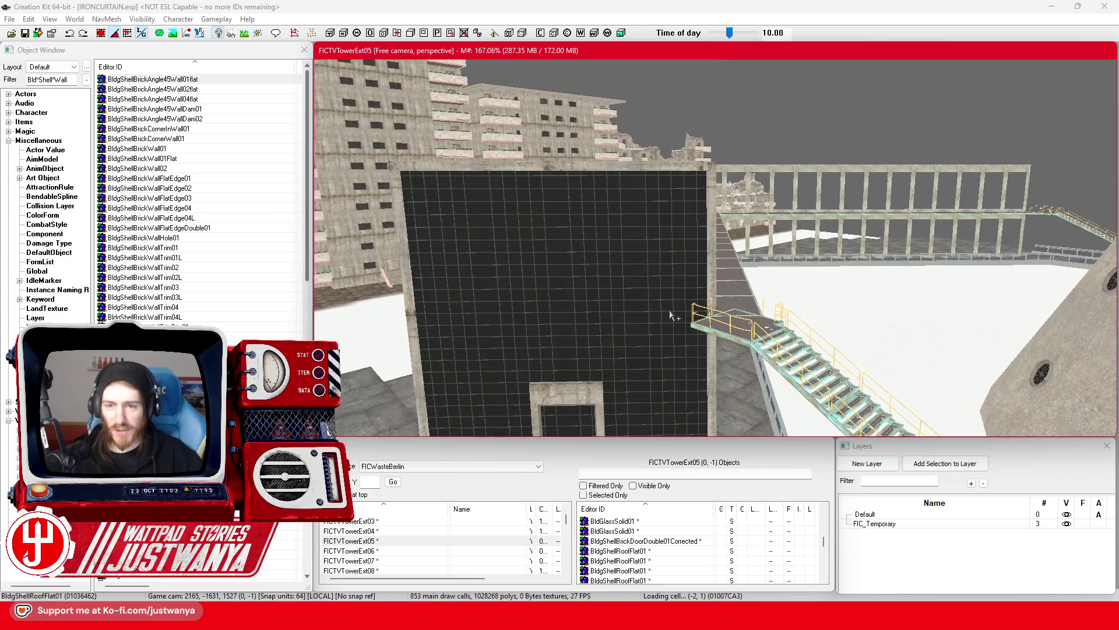
{"action": "left_click", "coordinate": [700, 315]}
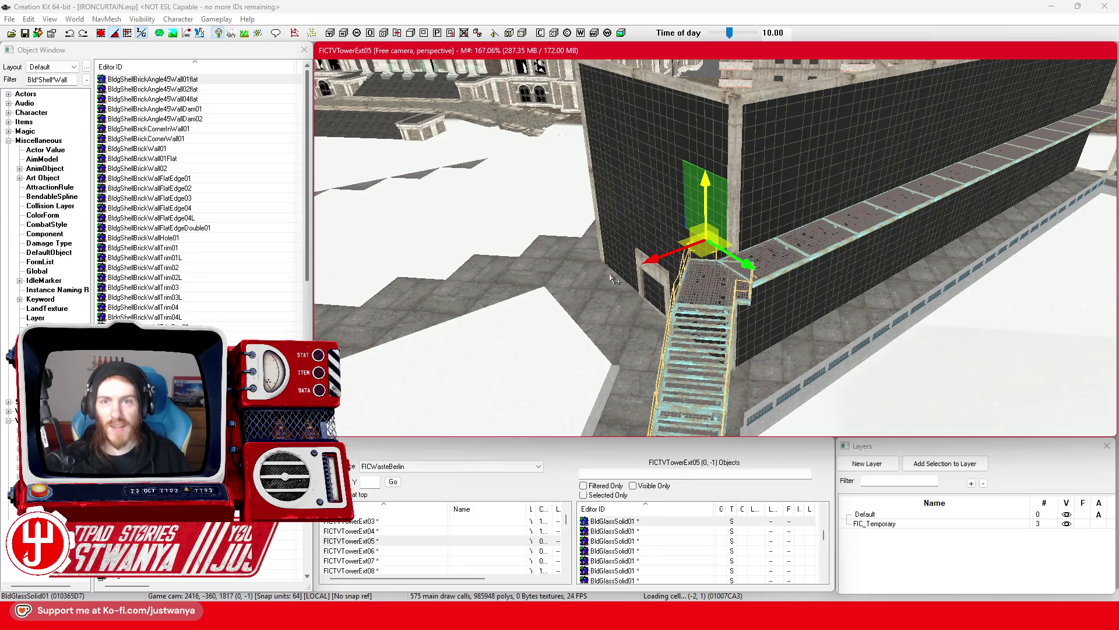
{"action": "left_click", "coordinate": [24, 33]}
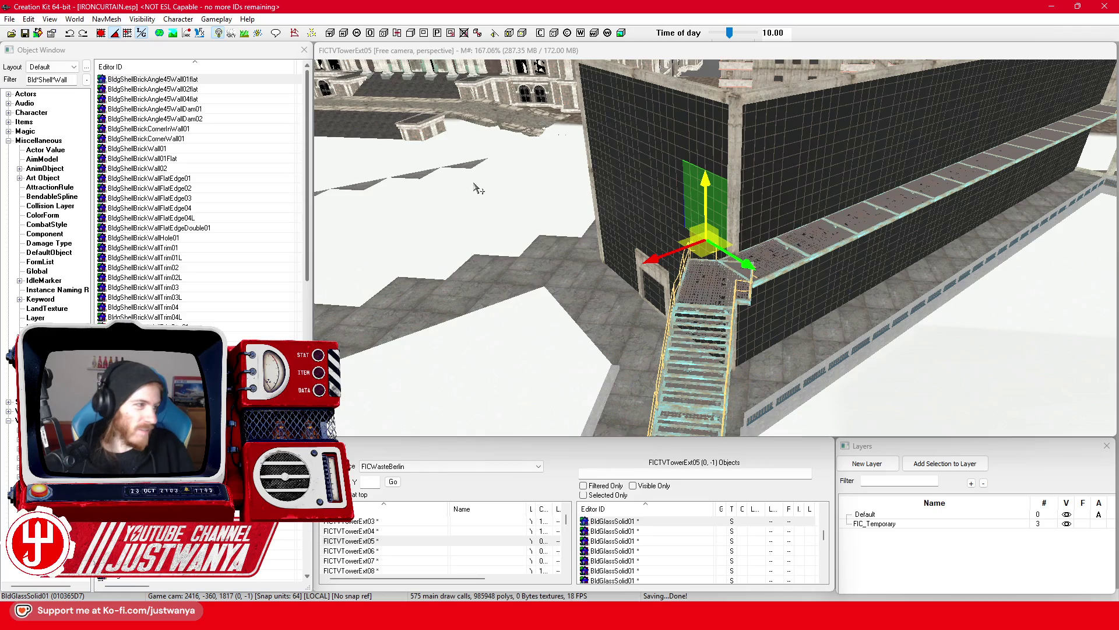
{"action": "scroll", "coordinate": [593, 261], "scroll_direction": "up", "scroll_amount": 2}
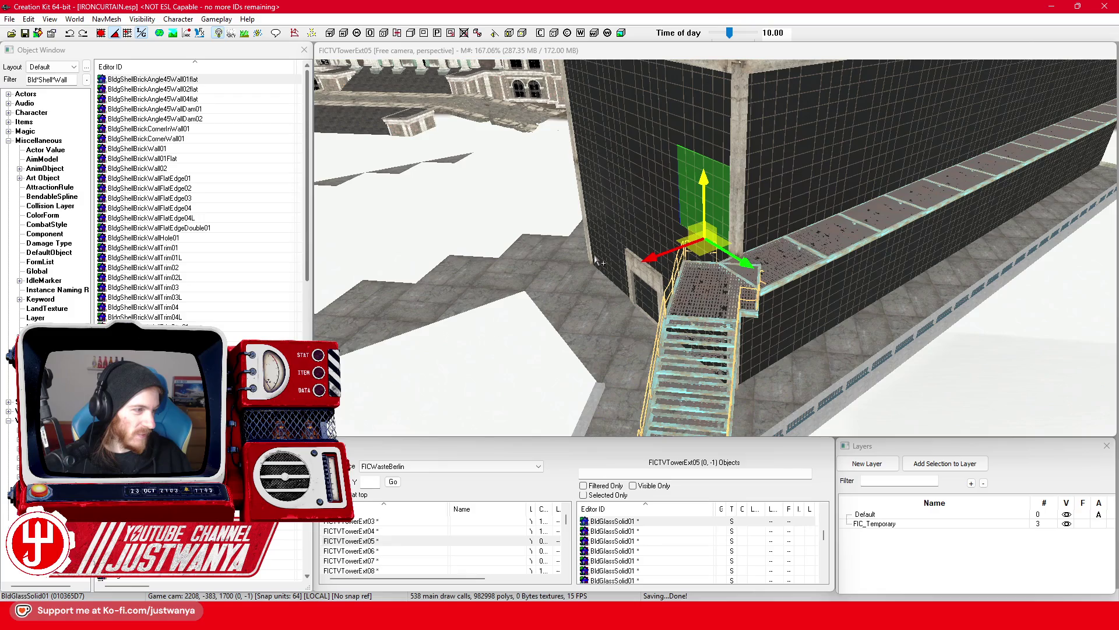
{"action": "scroll", "coordinate": [595, 261], "scroll_direction": "down", "scroll_amount": 2}
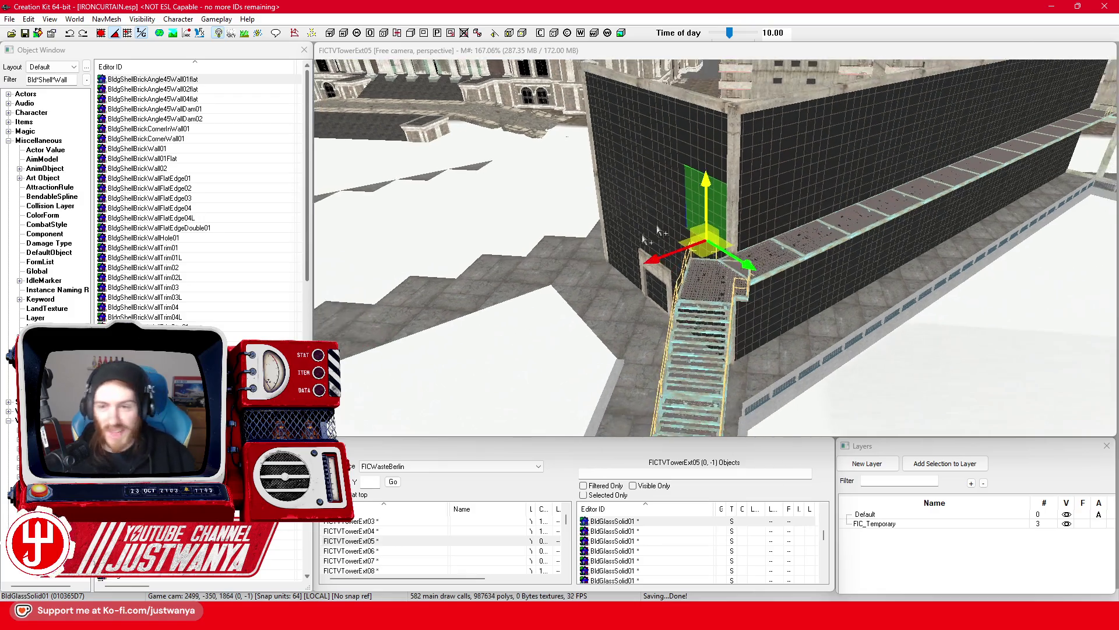
{"action": "key", "text": "shift"}
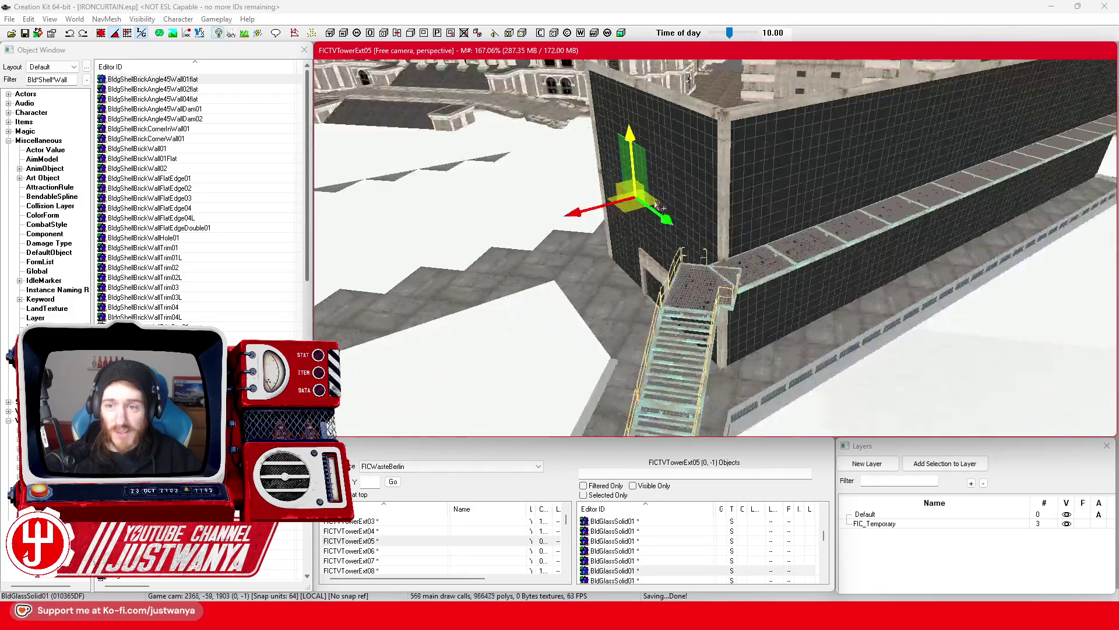
{"action": "key", "text": "shift"}
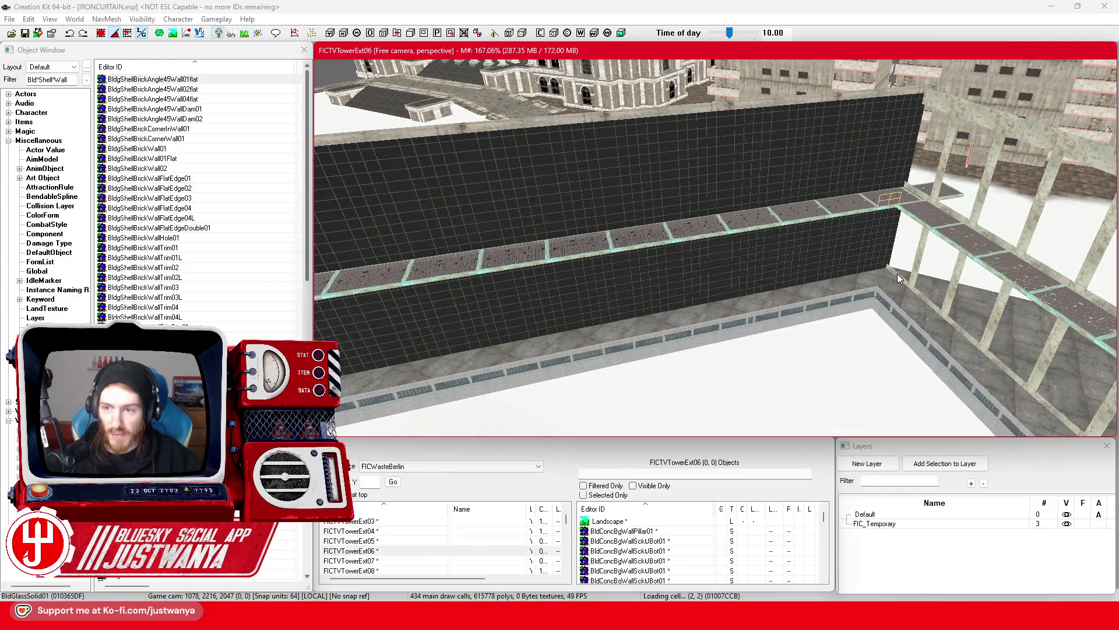
Select the concrete wall piece along the catwalk and orbit low around it
{"action": "left_click", "coordinate": [897, 274]}
{"action": "key", "text": "shift"}
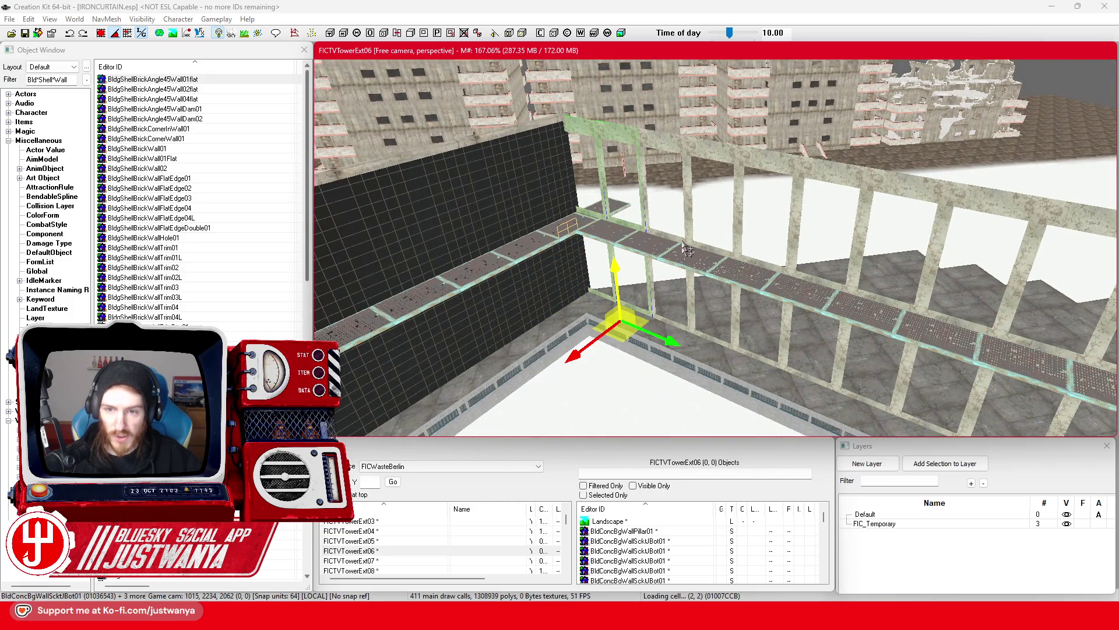
{"action": "key", "text": "shift"}
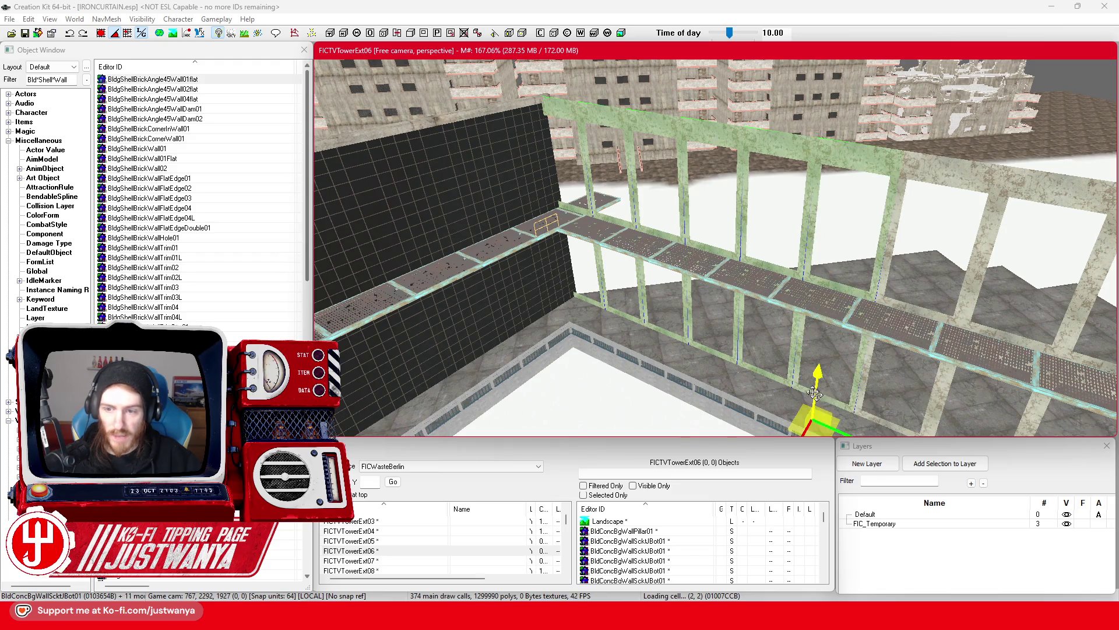
{"action": "key", "text": "shift"}
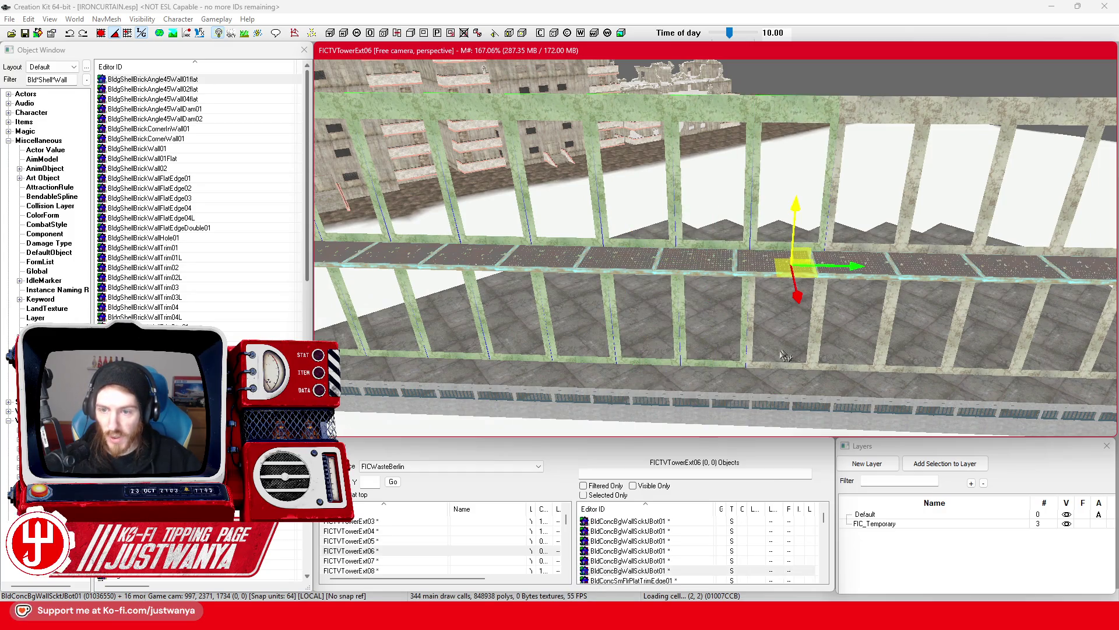
Select all the upper and lower wall frame pieces along the walkway and delete them
{"action": "left_click", "coordinate": [877, 129]}
{"action": "left_click", "coordinate": [840, 367]}
{"action": "scroll", "coordinate": [787, 359], "scroll_direction": "up", "scroll_amount": 2}
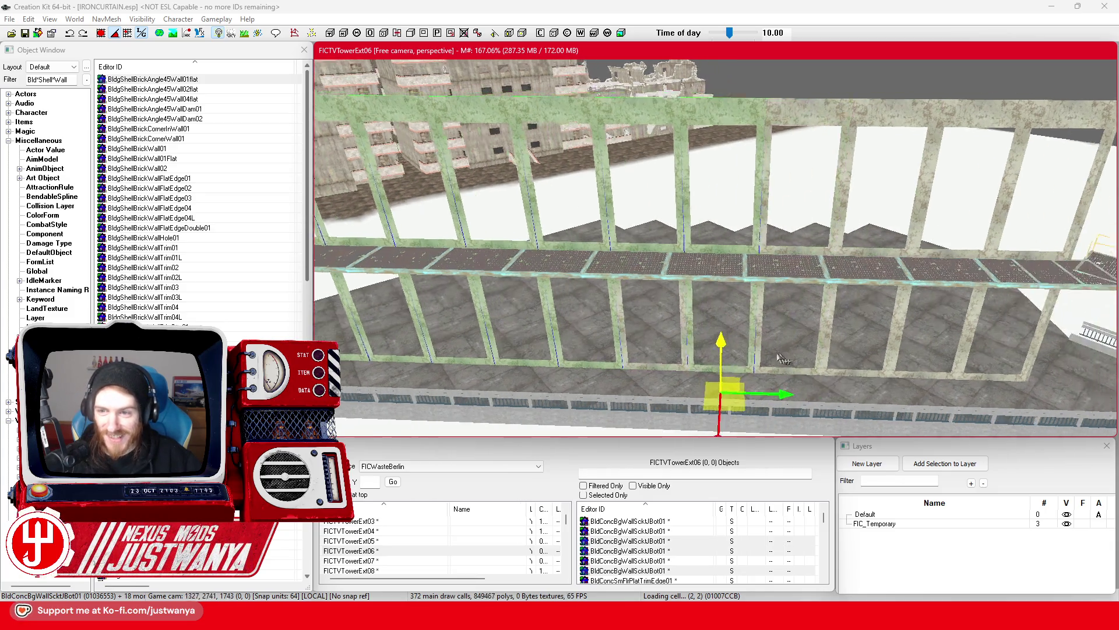
{"action": "left_click", "coordinate": [703, 303]}
{"action": "left_click", "coordinate": [688, 388]}
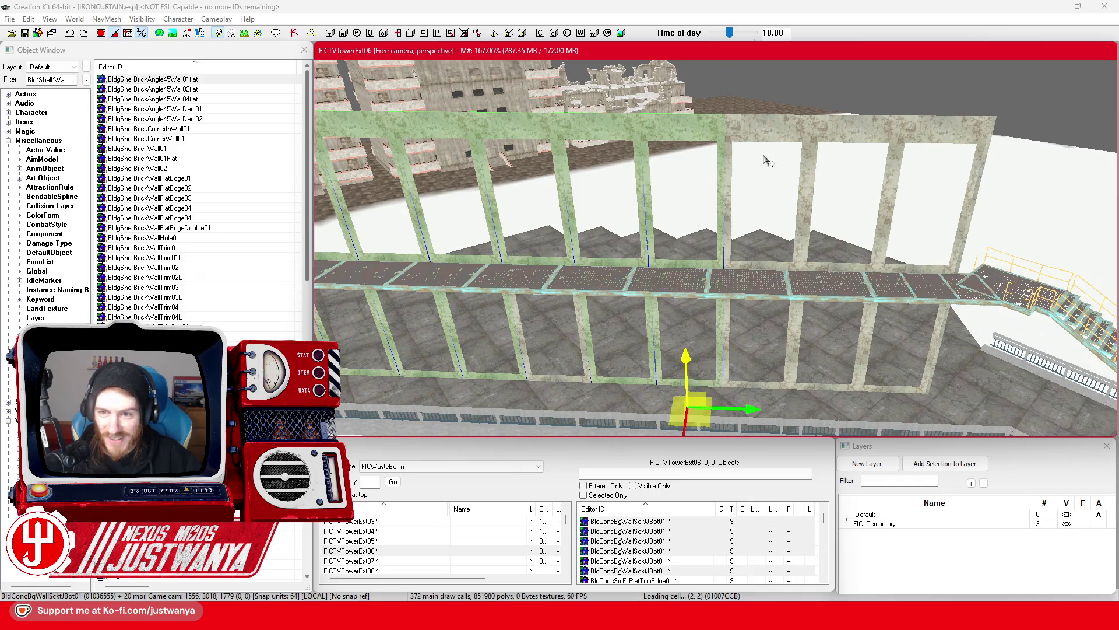
{"action": "left_click", "coordinate": [769, 204]}
{"action": "left_click", "coordinate": [758, 389]}
{"action": "left_click", "coordinate": [831, 134]}
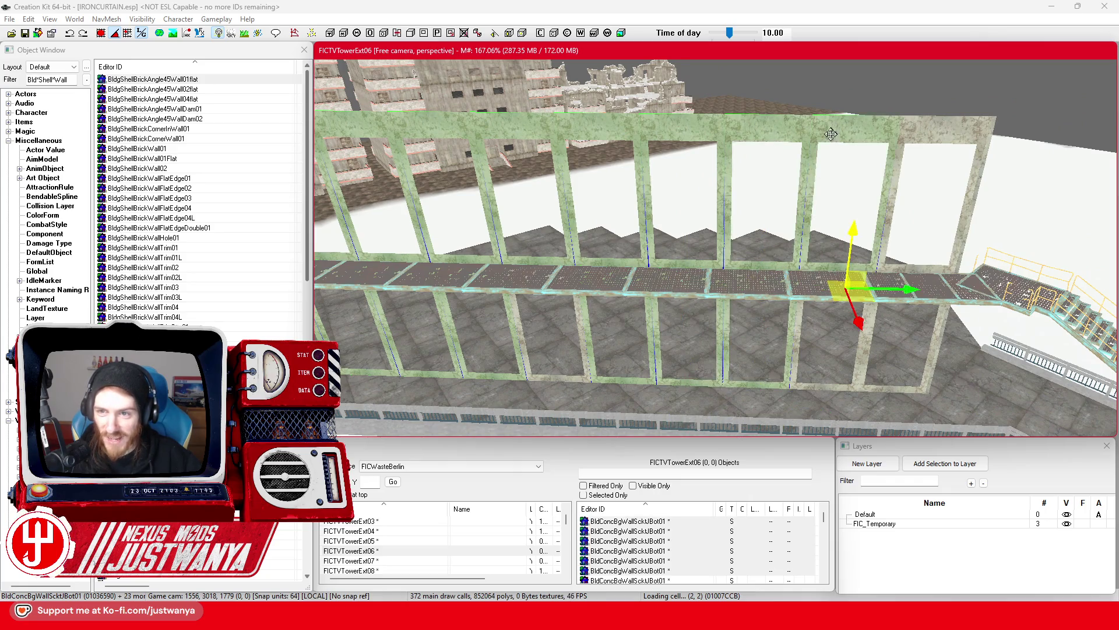
{"action": "left_click", "coordinate": [822, 392]}
{"action": "left_click", "coordinate": [920, 166]}
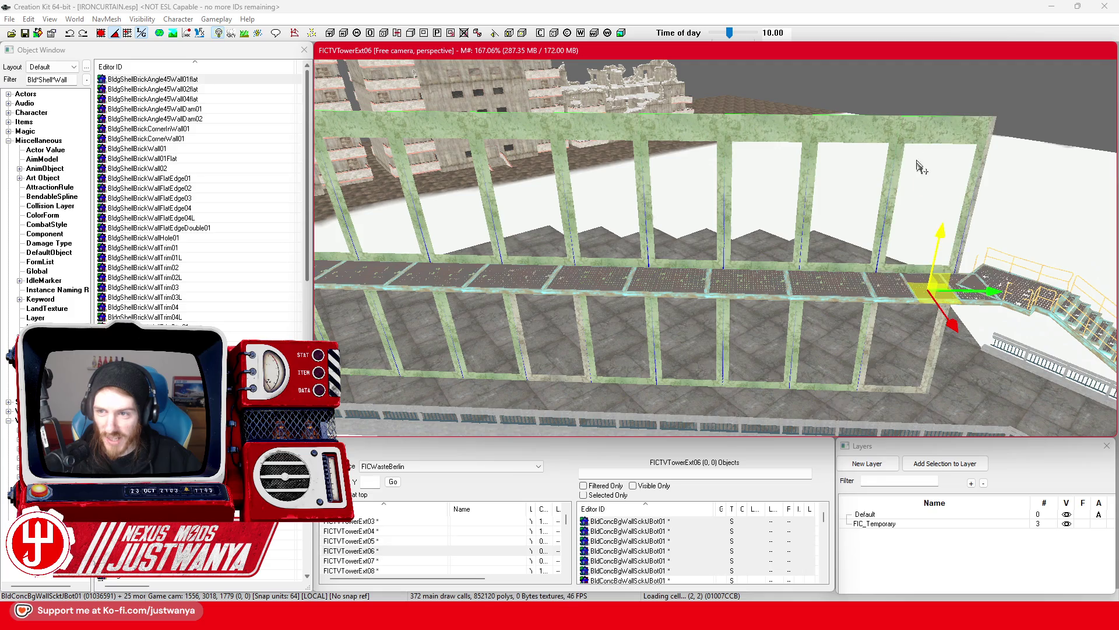
{"action": "left_click", "coordinate": [907, 396], "text": "ctrl"}
{"action": "key", "text": "Delete"}
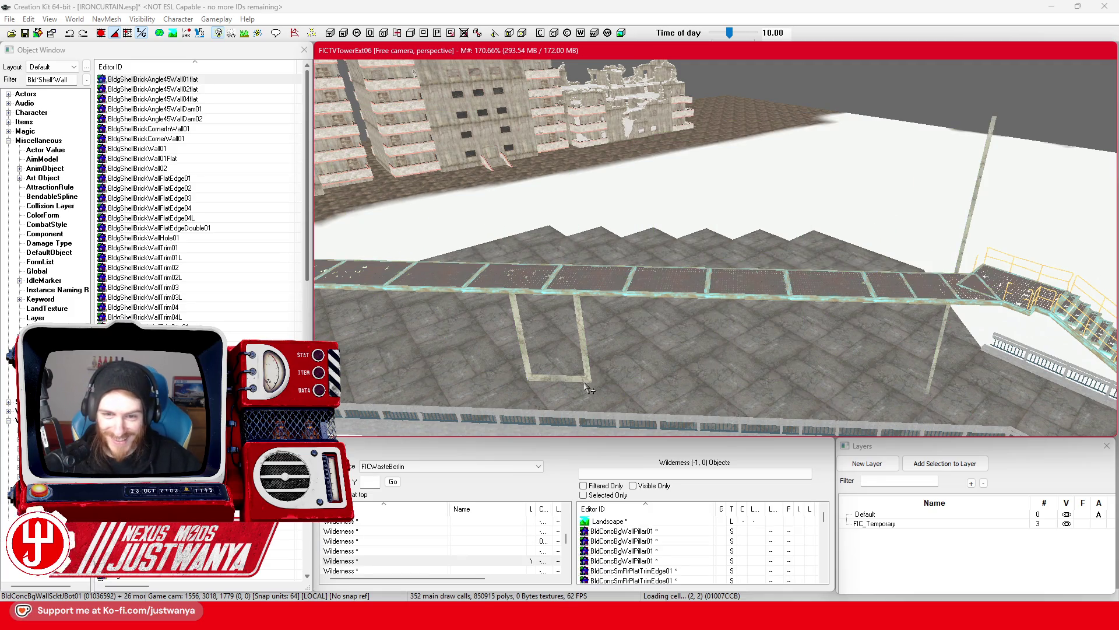
{"action": "scroll", "coordinate": [769, 288], "scroll_direction": "down", "scroll_amount": 5}
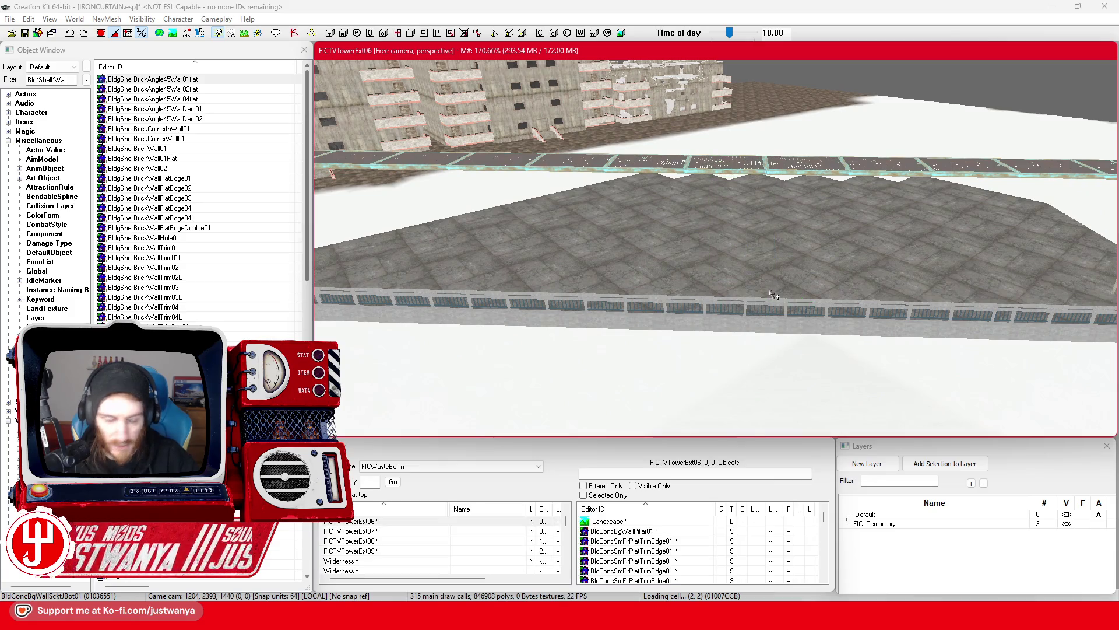
{"action": "scroll", "coordinate": [775, 288], "scroll_direction": "up", "scroll_amount": 5}
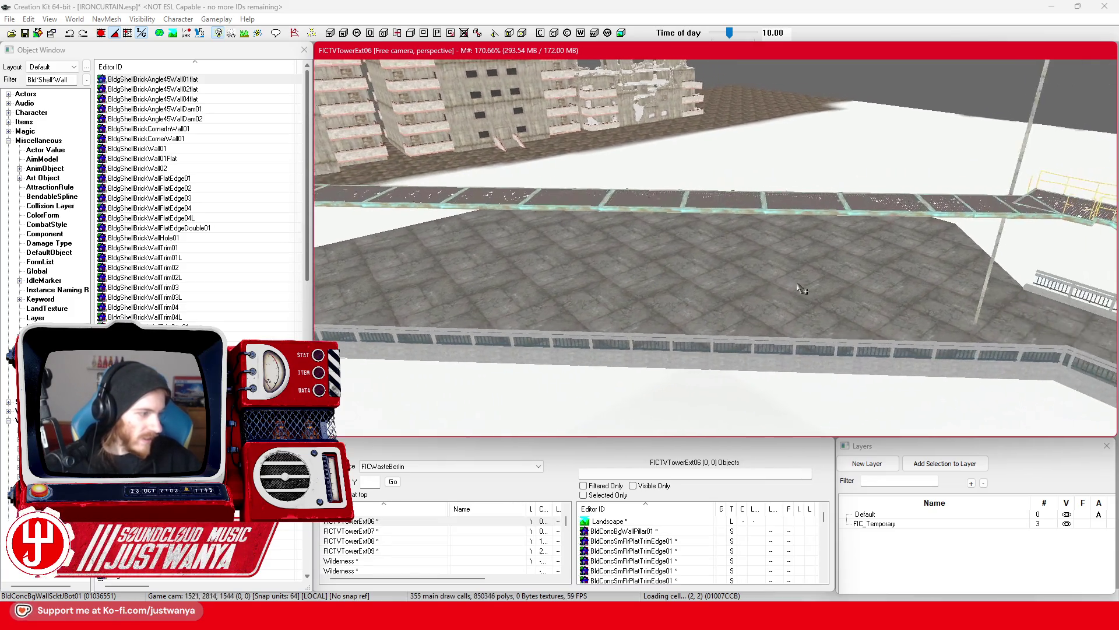
{"action": "scroll", "coordinate": [716, 287], "scroll_direction": "up", "scroll_amount": 3}
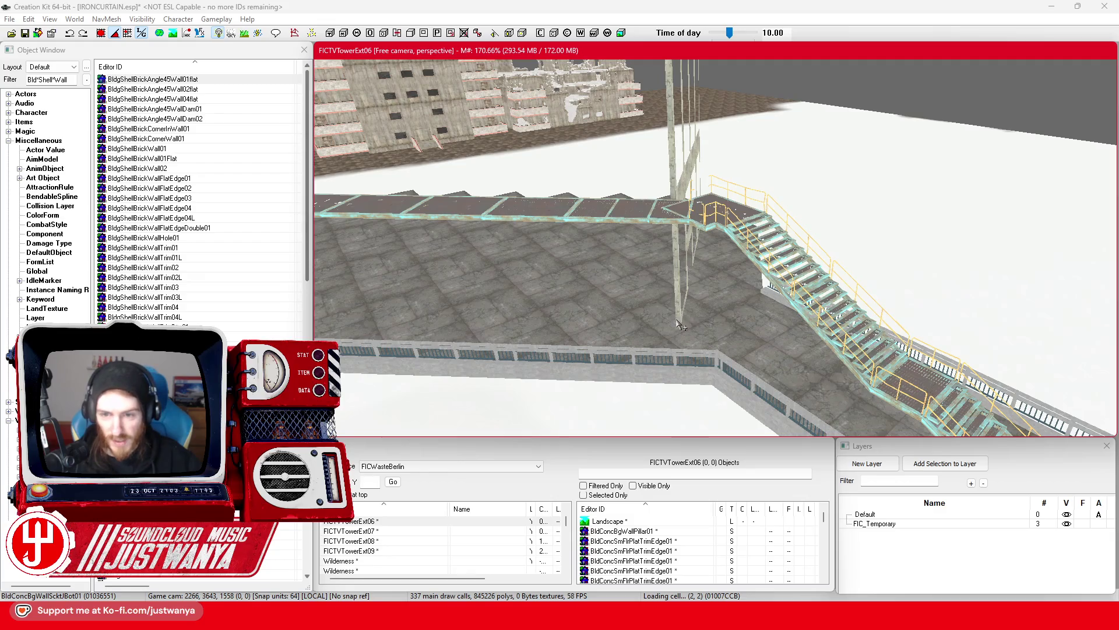
Check the pole and stairs climbing the glass block, then save the plugin
{"action": "left_click", "coordinate": [678, 325]}
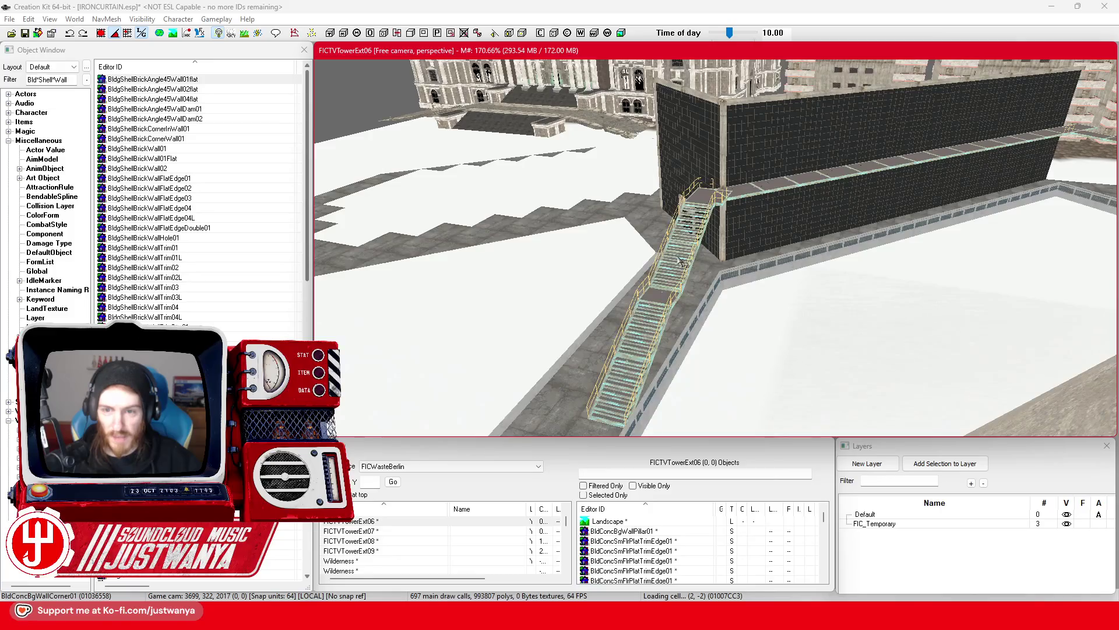
{"action": "left_click", "coordinate": [682, 263]}
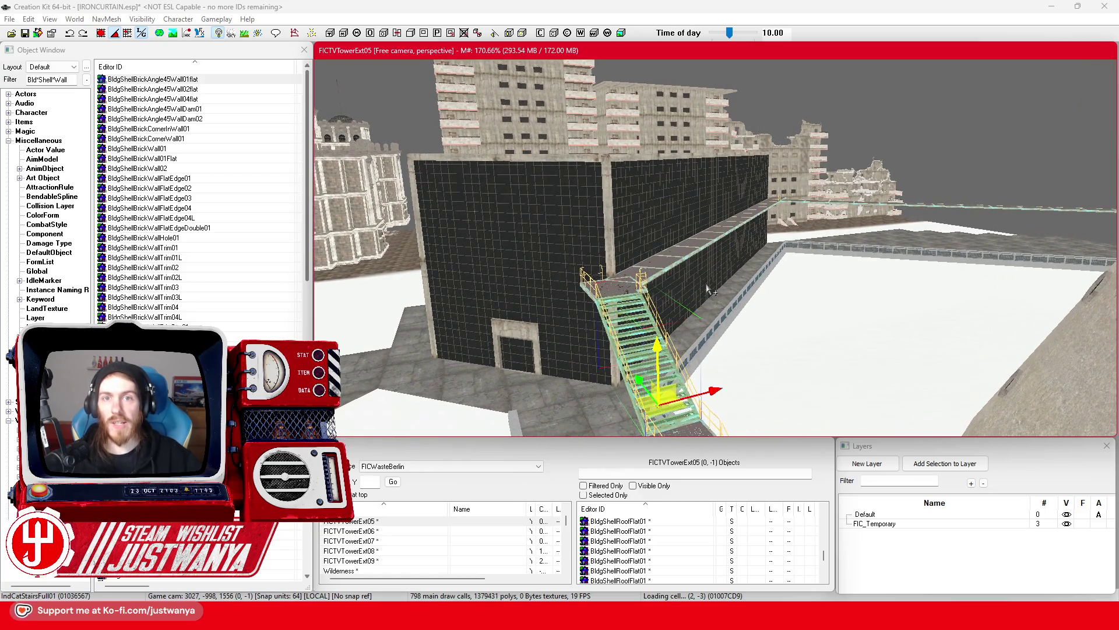
{"action": "scroll", "coordinate": [709, 290], "scroll_direction": "down", "scroll_amount": 2}
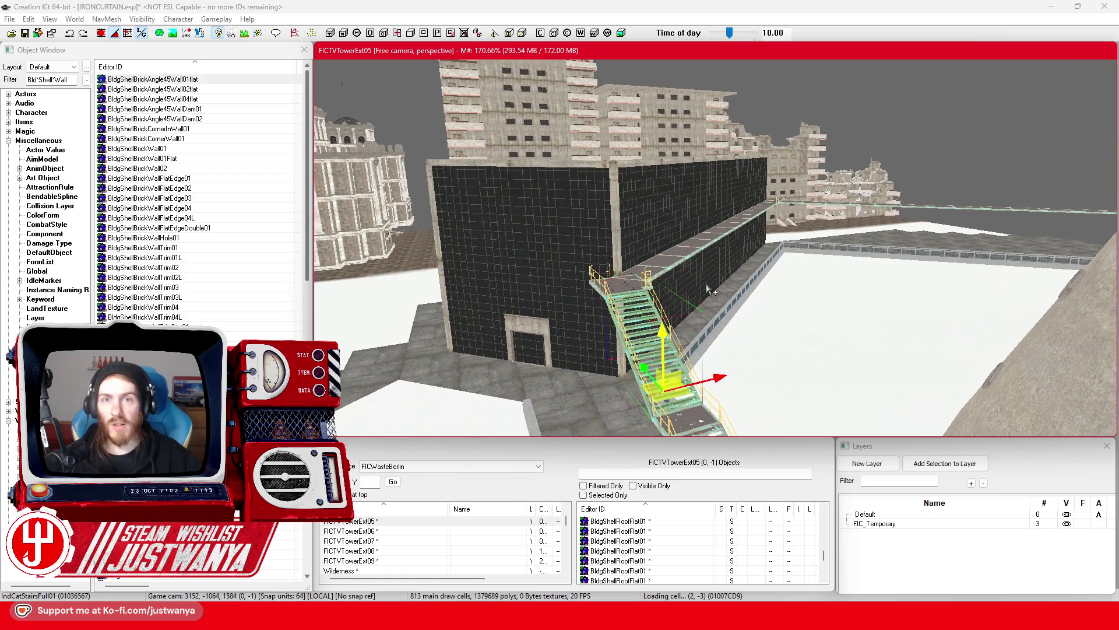
{"action": "left_click", "coordinate": [25, 34]}
{"action": "scroll", "coordinate": [635, 291], "scroll_direction": "up", "scroll_amount": 3}
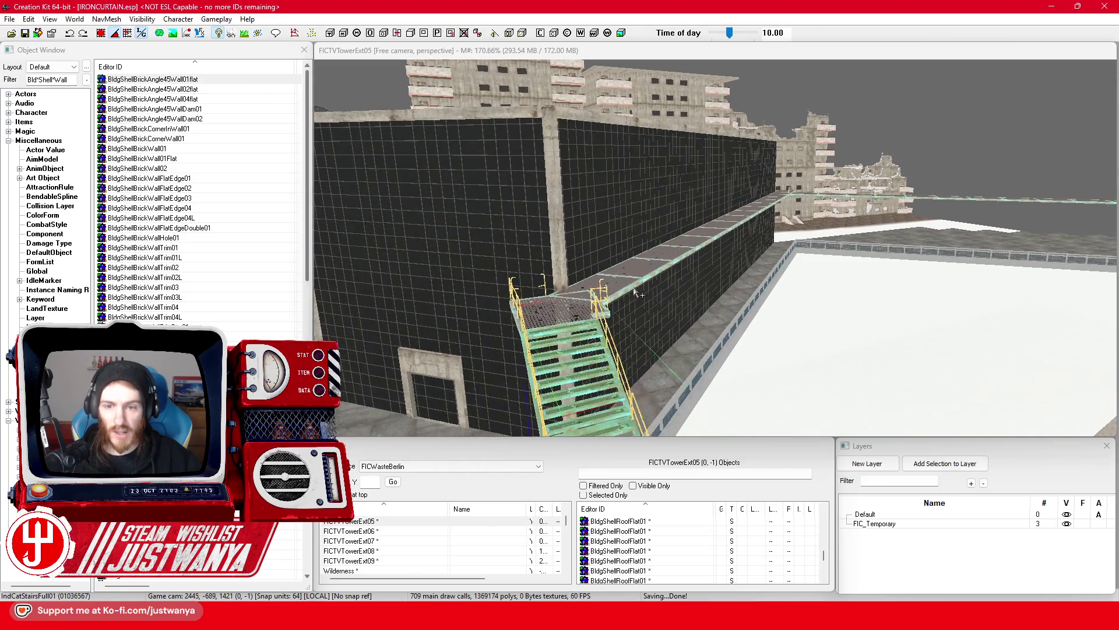
Delete the broken yellow railing cap on the catwalk beside the stairs
{"action": "left_click", "coordinate": [636, 291]}
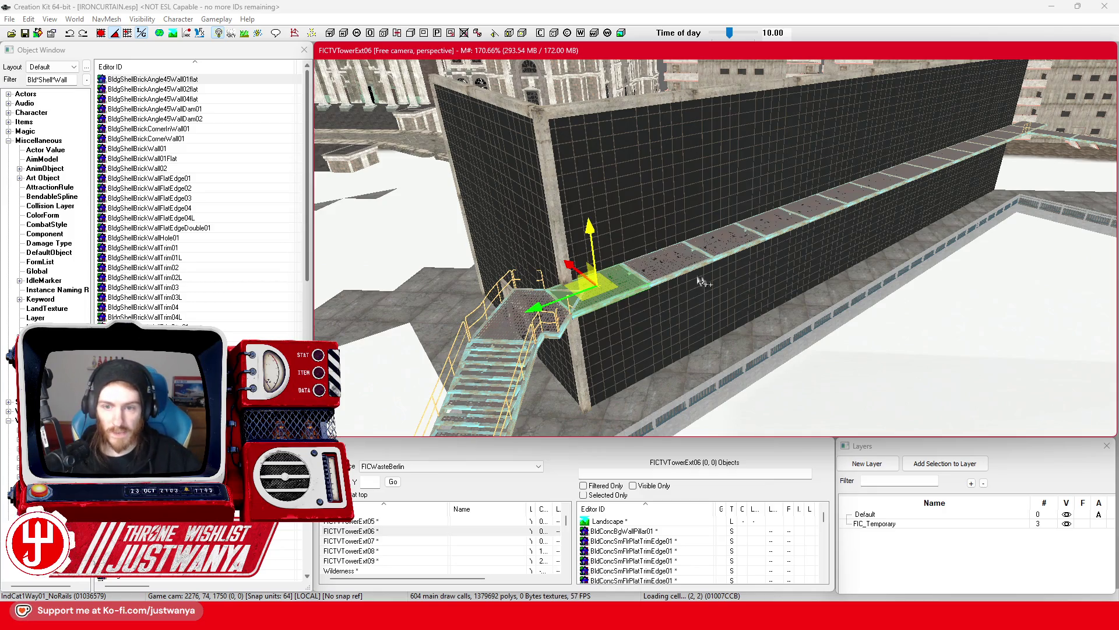
{"action": "scroll", "coordinate": [712, 281], "scroll_direction": "up", "scroll_amount": 3}
{"action": "left_click_drag", "start_coordinate": [675, 289], "coordinate": [708, 300]}
{"action": "scroll", "coordinate": [707, 301], "scroll_direction": "up", "scroll_amount": 4}
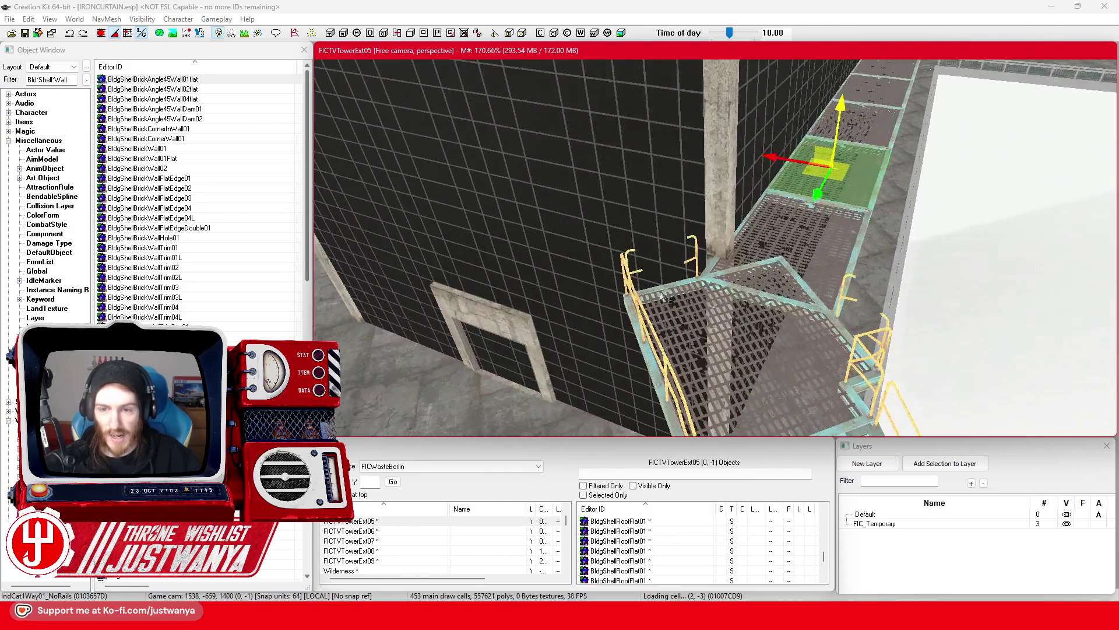
{"action": "left_click", "coordinate": [673, 269]}
{"action": "key", "text": "Delete"}
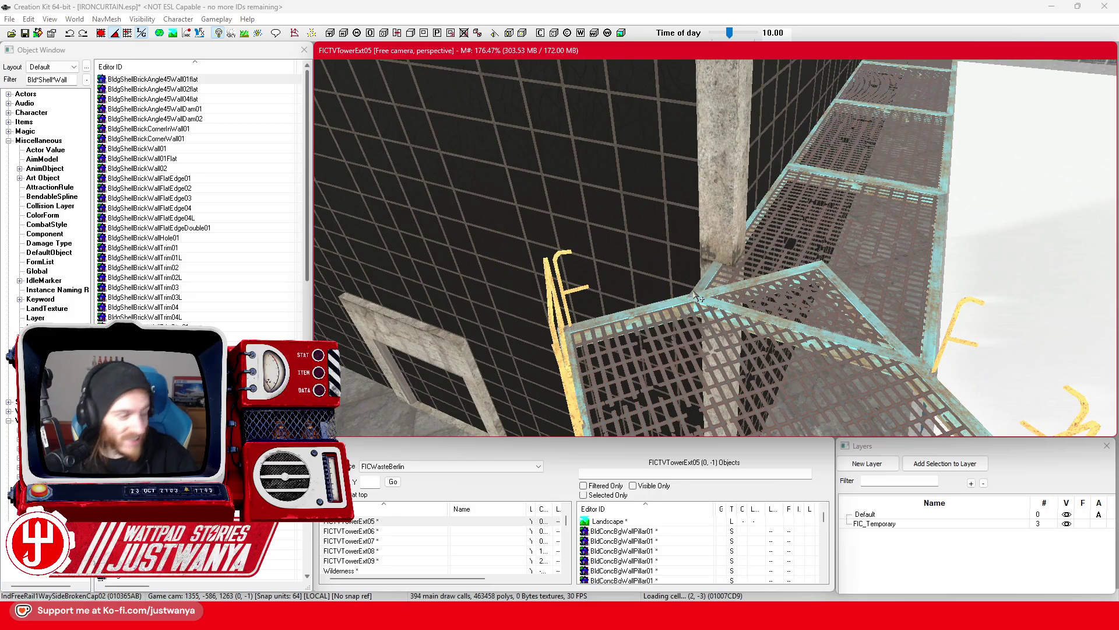
Load FICTVTowerExt06 from the Cell View list and zoom to its glass block and staircase
{"action": "scroll", "coordinate": [698, 299], "scroll_direction": "down", "scroll_amount": 5}
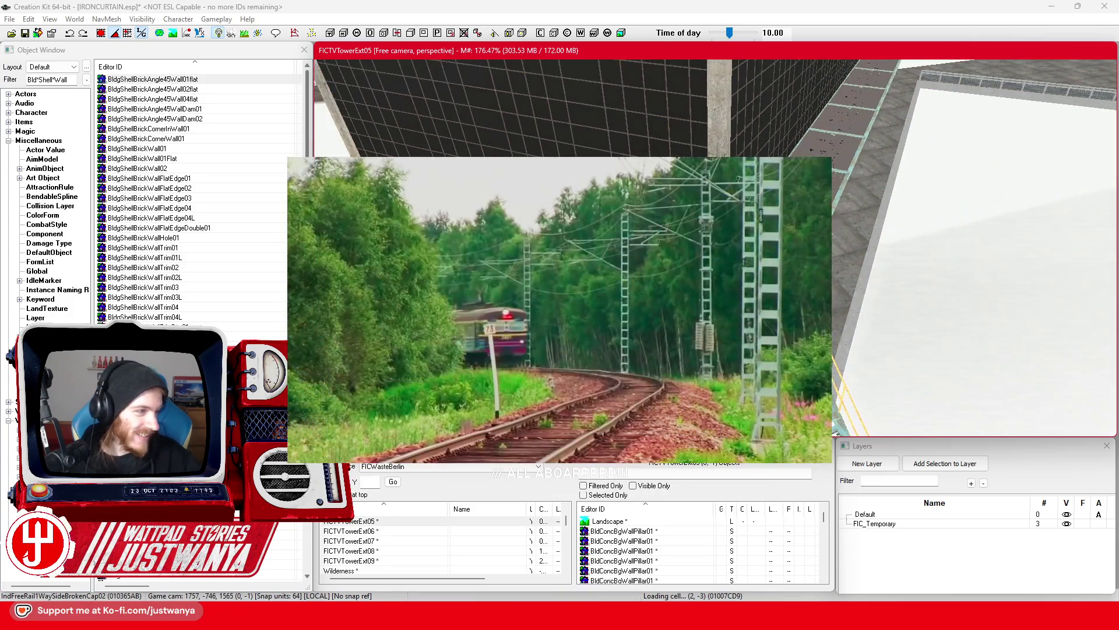
{"action": "scroll", "coordinate": [698, 299], "scroll_direction": "up", "scroll_amount": 1}
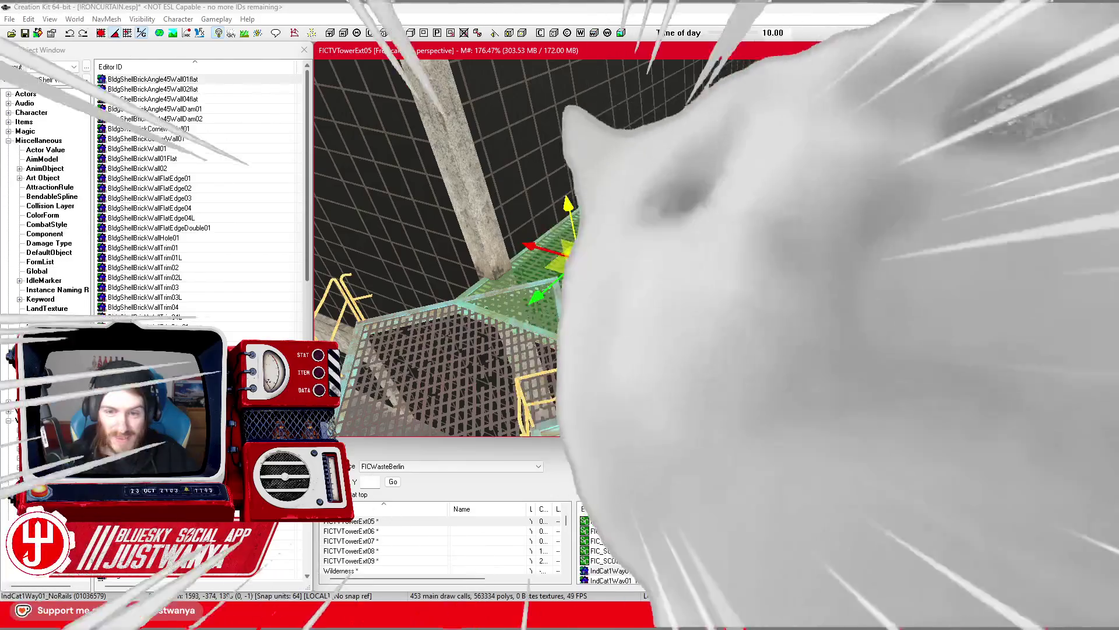
{"action": "scroll", "coordinate": [461, 245], "scroll_direction": "down", "scroll_amount": 5}
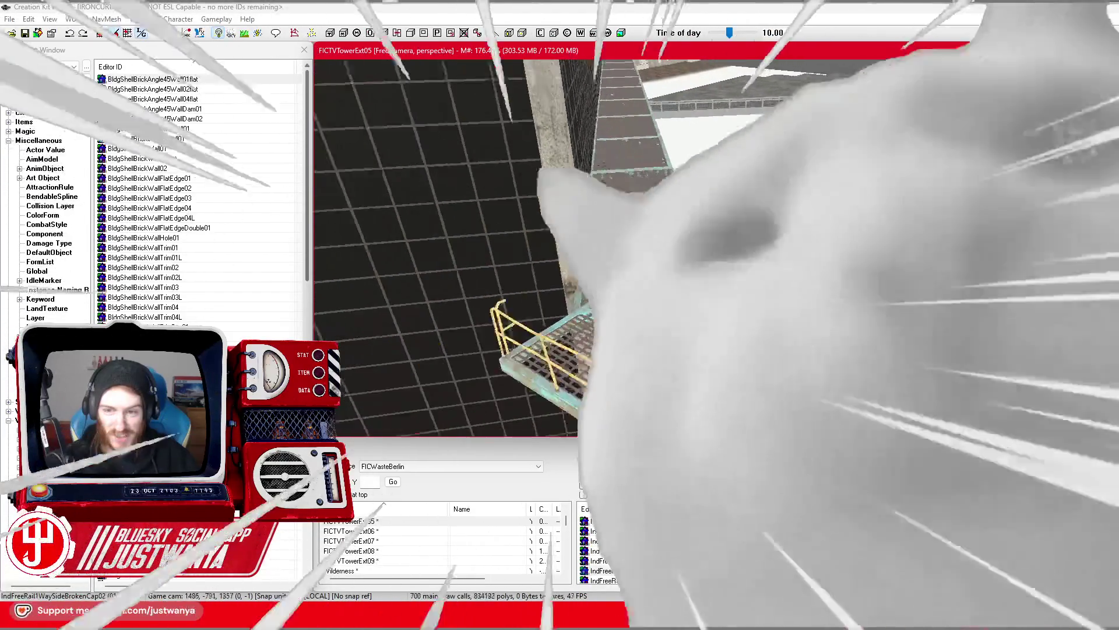
{"action": "scroll", "coordinate": [461, 245], "scroll_direction": "up", "scroll_amount": 5}
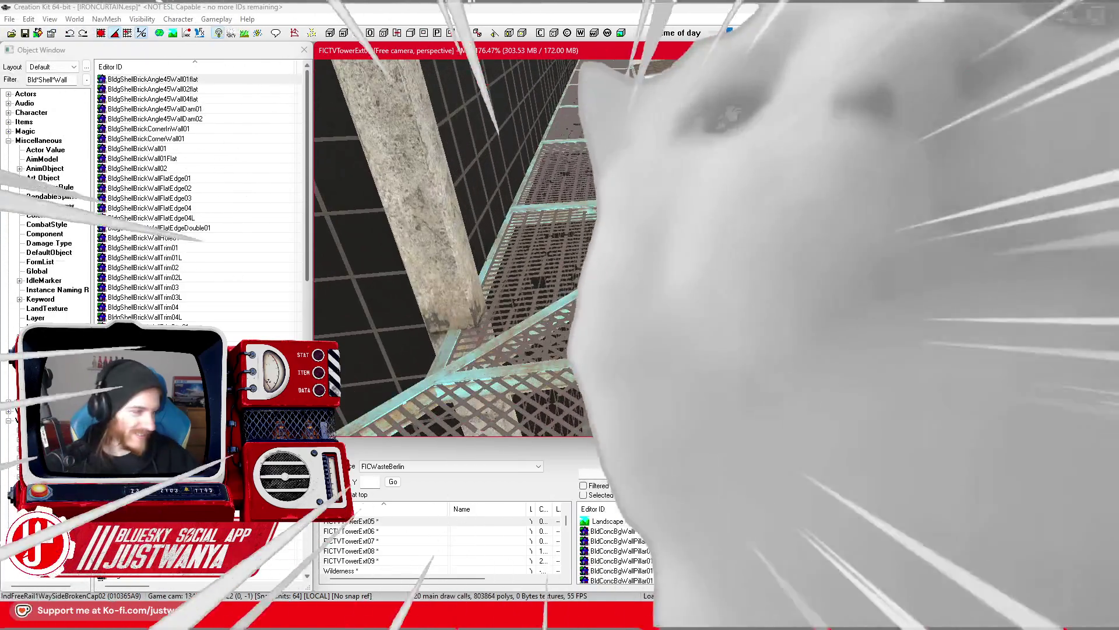
{"action": "double_click", "coordinate": [350, 531]}
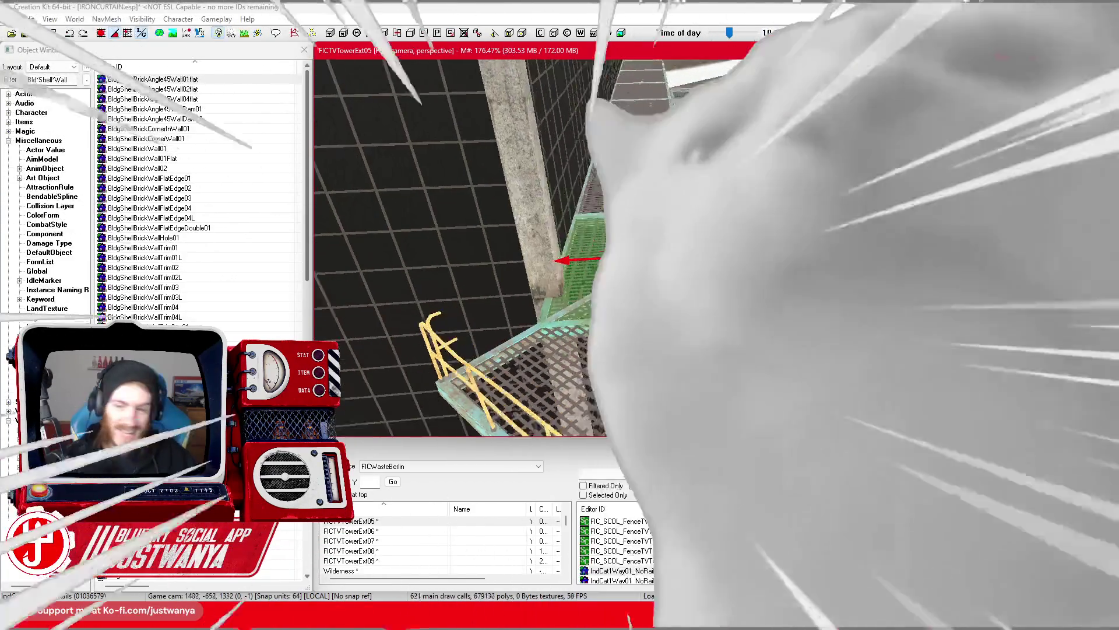
{"action": "scroll", "coordinate": [484, 245], "scroll_direction": "down", "scroll_amount": 5}
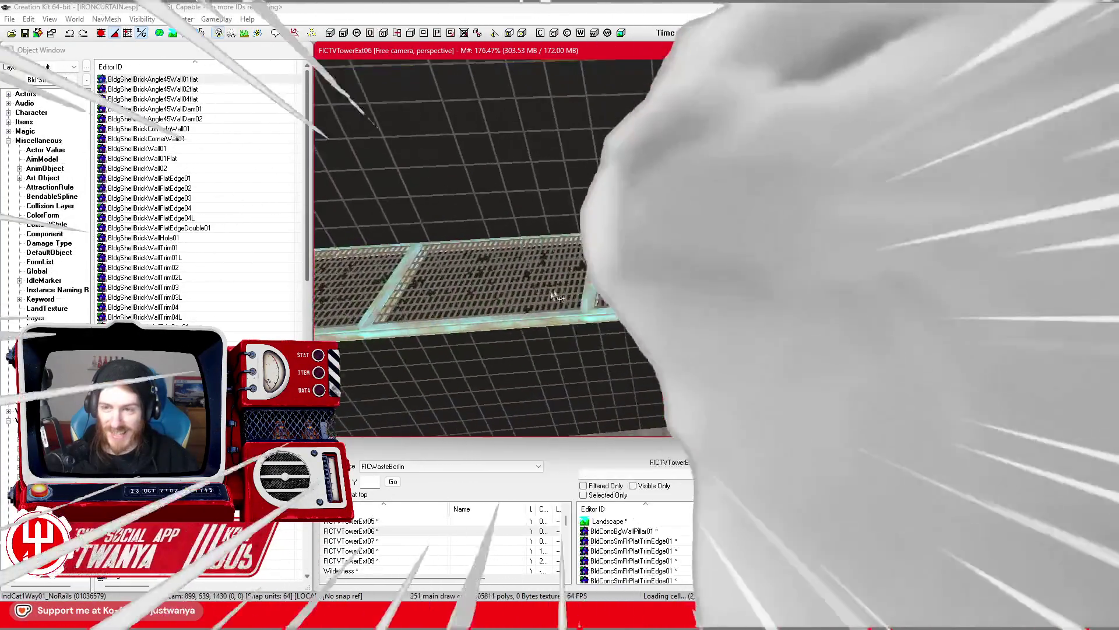
{"action": "scroll", "coordinate": [484, 245], "scroll_direction": "down", "scroll_amount": 5}
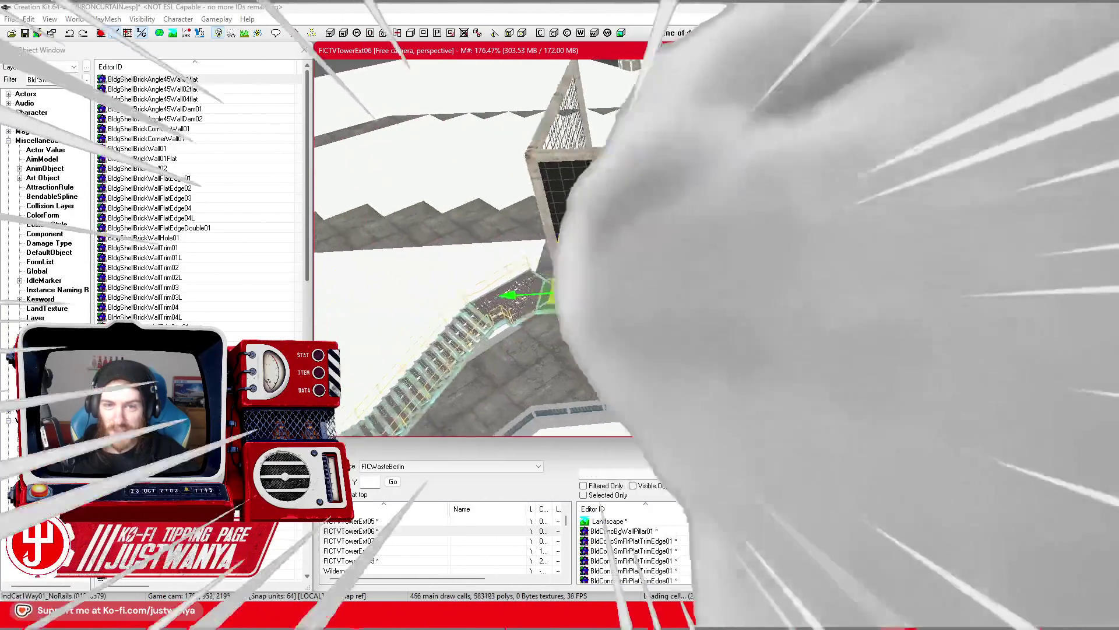
{"action": "scroll", "coordinate": [484, 245], "scroll_direction": "up", "scroll_amount": 5}
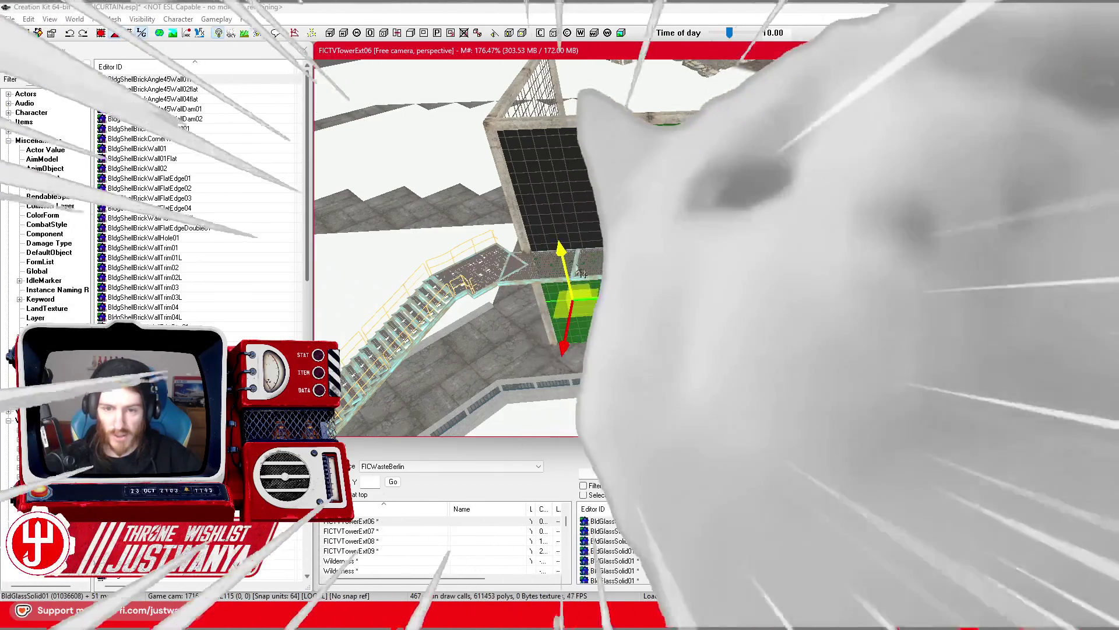
{"action": "left_click", "coordinate": [562, 216], "text": "ctrl"}
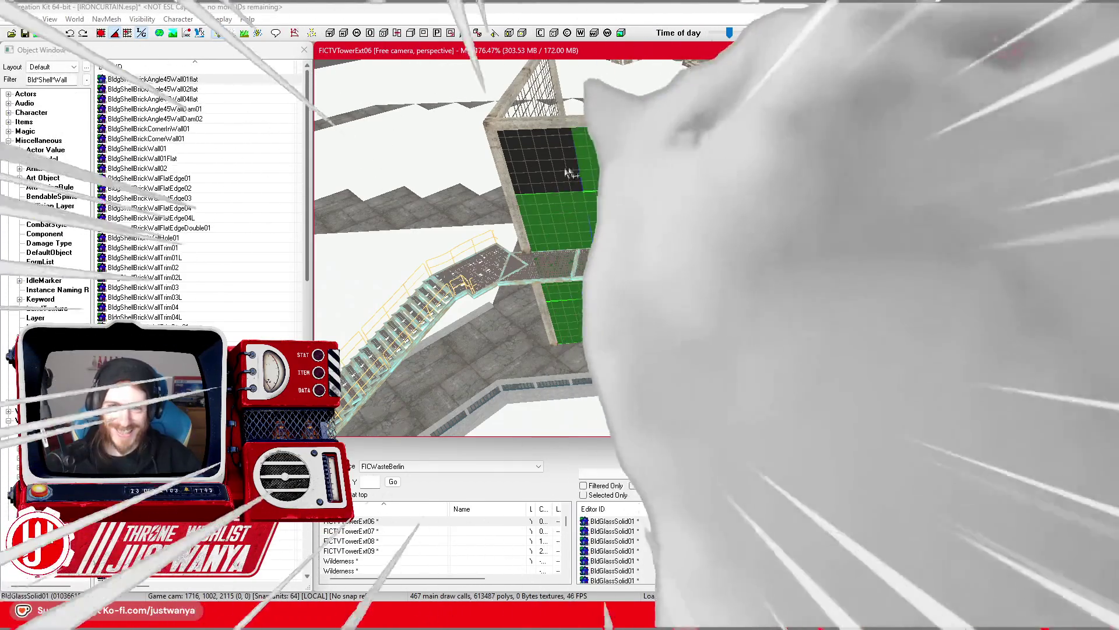
{"action": "left_click", "coordinate": [583, 199], "text": "ctrl"}
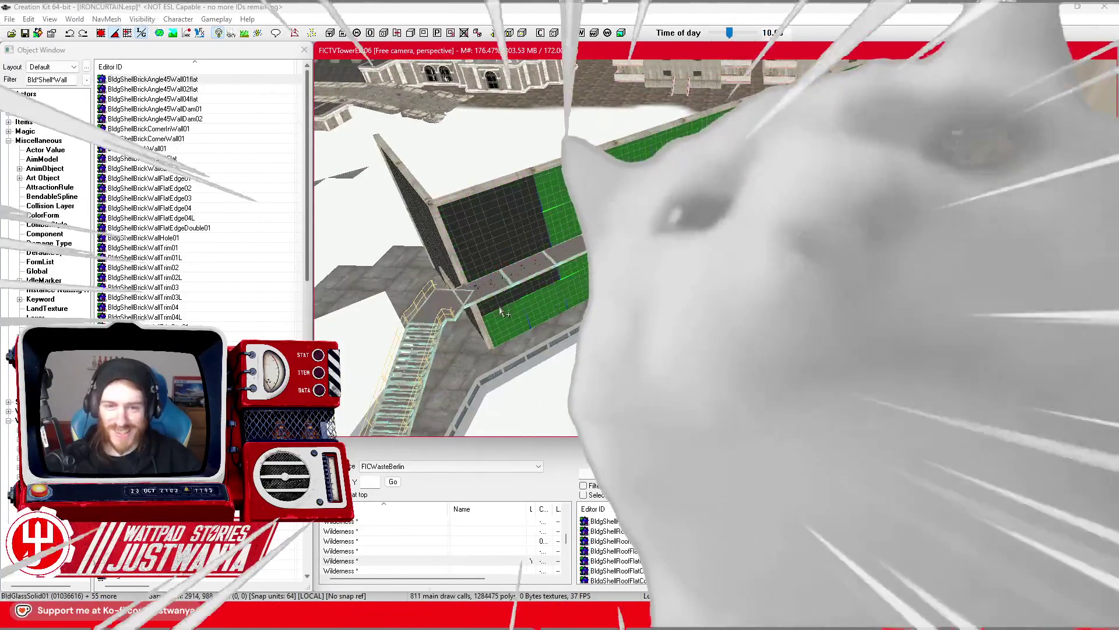
{"action": "key", "text": "e"}
{"action": "left_click_drag", "start_coordinate": [503, 313], "coordinate": [478, 274]}
{"action": "key", "text": "w"}
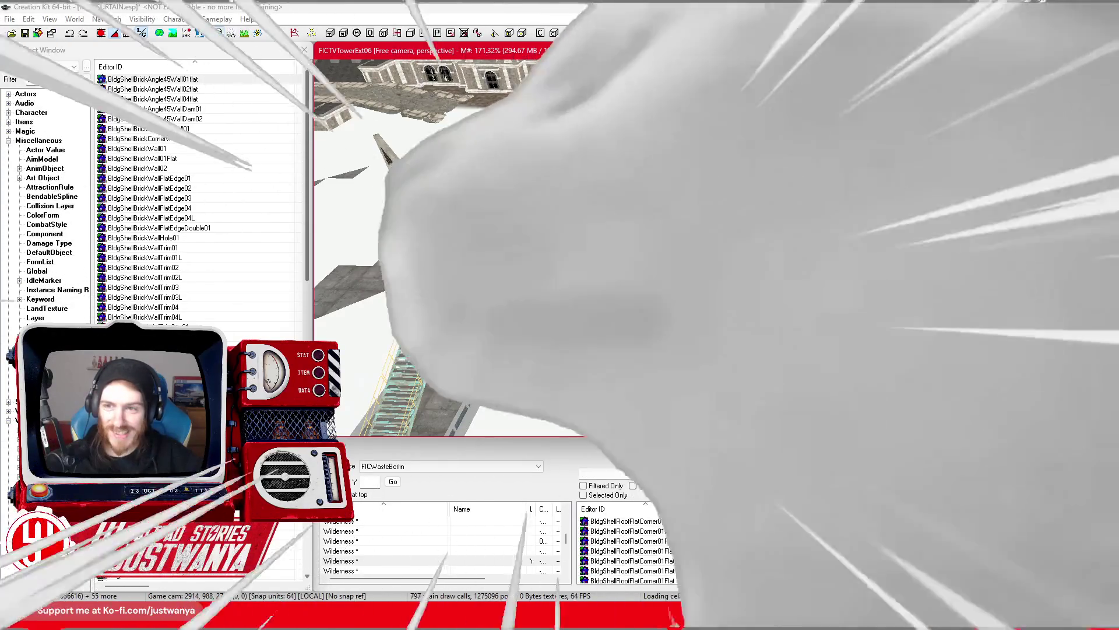
{"action": "key", "text": "f"}
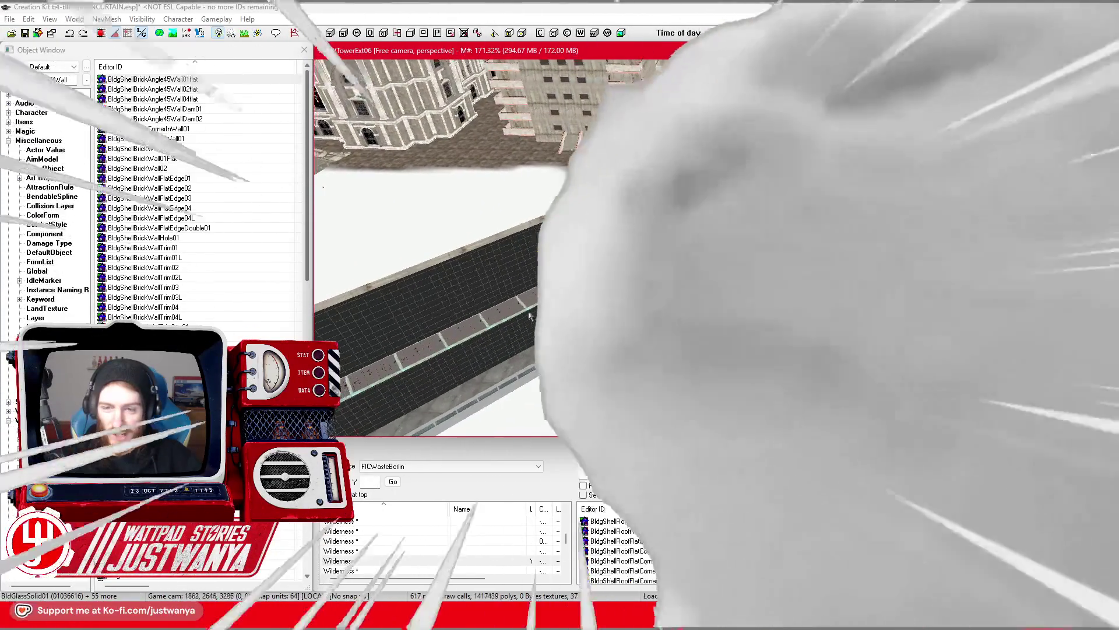
{"action": "scroll", "coordinate": [443, 274], "scroll_direction": "up", "scroll_amount": 5}
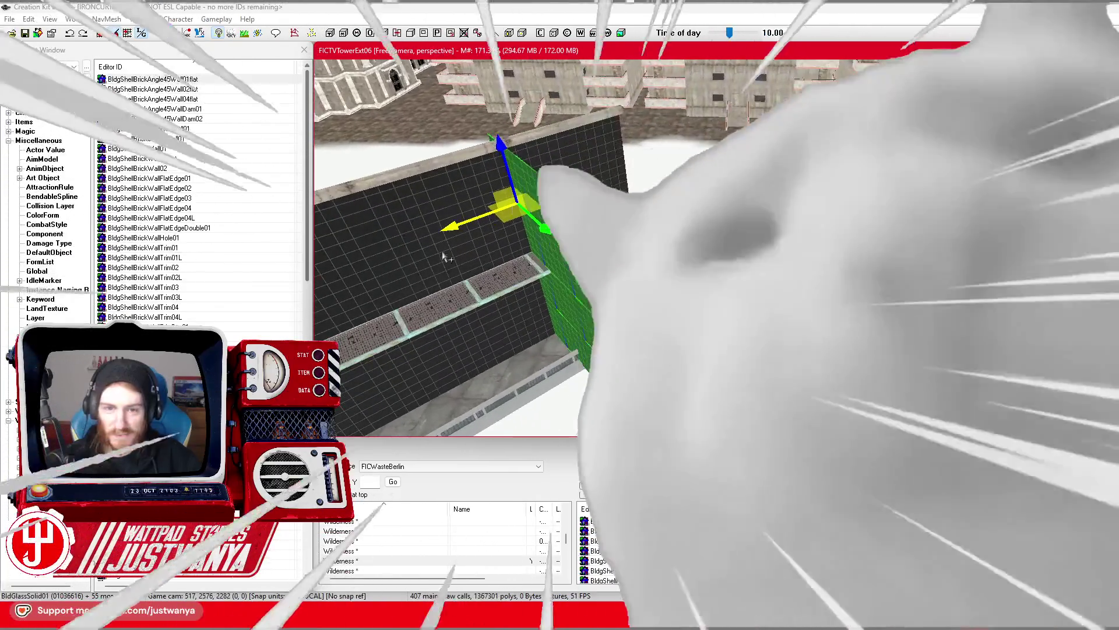
{"action": "left_click_drag", "start_coordinate": [450, 228], "coordinate": [564, 187]}
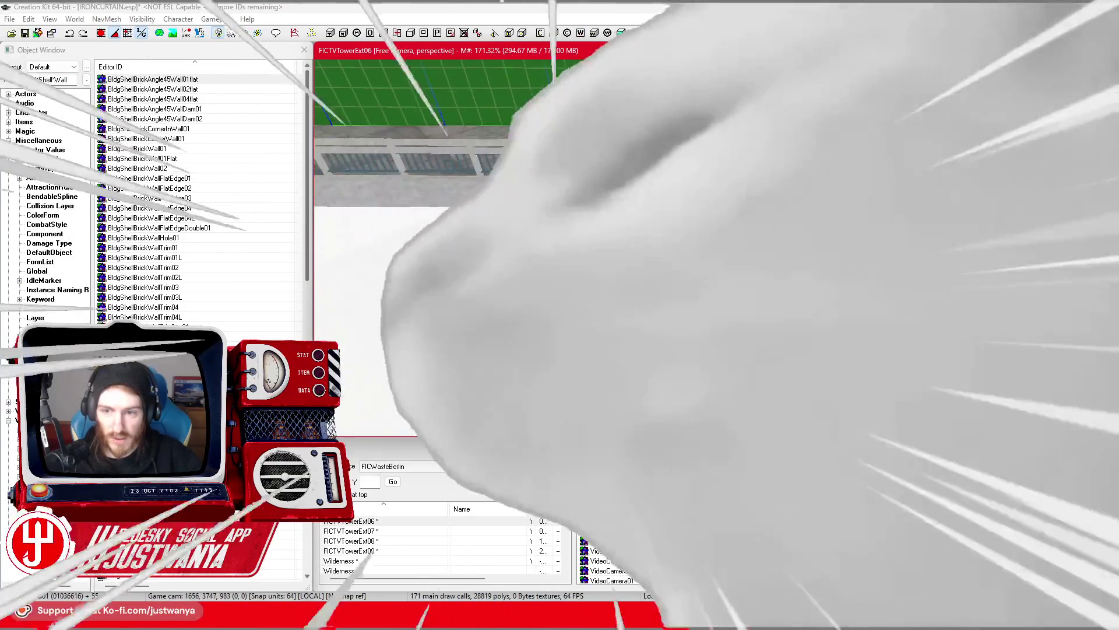
{"action": "key", "text": "Down"}
{"action": "left_click", "coordinate": [349, 521]}
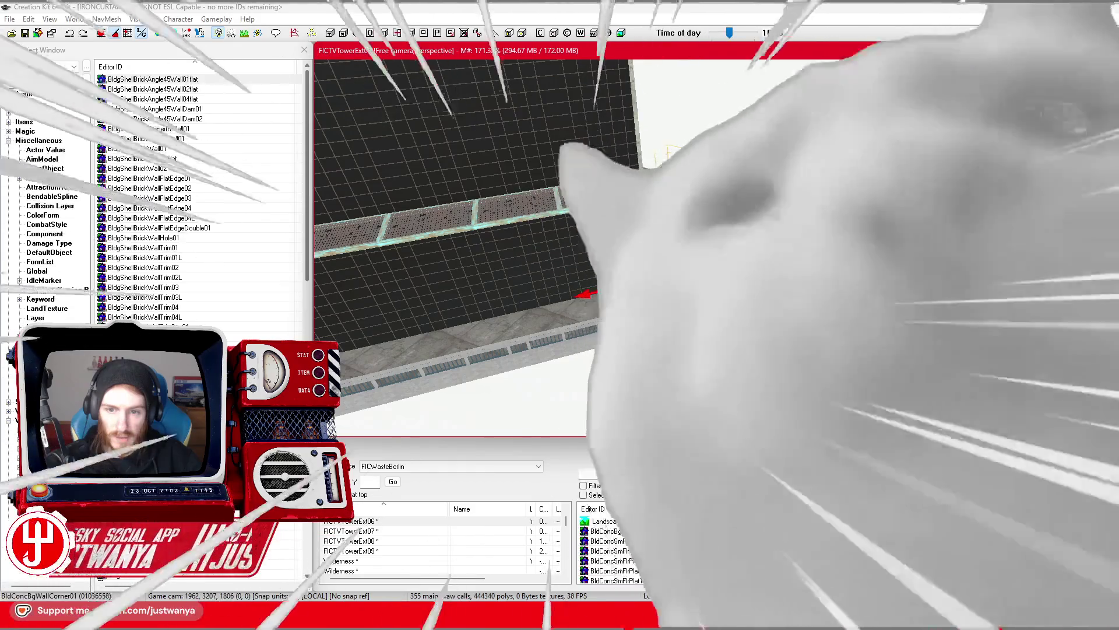
{"action": "scroll", "coordinate": [467, 245], "scroll_direction": "up", "scroll_amount": 5}
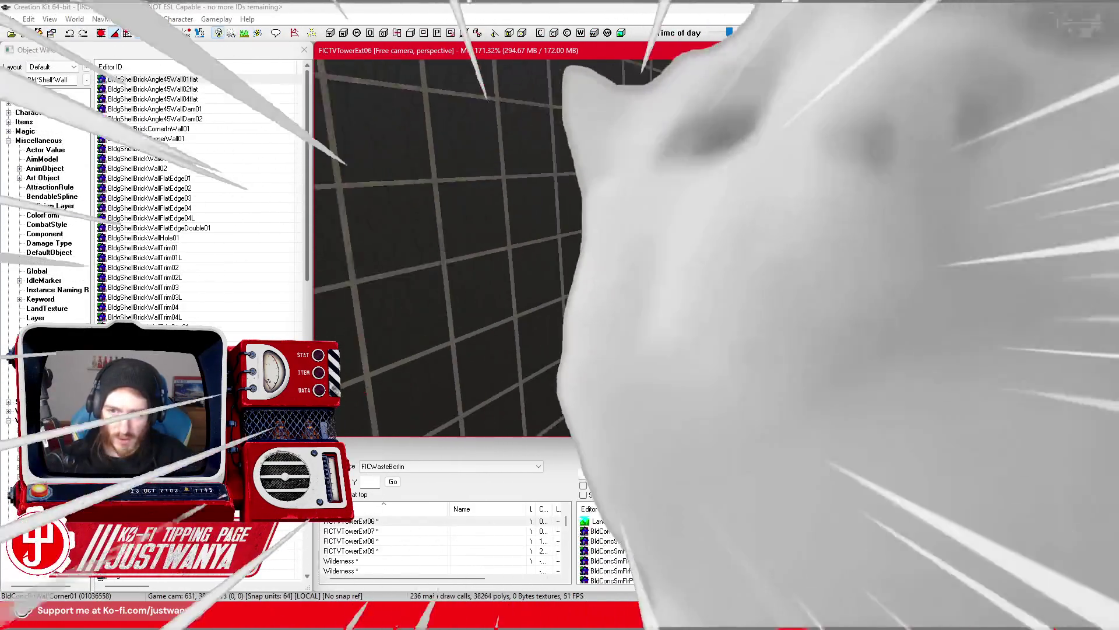
{"action": "left_click", "coordinate": [350, 531]}
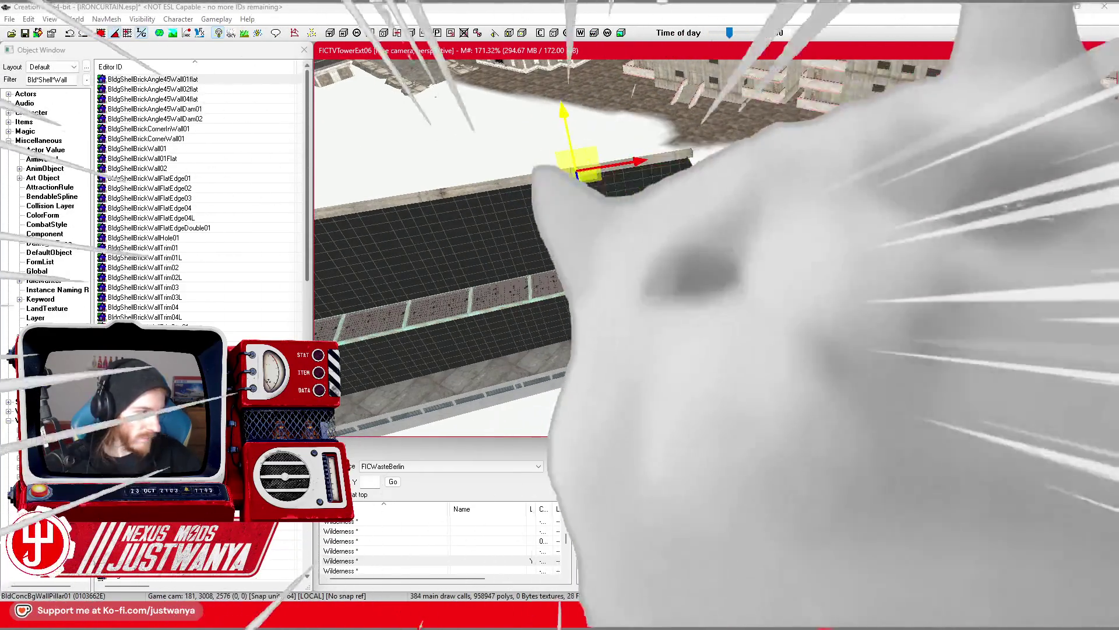
{"action": "scroll", "coordinate": [588, 224], "scroll_direction": "up", "scroll_amount": 3}
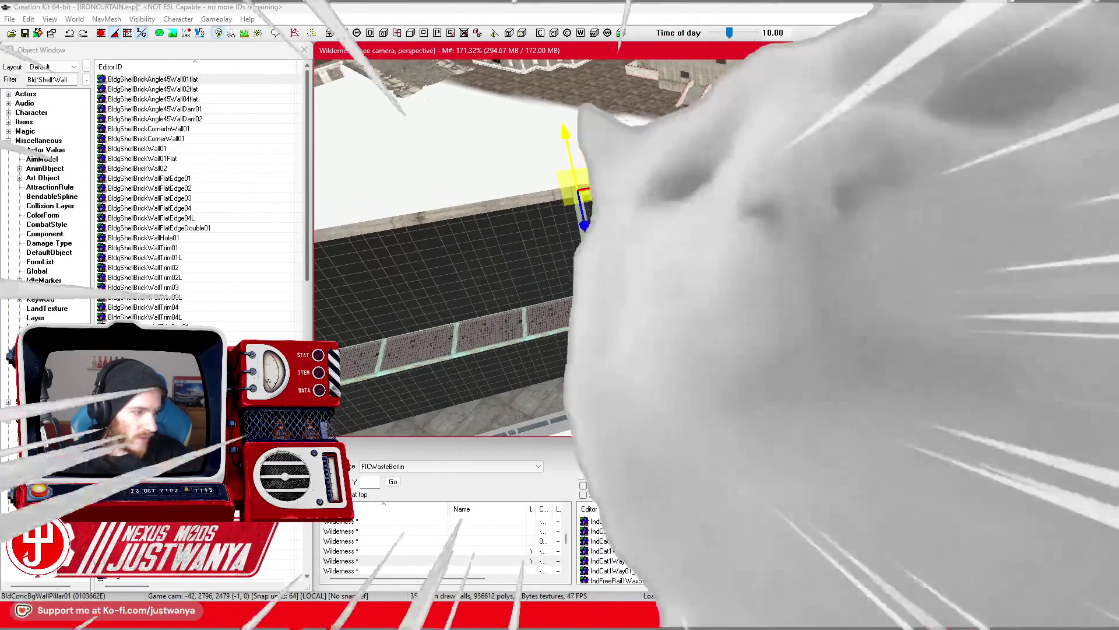
{"action": "scroll", "coordinate": [595, 241], "scroll_direction": "up", "scroll_amount": 2}
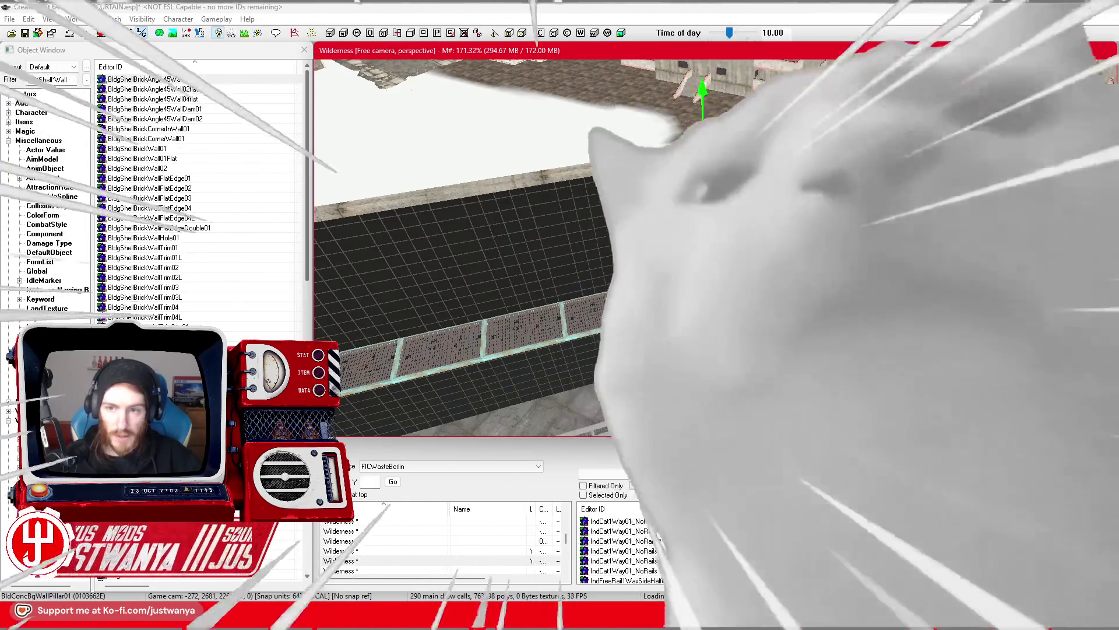
{"action": "scroll", "coordinate": [455, 245], "scroll_direction": "up", "scroll_amount": 5}
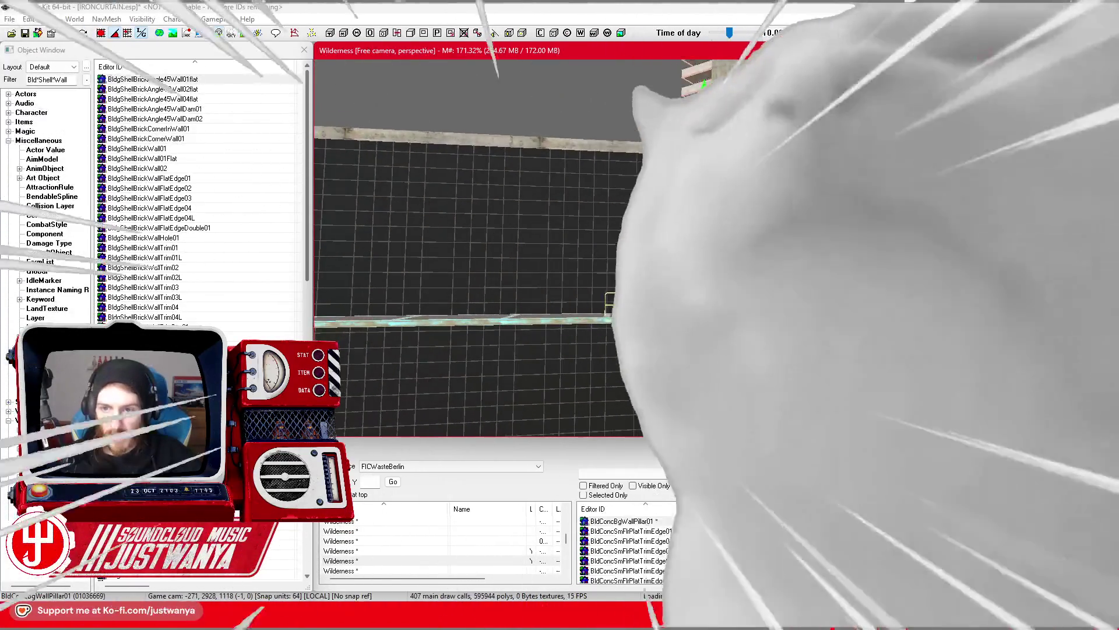
{"action": "scroll", "coordinate": [455, 245], "scroll_direction": "up", "scroll_amount": 3}
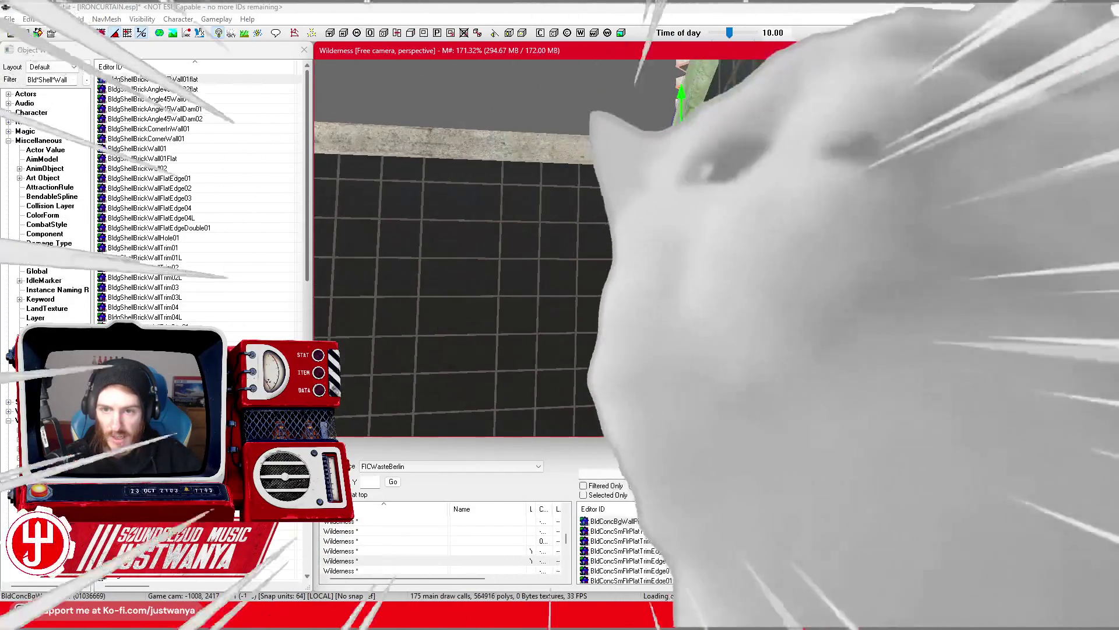
{"action": "scroll", "coordinate": [454, 245], "scroll_direction": "up", "scroll_amount": 3}
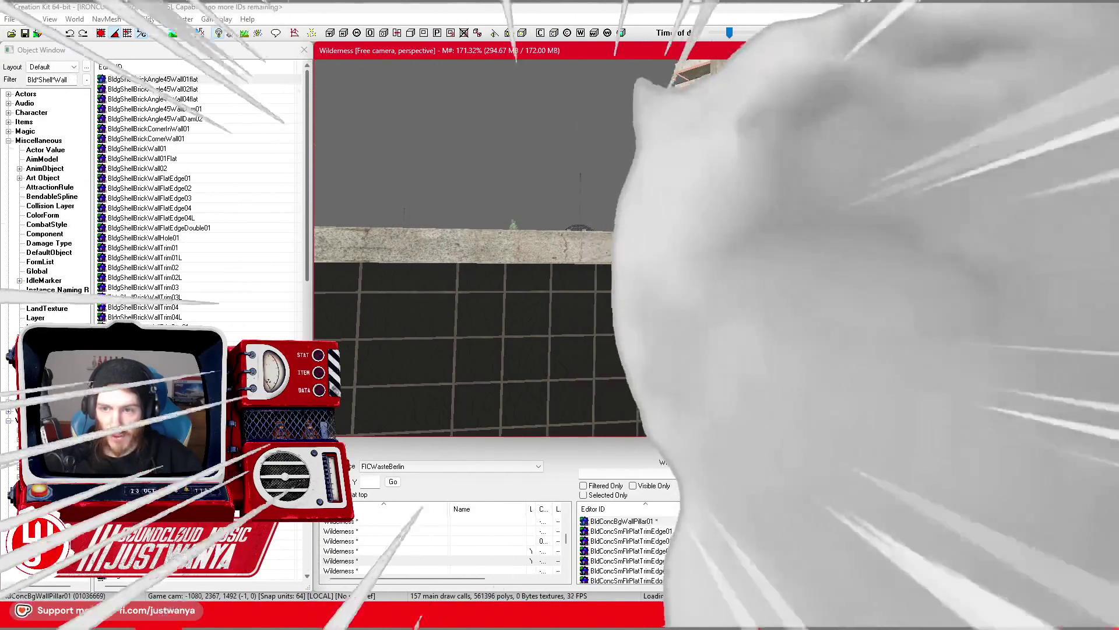
{"action": "scroll", "coordinate": [455, 244], "scroll_direction": "up", "scroll_amount": 5}
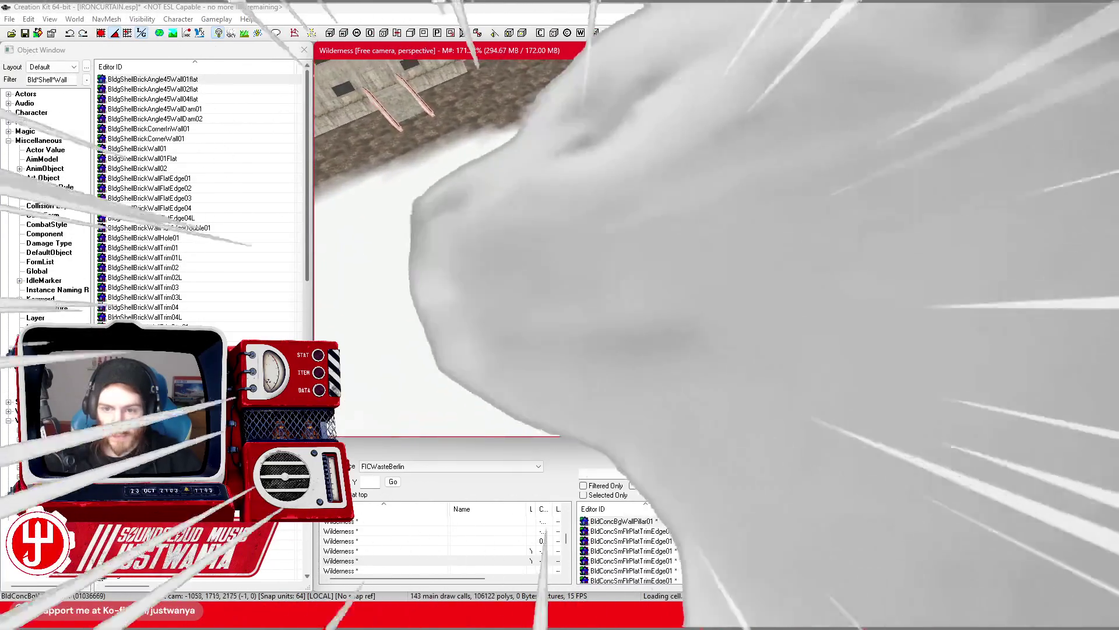
{"action": "scroll", "coordinate": [455, 245], "scroll_direction": "down", "scroll_amount": 2}
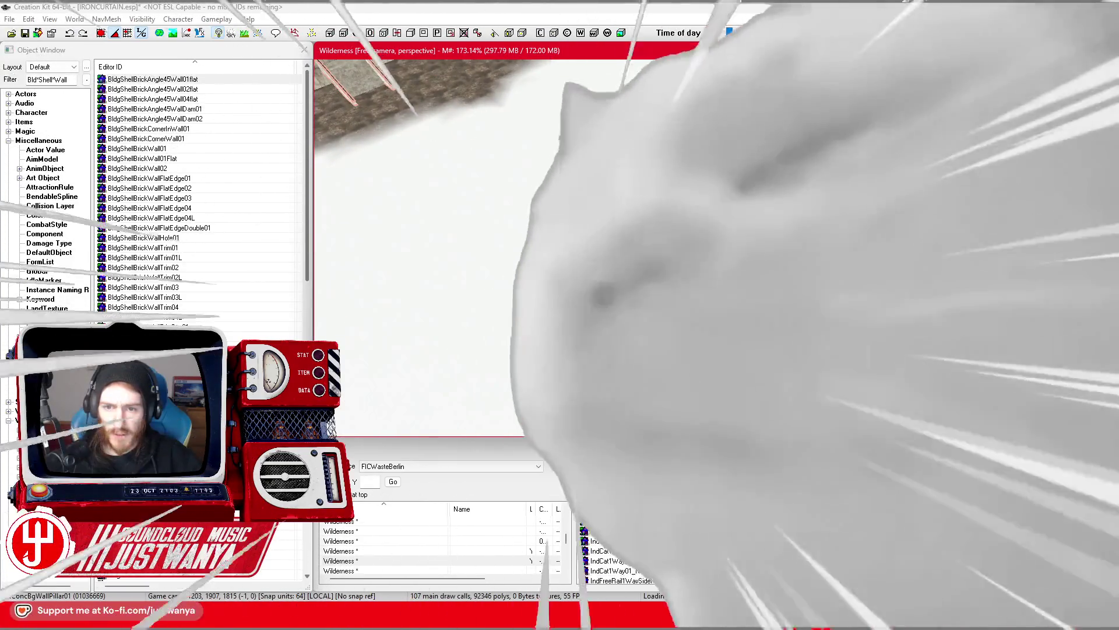
{"action": "key", "text": "f"}
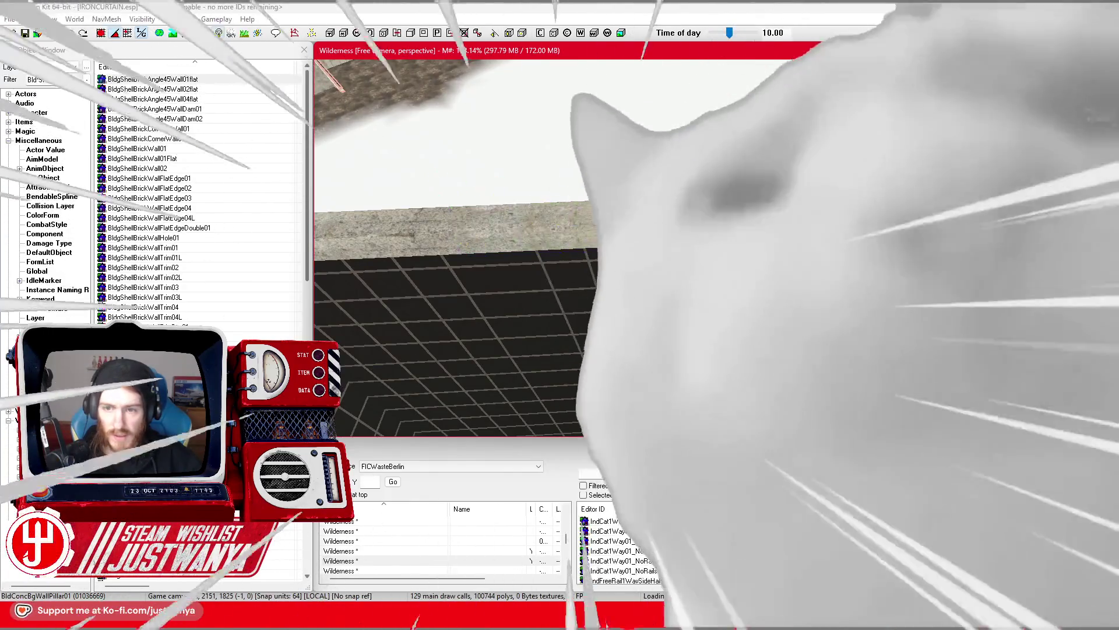
{"action": "scroll", "coordinate": [461, 245], "scroll_direction": "up", "scroll_amount": 5}
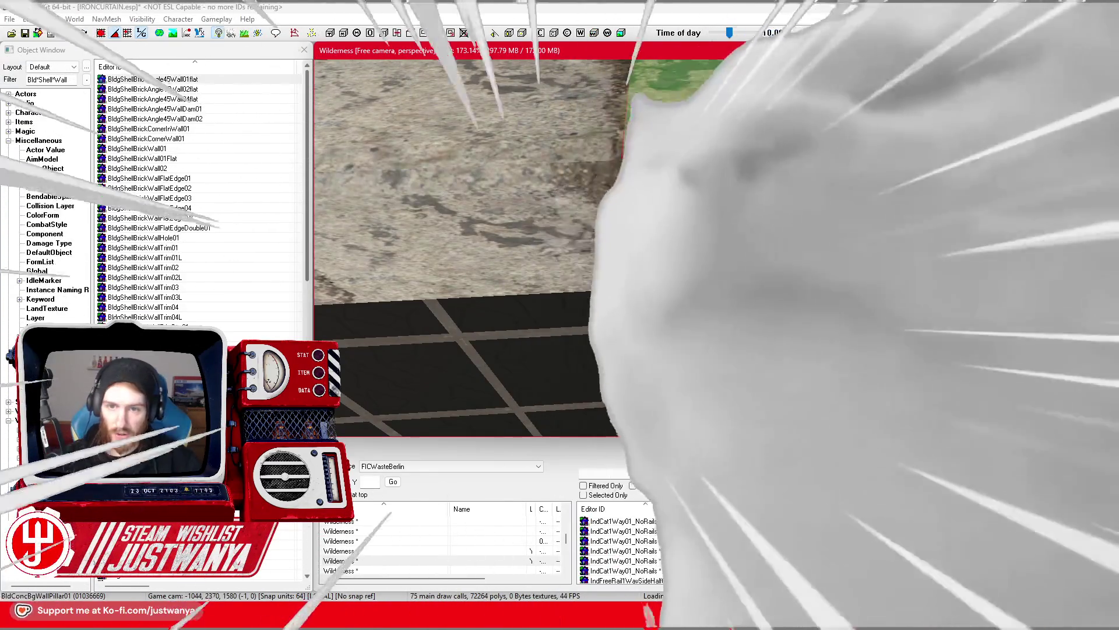
{"action": "scroll", "coordinate": [461, 245], "scroll_direction": "down", "scroll_amount": 5}
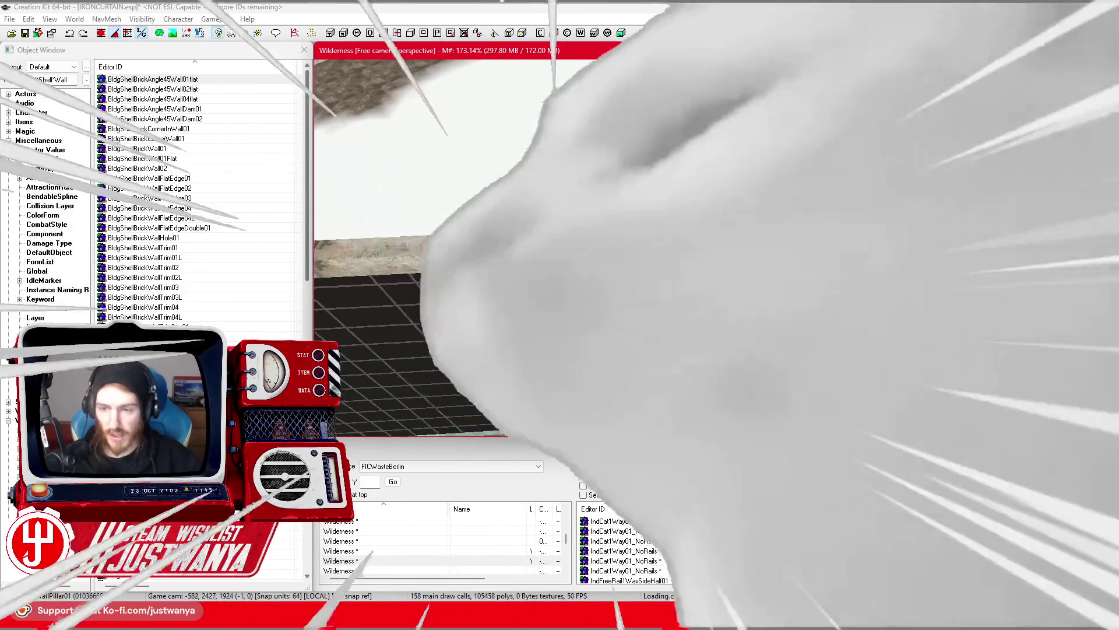
{"action": "scroll", "coordinate": [473, 241], "scroll_direction": "up", "scroll_amount": 5}
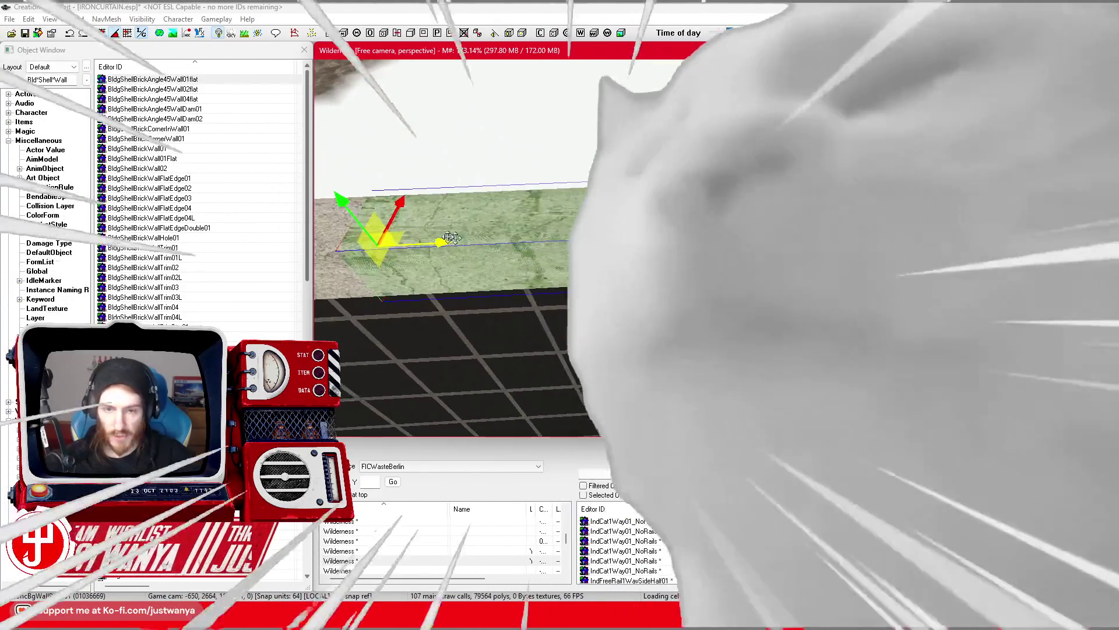
{"action": "key", "text": "d"}
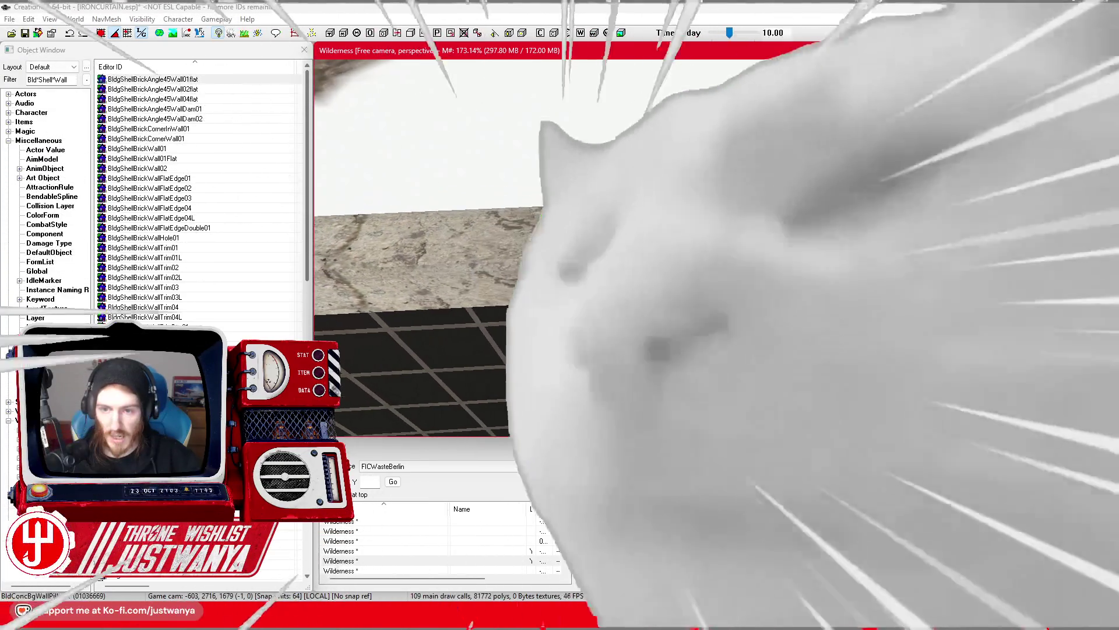
{"action": "left_click", "coordinate": [542, 256]}
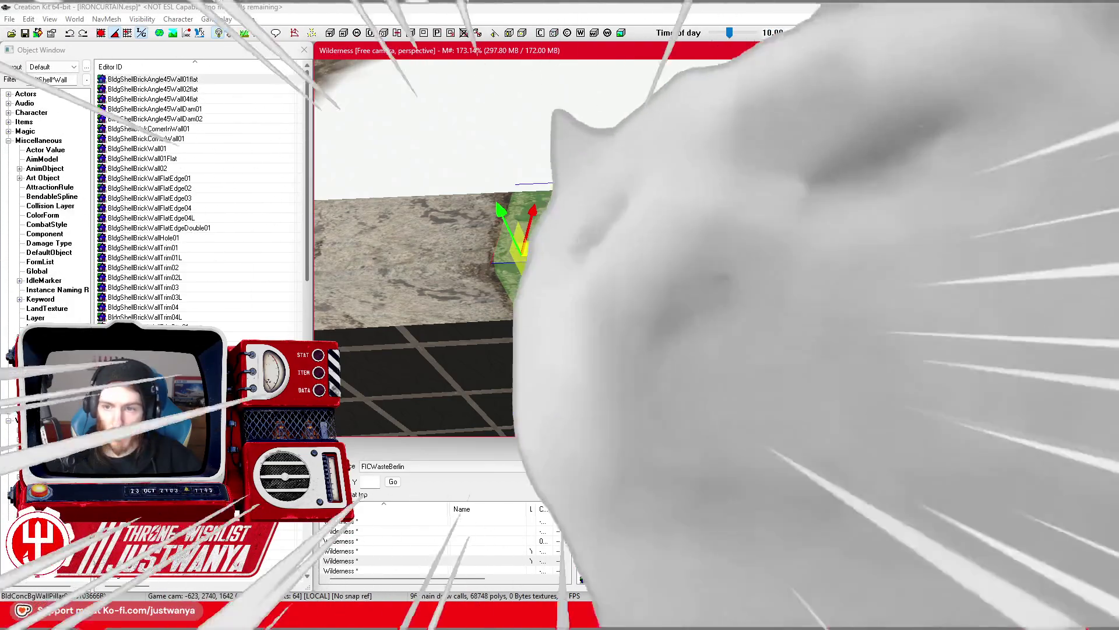
{"action": "scroll", "coordinate": [489, 262], "scroll_direction": "down", "scroll_amount": 3}
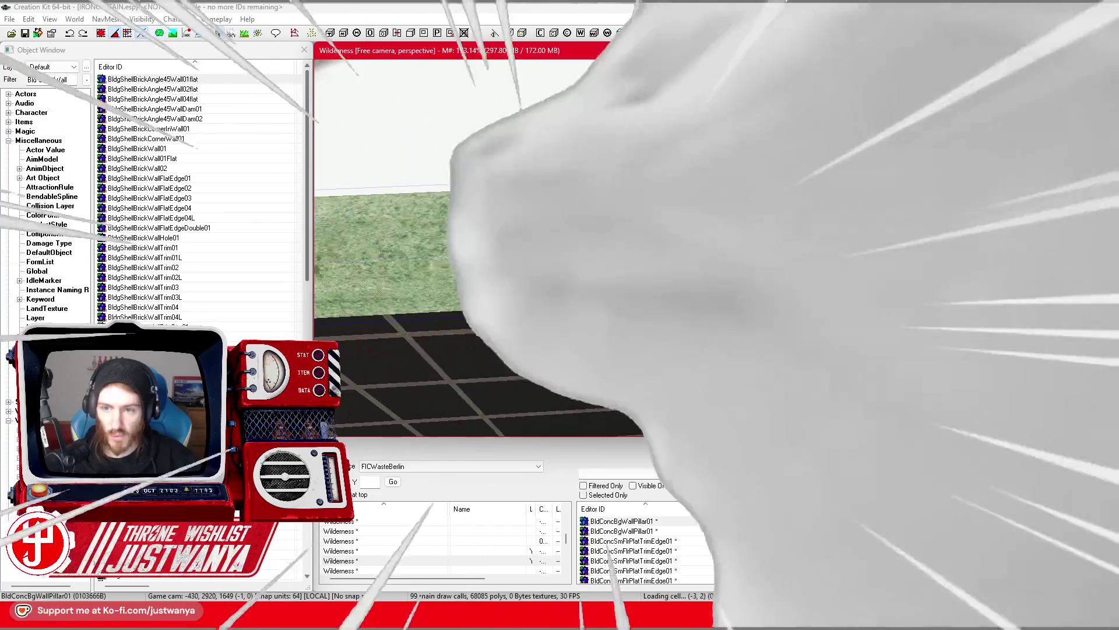
{"action": "scroll", "coordinate": [475, 259], "scroll_direction": "up", "scroll_amount": 2}
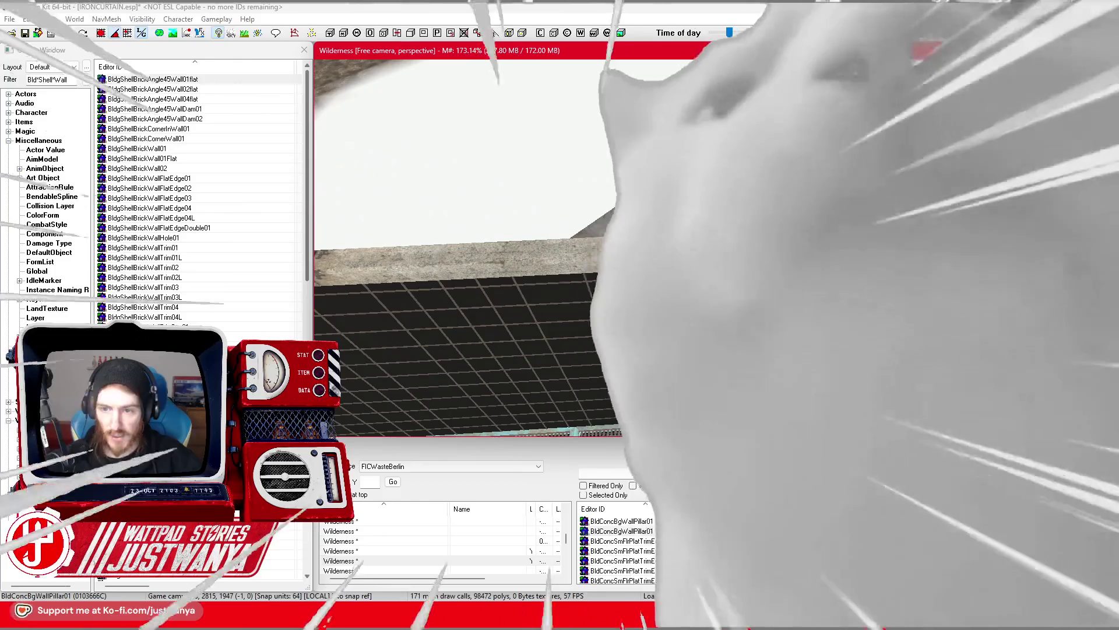
{"action": "scroll", "coordinate": [460, 250], "scroll_direction": "up", "scroll_amount": 3}
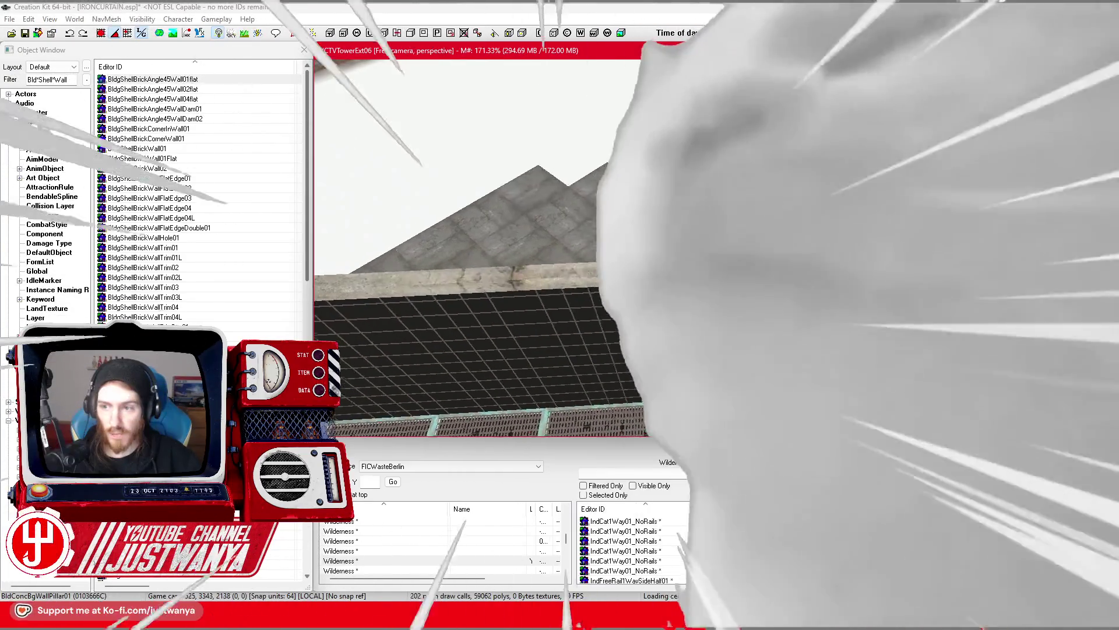
{"action": "key", "text": "Delete"}
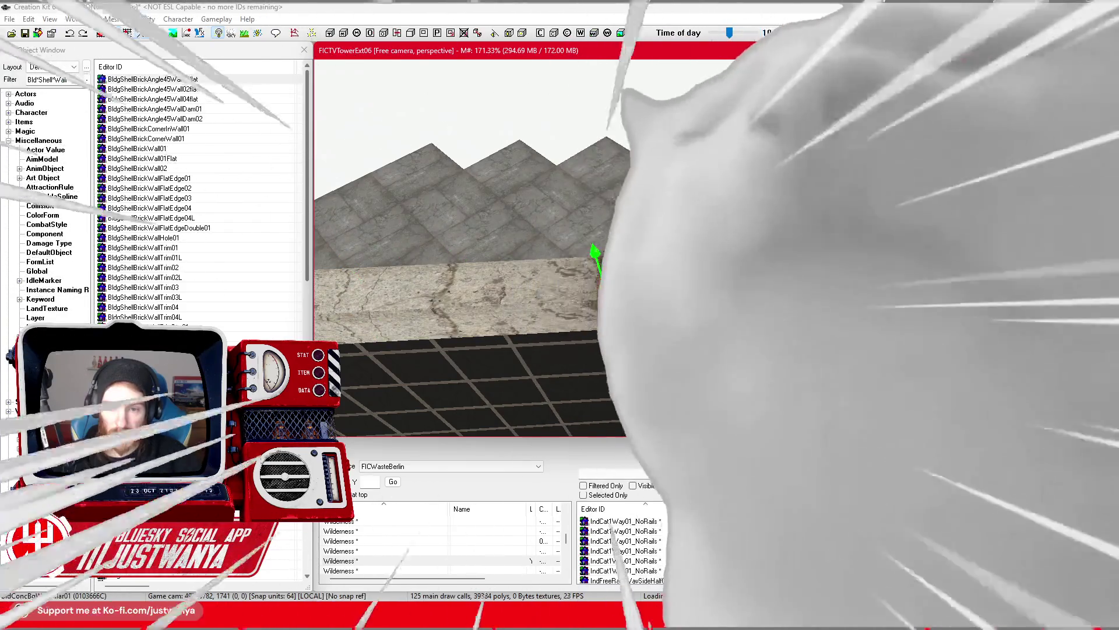
{"action": "key", "text": "ctrl+z"}
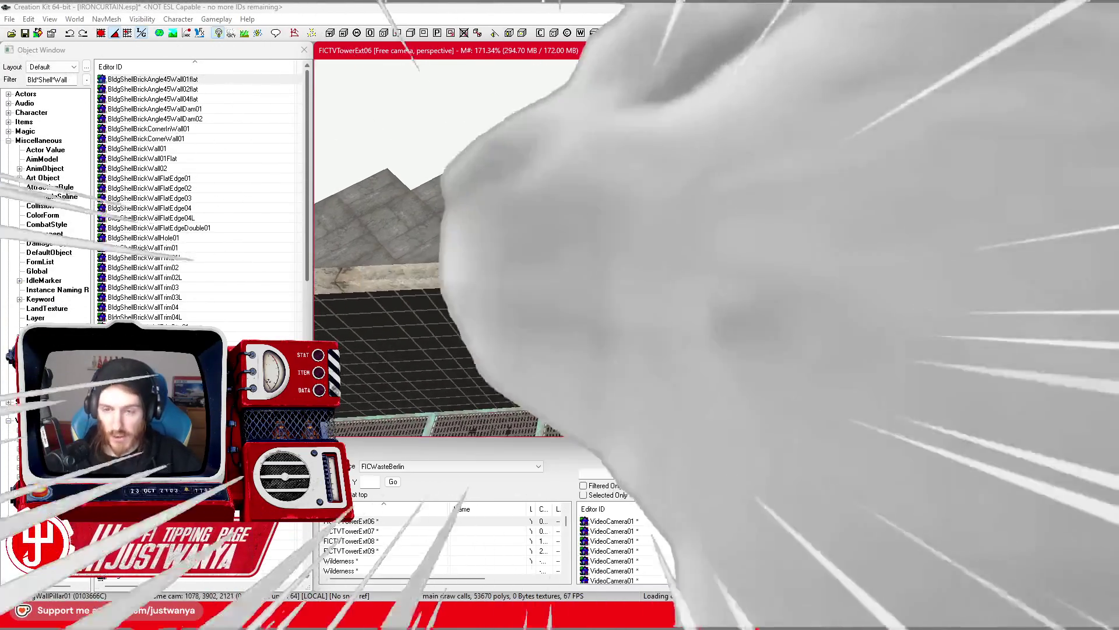
{"action": "double_click", "coordinate": [350, 531]}
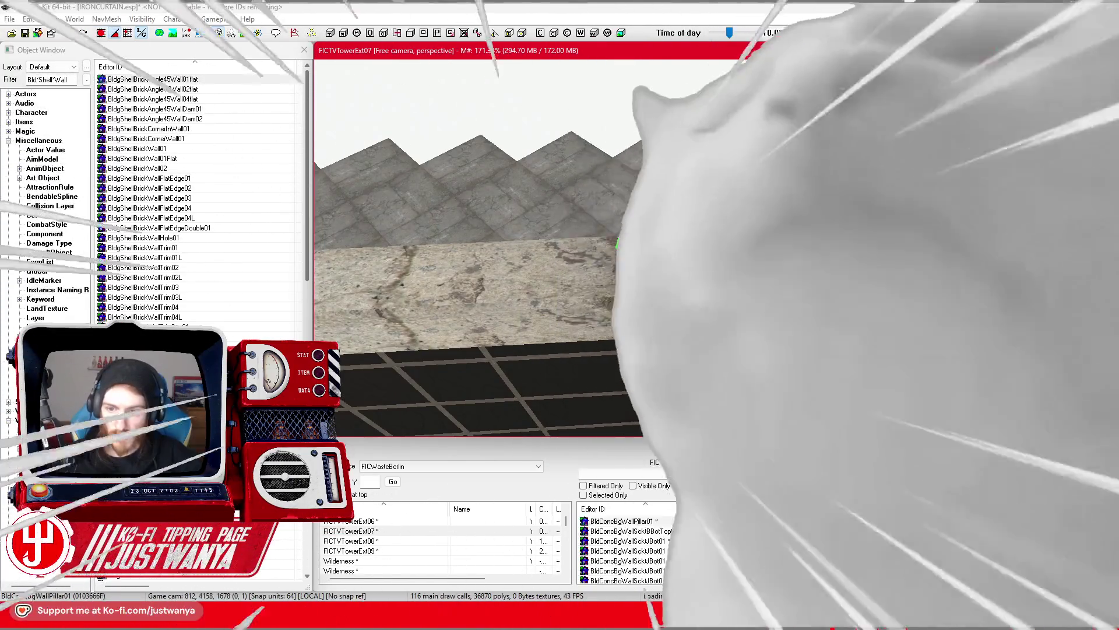
{"action": "double_click", "coordinate": [349, 521]}
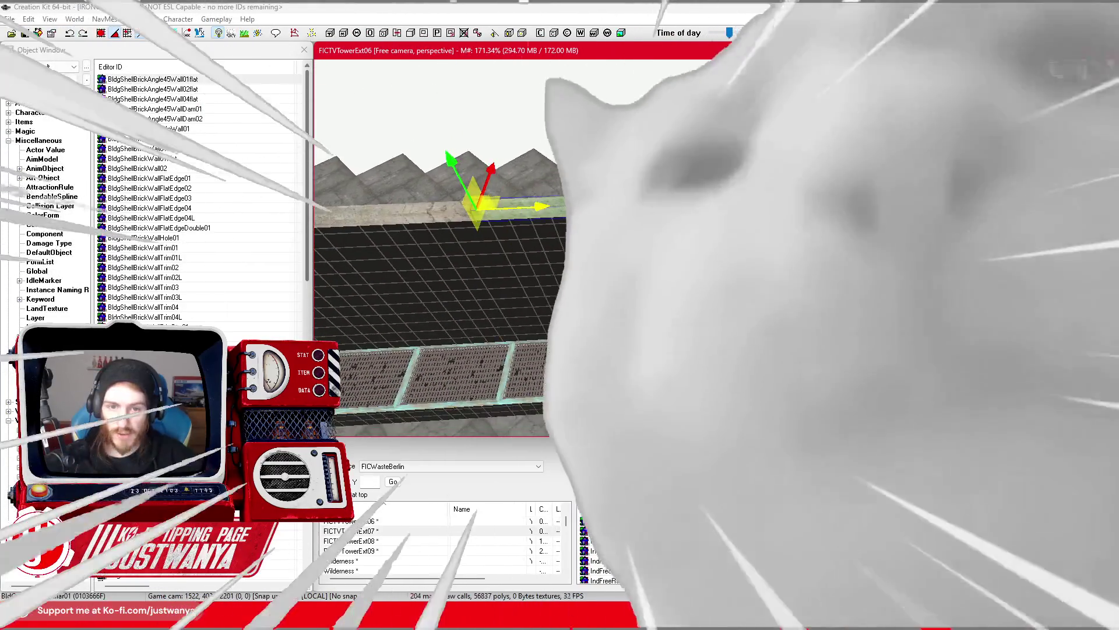
{"action": "key", "text": "e"}
{"action": "left_click_drag", "start_coordinate": [432, 189], "coordinate": [516, 175]}
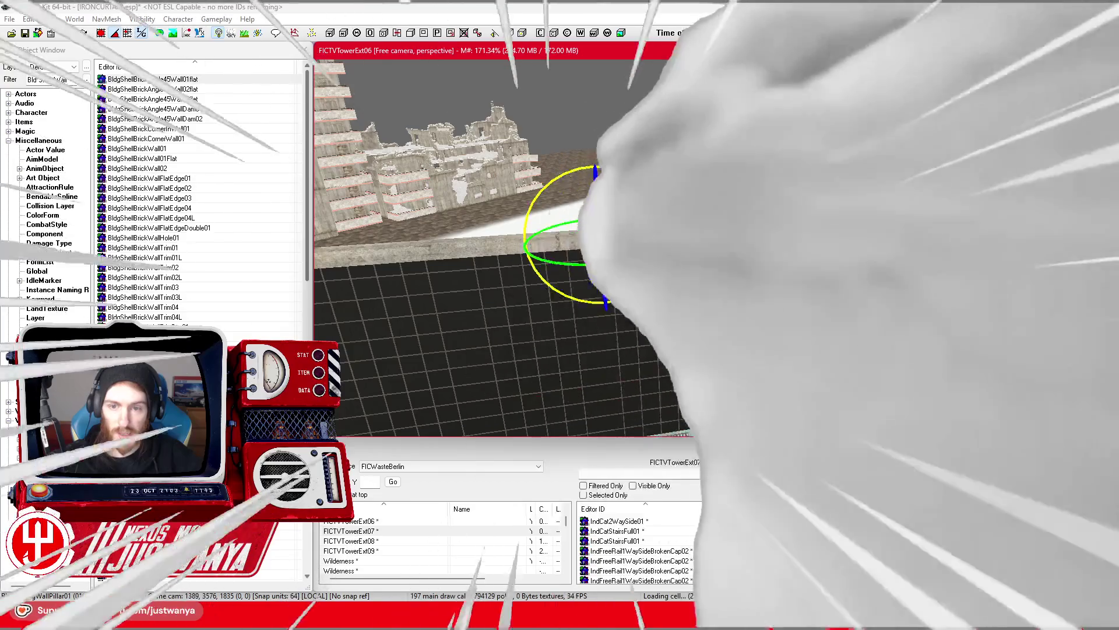
{"action": "key", "text": "w"}
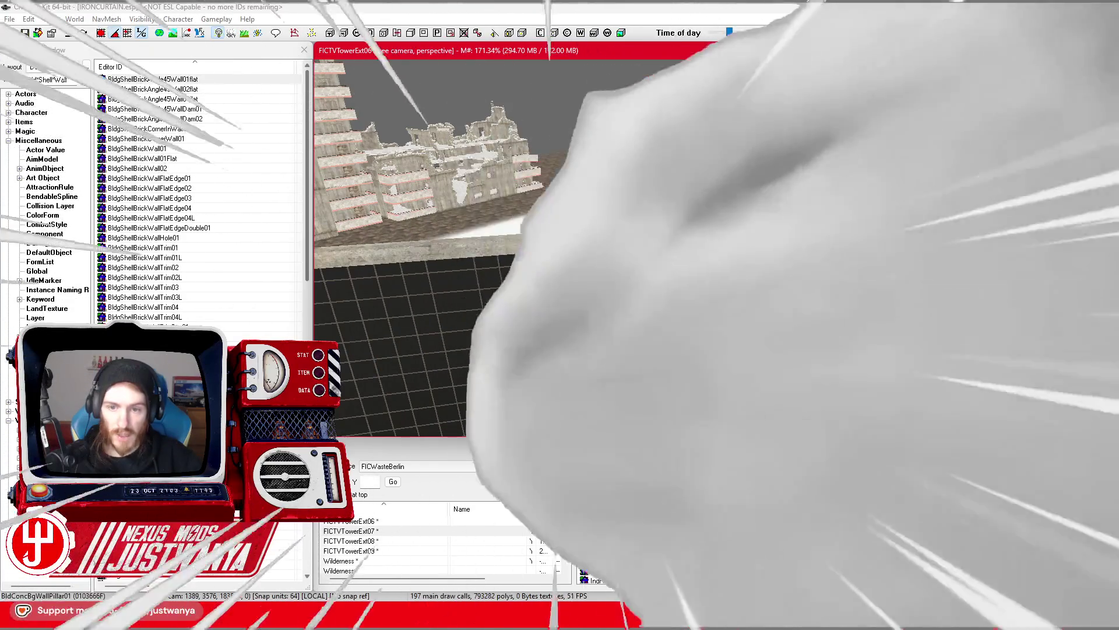
{"action": "scroll", "coordinate": [466, 244], "scroll_direction": "up", "scroll_amount": 3}
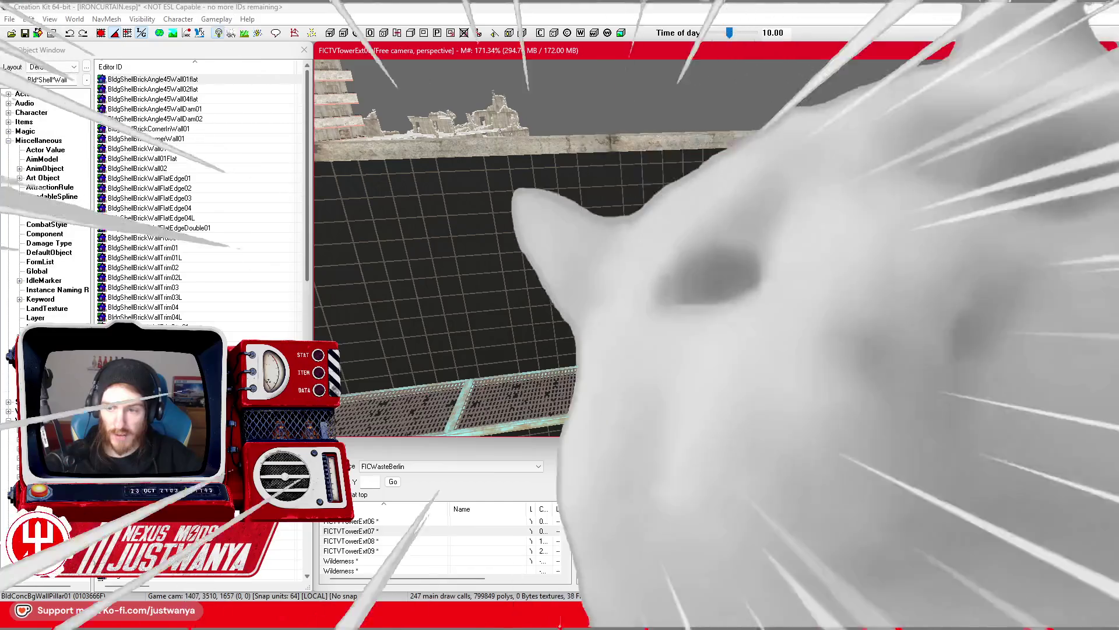
{"action": "scroll", "coordinate": [466, 244], "scroll_direction": "up", "scroll_amount": 3}
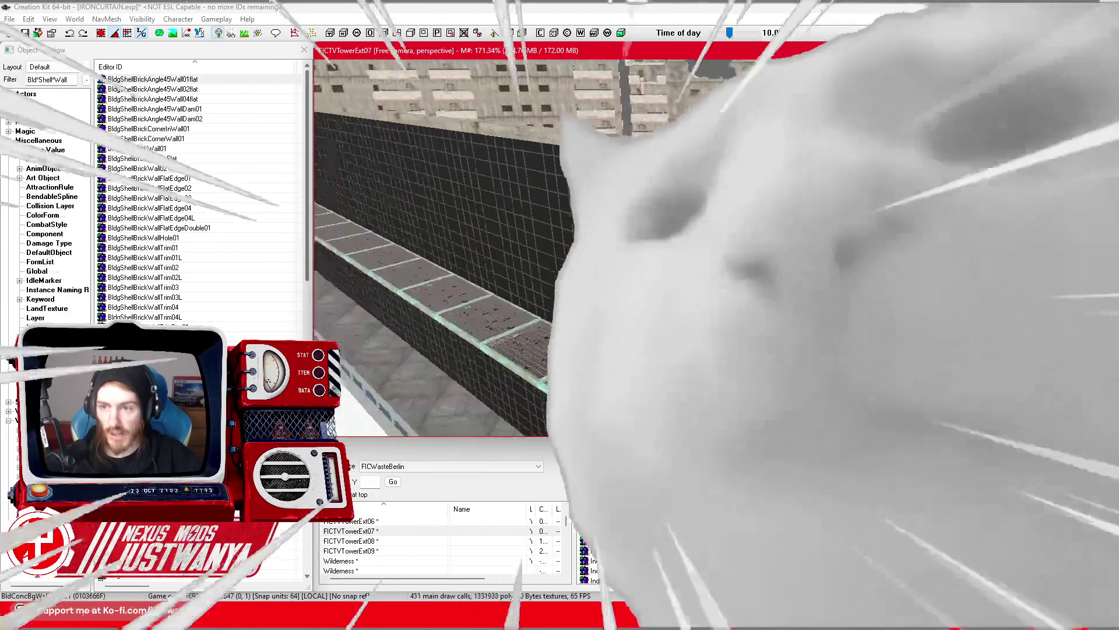
{"action": "scroll", "coordinate": [467, 245], "scroll_direction": "up", "scroll_amount": 3}
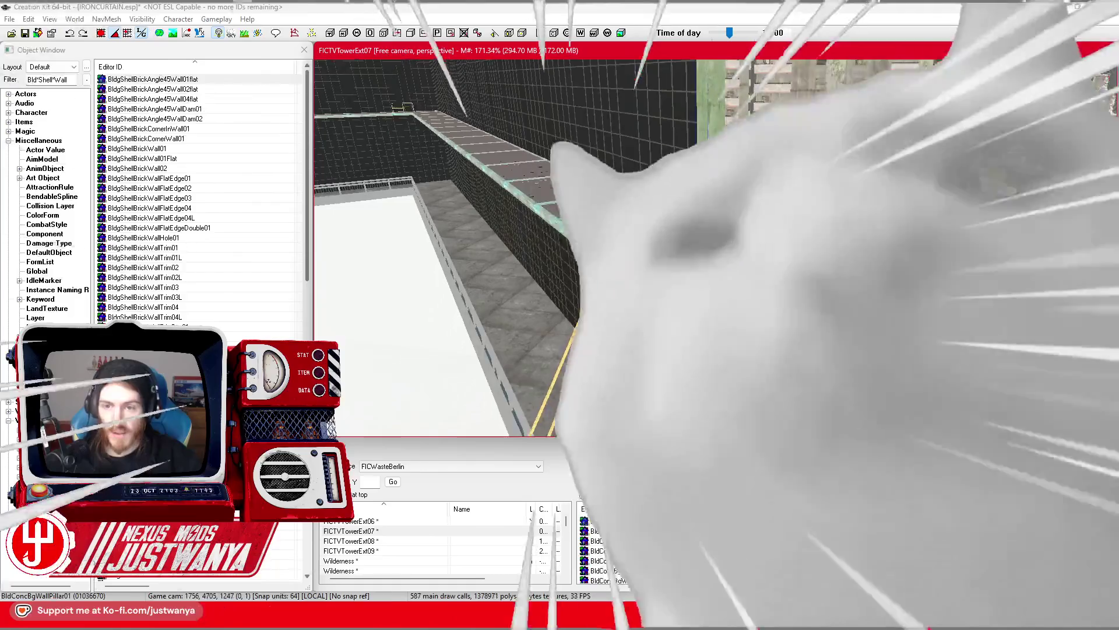
{"action": "scroll", "coordinate": [466, 244], "scroll_direction": "up", "scroll_amount": 3}
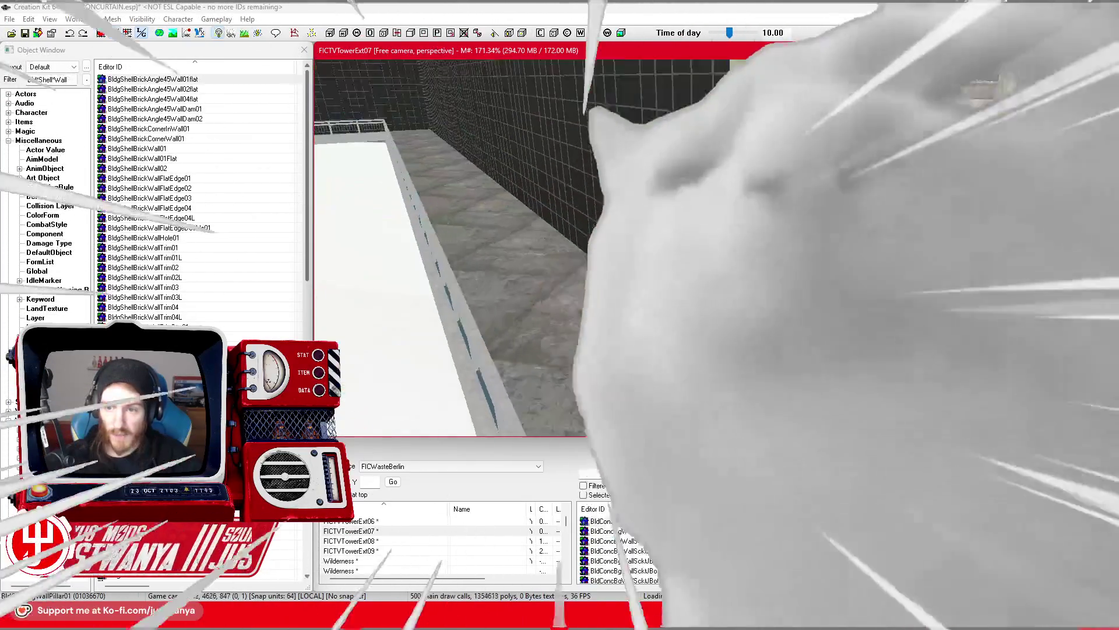
{"action": "scroll", "coordinate": [466, 245], "scroll_direction": "up", "scroll_amount": 3}
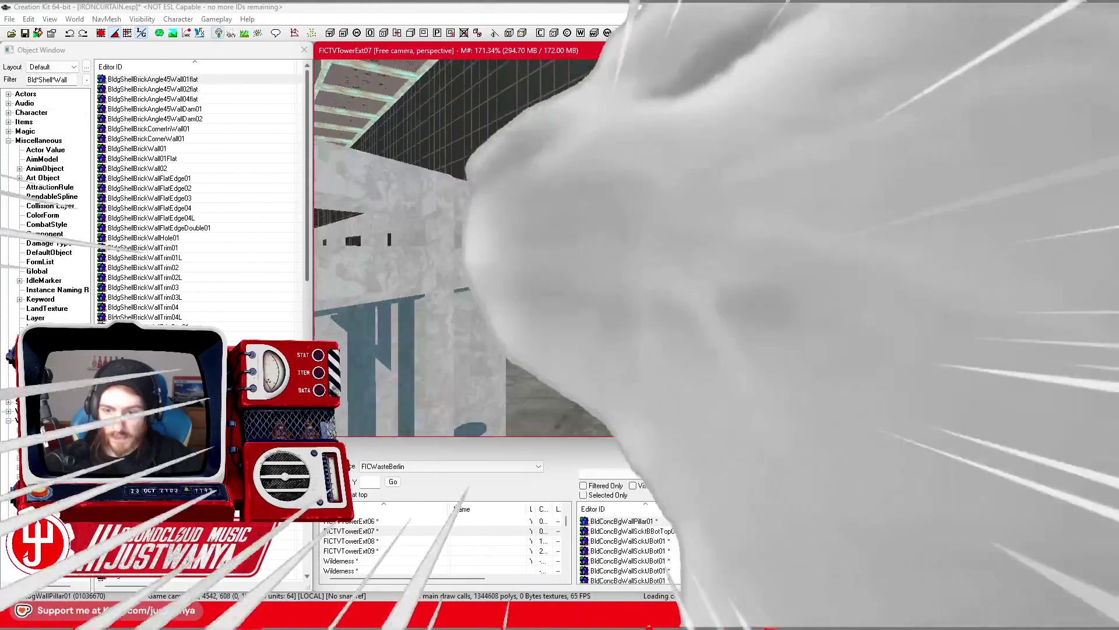
{"action": "scroll", "coordinate": [466, 245], "scroll_direction": "down", "scroll_amount": 3}
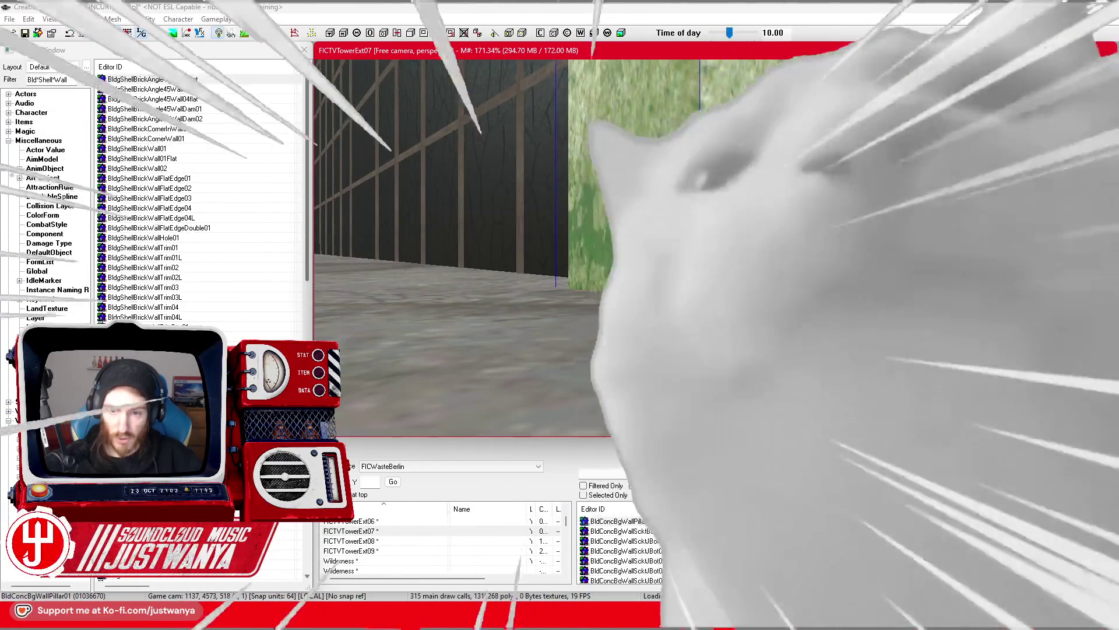
{"action": "scroll", "coordinate": [466, 244], "scroll_direction": "down", "scroll_amount": 3}
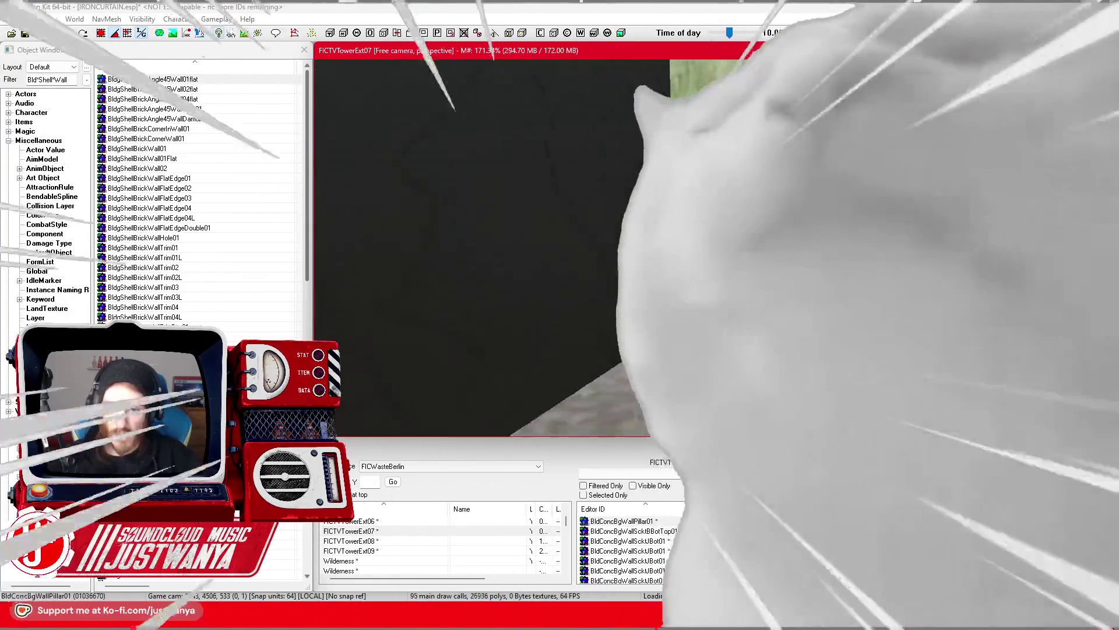
{"action": "scroll", "coordinate": [467, 245], "scroll_direction": "down", "scroll_amount": 5}
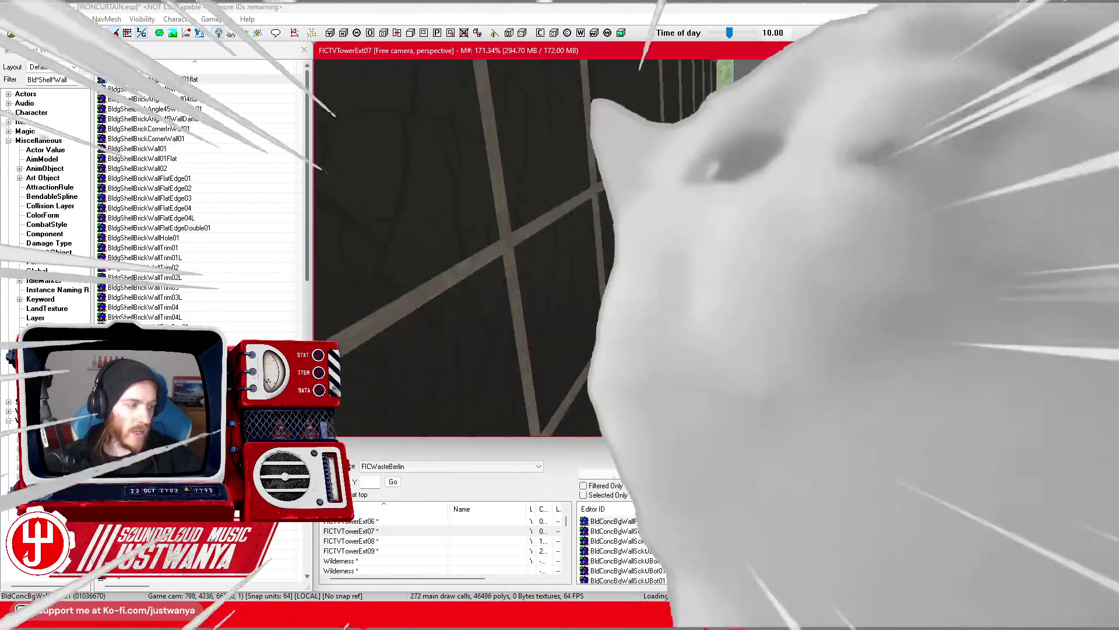
{"action": "scroll", "coordinate": [466, 245], "scroll_direction": "down", "scroll_amount": 3}
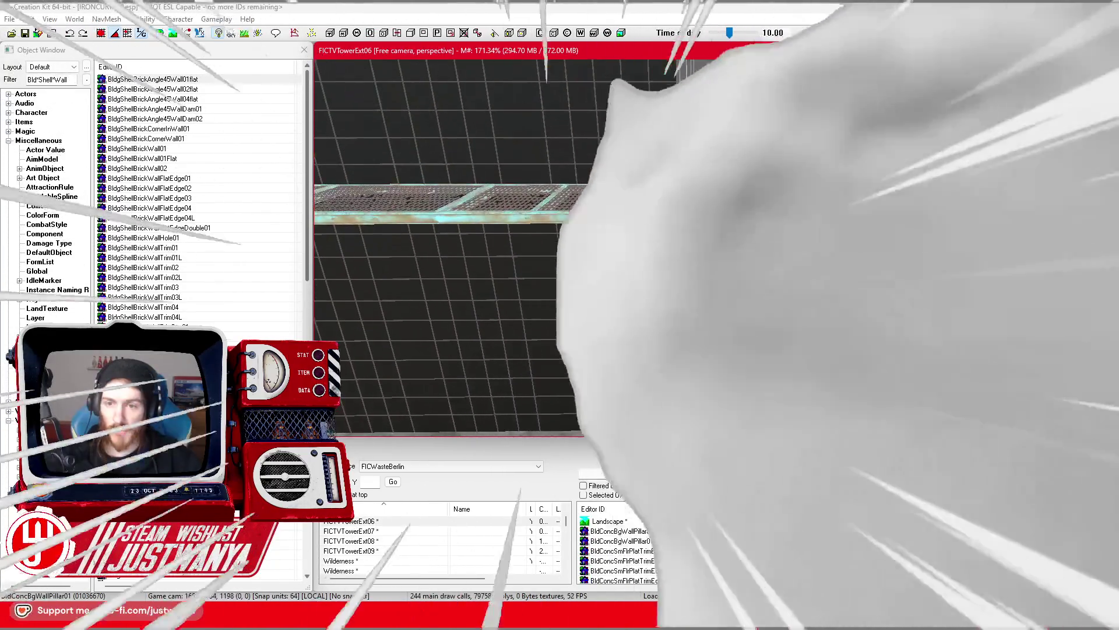
{"action": "scroll", "coordinate": [467, 245], "scroll_direction": "down", "scroll_amount": 4}
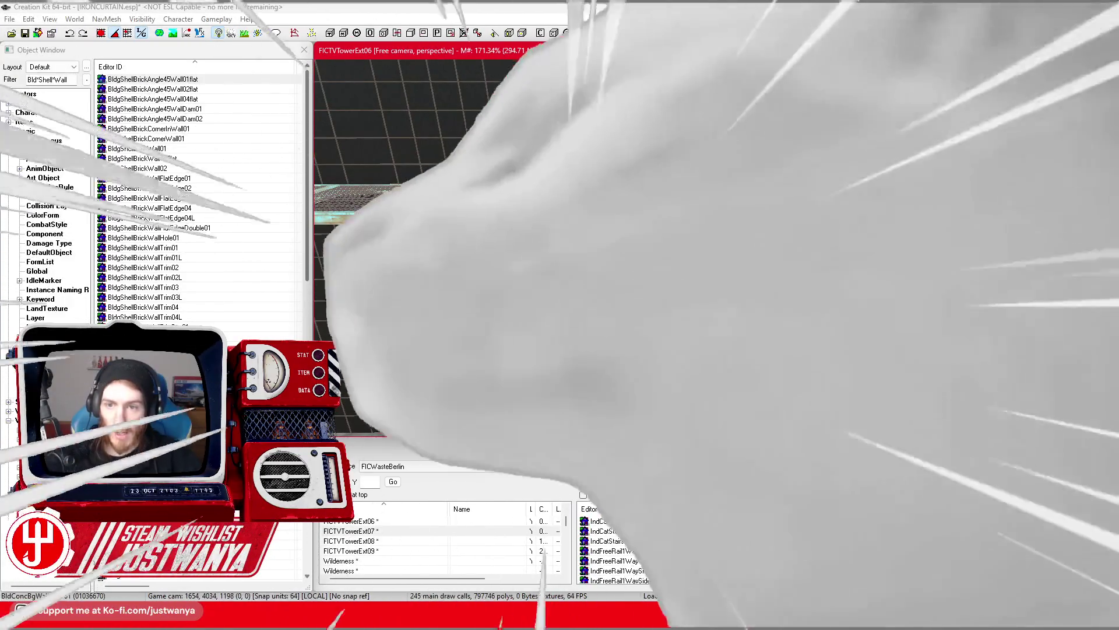
{"action": "scroll", "coordinate": [466, 245], "scroll_direction": "down", "scroll_amount": 5}
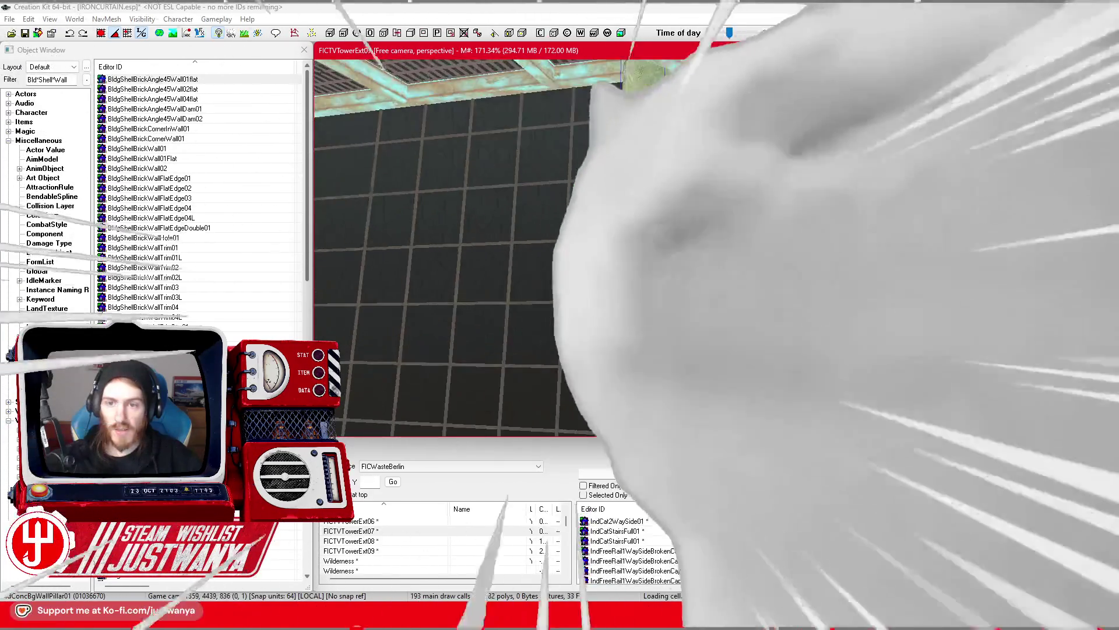
{"action": "scroll", "coordinate": [467, 245], "scroll_direction": "down", "scroll_amount": 4}
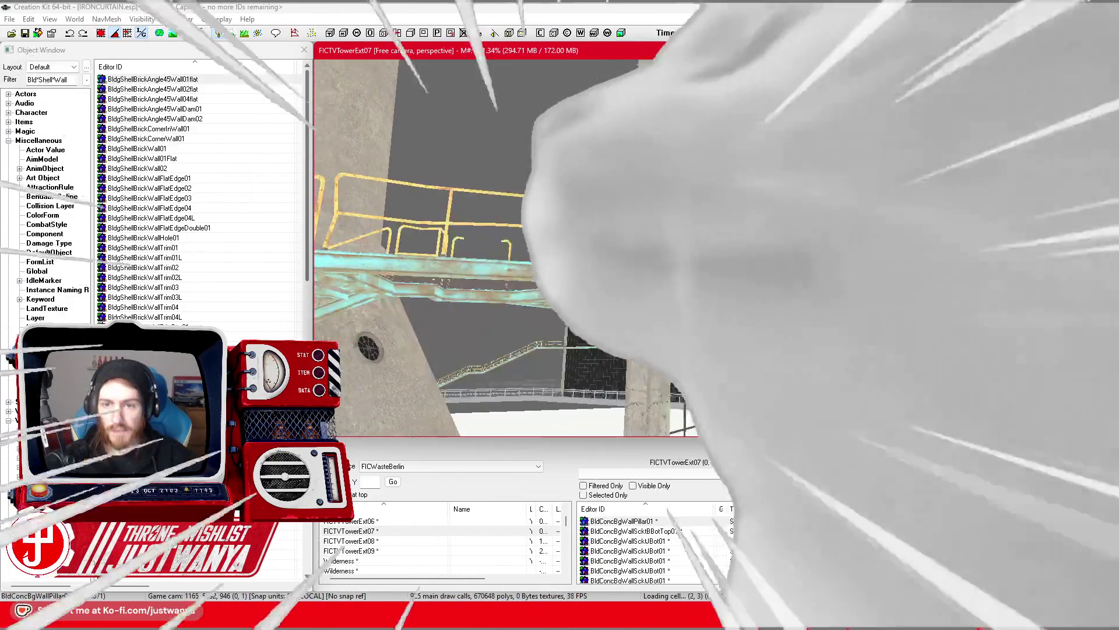
Focus on the catwalk piece and save the IRONCURTAIN.esp plugin
{"action": "scroll", "coordinate": [443, 245], "scroll_direction": "down", "scroll_amount": 5}
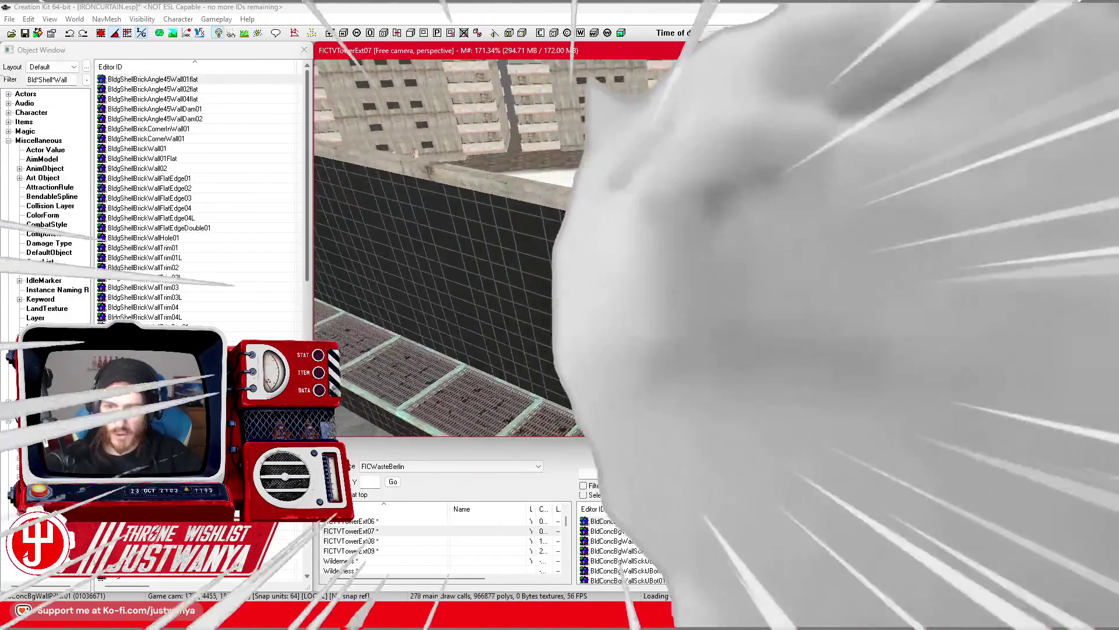
{"action": "scroll", "coordinate": [443, 245], "scroll_direction": "down", "scroll_amount": 3}
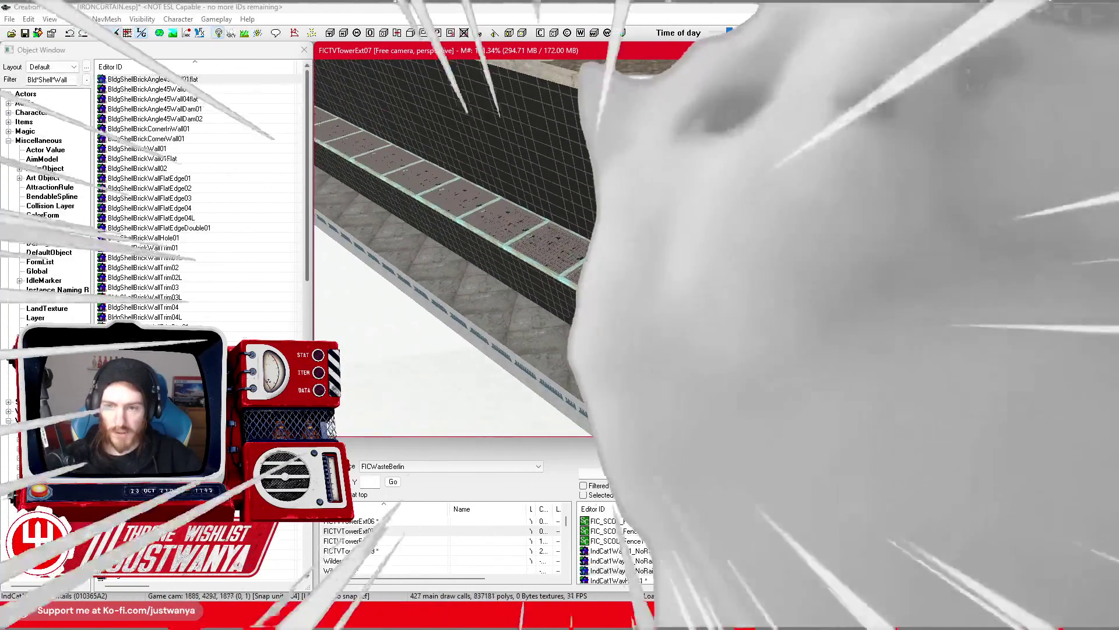
{"action": "scroll", "coordinate": [455, 245], "scroll_direction": "up", "scroll_amount": 5}
{"action": "scroll", "coordinate": [617, 360], "scroll_direction": "down", "scroll_amount": 5}
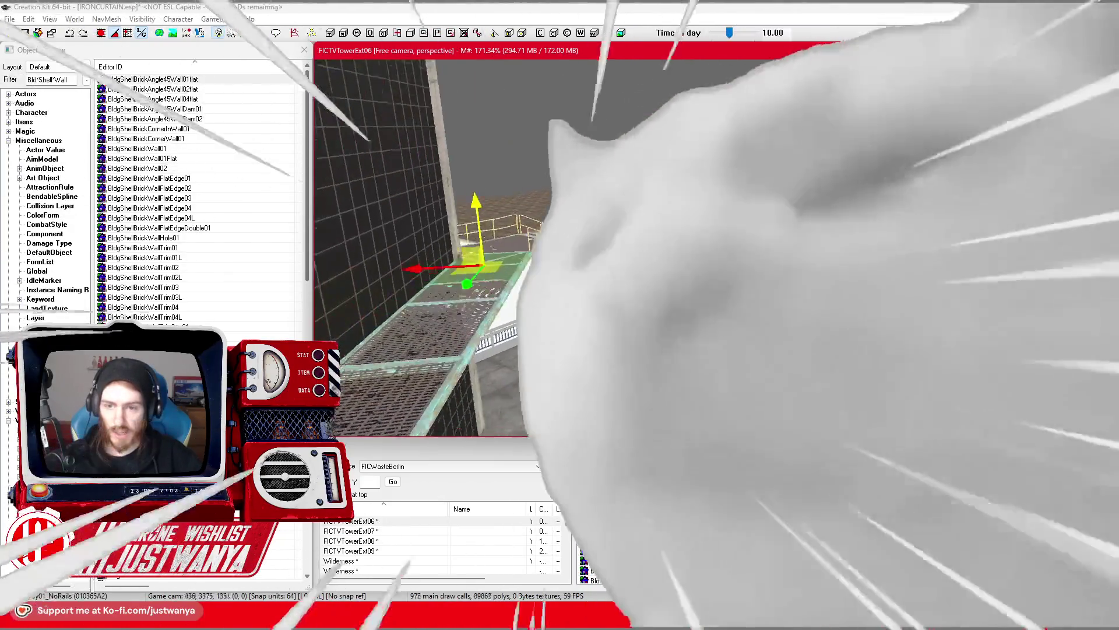
{"action": "scroll", "coordinate": [460, 245], "scroll_direction": "down", "scroll_amount": 5}
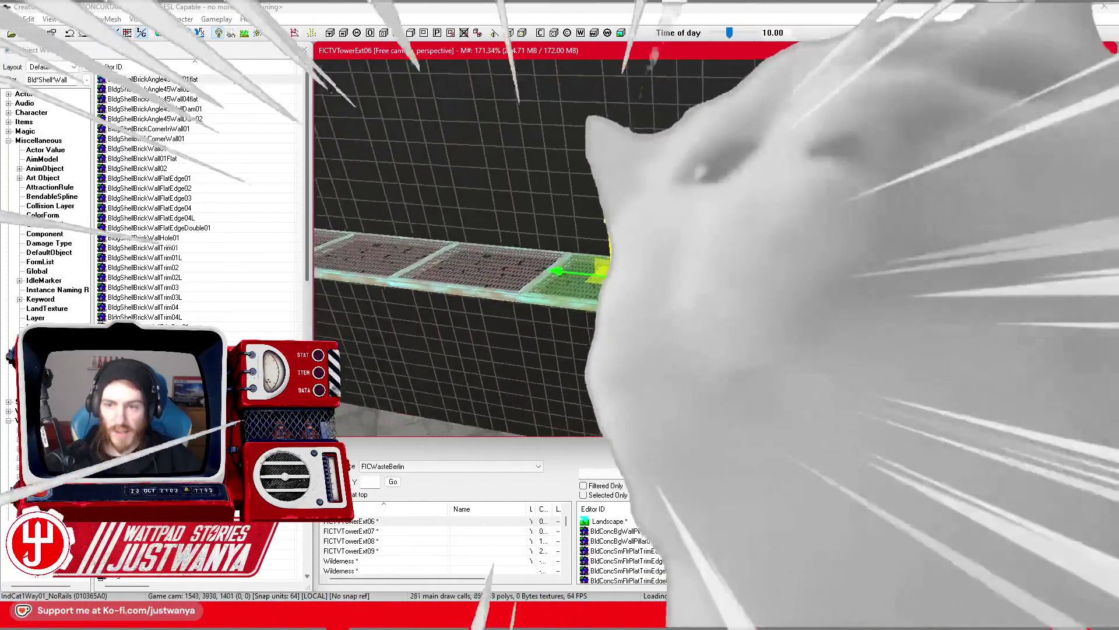
{"action": "double_click", "coordinate": [350, 530]}
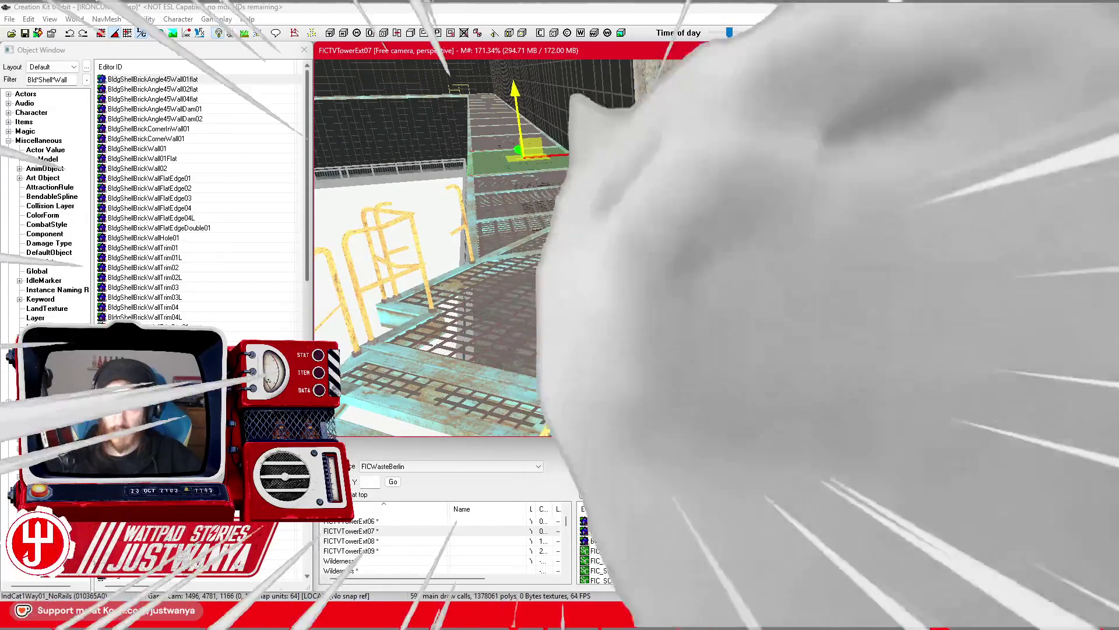
{"action": "scroll", "coordinate": [478, 245], "scroll_direction": "up", "scroll_amount": 3}
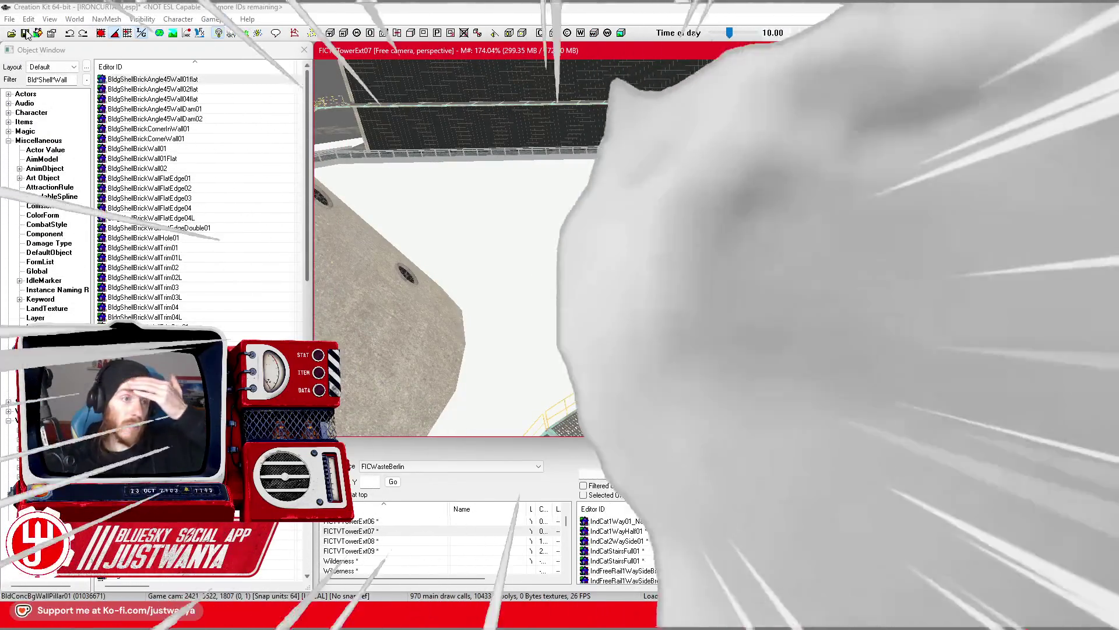
{"action": "left_click", "coordinate": [25, 33]}
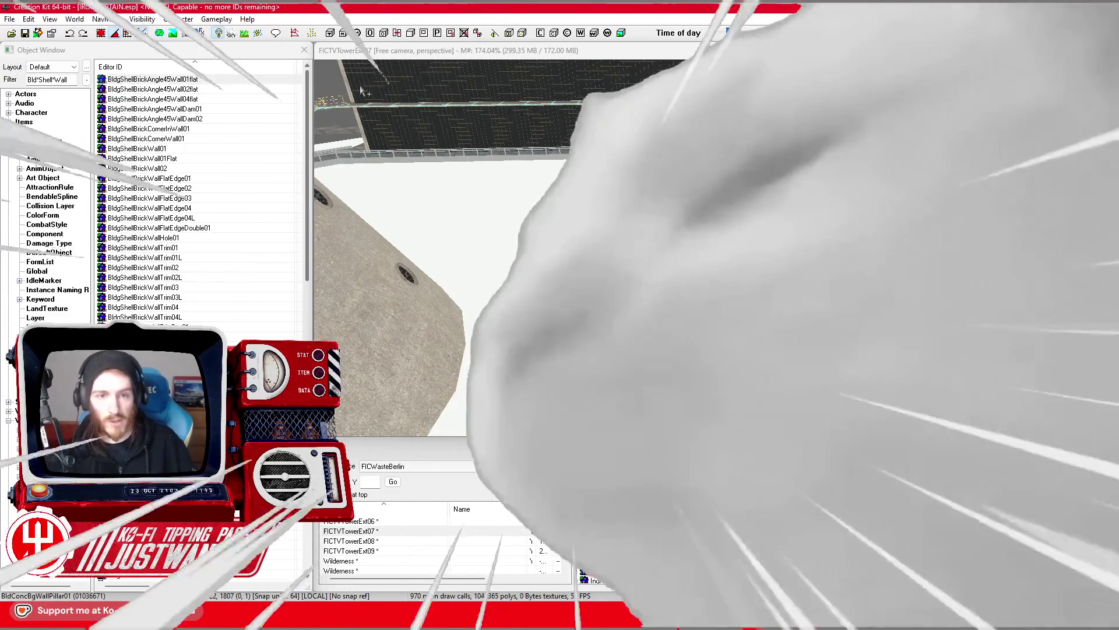
Zoom and orbit the camera around the glass block's wall and stairs
{"action": "scroll", "coordinate": [362, 90], "scroll_direction": "up", "scroll_amount": 5}
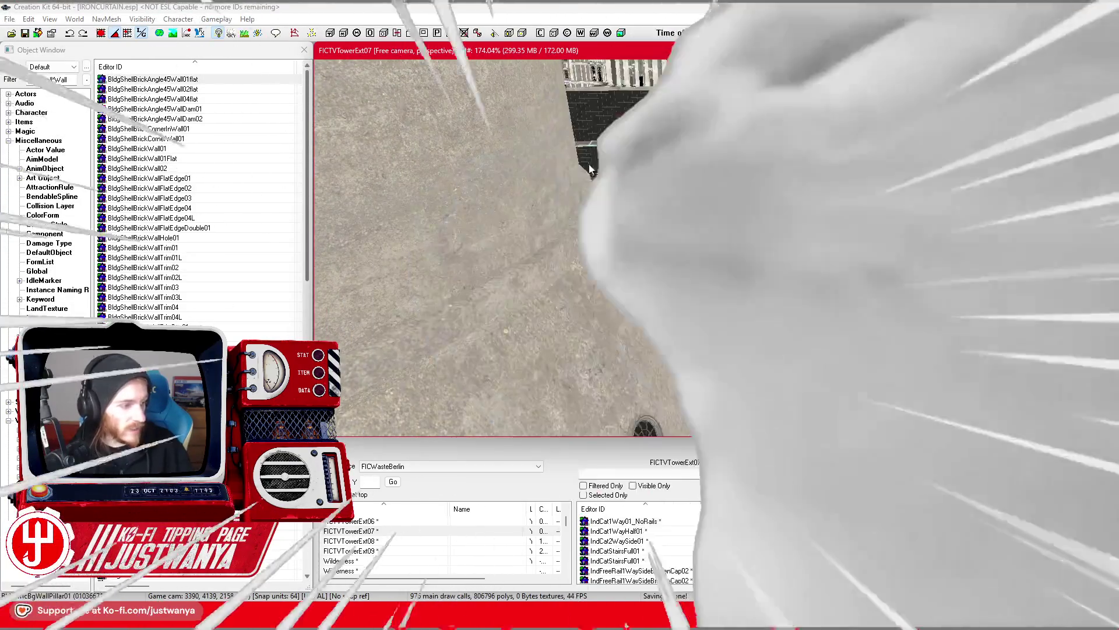
{"action": "scroll", "coordinate": [580, 187], "scroll_direction": "down", "scroll_amount": 5}
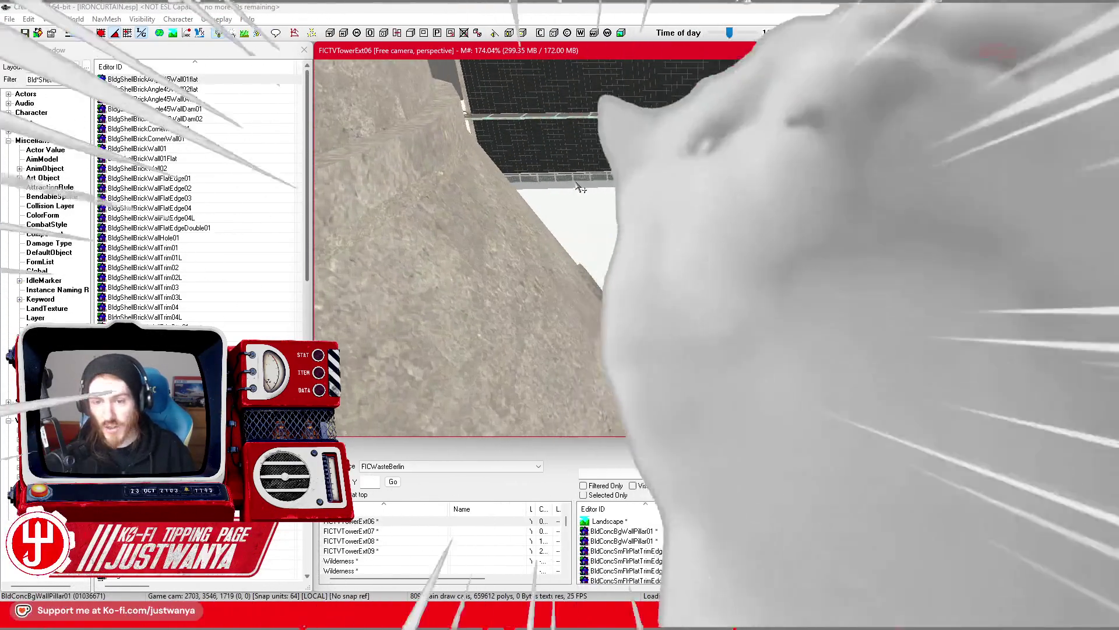
{"action": "scroll", "coordinate": [580, 188], "scroll_direction": "down", "scroll_amount": 3}
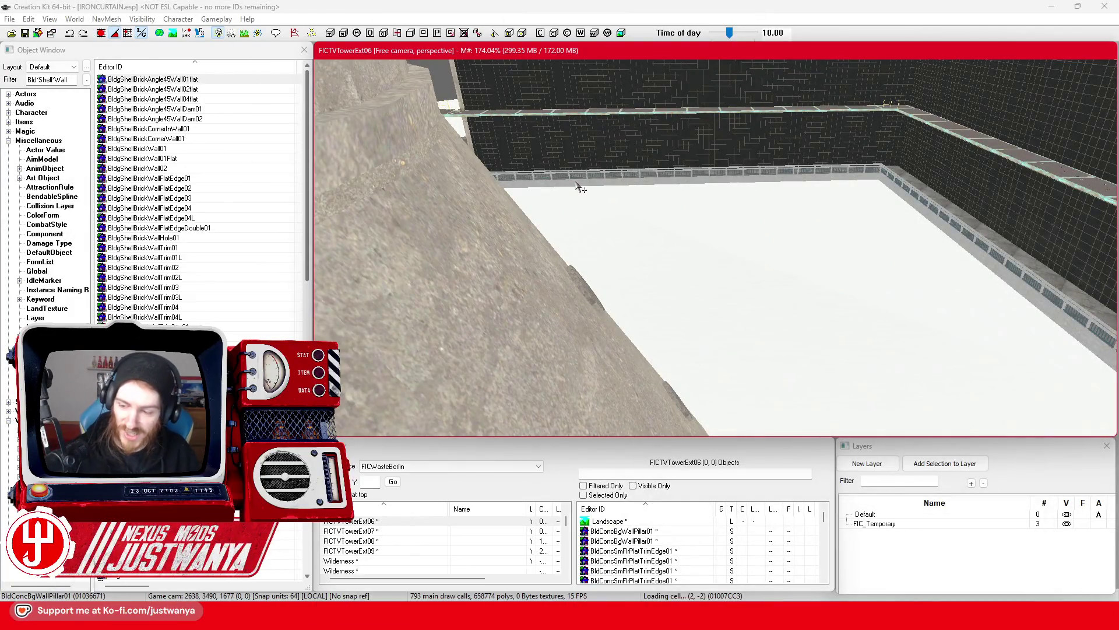
{"action": "scroll", "coordinate": [589, 151], "scroll_direction": "down", "scroll_amount": 5}
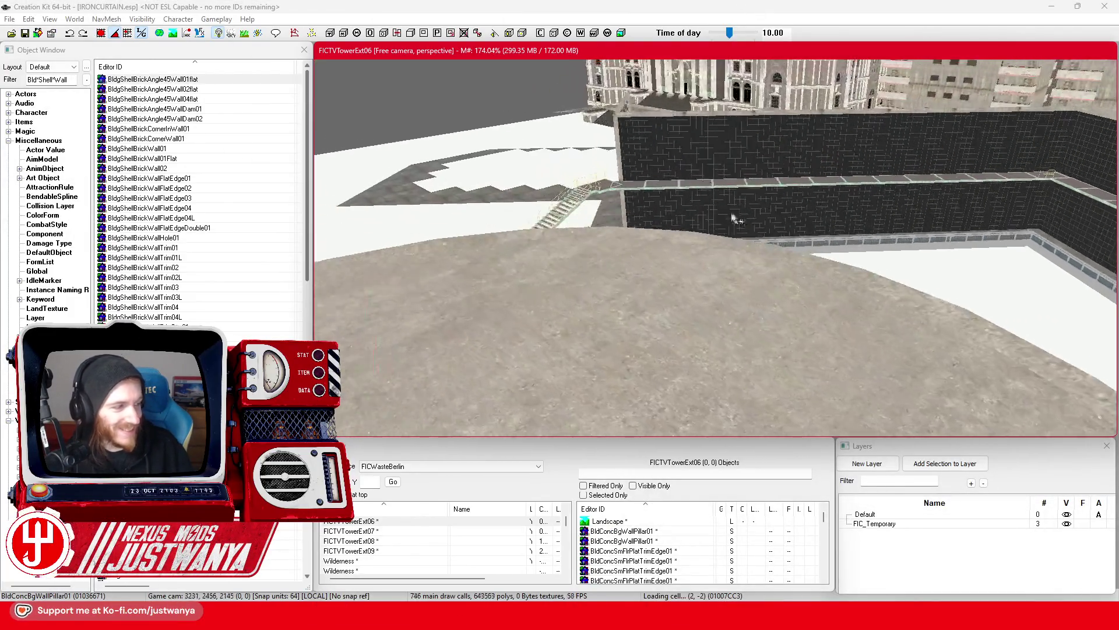
{"action": "scroll", "coordinate": [640, 231], "scroll_direction": "up", "scroll_amount": 2}
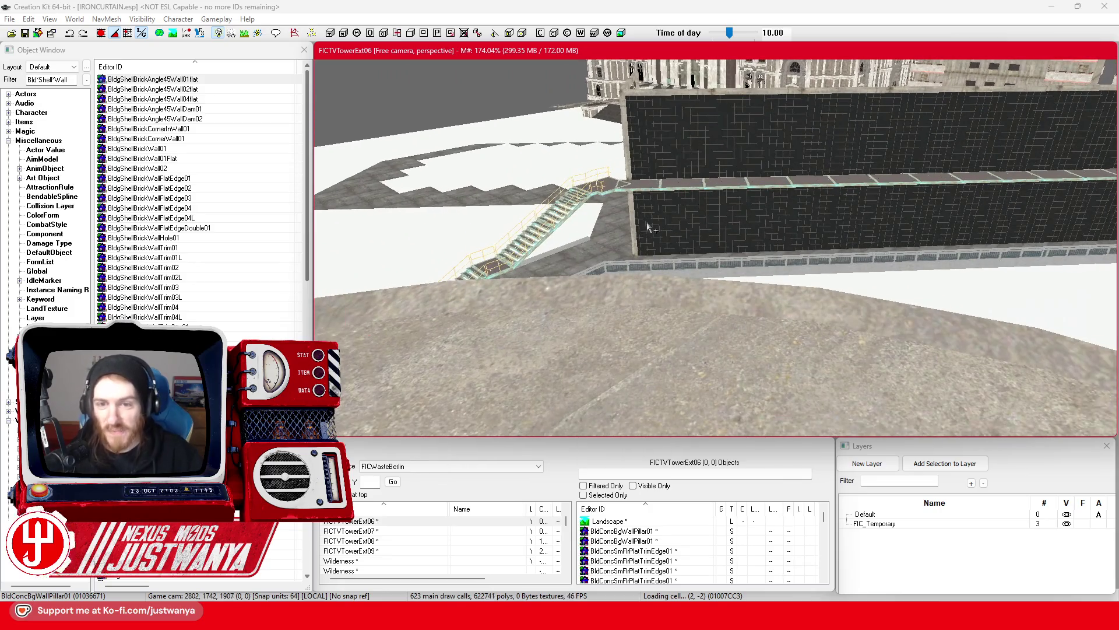
{"action": "left_click_drag", "start_coordinate": [610, 244], "coordinate": [731, 293]}
{"action": "scroll", "coordinate": [732, 293], "scroll_direction": "up", "scroll_amount": 5}
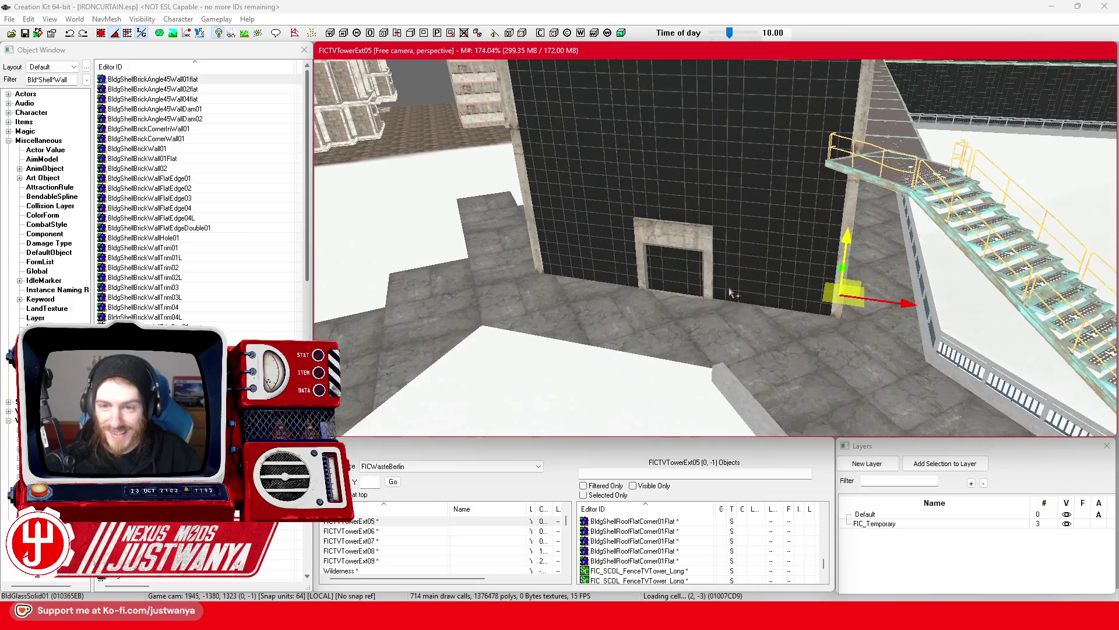
Select the doorway frame together with every BldGlassSolid01 glass panel in the wall
{"action": "left_click", "coordinate": [687, 242]}
{"action": "scroll", "coordinate": [664, 257], "scroll_direction": "up", "scroll_amount": 3}
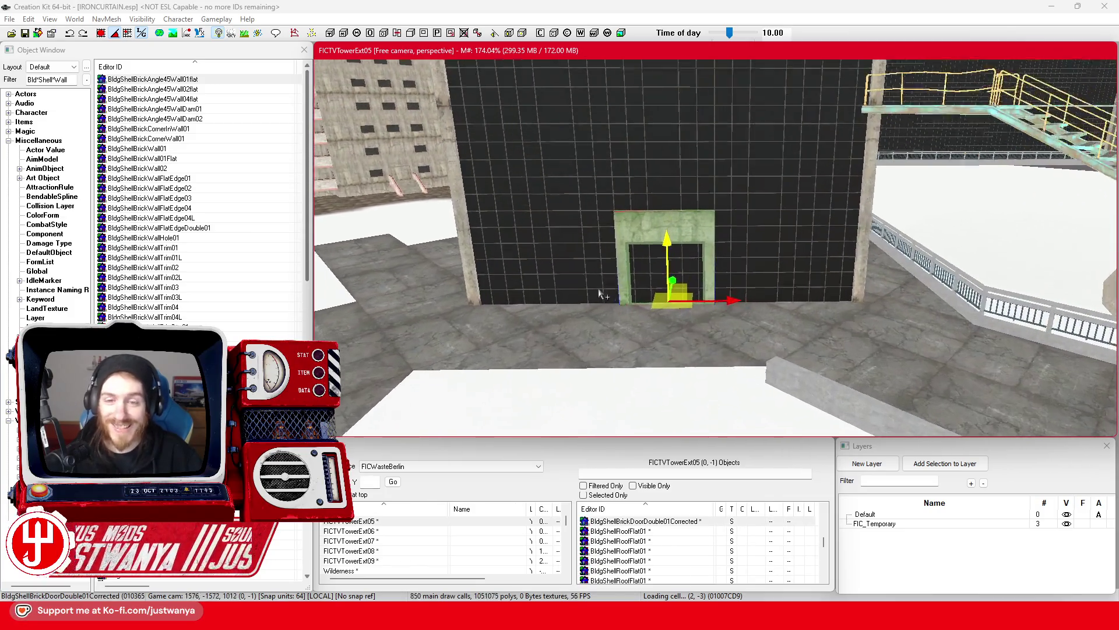
{"action": "left_click", "coordinate": [493, 271]}
{"action": "left_click", "coordinate": [572, 269], "text": "ctrl"}
{"action": "left_click", "coordinate": [747, 284], "text": "ctrl"}
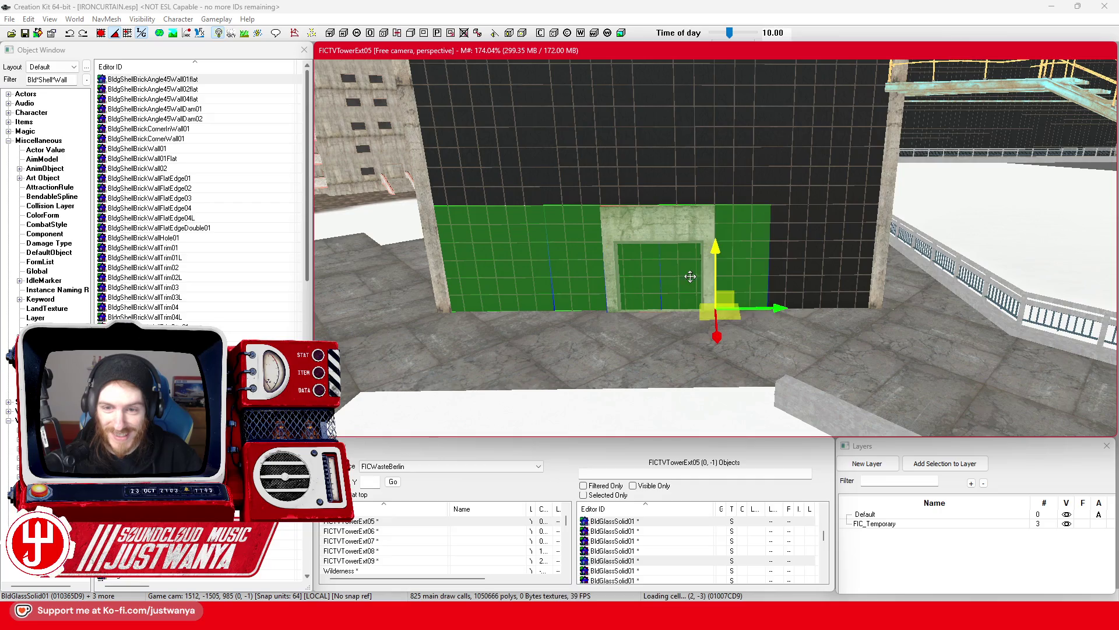
{"action": "left_click", "coordinate": [828, 283], "text": "ctrl"}
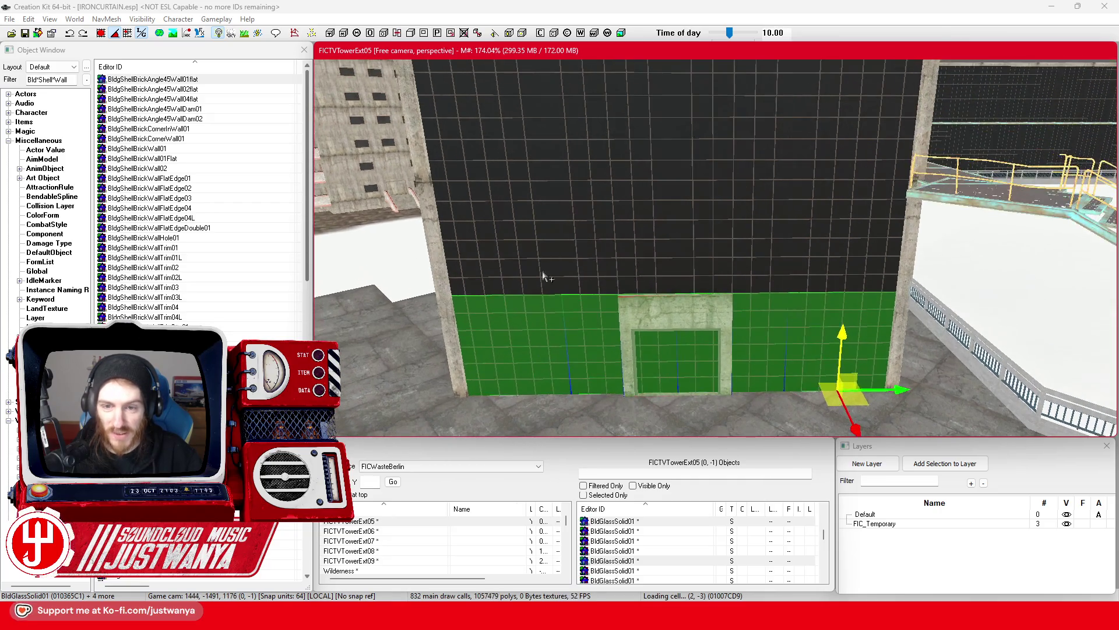
{"action": "left_click", "coordinate": [525, 259], "text": "ctrl"}
{"action": "left_click", "coordinate": [603, 260], "text": "ctrl"}
{"action": "left_click", "coordinate": [717, 264], "text": "ctrl"}
{"action": "left_click", "coordinate": [875, 265], "text": "ctrl"}
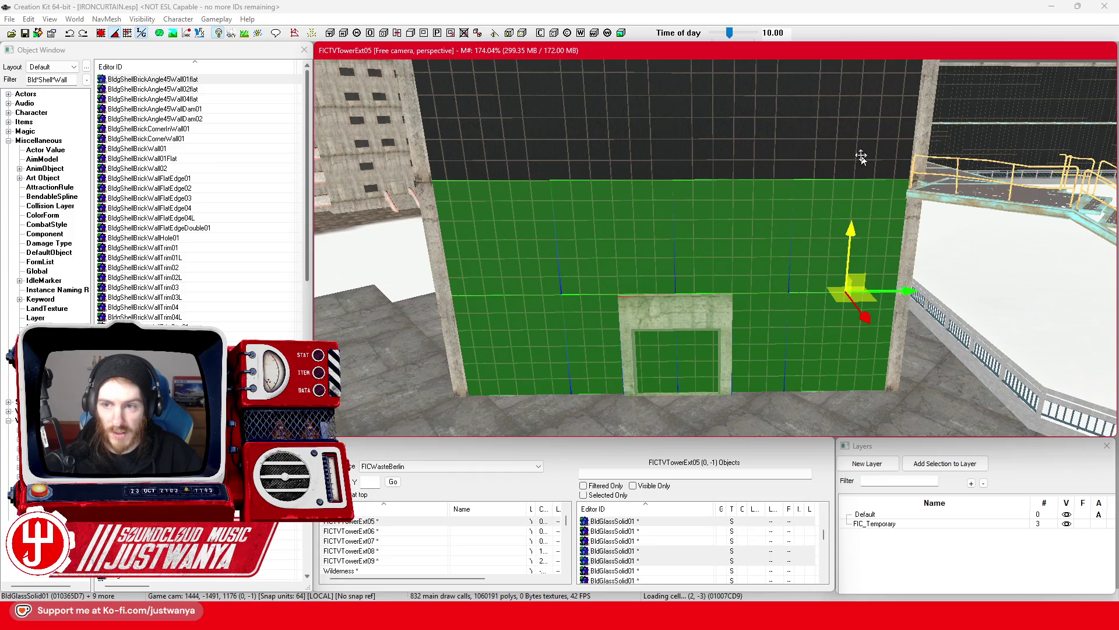
{"action": "left_click", "coordinate": [868, 172], "text": "ctrl"}
{"action": "left_click", "coordinate": [688, 150], "text": "ctrl"}
{"action": "left_click", "coordinate": [553, 150], "text": "ctrl"}
{"action": "left_click", "coordinate": [513, 139], "text": "ctrl"}
{"action": "left_click", "coordinate": [478, 192], "text": "ctrl"}
{"action": "left_click", "coordinate": [603, 204], "text": "ctrl"}
{"action": "left_click", "coordinate": [778, 213], "text": "ctrl"}
{"action": "left_click", "coordinate": [816, 169], "text": "ctrl"}
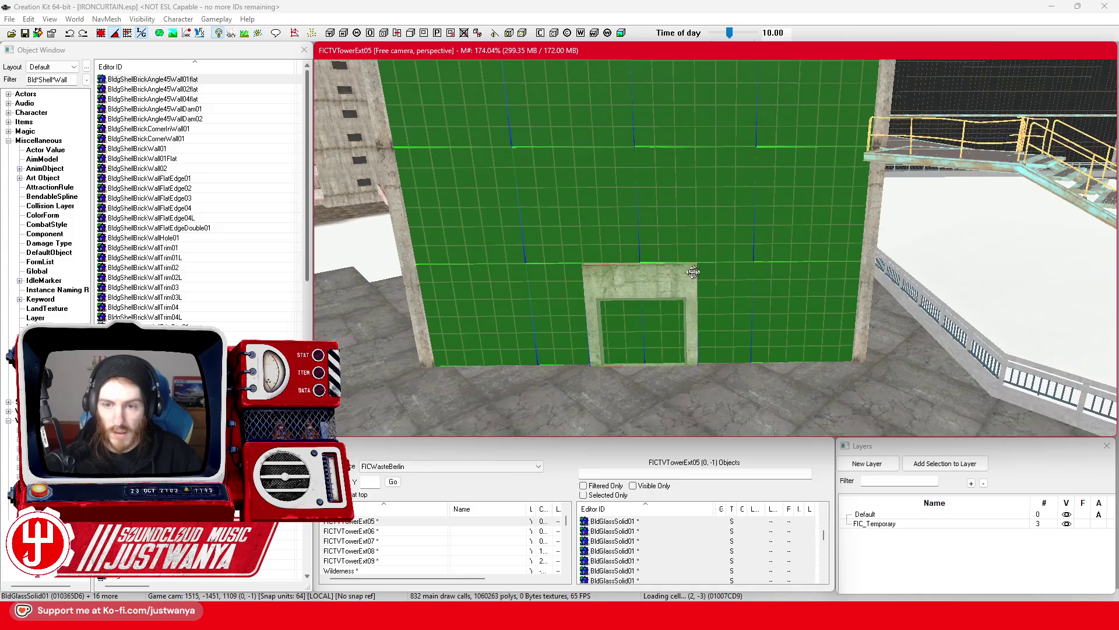
{"action": "left_click", "coordinate": [678, 285], "text": "ctrl"}
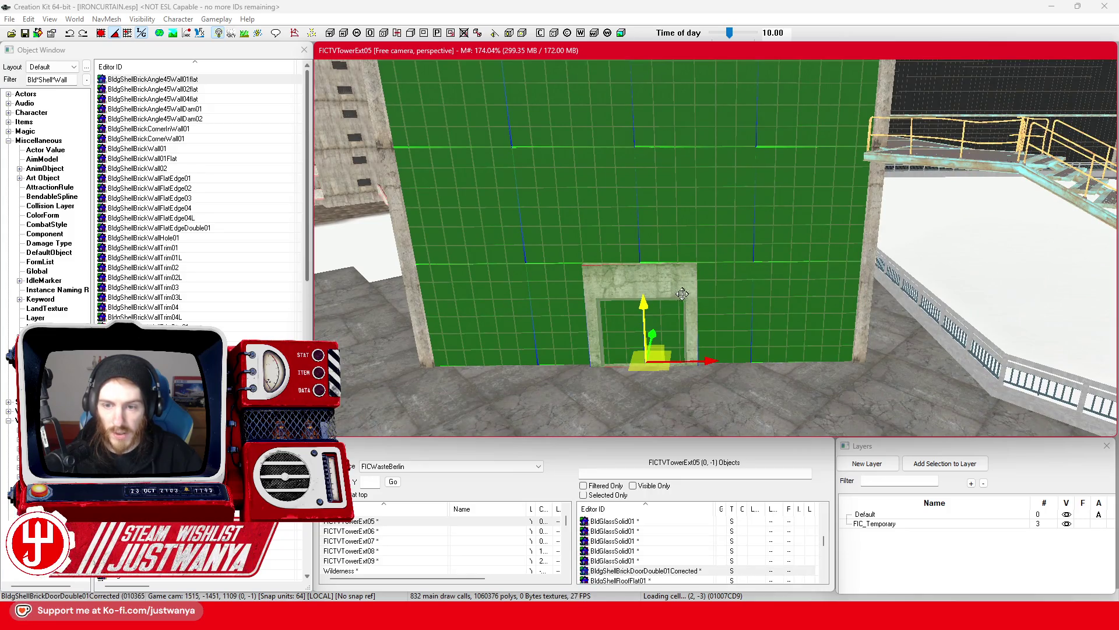
Slide the selected glass wall and doorway along the block's catwalk side
{"action": "scroll", "coordinate": [681, 293], "scroll_direction": "down", "scroll_amount": 5}
{"action": "key", "text": "2"}
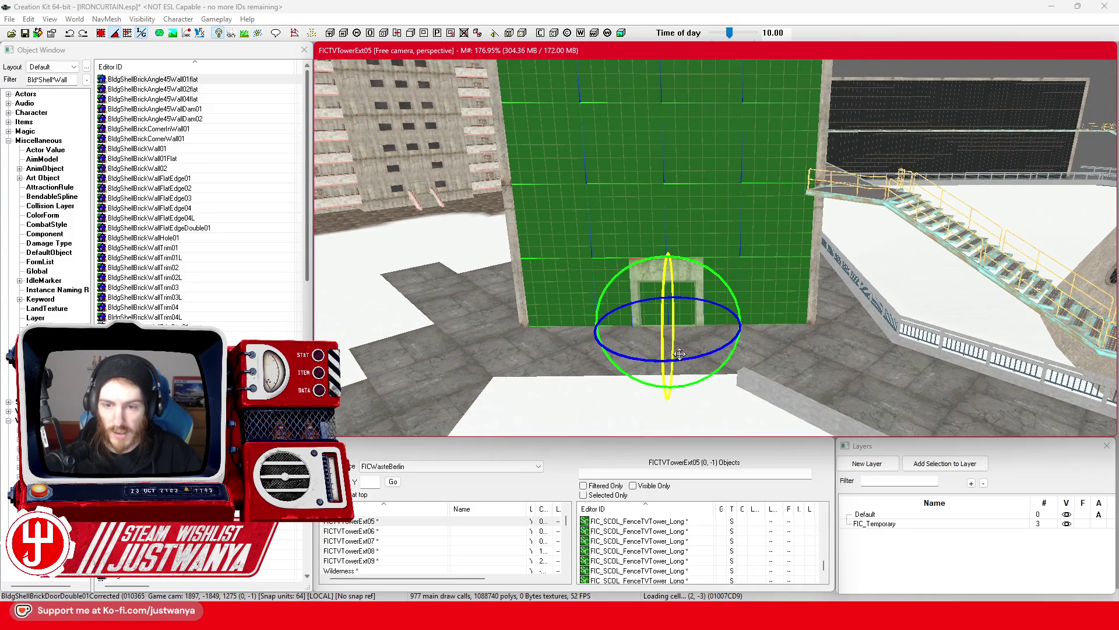
{"action": "key", "text": "1"}
{"action": "scroll", "coordinate": [807, 368], "scroll_direction": "down", "scroll_amount": 4}
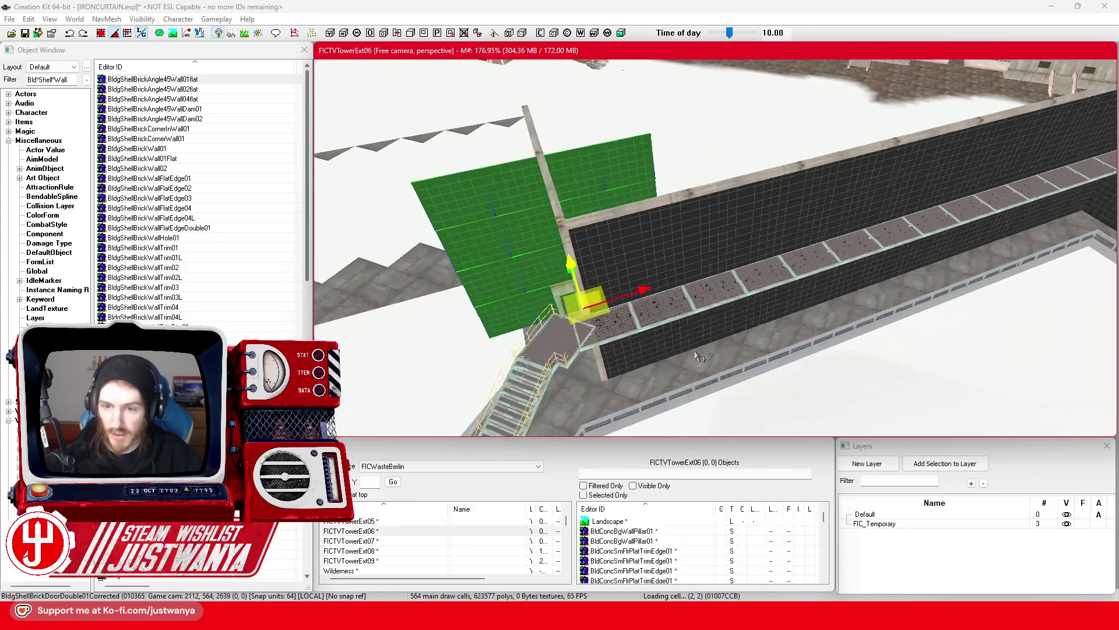
{"action": "left_click_drag", "start_coordinate": [639, 288], "coordinate": [956, 194]}
{"action": "left_click_drag", "start_coordinate": [868, 181], "coordinate": [1009, 297]}
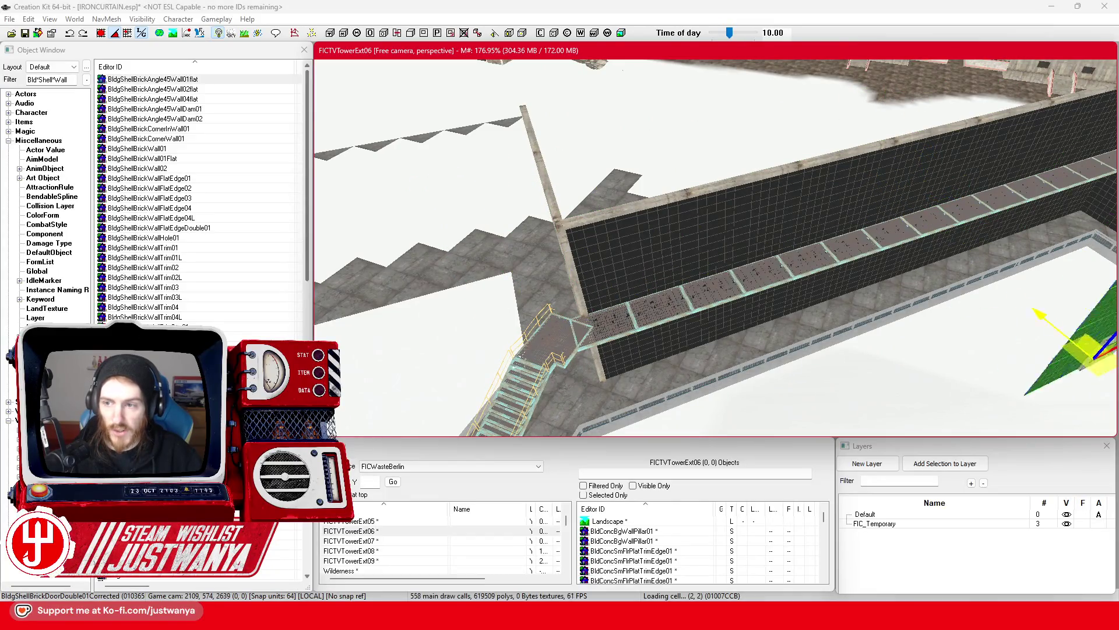
{"action": "key", "text": "f"}
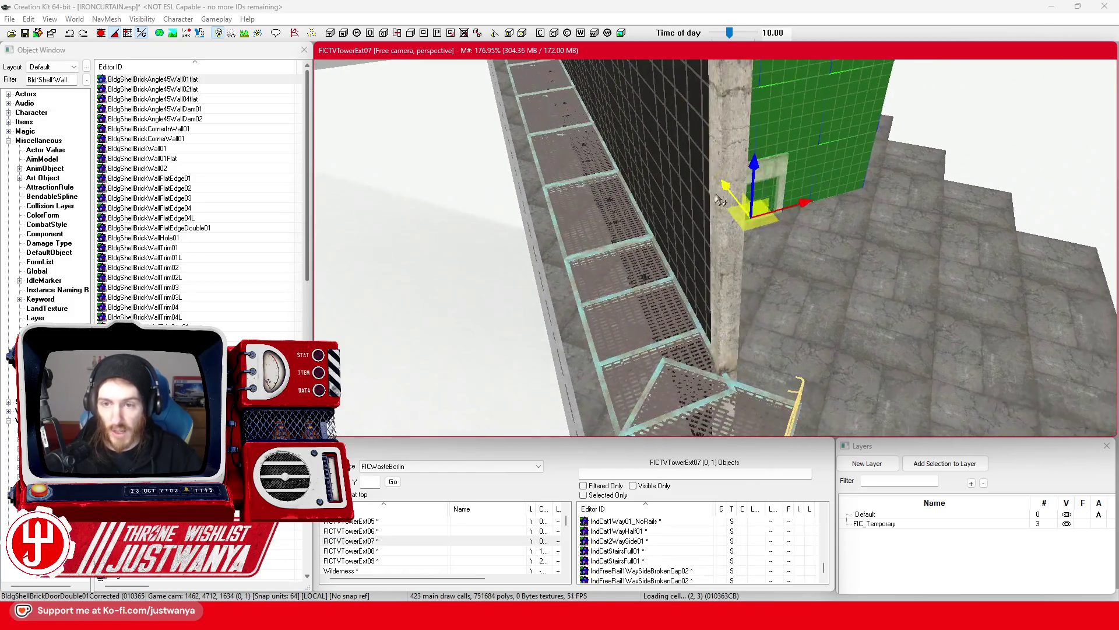
{"action": "scroll", "coordinate": [744, 292], "scroll_direction": "down", "scroll_amount": 5}
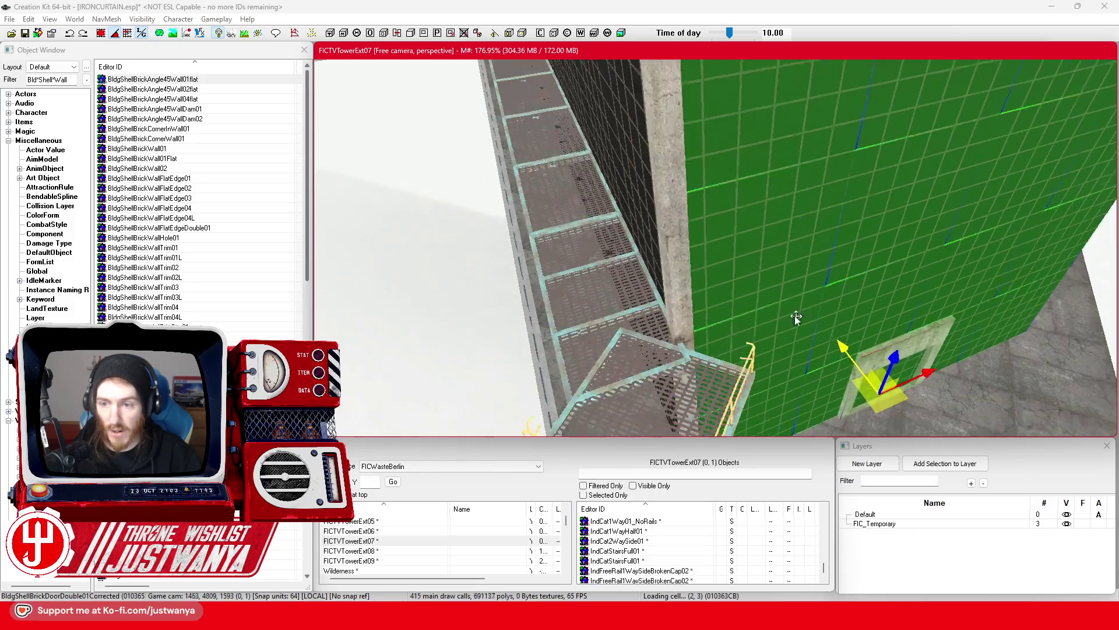
{"action": "scroll", "coordinate": [744, 292], "scroll_direction": "up", "scroll_amount": 5}
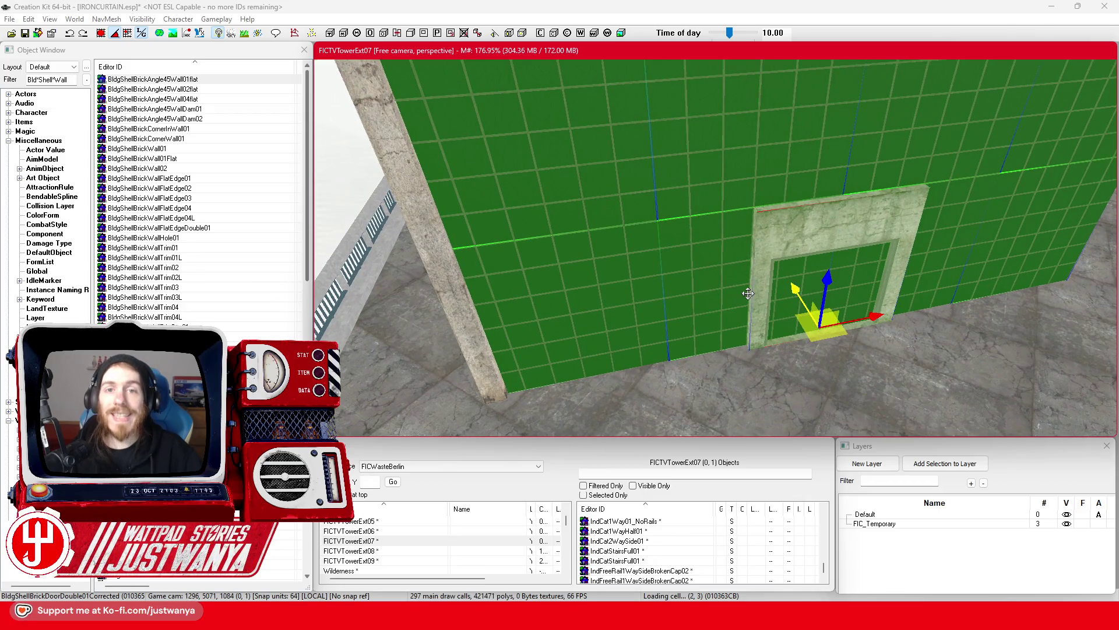
{"action": "scroll", "coordinate": [748, 294], "scroll_direction": "down", "scroll_amount": 3}
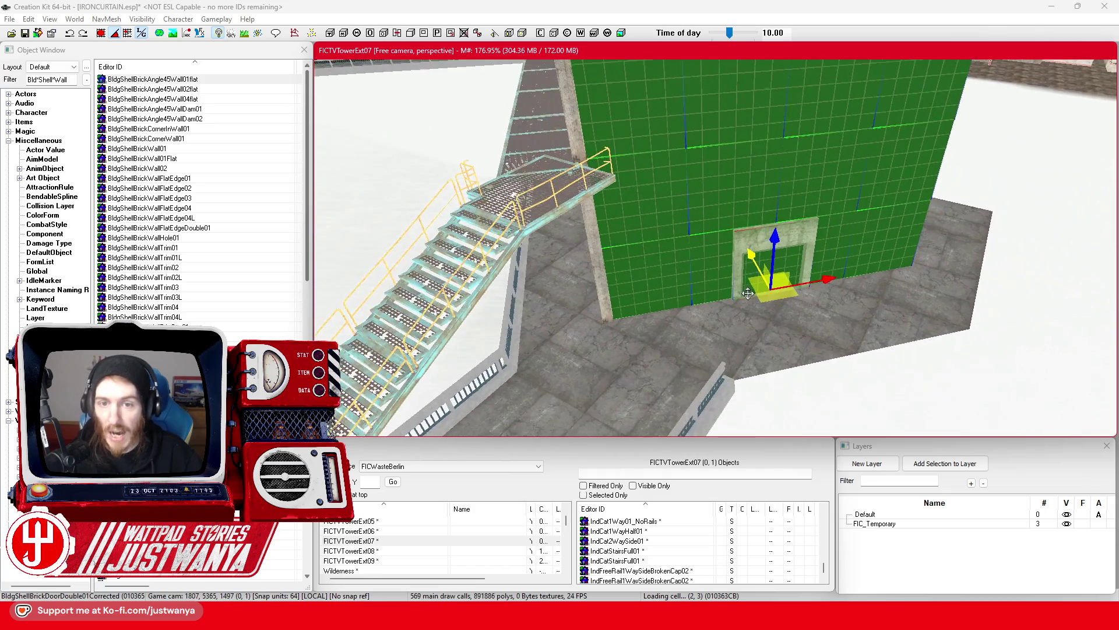
{"action": "mouse_move", "coordinate": [748, 294]}
{"action": "left_mouse_down"}
{"action": "mouse_move", "coordinate": [734, 264]}
{"action": "mouse_move", "coordinate": [601, 271]}
{"action": "left_mouse_up"}
{"action": "mouse_move", "coordinate": [476, 257]}
{"action": "left_mouse_down"}
{"action": "mouse_move", "coordinate": [653, 300]}
{"action": "mouse_move", "coordinate": [750, 293]}
{"action": "mouse_move", "coordinate": [612, 330]}
{"action": "mouse_move", "coordinate": [630, 341]}
{"action": "left_mouse_up"}
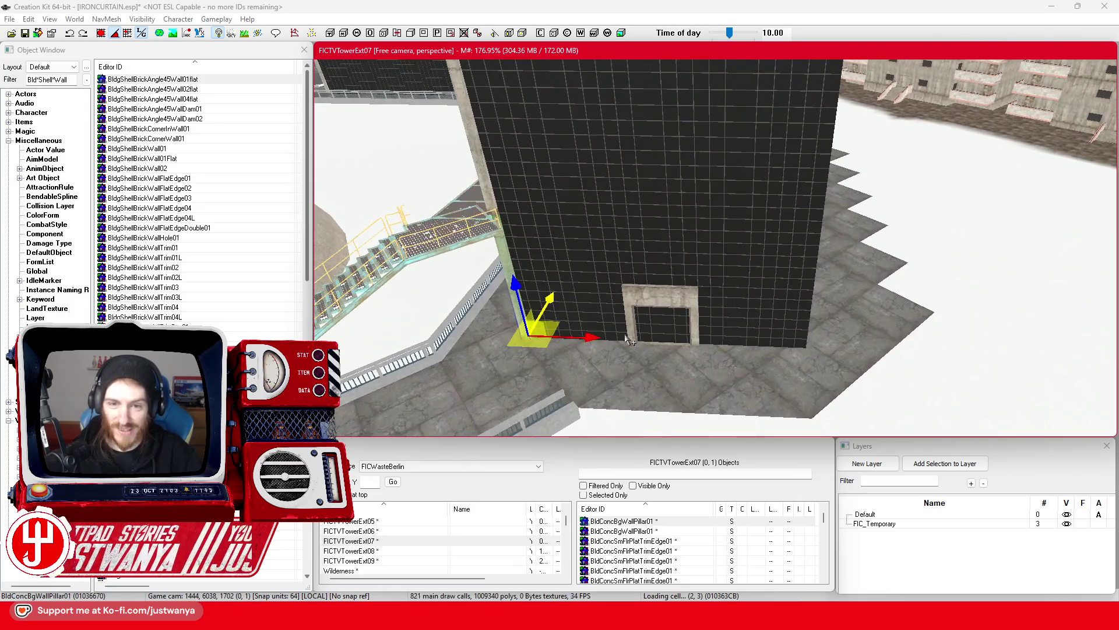
Move the concrete pillar onto the building corner and lift it to the wall's top
{"action": "left_click", "coordinate": [490, 192]}
{"action": "left_click", "coordinate": [778, 245], "text": "ctrl"}
{"action": "left_click_drag", "start_coordinate": [782, 245], "coordinate": [819, 245]}
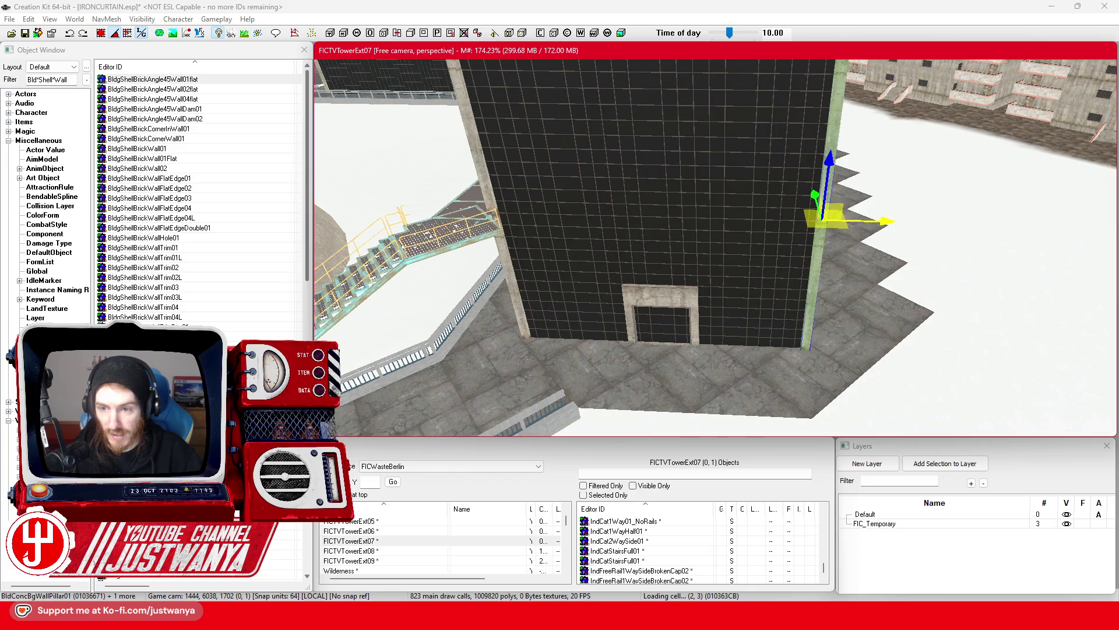
{"action": "left_click_drag", "start_coordinate": [885, 216], "coordinate": [733, 268]}
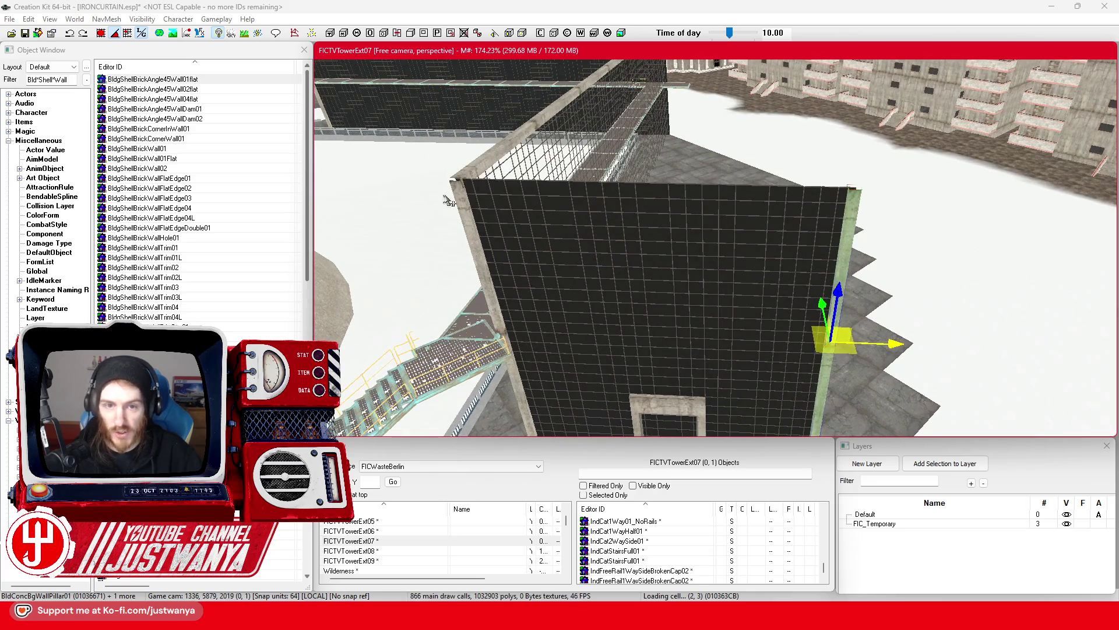
{"action": "left_click", "coordinate": [463, 211]}
{"action": "key", "text": "e"}
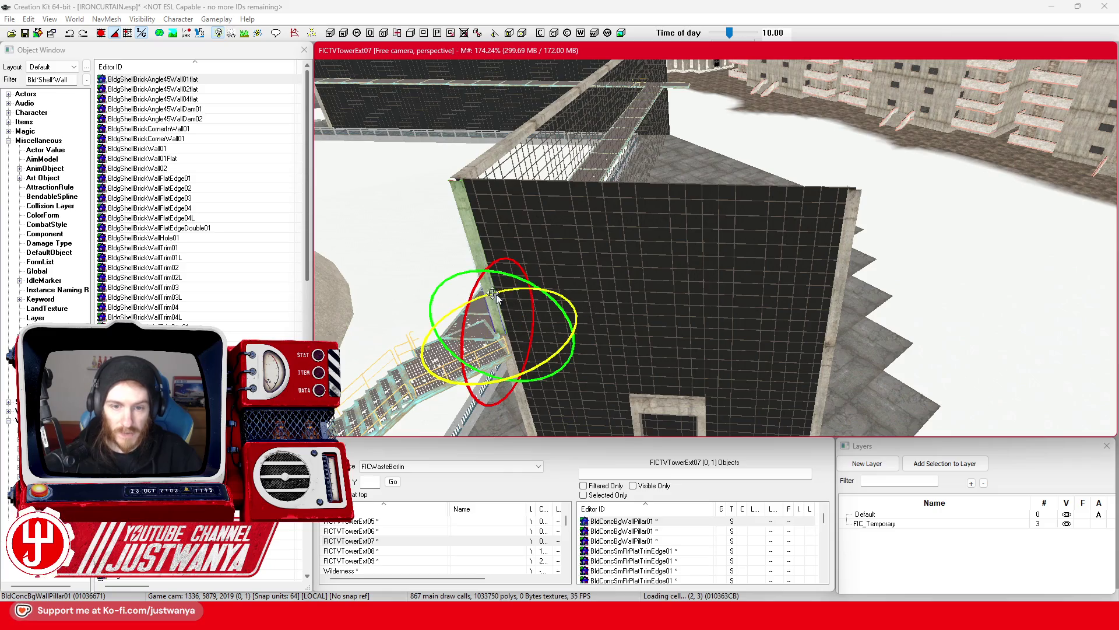
{"action": "key", "text": "w"}
{"action": "left_click_drag", "start_coordinate": [583, 335], "coordinate": [583, 187]}
{"action": "scroll", "coordinate": [567, 260], "scroll_direction": "up", "scroll_amount": 5}
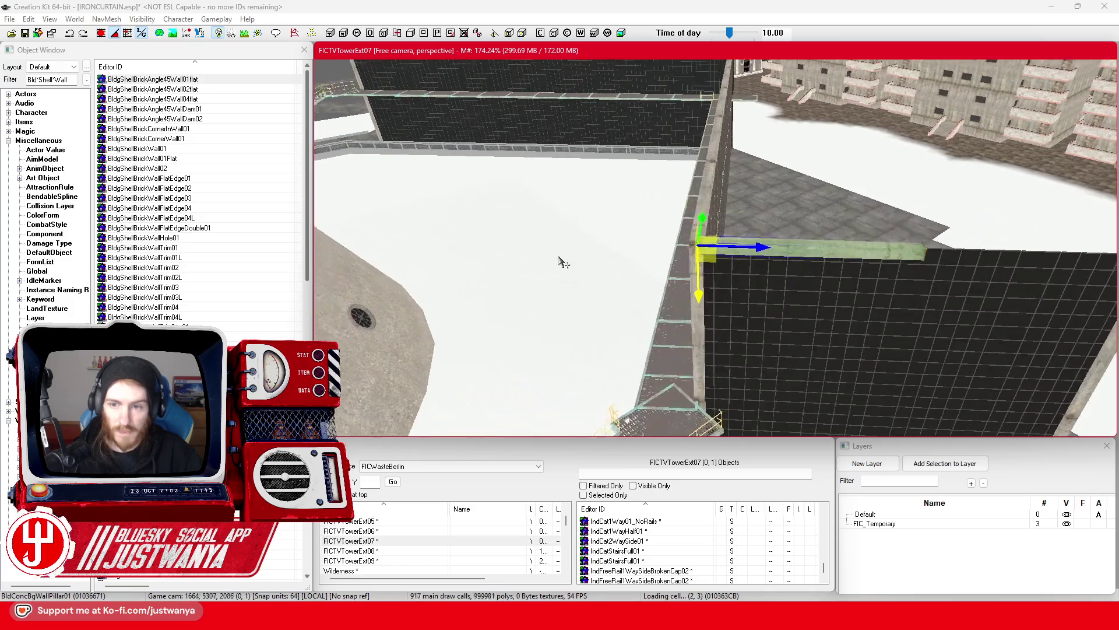
{"action": "scroll", "coordinate": [692, 274], "scroll_direction": "up", "scroll_amount": 5}
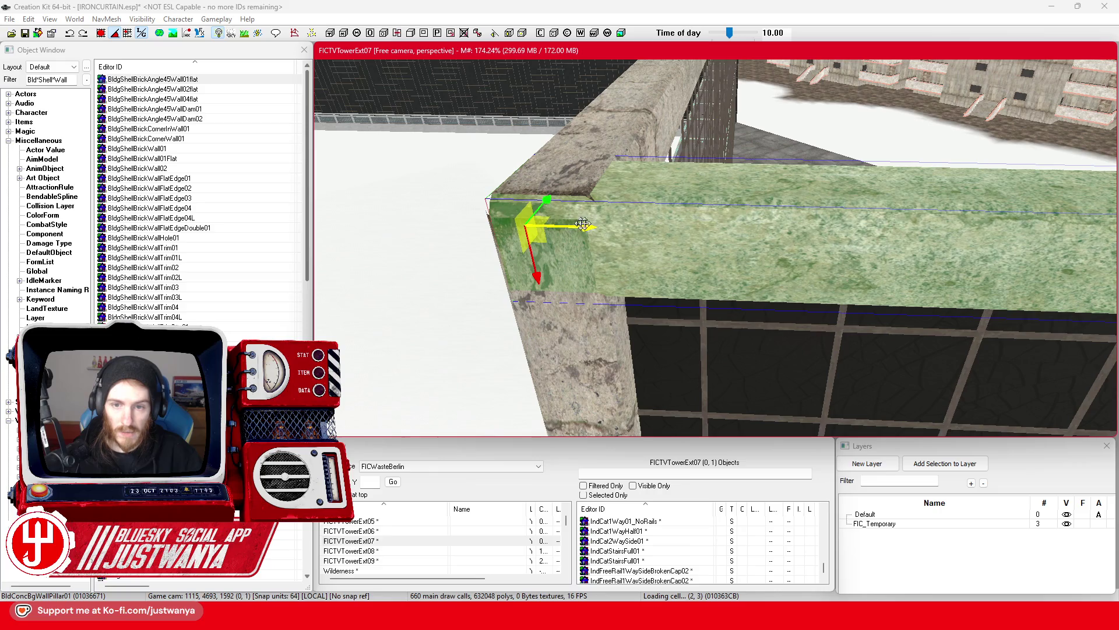
Slide the concrete trim along the wall top until it butts against the corner pillar
{"action": "key", "text": "shift"}
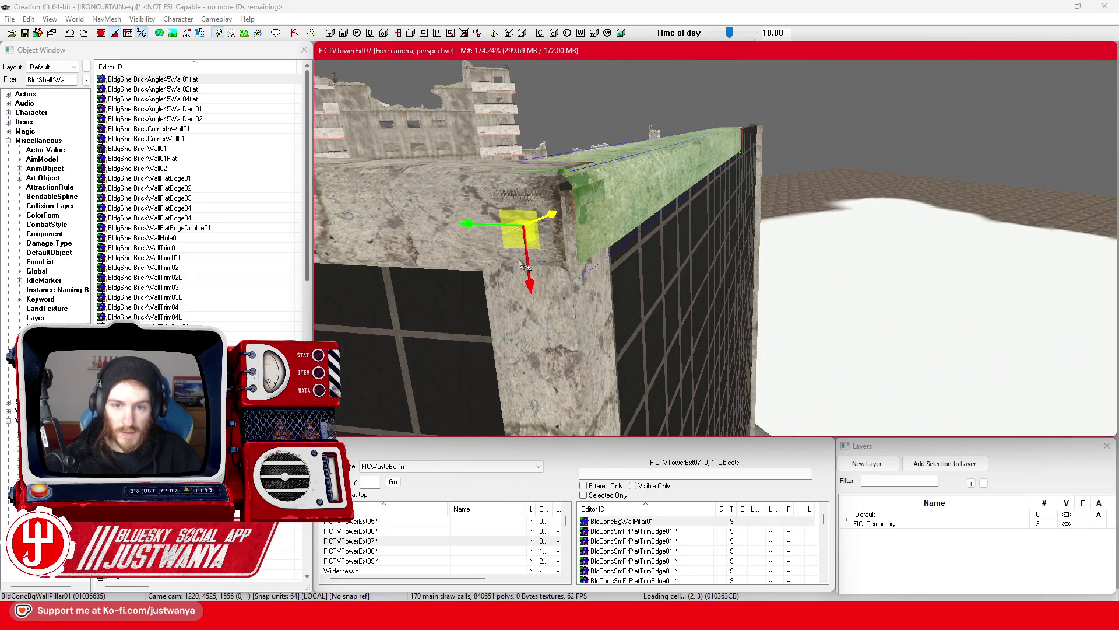
{"action": "left_click_drag", "start_coordinate": [527, 268], "coordinate": [525, 266]}
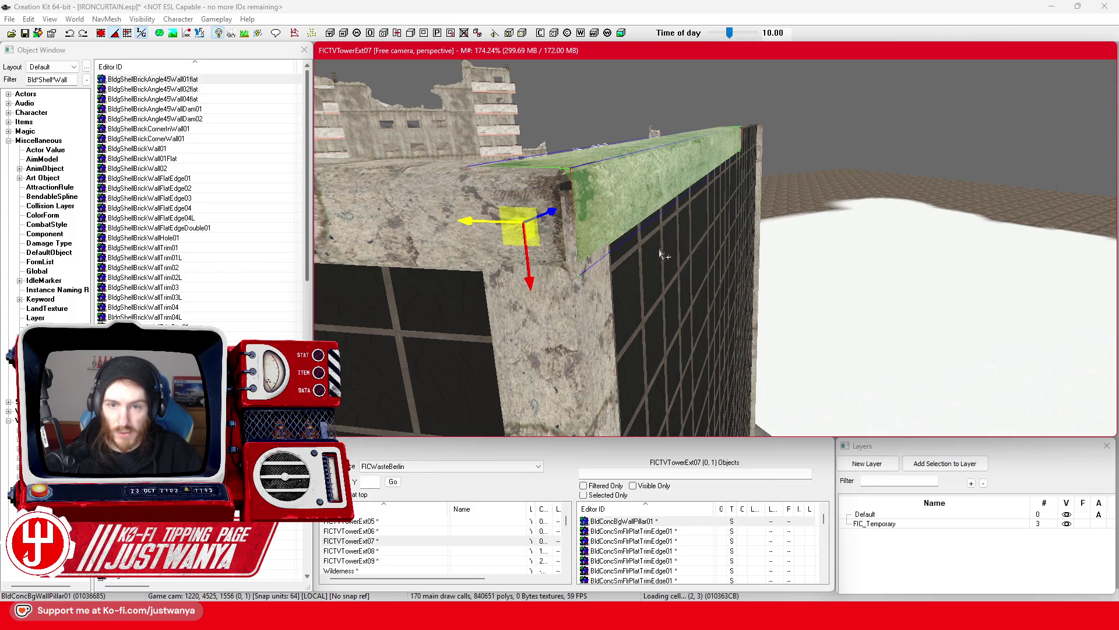
{"action": "key", "text": "shift"}
{"action": "scroll", "coordinate": [641, 268], "scroll_direction": "up", "scroll_amount": 3}
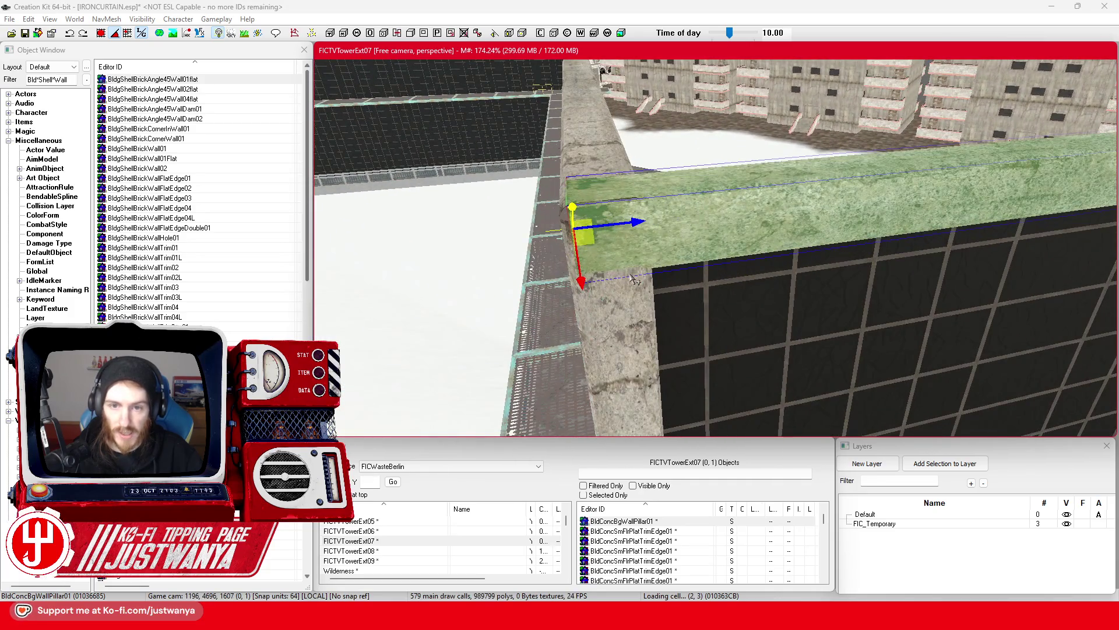
{"action": "key", "text": "shift"}
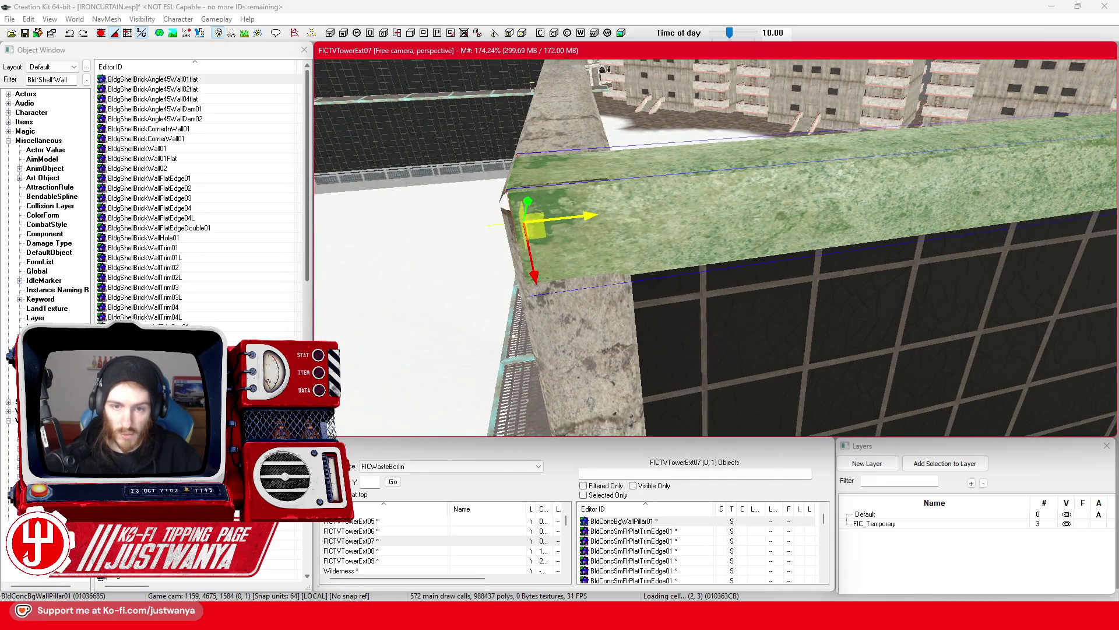
{"action": "key", "text": "shift"}
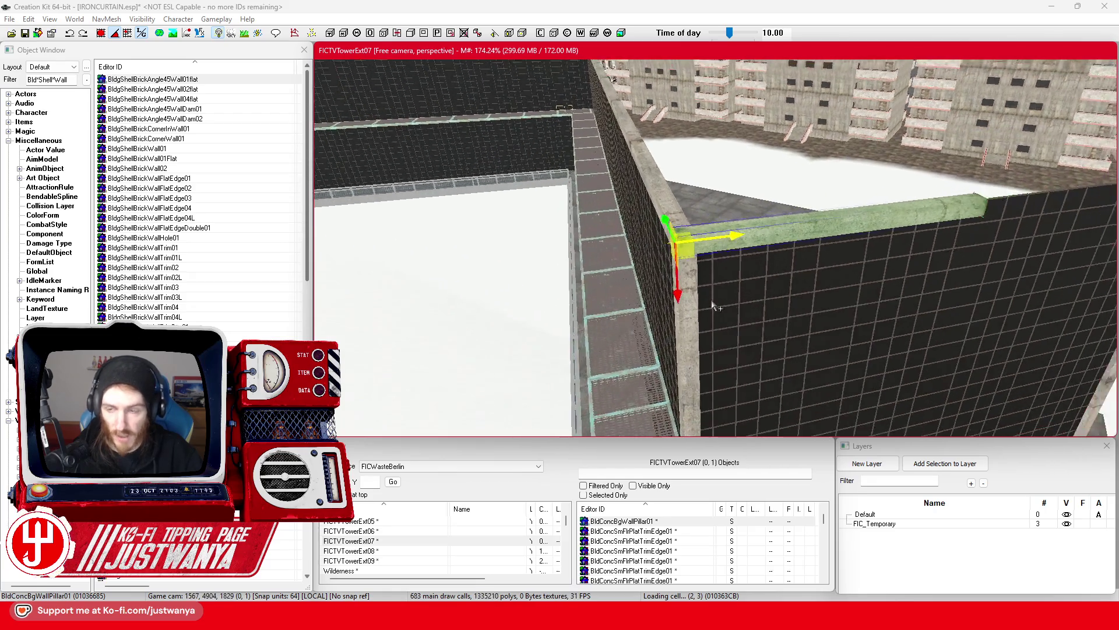
{"action": "scroll", "coordinate": [612, 251], "scroll_direction": "down", "scroll_amount": 2}
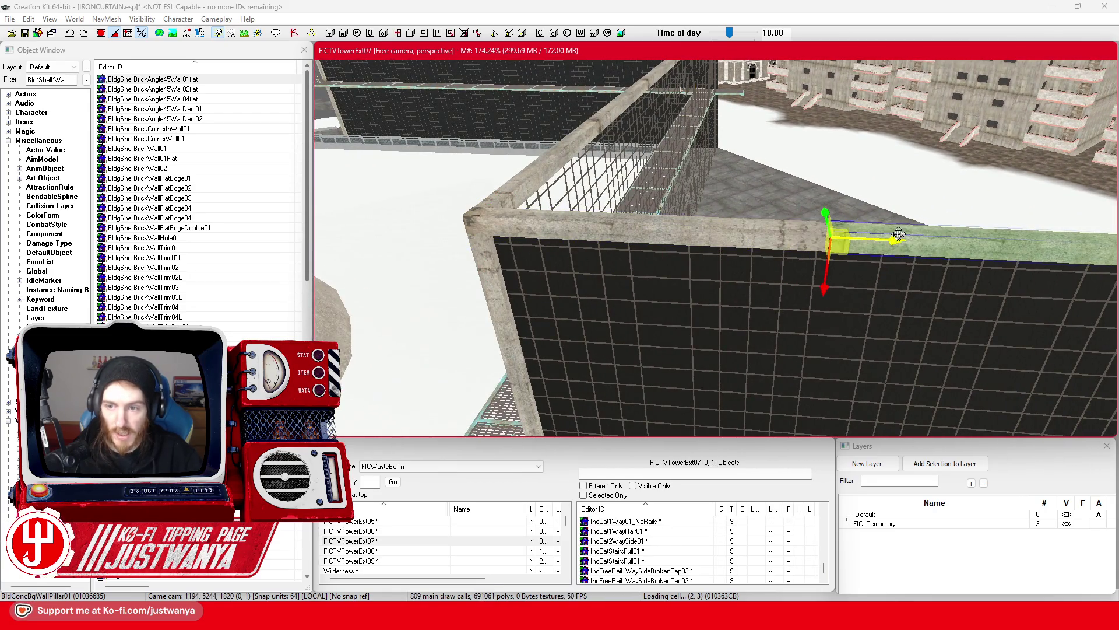
{"action": "scroll", "coordinate": [642, 257], "scroll_direction": "up", "scroll_amount": 3}
{"action": "scroll", "coordinate": [717, 265], "scroll_direction": "up", "scroll_amount": 2}
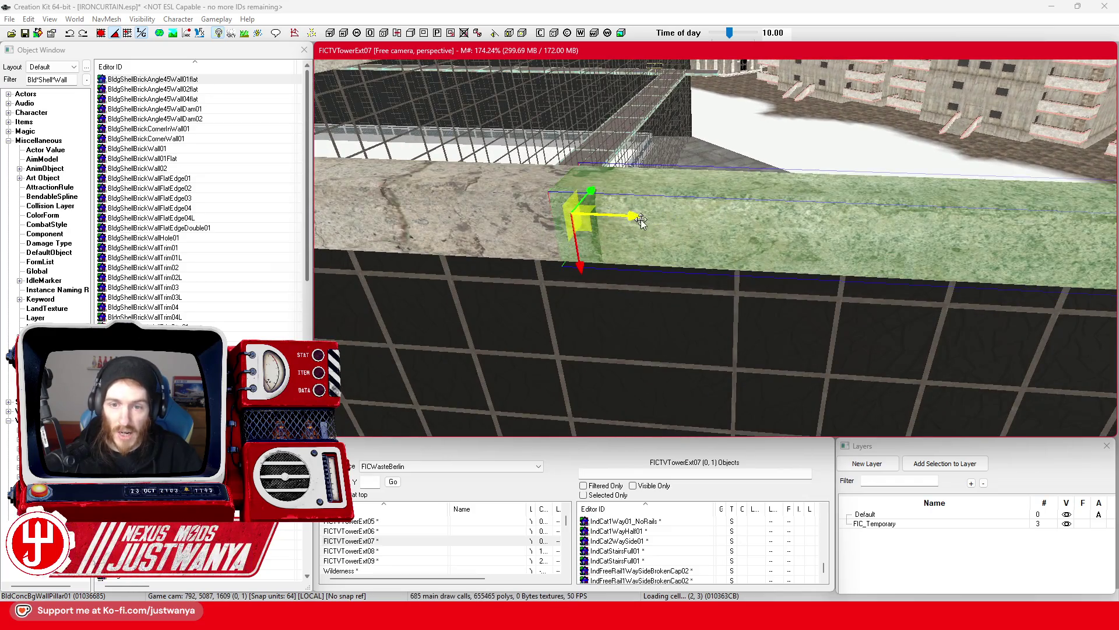
{"action": "left_click_drag", "start_coordinate": [641, 219], "coordinate": [686, 213]}
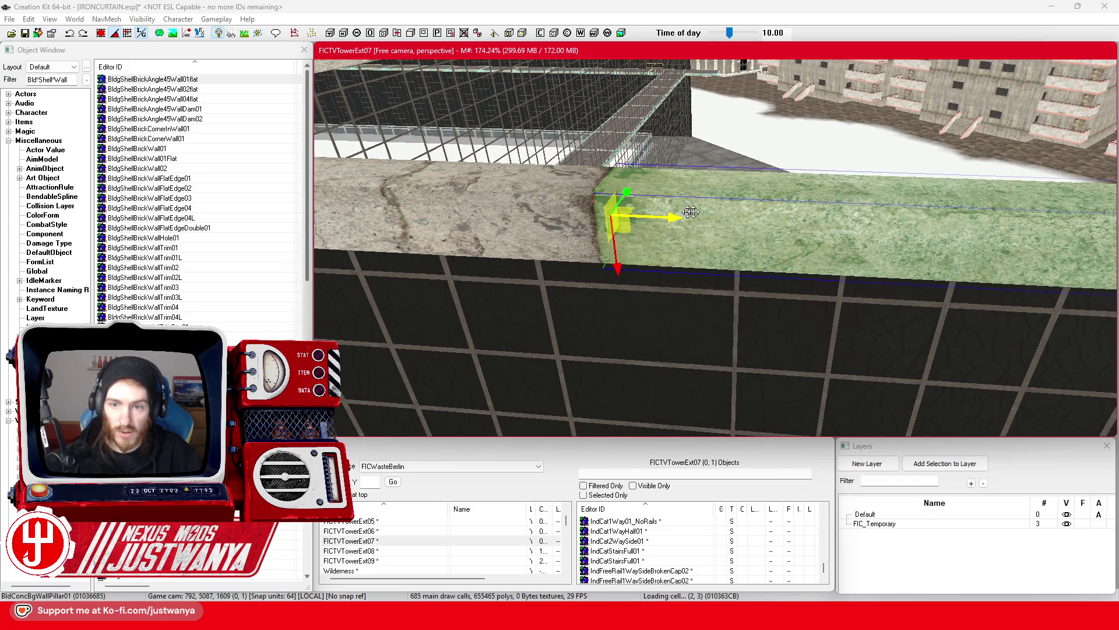
{"action": "scroll", "coordinate": [686, 213], "scroll_direction": "down", "scroll_amount": 5}
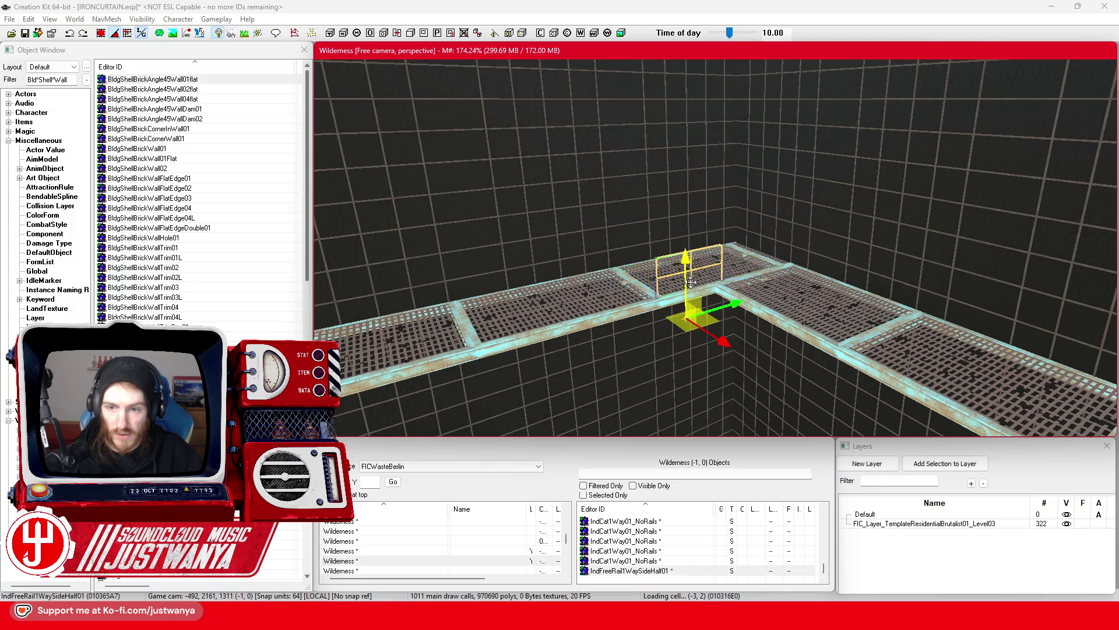
Paste an IndFreeRail1WaySideHalf01 railing onto the catwalk edge and orbit to inspect it
{"action": "key", "text": "ctrl+v"}
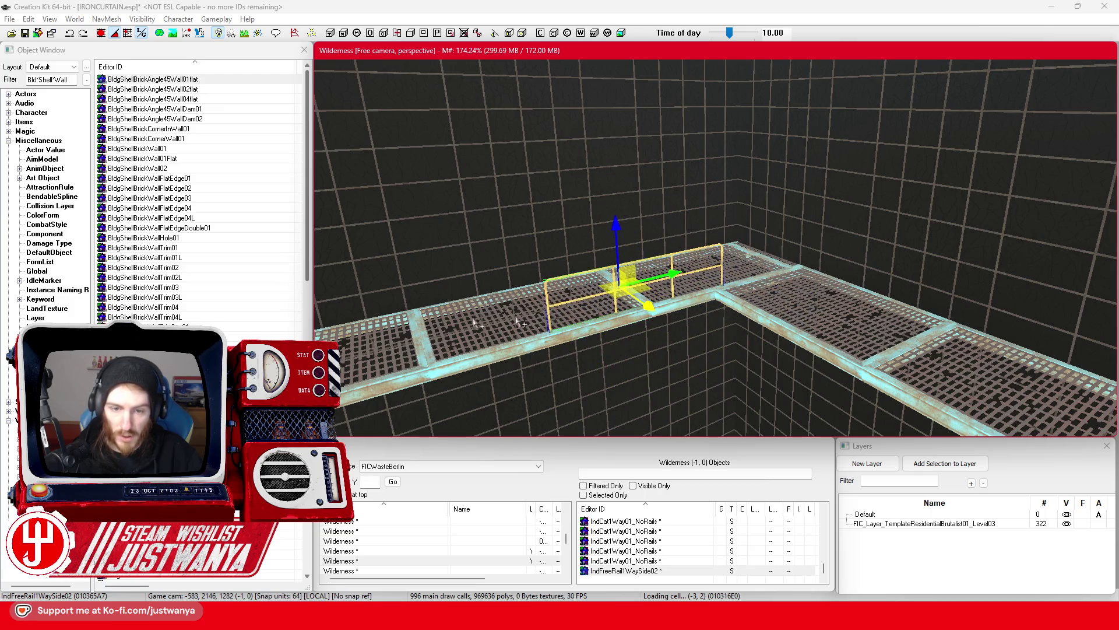
{"action": "scroll", "coordinate": [524, 320], "scroll_direction": "up", "scroll_amount": 5}
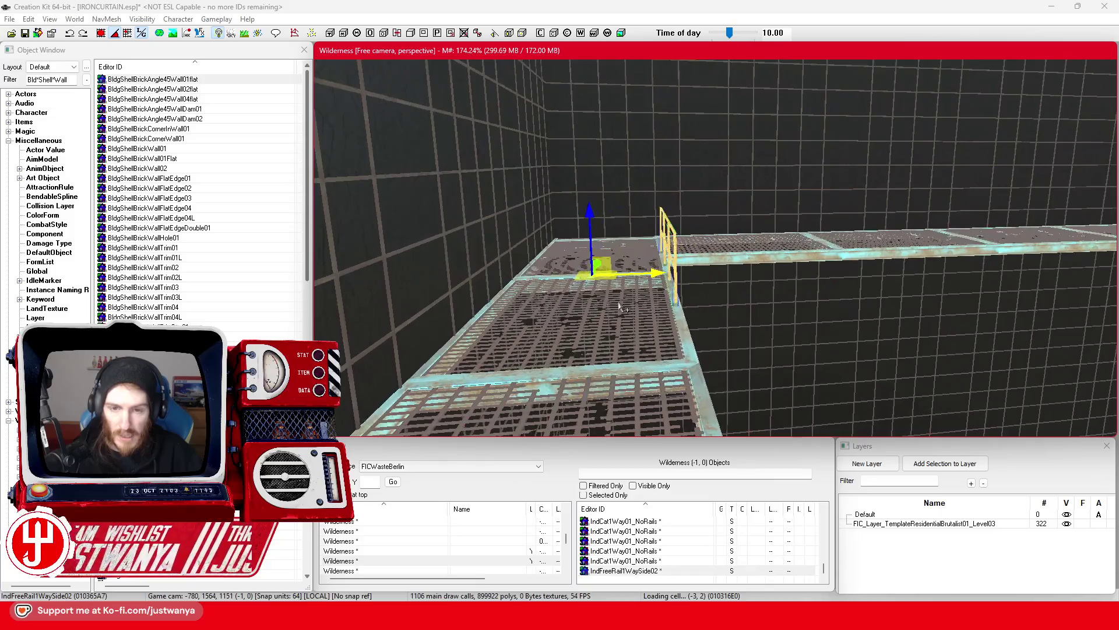
{"action": "scroll", "coordinate": [502, 324], "scroll_direction": "up", "scroll_amount": 5}
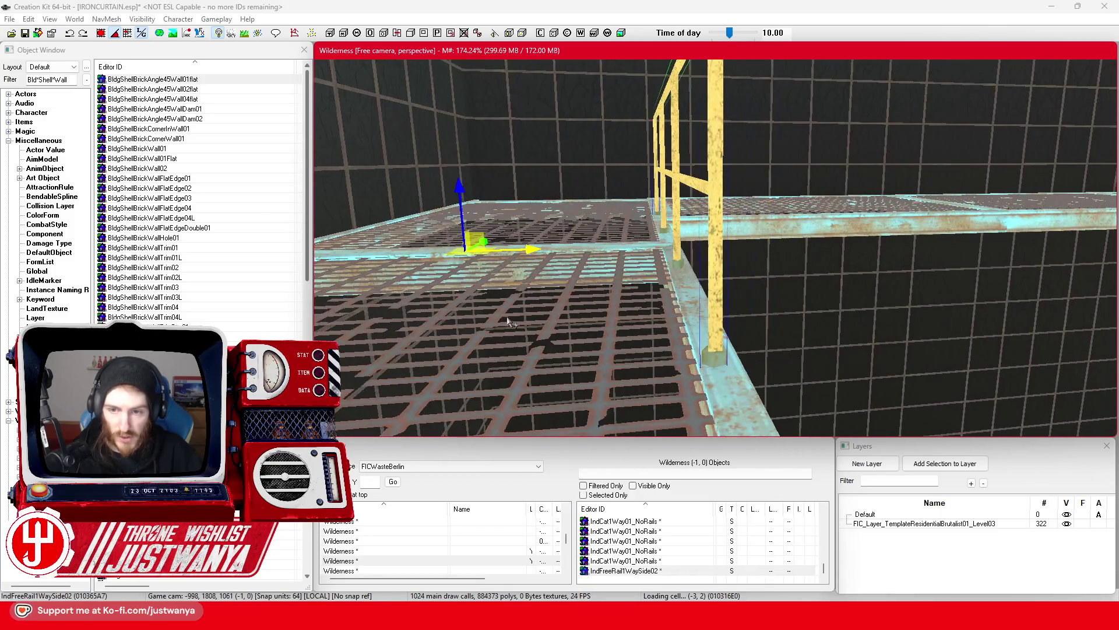
{"action": "scroll", "coordinate": [525, 309], "scroll_direction": "down", "scroll_amount": 2}
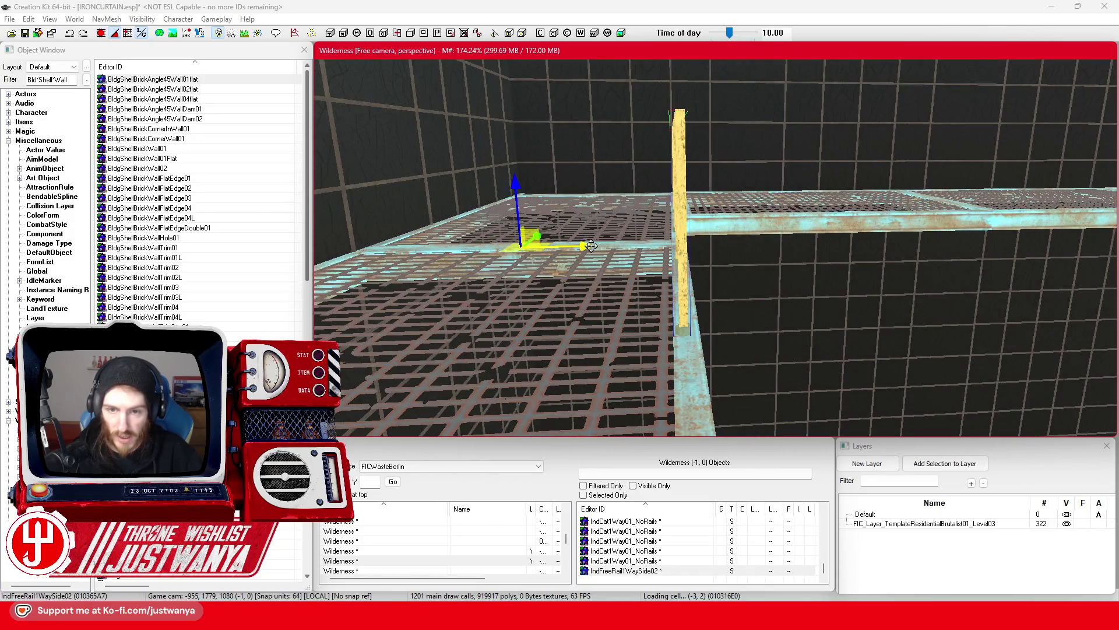
{"action": "key", "text": "shift"}
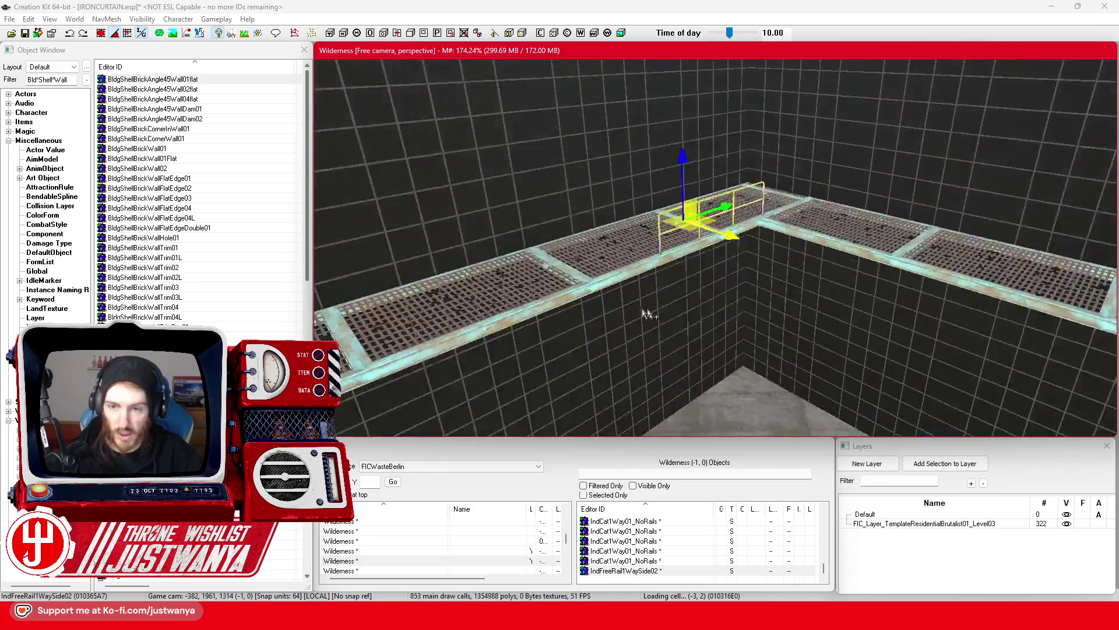
{"action": "key", "text": "shift"}
{"action": "key", "text": "shift"}
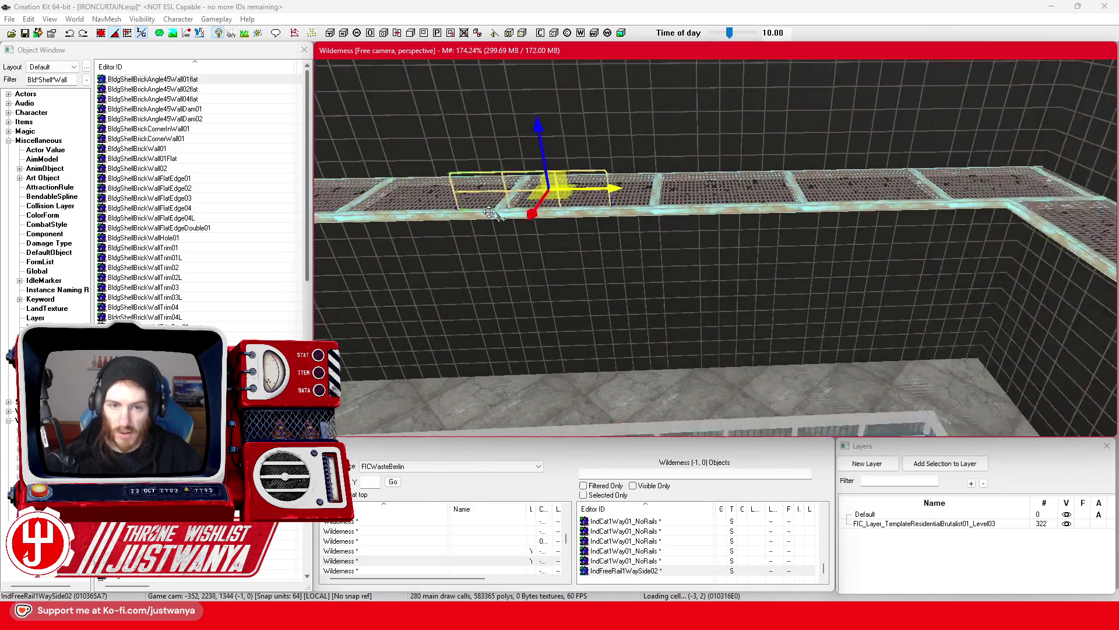
{"action": "key", "text": "shift"}
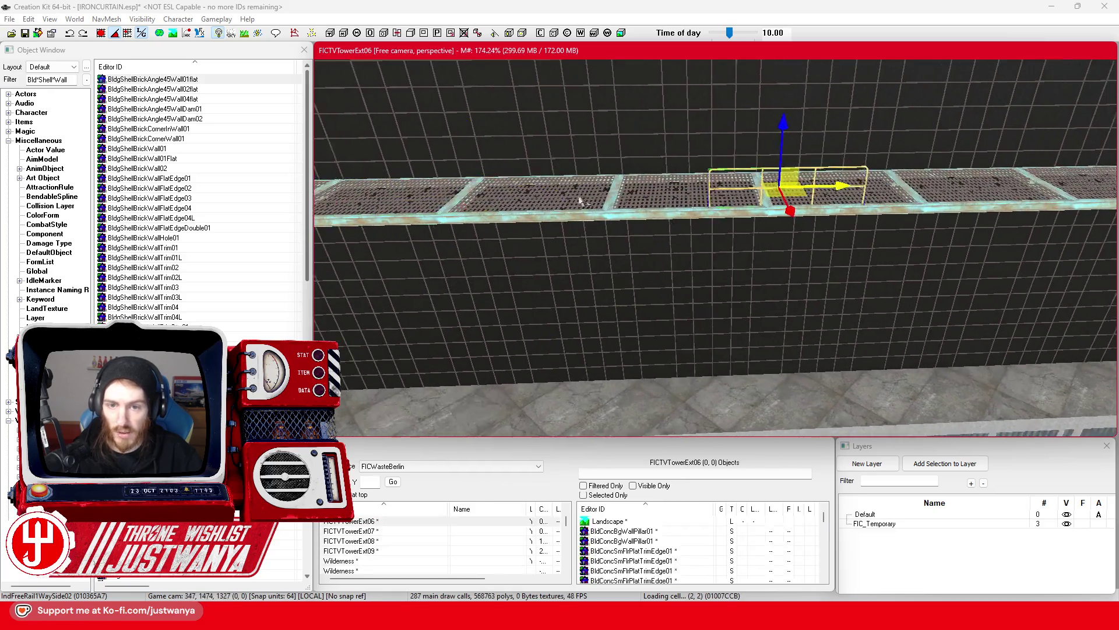
Slide the railing left along the catwalk, then focus on the broken-cap railing near the stairs
{"action": "key", "text": "shift"}
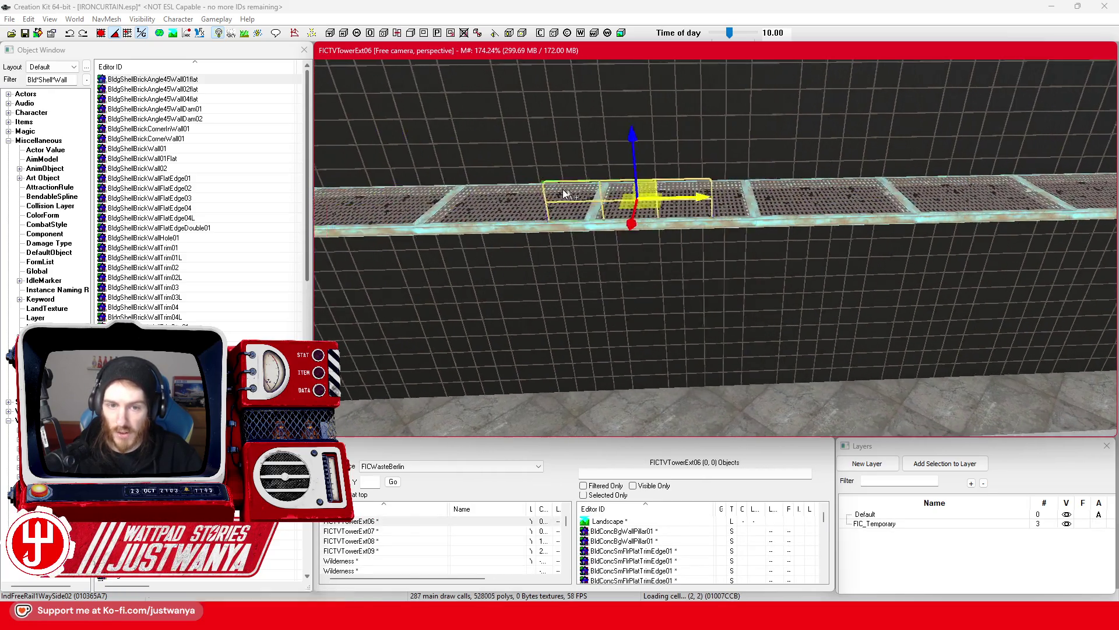
{"action": "key", "text": "shift"}
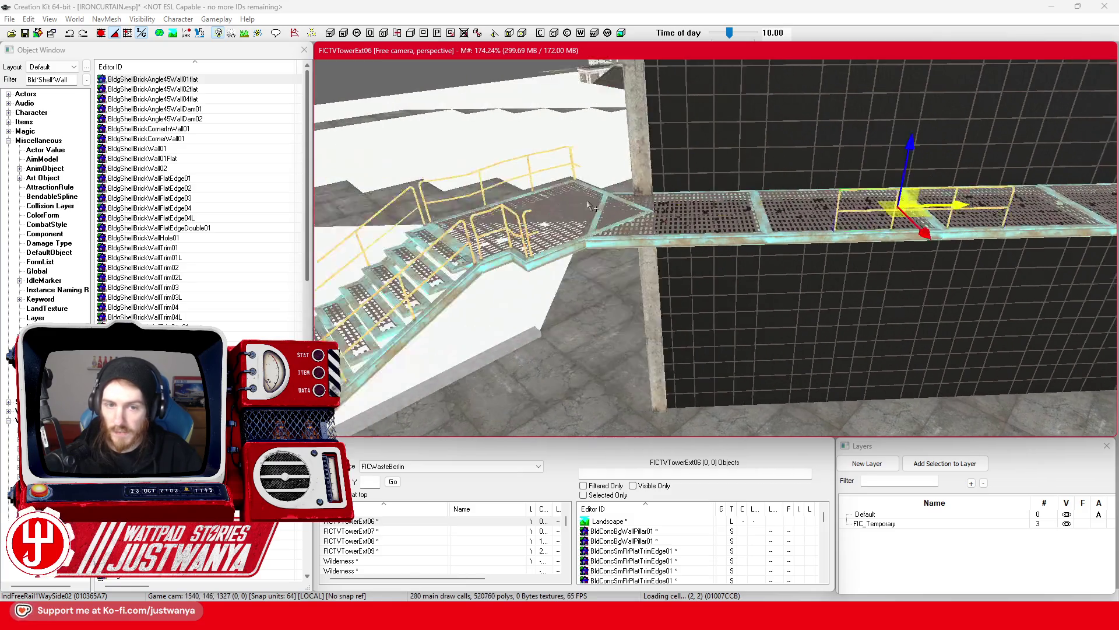
{"action": "left_click_drag", "start_coordinate": [1012, 200], "coordinate": [719, 205]}
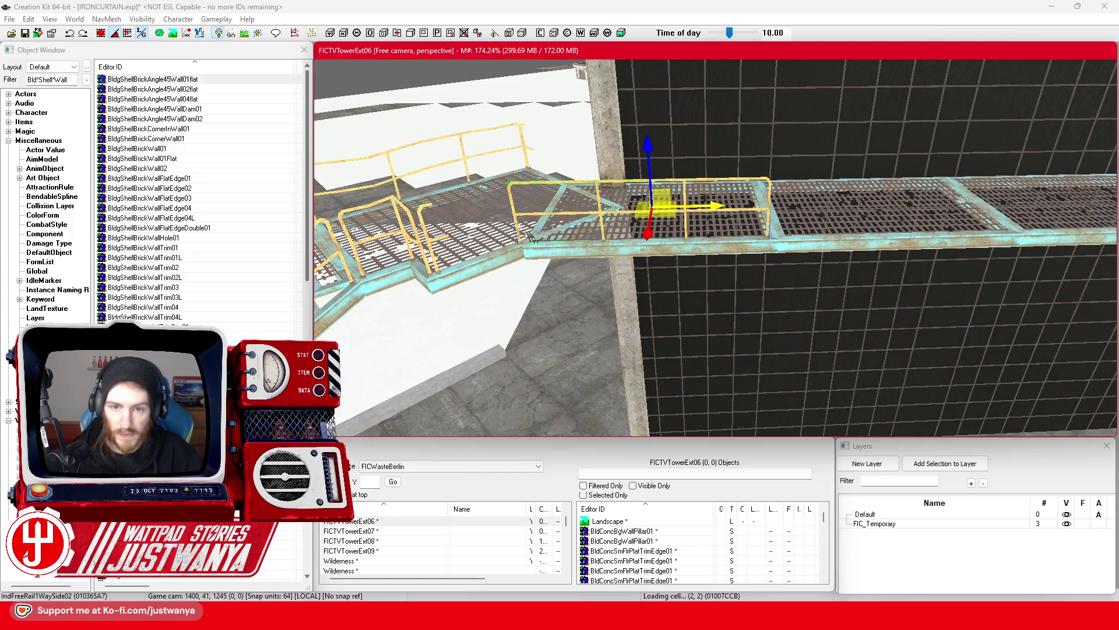
{"action": "left_click", "coordinate": [441, 247]}
{"action": "key", "text": "f"}
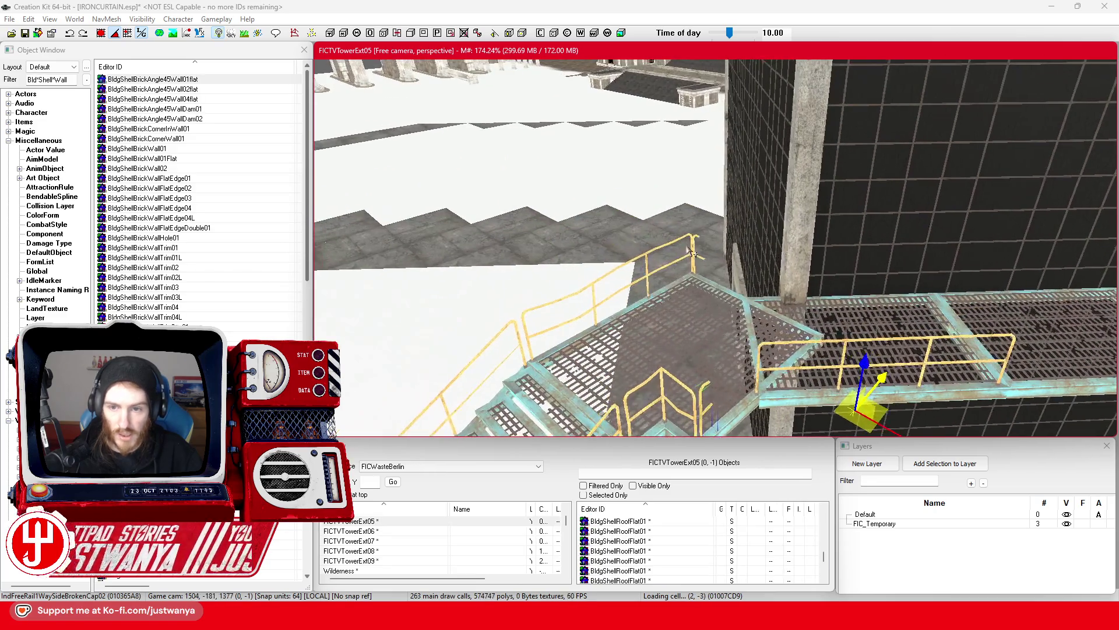
Lift the railing piece up to the upper landing and nudge it into place along the walkway
{"action": "key", "text": "shift"}
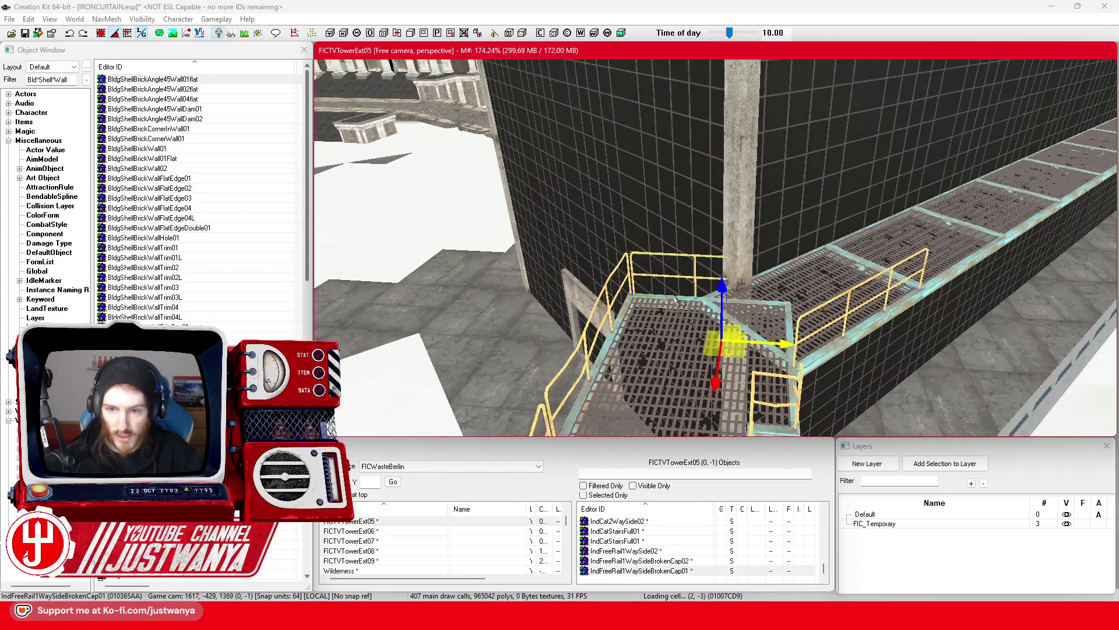
{"action": "key", "text": "shift"}
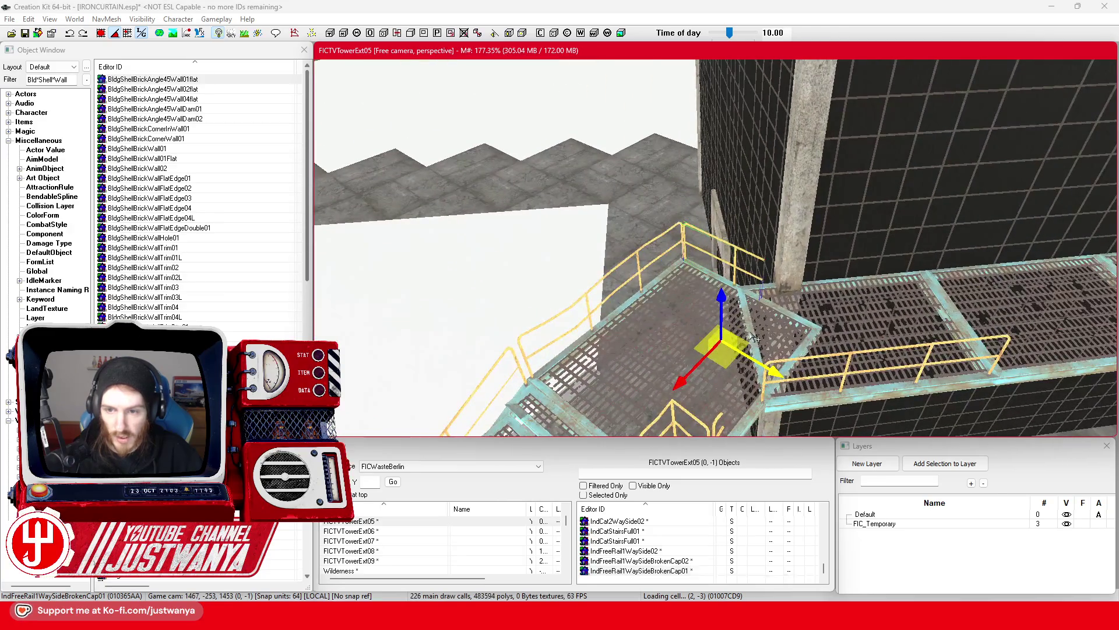
{"action": "key", "text": "e"}
{"action": "key", "text": "w"}
{"action": "scroll", "coordinate": [728, 398], "scroll_direction": "up", "scroll_amount": 3}
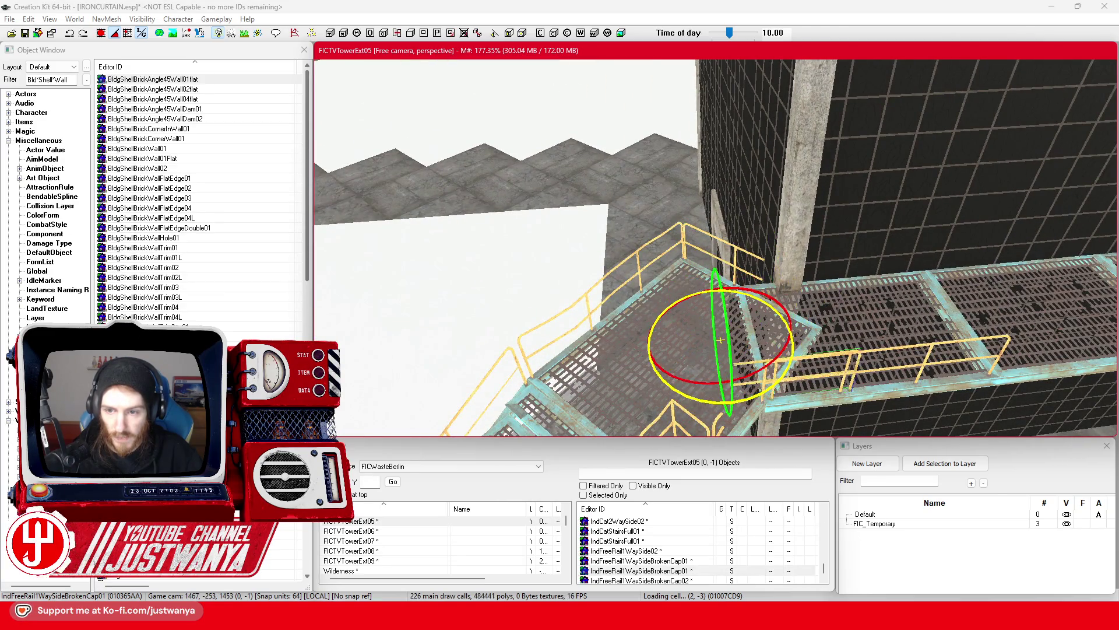
{"action": "mouse_move", "coordinate": [723, 413]}
{"action": "left_mouse_down"}
{"action": "mouse_move", "coordinate": [670, 335]}
{"action": "mouse_move", "coordinate": [676, 263]}
{"action": "mouse_move", "coordinate": [698, 264]}
{"action": "left_mouse_up"}
{"action": "key", "text": "shift"}
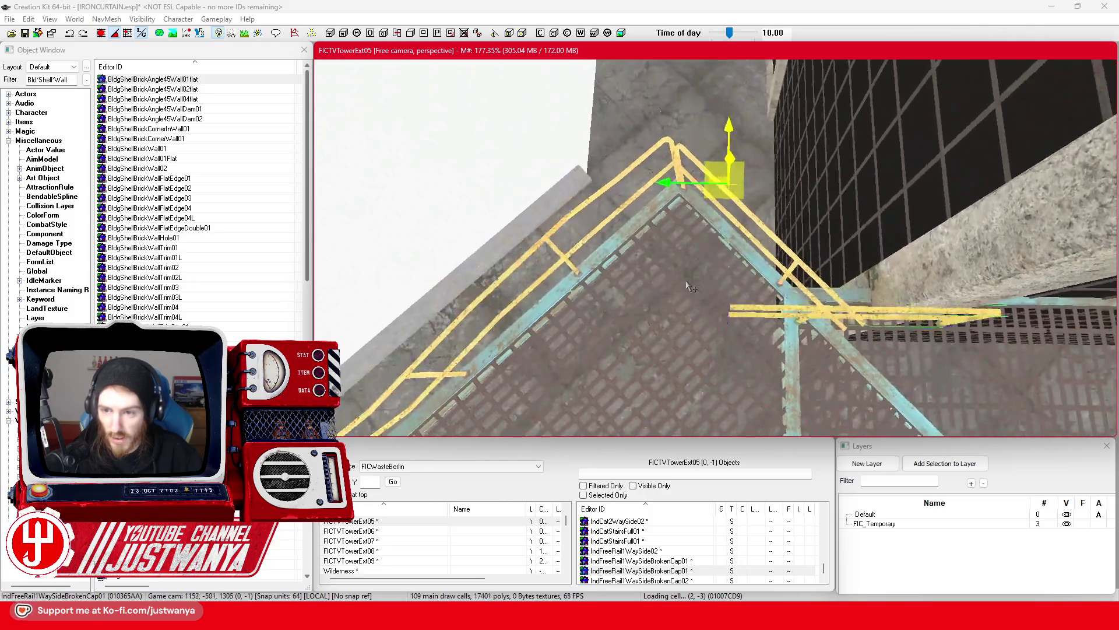
{"action": "left_click_drag", "start_coordinate": [729, 300], "coordinate": [729, 309]}
{"action": "left_click_drag", "start_coordinate": [589, 160], "coordinate": [688, 165]}
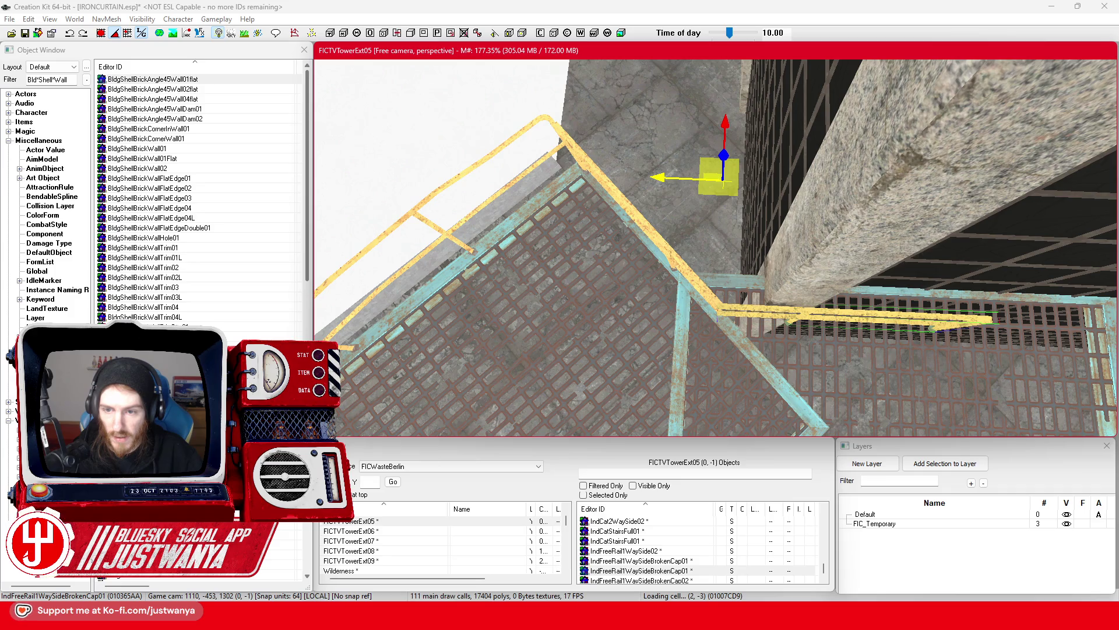
Check the railing's fit from several sides and slide it left along its axis
{"action": "key", "text": "shift"}
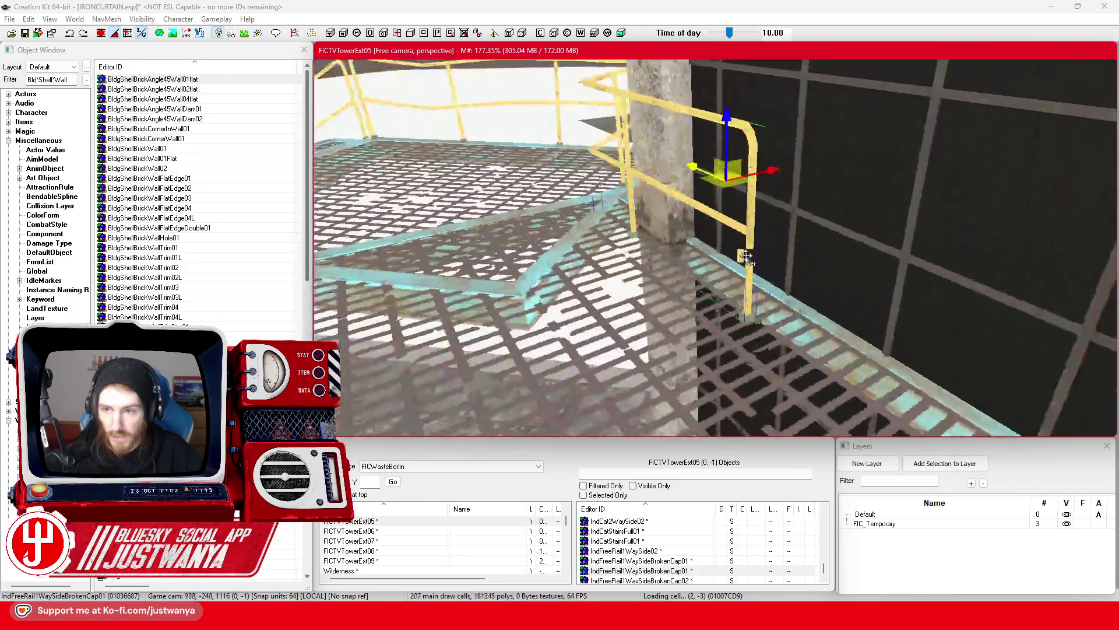
{"action": "key", "text": "shift"}
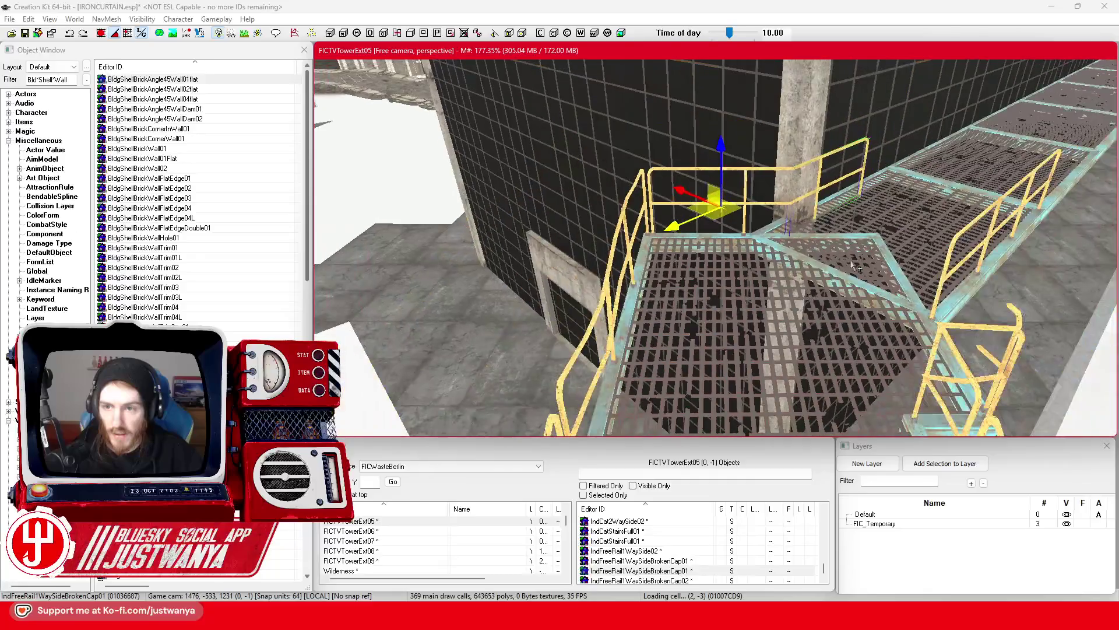
{"action": "key", "text": "shift"}
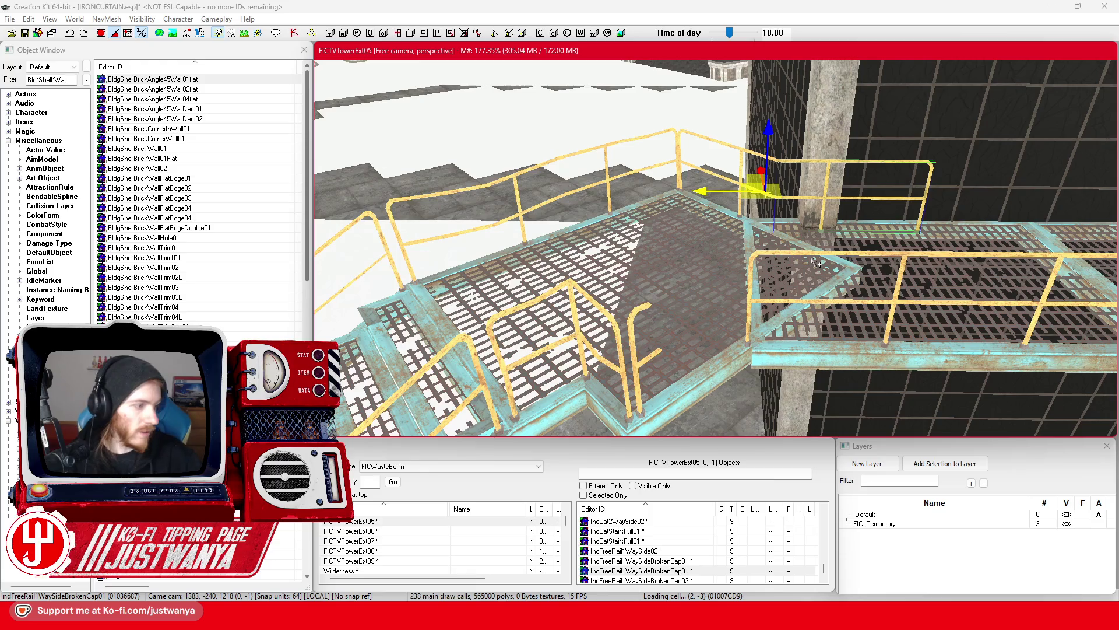
{"action": "key", "text": "shift"}
{"action": "key", "text": "shift"}
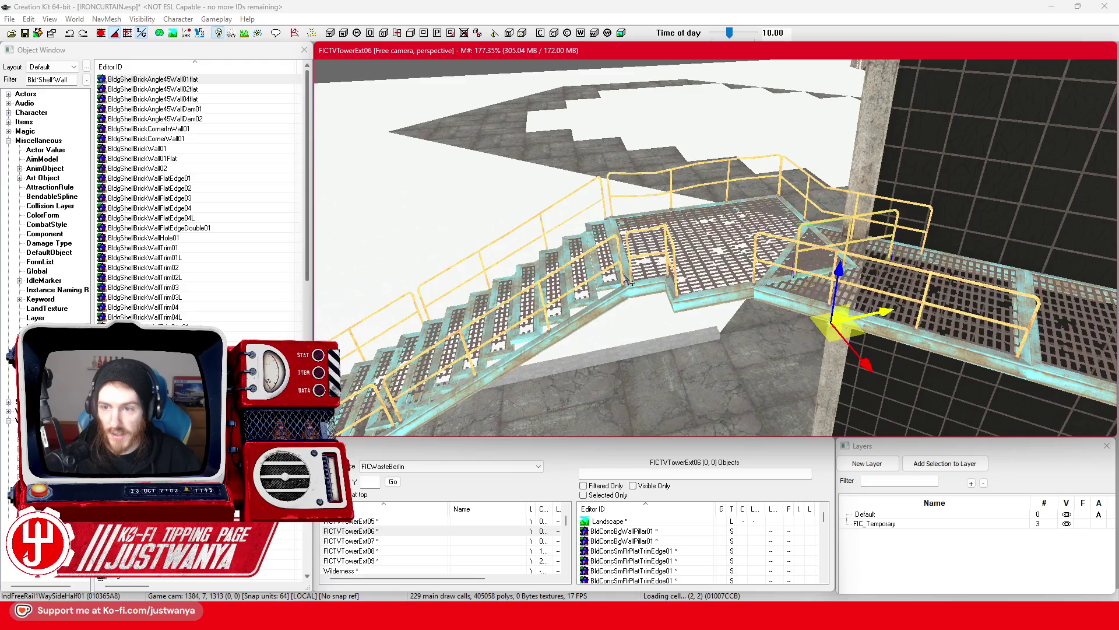
{"action": "mouse_move", "coordinate": [881, 315]}
{"action": "left_mouse_down"}
{"action": "mouse_move", "coordinate": [793, 320]}
{"action": "mouse_move", "coordinate": [741, 345]}
{"action": "left_mouse_up"}
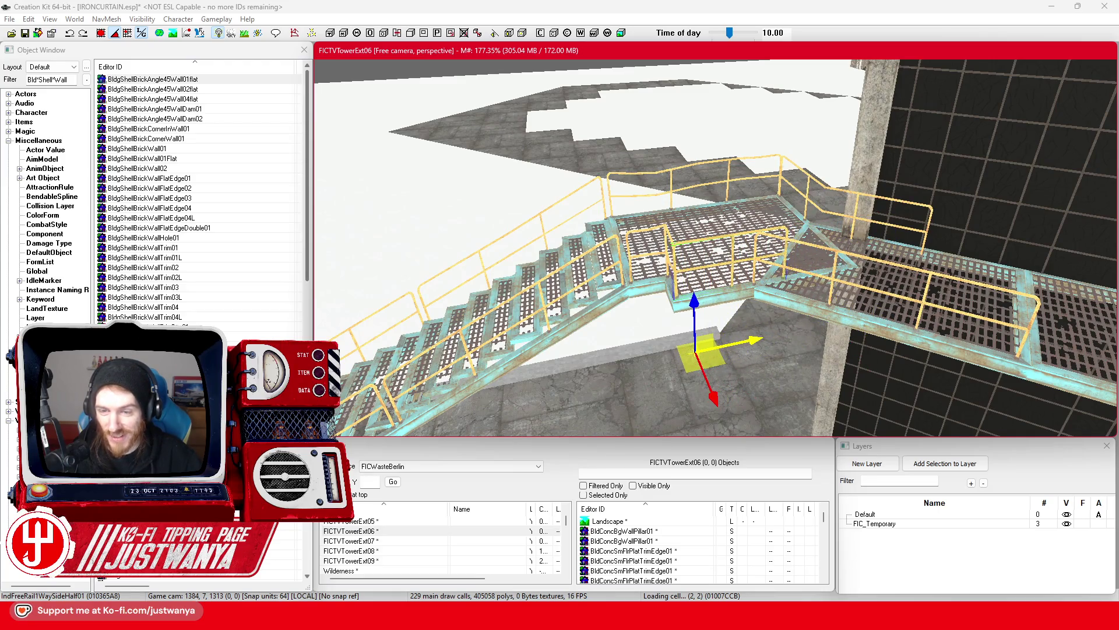
Swing the view toward the tower wall and select the straight railing on the walkway
{"action": "key", "text": "shift"}
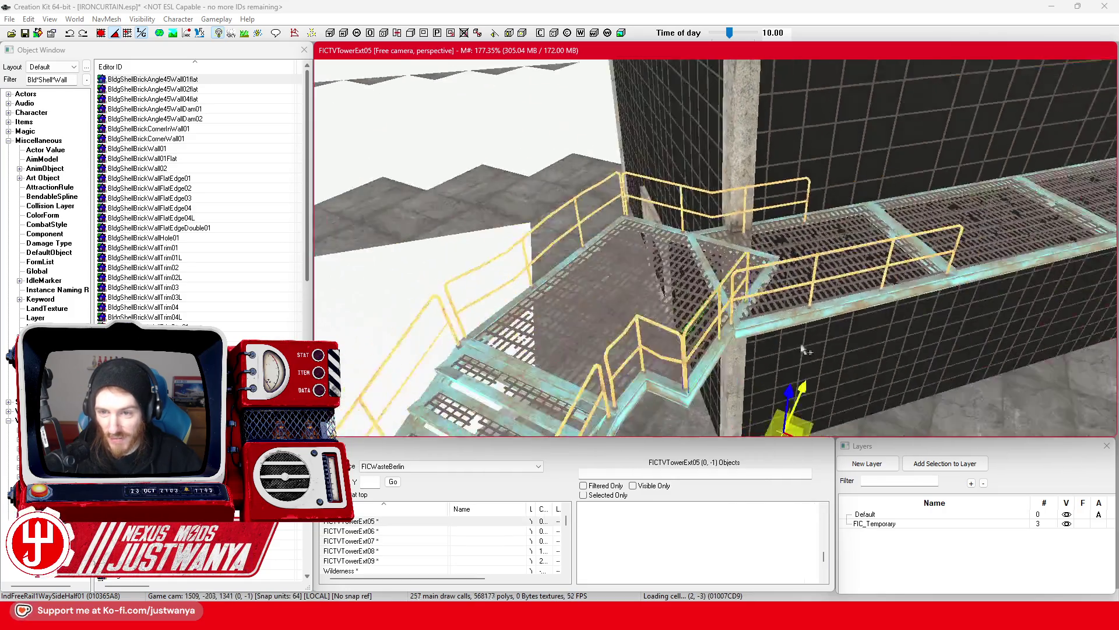
{"action": "key", "text": "shift"}
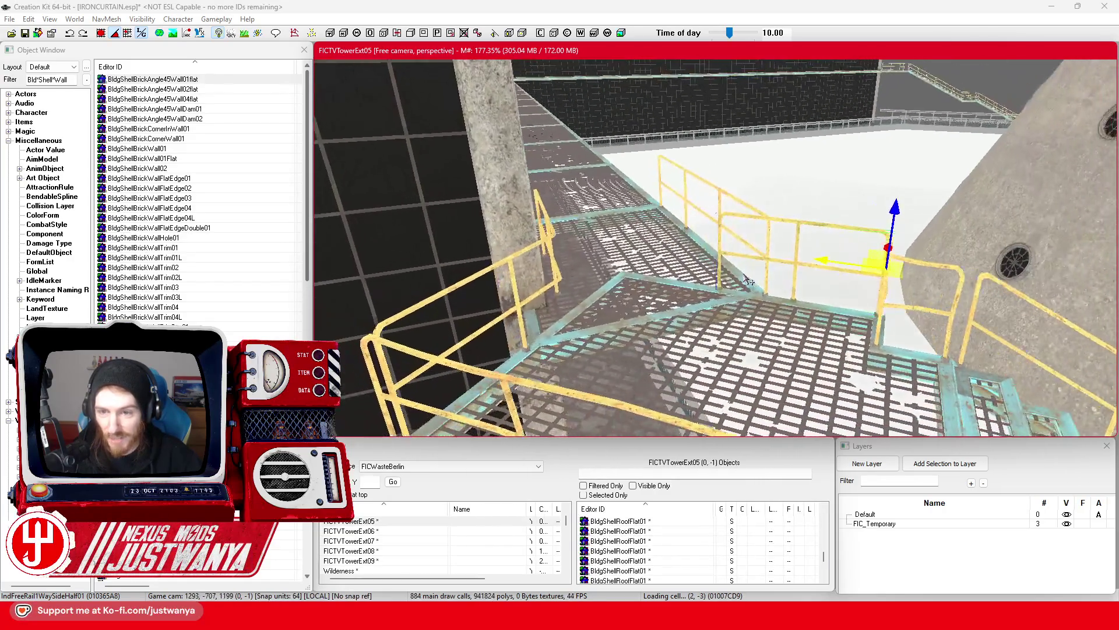
{"action": "key", "text": "shift"}
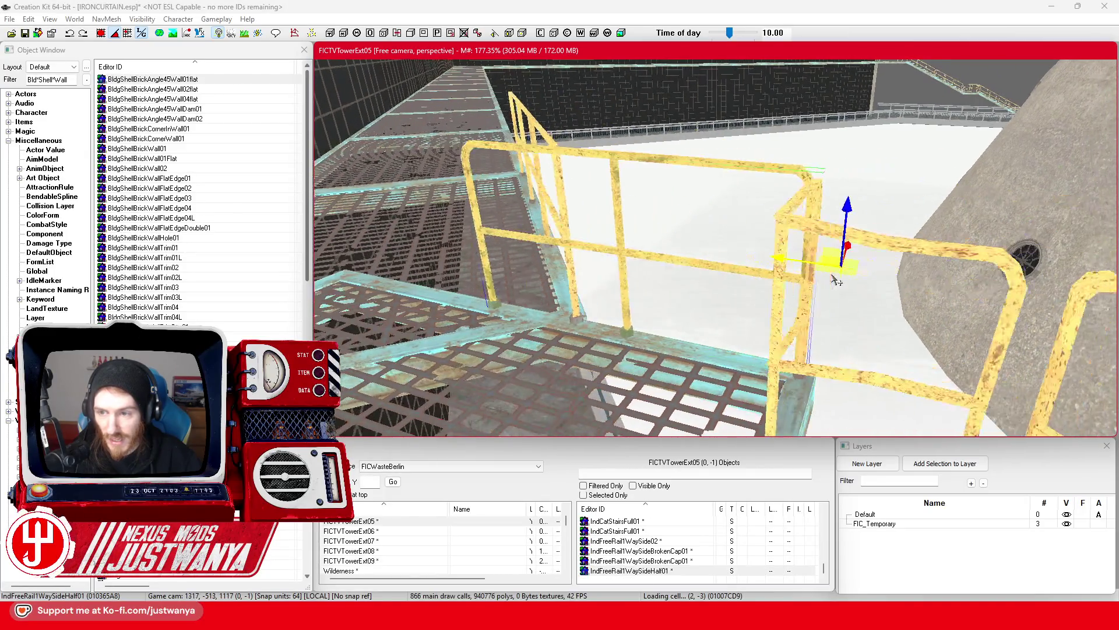
{"action": "key", "text": "shift"}
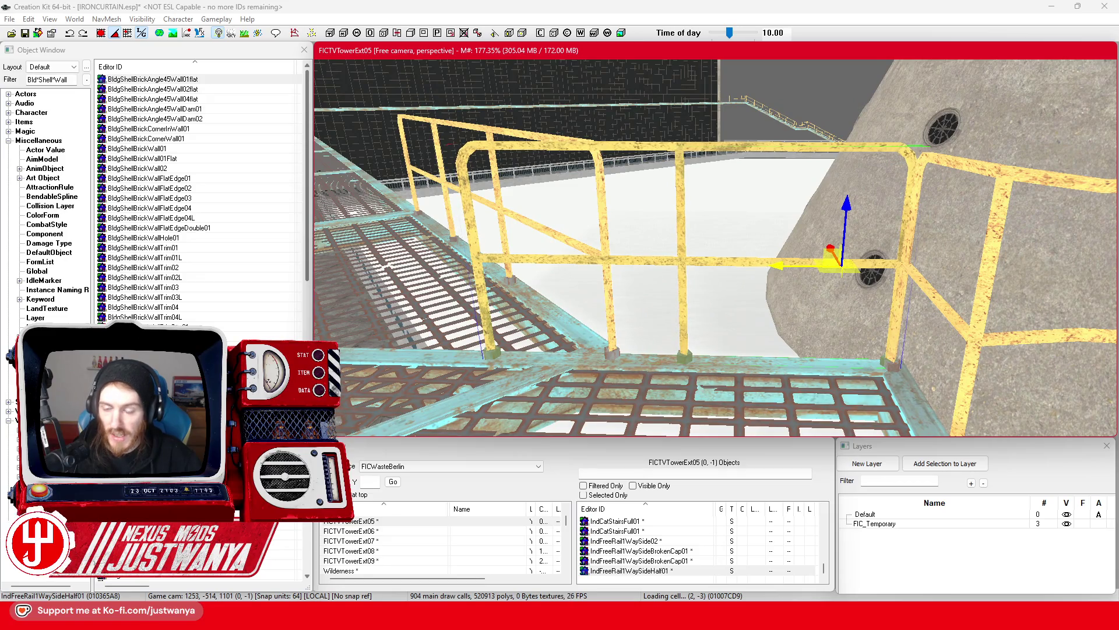
{"action": "key", "text": "shift"}
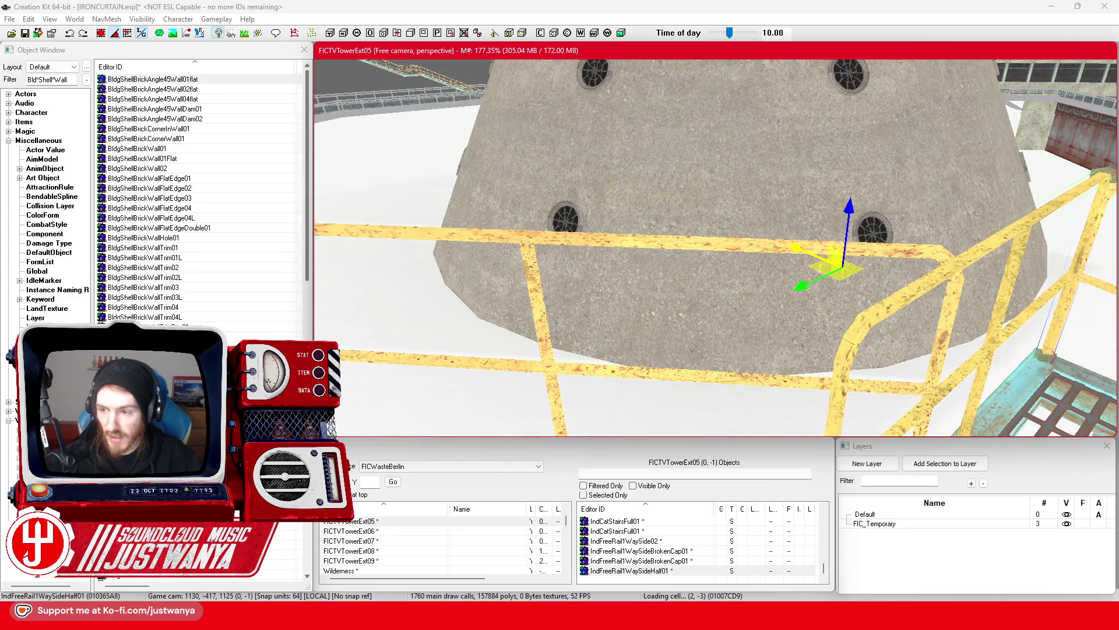
{"action": "left_click", "coordinate": [726, 249]}
{"action": "key", "text": "shift"}
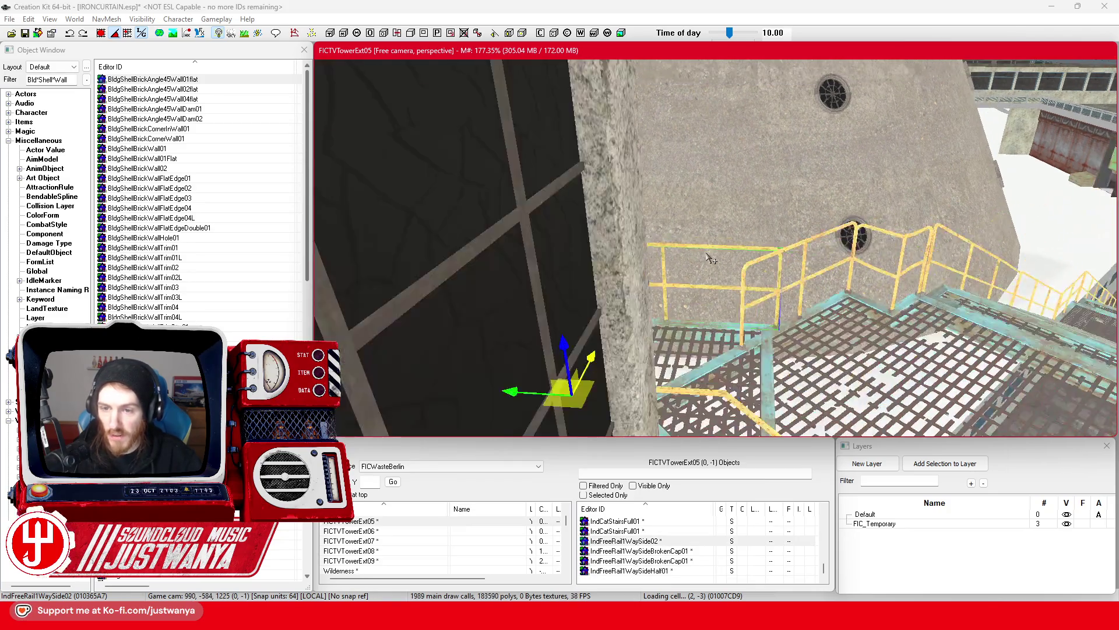
{"action": "key", "text": "shift"}
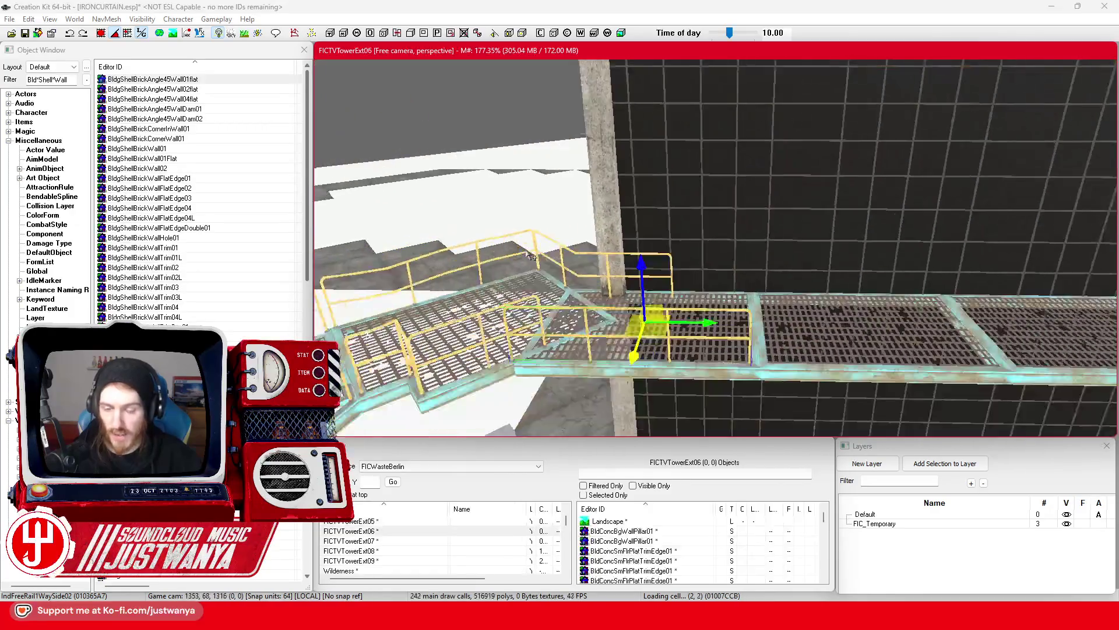
Duplicate the walkway railing with Ctrl+D and slide the copy right to extend it
{"action": "key", "text": "shift"}
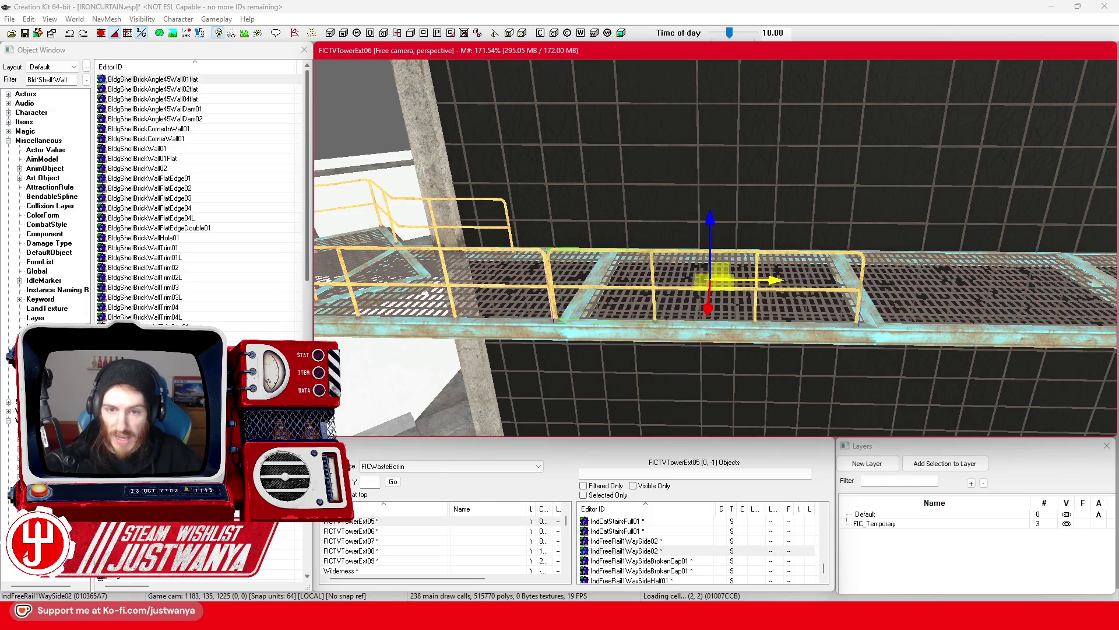
{"action": "key", "text": "ctrl+d"}
{"action": "left_click_drag", "start_coordinate": [773, 282], "coordinate": [1029, 283]}
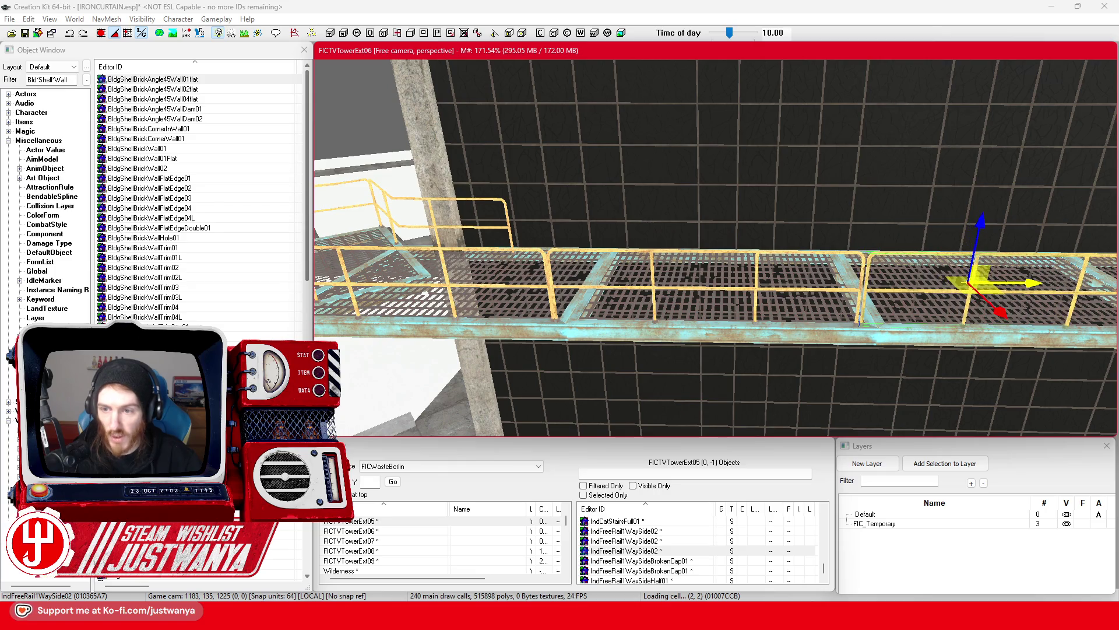
{"action": "key", "text": "shift"}
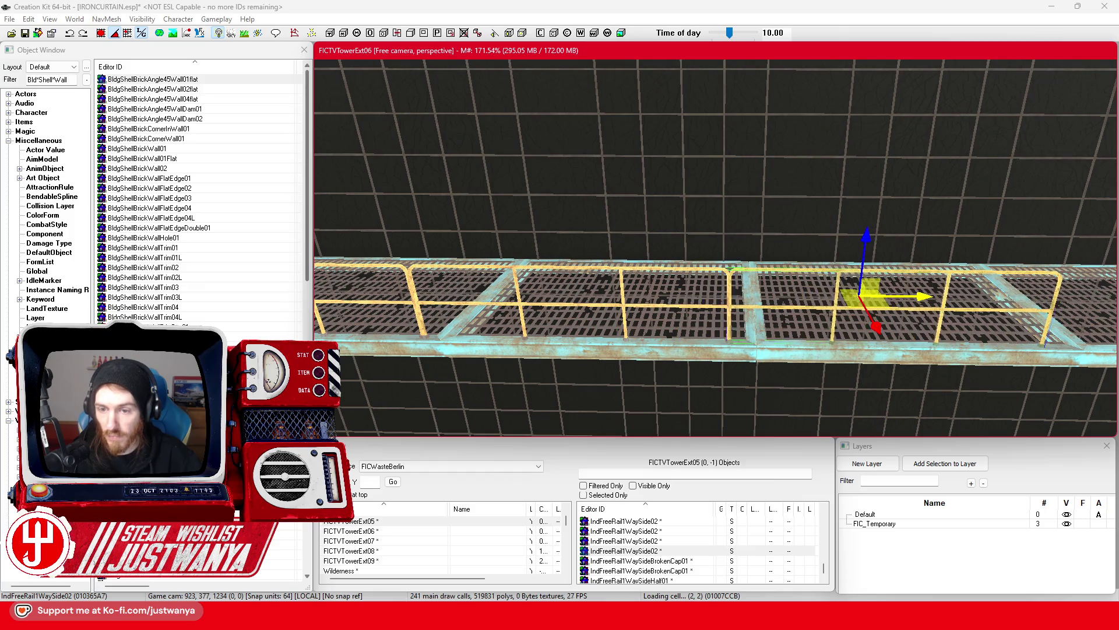
{"action": "key", "text": "d"}
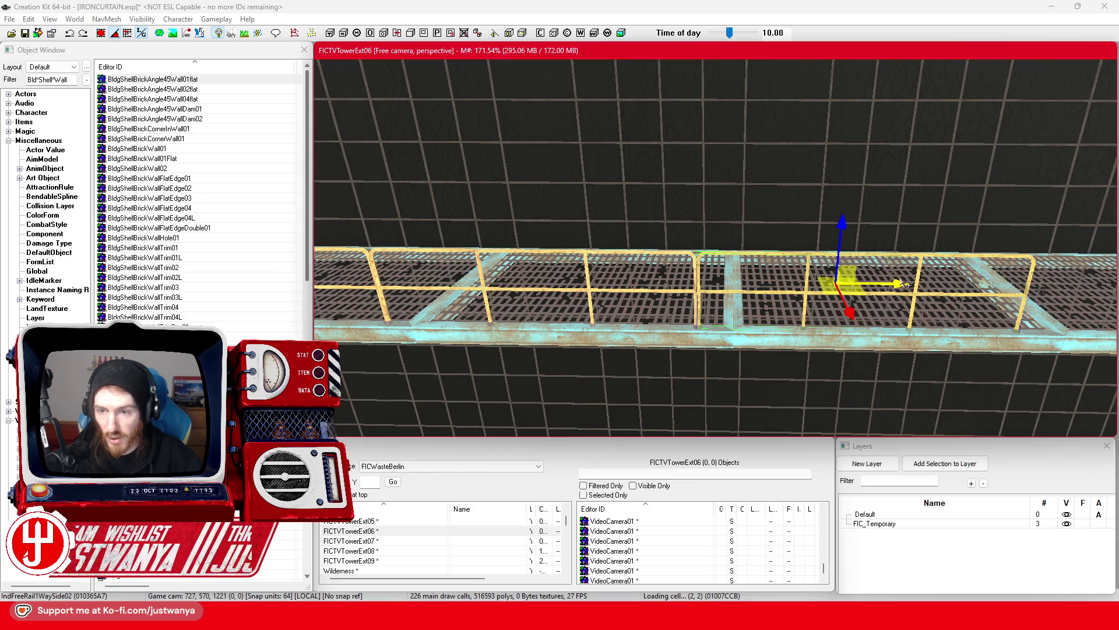
{"action": "key", "text": "d"}
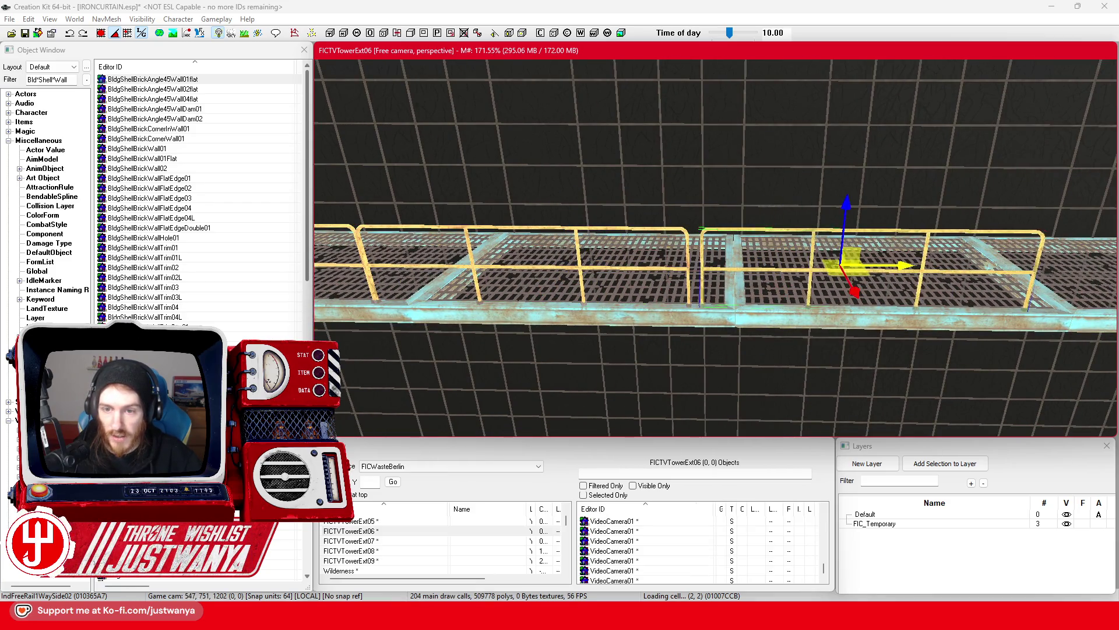
{"action": "key", "text": "d"}
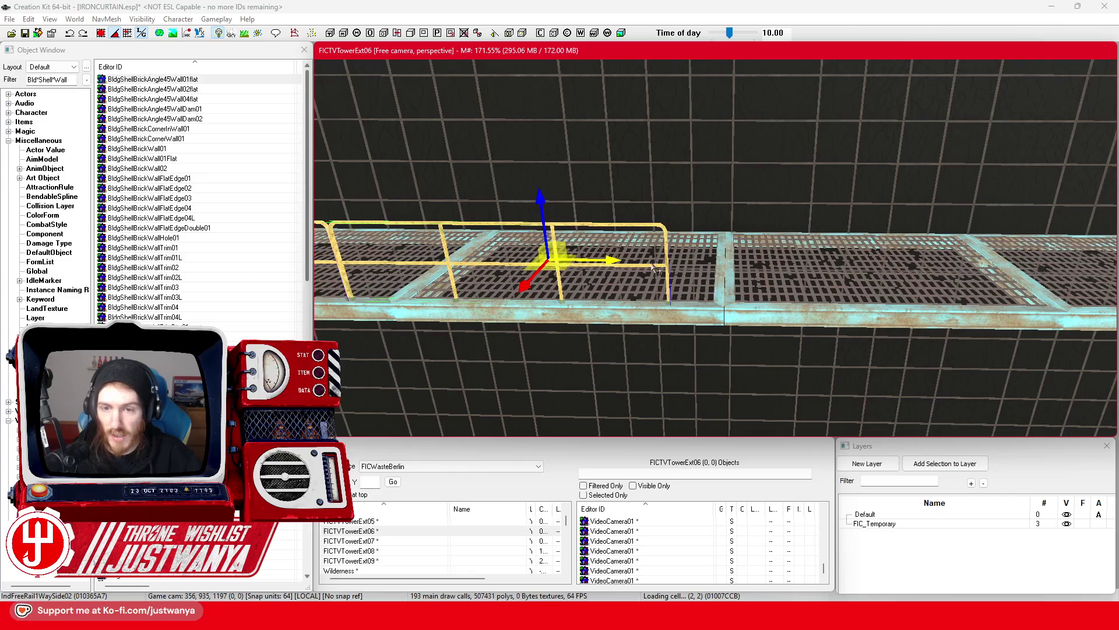
Add three more railing copies end to end further along the walkway
{"action": "key", "text": "ctrl+d"}
{"action": "left_click_drag", "start_coordinate": [612, 259], "coordinate": [889, 264]}
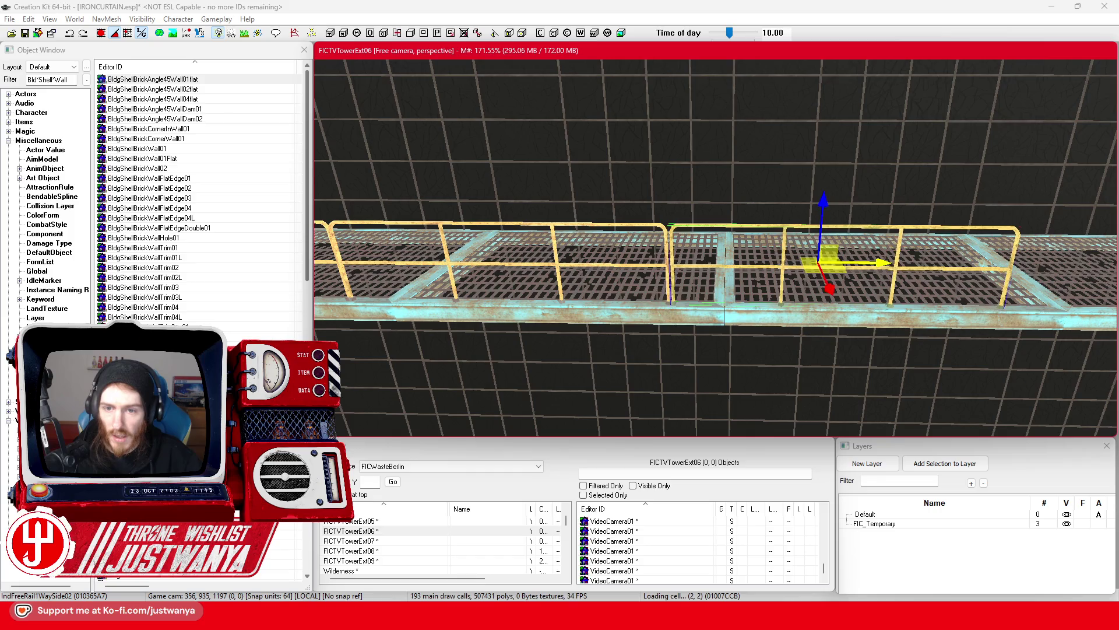
{"action": "key", "text": "d"}
{"action": "left_click_drag", "start_coordinate": [638, 273], "coordinate": [936, 277]}
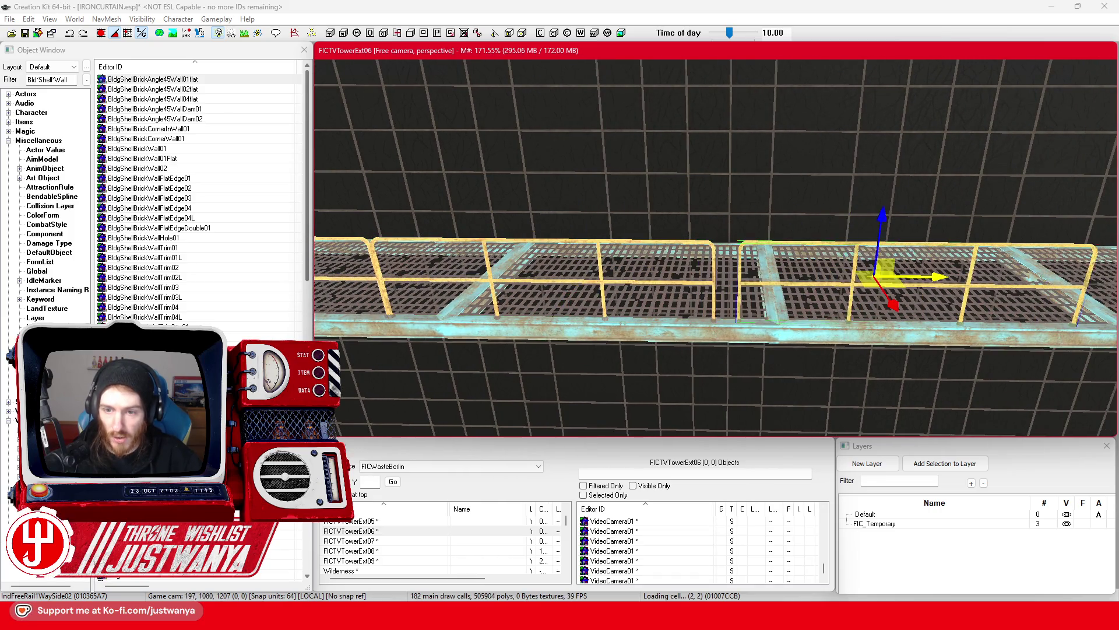
{"action": "key", "text": "d"}
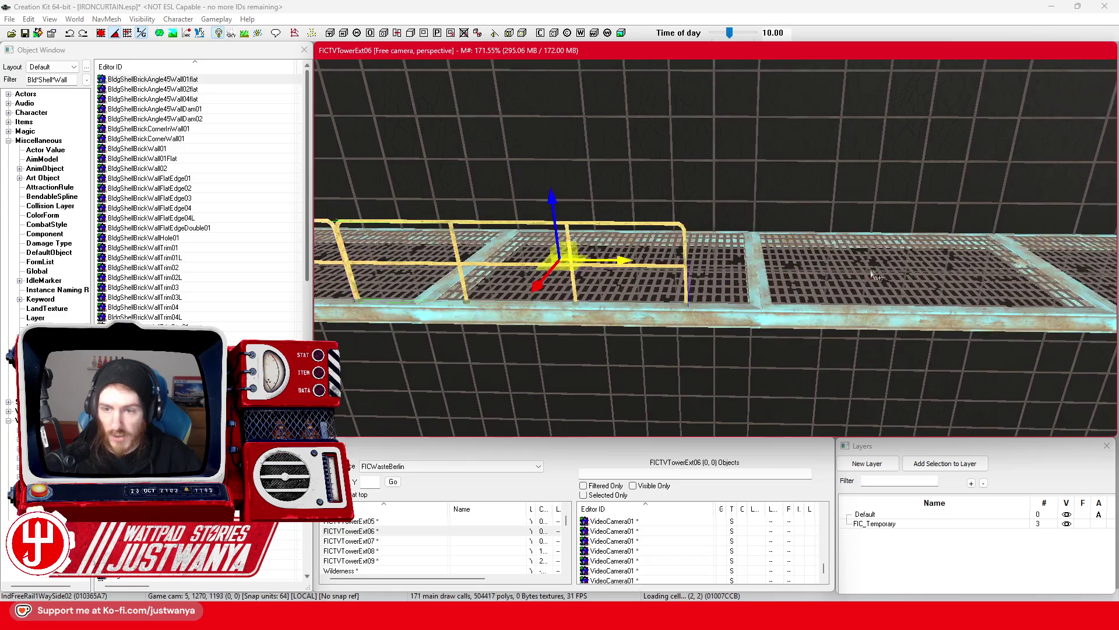
{"action": "key", "text": "ctrl+d"}
{"action": "left_click_drag", "start_coordinate": [617, 261], "coordinate": [917, 263]}
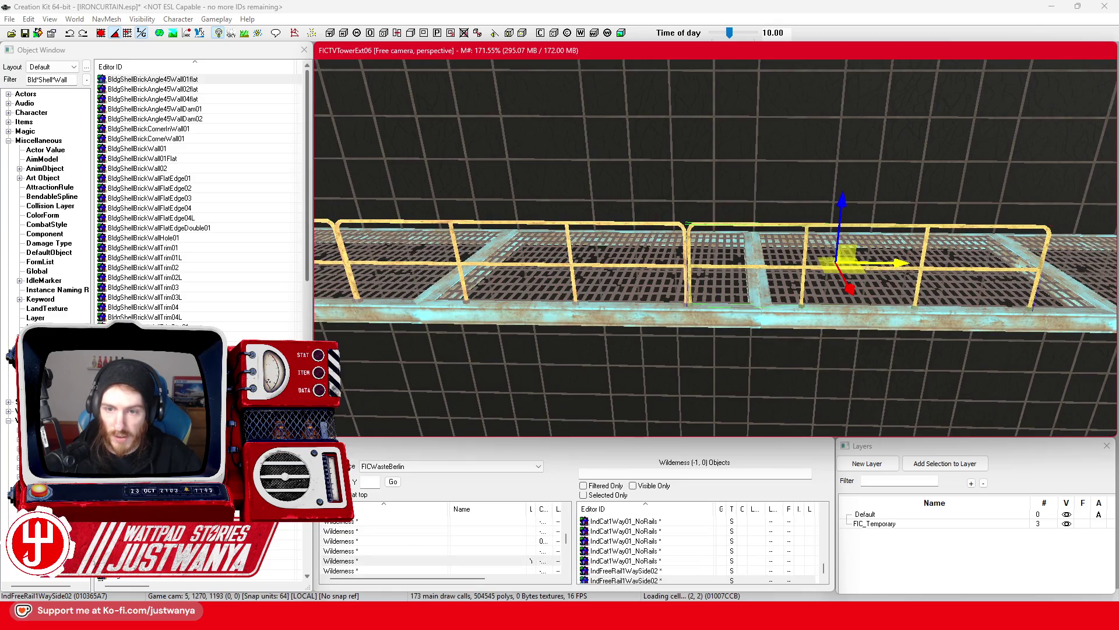
{"action": "key", "text": "d"}
{"action": "key", "text": "ctrl+d"}
{"action": "left_click_drag", "start_coordinate": [645, 248], "coordinate": [842, 249]}
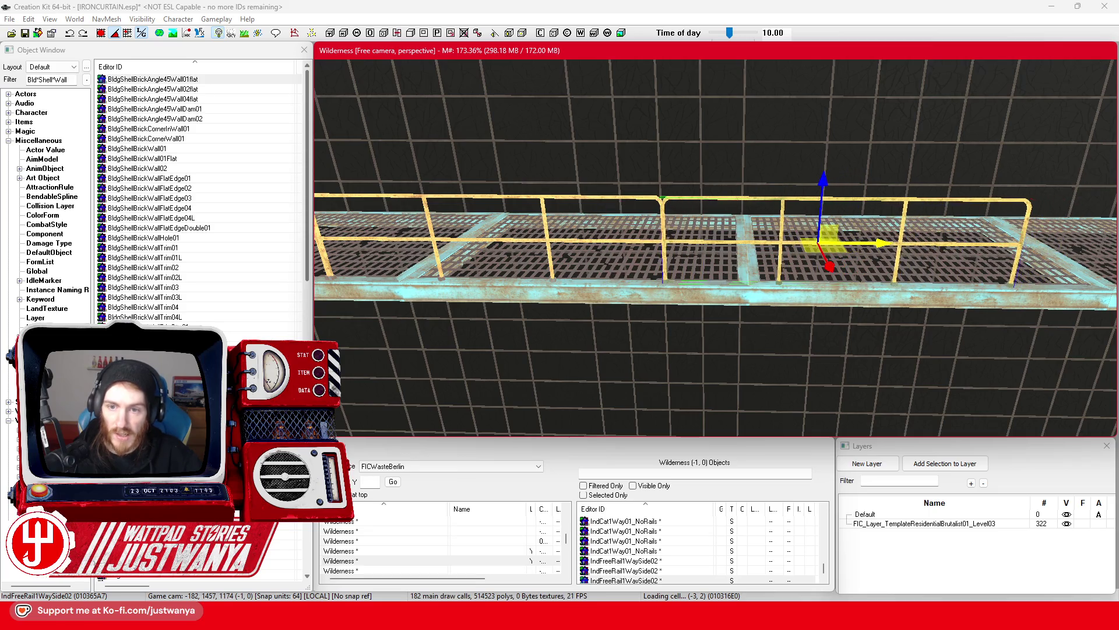
Place three more railing copies along the walkway and nudge the last one to close the gap
{"action": "key", "text": "d"}
{"action": "key", "text": "ctrl+d"}
{"action": "left_click_drag", "start_coordinate": [579, 252], "coordinate": [885, 255]}
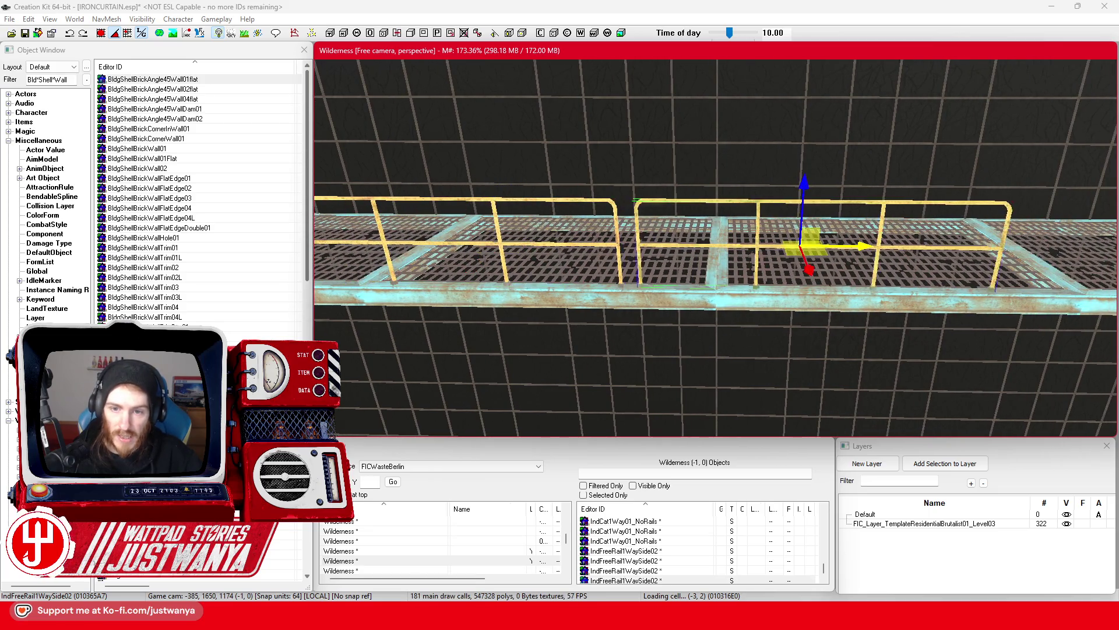
{"action": "key", "text": "d"}
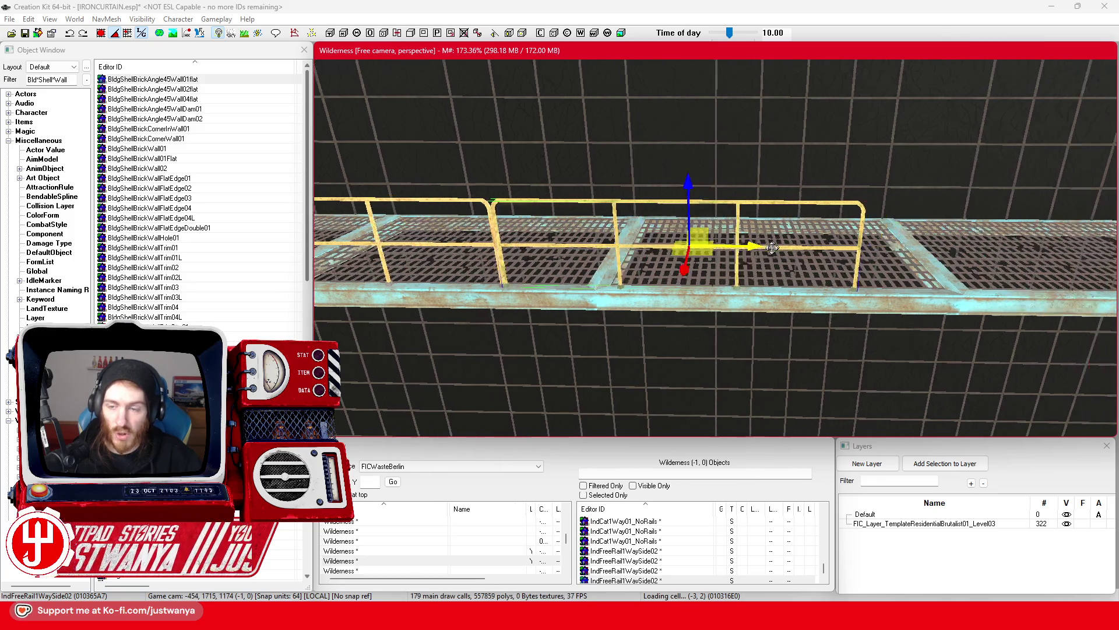
{"action": "key", "text": "ctrl+d"}
{"action": "left_click_drag", "start_coordinate": [513, 254], "coordinate": [916, 255]}
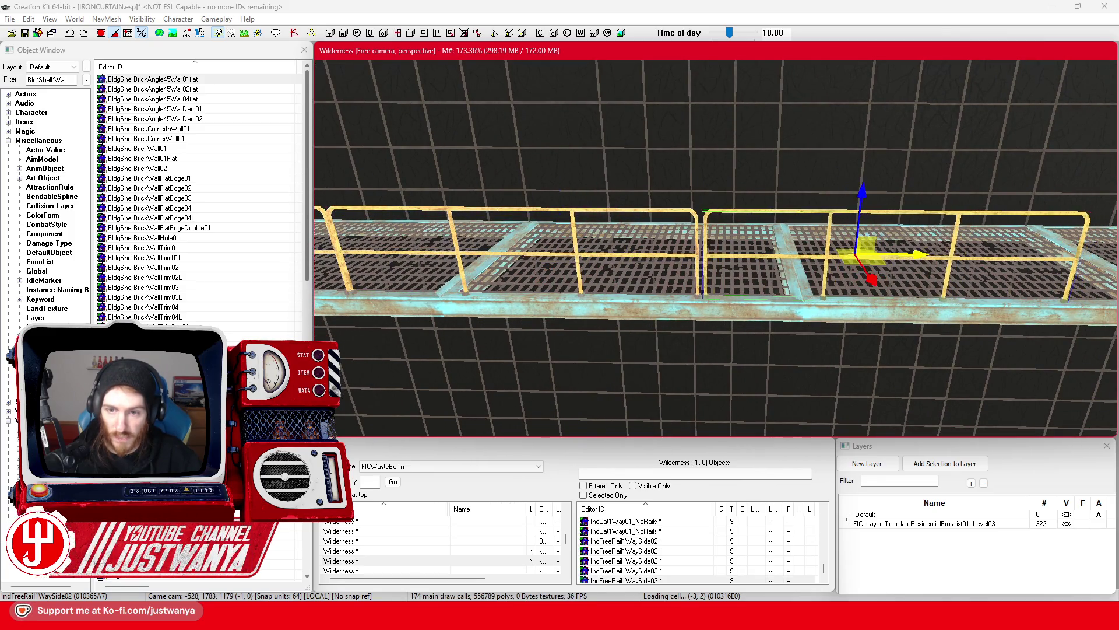
{"action": "scroll", "coordinate": [919, 251], "scroll_direction": "down", "scroll_amount": 3}
{"action": "key", "text": "d"}
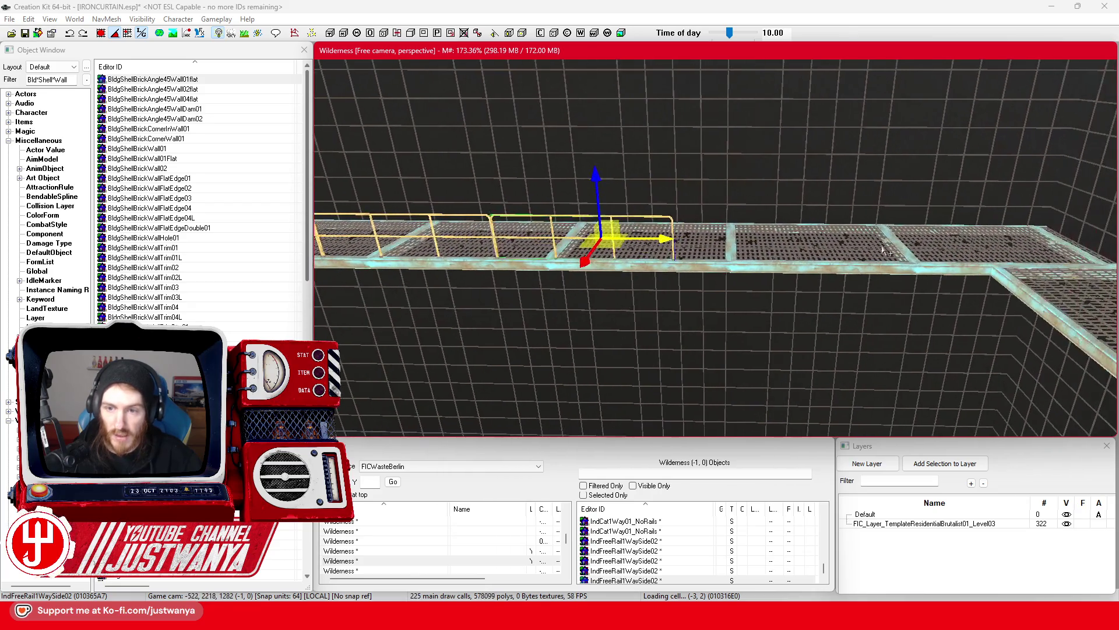
{"action": "key", "text": "ctrl+d"}
{"action": "left_click_drag", "start_coordinate": [666, 241], "coordinate": [828, 240]}
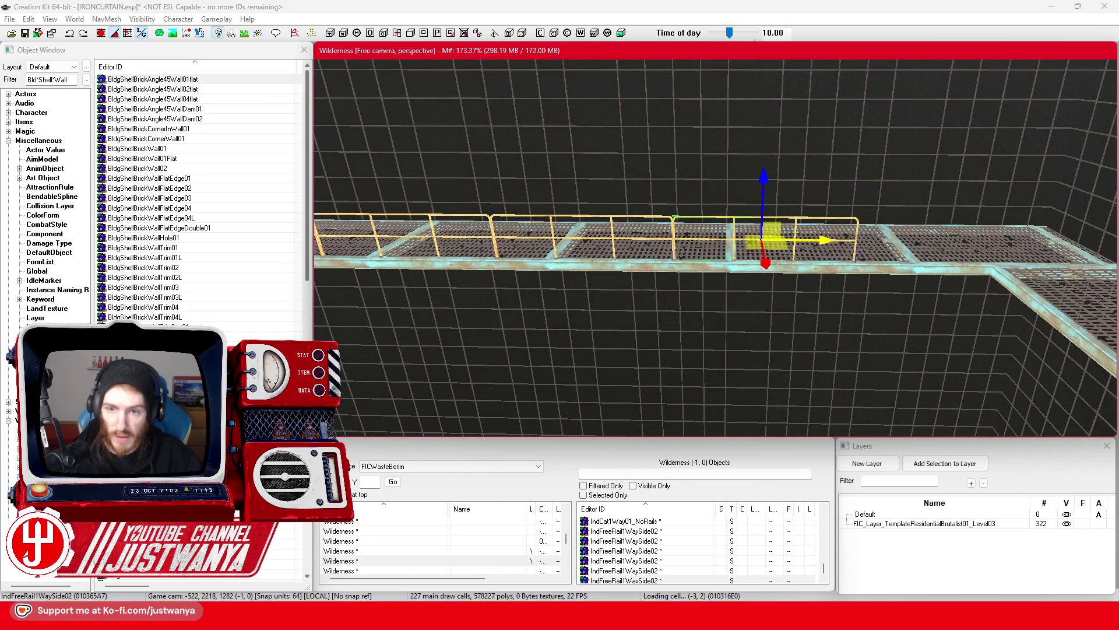
{"action": "key", "text": "d"}
{"action": "left_click_drag", "start_coordinate": [606, 246], "coordinate": [654, 246]}
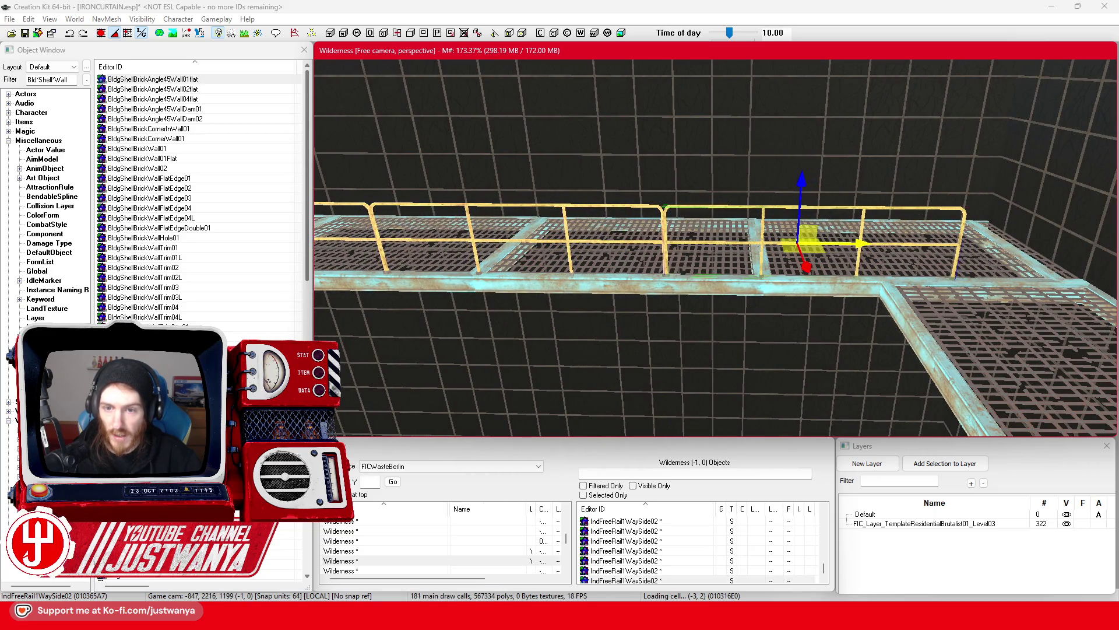
Undo the pasted long railings, turn one railing in line with the walkway and set it beside its neighbour
{"action": "key", "text": "ctrl+v"}
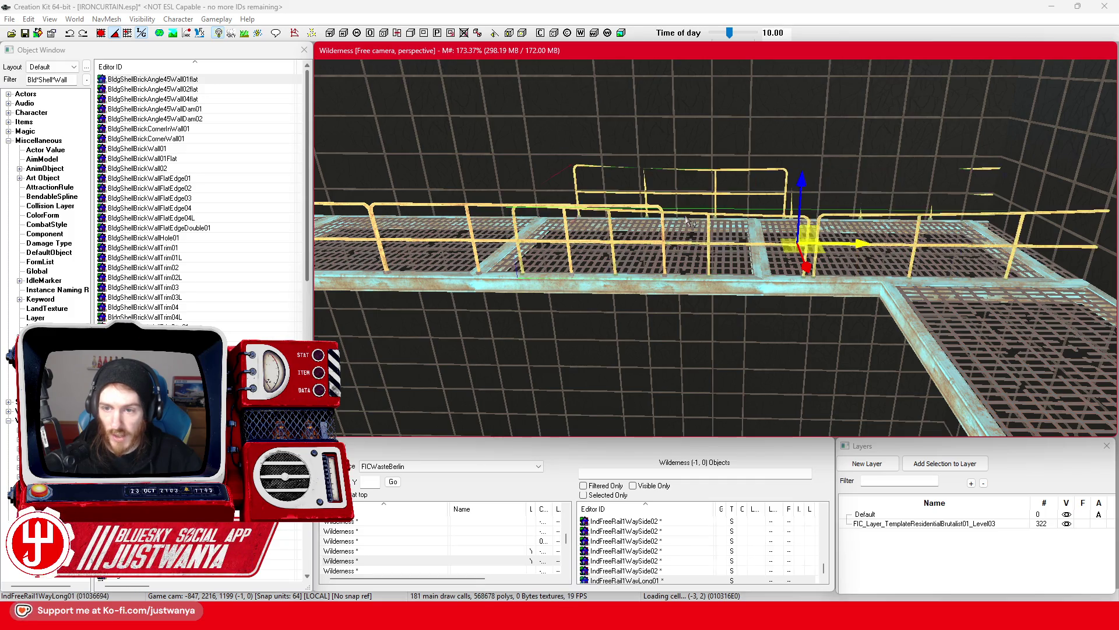
{"action": "key", "text": "ctrl+z"}
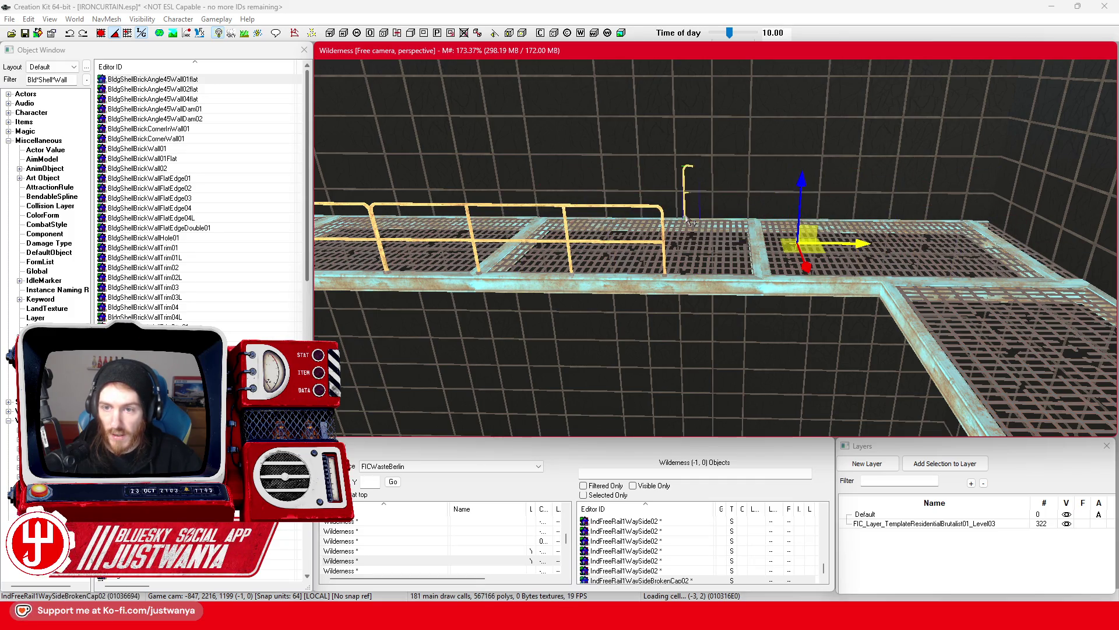
{"action": "key", "text": "e"}
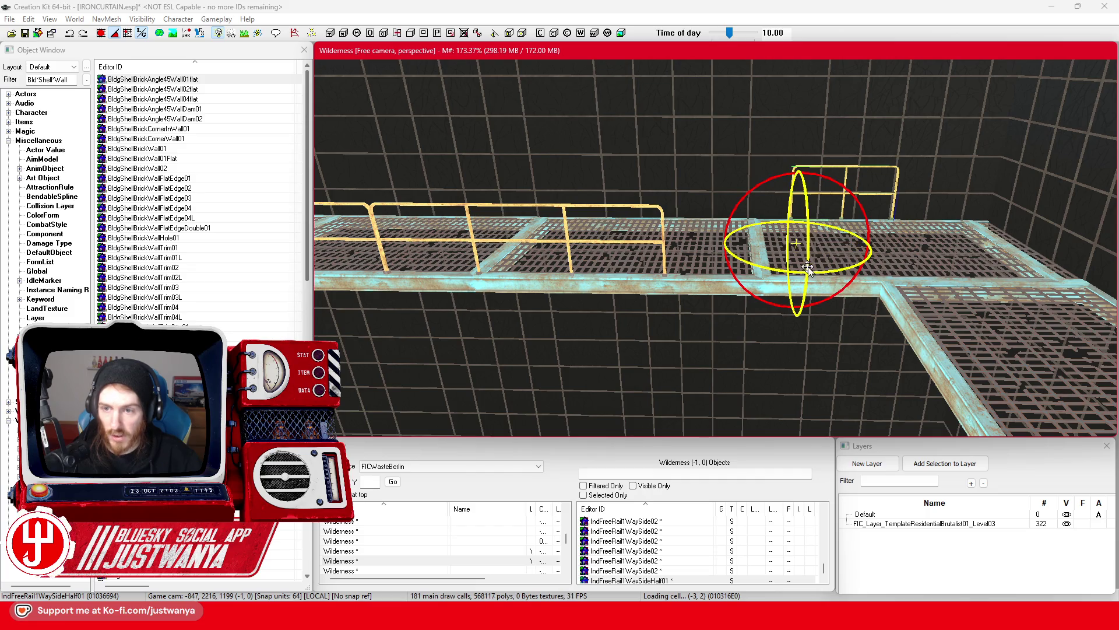
{"action": "left_click_drag", "start_coordinate": [796, 242], "coordinate": [822, 256]}
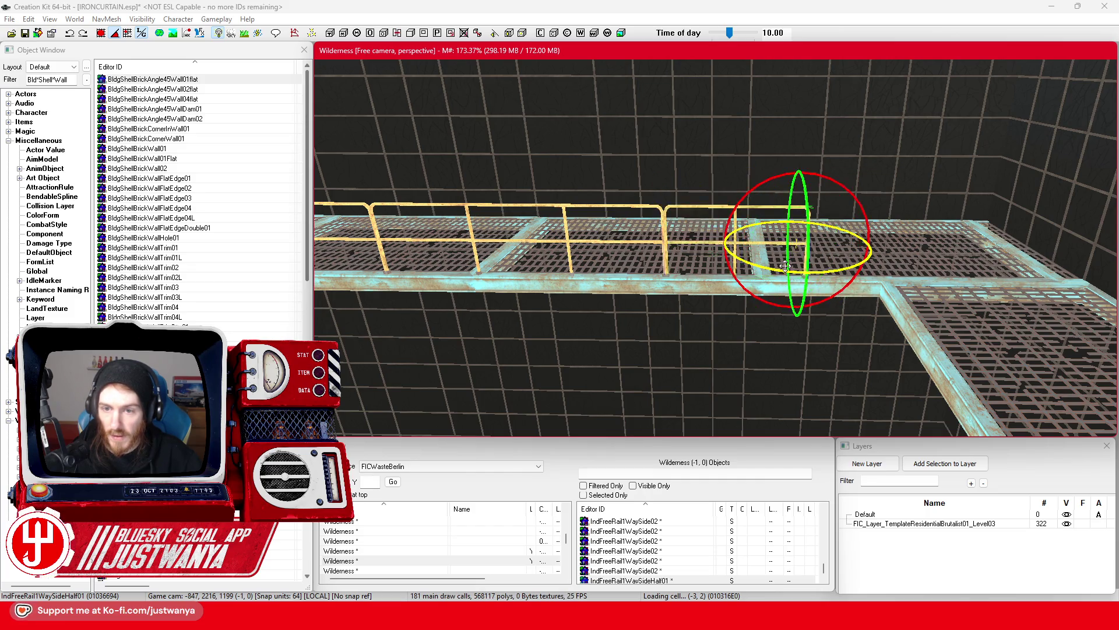
{"action": "key", "text": "w"}
{"action": "scroll", "coordinate": [794, 285], "scroll_direction": "up", "scroll_amount": 3}
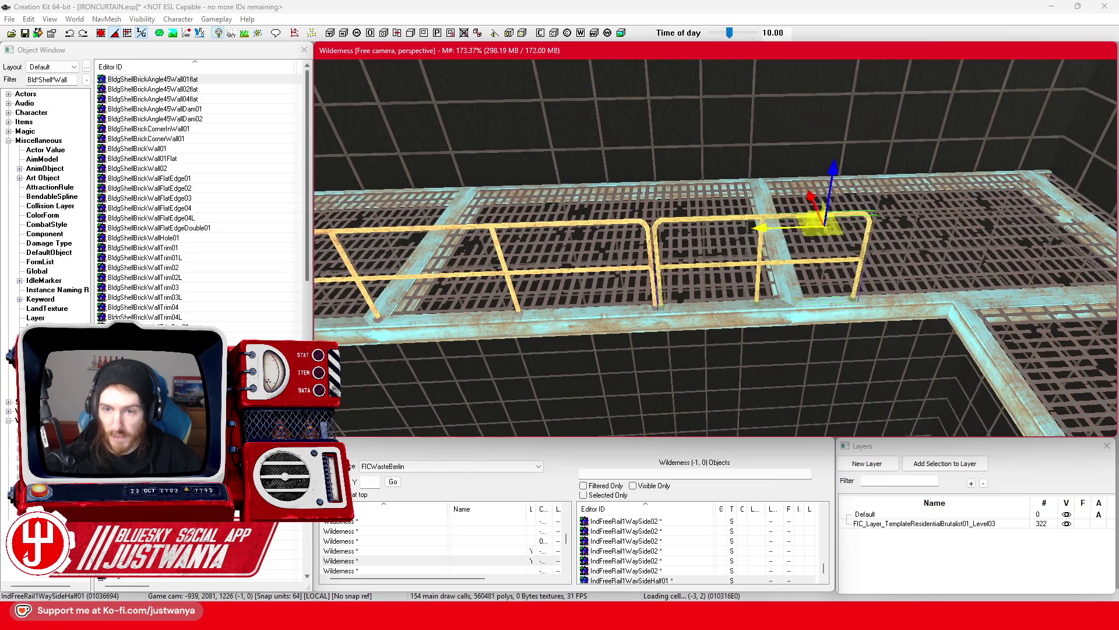
{"action": "left_click_drag", "start_coordinate": [539, 213], "coordinate": [712, 210]}
Swap railing pieces and cycle variants, settling on the two-way railing at the corner
{"action": "key", "text": "ctrl+d"}
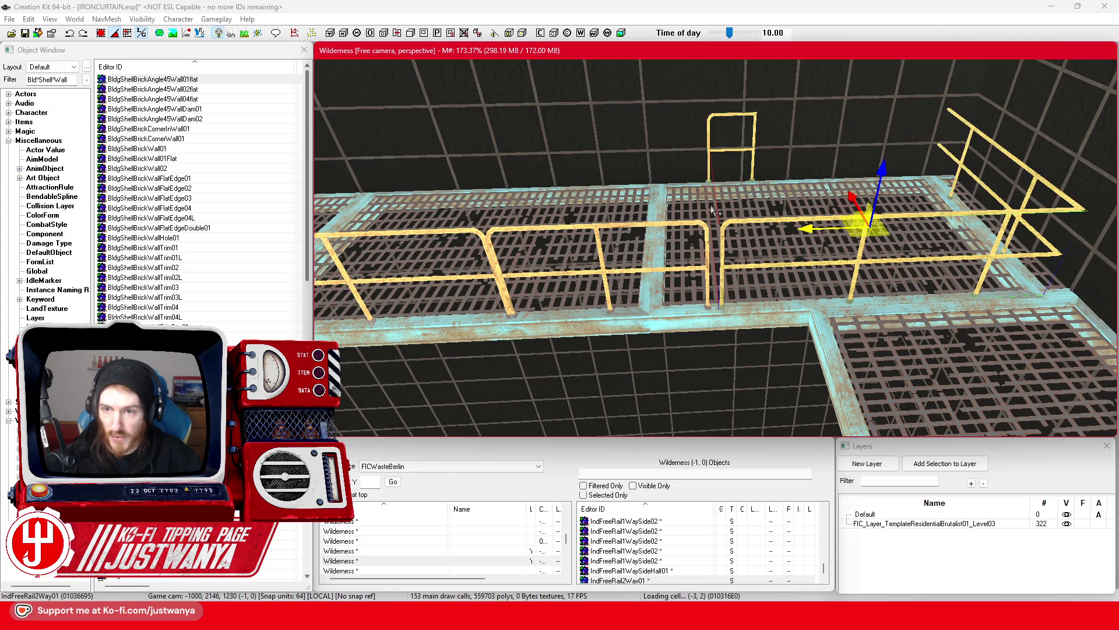
{"action": "key", "text": "ctrl+d"}
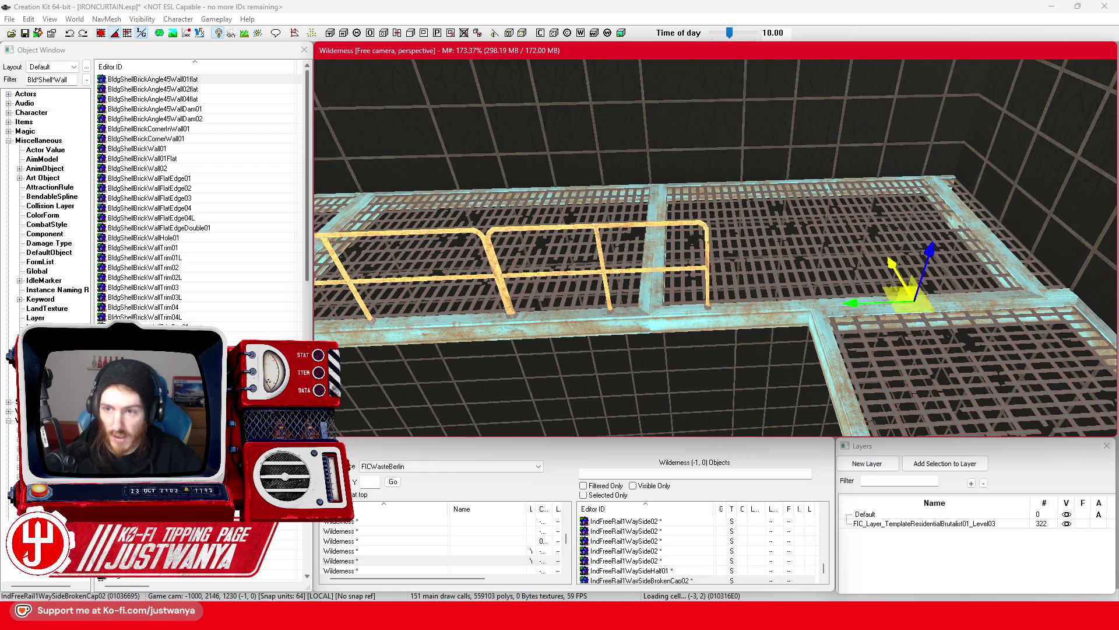
{"action": "mouse_move", "coordinate": [904, 301]}
{"action": "left_mouse_down"}
{"action": "mouse_move", "coordinate": [713, 286]}
{"action": "mouse_move", "coordinate": [529, 314]}
{"action": "left_mouse_up"}
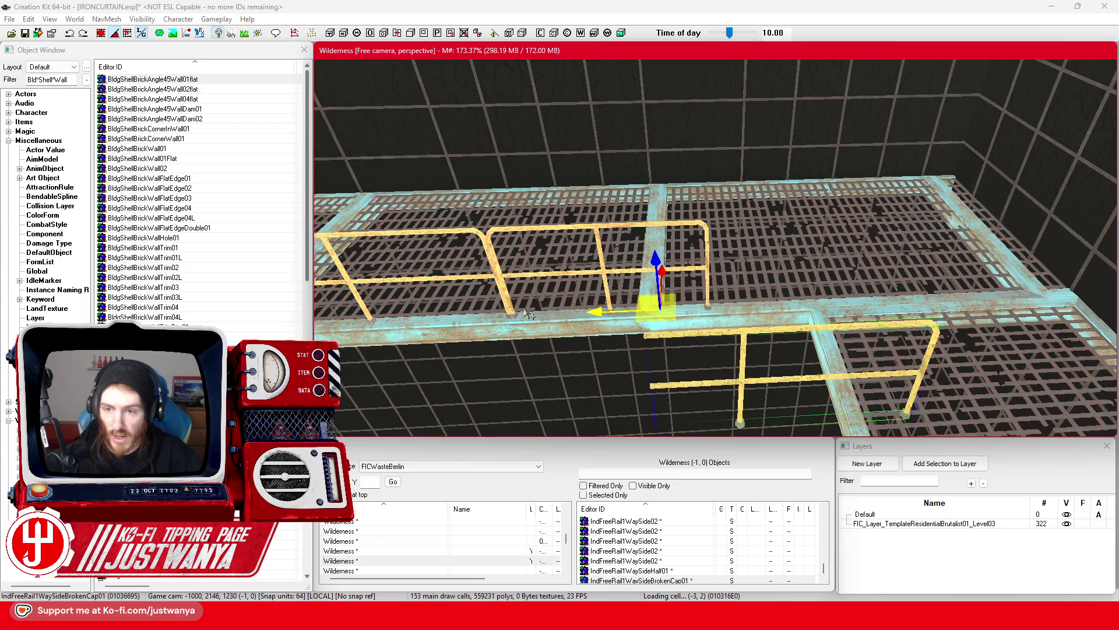
{"action": "key", "text": "ctrl+d"}
{"action": "key", "text": "period"}
{"action": "key", "text": "period"}
{"action": "key", "text": "period"}
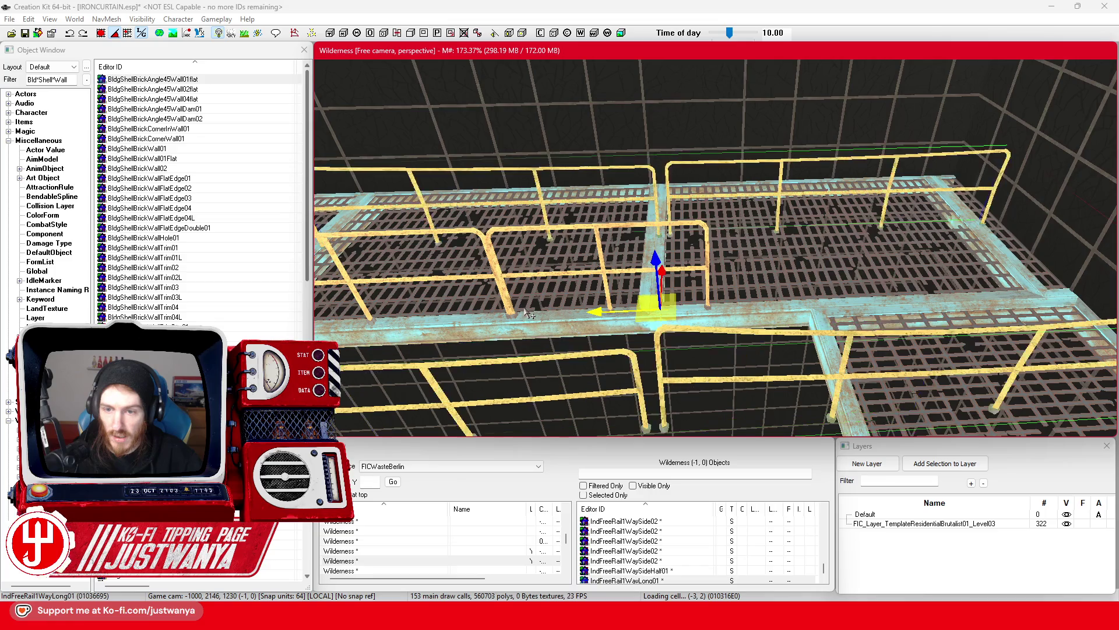
{"action": "key", "text": "period"}
{"action": "key", "text": "period"}
{"action": "key", "text": "period"}
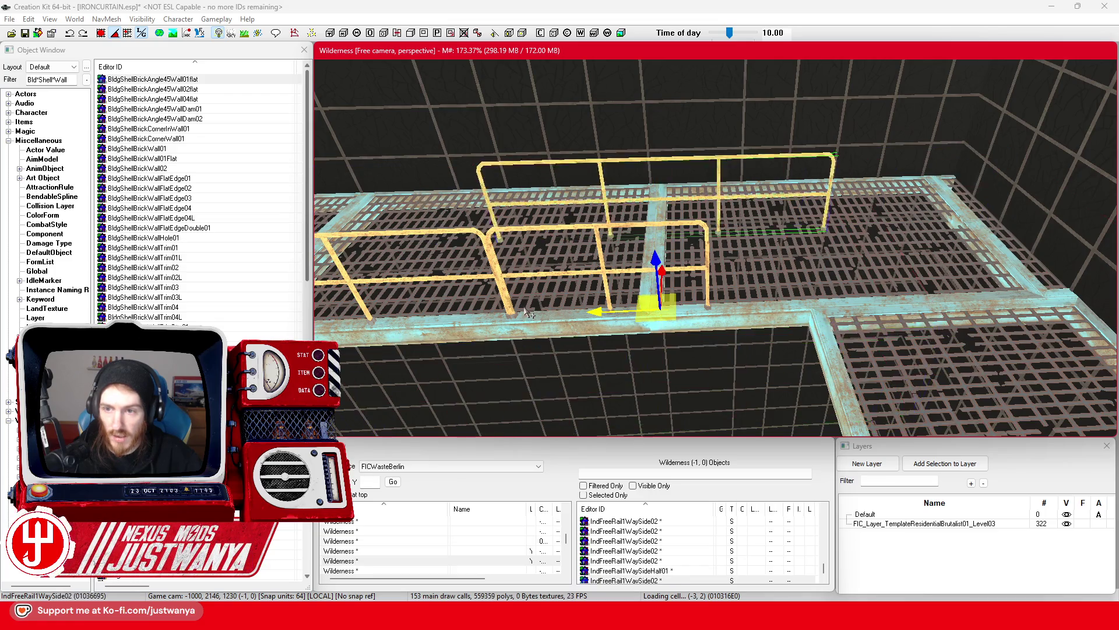